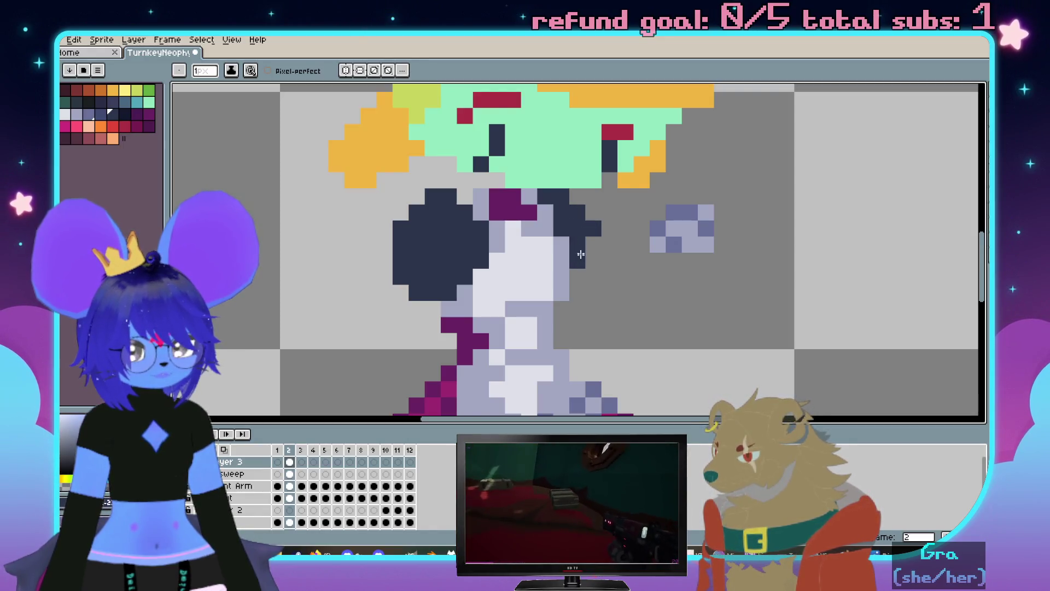
{"action": "scroll", "coordinate": [589, 247], "scroll_direction": "down", "scroll_amount": 3}
{"action": "scroll", "coordinate": [574, 246], "scroll_direction": "up", "scroll_amount": 3}
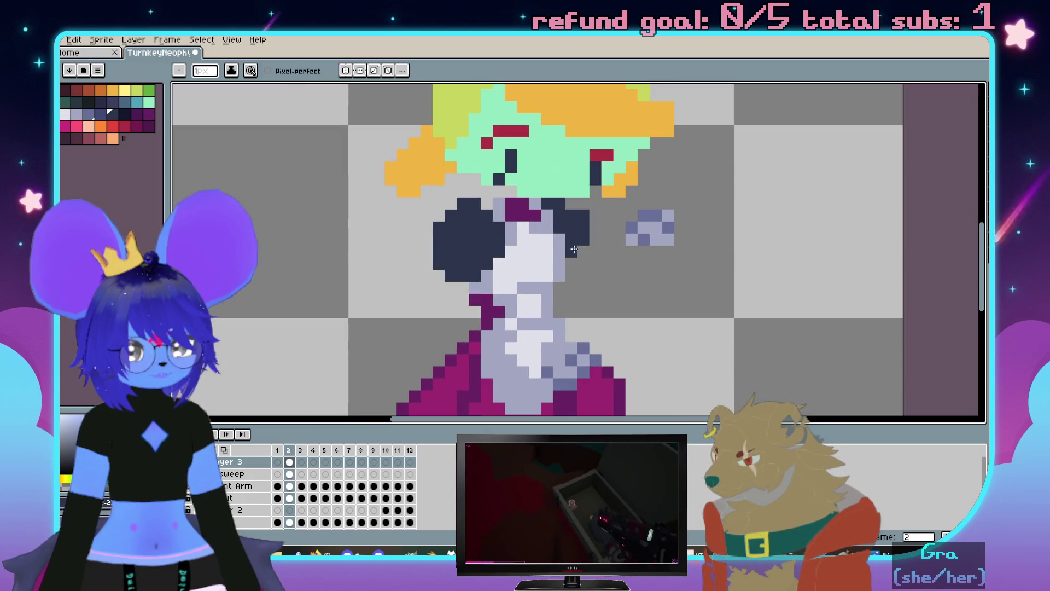
{"action": "scroll", "coordinate": [504, 259], "scroll_direction": "down", "scroll_amount": 2}
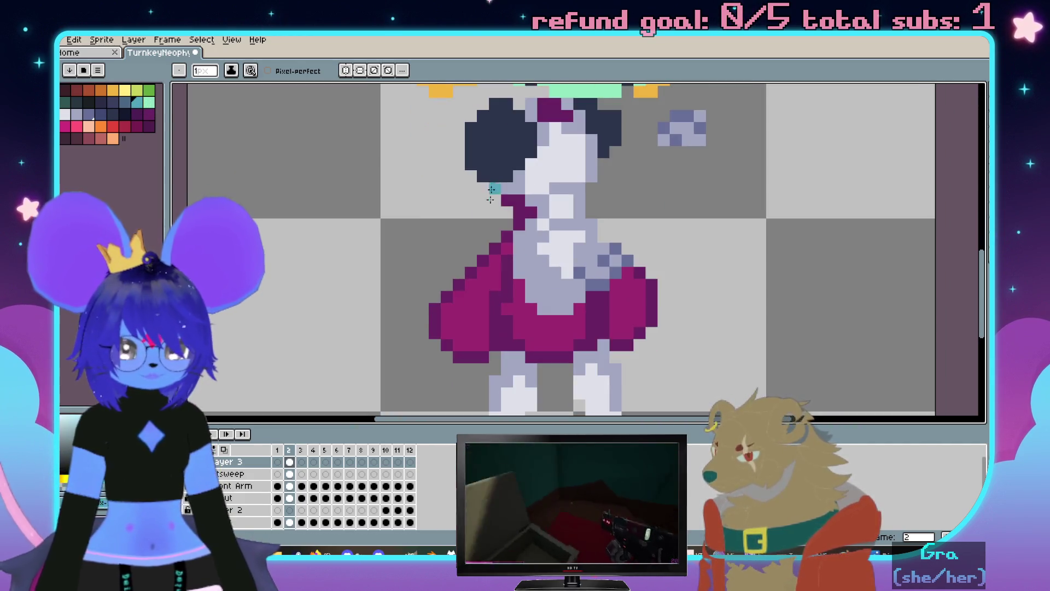
Magic-wand select the dark ears and grey hands, then pencil teal pixels along the neck and shoulder
{"action": "key", "text": "w"}
{"action": "left_click", "coordinate": [478, 269]}
{"action": "scroll", "coordinate": [478, 269], "scroll_direction": "up", "scroll_amount": 1}
{"action": "key", "text": "b"}
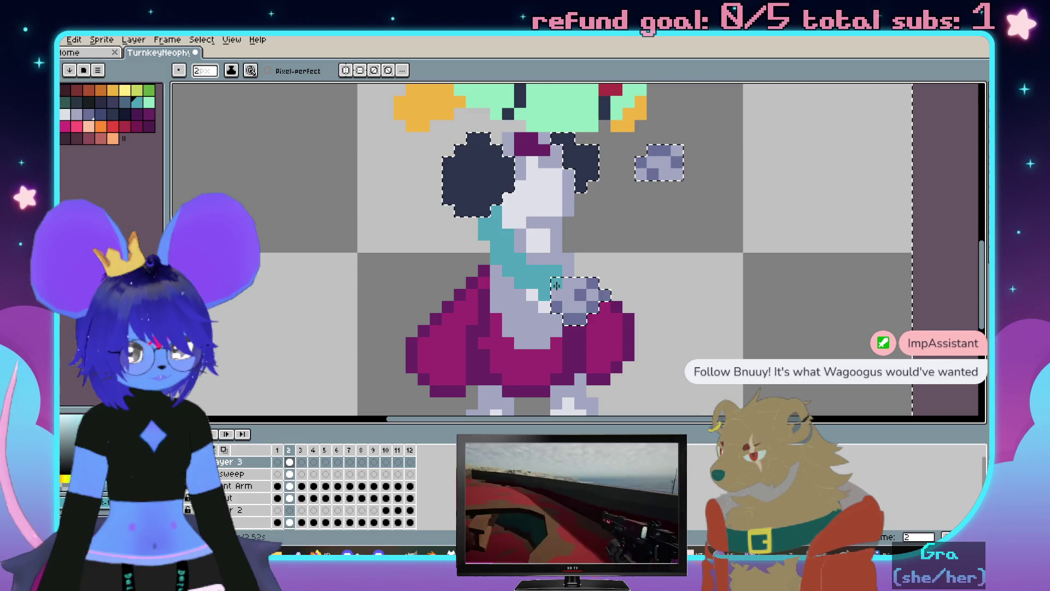
{"action": "left_click_drag", "start_coordinate": [507, 242], "coordinate": [516, 257]}
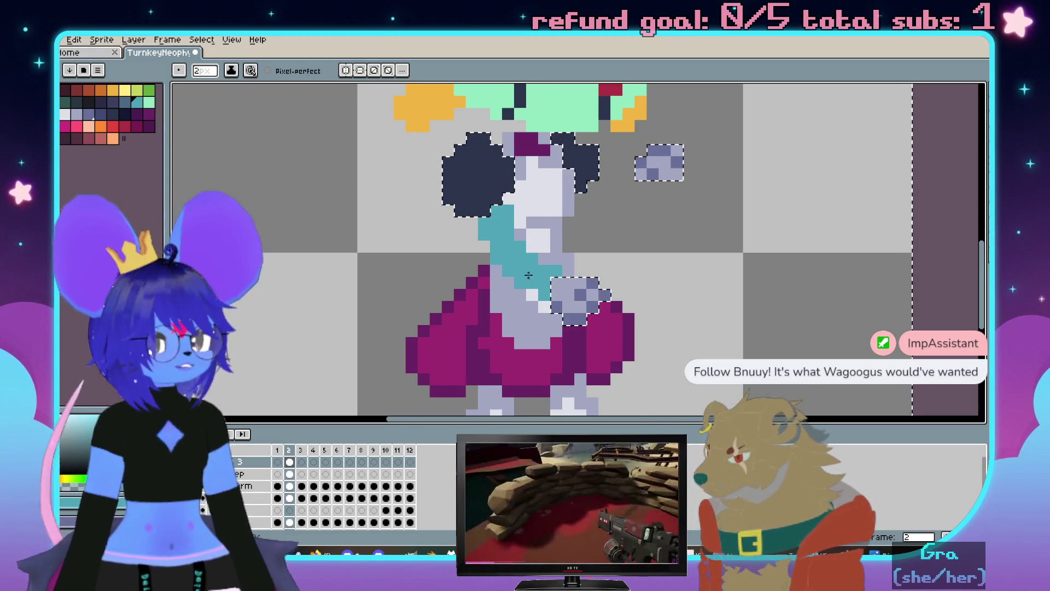
{"action": "scroll", "coordinate": [529, 275], "scroll_direction": "up", "scroll_amount": 2}
{"action": "scroll", "coordinate": [529, 275], "scroll_direction": "down", "scroll_amount": 3}
{"action": "scroll", "coordinate": [574, 262], "scroll_direction": "up", "scroll_amount": 1}
Draw the teal raised arm diagonally up to the grey hand and clear the selection
{"action": "left_click", "coordinate": [624, 262]}
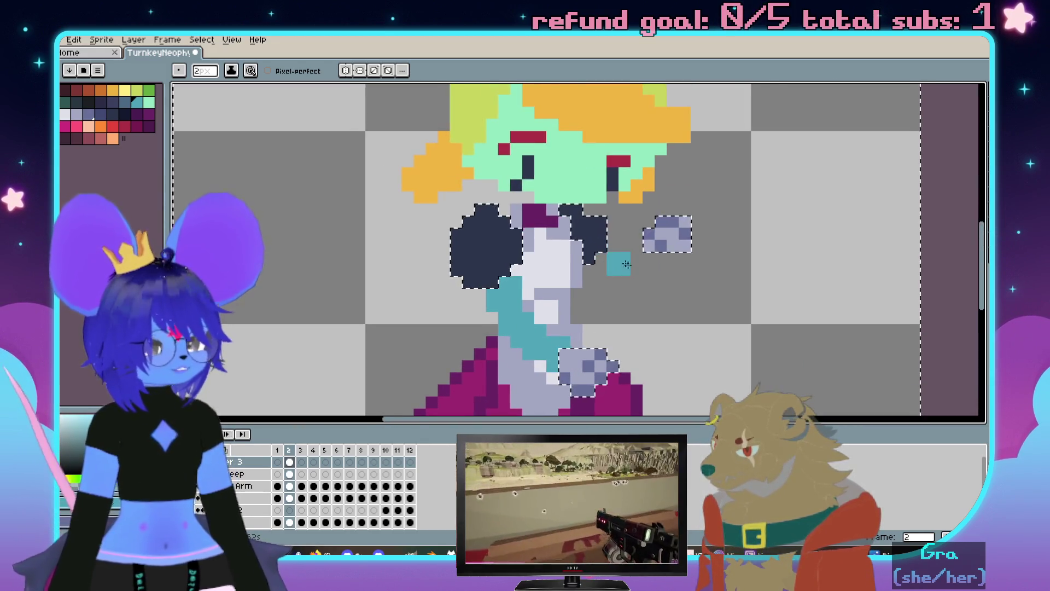
{"action": "scroll", "coordinate": [624, 263], "scroll_direction": "up", "scroll_amount": 1}
{"action": "mouse_move", "coordinate": [633, 253]}
{"action": "left_mouse_down"}
{"action": "mouse_move", "coordinate": [673, 233]}
{"action": "mouse_move", "coordinate": [620, 279]}
{"action": "left_mouse_up"}
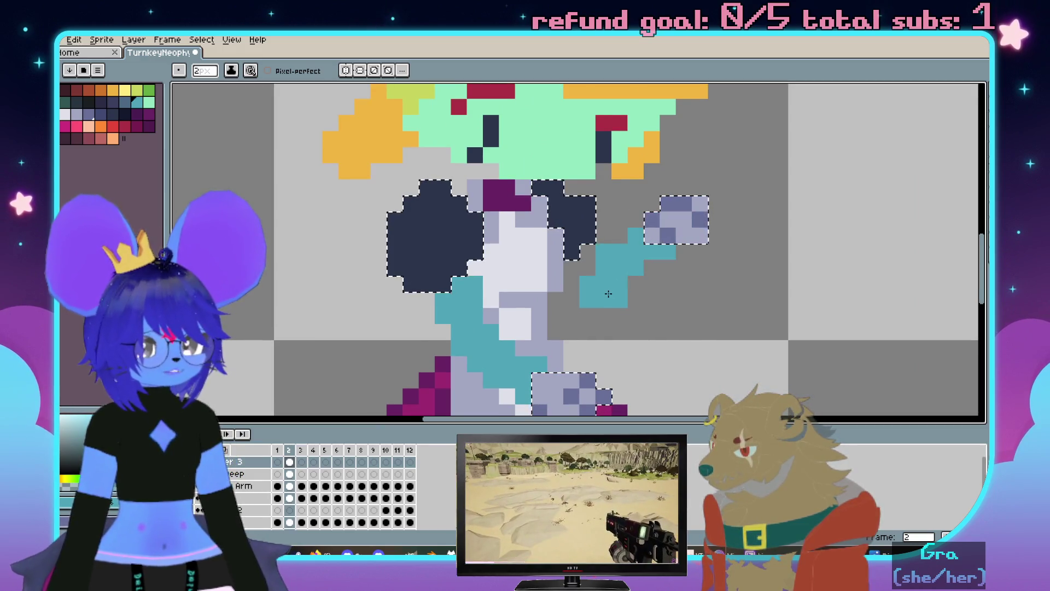
{"action": "scroll", "coordinate": [579, 242], "scroll_direction": "down", "scroll_amount": 2}
{"action": "scroll", "coordinate": [663, 285], "scroll_direction": "up", "scroll_amount": 1}
{"action": "key", "text": "ctrl+d"}
{"action": "left_click", "coordinate": [667, 291]}
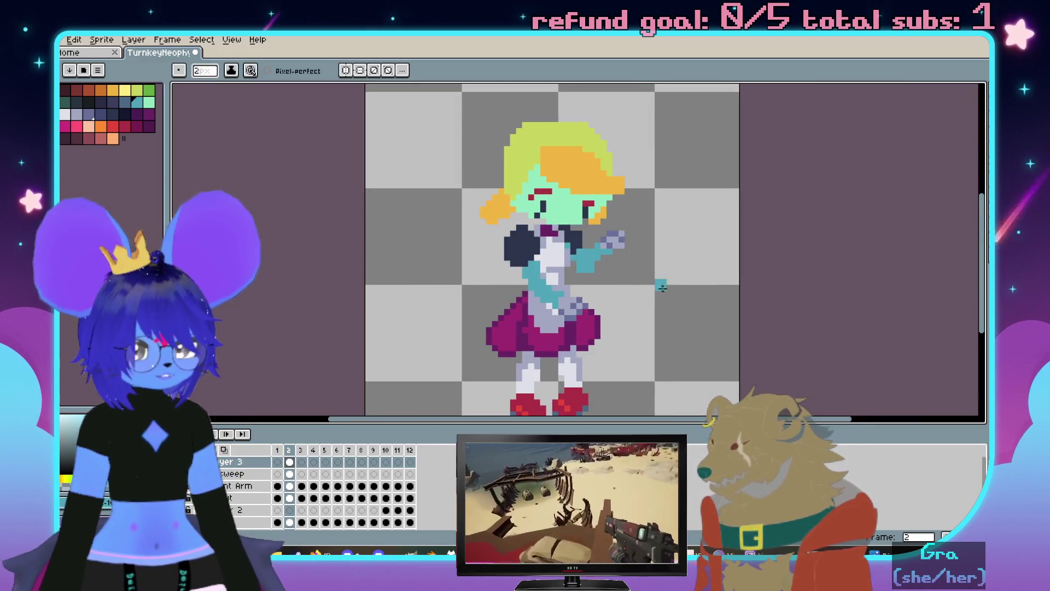
{"action": "scroll", "coordinate": [657, 288], "scroll_direction": "up", "scroll_amount": 1}
{"action": "scroll", "coordinate": [546, 230], "scroll_direction": "up", "scroll_amount": 2}
{"action": "scroll", "coordinate": [567, 236], "scroll_direction": "up", "scroll_amount": 1}
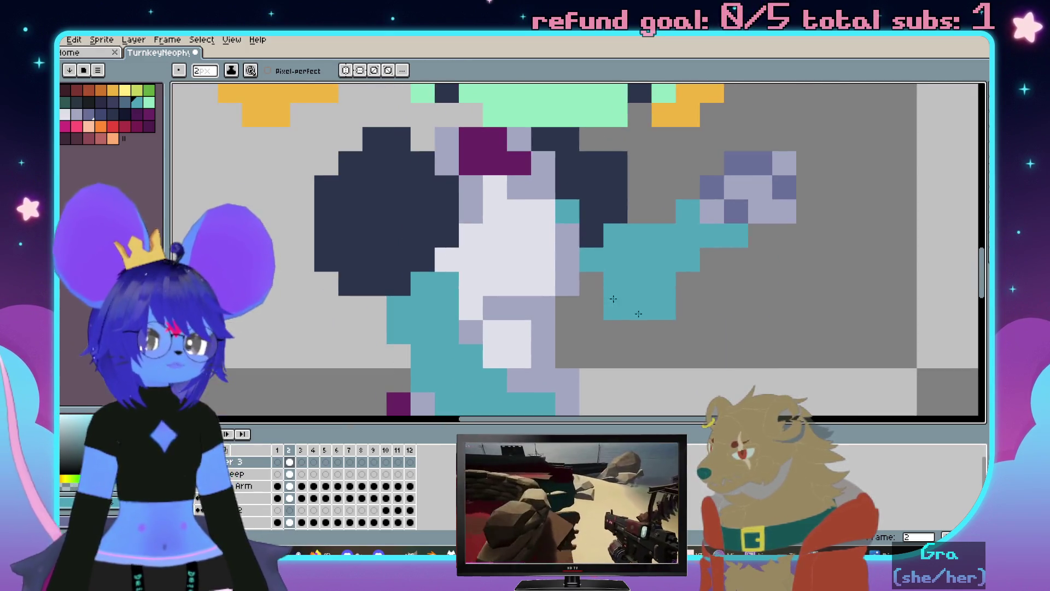
Recentre the torso and head in view and undo the stray eraser stroke
{"action": "left_click_drag", "start_coordinate": [495, 307], "coordinate": [563, 246]}
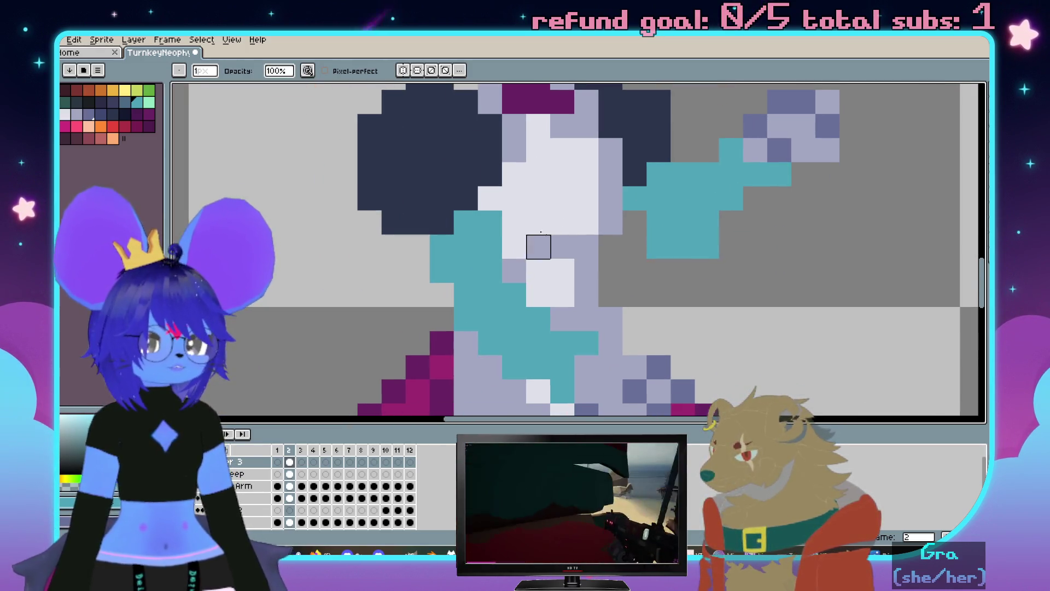
{"action": "left_click_drag", "start_coordinate": [490, 223], "coordinate": [503, 280]}
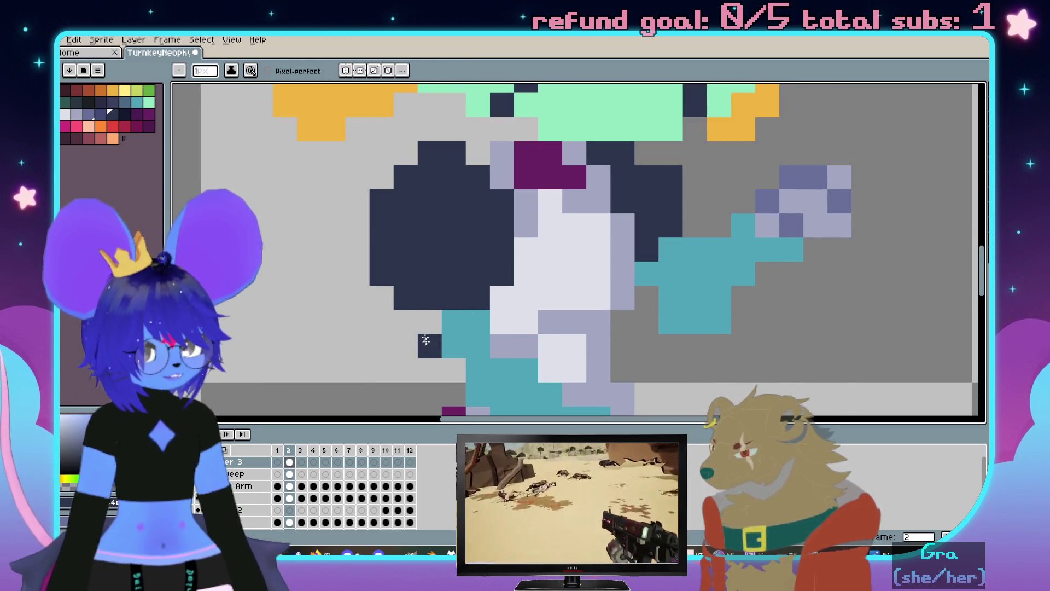
{"action": "key", "text": "b"}
{"action": "scroll", "coordinate": [406, 298], "scroll_direction": "down", "scroll_amount": 3}
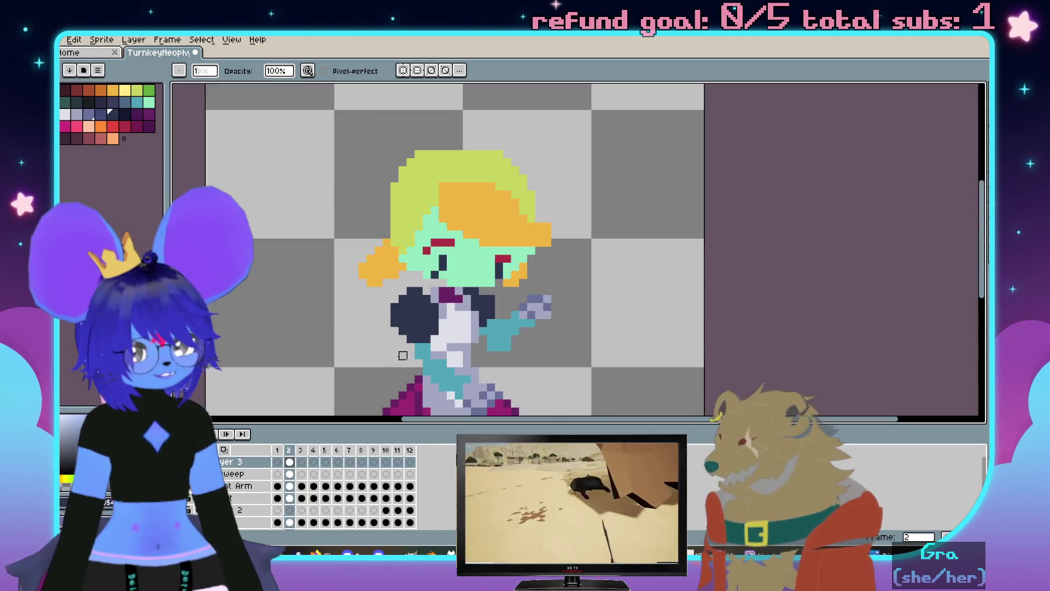
{"action": "scroll", "coordinate": [445, 316], "scroll_direction": "up", "scroll_amount": 3}
{"action": "scroll", "coordinate": [461, 289], "scroll_direction": "down", "scroll_amount": 1}
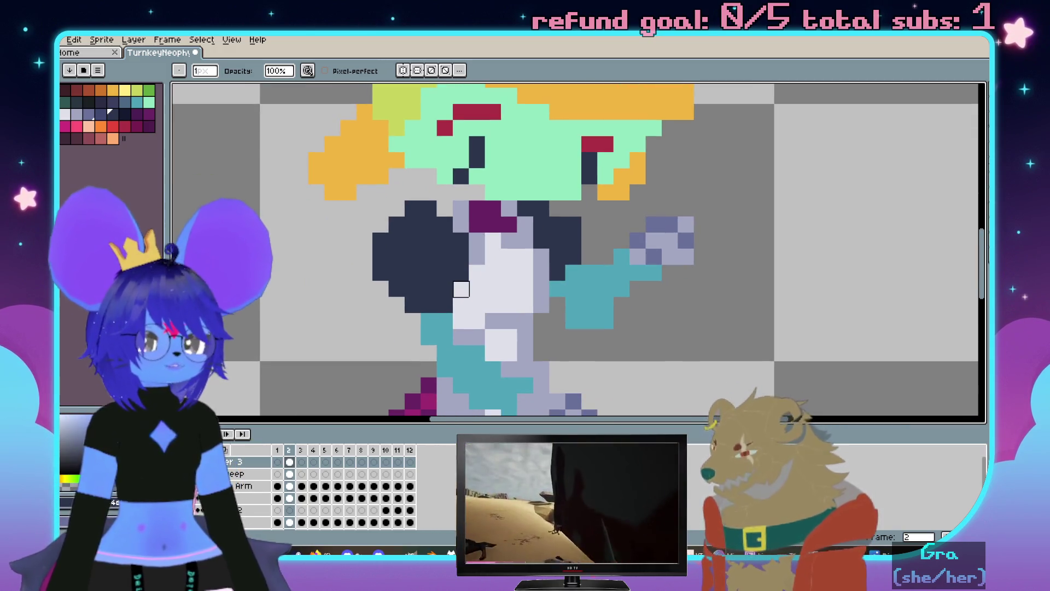
{"action": "key", "text": "ctrl+z"}
Check the Move tool briefly, then preview the other arm-pose frame and return to the original
{"action": "key", "text": "v"}
{"action": "scroll", "coordinate": [493, 291], "scroll_direction": "down", "scroll_amount": 3}
{"action": "scroll", "coordinate": [545, 294], "scroll_direction": "up", "scroll_amount": 3}
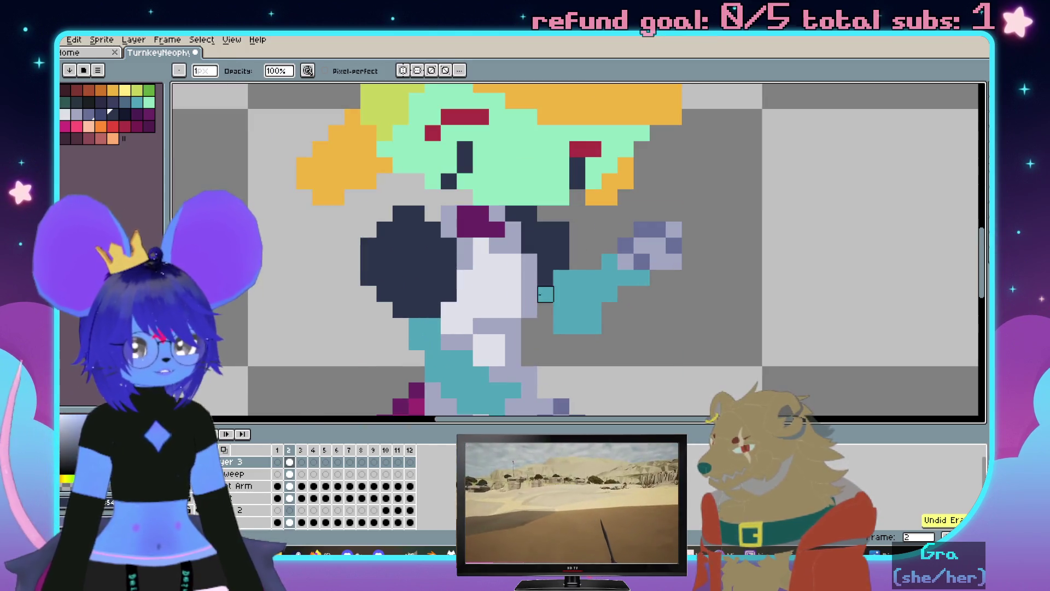
{"action": "key", "text": "b"}
{"action": "scroll", "coordinate": [586, 314], "scroll_direction": "down", "scroll_amount": 2}
{"action": "scroll", "coordinate": [600, 197], "scroll_direction": "down", "scroll_amount": 2}
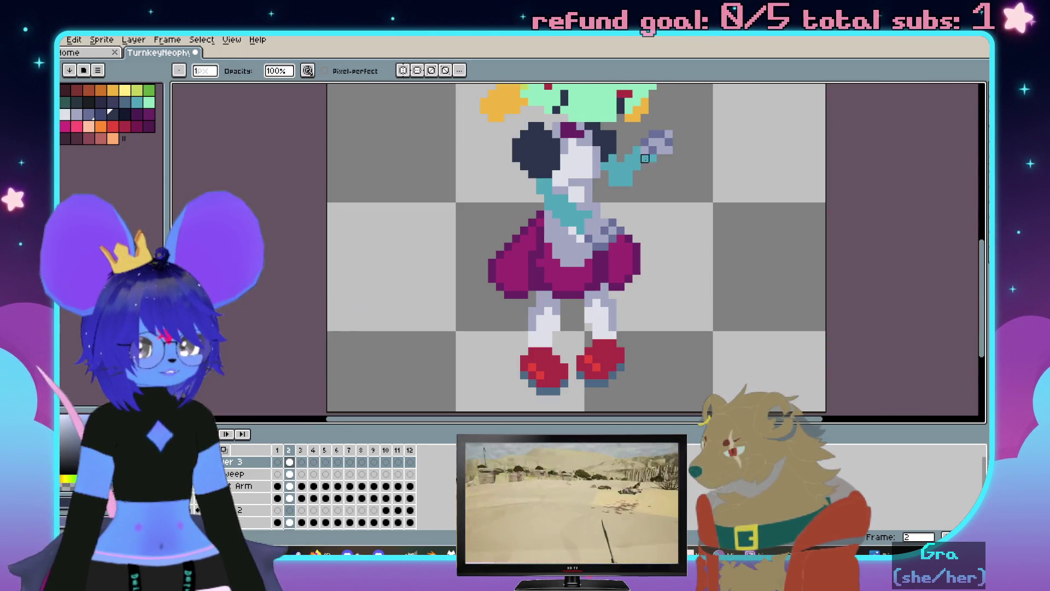
{"action": "scroll", "coordinate": [645, 262], "scroll_direction": "up", "scroll_amount": 2}
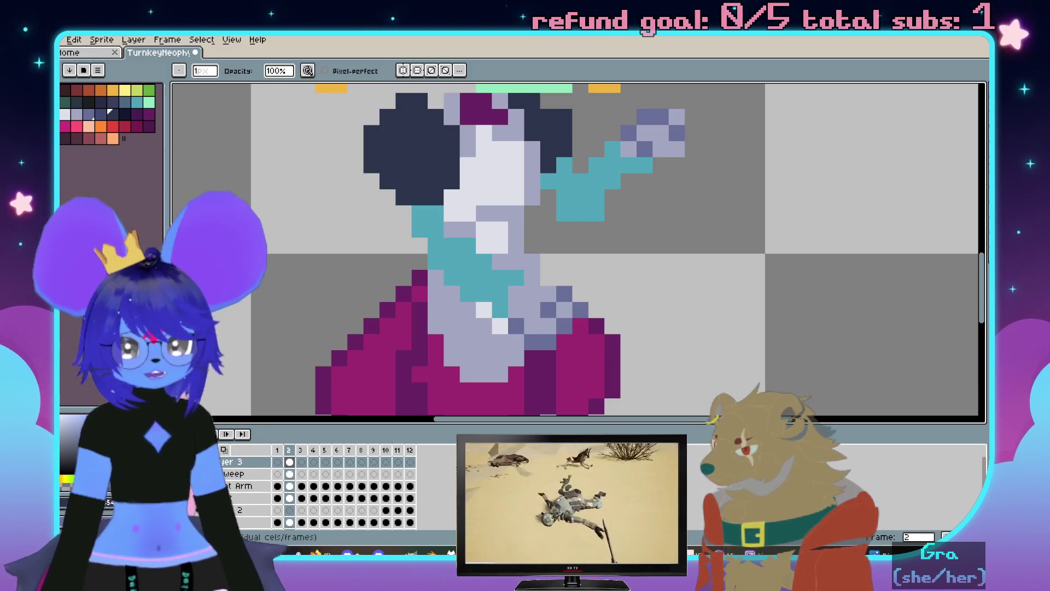
{"action": "key", "text": "Left"}
{"action": "key", "text": "Right"}
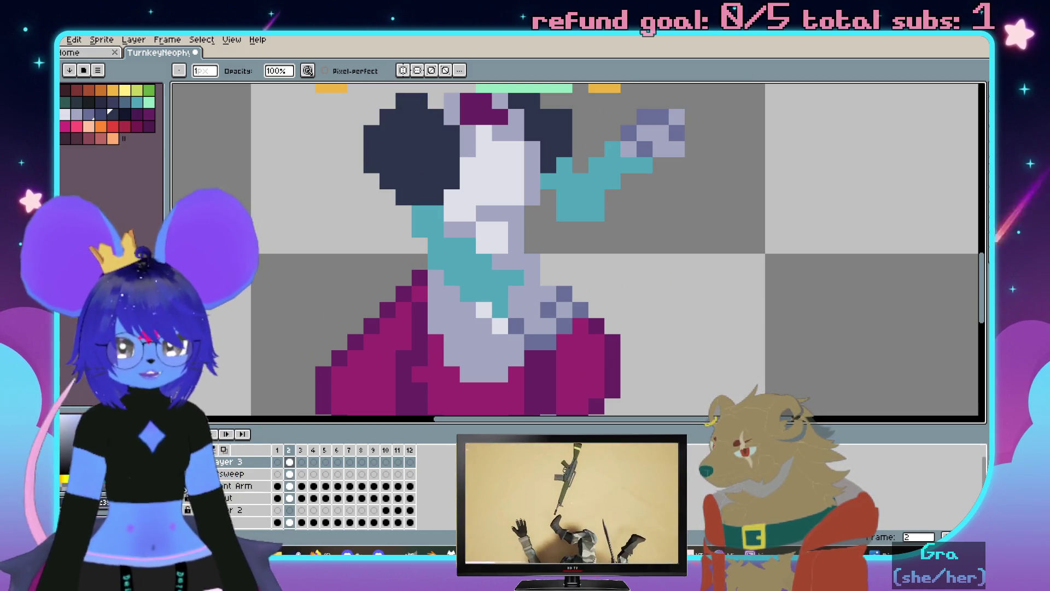
{"action": "scroll", "coordinate": [565, 277], "scroll_direction": "down", "scroll_amount": 2}
{"action": "scroll", "coordinate": [564, 277], "scroll_direction": "up", "scroll_amount": 1}
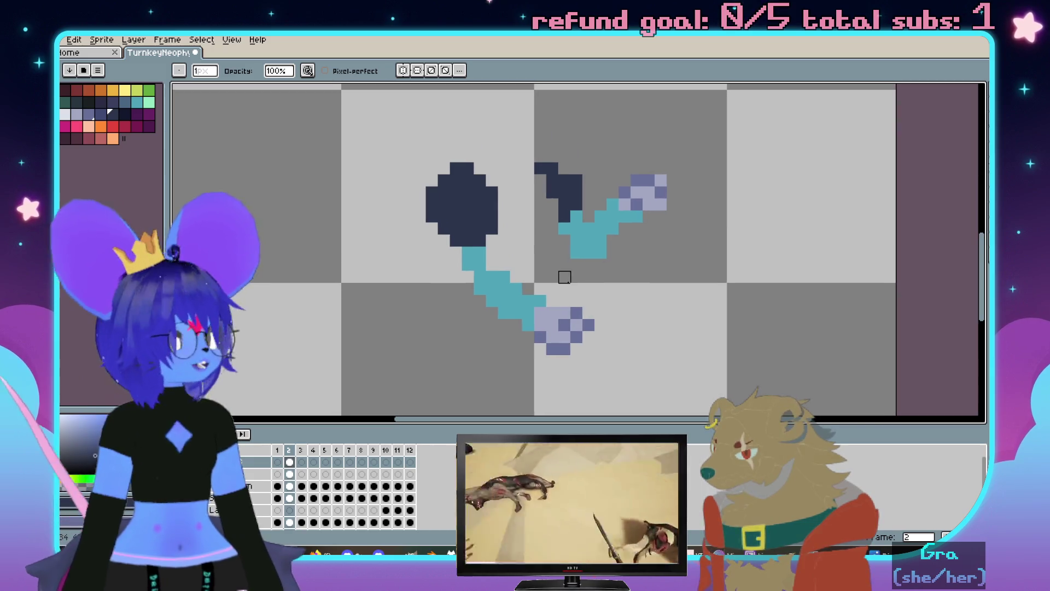
{"action": "scroll", "coordinate": [564, 277], "scroll_direction": "up", "scroll_amount": 1}
{"action": "scroll", "coordinate": [510, 277], "scroll_direction": "down", "scroll_amount": 1}
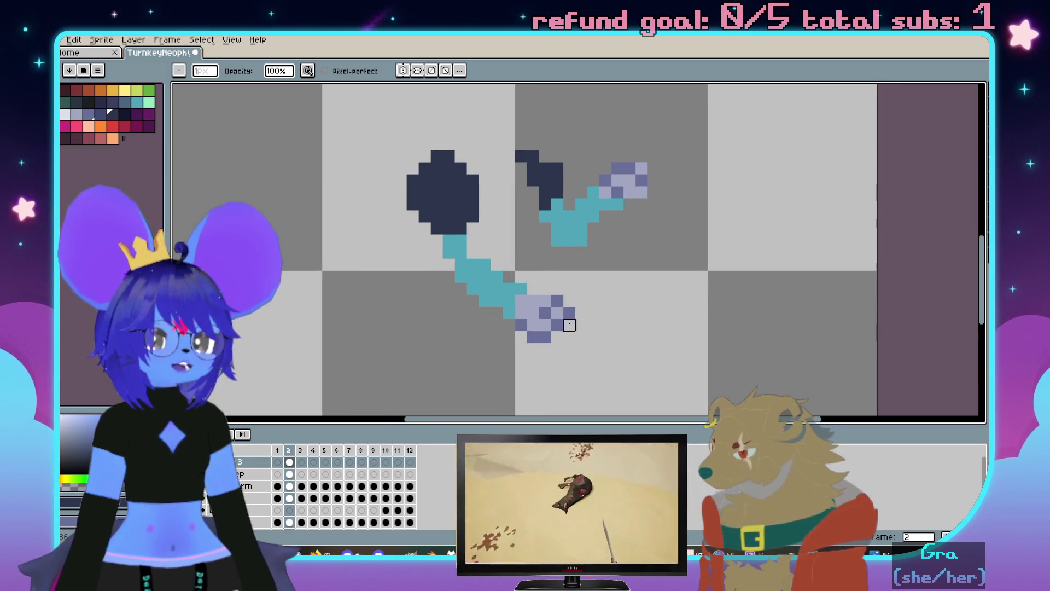
{"action": "scroll", "coordinate": [570, 325], "scroll_direction": "up", "scroll_amount": 1}
Add purple shading pixels to the lower arm, then bucket-fill its teal areas with the hand's lavender
{"action": "key", "text": "i"}
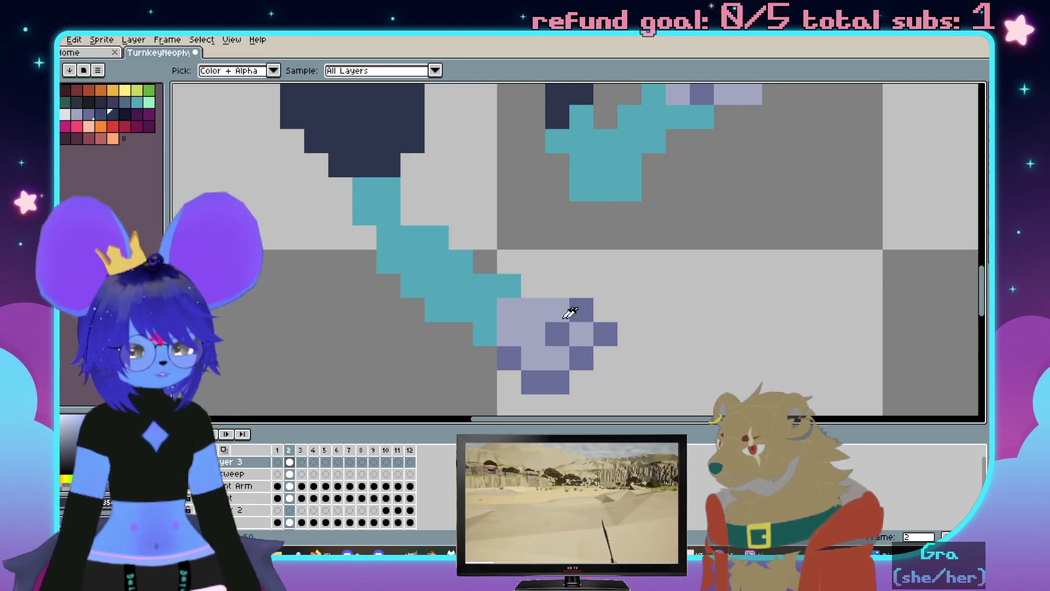
{"action": "key", "text": "b"}
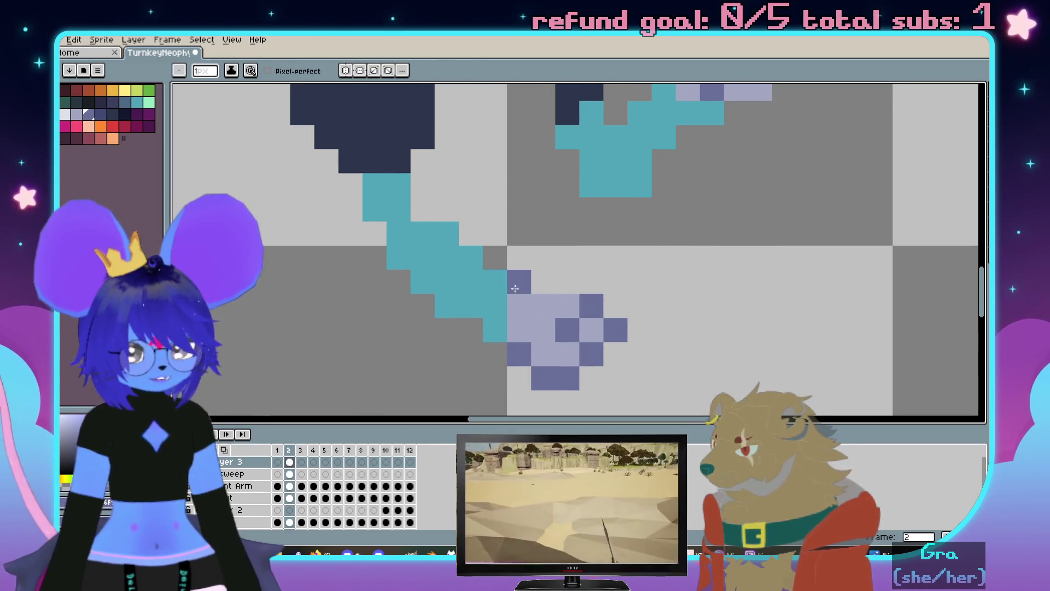
{"action": "left_click_drag", "start_coordinate": [514, 288], "coordinate": [499, 320]}
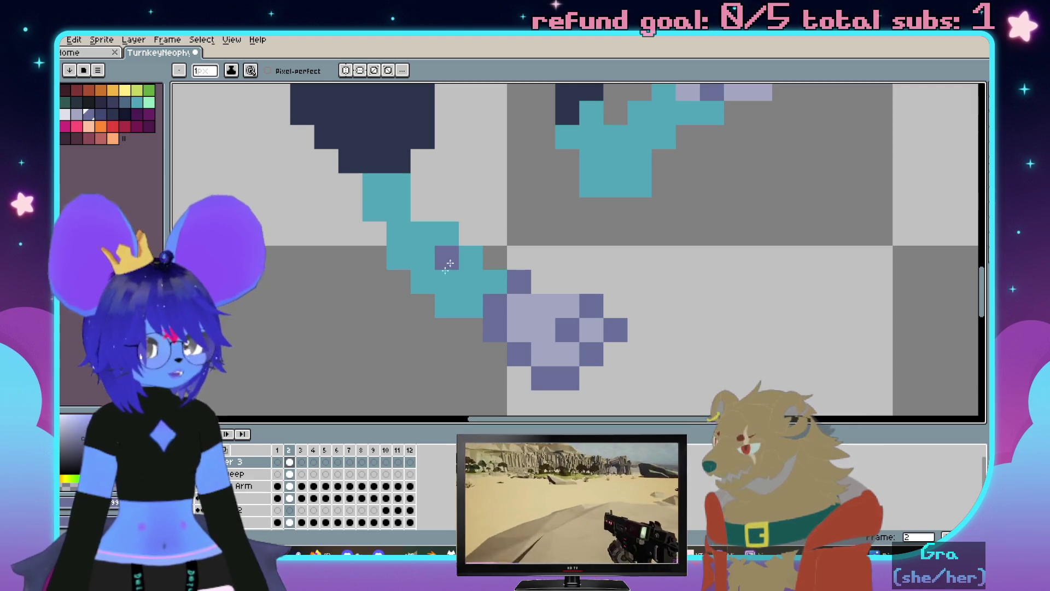
{"action": "left_click", "coordinate": [550, 305], "text": "alt"}
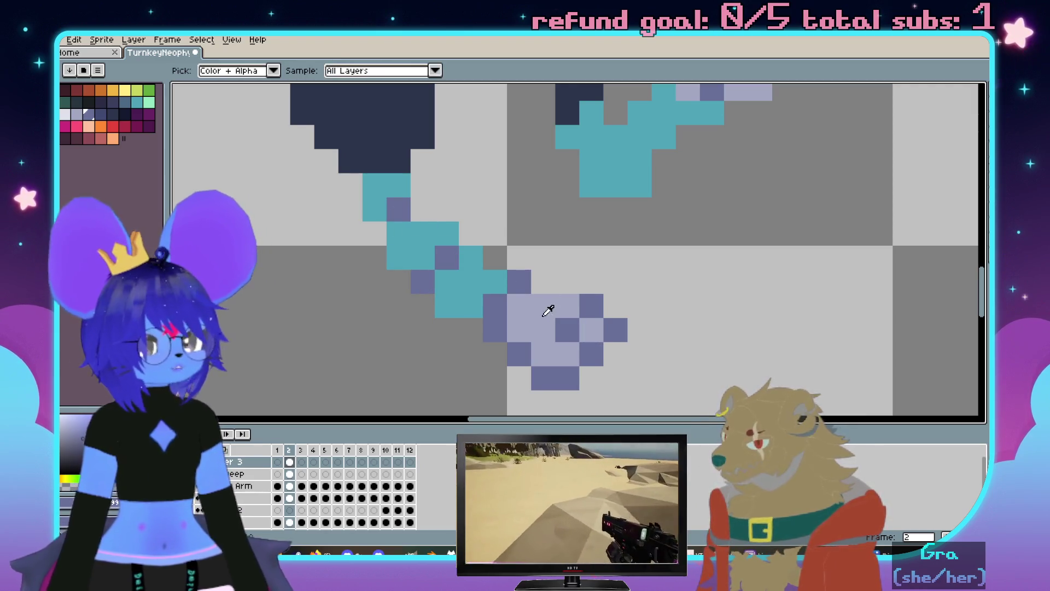
{"action": "key", "text": "g"}
{"action": "left_click", "coordinate": [474, 282]}
{"action": "left_click", "coordinate": [417, 236]}
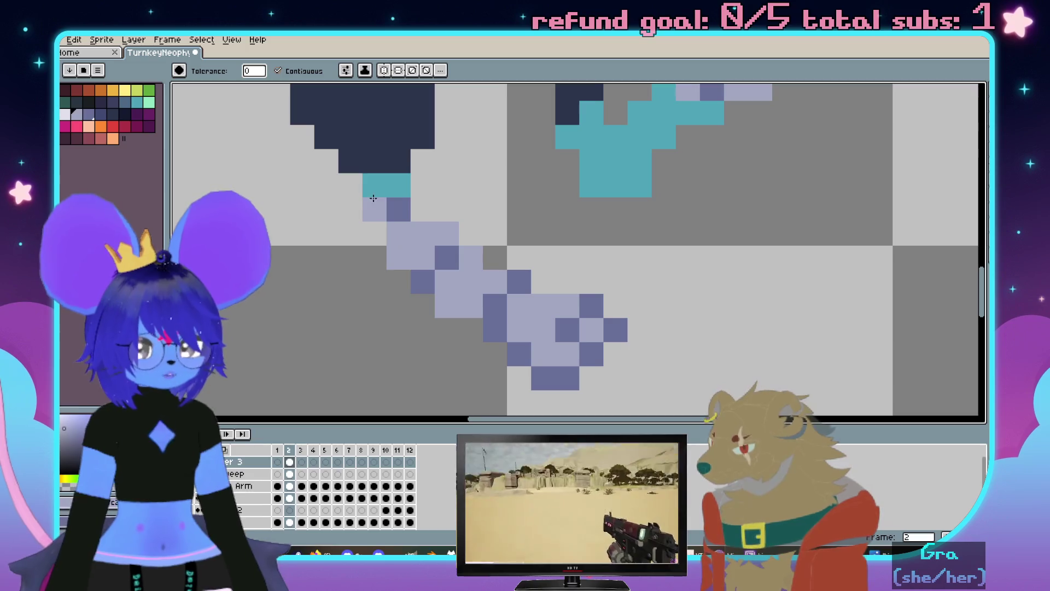
{"action": "left_click", "coordinate": [386, 185]}
{"action": "scroll", "coordinate": [417, 237], "scroll_direction": "down", "scroll_amount": 1}
{"action": "scroll", "coordinate": [435, 239], "scroll_direction": "up", "scroll_amount": 1}
Dot dark purple shading on both arms, fill the raised arm dark lavender and add a light highlight pixel
{"action": "key", "text": "b"}
{"action": "left_click", "coordinate": [435, 239]}
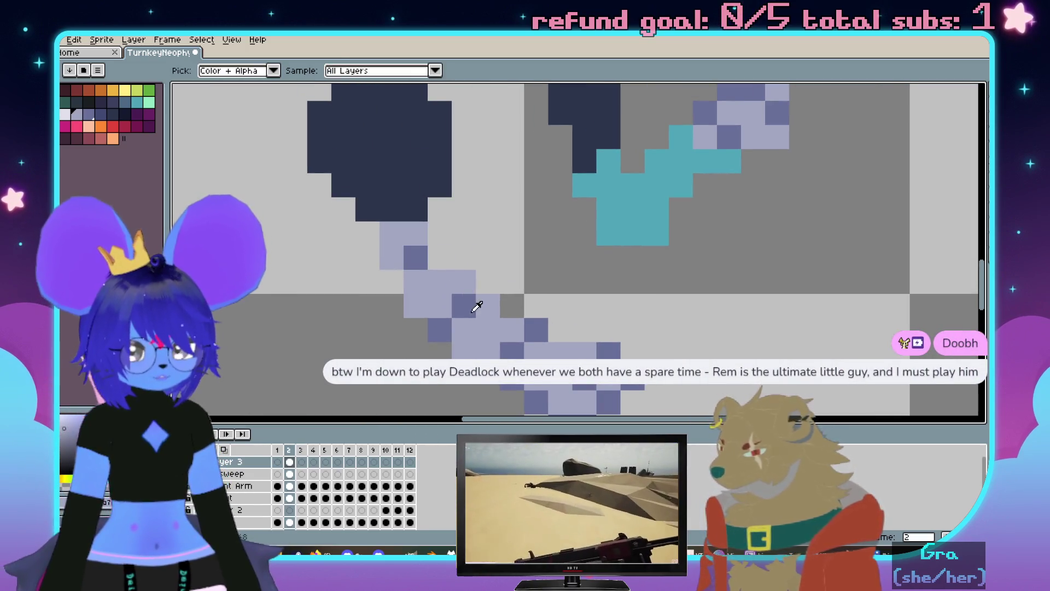
{"action": "scroll", "coordinate": [431, 218], "scroll_direction": "down", "scroll_amount": 1}
{"action": "scroll", "coordinate": [485, 237], "scroll_direction": "up", "scroll_amount": 1}
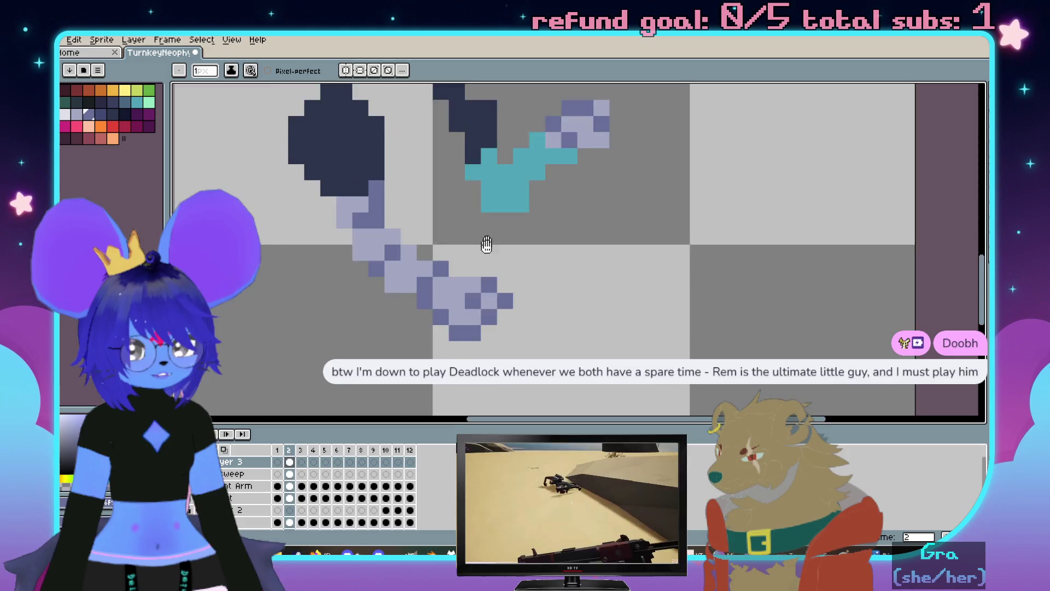
{"action": "left_click", "coordinate": [502, 263]}
{"action": "scroll", "coordinate": [502, 264], "scroll_direction": "down", "scroll_amount": 1}
{"action": "scroll", "coordinate": [583, 242], "scroll_direction": "up", "scroll_amount": 1}
{"action": "scroll", "coordinate": [584, 242], "scroll_direction": "down", "scroll_amount": 1}
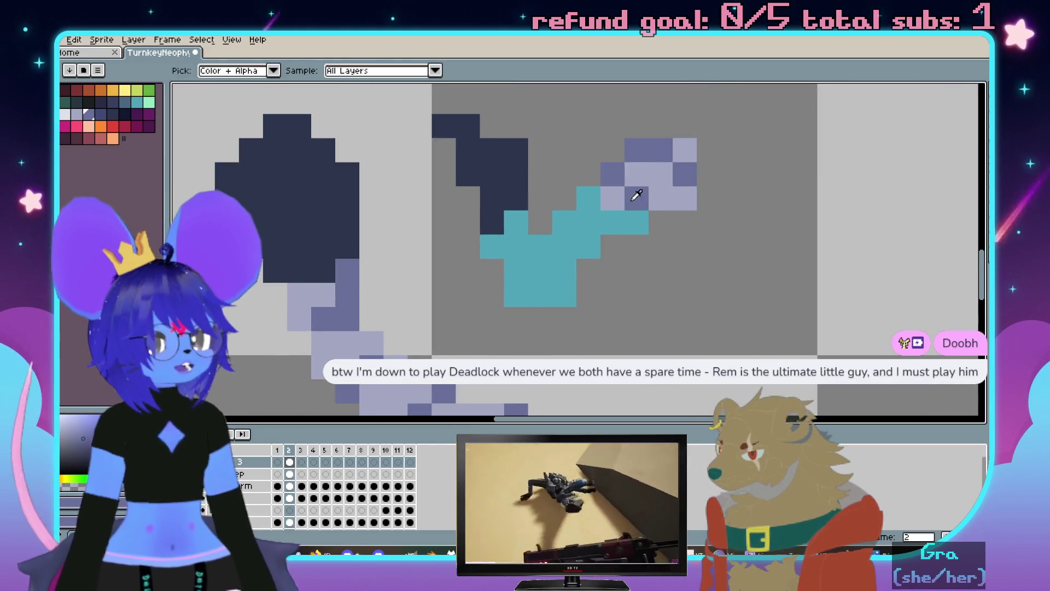
{"action": "left_click", "coordinate": [632, 195], "text": "alt"}
{"action": "scroll", "coordinate": [571, 265], "scroll_direction": "up", "scroll_amount": 1}
{"action": "key", "text": "g"}
{"action": "left_click", "coordinate": [571, 265]}
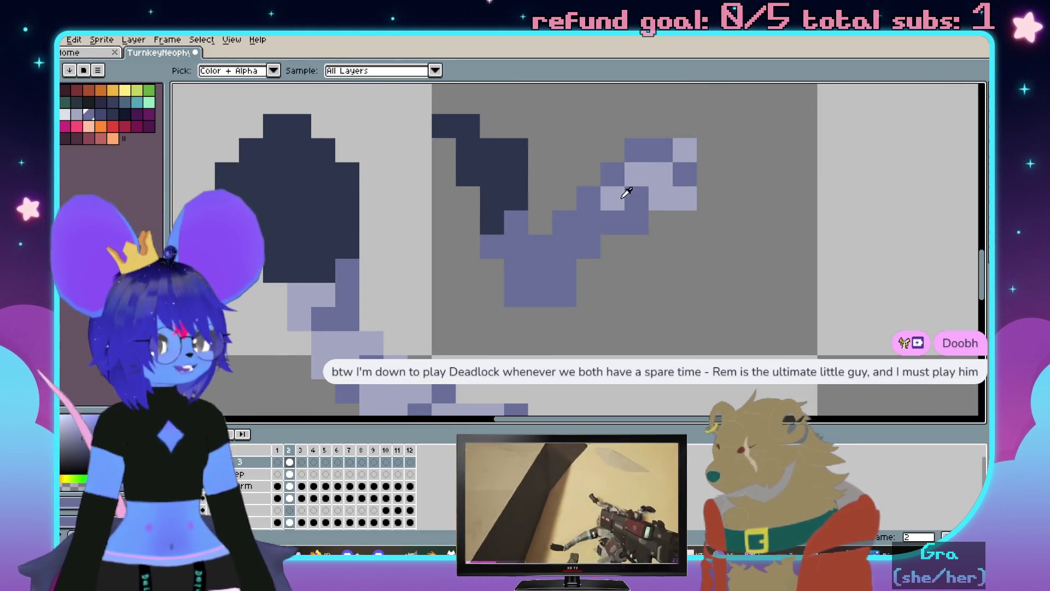
{"action": "scroll", "coordinate": [629, 201], "scroll_direction": "down", "scroll_amount": 1}
{"action": "scroll", "coordinate": [630, 201], "scroll_direction": "up", "scroll_amount": 1}
{"action": "key", "text": "b"}
{"action": "left_click", "coordinate": [567, 229]}
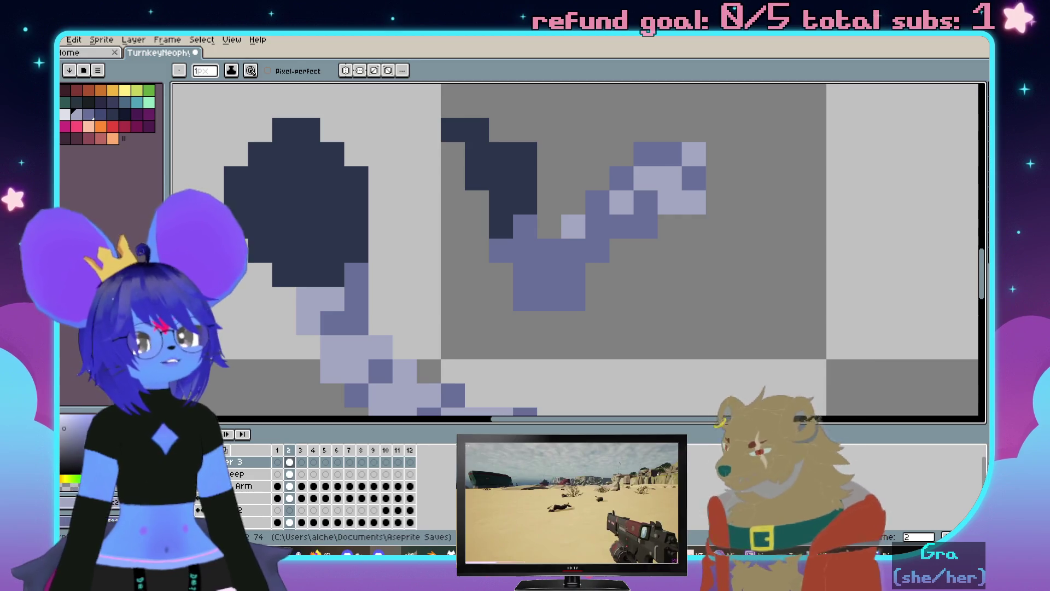
{"action": "scroll", "coordinate": [571, 284], "scroll_direction": "down", "scroll_amount": 3}
{"action": "scroll", "coordinate": [572, 285], "scroll_direction": "up", "scroll_amount": 2}
{"action": "scroll", "coordinate": [571, 284], "scroll_direction": "up", "scroll_amount": 1}
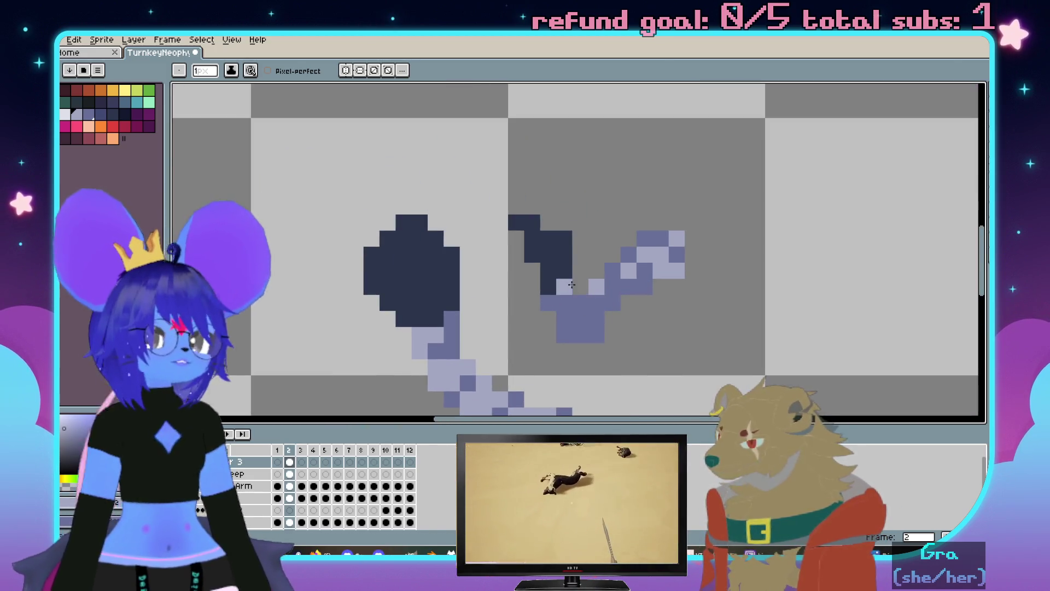
{"action": "scroll", "coordinate": [571, 283], "scroll_direction": "down", "scroll_amount": 2}
{"action": "scroll", "coordinate": [582, 278], "scroll_direction": "up", "scroll_amount": 1}
{"action": "scroll", "coordinate": [596, 269], "scroll_direction": "up", "scroll_amount": 1}
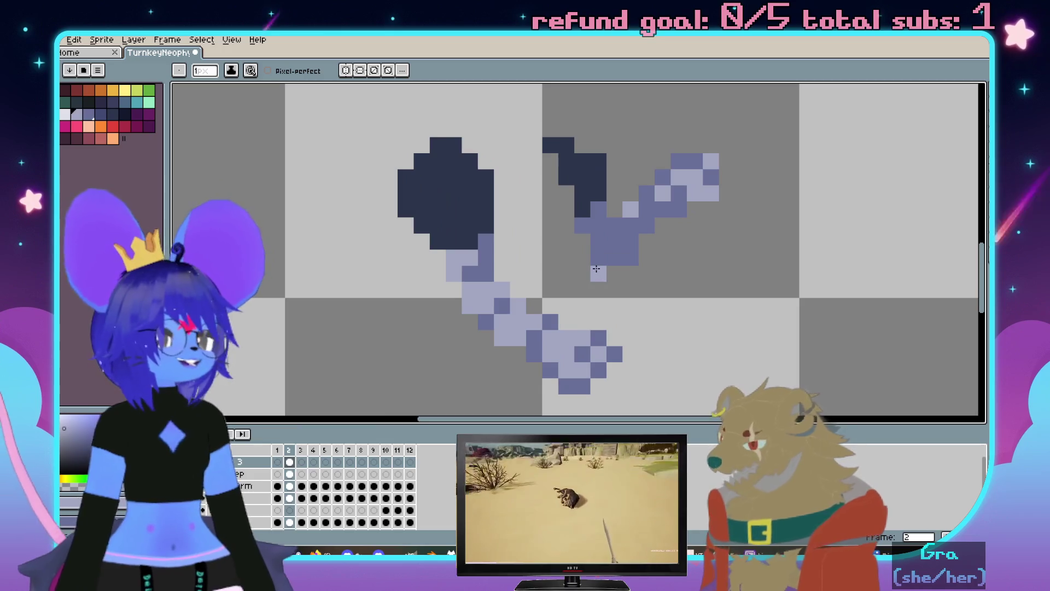
{"action": "scroll", "coordinate": [558, 286], "scroll_direction": "down", "scroll_amount": 1}
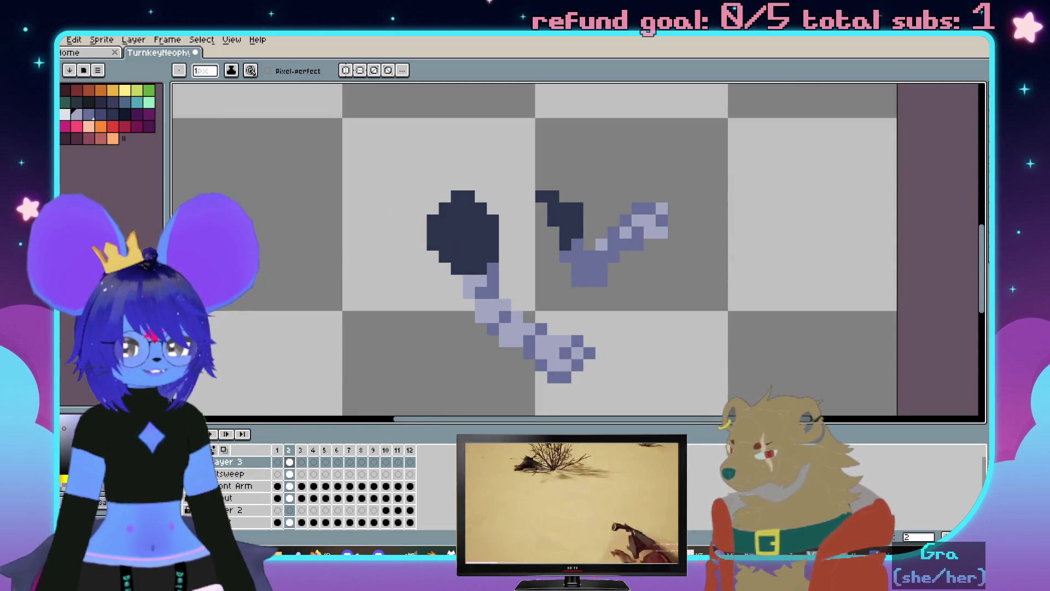
{"action": "scroll", "coordinate": [545, 235], "scroll_direction": "down", "scroll_amount": 2}
{"action": "scroll", "coordinate": [546, 234], "scroll_direction": "up", "scroll_amount": 2}
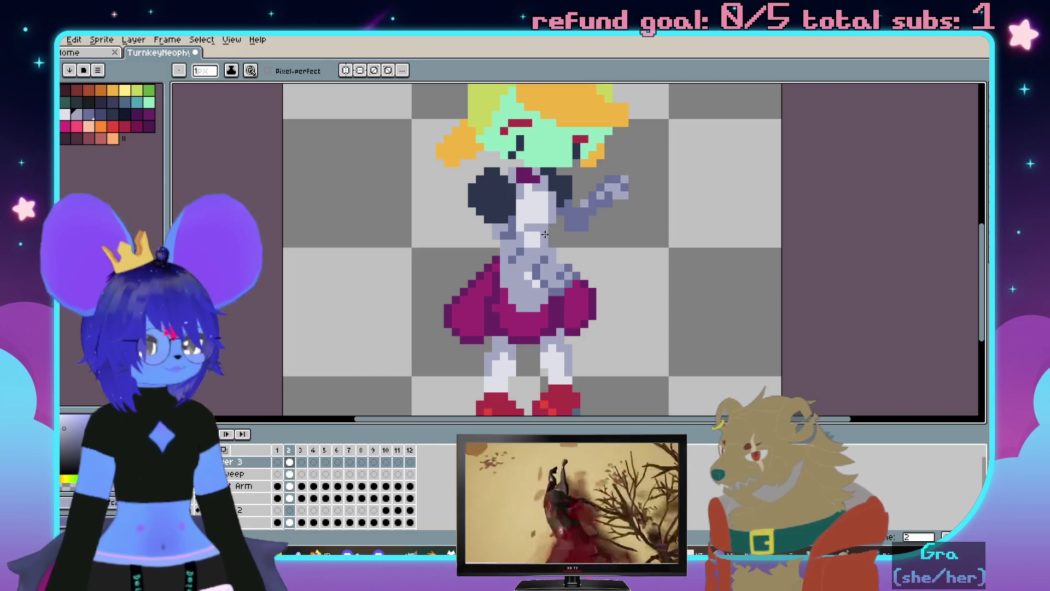
{"action": "scroll", "coordinate": [591, 270], "scroll_direction": "up", "scroll_amount": 1}
{"action": "scroll", "coordinate": [325, 389], "scroll_direction": "down", "scroll_amount": 1}
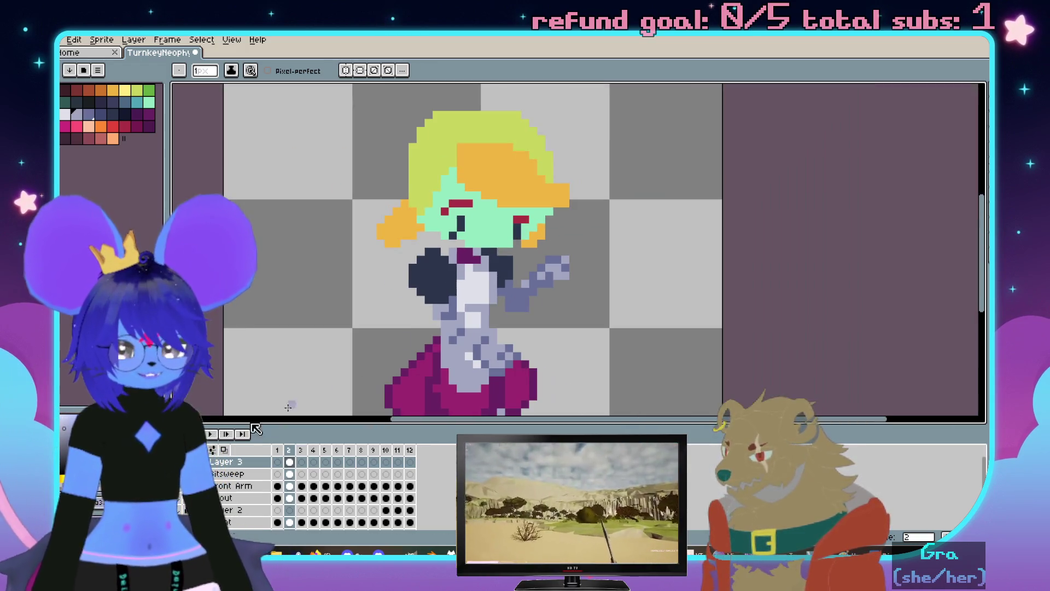
{"action": "scroll", "coordinate": [329, 484], "scroll_direction": "down", "scroll_amount": 1}
Show then hide the dark outline and Front Arm layers, and make the outline layer active
{"action": "left_click", "coordinate": [200, 474]}
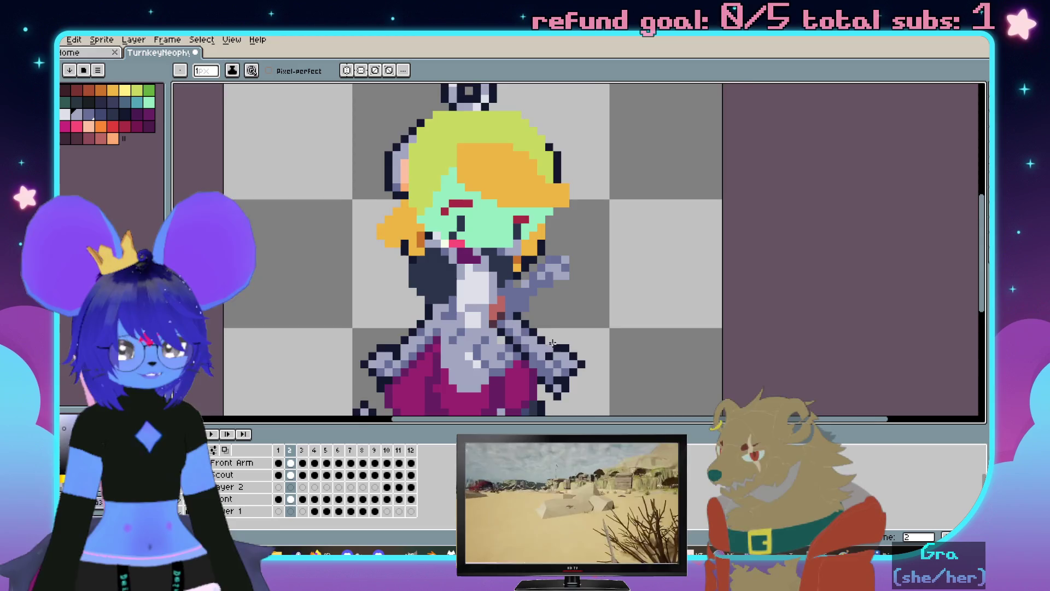
{"action": "scroll", "coordinate": [555, 343], "scroll_direction": "up", "scroll_amount": 1}
{"action": "scroll", "coordinate": [590, 258], "scroll_direction": "up", "scroll_amount": 1}
{"action": "scroll", "coordinate": [516, 229], "scroll_direction": "down", "scroll_amount": 1}
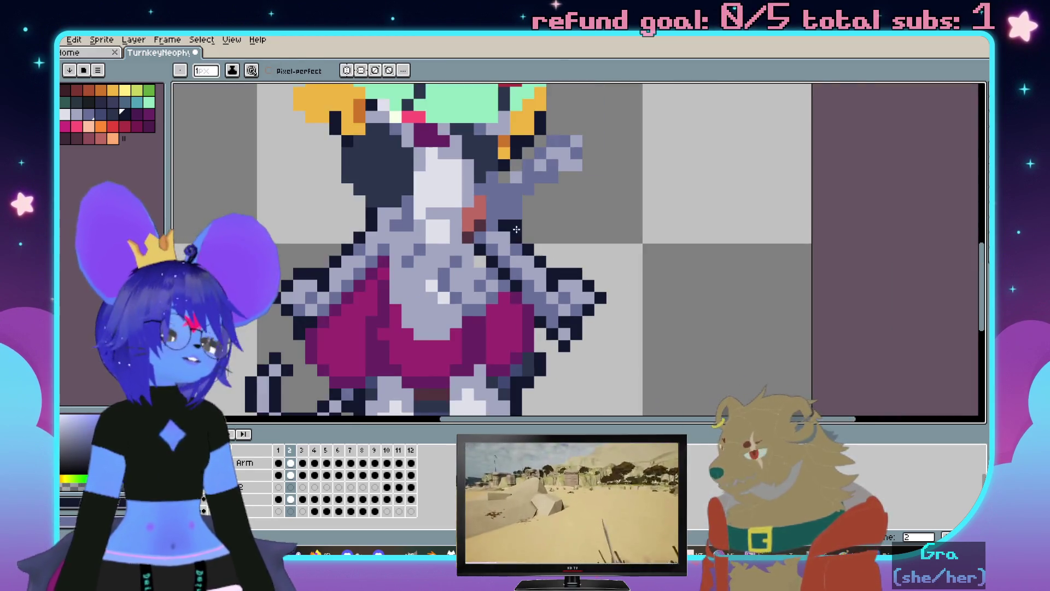
{"action": "scroll", "coordinate": [516, 230], "scroll_direction": "down", "scroll_amount": 1}
{"action": "scroll", "coordinate": [516, 230], "scroll_direction": "up", "scroll_amount": 2}
{"action": "left_click", "coordinate": [270, 490]}
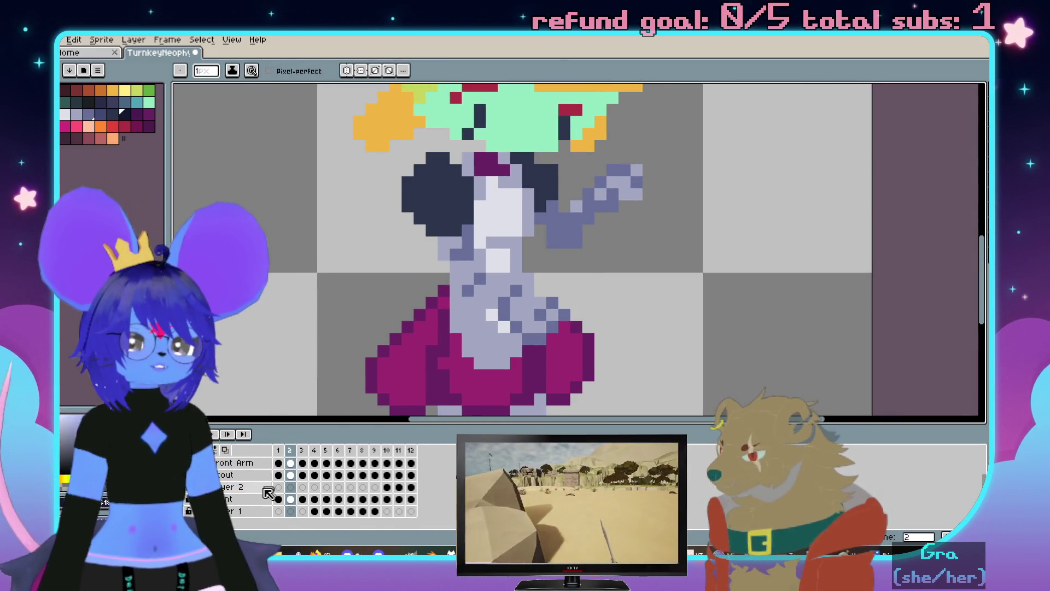
{"action": "scroll", "coordinate": [270, 490], "scroll_direction": "up", "scroll_amount": 1}
{"action": "scroll", "coordinate": [594, 197], "scroll_direction": "down", "scroll_amount": 2}
{"action": "scroll", "coordinate": [594, 197], "scroll_direction": "up", "scroll_amount": 1}
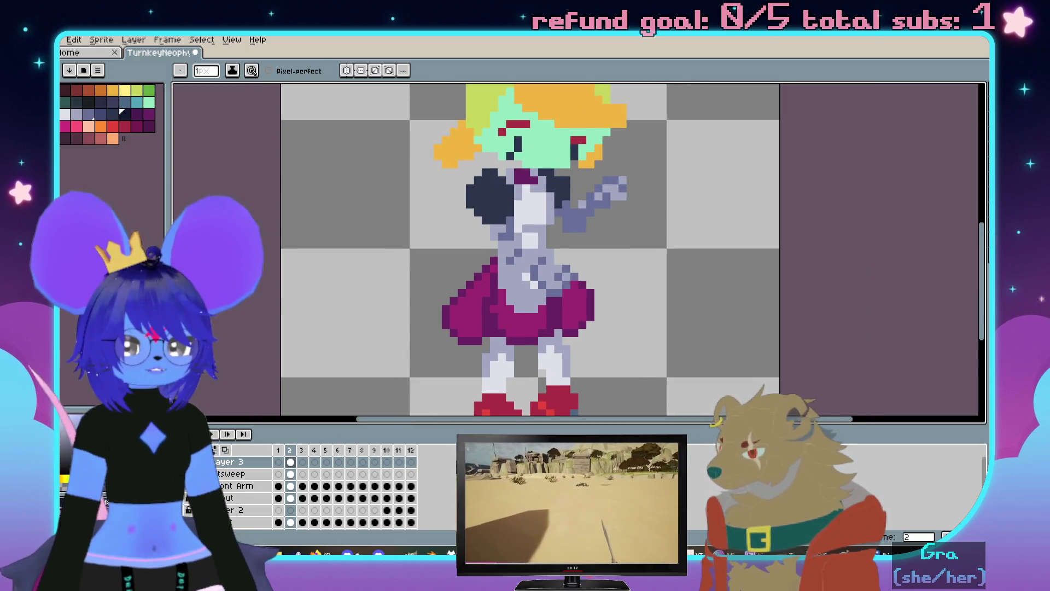
{"action": "scroll", "coordinate": [581, 241], "scroll_direction": "up", "scroll_amount": 1}
{"action": "scroll", "coordinate": [547, 290], "scroll_direction": "up", "scroll_amount": 1}
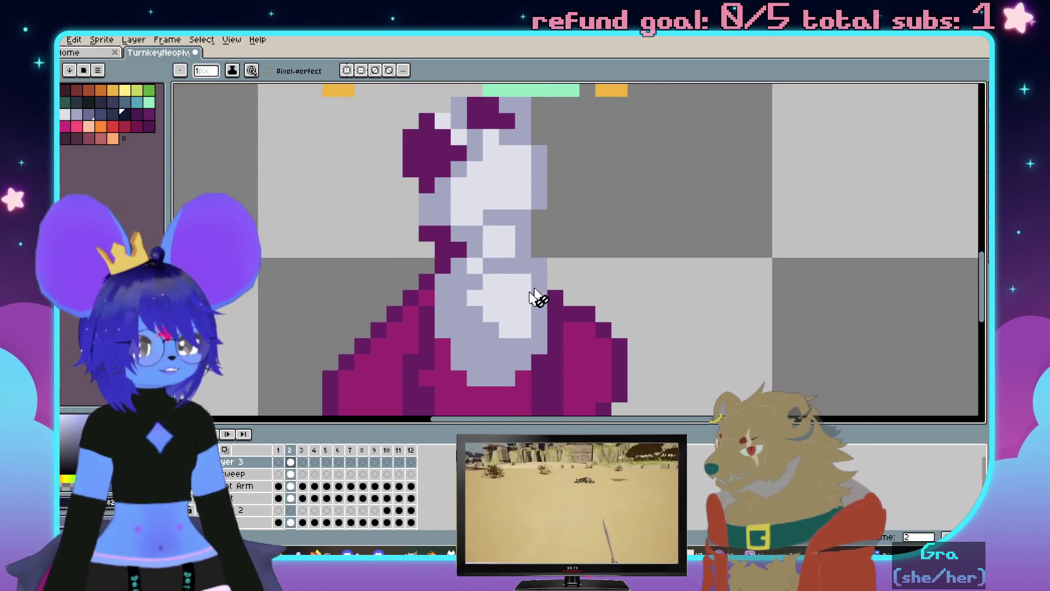
{"action": "scroll", "coordinate": [546, 273], "scroll_direction": "up", "scroll_amount": 1}
{"action": "left_click", "coordinate": [236, 476]}
Outline the legs and shoe tops in dark pixels, including the line between the legs and the right leg edge
{"action": "left_click", "coordinate": [468, 352]}
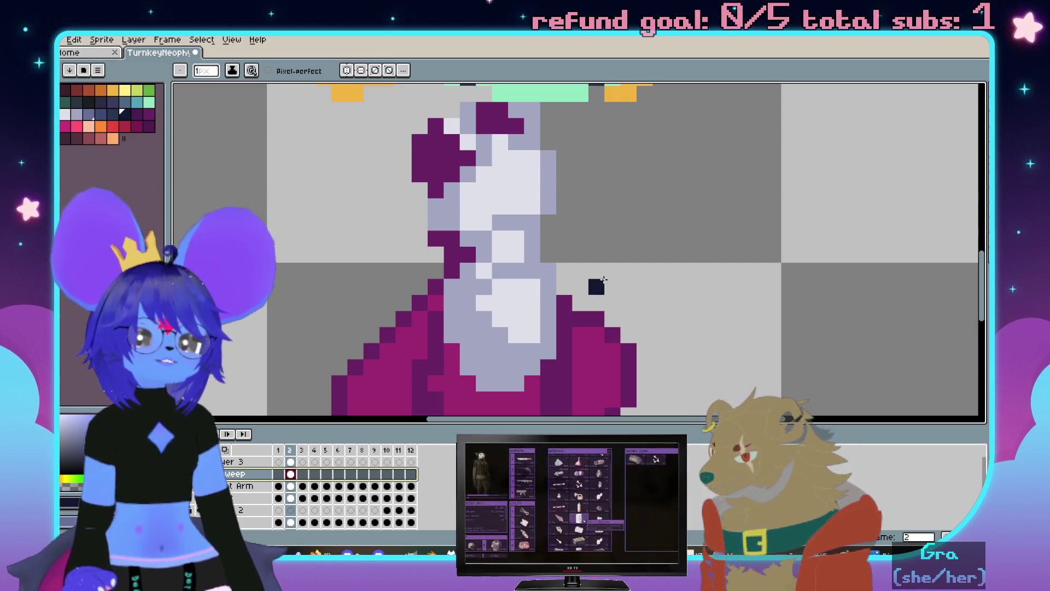
{"action": "left_click", "coordinate": [548, 273]}
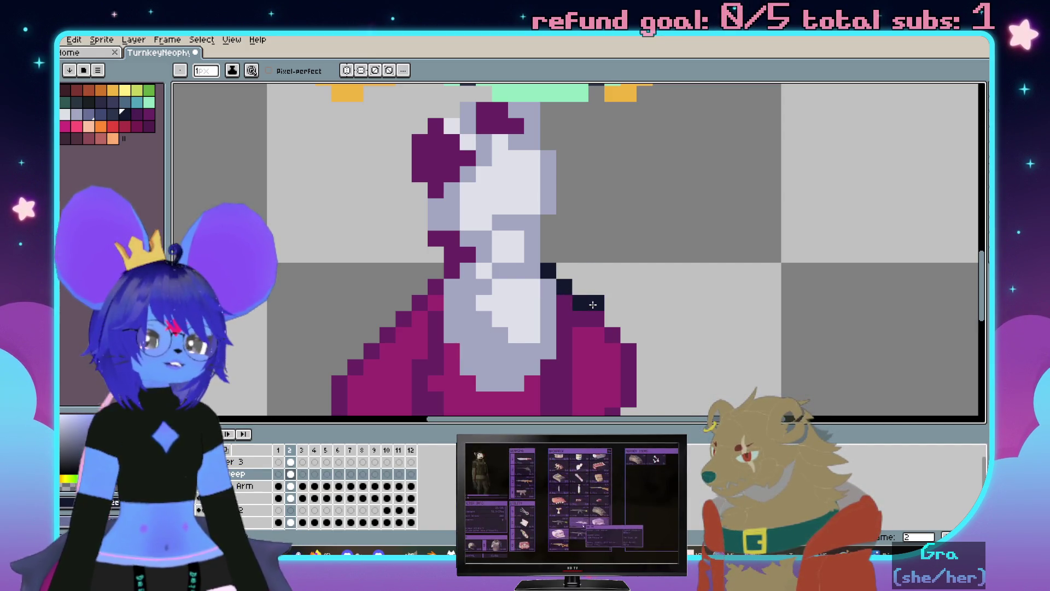
{"action": "scroll", "coordinate": [634, 351], "scroll_direction": "down", "scroll_amount": 3}
{"action": "mouse_move", "coordinate": [679, 239]}
{"action": "left_mouse_down"}
{"action": "mouse_move", "coordinate": [631, 329]}
{"action": "mouse_move", "coordinate": [622, 275]}
{"action": "left_mouse_up"}
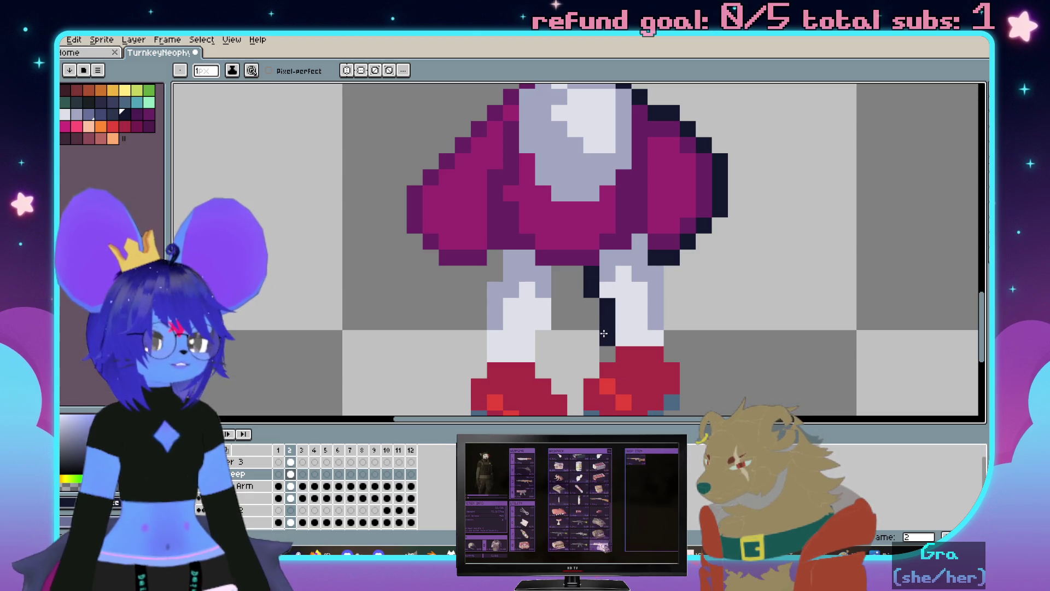
{"action": "mouse_move", "coordinate": [591, 299]}
{"action": "left_mouse_down"}
{"action": "mouse_move", "coordinate": [605, 353]}
{"action": "mouse_move", "coordinate": [644, 265]}
{"action": "mouse_move", "coordinate": [608, 314]}
{"action": "mouse_move", "coordinate": [705, 243]}
{"action": "mouse_move", "coordinate": [690, 164]}
{"action": "left_mouse_up"}
{"action": "left_click_drag", "start_coordinate": [604, 199], "coordinate": [643, 246]}
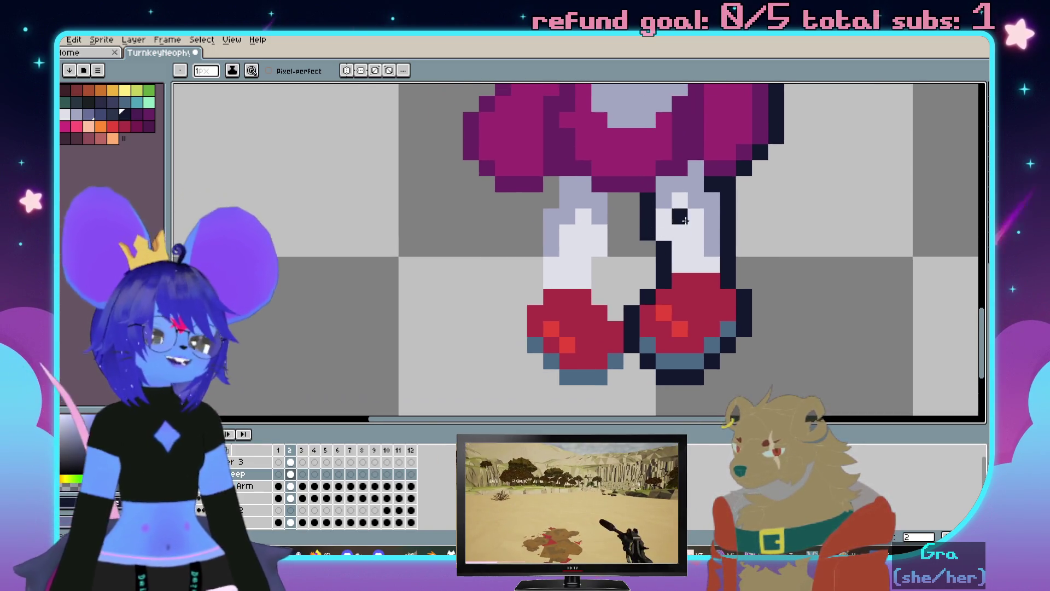
{"action": "scroll", "coordinate": [675, 236], "scroll_direction": "left", "scroll_amount": 1}
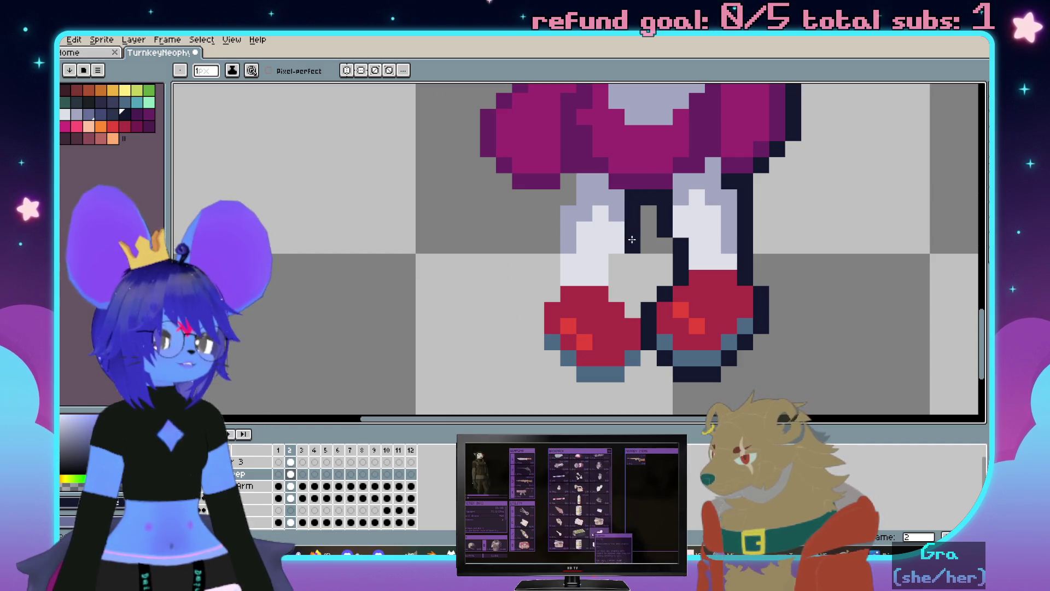
{"action": "mouse_move", "coordinate": [633, 311]}
{"action": "left_mouse_down"}
{"action": "mouse_move", "coordinate": [648, 374]}
{"action": "mouse_move", "coordinate": [585, 389]}
{"action": "left_mouse_up"}
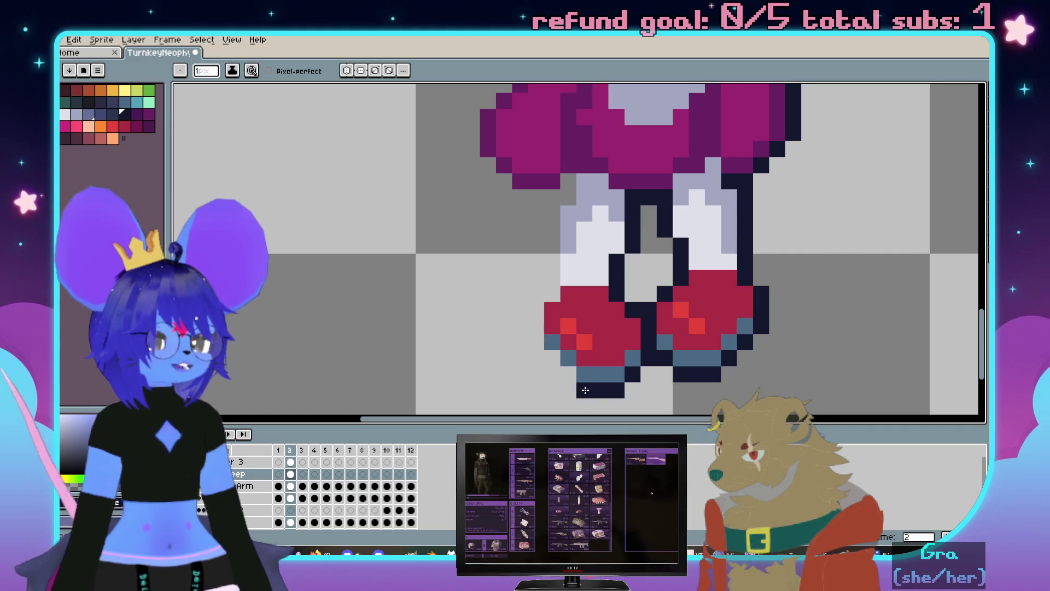
{"action": "mouse_move", "coordinate": [532, 308]}
{"action": "left_mouse_down"}
{"action": "mouse_move", "coordinate": [548, 296]}
{"action": "mouse_move", "coordinate": [556, 204]}
{"action": "mouse_move", "coordinate": [596, 249]}
{"action": "left_mouse_up"}
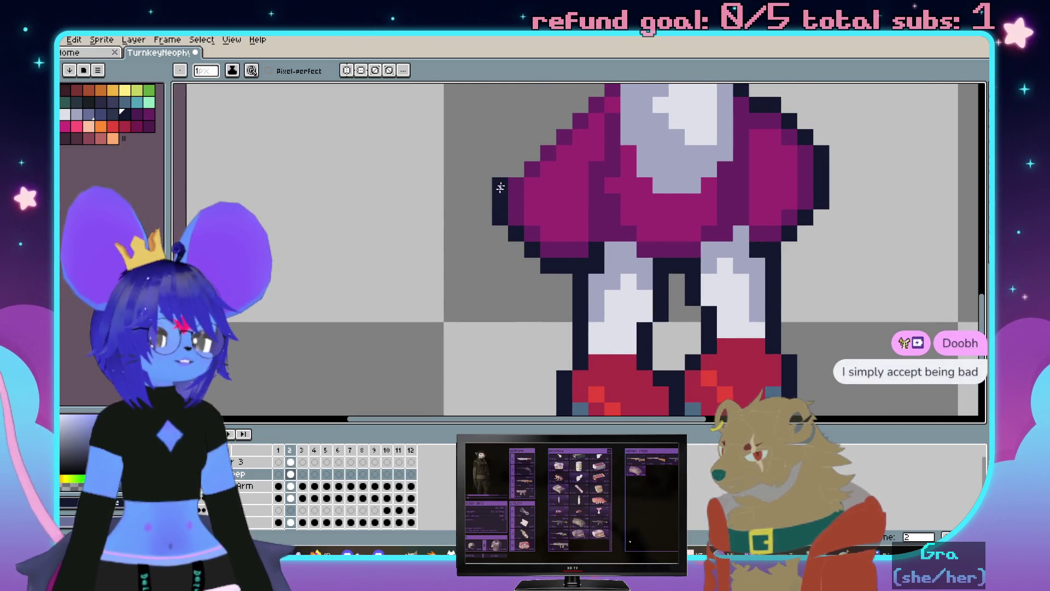
Outline both sides of the torso and neck below the head with dark pixels
{"action": "left_click_drag", "start_coordinate": [501, 188], "coordinate": [464, 332]}
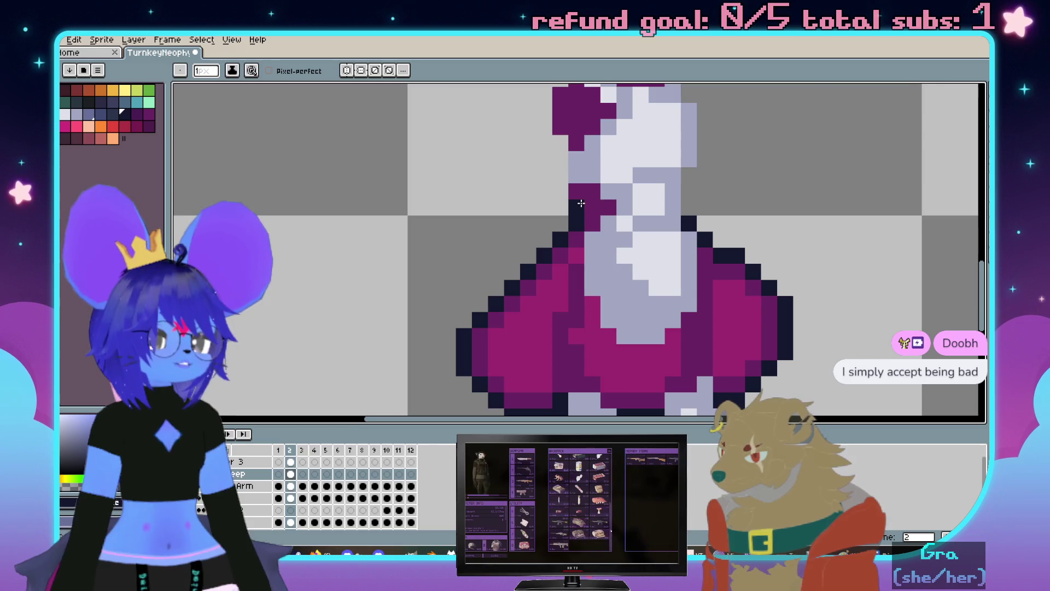
{"action": "left_click_drag", "start_coordinate": [581, 203], "coordinate": [559, 260]}
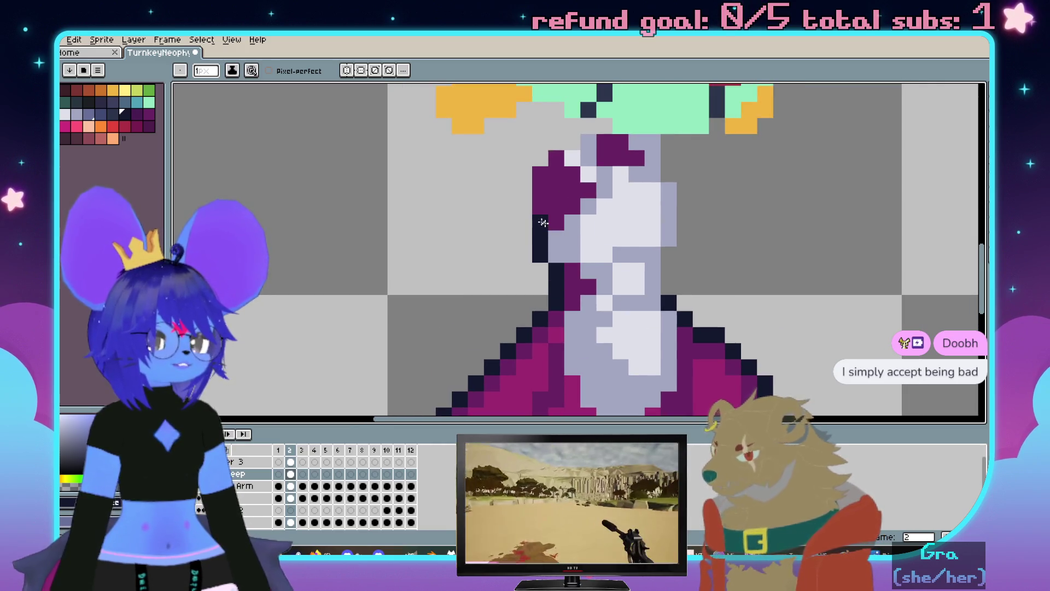
{"action": "mouse_move", "coordinate": [524, 206]}
{"action": "left_mouse_down"}
{"action": "mouse_move", "coordinate": [525, 170]}
{"action": "mouse_move", "coordinate": [573, 142]}
{"action": "mouse_move", "coordinate": [540, 242]}
{"action": "left_mouse_up"}
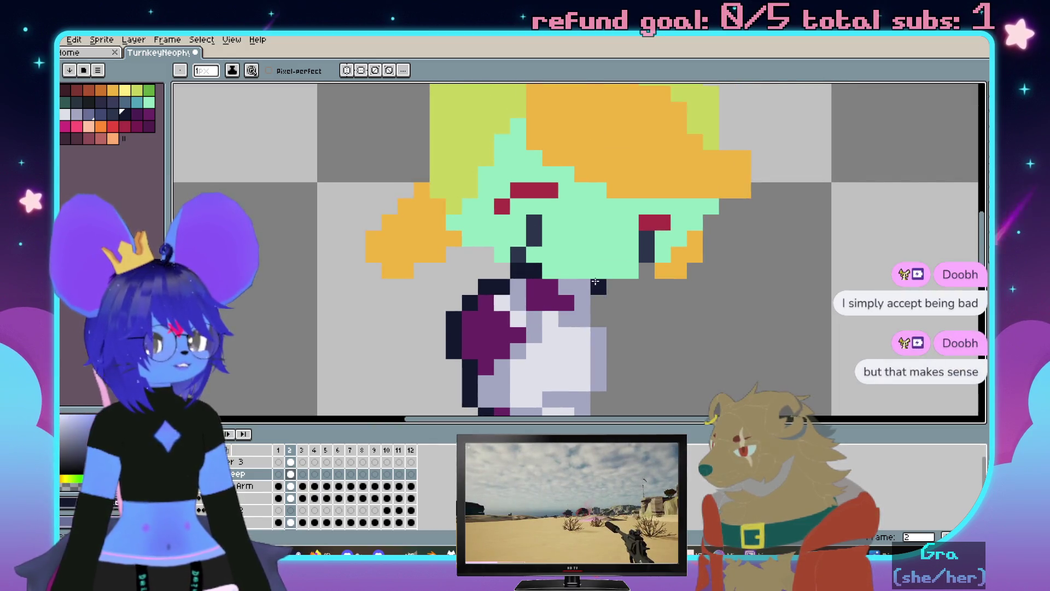
{"action": "left_click", "coordinate": [599, 293]}
{"action": "mouse_move", "coordinate": [605, 258]}
{"action": "left_mouse_down"}
{"action": "mouse_move", "coordinate": [605, 293]}
{"action": "mouse_move", "coordinate": [648, 218]}
{"action": "mouse_move", "coordinate": [635, 292]}
{"action": "left_mouse_up"}
{"action": "key", "text": "ctrl"}
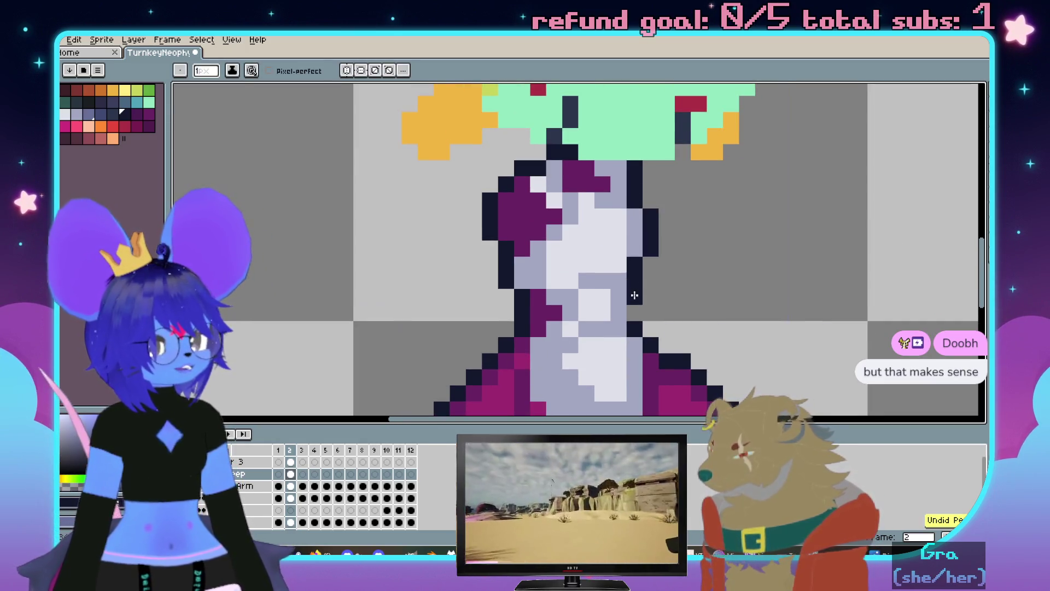
{"action": "scroll", "coordinate": [635, 317], "scroll_direction": "down", "scroll_amount": 3}
{"action": "scroll", "coordinate": [654, 308], "scroll_direction": "up", "scroll_amount": 2}
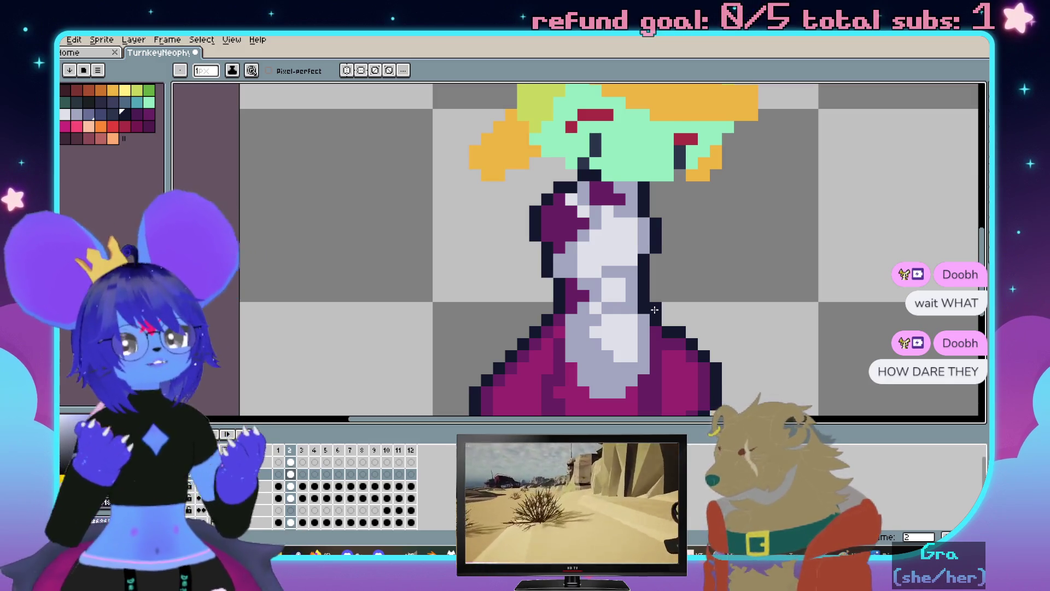
{"action": "scroll", "coordinate": [654, 310], "scroll_direction": "down", "scroll_amount": 2}
{"action": "scroll", "coordinate": [654, 290], "scroll_direction": "up", "scroll_amount": 1}
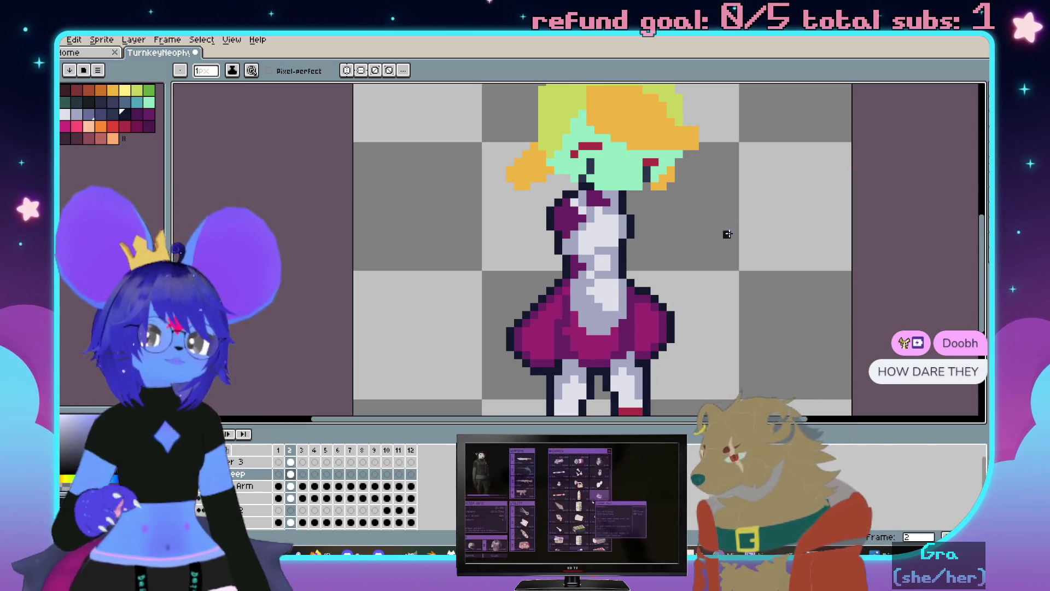
{"action": "scroll", "coordinate": [719, 236], "scroll_direction": "down", "scroll_amount": 3}
{"action": "scroll", "coordinate": [629, 238], "scroll_direction": "up", "scroll_amount": 3}
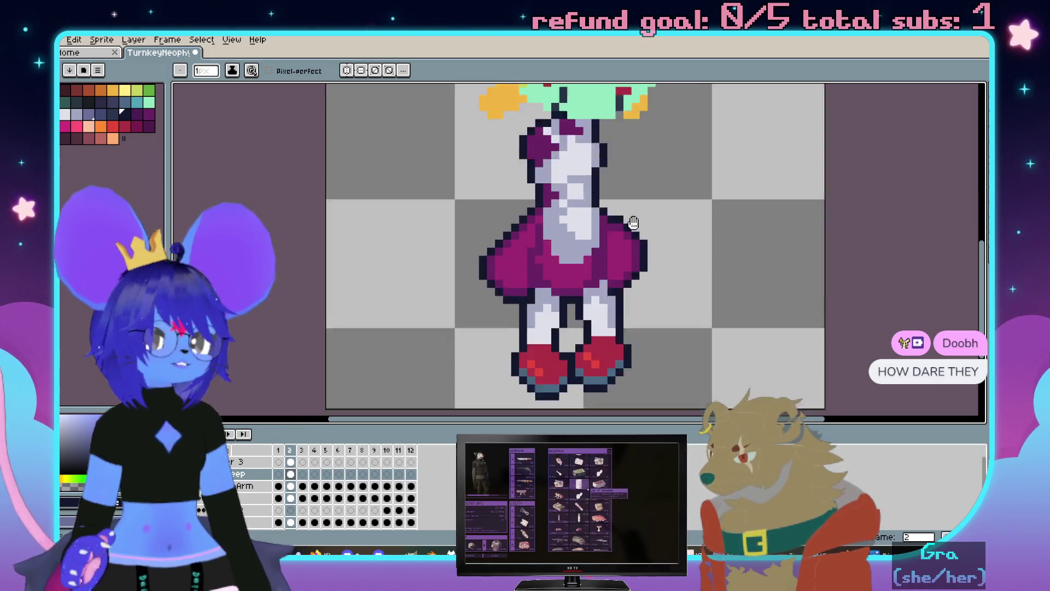
{"action": "scroll", "coordinate": [630, 238], "scroll_direction": "up", "scroll_amount": 4}
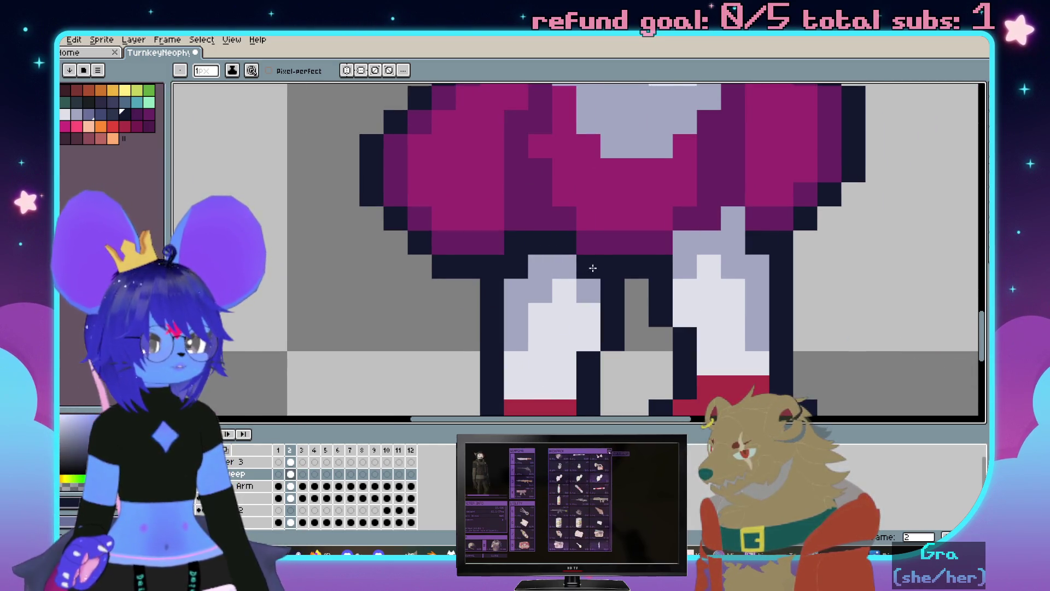
{"action": "scroll", "coordinate": [733, 223], "scroll_direction": "down", "scroll_amount": 4}
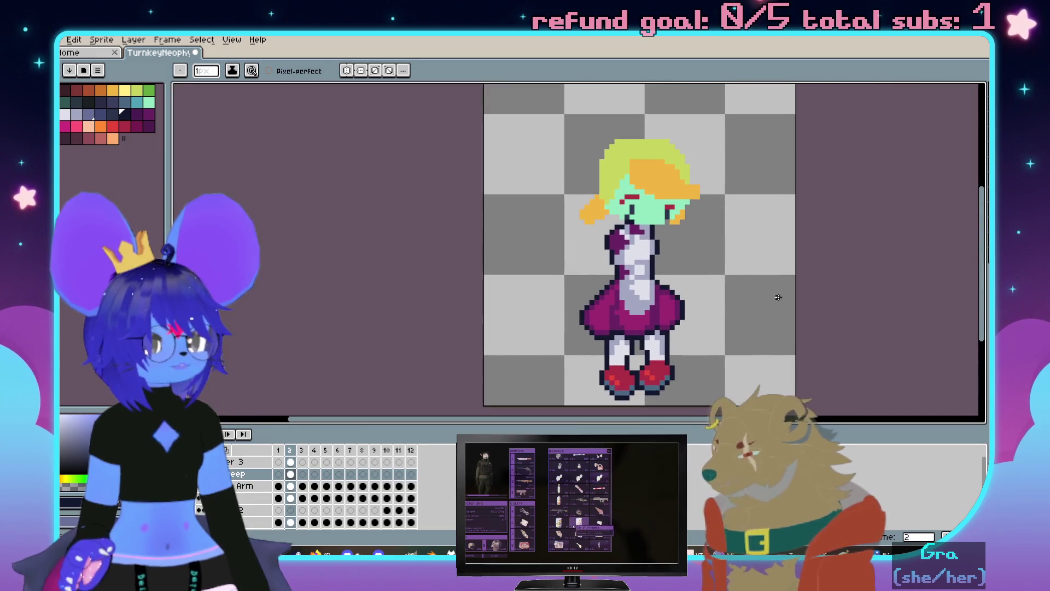
{"action": "scroll", "coordinate": [608, 307], "scroll_direction": "up", "scroll_amount": 1}
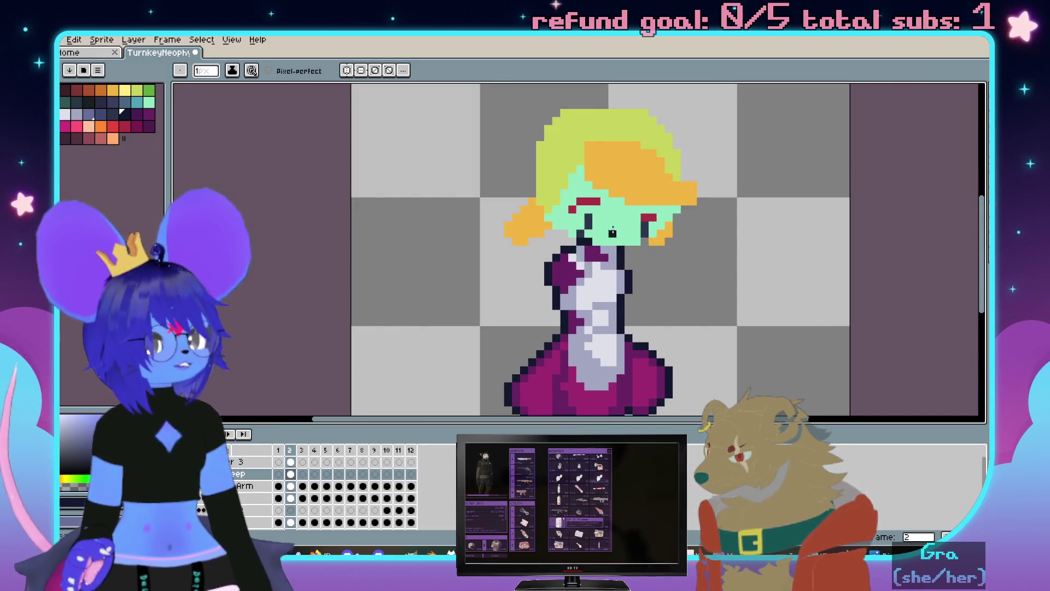
Review the sprite, then bring the Firefox window with Google image results over the canvas
{"action": "left_click_drag", "start_coordinate": [612, 232], "coordinate": [624, 210]}
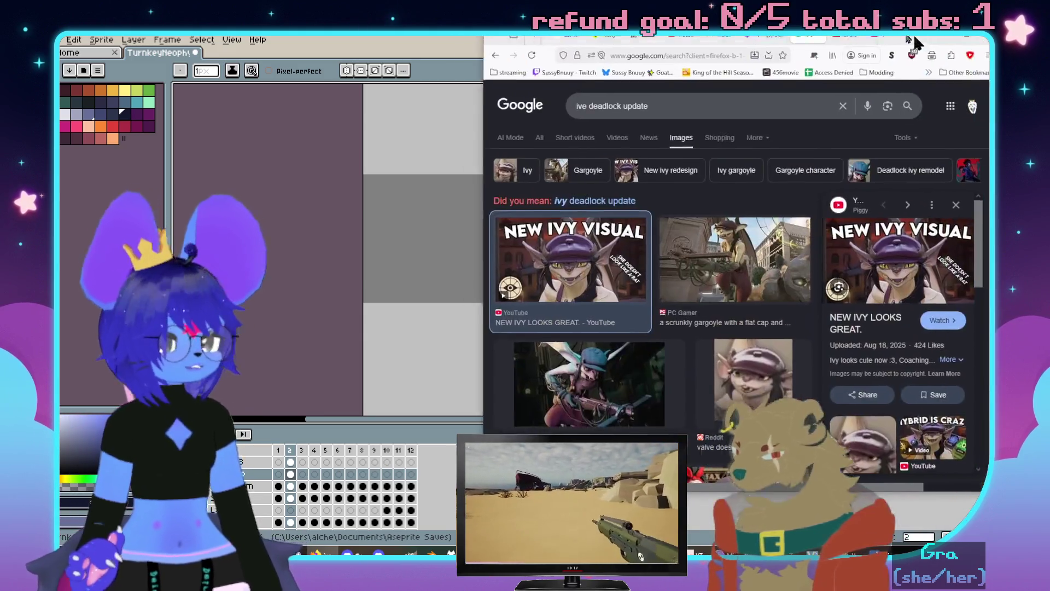
{"action": "left_click_drag", "start_coordinate": [912, 34], "coordinate": [693, 34]}
Preview the NEW IVY VISUAL image result and open its YouTube video link in a new tab
{"action": "left_click", "coordinate": [367, 415]}
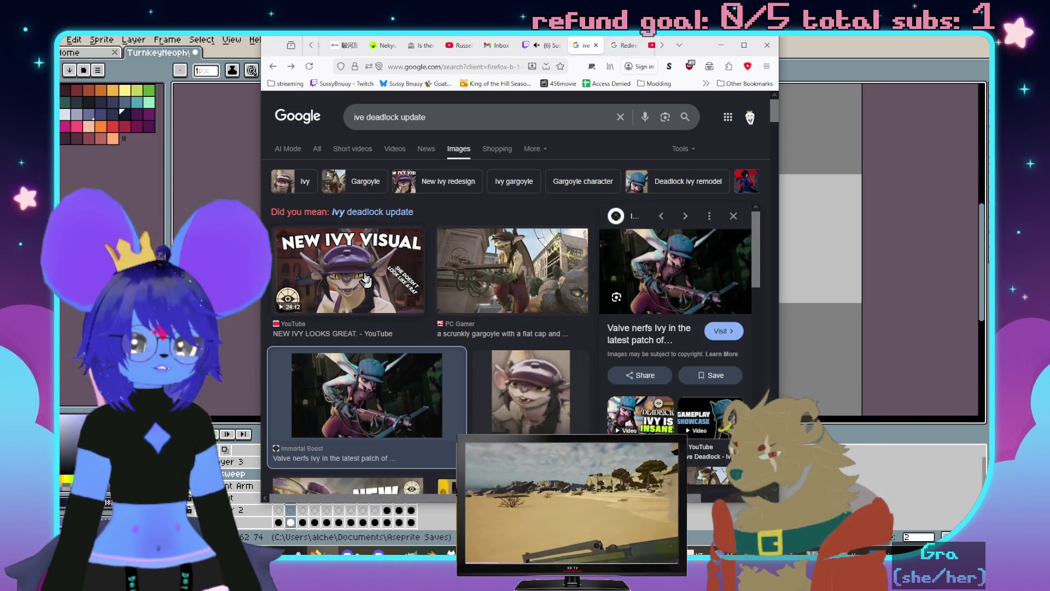
{"action": "left_click", "coordinate": [367, 278]}
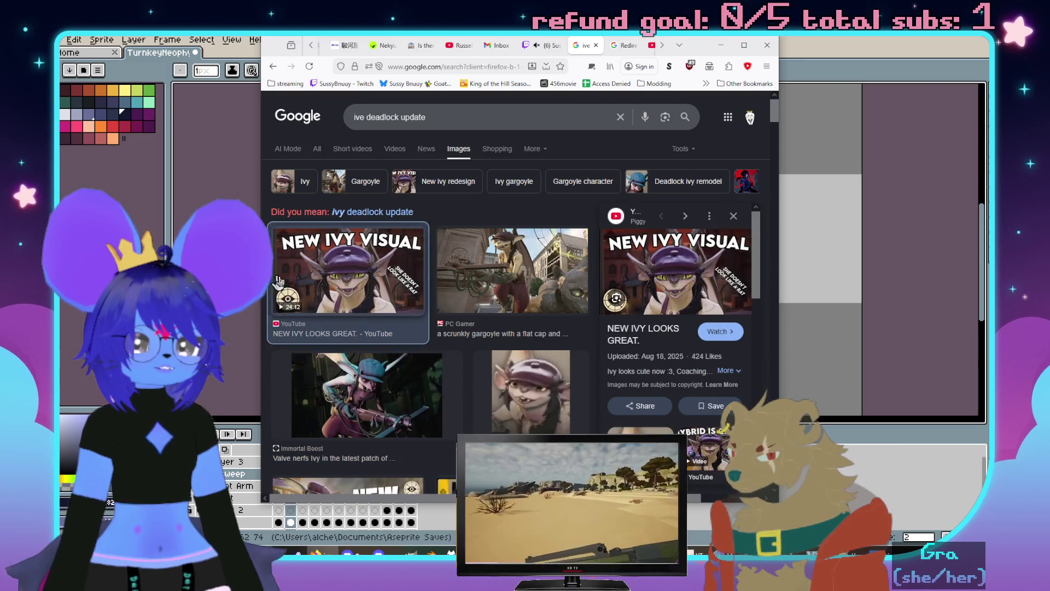
{"action": "right_click", "coordinate": [676, 272]}
{"action": "left_click", "coordinate": [703, 233]}
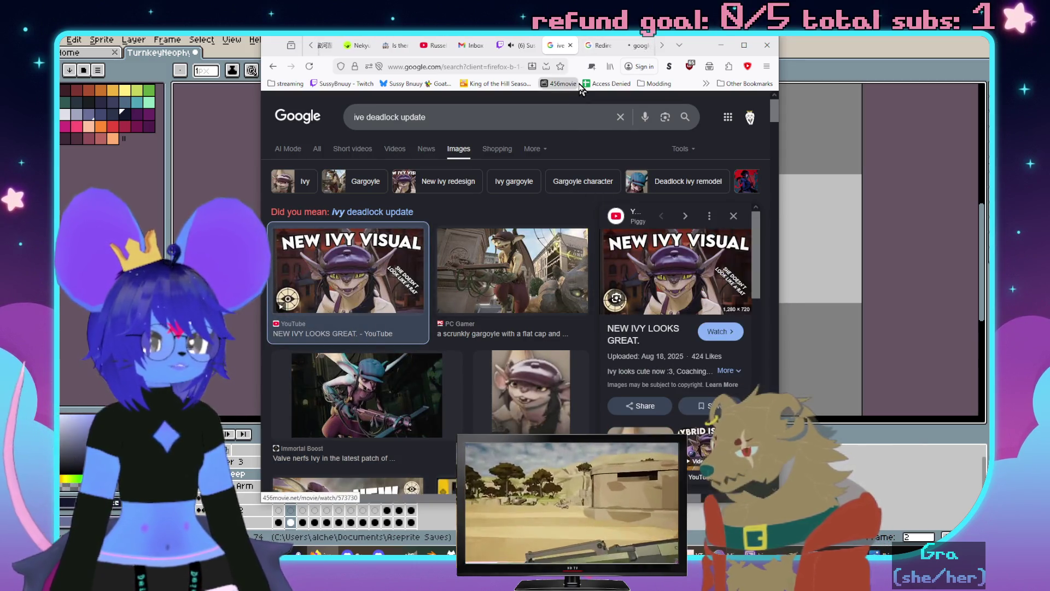
{"action": "left_click", "coordinate": [640, 46]}
{"action": "scroll", "coordinate": [608, 46], "scroll_direction": "down", "scroll_amount": 2}
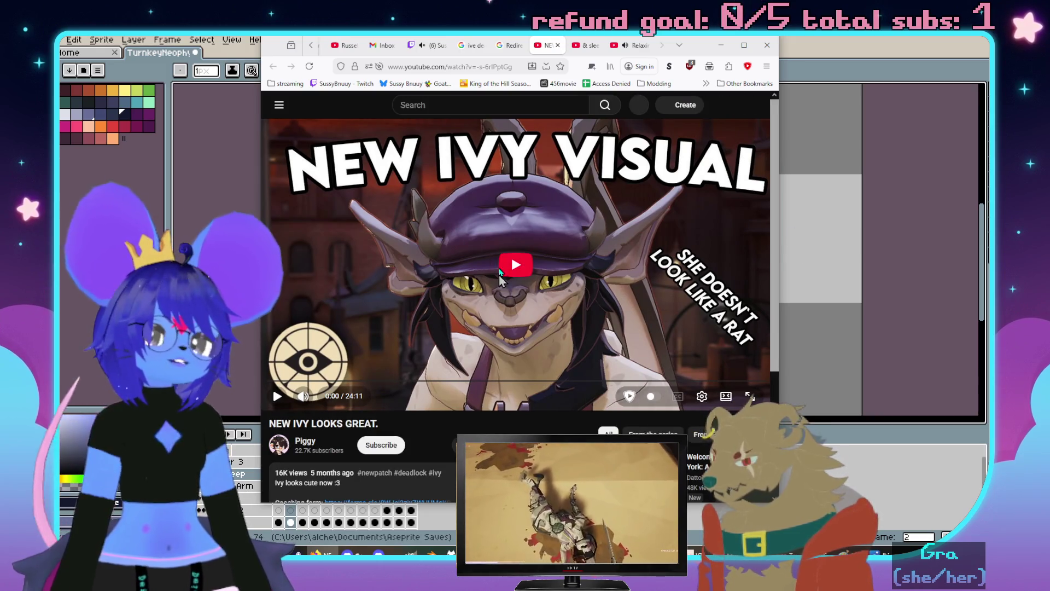
View the redirect notice and the Ivy video page, then move Firefox aside and return to Aseprite
{"action": "left_click", "coordinate": [512, 47]}
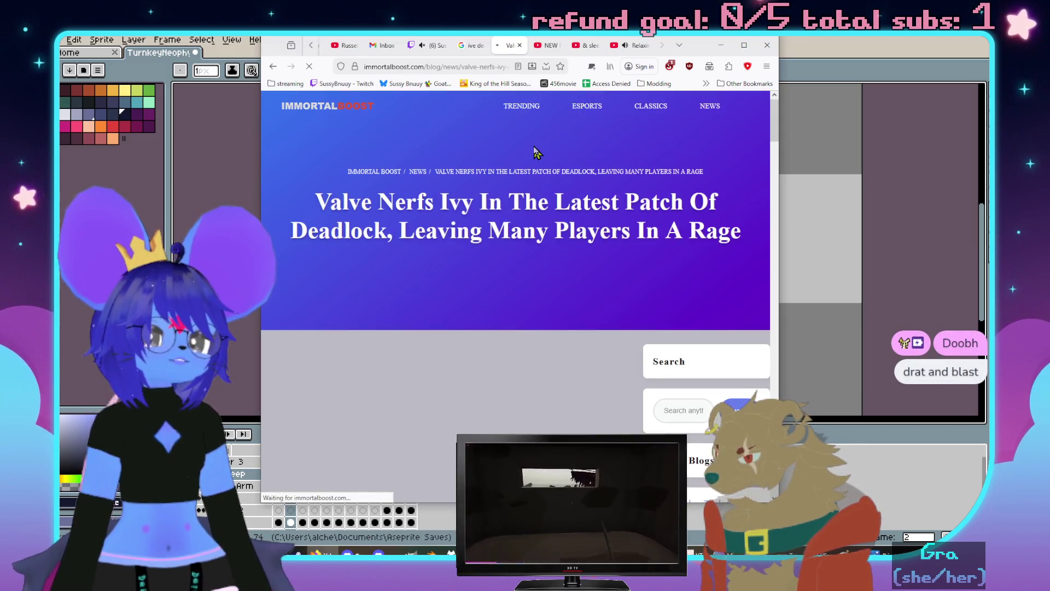
{"action": "scroll", "coordinate": [563, 208], "scroll_direction": "down", "scroll_amount": 3}
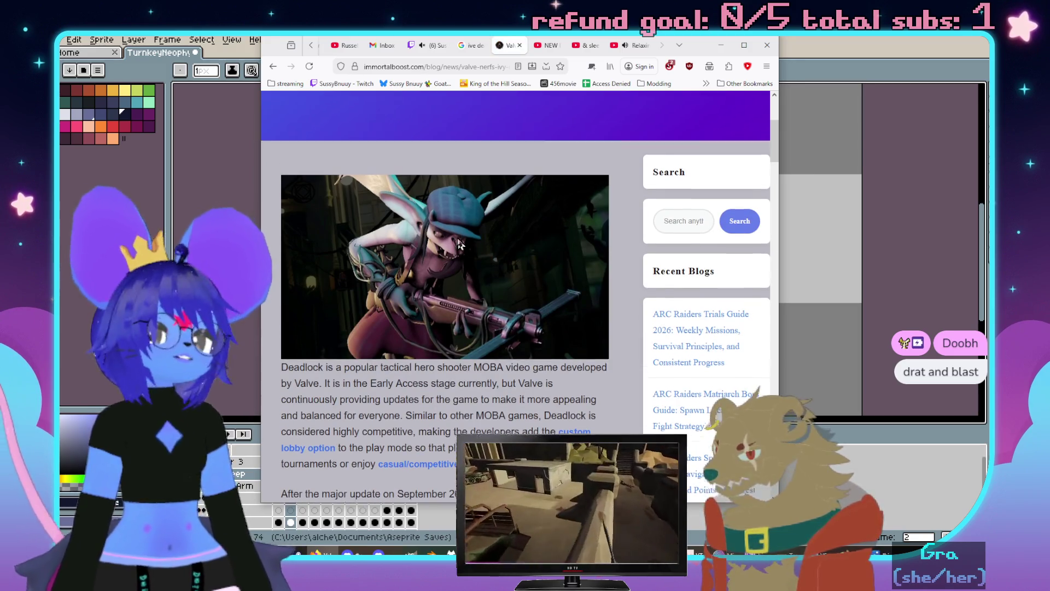
{"action": "scroll", "coordinate": [459, 250], "scroll_direction": "up", "scroll_amount": 1}
{"action": "scroll", "coordinate": [462, 254], "scroll_direction": "down", "scroll_amount": 1}
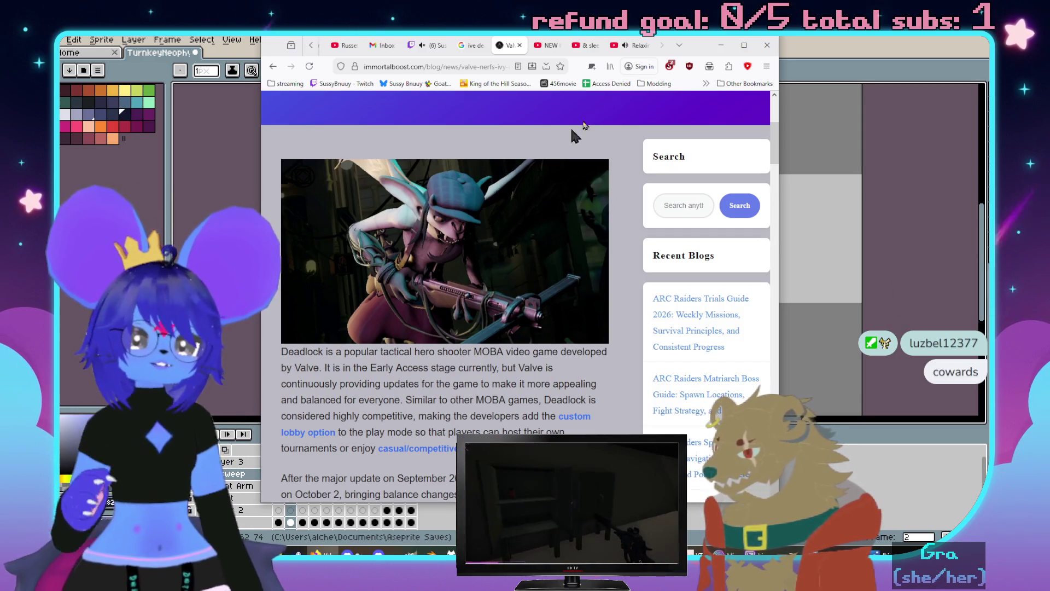
{"action": "left_click", "coordinate": [558, 45]}
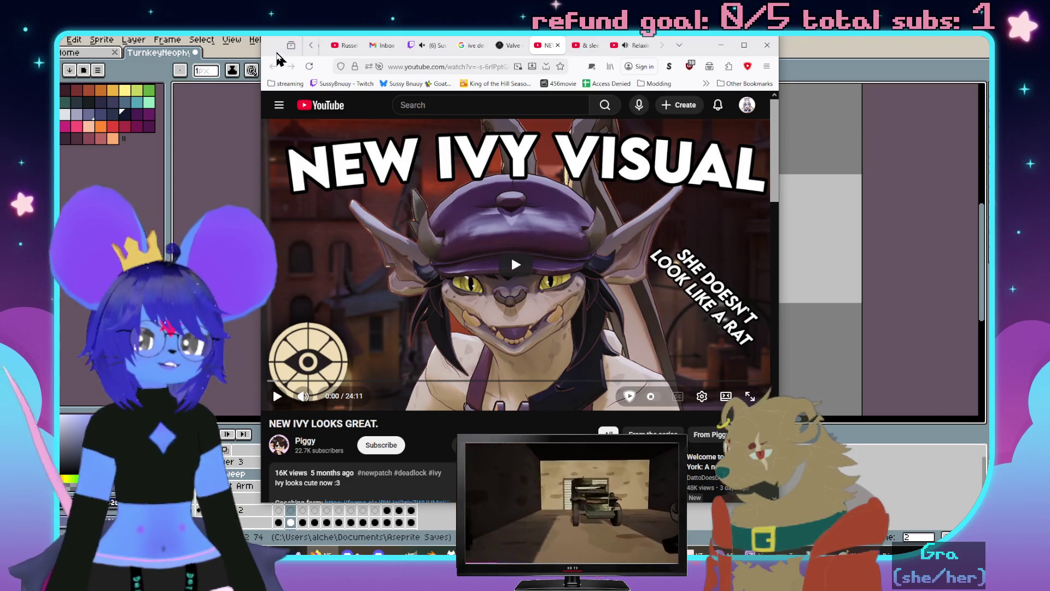
{"action": "left_click_drag", "start_coordinate": [271, 52], "coordinate": [408, 90]}
{"action": "key", "text": "alt+Tab"}
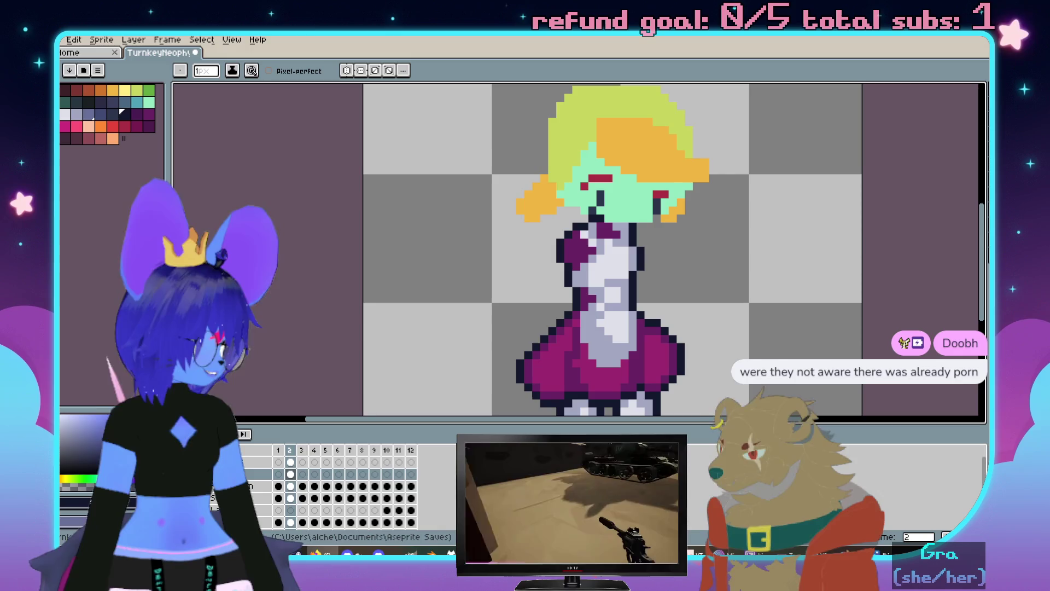
{"action": "scroll", "coordinate": [553, 194], "scroll_direction": "down", "scroll_amount": 1}
{"action": "scroll", "coordinate": [525, 222], "scroll_direction": "down", "scroll_amount": 1}
Solo the arm artwork layer and begin dark outline pixels along the lower arm's edge and hand
{"action": "left_click_drag", "start_coordinate": [523, 231], "coordinate": [499, 252]}
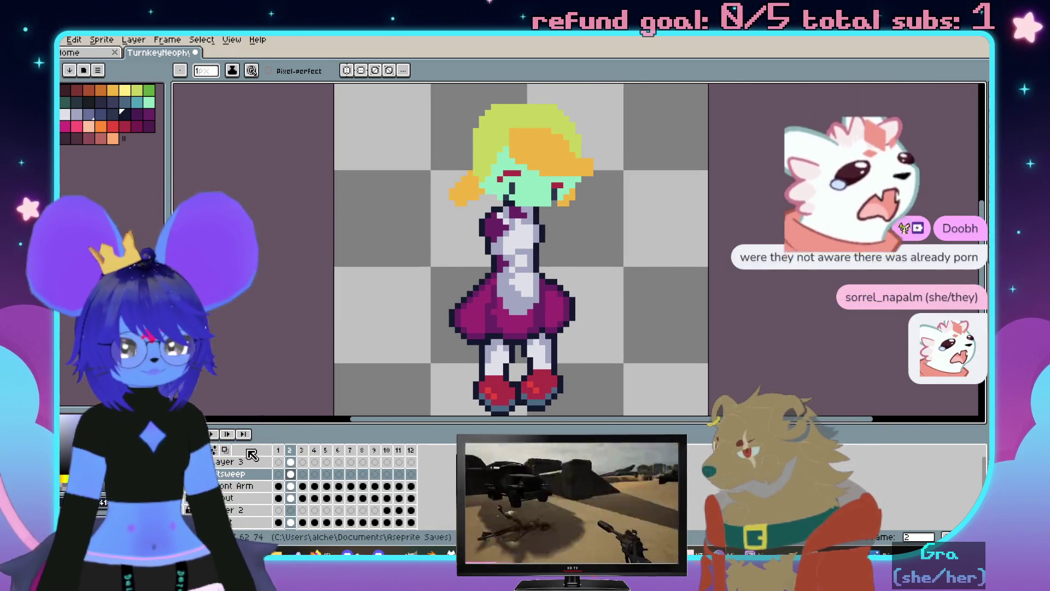
{"action": "key", "text": "F3"}
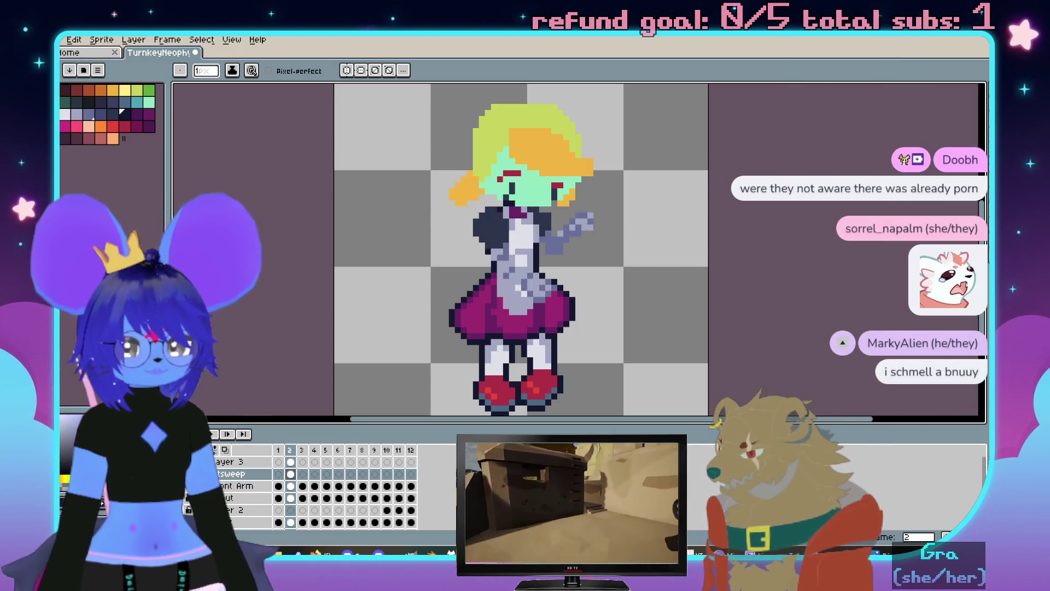
{"action": "left_click", "coordinate": [230, 461]}
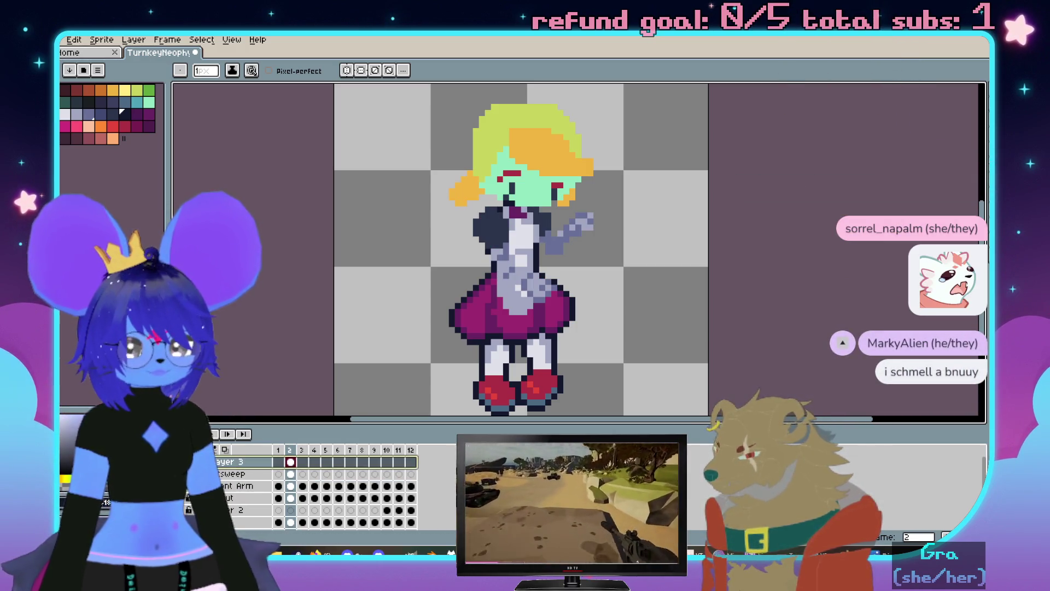
{"action": "scroll", "coordinate": [513, 253], "scroll_direction": "up", "scroll_amount": 2}
{"action": "mouse_move", "coordinate": [513, 275]}
{"action": "left_mouse_down"}
{"action": "mouse_move", "coordinate": [570, 289]}
{"action": "mouse_move", "coordinate": [582, 357]}
{"action": "left_mouse_up"}
{"action": "left_click", "coordinate": [554, 369]}
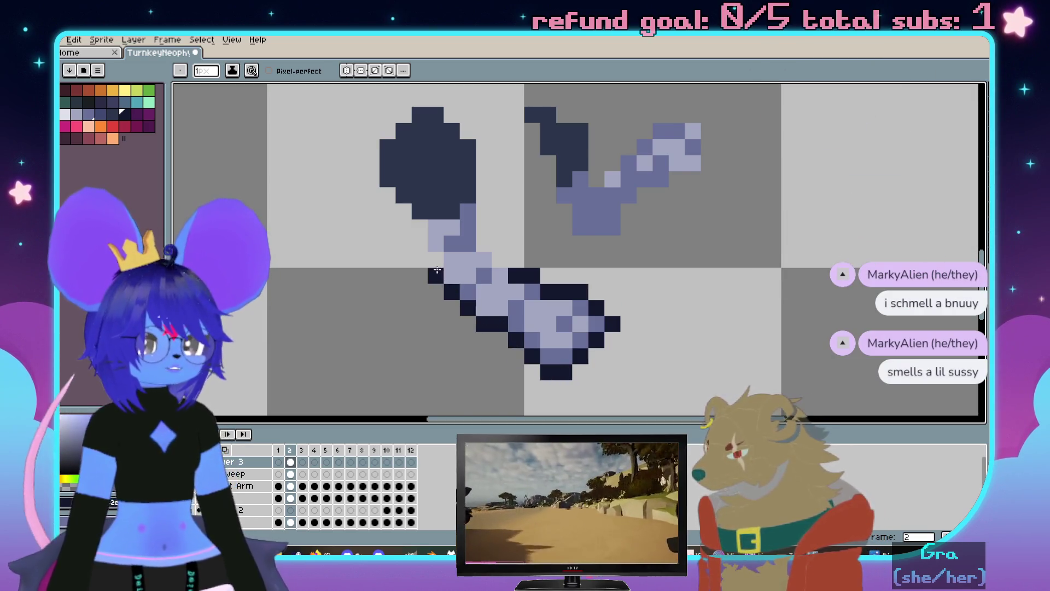
Outline the raised arm's bottom and upper-right edges with dark pixels
{"action": "left_click_drag", "start_coordinate": [426, 227], "coordinate": [471, 301]}
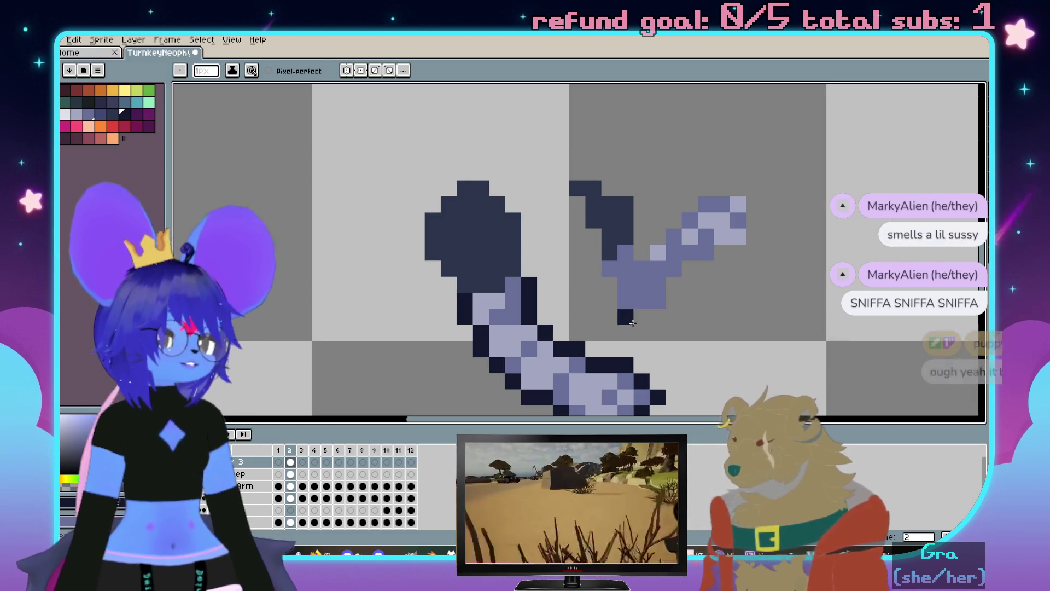
{"action": "left_click", "coordinate": [610, 285]}
{"action": "left_click_drag", "start_coordinate": [621, 314], "coordinate": [656, 310]}
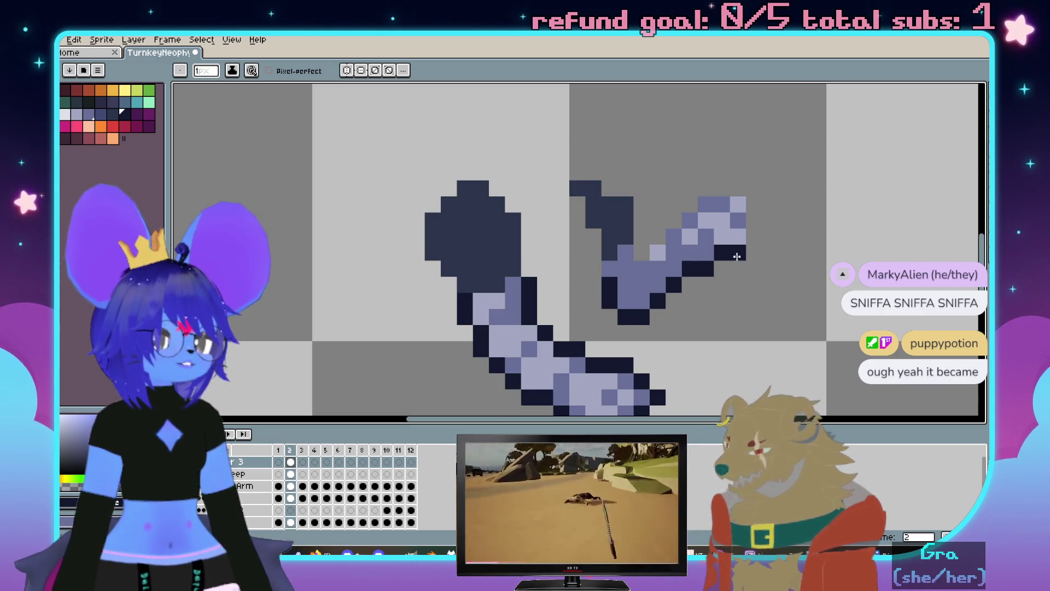
{"action": "scroll", "coordinate": [737, 258], "scroll_direction": "up", "scroll_amount": 2}
{"action": "mouse_move", "coordinate": [711, 287]}
{"action": "left_mouse_down"}
{"action": "mouse_move", "coordinate": [712, 246]}
{"action": "mouse_move", "coordinate": [641, 255]}
{"action": "left_mouse_up"}
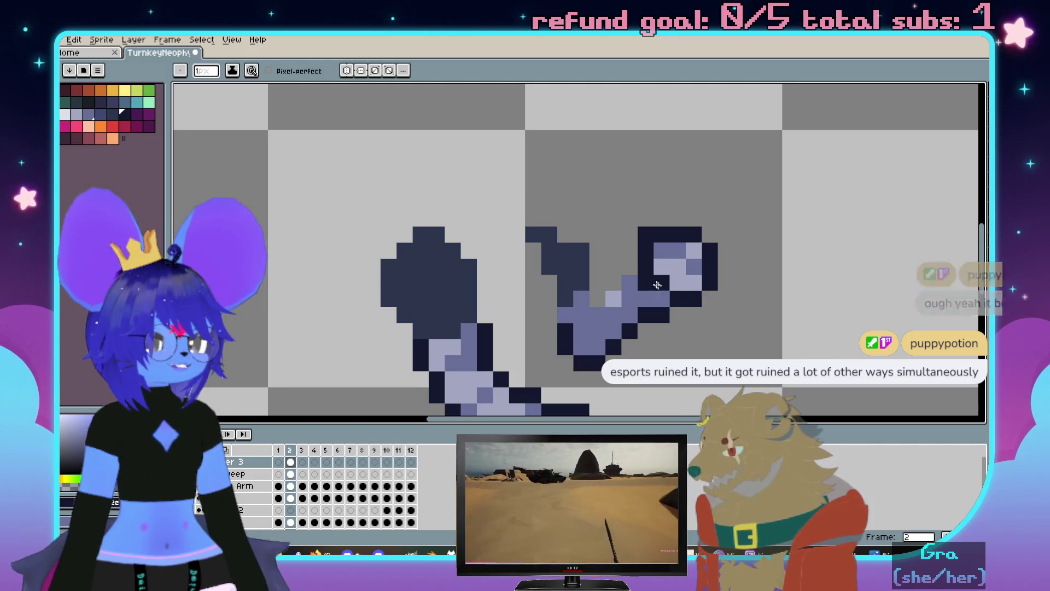
Finish the raised arm's outline and show the head, torso and leg layers again
{"action": "key", "text": "v"}
{"action": "key", "text": "b"}
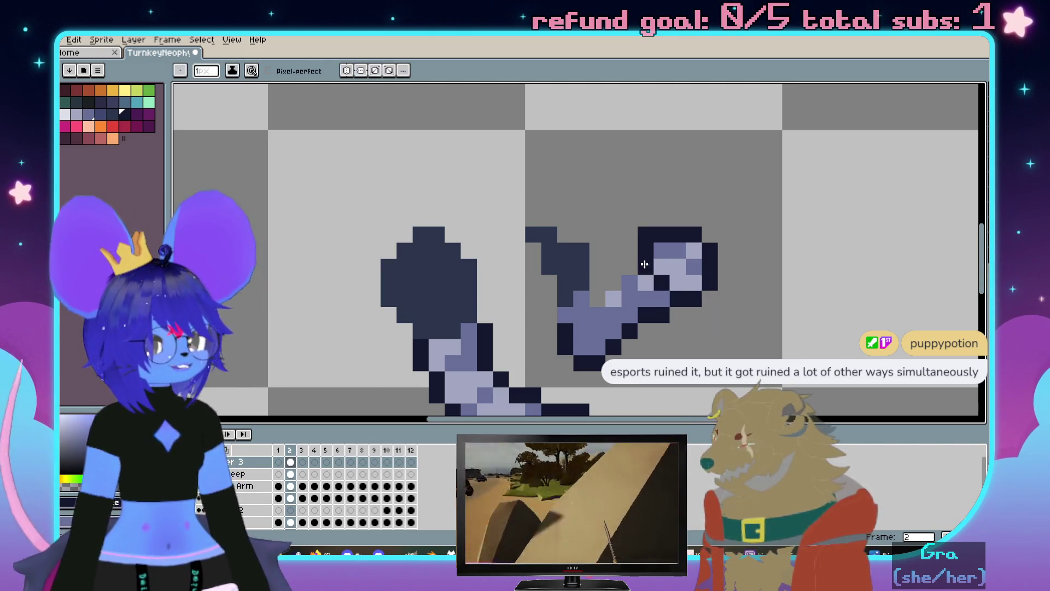
{"action": "left_click", "coordinate": [630, 267]}
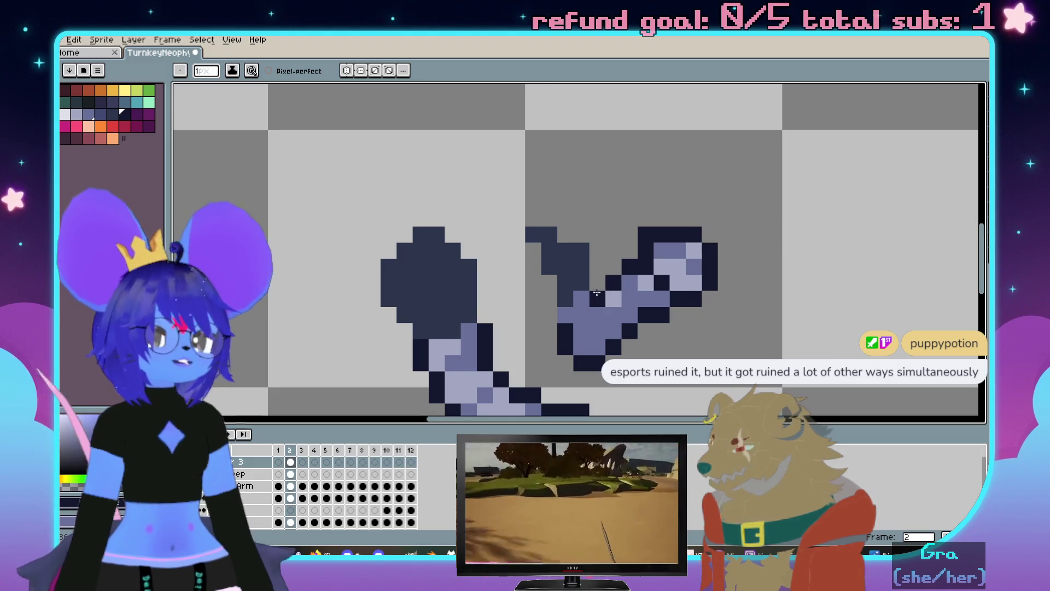
{"action": "scroll", "coordinate": [596, 294], "scroll_direction": "down", "scroll_amount": 1}
{"action": "scroll", "coordinate": [575, 299], "scroll_direction": "up", "scroll_amount": 1}
{"action": "scroll", "coordinate": [535, 308], "scroll_direction": "up", "scroll_amount": 2}
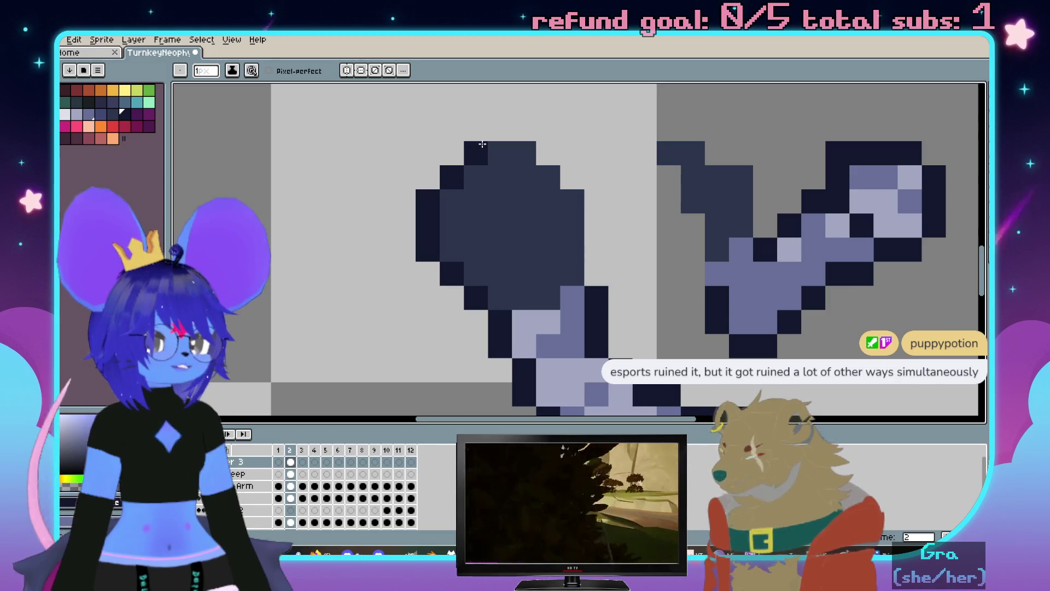
{"action": "scroll", "coordinate": [482, 144], "scroll_direction": "down", "scroll_amount": 1}
{"action": "scroll", "coordinate": [429, 216], "scroll_direction": "down", "scroll_amount": 1}
{"action": "scroll", "coordinate": [515, 202], "scroll_direction": "up", "scroll_amount": 1}
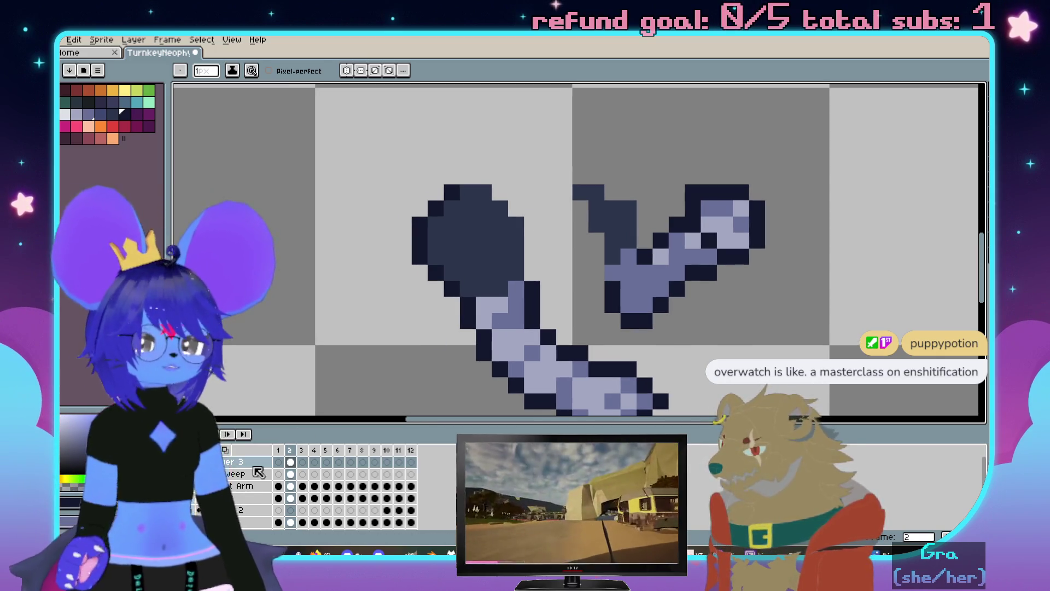
{"action": "left_click", "coordinate": [191, 508]}
{"action": "scroll", "coordinate": [548, 257], "scroll_direction": "up", "scroll_amount": 1}
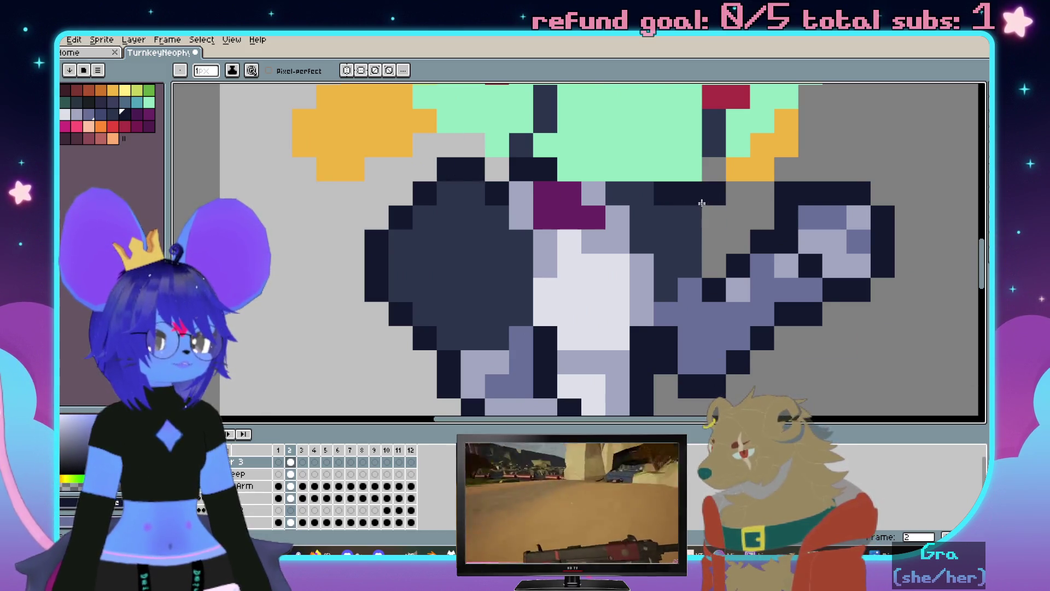
{"action": "scroll", "coordinate": [714, 237], "scroll_direction": "down", "scroll_amount": 1}
{"action": "scroll", "coordinate": [739, 238], "scroll_direction": "down", "scroll_amount": 1}
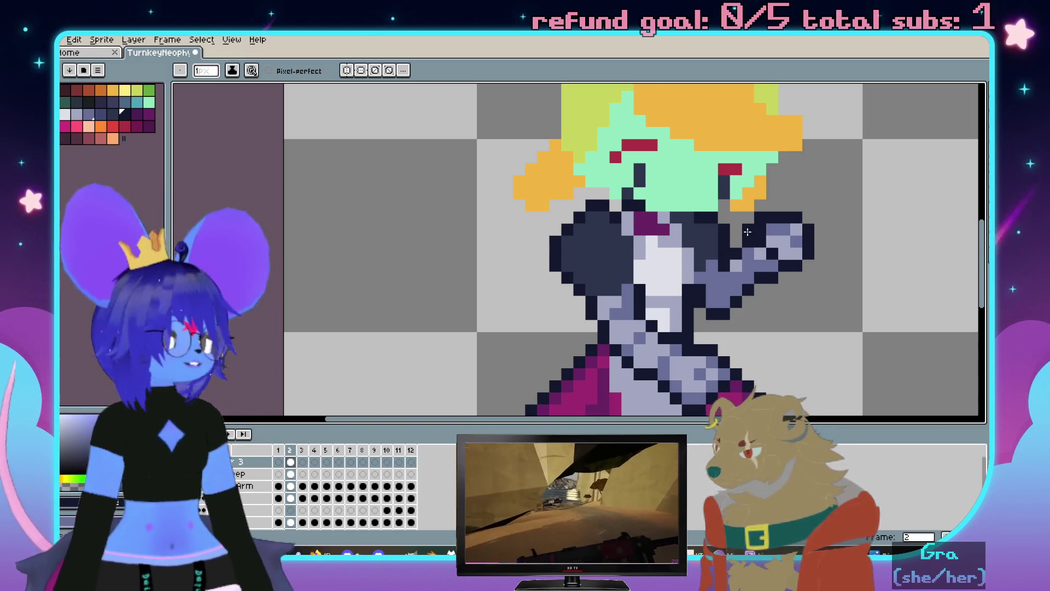
{"action": "scroll", "coordinate": [611, 260], "scroll_direction": "up", "scroll_amount": 1}
{"action": "scroll", "coordinate": [619, 266], "scroll_direction": "up", "scroll_amount": 1}
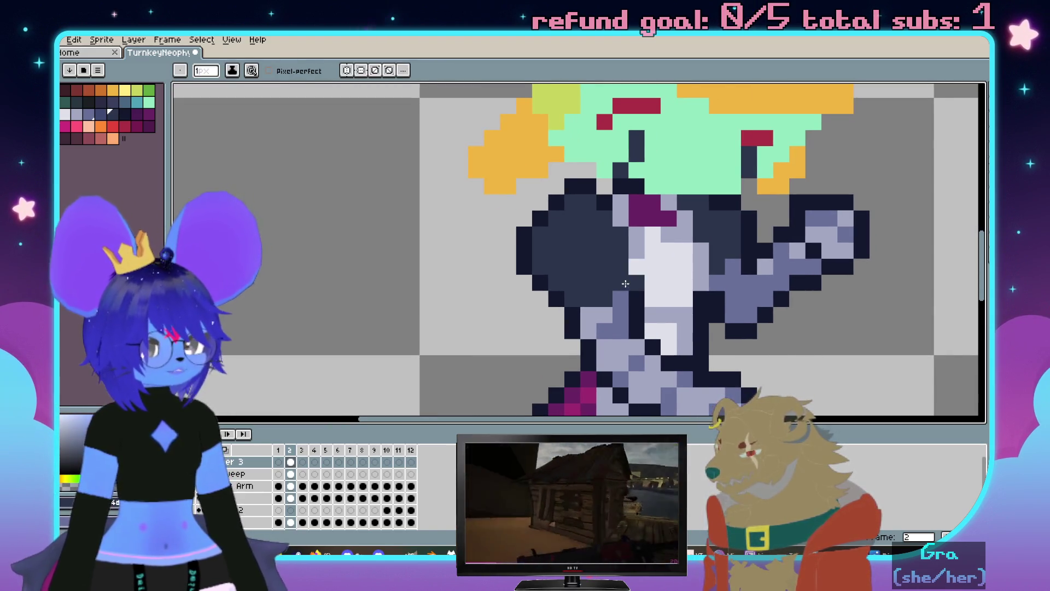
{"action": "scroll", "coordinate": [626, 283], "scroll_direction": "up", "scroll_amount": 1}
{"action": "scroll", "coordinate": [616, 291], "scroll_direction": "down", "scroll_amount": 2}
{"action": "scroll", "coordinate": [608, 297], "scroll_direction": "down", "scroll_amount": 1}
Sample the skirt's dark magenta and fill both shoulder sleeves with it
{"action": "key", "text": "alt"}
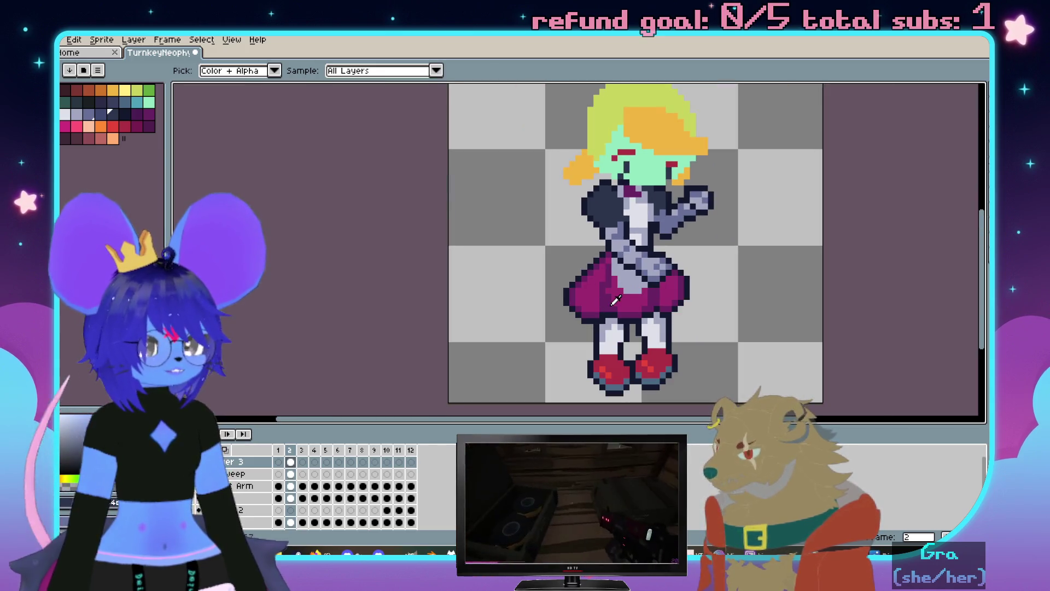
{"action": "scroll", "coordinate": [640, 280], "scroll_direction": "up", "scroll_amount": 3}
{"action": "scroll", "coordinate": [681, 259], "scroll_direction": "up", "scroll_amount": 1}
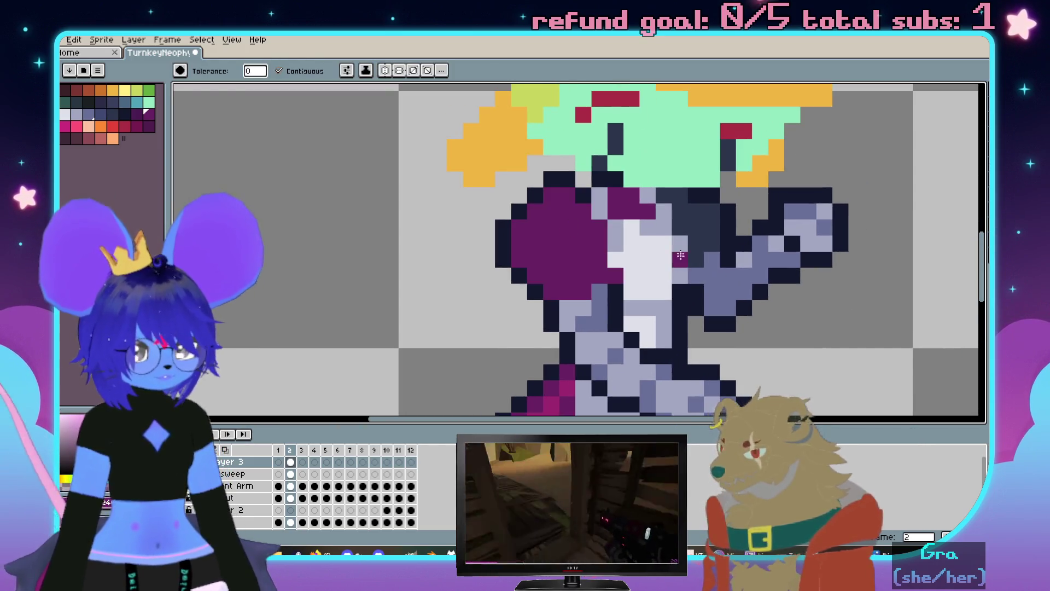
{"action": "scroll", "coordinate": [694, 238], "scroll_direction": "down", "scroll_amount": 2}
{"action": "key", "text": "alt"}
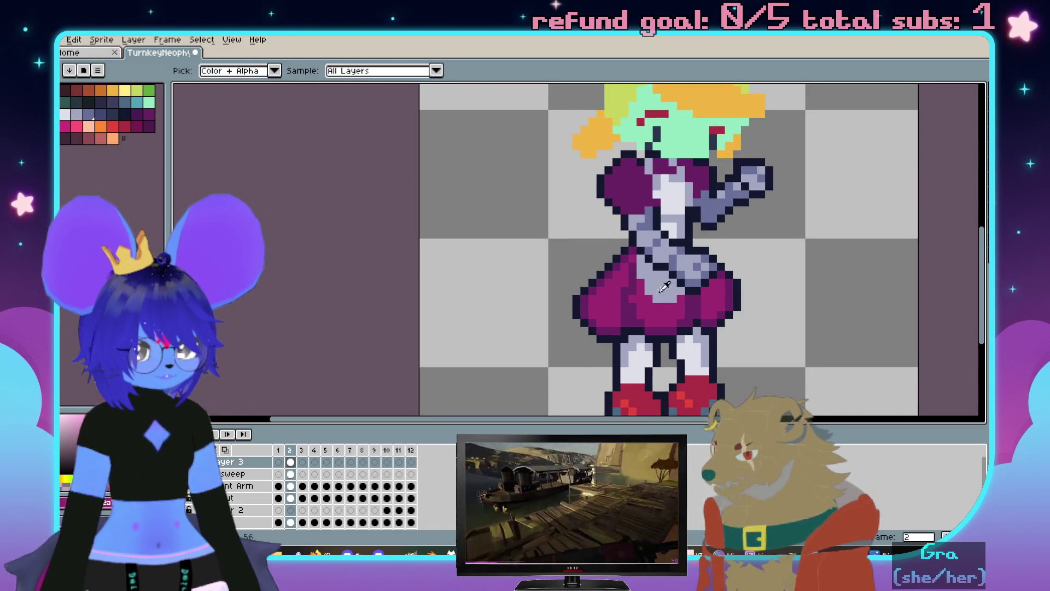
{"action": "scroll", "coordinate": [656, 294], "scroll_direction": "up", "scroll_amount": 3}
{"action": "scroll", "coordinate": [559, 230], "scroll_direction": "down", "scroll_amount": 1}
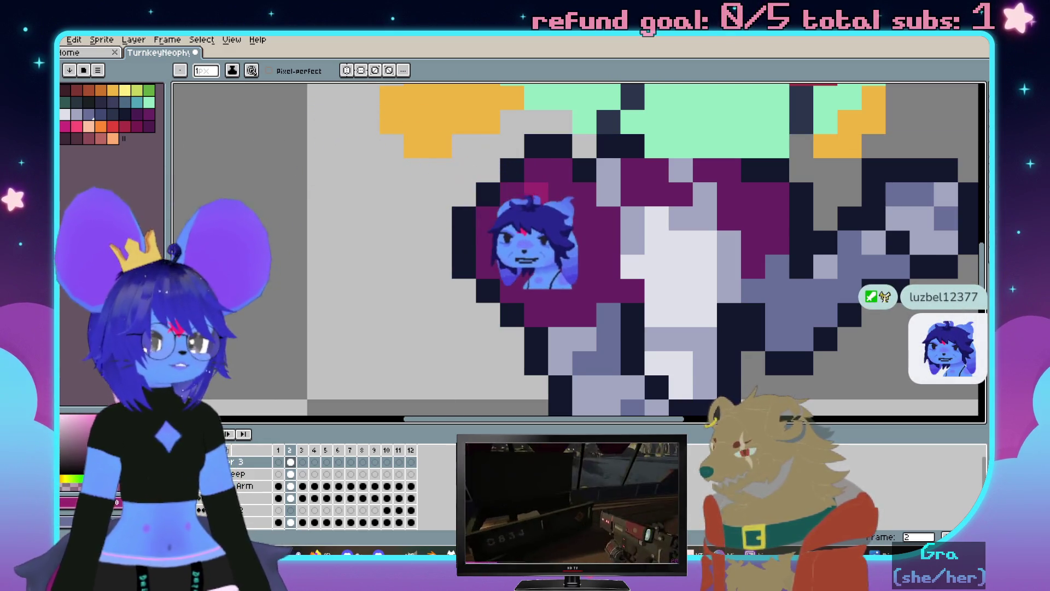
Paint a lighter magenta highlight pixel on the sleeve and bring the shoulder into view
{"action": "left_click", "coordinate": [579, 267]}
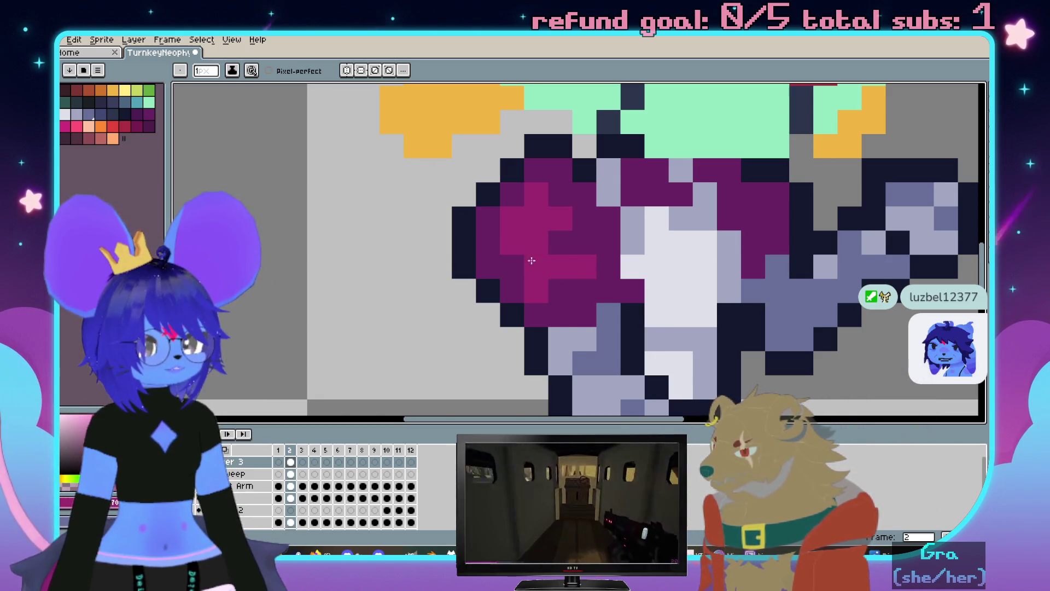
{"action": "scroll", "coordinate": [532, 260], "scroll_direction": "down", "scroll_amount": 2}
{"action": "scroll", "coordinate": [549, 263], "scroll_direction": "up", "scroll_amount": 1}
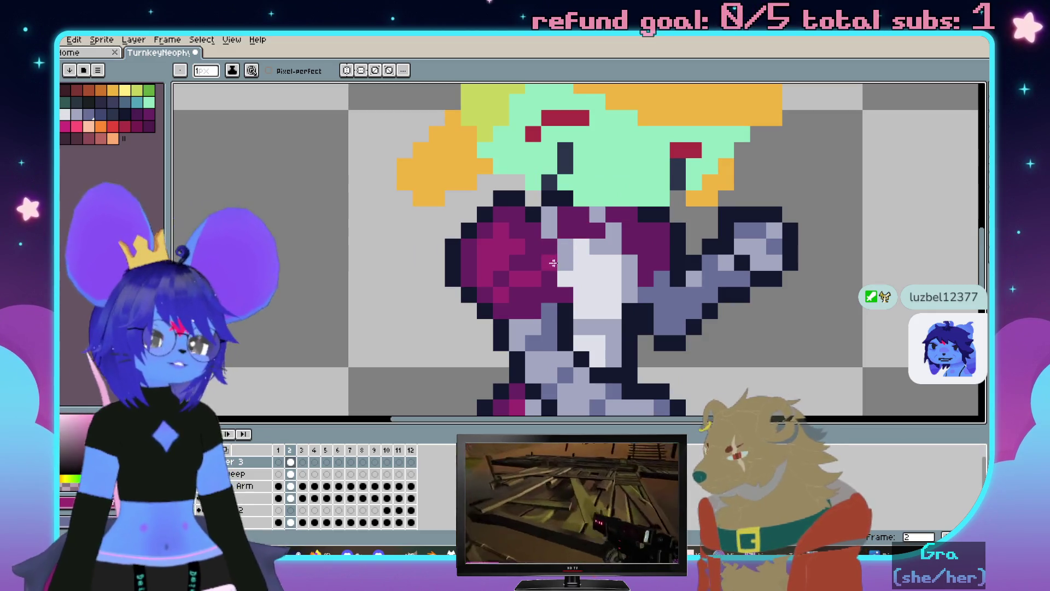
{"action": "scroll", "coordinate": [517, 234], "scroll_direction": "down", "scroll_amount": 2}
{"action": "scroll", "coordinate": [492, 255], "scroll_direction": "up", "scroll_amount": 3}
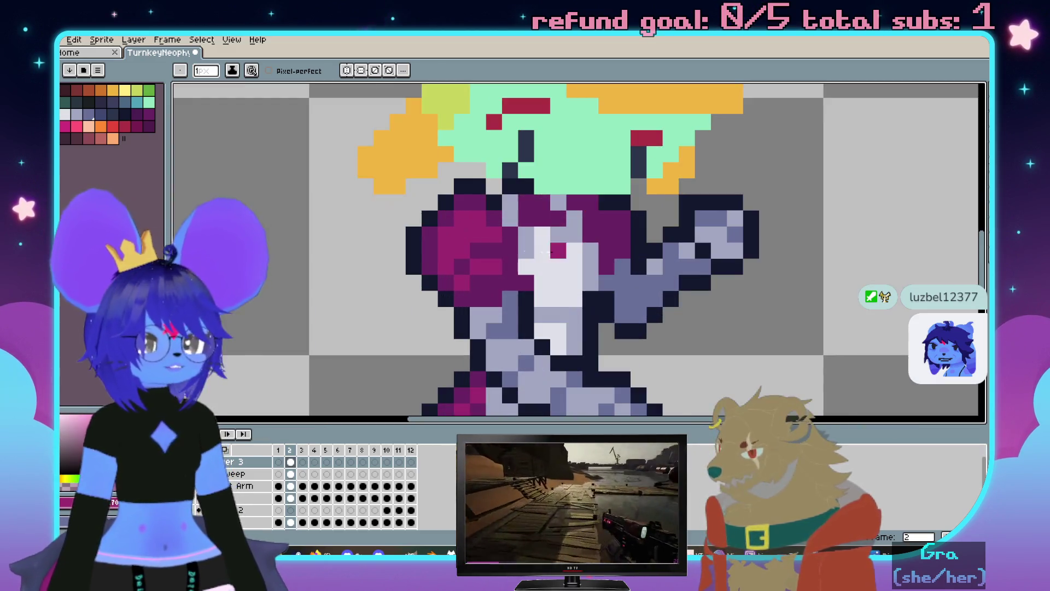
{"action": "scroll", "coordinate": [464, 271], "scroll_direction": "down", "scroll_amount": 1}
{"action": "scroll", "coordinate": [465, 271], "scroll_direction": "down", "scroll_amount": 1}
{"action": "scroll", "coordinate": [476, 263], "scroll_direction": "up", "scroll_amount": 1}
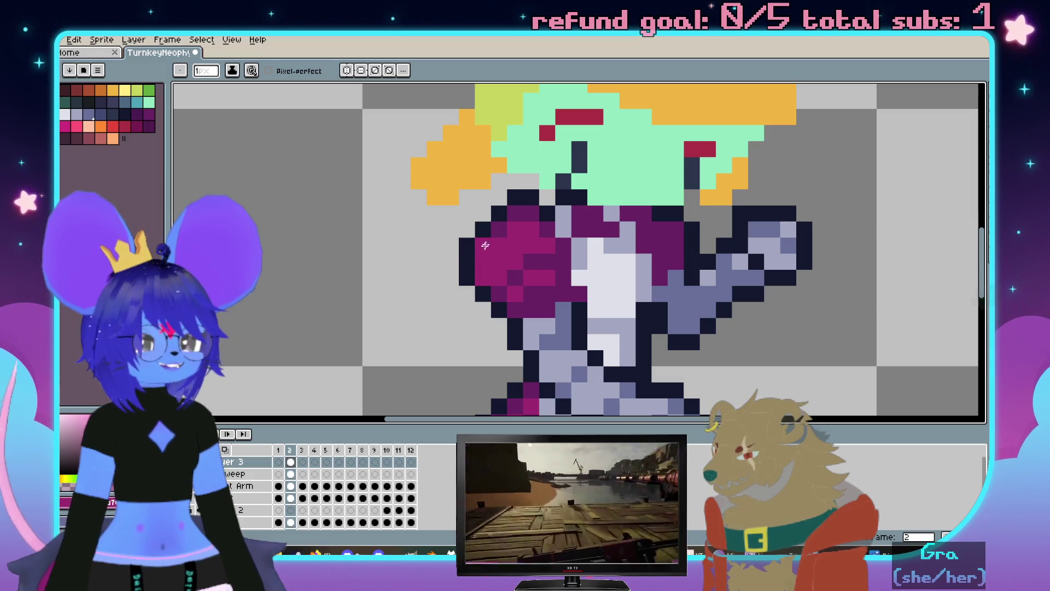
{"action": "scroll", "coordinate": [535, 222], "scroll_direction": "down", "scroll_amount": 2}
{"action": "scroll", "coordinate": [533, 238], "scroll_direction": "up", "scroll_amount": 2}
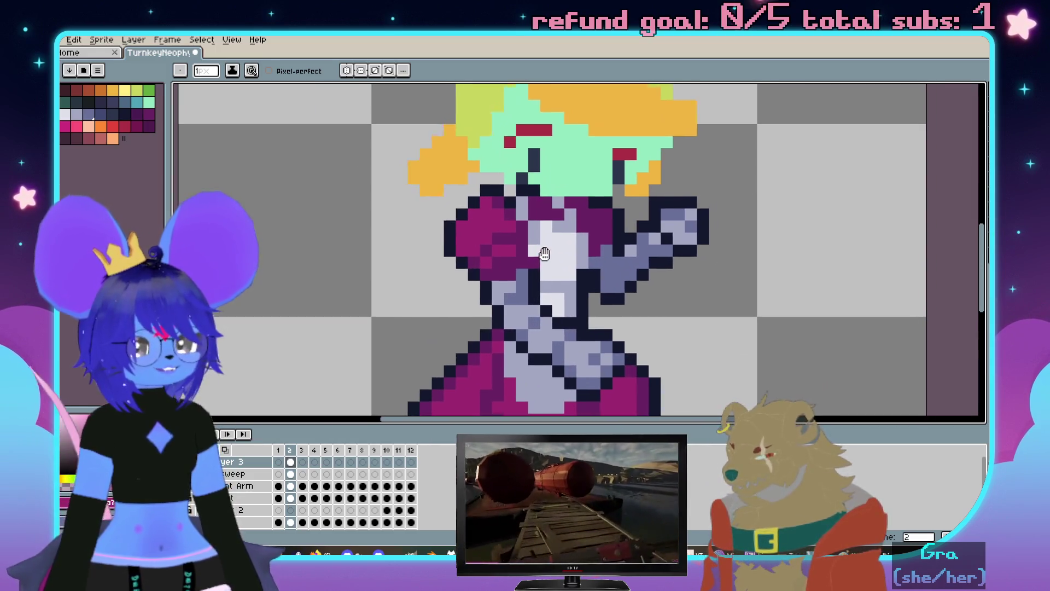
{"action": "scroll", "coordinate": [530, 262], "scroll_direction": "up", "scroll_amount": 1}
{"action": "left_click_drag", "start_coordinate": [680, 244], "coordinate": [663, 260]}
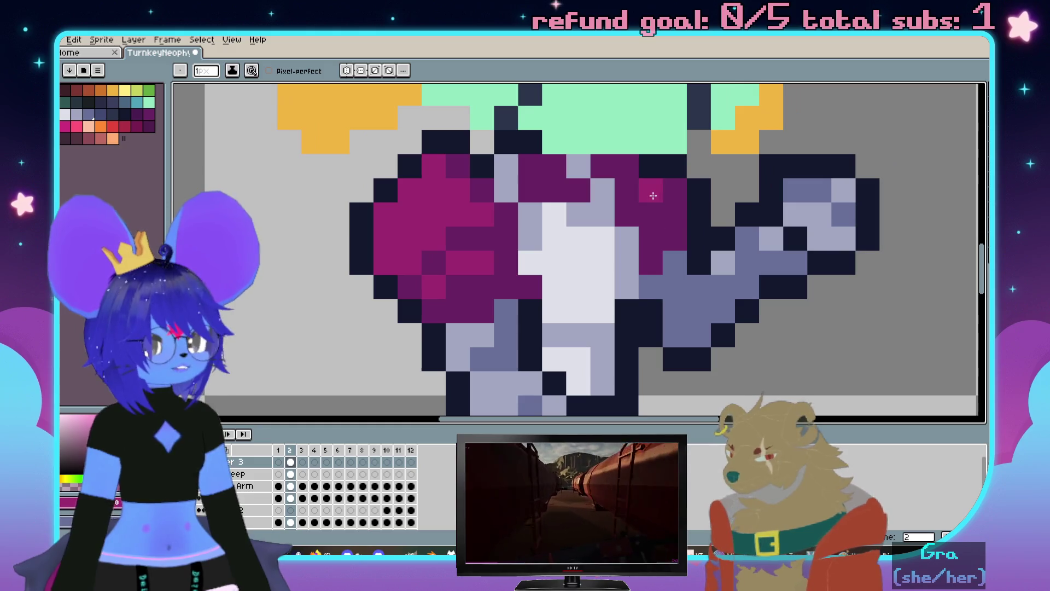
{"action": "scroll", "coordinate": [655, 212], "scroll_direction": "down", "scroll_amount": 1}
{"action": "scroll", "coordinate": [652, 209], "scroll_direction": "up", "scroll_amount": 1}
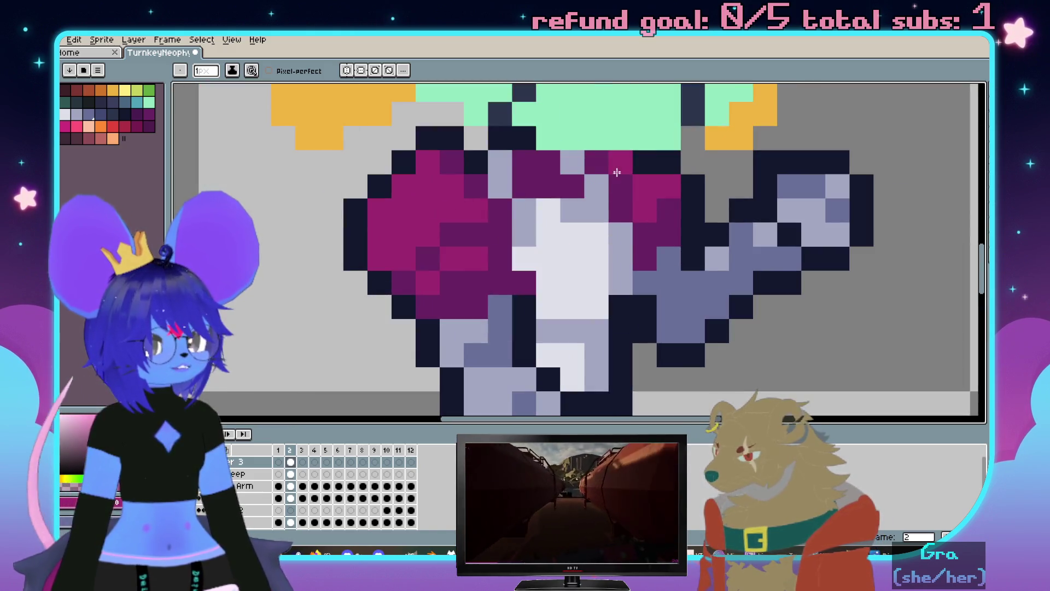
{"action": "scroll", "coordinate": [621, 176], "scroll_direction": "down", "scroll_amount": 2}
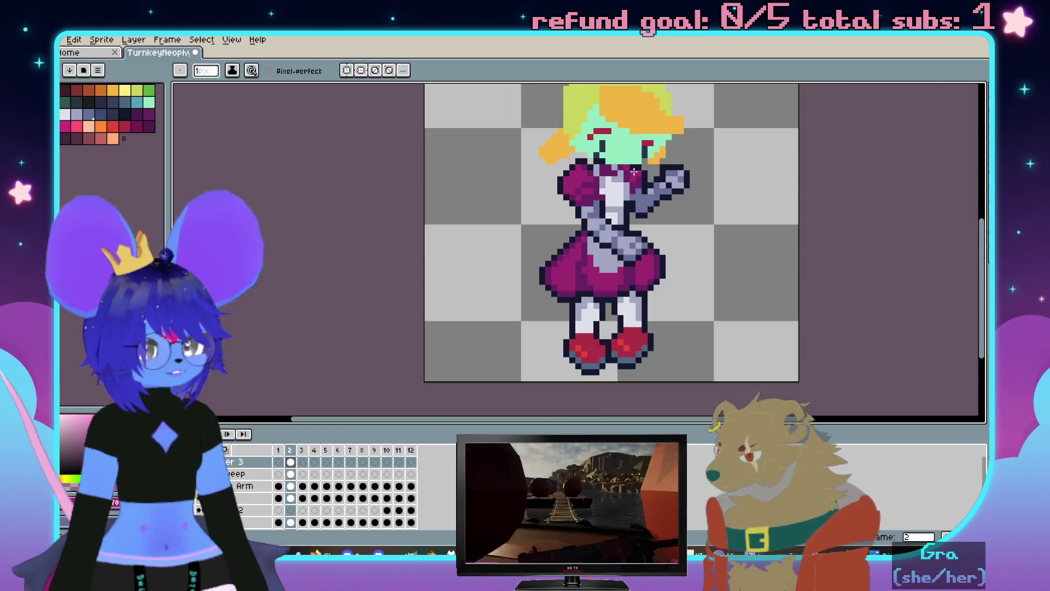
{"action": "scroll", "coordinate": [635, 197], "scroll_direction": "up", "scroll_amount": 2}
{"action": "scroll", "coordinate": [648, 214], "scroll_direction": "down", "scroll_amount": 3}
{"action": "scroll", "coordinate": [648, 213], "scroll_direction": "down", "scroll_amount": 1}
{"action": "scroll", "coordinate": [690, 221], "scroll_direction": "up", "scroll_amount": 1}
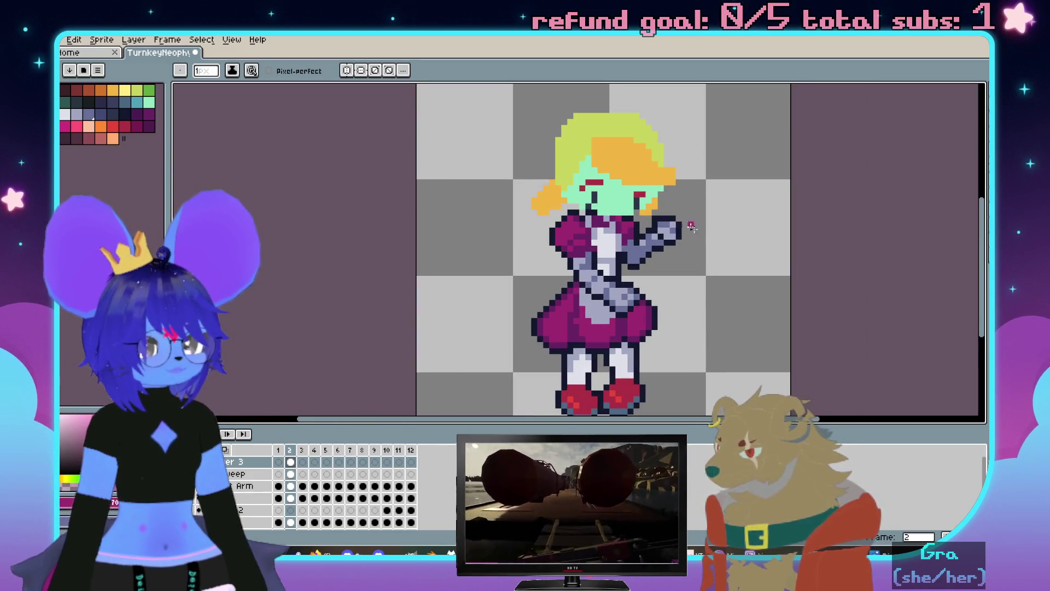
{"action": "scroll", "coordinate": [724, 229], "scroll_direction": "up", "scroll_amount": 1}
{"action": "scroll", "coordinate": [743, 270], "scroll_direction": "down", "scroll_amount": 1}
{"action": "scroll", "coordinate": [714, 238], "scroll_direction": "up", "scroll_amount": 1}
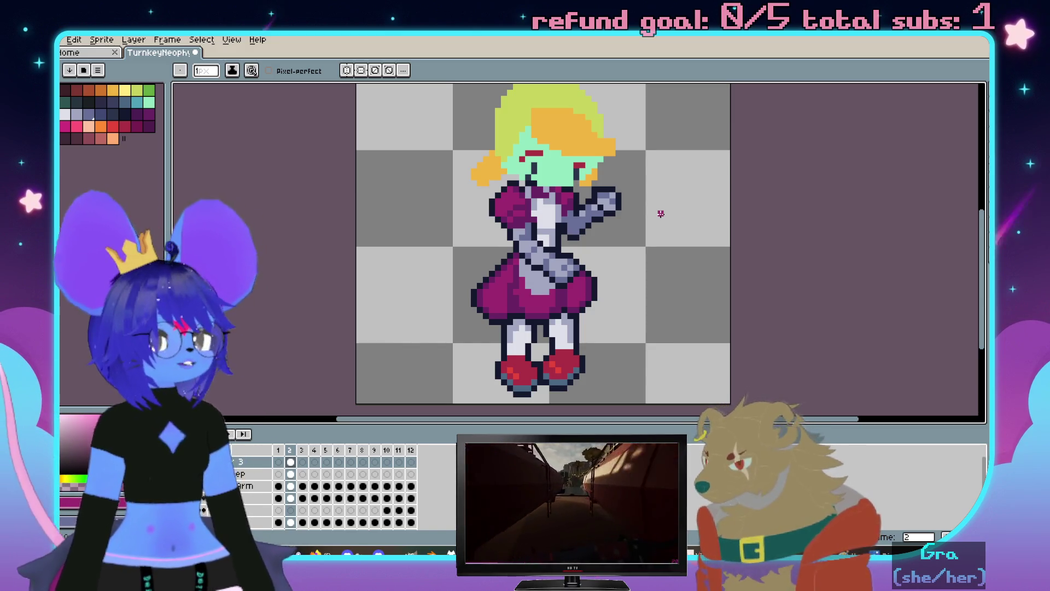
{"action": "scroll", "coordinate": [485, 250], "scroll_direction": "up", "scroll_amount": 1}
{"action": "scroll", "coordinate": [493, 245], "scroll_direction": "up", "scroll_amount": 1}
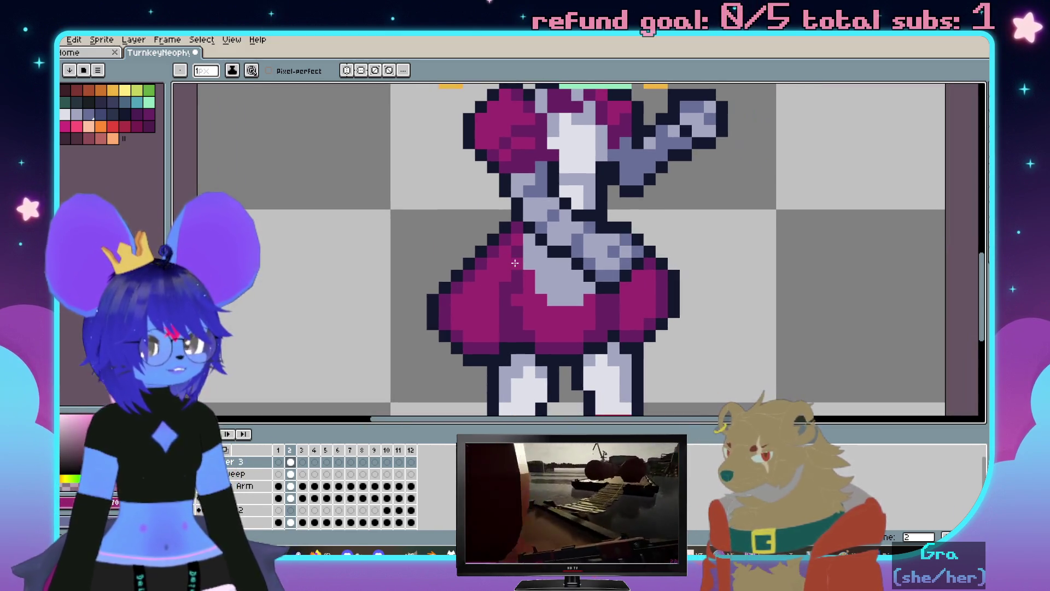
Sample the apron colour, then choose light grey and white as highlight colours
{"action": "key", "text": "alt"}
{"action": "left_click", "coordinate": [497, 239], "text": "alt"}
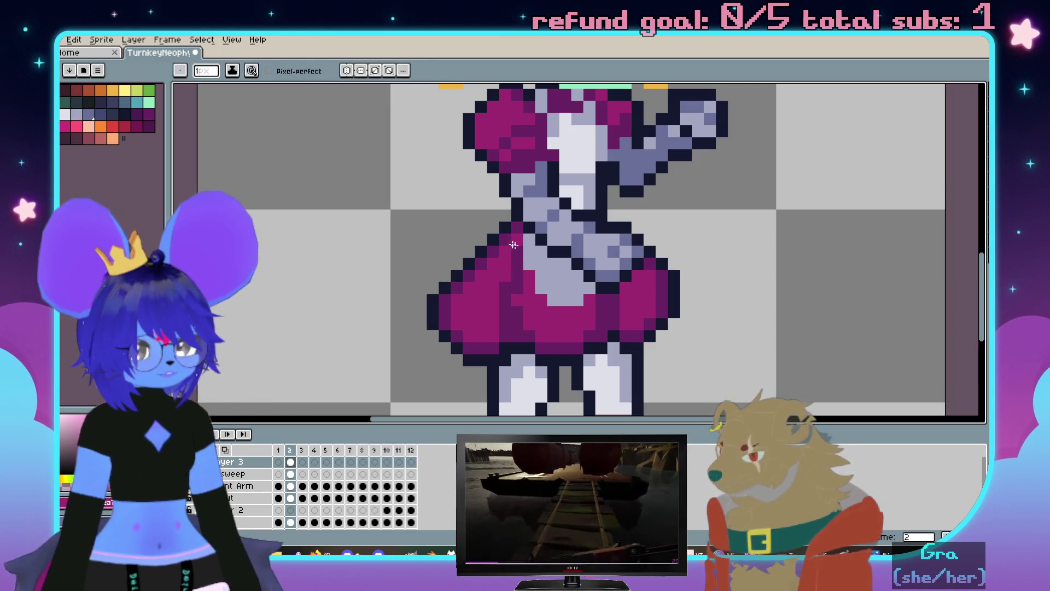
{"action": "left_click", "coordinate": [588, 280], "text": "alt"}
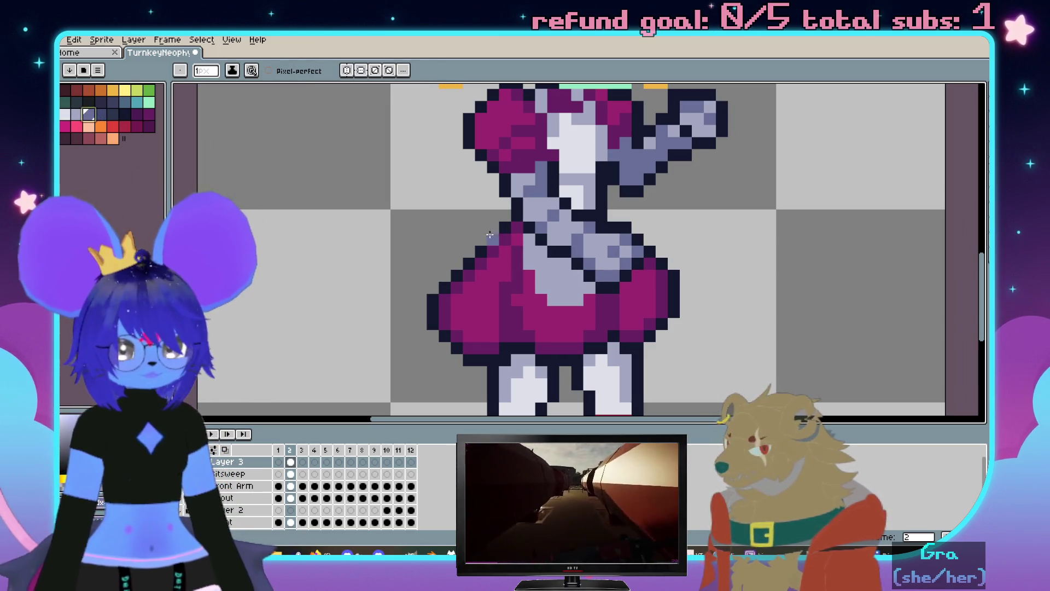
{"action": "left_click", "coordinate": [586, 134], "text": "alt"}
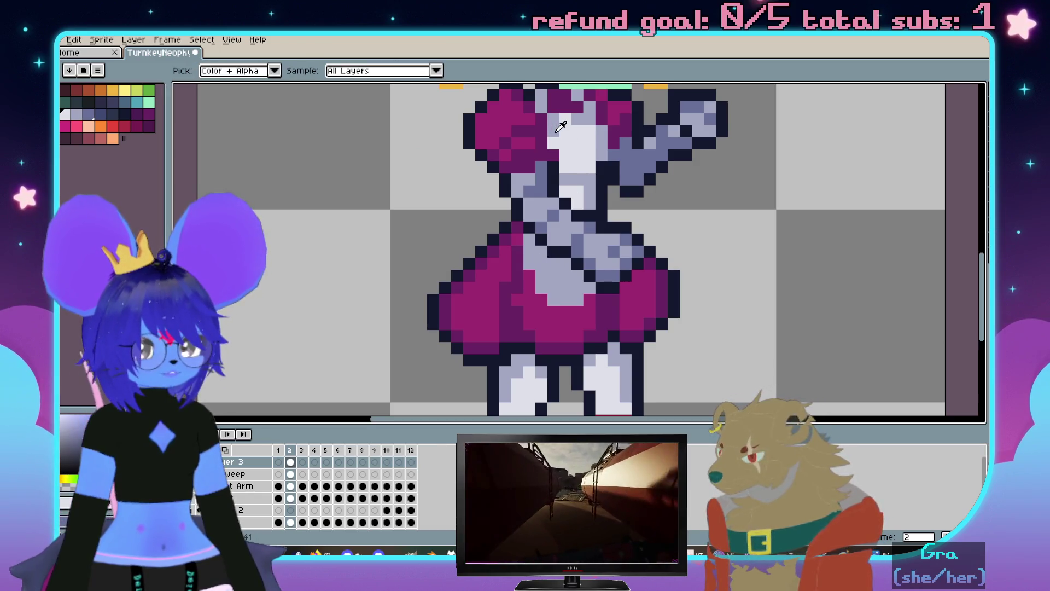
{"action": "scroll", "coordinate": [561, 188], "scroll_direction": "up", "scroll_amount": 2}
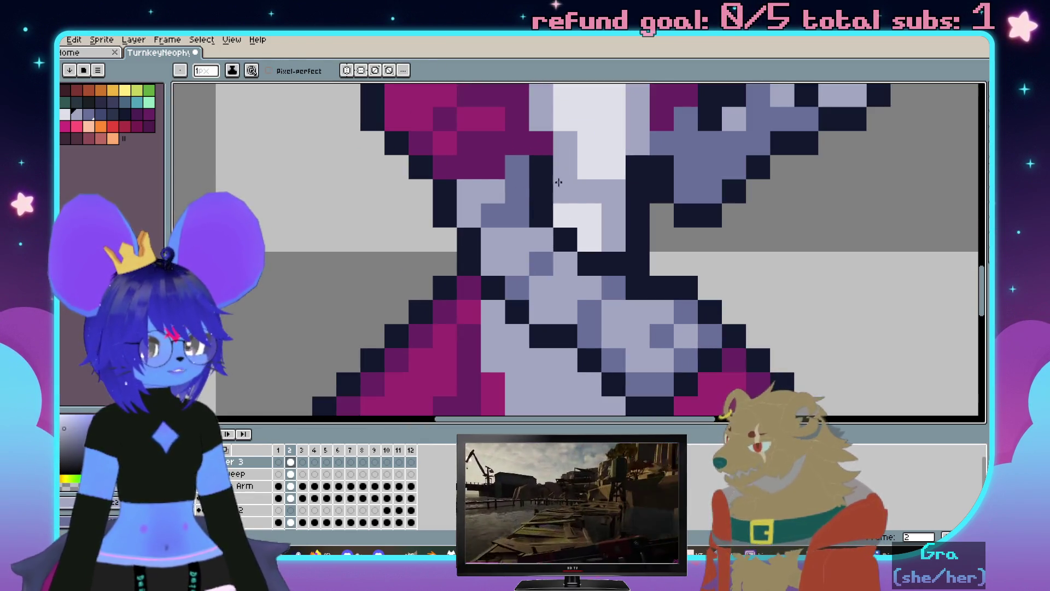
{"action": "scroll", "coordinate": [560, 210], "scroll_direction": "down", "scroll_amount": 3}
{"action": "scroll", "coordinate": [607, 178], "scroll_direction": "up", "scroll_amount": 2}
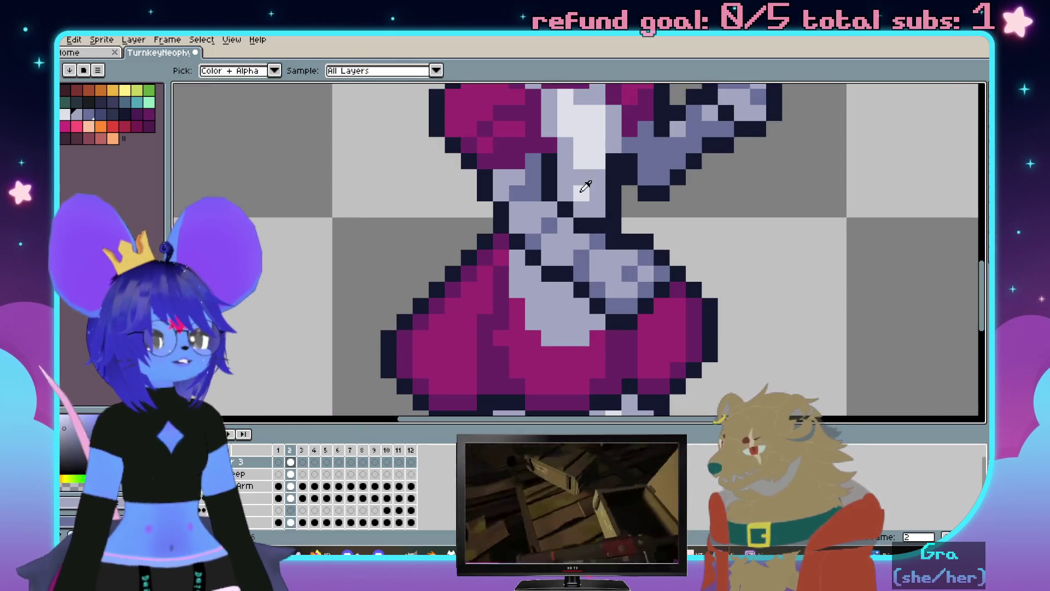
Pencil white and light grey highlight pixels onto the apron, sampling colours as needed
{"action": "key", "text": "b"}
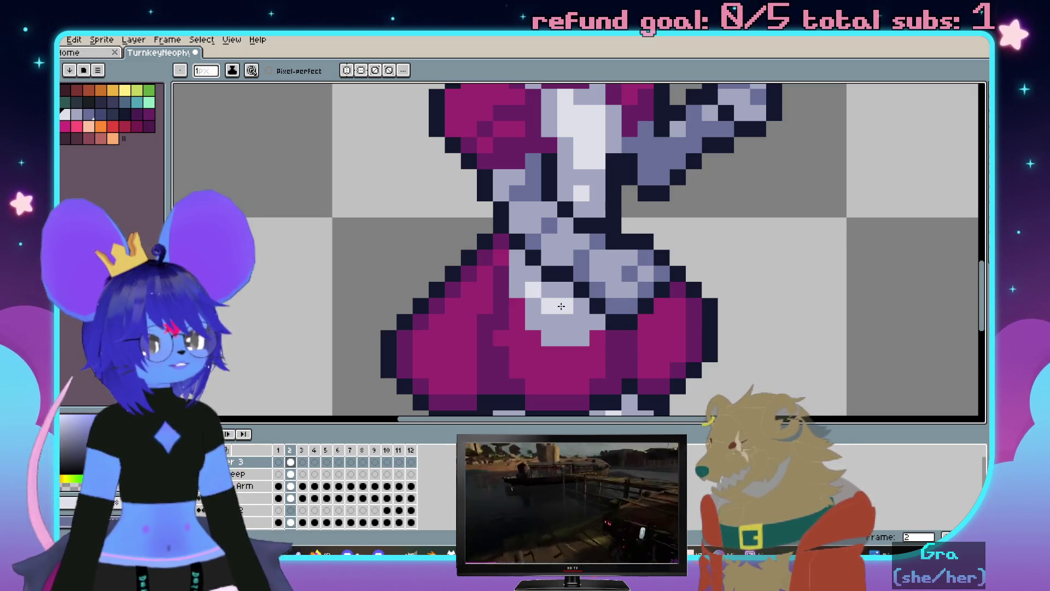
{"action": "scroll", "coordinate": [575, 319], "scroll_direction": "down", "scroll_amount": 3}
{"action": "scroll", "coordinate": [608, 271], "scroll_direction": "up", "scroll_amount": 1}
{"action": "scroll", "coordinate": [649, 235], "scroll_direction": "up", "scroll_amount": 1}
{"action": "scroll", "coordinate": [684, 203], "scroll_direction": "up", "scroll_amount": 1}
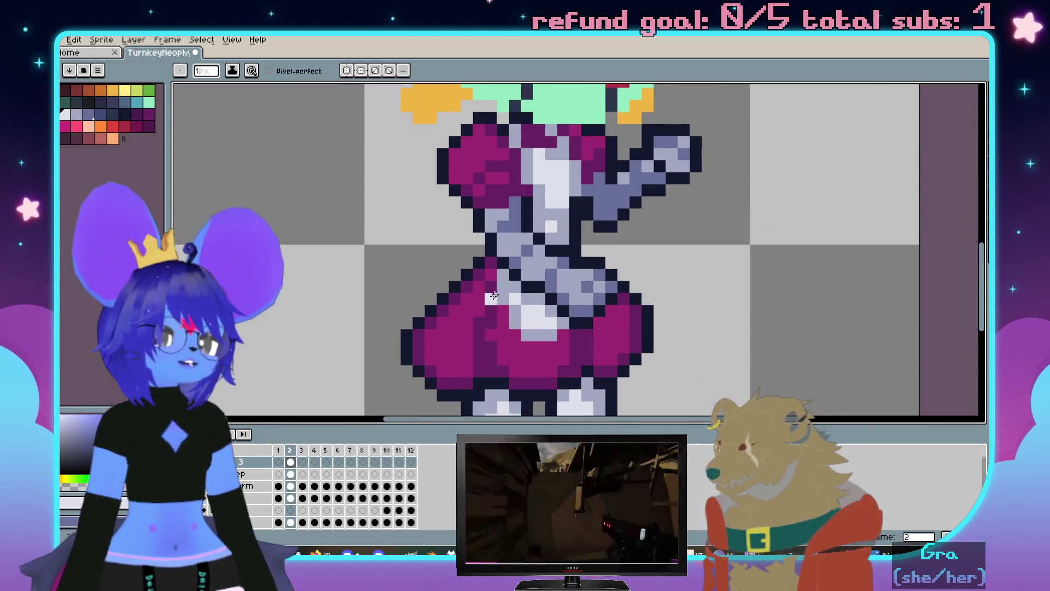
{"action": "scroll", "coordinate": [492, 298], "scroll_direction": "up", "scroll_amount": 1}
{"action": "scroll", "coordinate": [508, 304], "scroll_direction": "up", "scroll_amount": 1}
{"action": "key", "text": "i"}
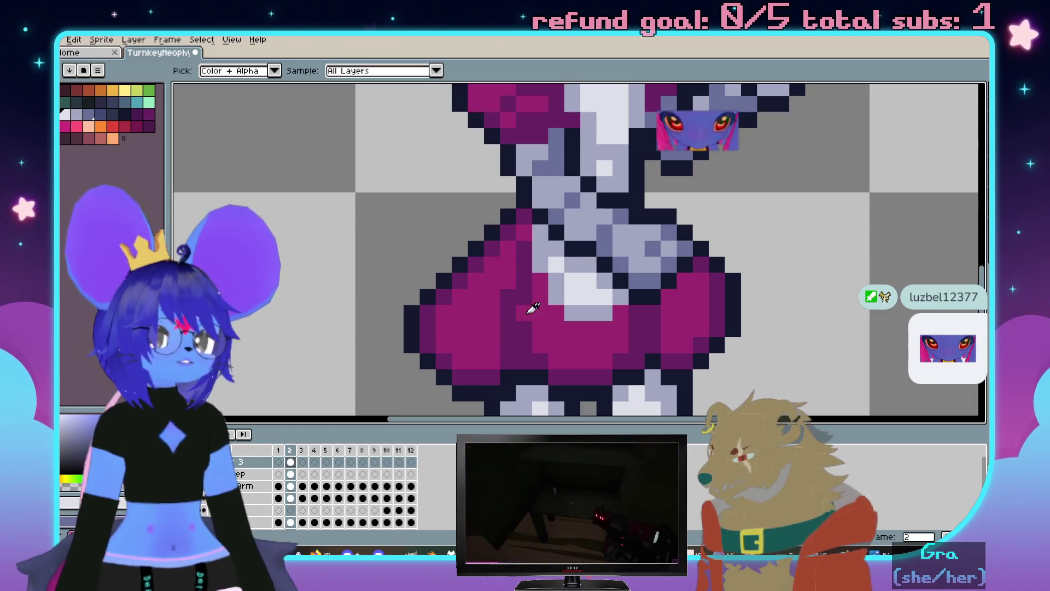
{"action": "key", "text": "b"}
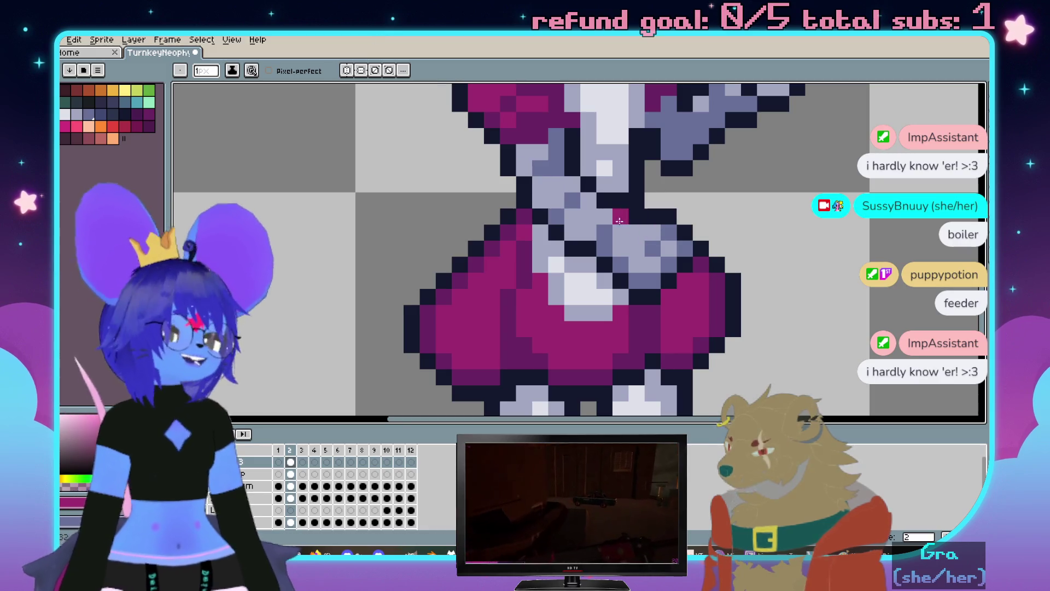
{"action": "scroll", "coordinate": [623, 220], "scroll_direction": "down", "scroll_amount": 1}
{"action": "scroll", "coordinate": [623, 220], "scroll_direction": "down", "scroll_amount": 3}
{"action": "scroll", "coordinate": [540, 250], "scroll_direction": "up", "scroll_amount": 3}
{"action": "scroll", "coordinate": [541, 250], "scroll_direction": "up", "scroll_amount": 2}
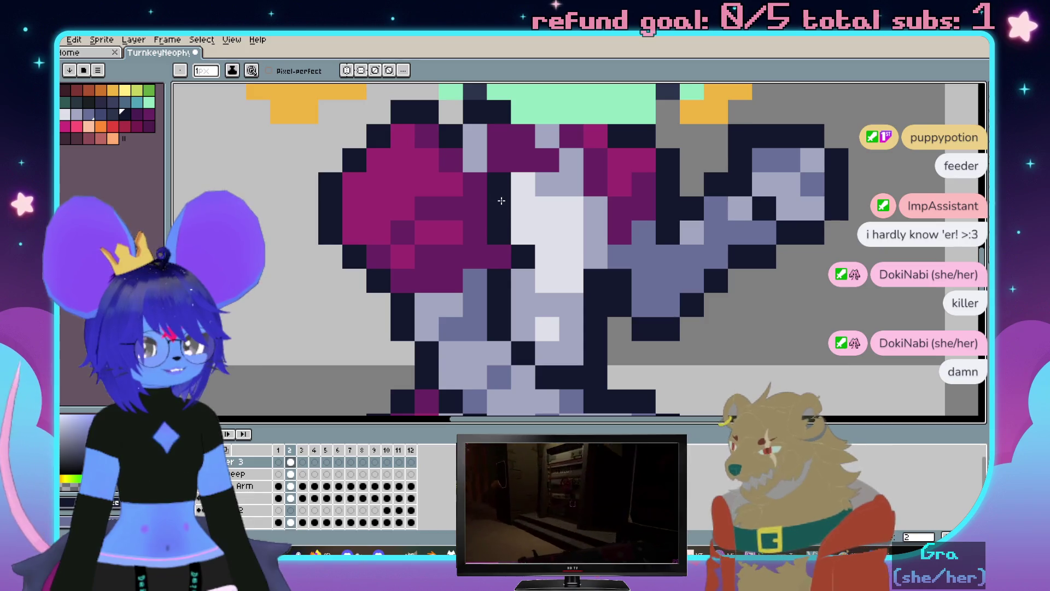
{"action": "scroll", "coordinate": [572, 188], "scroll_direction": "down", "scroll_amount": 2}
{"action": "scroll", "coordinate": [584, 195], "scroll_direction": "down", "scroll_amount": 1}
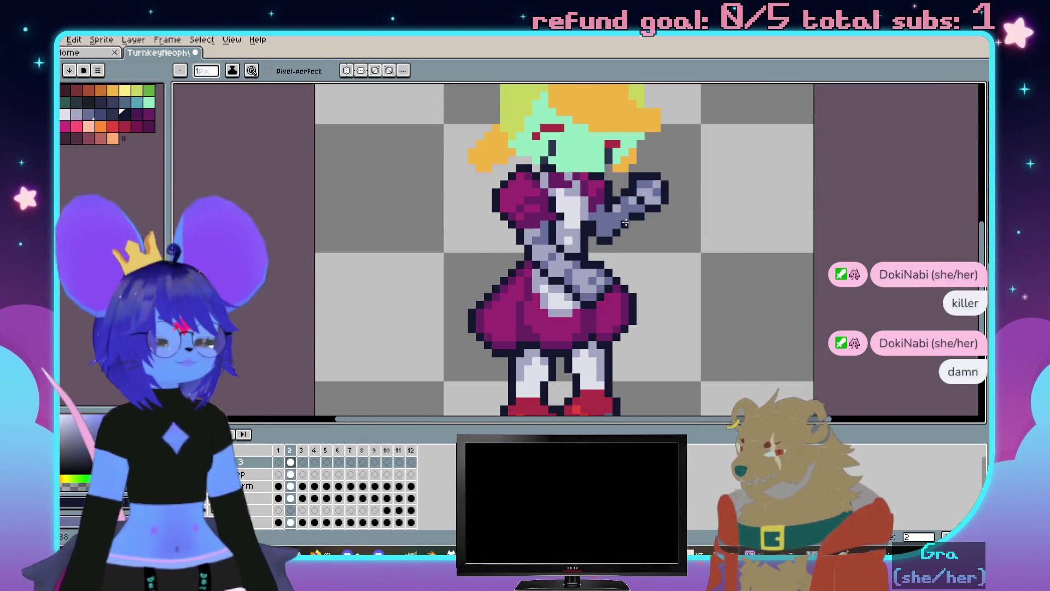
{"action": "scroll", "coordinate": [624, 223], "scroll_direction": "up", "scroll_amount": 1}
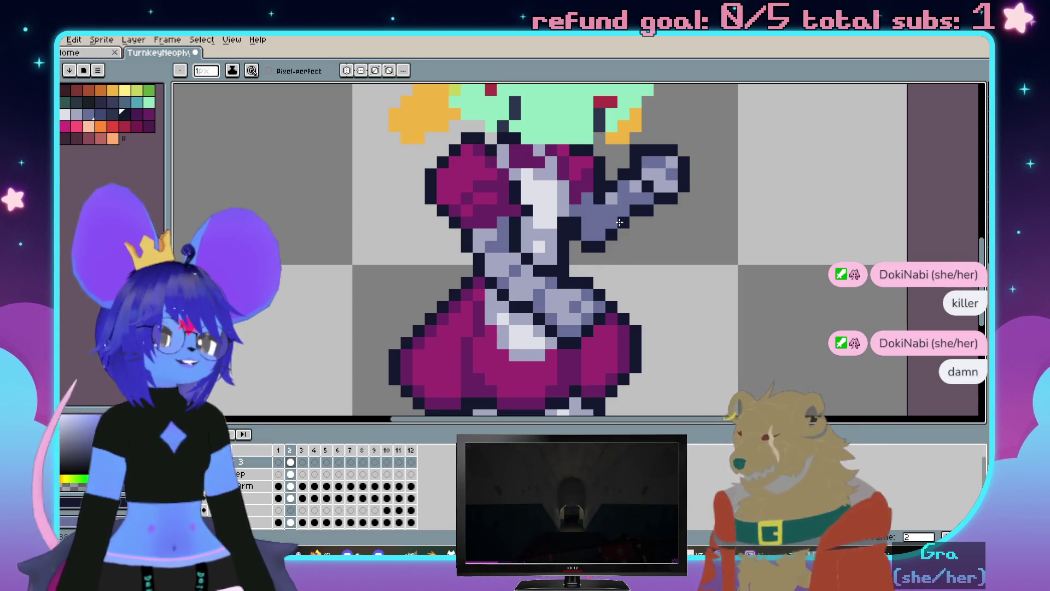
{"action": "scroll", "coordinate": [619, 222], "scroll_direction": "down", "scroll_amount": 1}
{"action": "scroll", "coordinate": [576, 288], "scroll_direction": "up", "scroll_amount": 2}
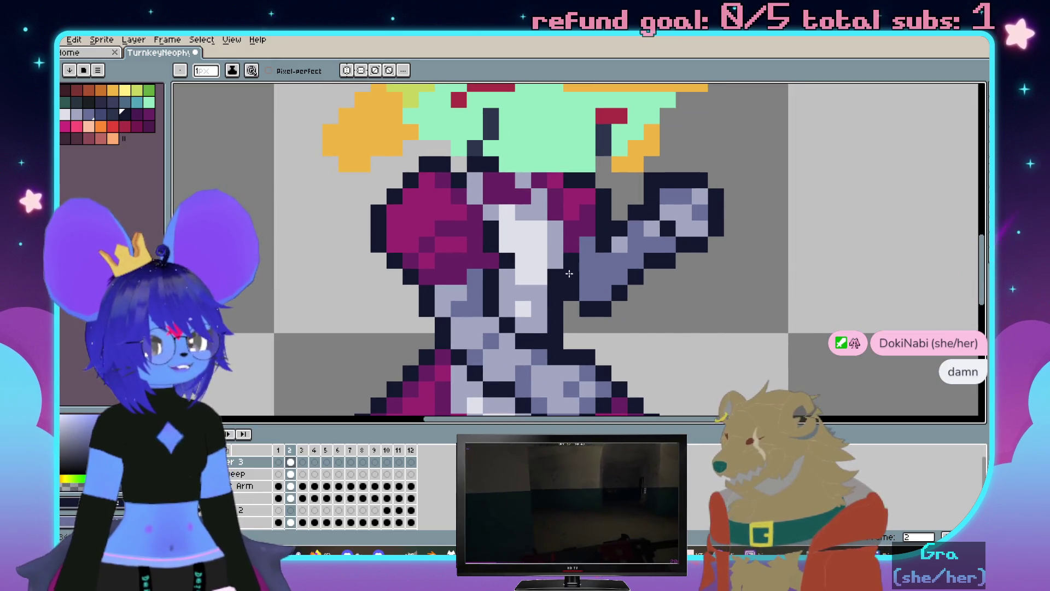
{"action": "scroll", "coordinate": [604, 268], "scroll_direction": "down", "scroll_amount": 3}
{"action": "scroll", "coordinate": [632, 293], "scroll_direction": "up", "scroll_amount": 1}
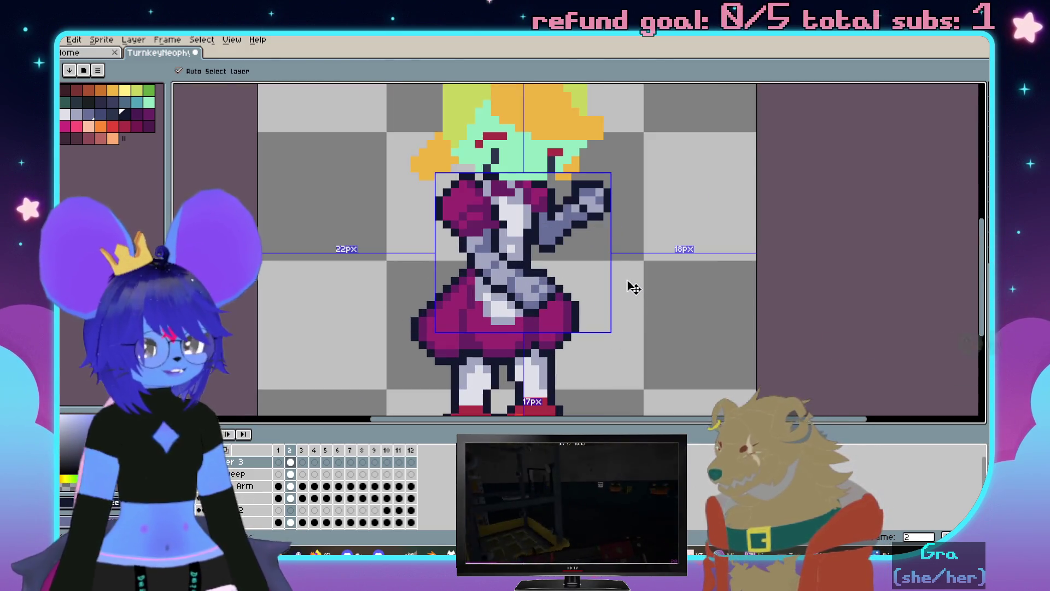
{"action": "scroll", "coordinate": [420, 252], "scroll_direction": "up", "scroll_amount": 2}
{"action": "scroll", "coordinate": [421, 252], "scroll_direction": "up", "scroll_amount": 1}
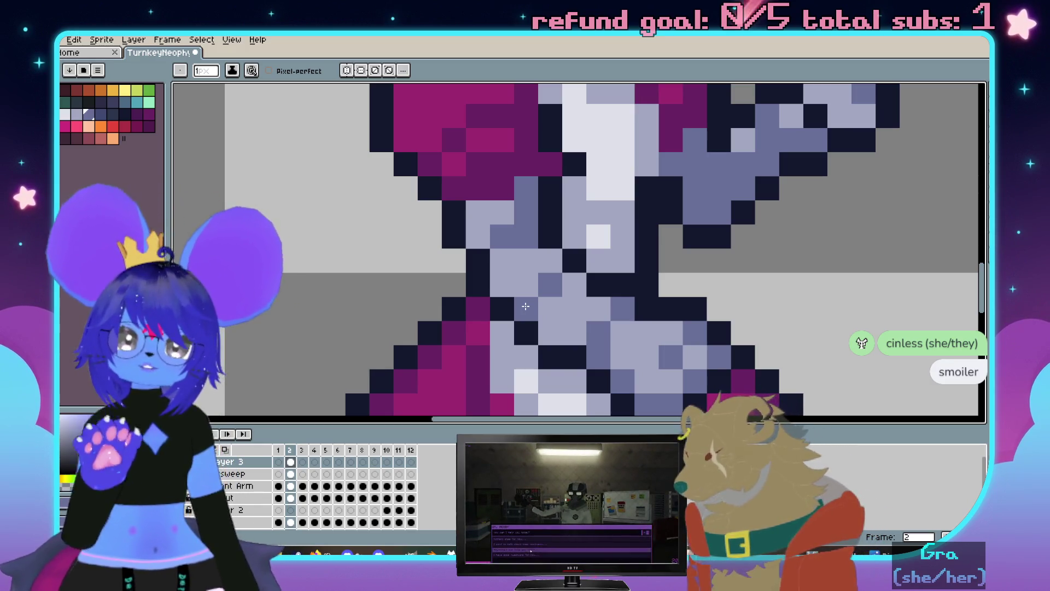
{"action": "scroll", "coordinate": [525, 305], "scroll_direction": "down", "scroll_amount": 1}
{"action": "scroll", "coordinate": [577, 236], "scroll_direction": "up", "scroll_amount": 1}
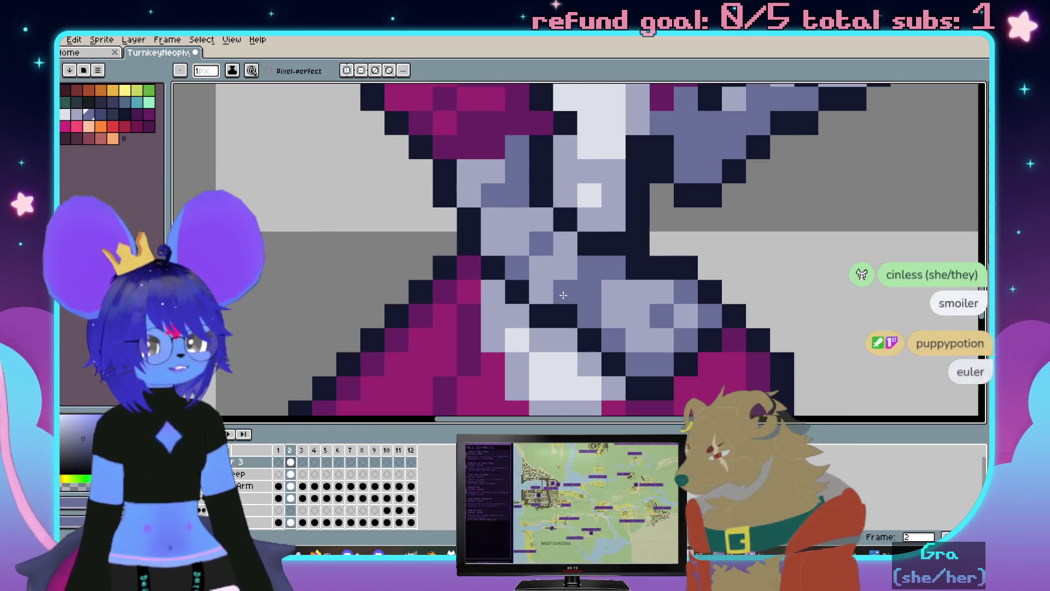
{"action": "scroll", "coordinate": [538, 274], "scroll_direction": "down", "scroll_amount": 1}
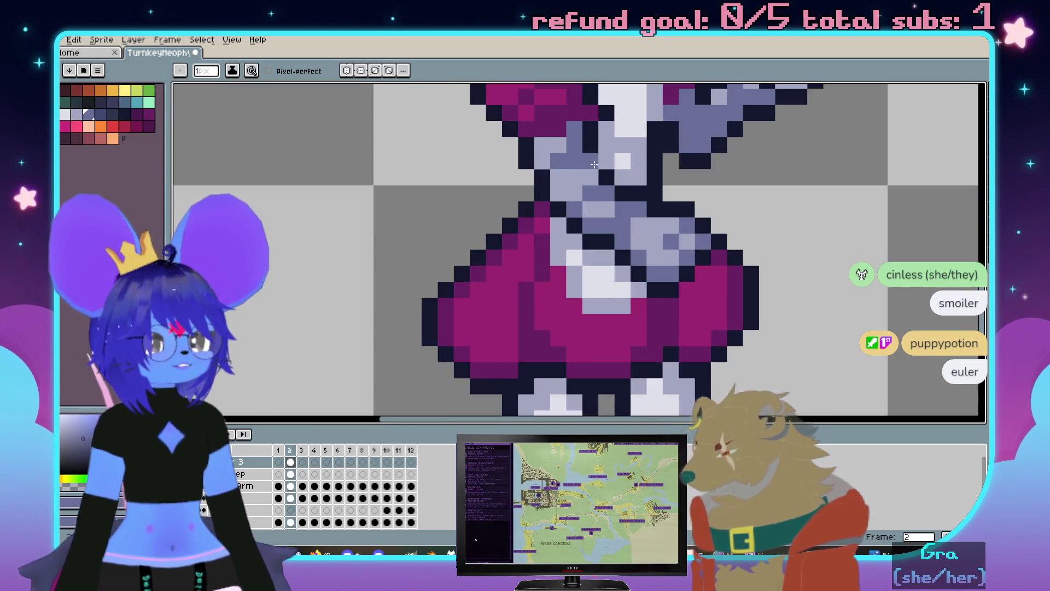
{"action": "scroll", "coordinate": [573, 163], "scroll_direction": "down", "scroll_amount": 2}
{"action": "scroll", "coordinate": [556, 285], "scroll_direction": "down", "scroll_amount": 1}
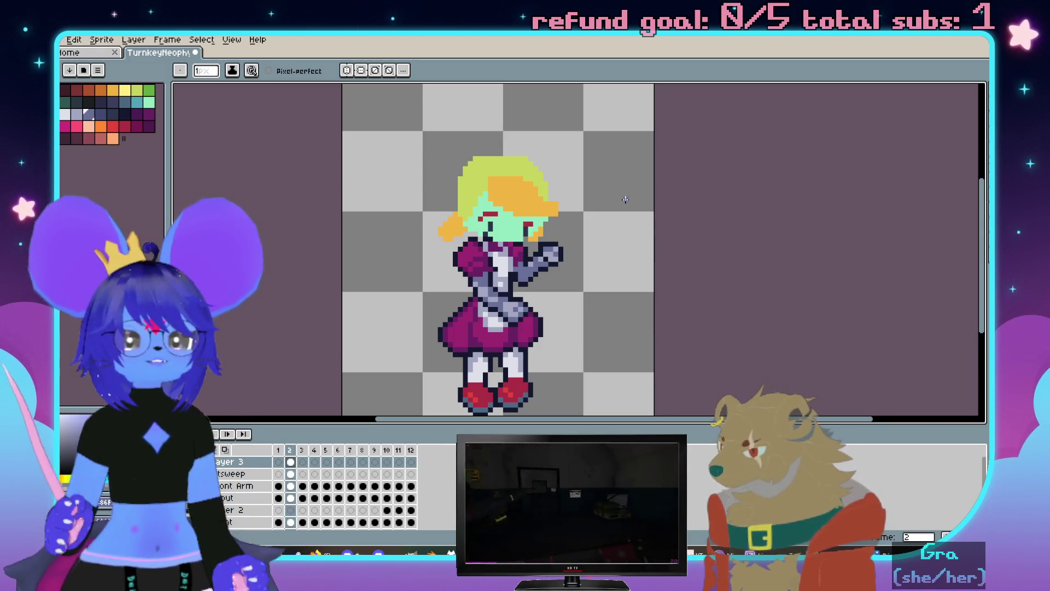
{"action": "scroll", "coordinate": [459, 247], "scroll_direction": "down", "scroll_amount": 2}
{"action": "scroll", "coordinate": [526, 252], "scroll_direction": "up", "scroll_amount": 2}
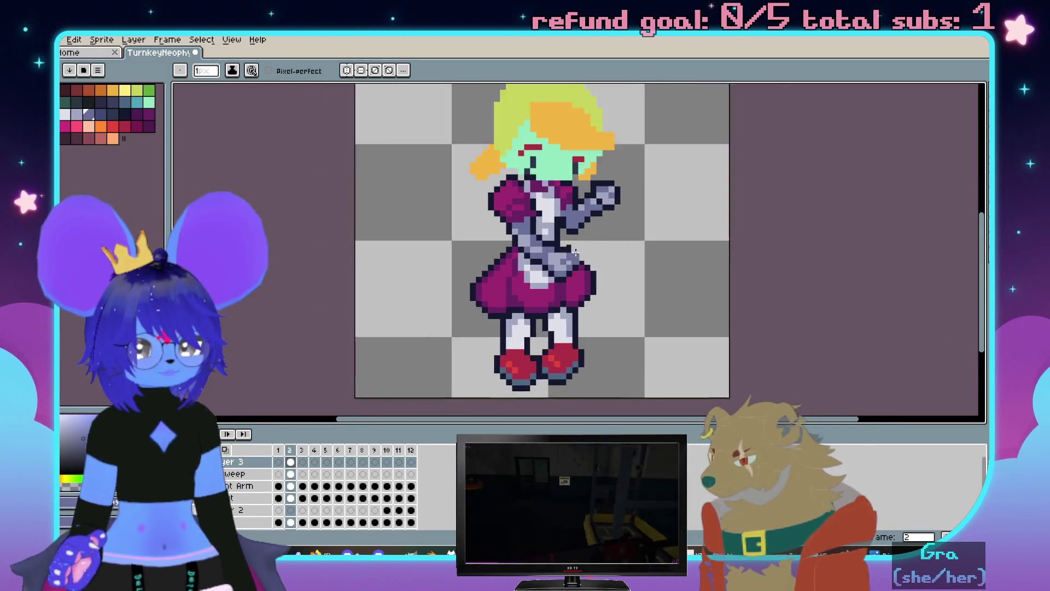
{"action": "scroll", "coordinate": [526, 252], "scroll_direction": "up", "scroll_amount": 1}
{"action": "scroll", "coordinate": [534, 263], "scroll_direction": "up", "scroll_amount": 1}
{"action": "scroll", "coordinate": [550, 287], "scroll_direction": "up", "scroll_amount": 1}
Paint a bright pink highlight streak onto the puffed sleeve with the Pencil
{"action": "key", "text": "i"}
{"action": "key", "text": "b"}
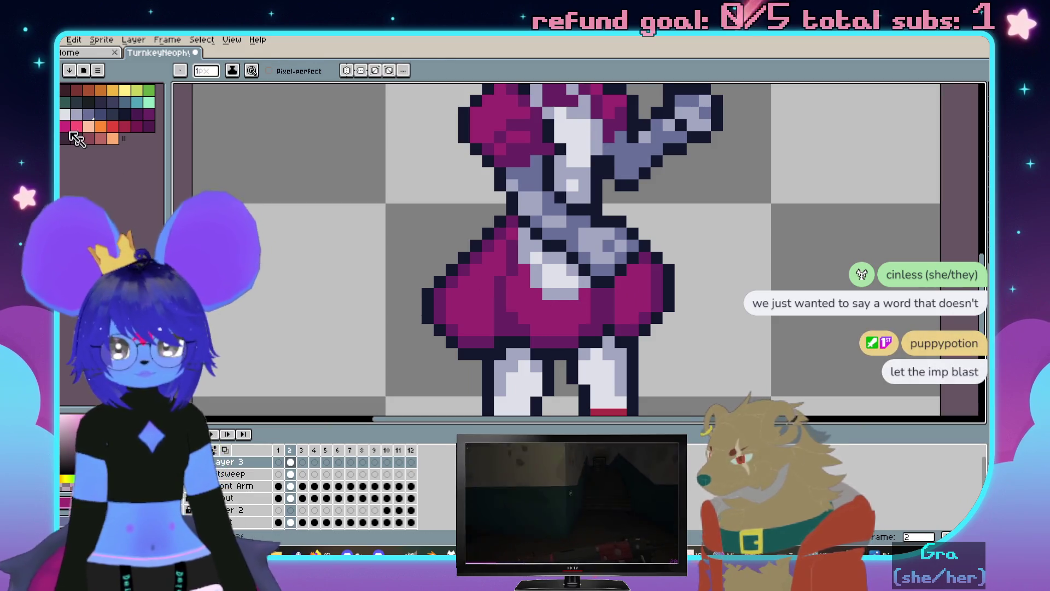
{"action": "scroll", "coordinate": [559, 168], "scroll_direction": "up", "scroll_amount": 2}
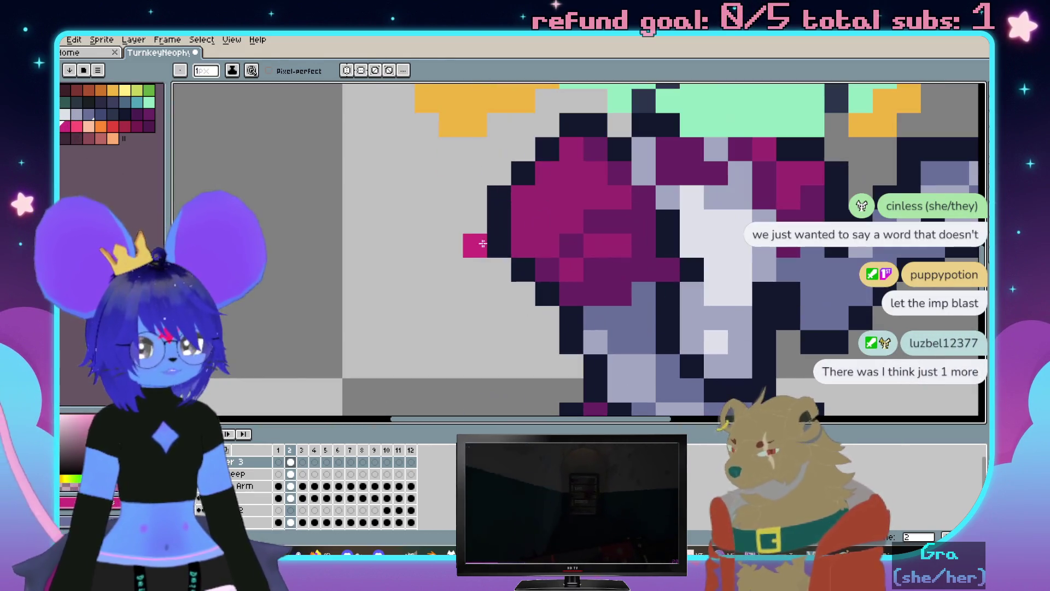
{"action": "key", "text": "v"}
{"action": "key", "text": "b"}
{"action": "mouse_move", "coordinate": [524, 198]}
{"action": "left_mouse_down"}
{"action": "mouse_move", "coordinate": [525, 212]}
{"action": "mouse_move", "coordinate": [530, 189]}
{"action": "left_mouse_up"}
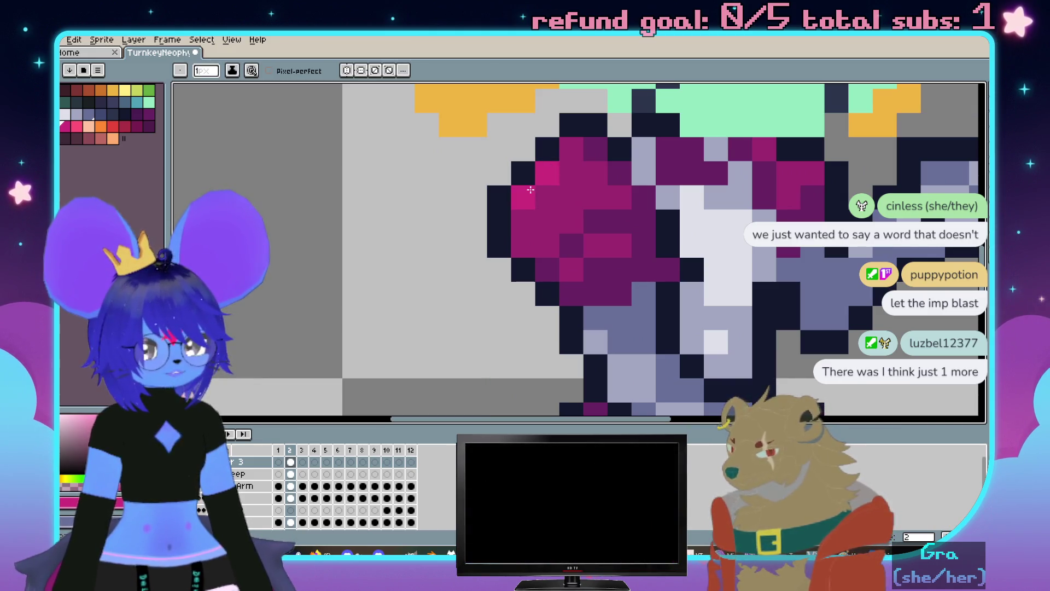
{"action": "scroll", "coordinate": [531, 225], "scroll_direction": "down", "scroll_amount": 4}
{"action": "scroll", "coordinate": [537, 210], "scroll_direction": "up", "scroll_amount": 3}
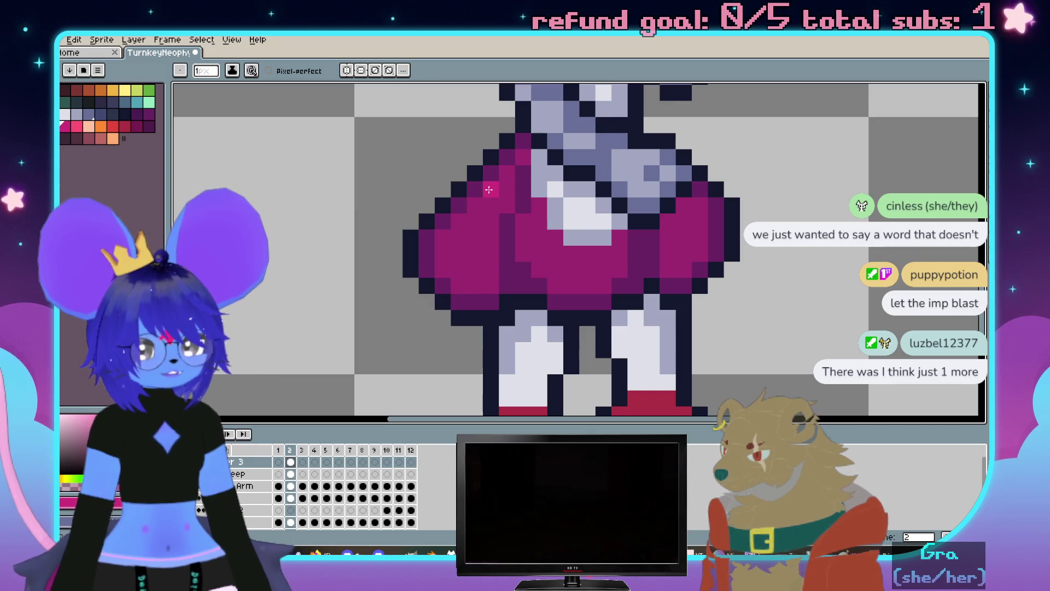
Add bright pink highlight pixels along the left side of the skirt
{"action": "left_click_drag", "start_coordinate": [474, 190], "coordinate": [458, 206]}
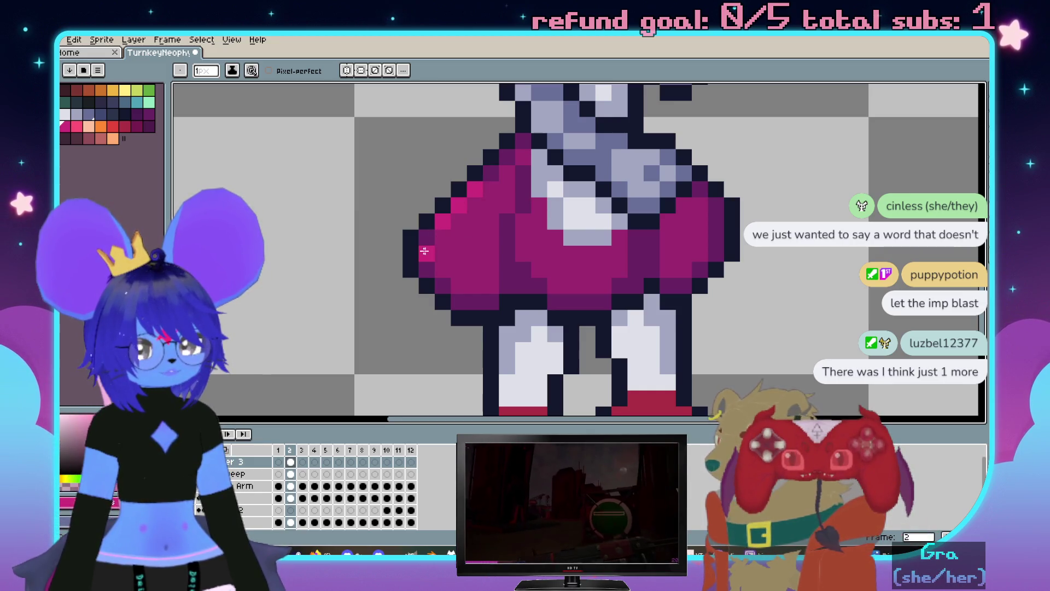
{"action": "scroll", "coordinate": [443, 247], "scroll_direction": "down", "scroll_amount": 1}
{"action": "scroll", "coordinate": [467, 251], "scroll_direction": "down", "scroll_amount": 1}
{"action": "scroll", "coordinate": [498, 252], "scroll_direction": "down", "scroll_amount": 2}
{"action": "scroll", "coordinate": [497, 253], "scroll_direction": "up", "scroll_amount": 3}
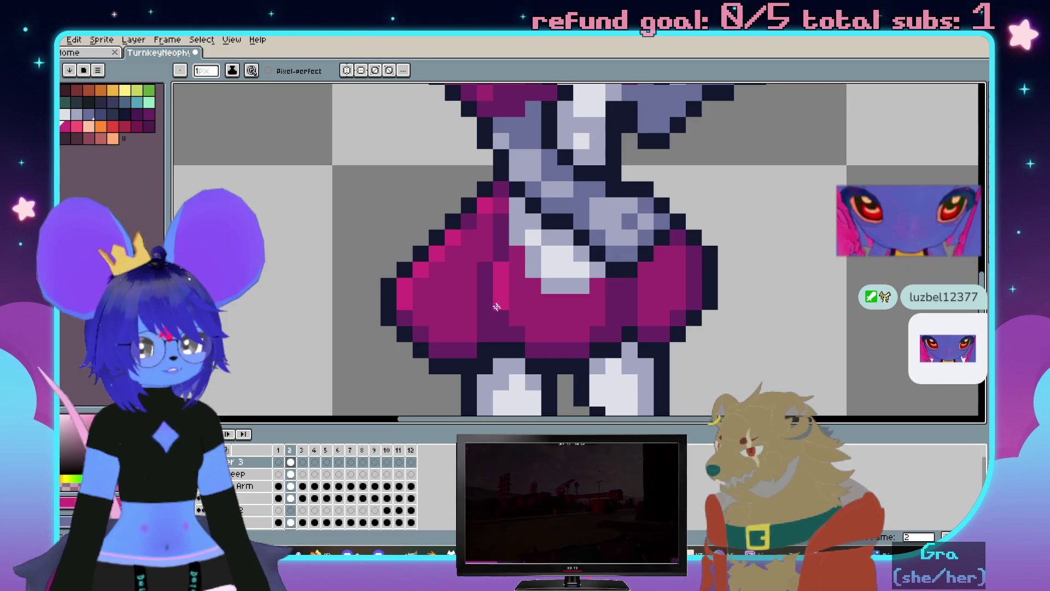
{"action": "left_click", "coordinate": [647, 285]}
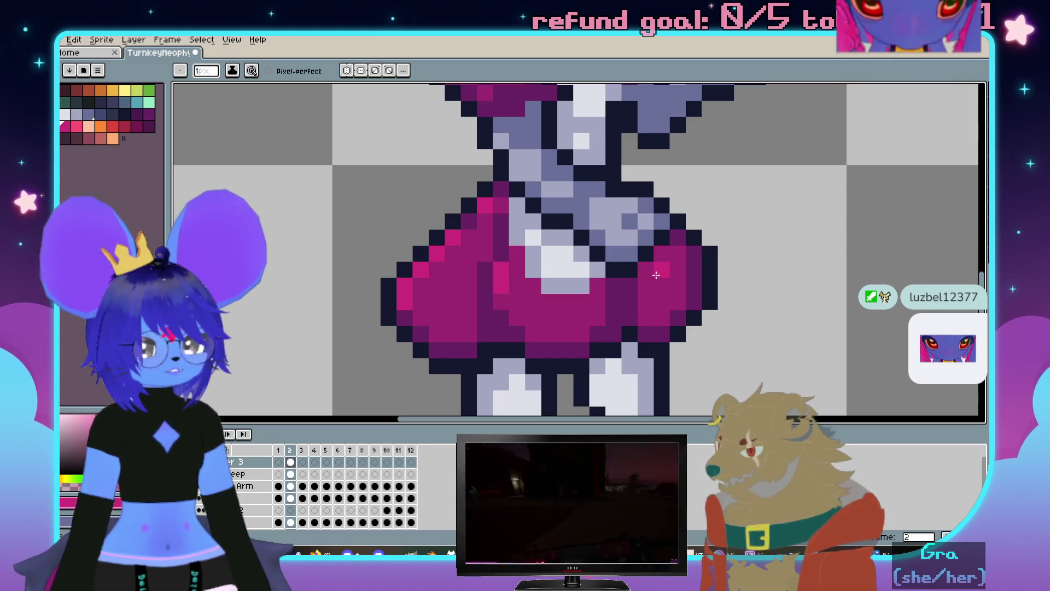
{"action": "scroll", "coordinate": [660, 284], "scroll_direction": "down", "scroll_amount": 3}
{"action": "scroll", "coordinate": [668, 279], "scroll_direction": "up", "scroll_amount": 1}
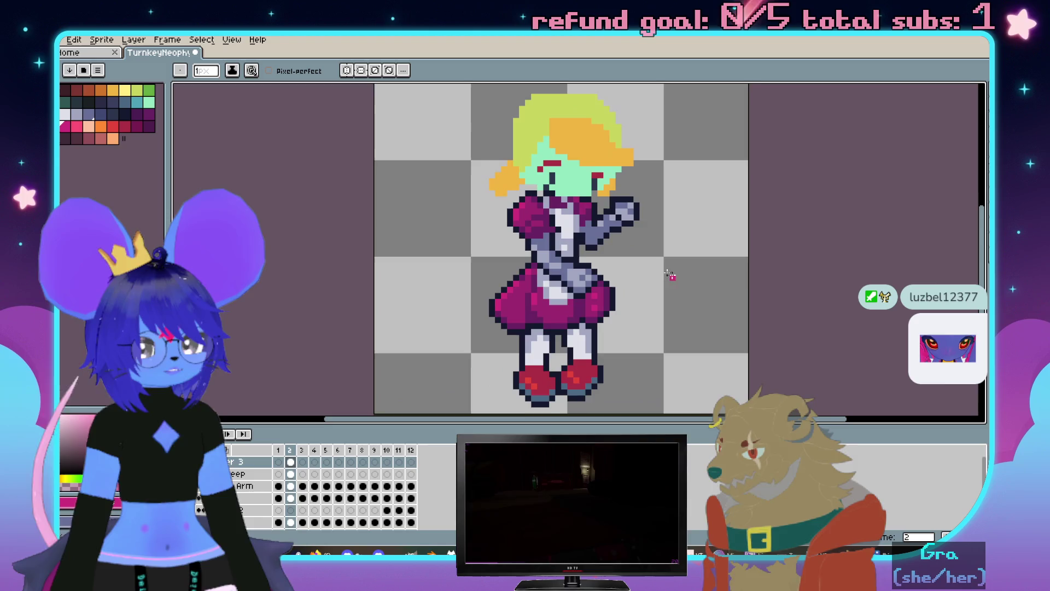
{"action": "scroll", "coordinate": [640, 238], "scroll_direction": "up", "scroll_amount": 1}
{"action": "scroll", "coordinate": [648, 230], "scroll_direction": "up", "scroll_amount": 1}
{"action": "scroll", "coordinate": [464, 186], "scroll_direction": "up", "scroll_amount": 2}
{"action": "scroll", "coordinate": [463, 185], "scroll_direction": "up", "scroll_amount": 1}
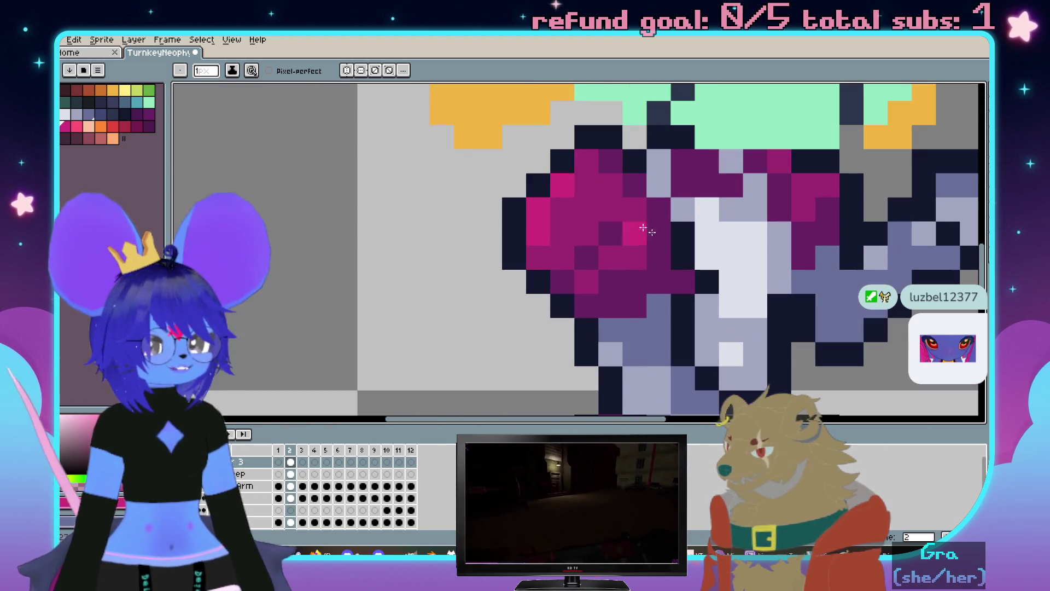
Darken a small patch of pixels beside the sprite's raised arm with a dark colour
{"action": "left_click", "coordinate": [138, 113]}
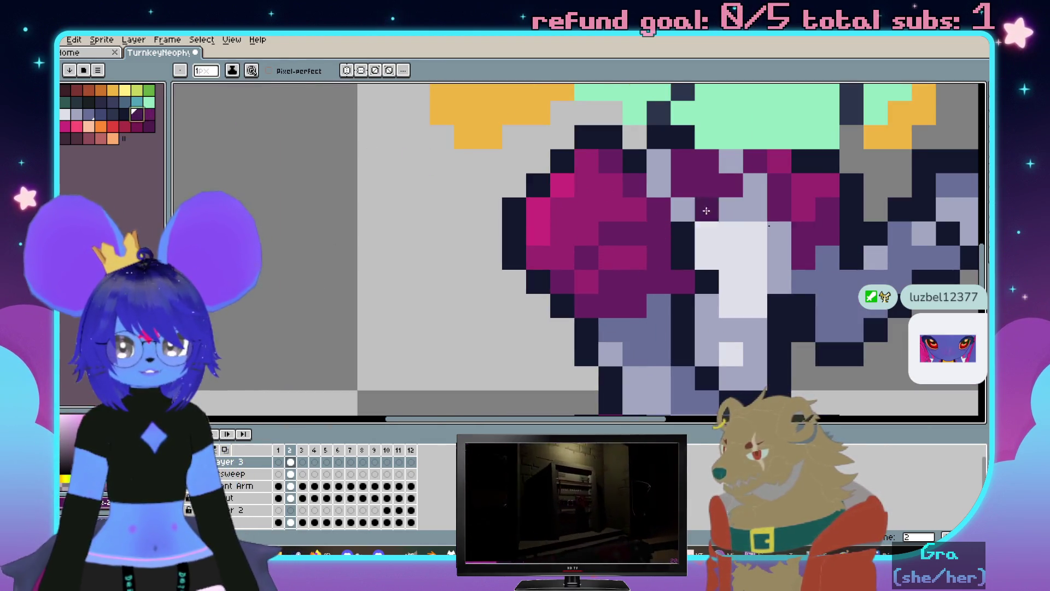
{"action": "left_click", "coordinate": [642, 294]}
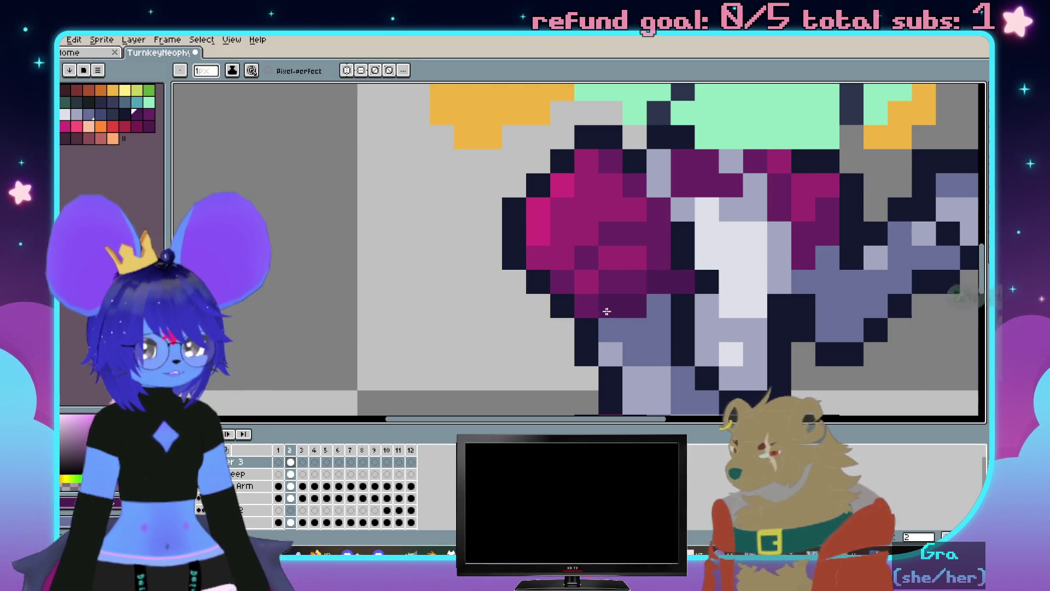
{"action": "scroll", "coordinate": [603, 311], "scroll_direction": "down", "scroll_amount": 3}
{"action": "scroll", "coordinate": [611, 279], "scroll_direction": "up", "scroll_amount": 1}
{"action": "scroll", "coordinate": [622, 247], "scroll_direction": "up", "scroll_amount": 2}
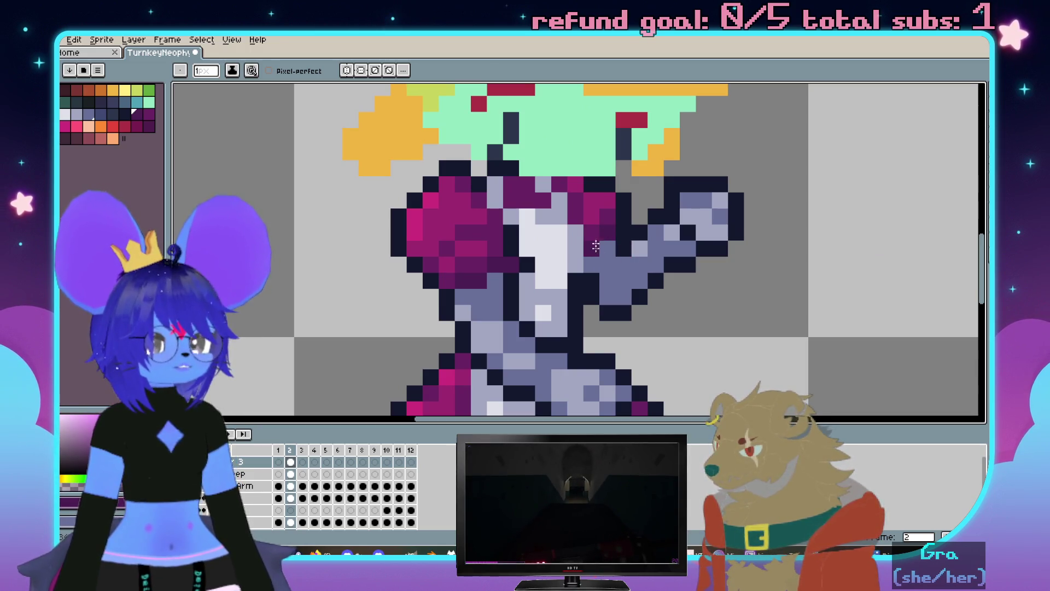
{"action": "scroll", "coordinate": [586, 275], "scroll_direction": "down", "scroll_amount": 2}
{"action": "scroll", "coordinate": [565, 250], "scroll_direction": "up", "scroll_amount": 2}
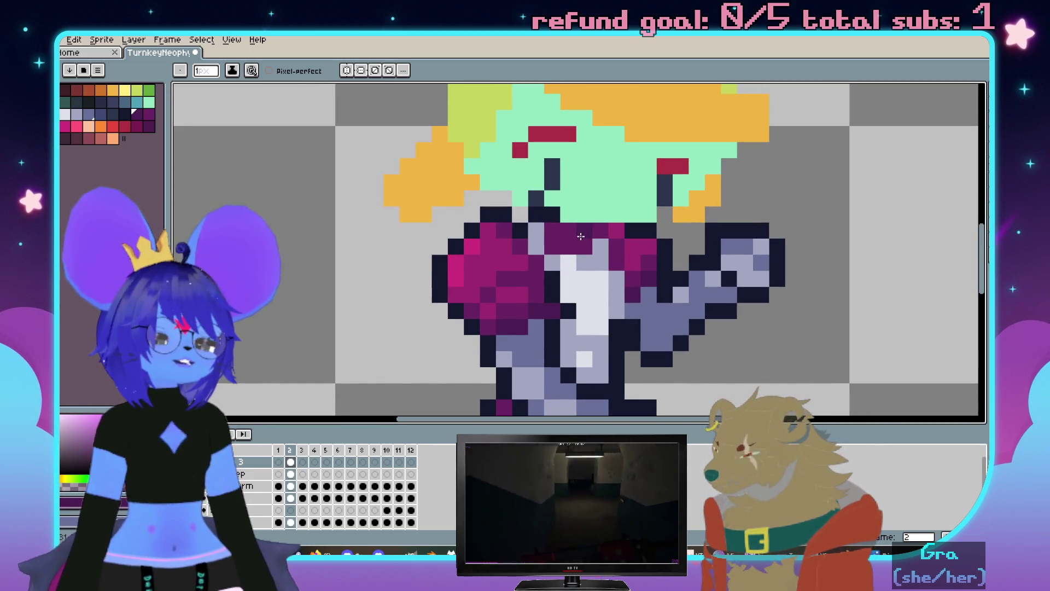
{"action": "scroll", "coordinate": [607, 223], "scroll_direction": "down", "scroll_amount": 2}
{"action": "scroll", "coordinate": [574, 238], "scroll_direction": "up", "scroll_amount": 1}
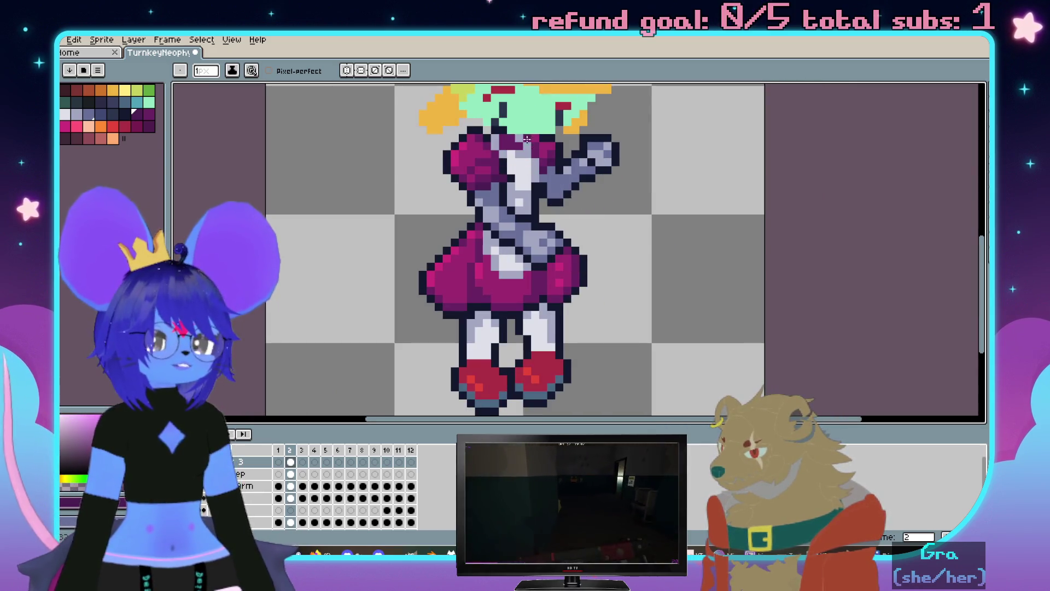
{"action": "scroll", "coordinate": [531, 247], "scroll_direction": "down", "scroll_amount": 1}
{"action": "scroll", "coordinate": [531, 248], "scroll_direction": "up", "scroll_amount": 1}
{"action": "scroll", "coordinate": [587, 276], "scroll_direction": "up", "scroll_amount": 1}
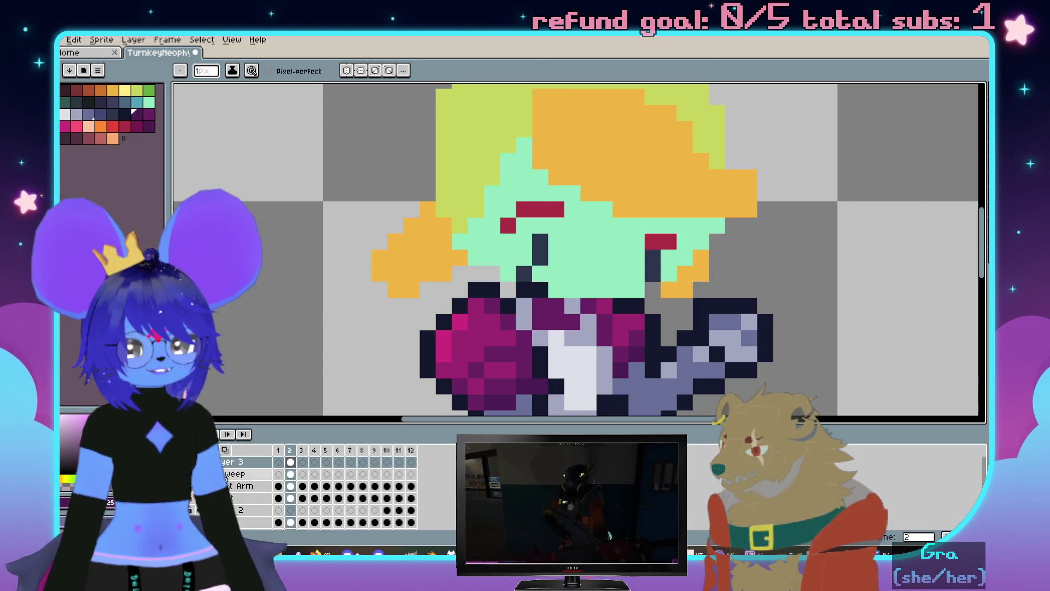
Pick the face's mint green as the drawing colour and re-centre the view
{"action": "left_click", "coordinate": [569, 277], "text": "alt"}
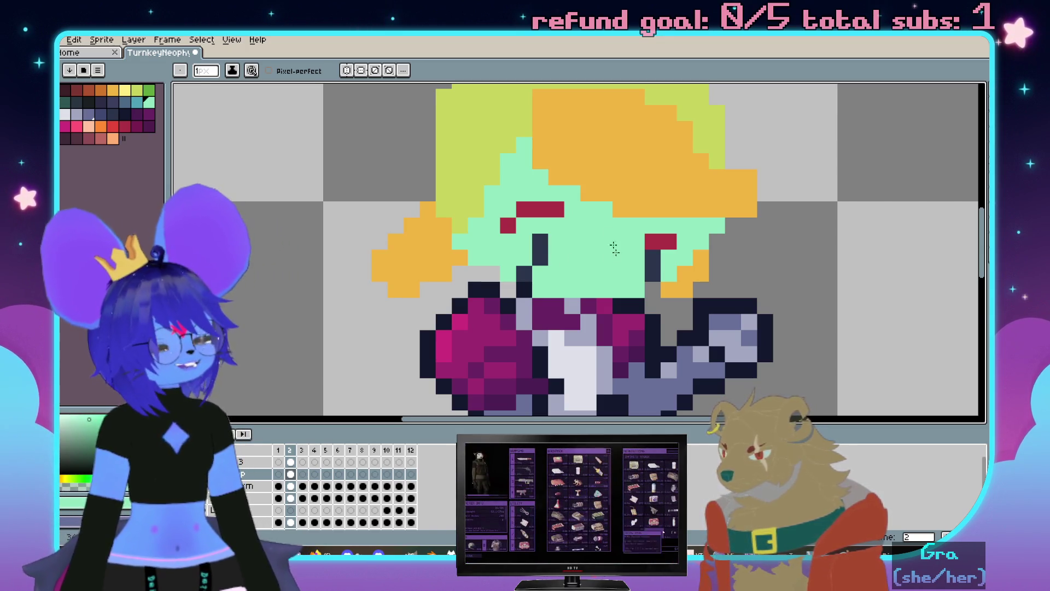
{"action": "scroll", "coordinate": [616, 255], "scroll_direction": "down", "scroll_amount": 2}
{"action": "scroll", "coordinate": [617, 250], "scroll_direction": "down", "scroll_amount": 1}
{"action": "scroll", "coordinate": [621, 245], "scroll_direction": "down", "scroll_amount": 1}
{"action": "scroll", "coordinate": [624, 236], "scroll_direction": "down", "scroll_amount": 1}
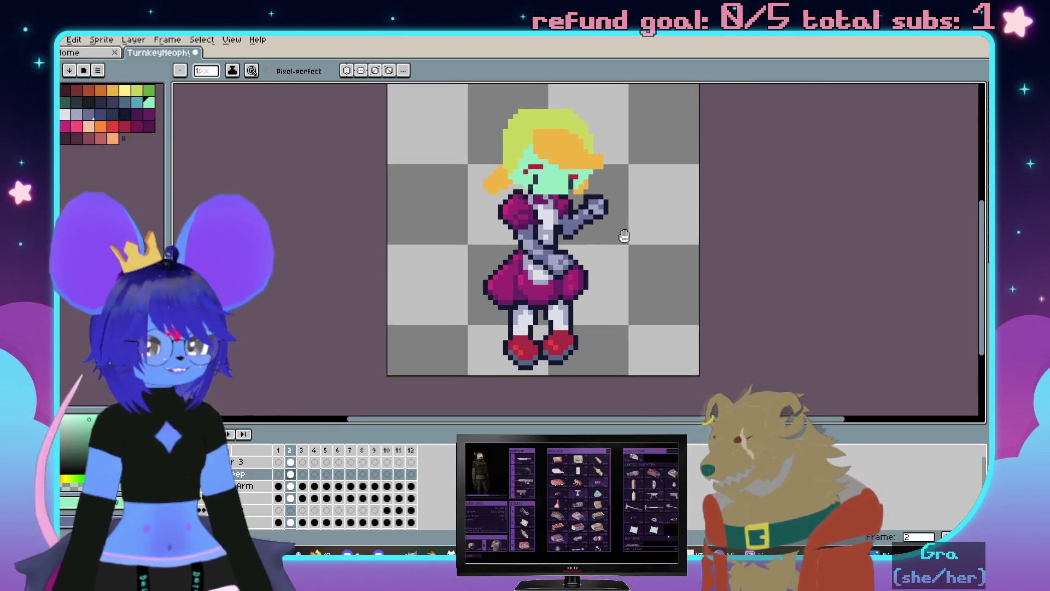
{"action": "mouse_move", "coordinate": [617, 234]}
{"action": "left_mouse_down"}
{"action": "mouse_move", "coordinate": [604, 278]}
{"action": "mouse_move", "coordinate": [613, 273]}
{"action": "left_mouse_up"}
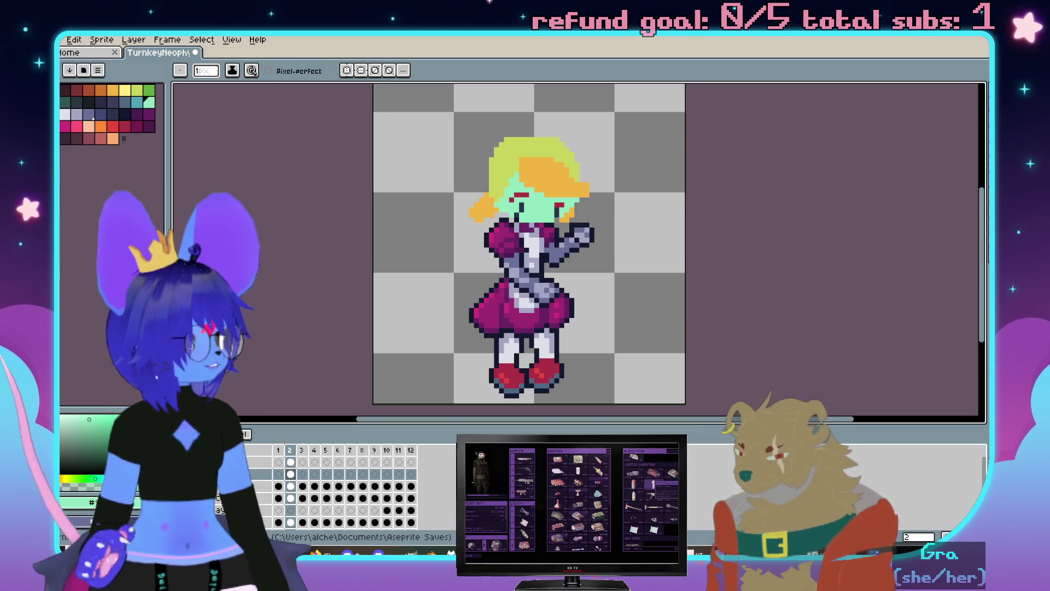
{"action": "key", "text": "alt+Tab"}
{"action": "key", "text": "alt+Tab"}
{"action": "left_click_drag", "start_coordinate": [579, 191], "coordinate": [520, 198]}
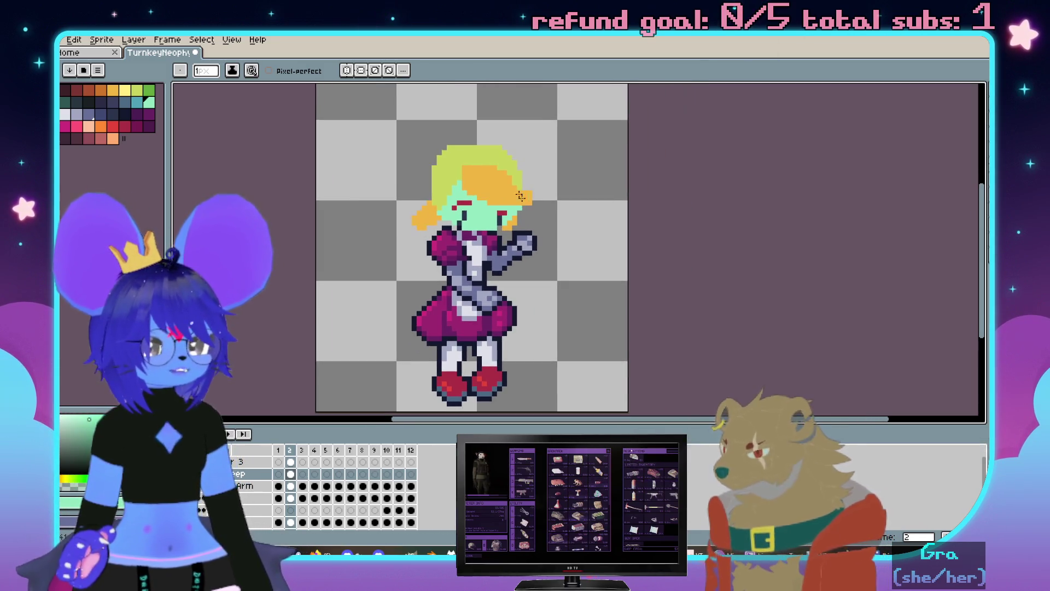
{"action": "key", "text": "alt+Tab"}
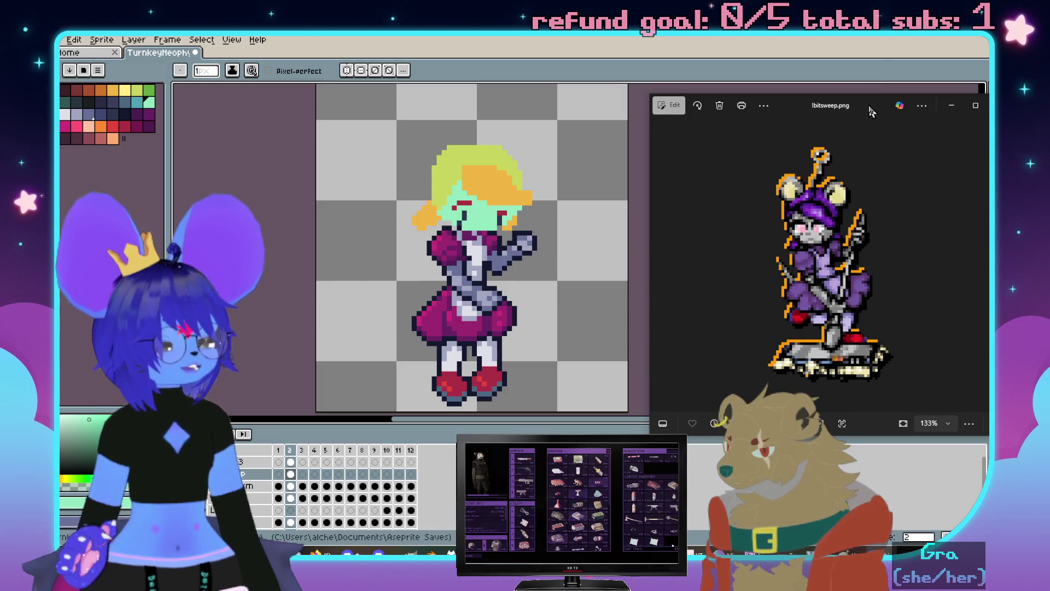
{"action": "left_click_drag", "start_coordinate": [873, 111], "coordinate": [834, 119]}
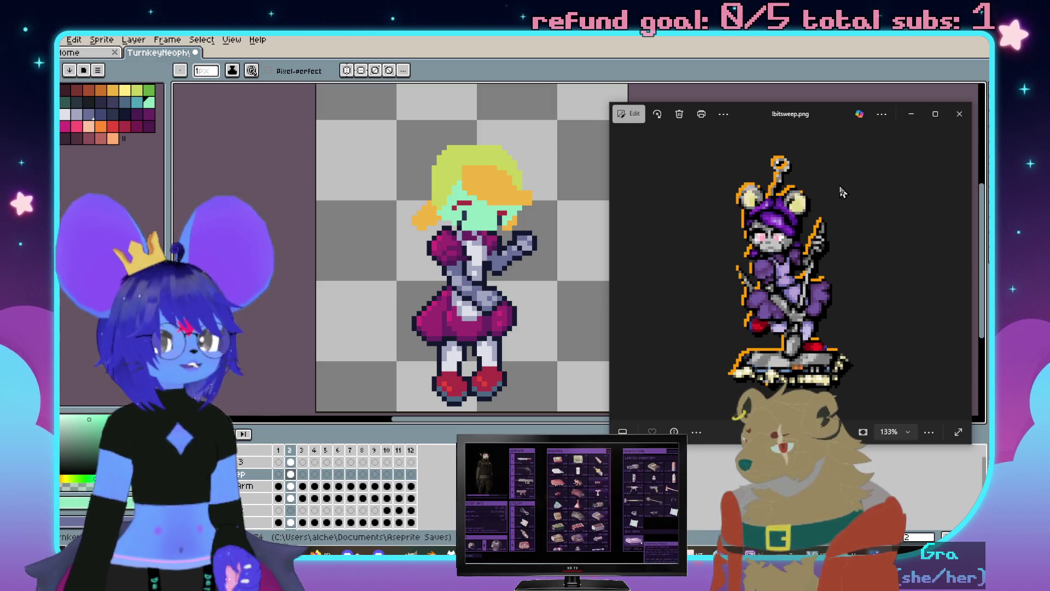
{"action": "key", "text": "alt+Tab"}
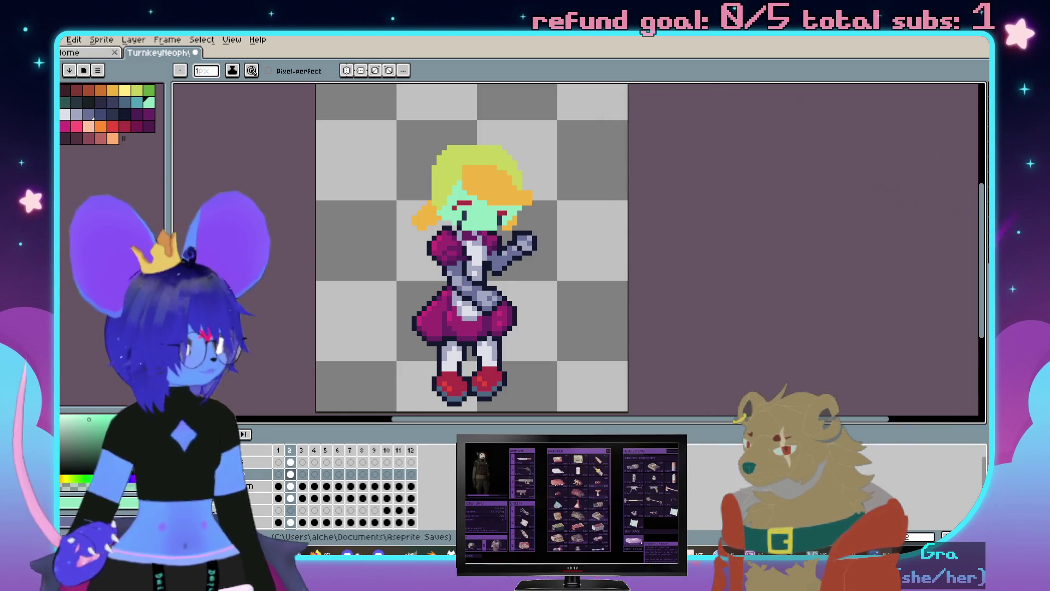
{"action": "left_click_drag", "start_coordinate": [476, 284], "coordinate": [475, 243]}
{"action": "scroll", "coordinate": [520, 230], "scroll_direction": "up", "scroll_amount": 1}
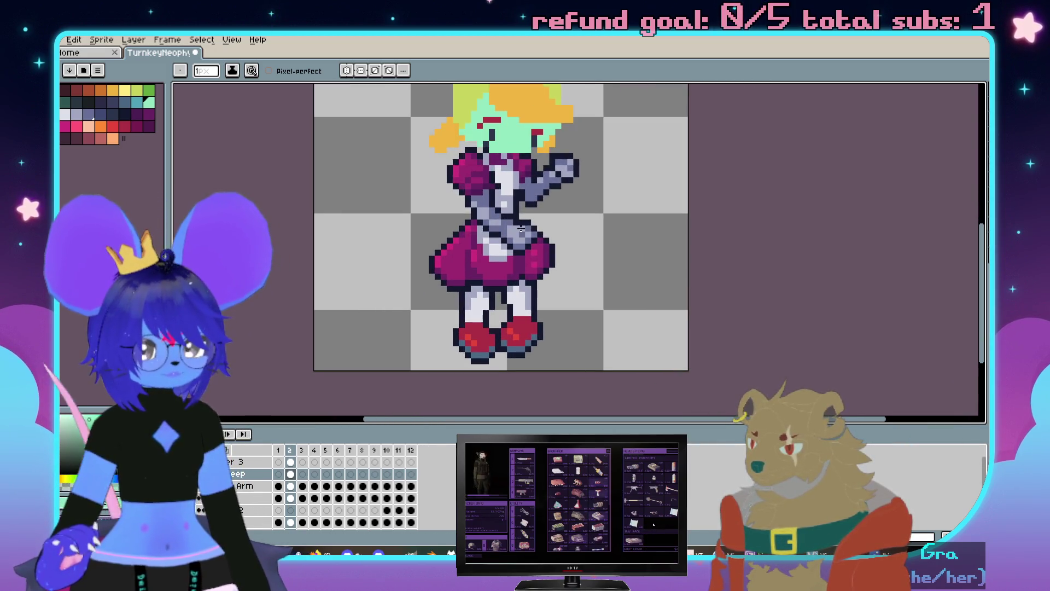
{"action": "scroll", "coordinate": [582, 232], "scroll_direction": "up", "scroll_amount": 1}
{"action": "scroll", "coordinate": [584, 230], "scroll_direction": "down", "scroll_amount": 1}
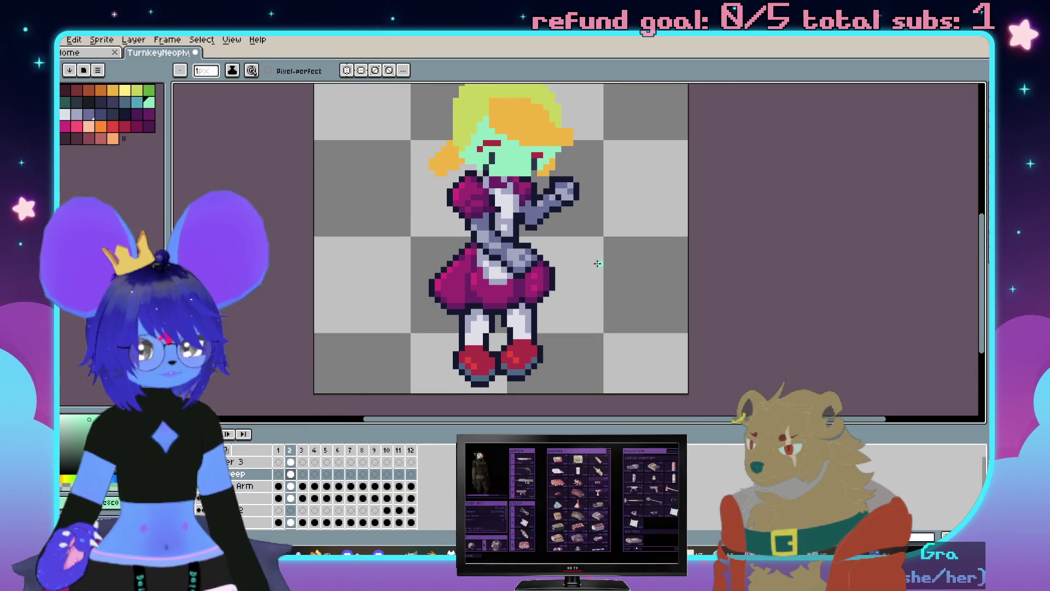
{"action": "scroll", "coordinate": [590, 206], "scroll_direction": "down", "scroll_amount": 1}
{"action": "scroll", "coordinate": [613, 237], "scroll_direction": "up", "scroll_amount": 2}
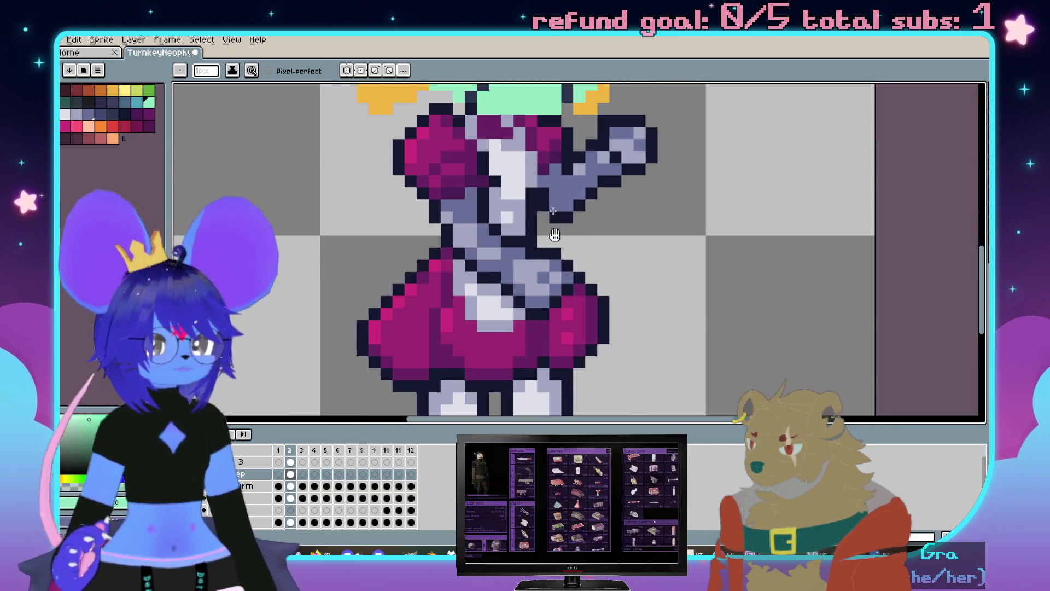
{"action": "scroll", "coordinate": [575, 226], "scroll_direction": "down", "scroll_amount": 1}
Drop a Magic Wand try and marquee-select the head plus the lower hair pixels
{"action": "key", "text": "w"}
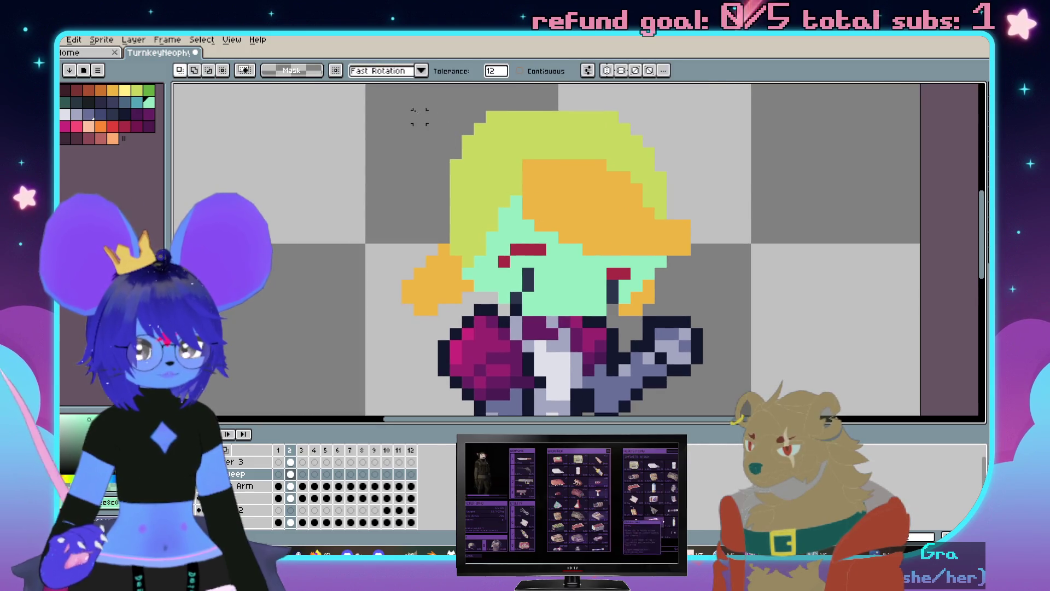
{"action": "left_click", "coordinate": [393, 103]}
{"action": "key", "text": "ctrl+d"}
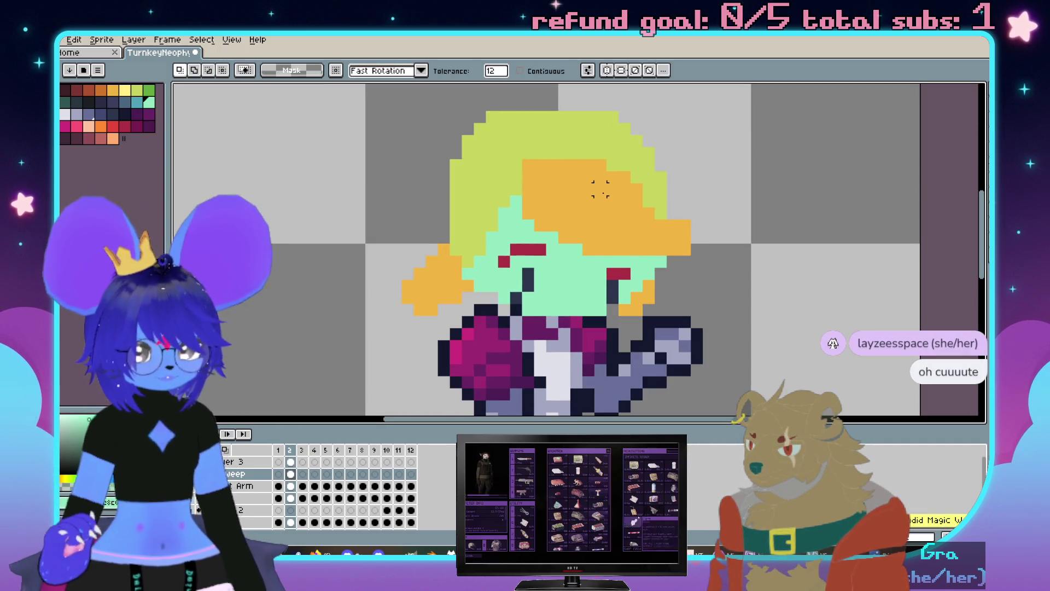
{"action": "key", "text": "m"}
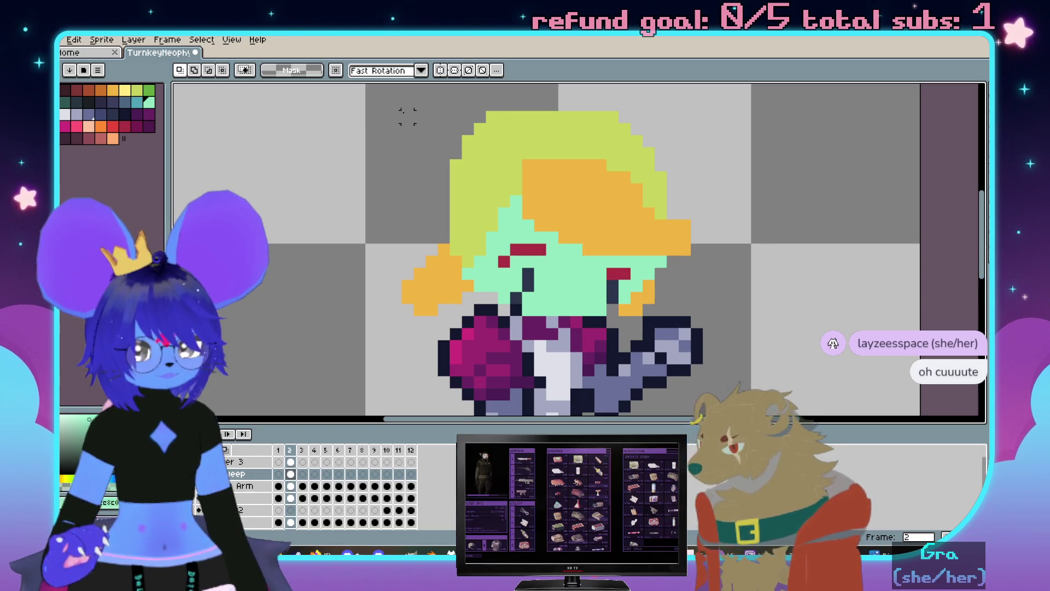
{"action": "left_click_drag", "start_coordinate": [400, 111], "coordinate": [740, 305]}
{"action": "scroll", "coordinate": [618, 310], "scroll_direction": "up", "scroll_amount": 1}
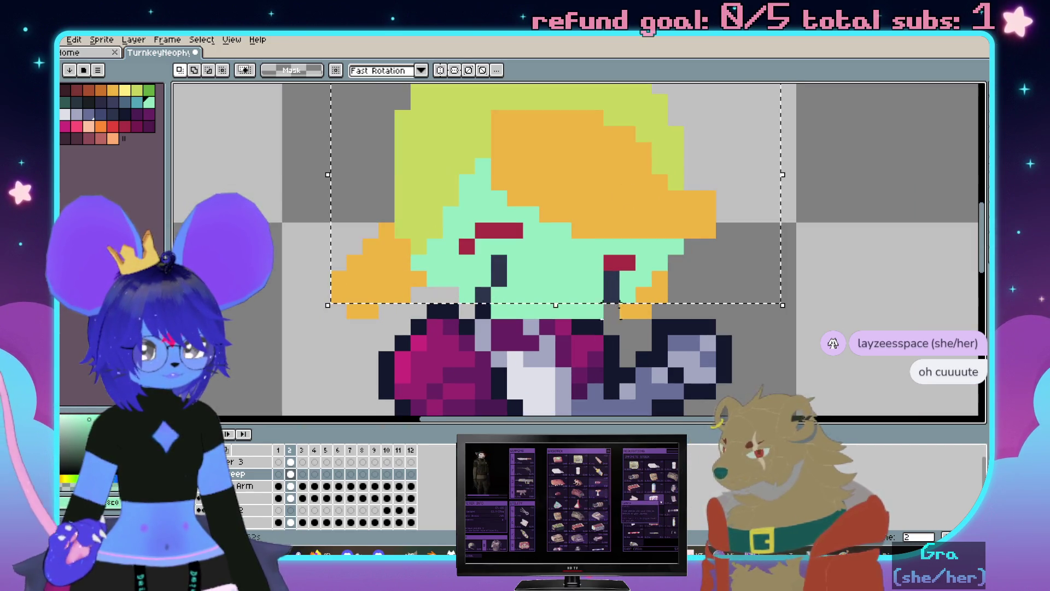
{"action": "left_click_drag", "start_coordinate": [619, 304], "coordinate": [652, 320]}
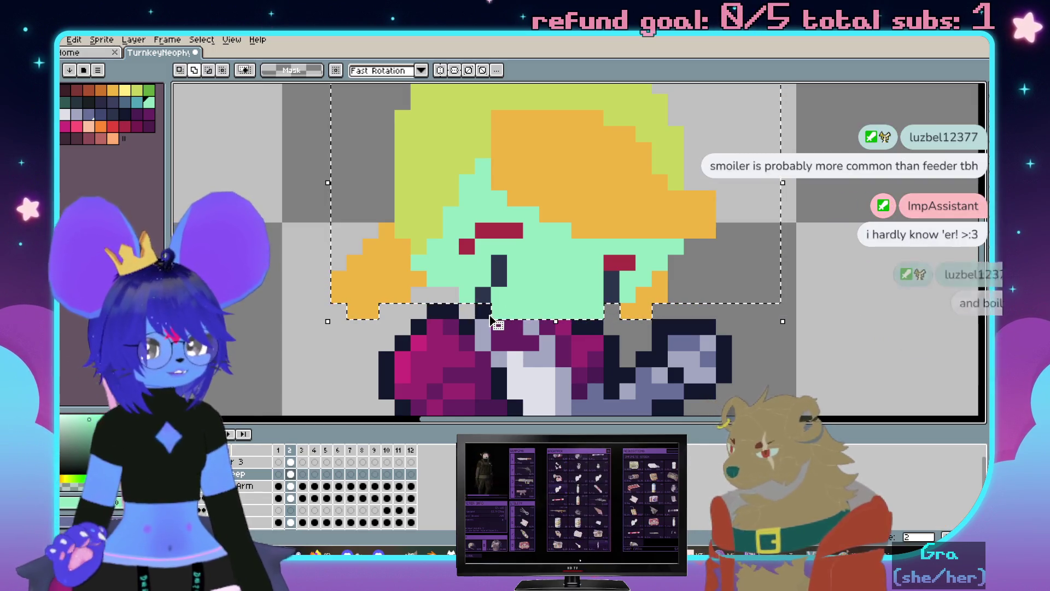
{"action": "scroll", "coordinate": [531, 263], "scroll_direction": "down", "scroll_amount": 1}
Nudge the selected head down one pixel and cut it out of the layer
{"action": "left_click", "coordinate": [574, 199]}
{"action": "mouse_move", "coordinate": [574, 199]}
{"action": "left_mouse_down"}
{"action": "mouse_move", "coordinate": [569, 210]}
{"action": "mouse_move", "coordinate": [567, 199]}
{"action": "left_mouse_up"}
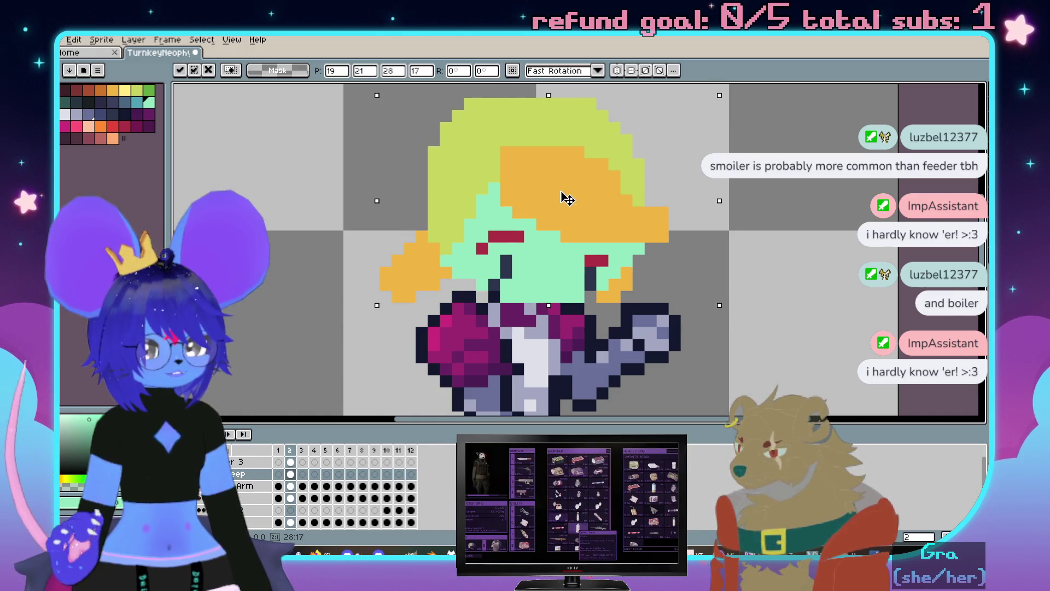
{"action": "key", "text": "Delete"}
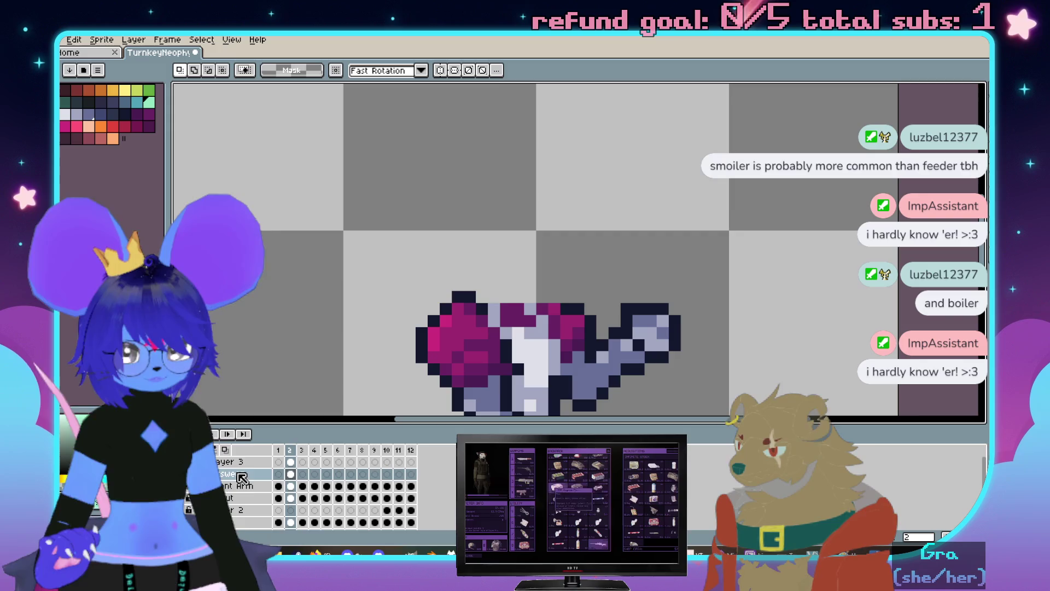
Rename the top layer Arms and add a new layer named Head above it
{"action": "double_click", "coordinate": [234, 462]}
{"action": "type", "text": "Arms"}
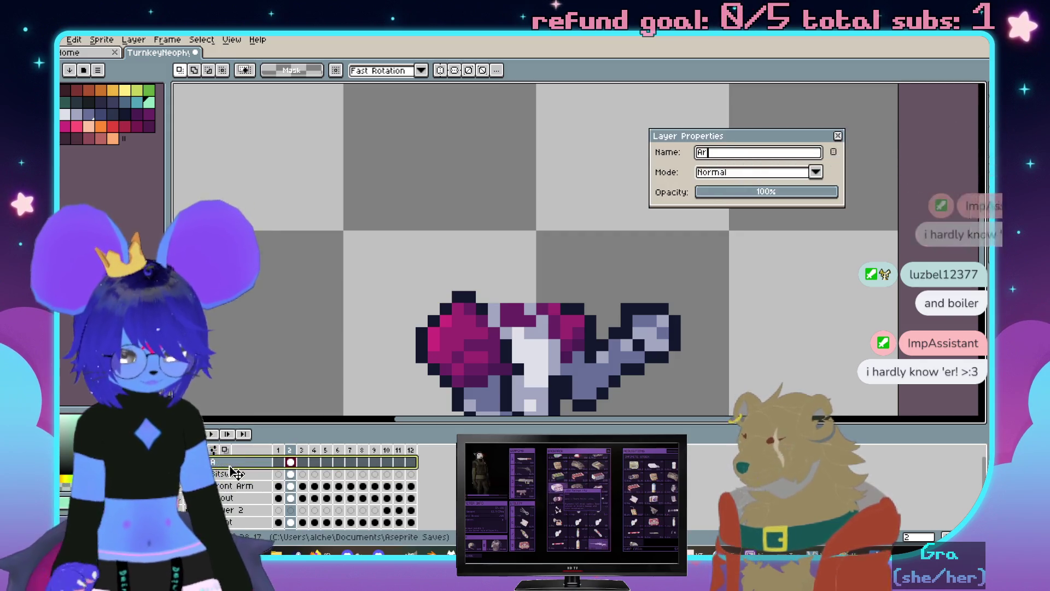
{"action": "key", "text": "Return"}
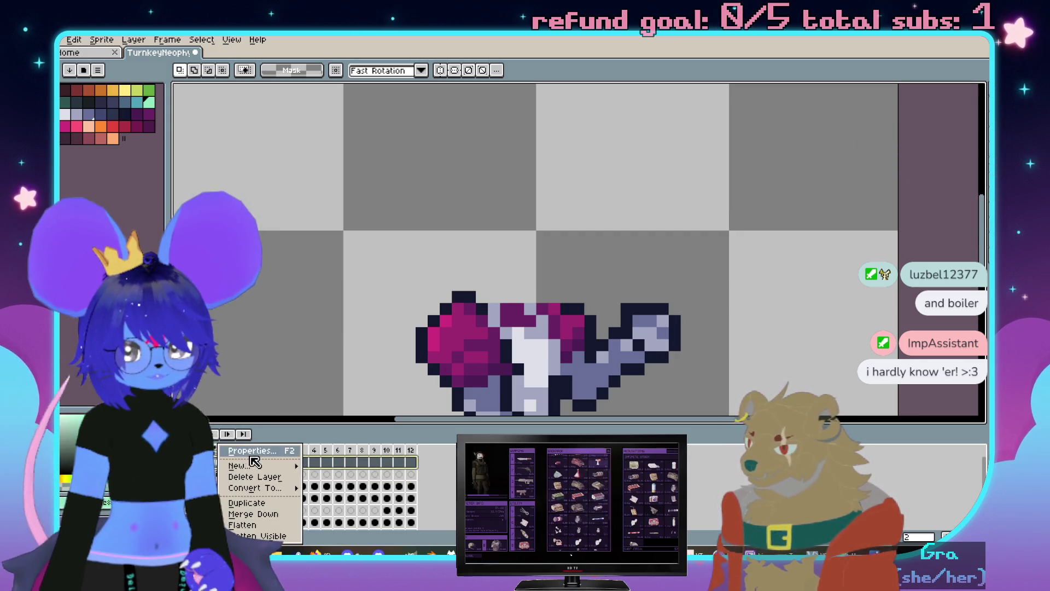
{"action": "left_click", "coordinate": [324, 466]}
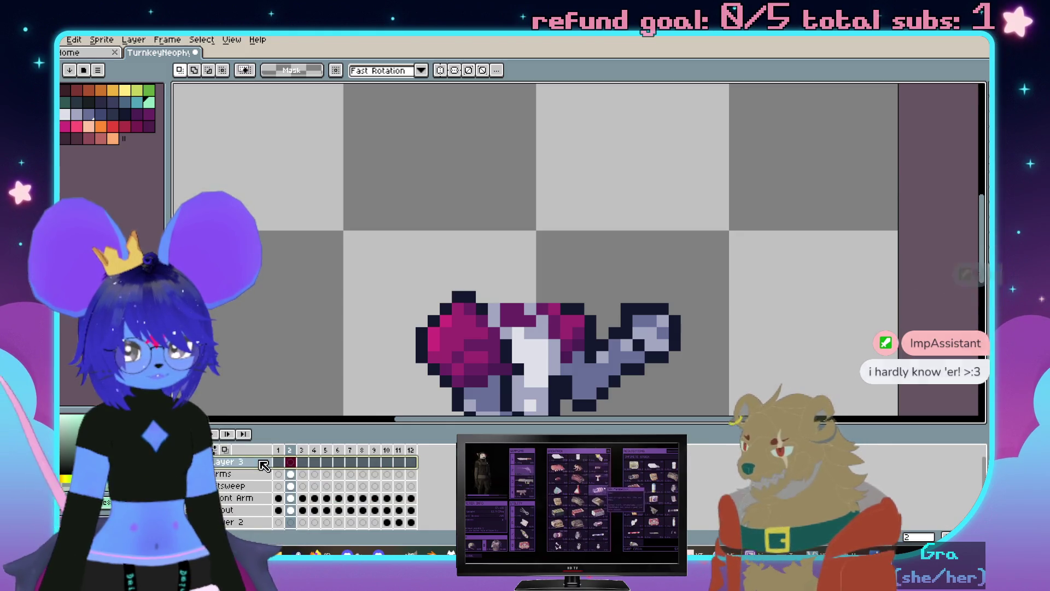
{"action": "double_click", "coordinate": [262, 465]}
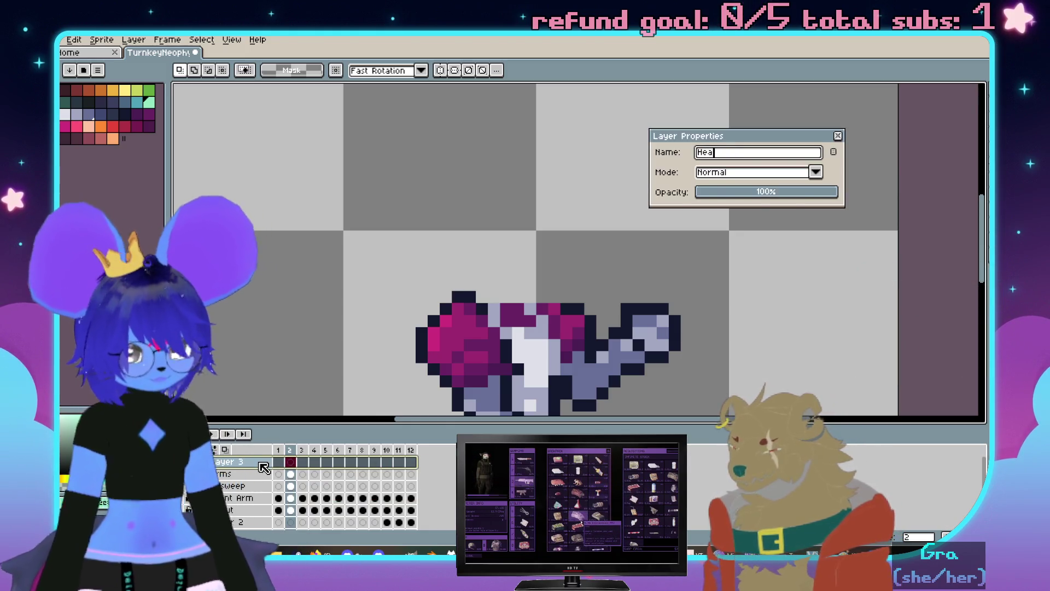
{"action": "type", "text": "d"}
{"action": "key", "text": "Return"}
Paste the cut head onto the Head layer, one pixel lower, and place it
{"action": "key", "text": "ctrl+v"}
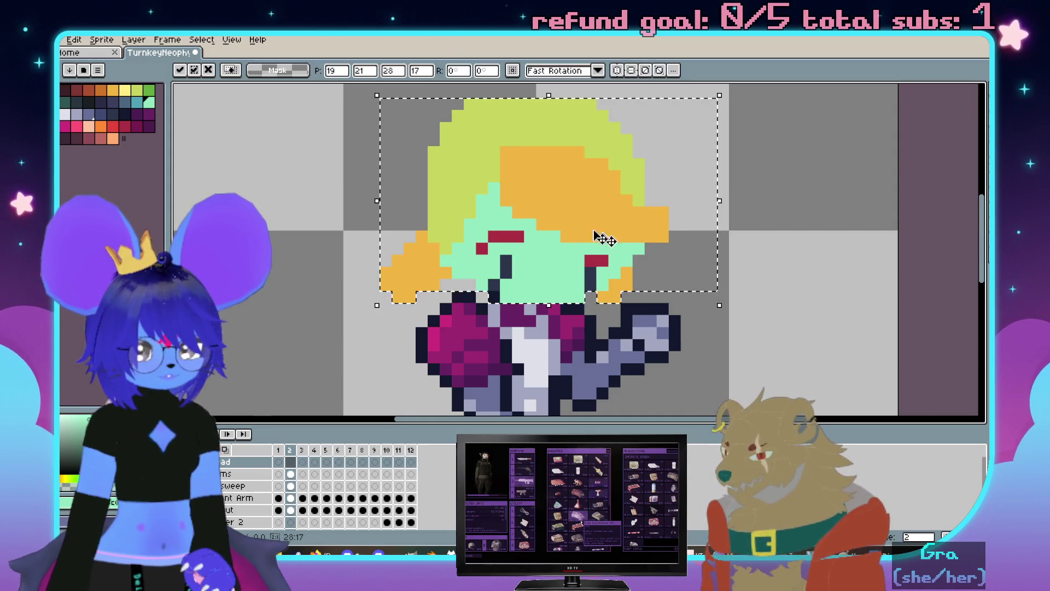
{"action": "left_click_drag", "start_coordinate": [556, 228], "coordinate": [551, 243]}
{"action": "key", "text": "Return"}
{"action": "scroll", "coordinate": [716, 289], "scroll_direction": "down", "scroll_amount": 5}
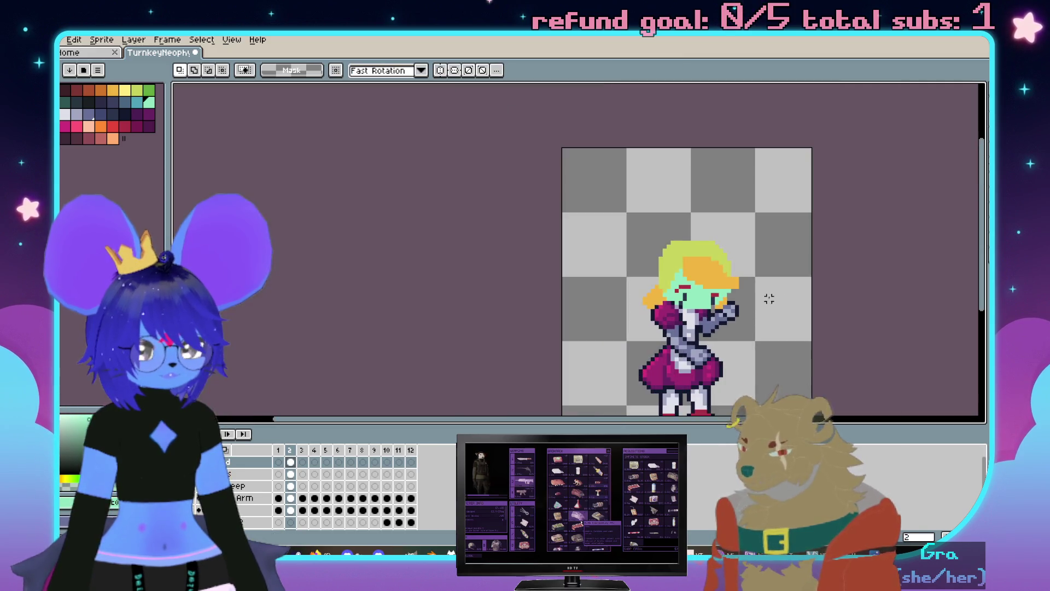
{"action": "left_click_drag", "start_coordinate": [766, 296], "coordinate": [681, 207]}
{"action": "scroll", "coordinate": [702, 229], "scroll_direction": "up", "scroll_amount": 1}
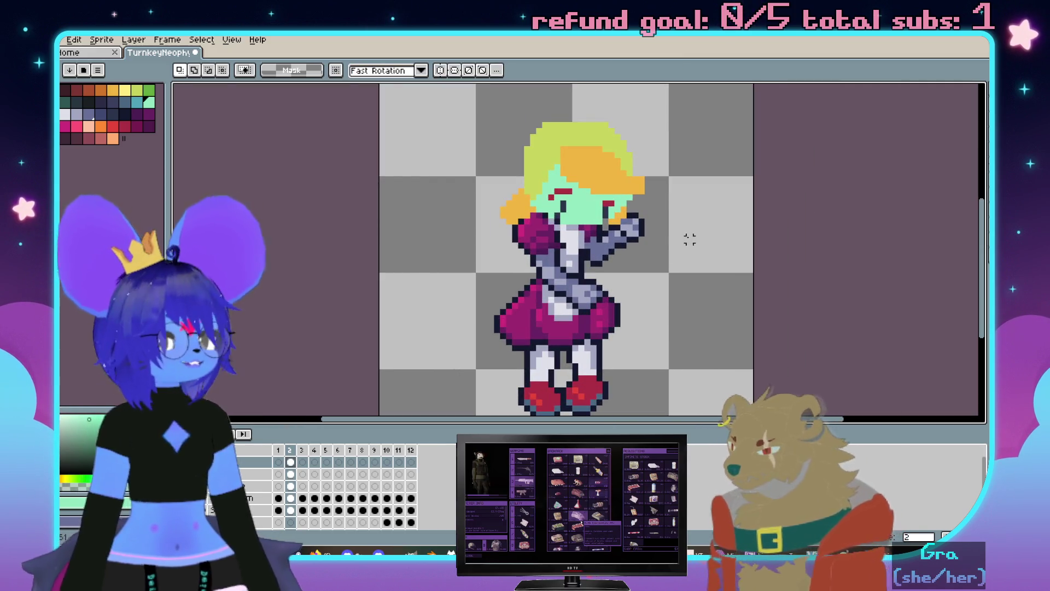
{"action": "scroll", "coordinate": [689, 238], "scroll_direction": "up", "scroll_amount": 1}
{"action": "scroll", "coordinate": [689, 238], "scroll_direction": "up", "scroll_amount": 1}
{"action": "scroll", "coordinate": [689, 238], "scroll_direction": "up", "scroll_amount": 1}
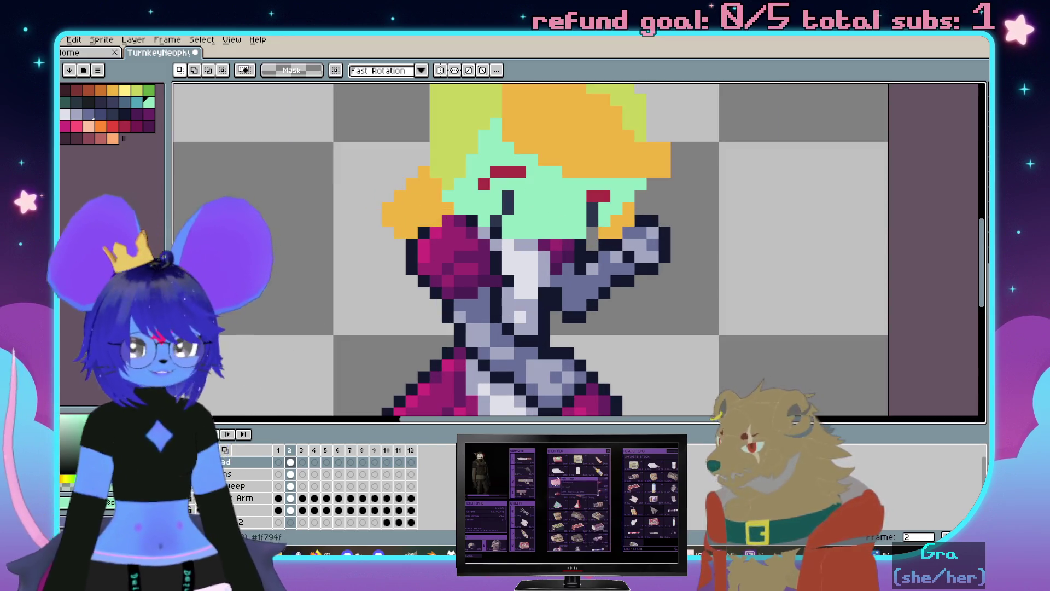
{"action": "scroll", "coordinate": [328, 484], "scroll_direction": "down", "scroll_amount": 3}
{"action": "left_click", "coordinate": [215, 499]}
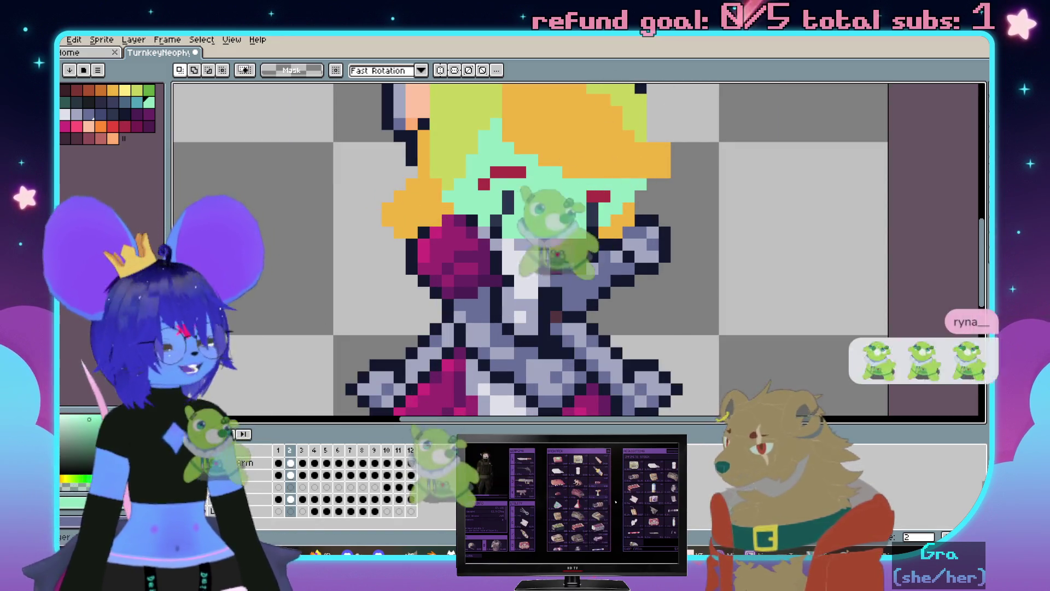
{"action": "scroll", "coordinate": [516, 265], "scroll_direction": "down", "scroll_amount": 2}
{"action": "scroll", "coordinate": [515, 265], "scroll_direction": "up", "scroll_amount": 1}
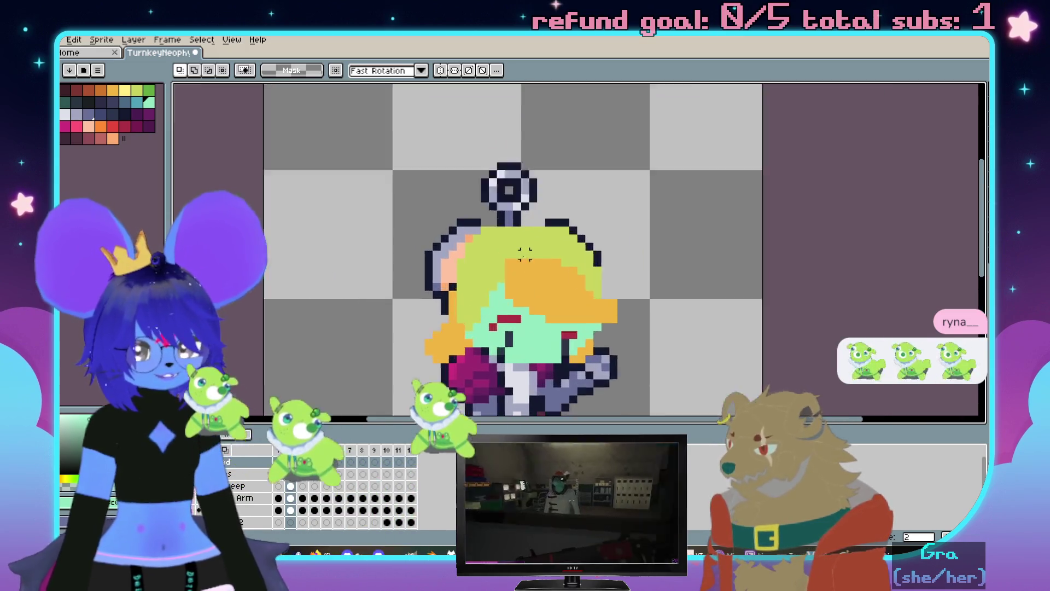
{"action": "scroll", "coordinate": [515, 266], "scroll_direction": "up", "scroll_amount": 1}
{"action": "scroll", "coordinate": [516, 265], "scroll_direction": "down", "scroll_amount": 1}
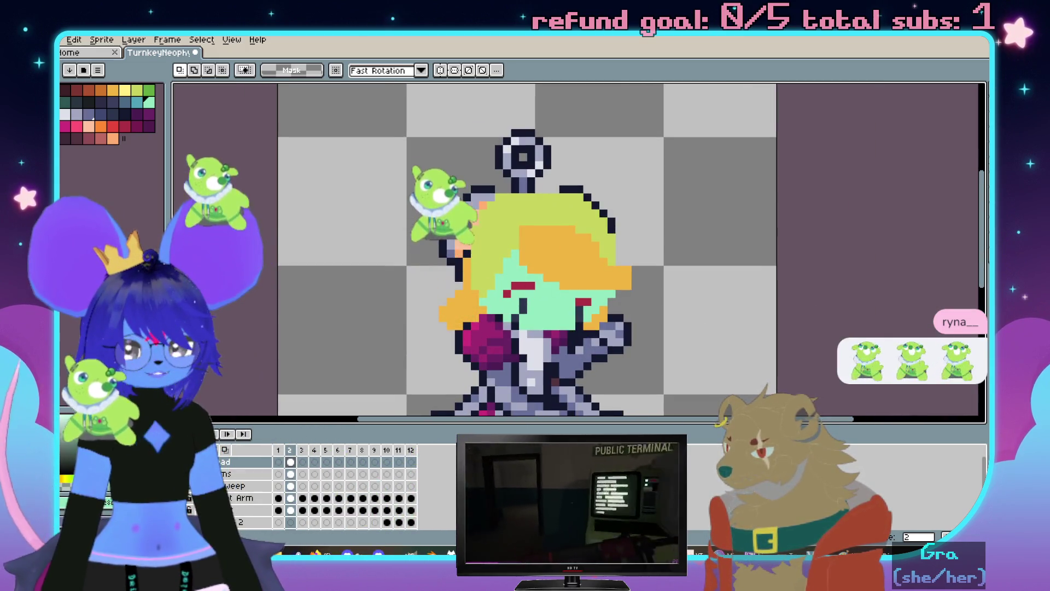
{"action": "key", "text": "ctrl+z"}
{"action": "key", "text": "ctrl+z"}
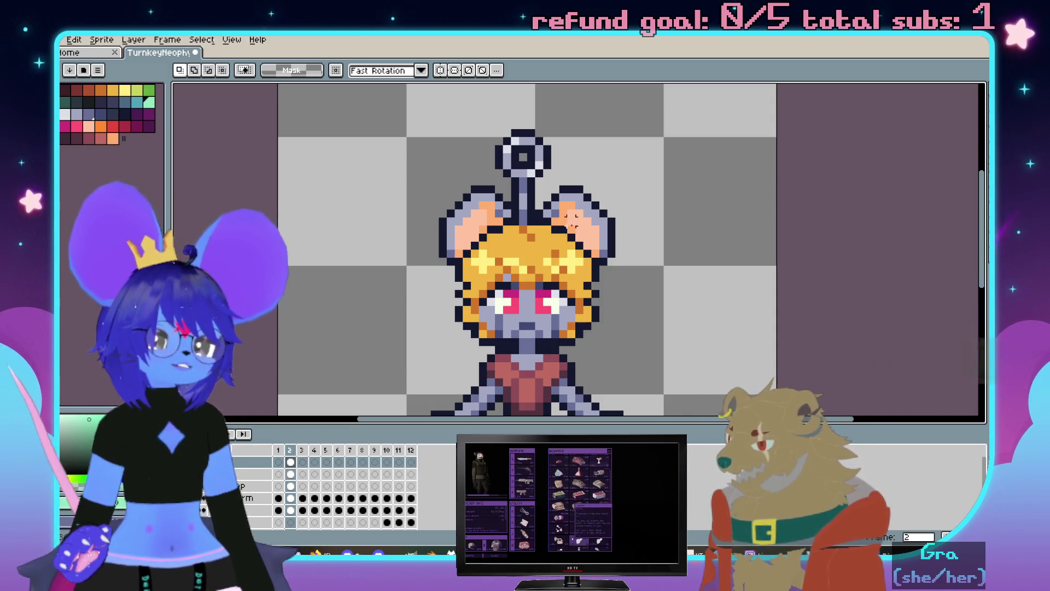
{"action": "scroll", "coordinate": [581, 338], "scroll_direction": "up", "scroll_amount": 3}
{"action": "key", "text": "i"}
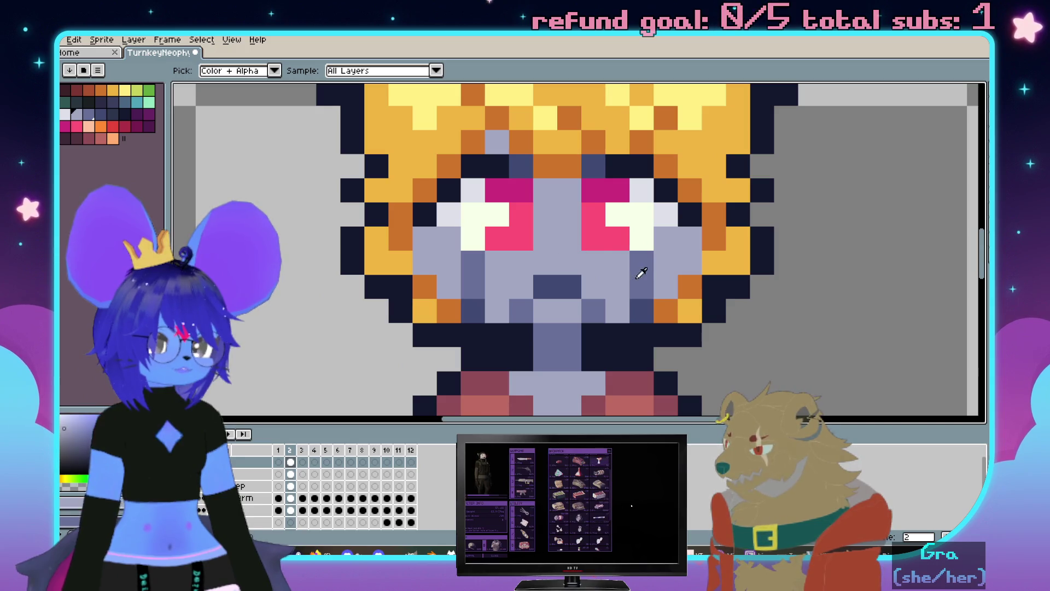
{"action": "key", "text": "m"}
{"action": "scroll", "coordinate": [641, 274], "scroll_direction": "down", "scroll_amount": 3}
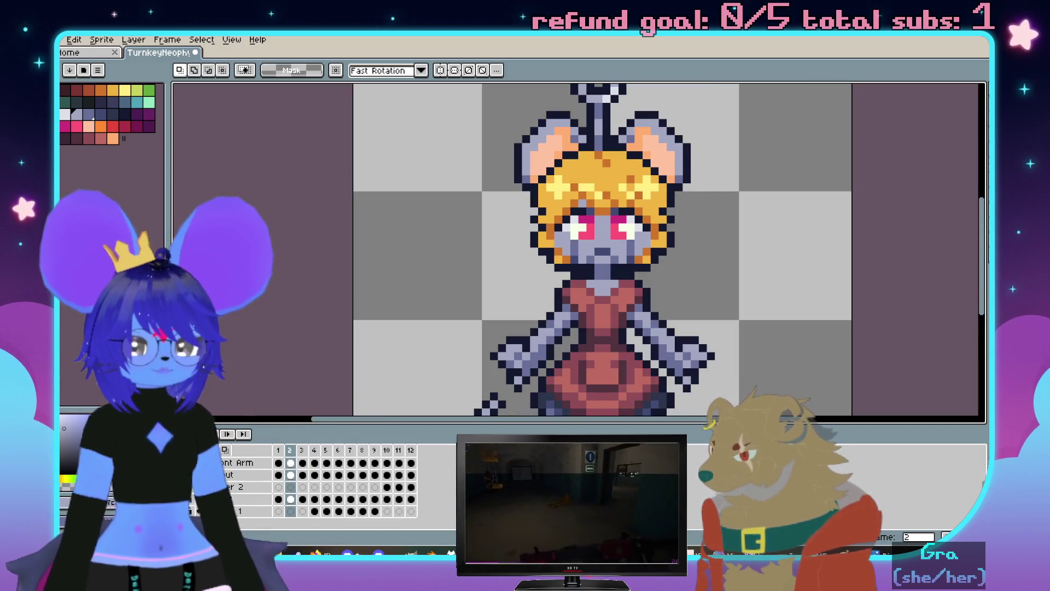
{"action": "key", "text": "Delete"}
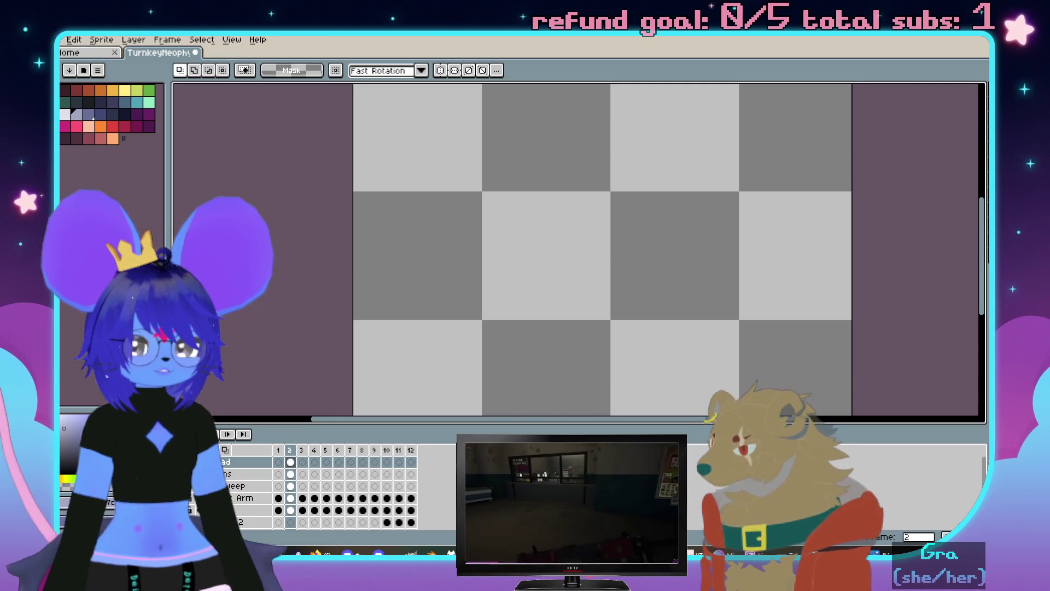
{"action": "key", "text": "ctrl+z"}
{"action": "key", "text": "ctrl+z"}
{"action": "scroll", "coordinate": [727, 288], "scroll_direction": "up", "scroll_amount": 1}
{"action": "scroll", "coordinate": [693, 272], "scroll_direction": "up", "scroll_amount": 2}
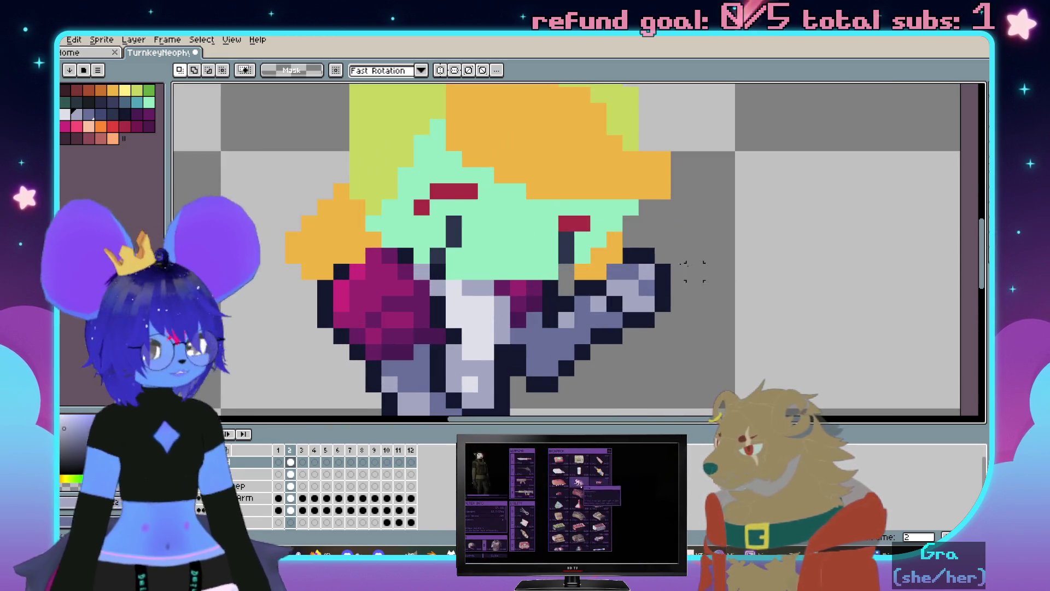
Bucket-fill the mint green face lavender grey and hide the arms-and-gun layer
{"action": "key", "text": "g"}
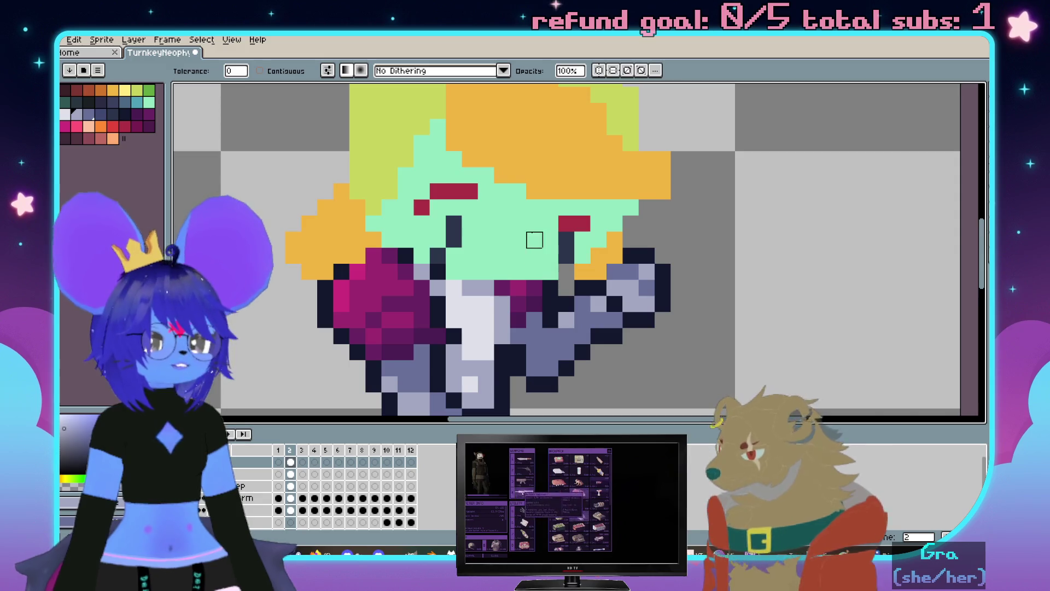
{"action": "left_click", "coordinate": [534, 237]}
{"action": "scroll", "coordinate": [568, 275], "scroll_direction": "up", "scroll_amount": 1}
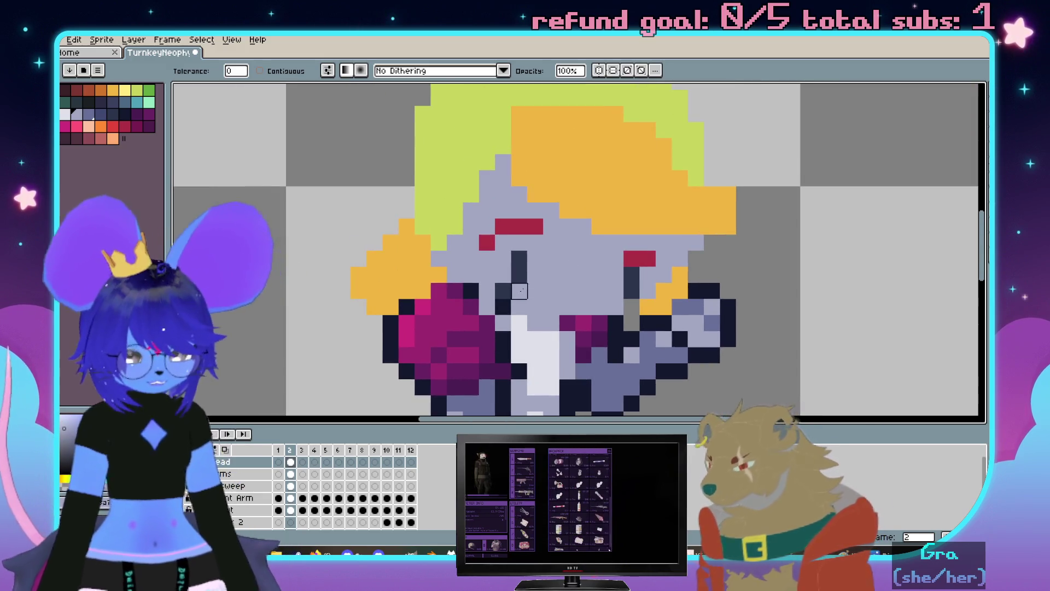
{"action": "key", "text": "b"}
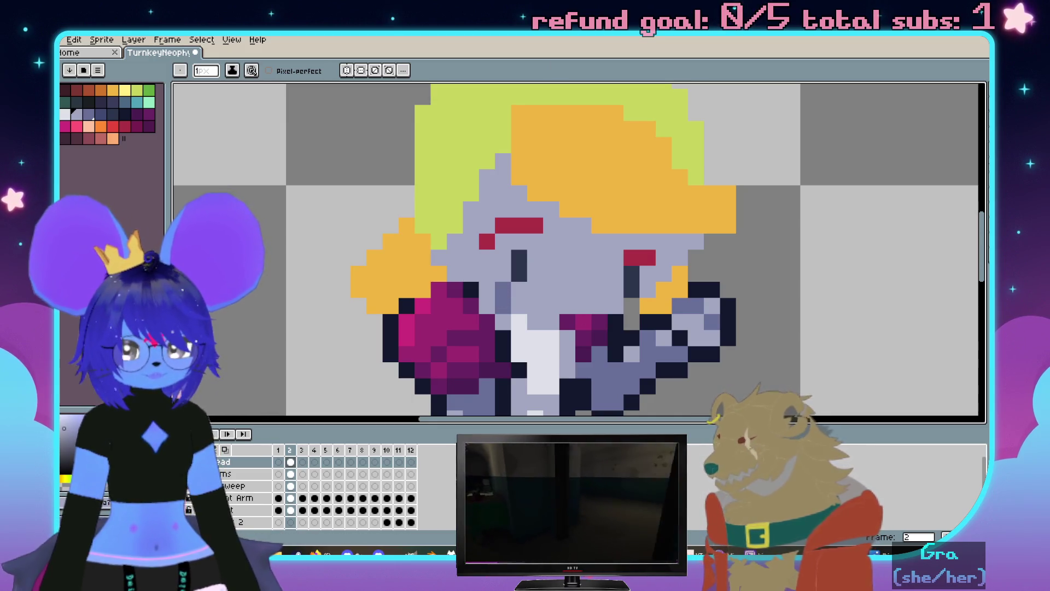
{"action": "left_click", "coordinate": [201, 497]}
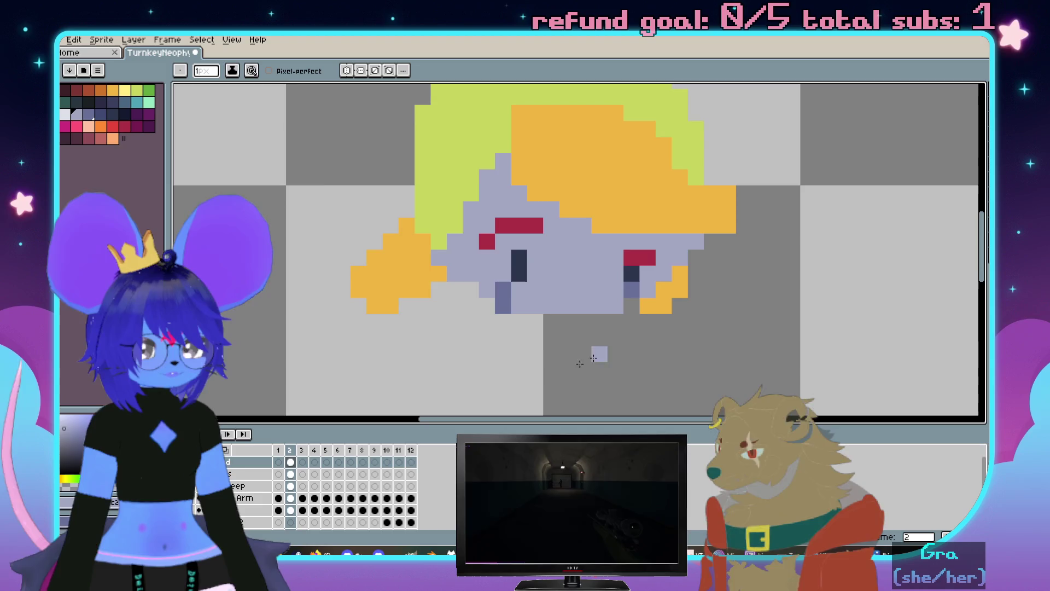
{"action": "scroll", "coordinate": [608, 347], "scroll_direction": "up", "scroll_amount": 1}
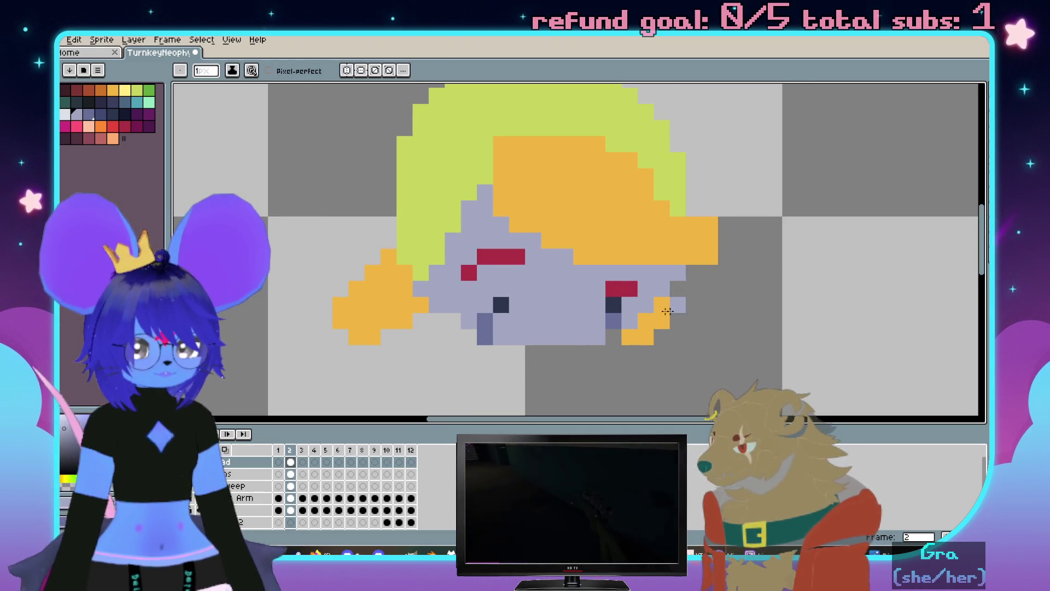
{"action": "scroll", "coordinate": [471, 301], "scroll_direction": "down", "scroll_amount": 1}
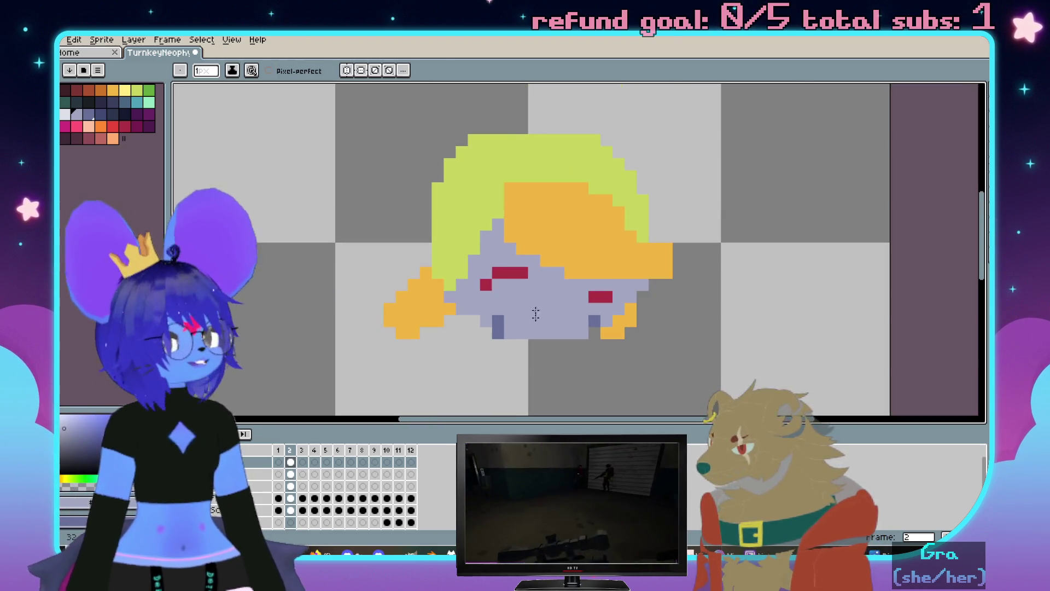
{"action": "scroll", "coordinate": [536, 304], "scroll_direction": "up", "scroll_amount": 2}
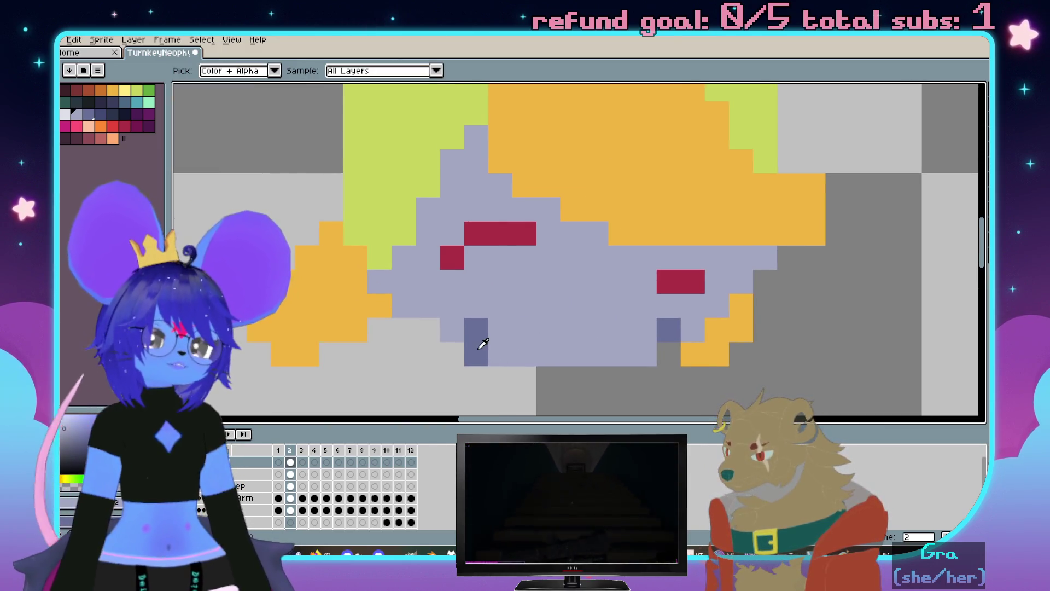
Undo a stray dark pixel below the face and choose dark purple for the hair
{"action": "left_click", "coordinate": [492, 309]}
{"action": "scroll", "coordinate": [503, 314], "scroll_direction": "down", "scroll_amount": 1}
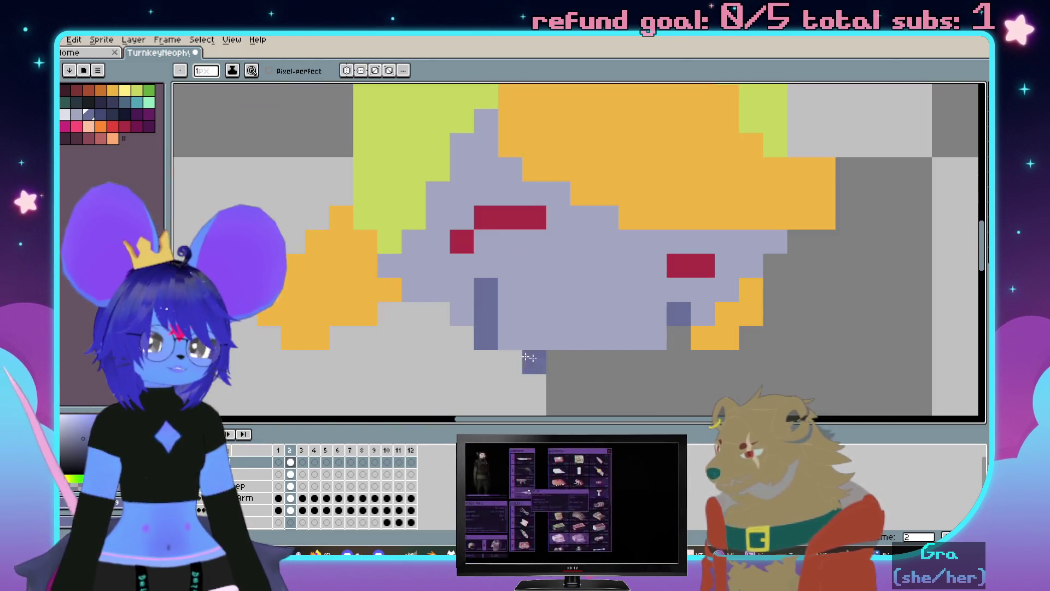
{"action": "key", "text": "ctrl+z"}
{"action": "scroll", "coordinate": [565, 314], "scroll_direction": "down", "scroll_amount": 2}
{"action": "left_click_drag", "start_coordinate": [565, 314], "coordinate": [557, 293]}
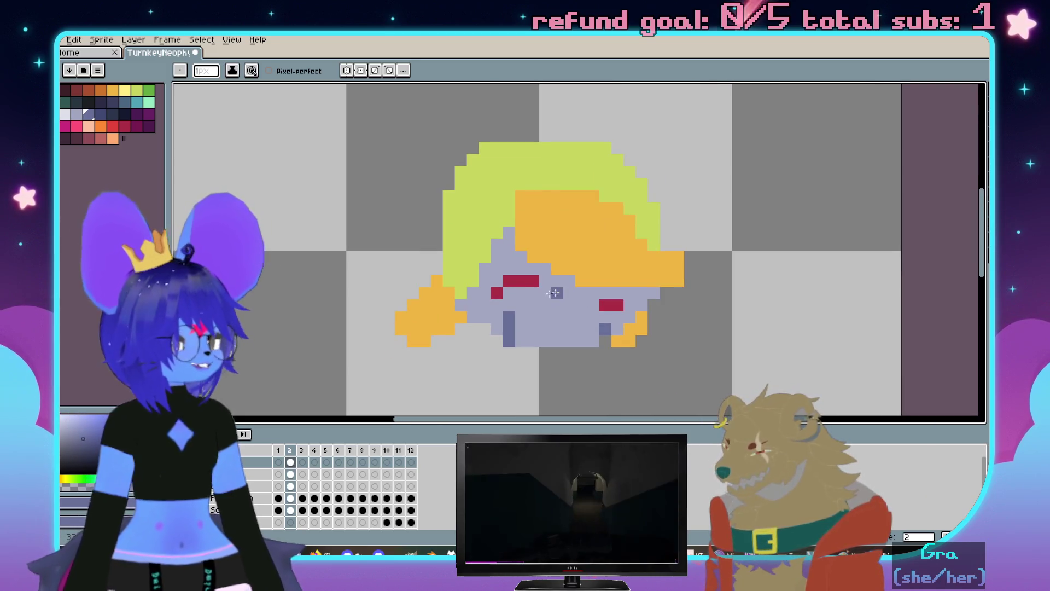
{"action": "left_click", "coordinate": [149, 124]}
{"action": "scroll", "coordinate": [556, 199], "scroll_direction": "up", "scroll_amount": 1}
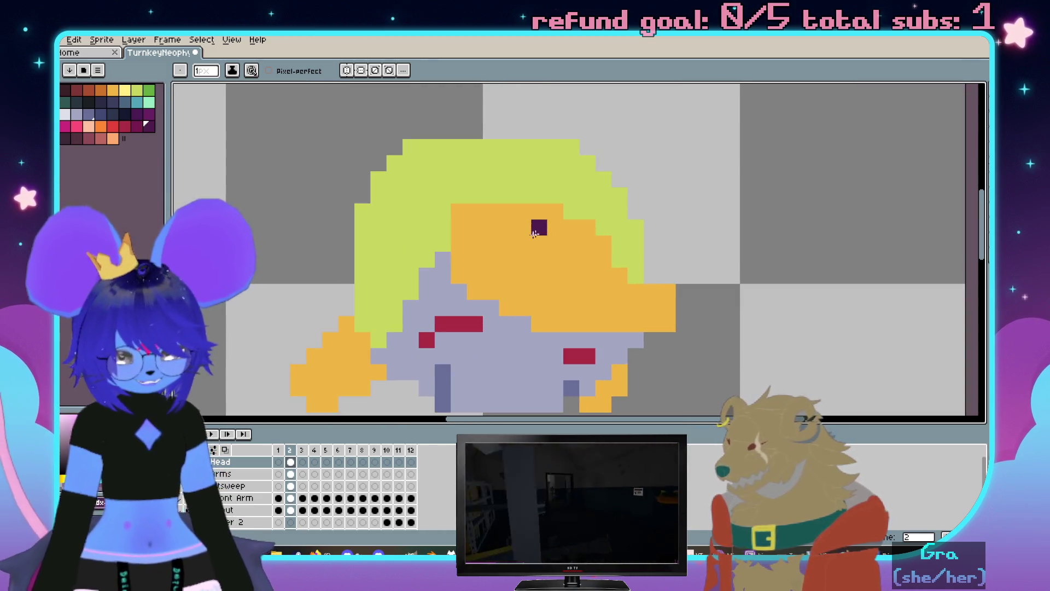
Fill the green hair dark purple, wand-select it and paint lighter magenta streaks on the left
{"action": "left_click", "coordinate": [557, 206]}
{"action": "key", "text": "g"}
{"action": "left_click", "coordinate": [427, 169]}
{"action": "scroll", "coordinate": [485, 215], "scroll_direction": "left", "scroll_amount": 2}
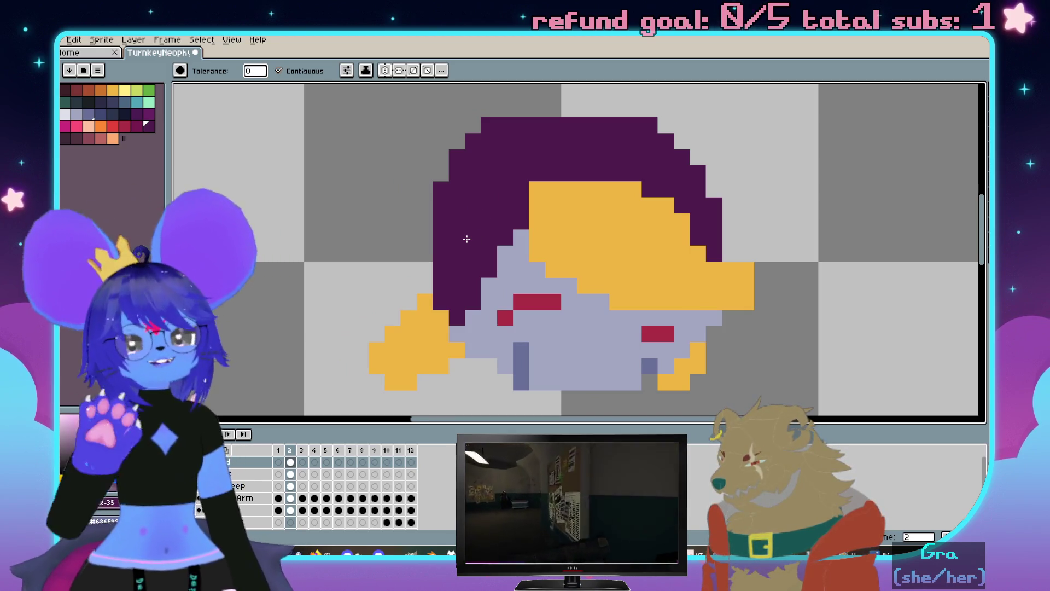
{"action": "left_click", "coordinate": [136, 125]}
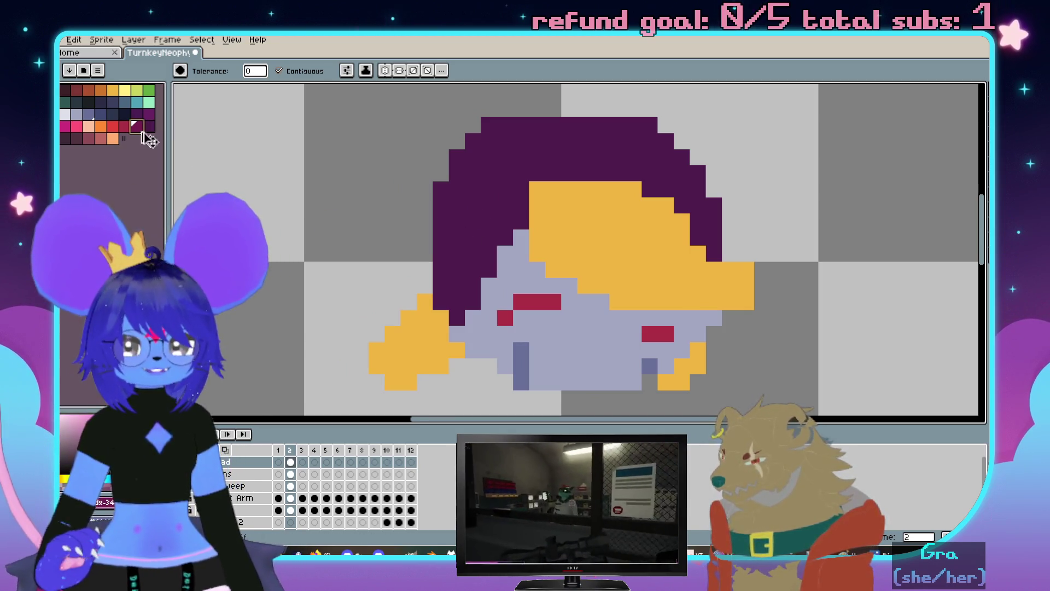
{"action": "key", "text": "w"}
{"action": "left_click", "coordinate": [521, 188]}
{"action": "key", "text": "b"}
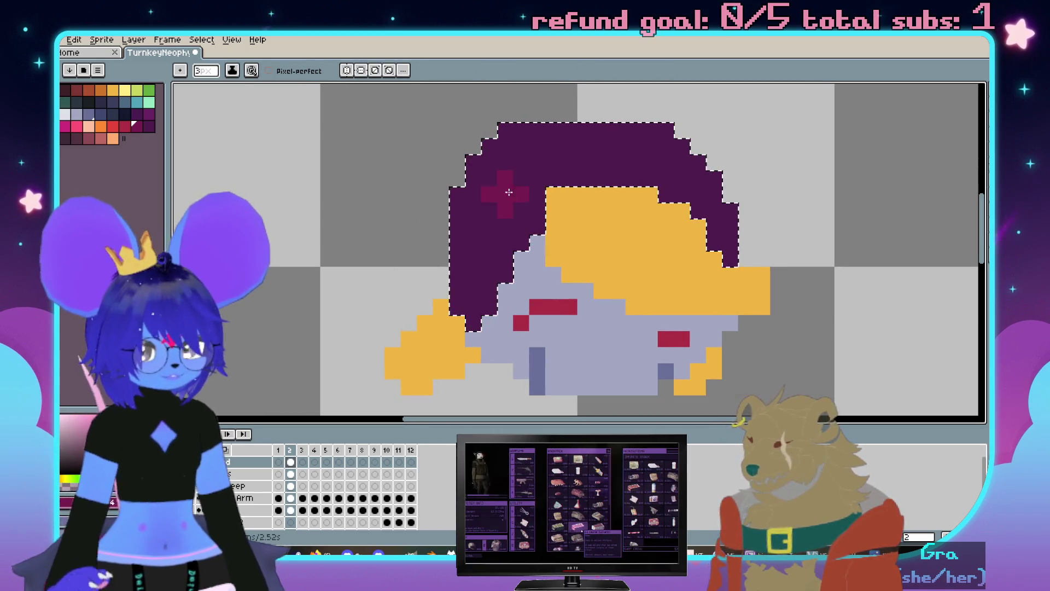
{"action": "left_click_drag", "start_coordinate": [515, 183], "coordinate": [498, 220]}
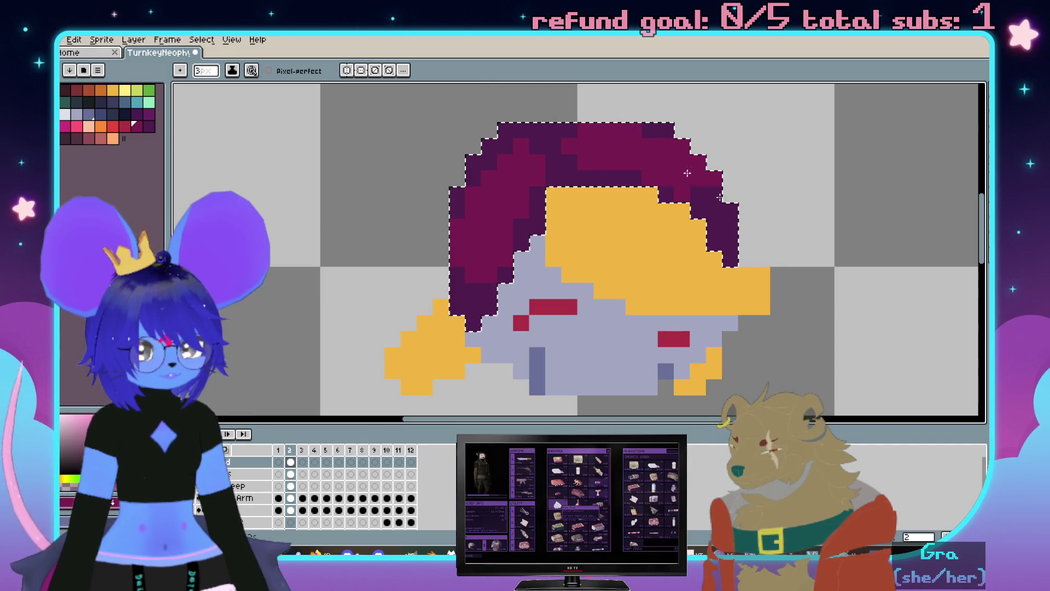
Undo an accidental hair move and stray purple pixels over the yellow fringe
{"action": "key", "text": "i"}
{"action": "key", "text": "v"}
{"action": "left_click_drag", "start_coordinate": [562, 164], "coordinate": [641, 251]}
{"action": "key", "text": "b"}
{"action": "key", "text": "ctrl+z"}
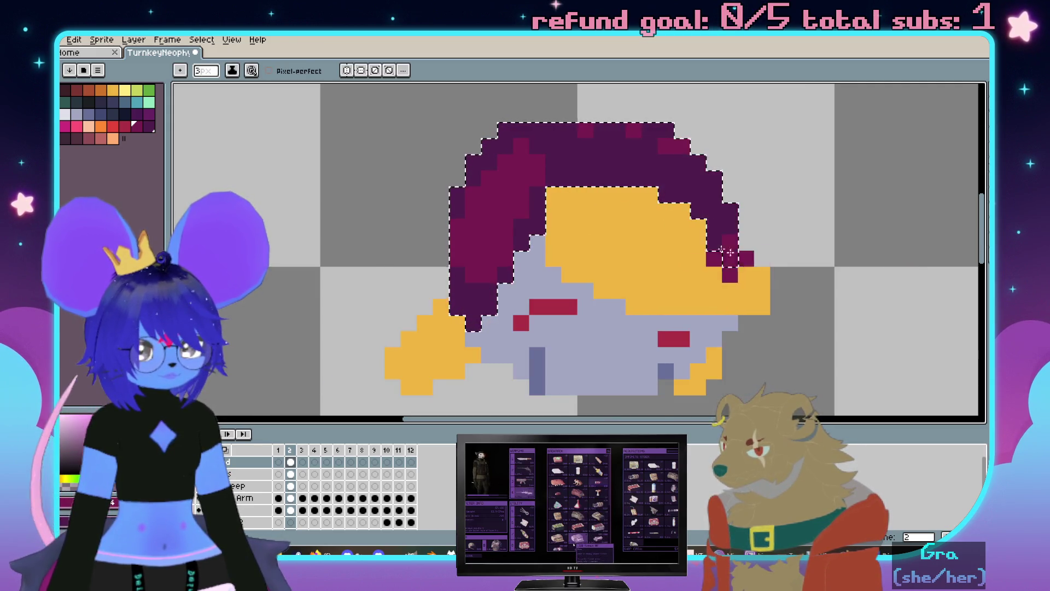
{"action": "left_click_drag", "start_coordinate": [747, 289], "coordinate": [720, 285]}
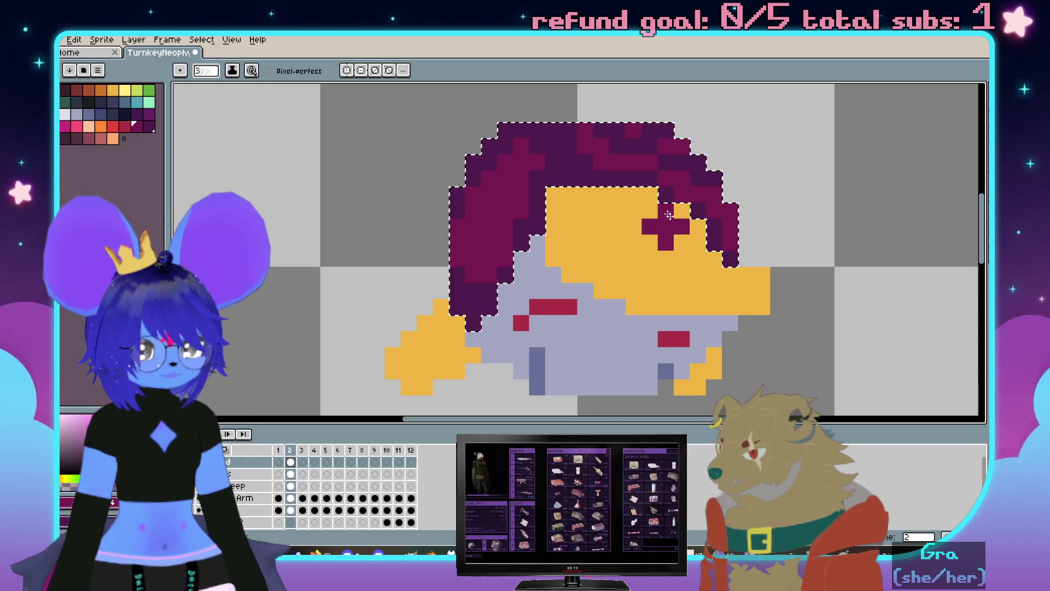
{"action": "key", "text": "ctrl+z"}
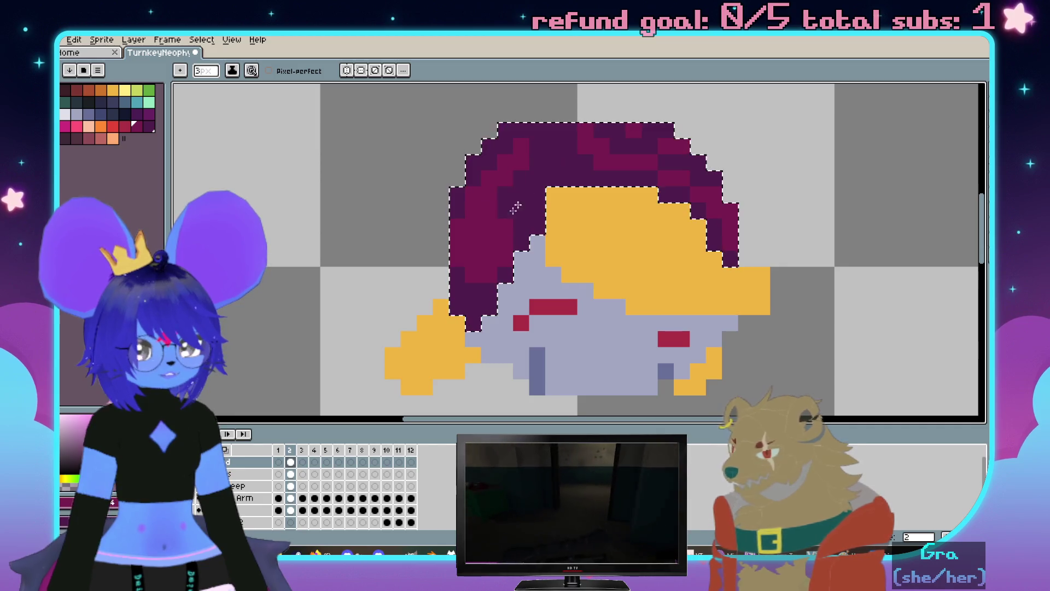
Rework the left hair streaks dark purple and add a lighter magenta highlight pixel
{"action": "left_click_drag", "start_coordinate": [520, 201], "coordinate": [492, 246]}
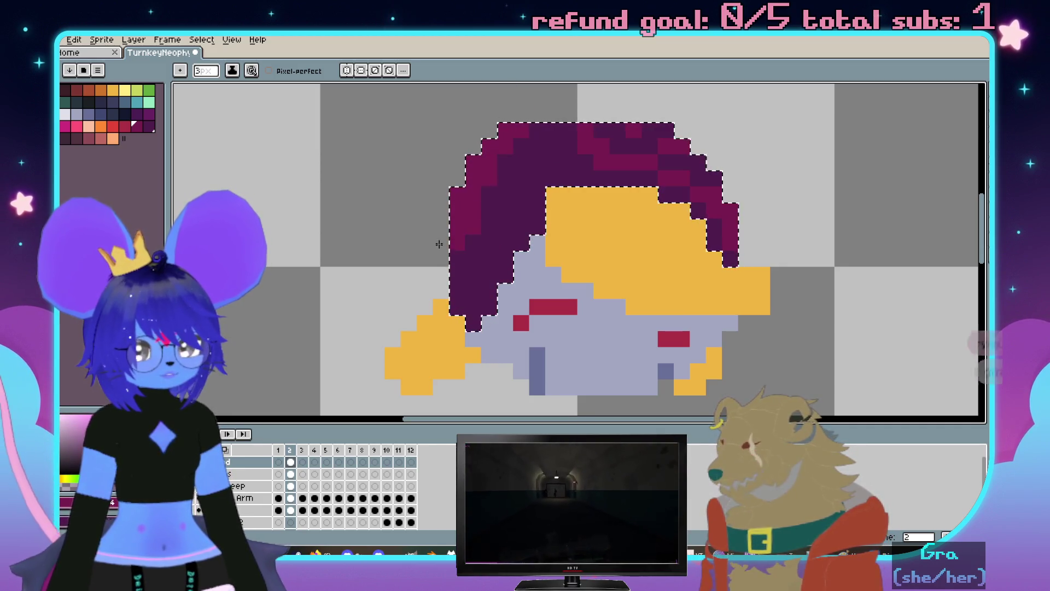
{"action": "left_click", "coordinate": [537, 114]}
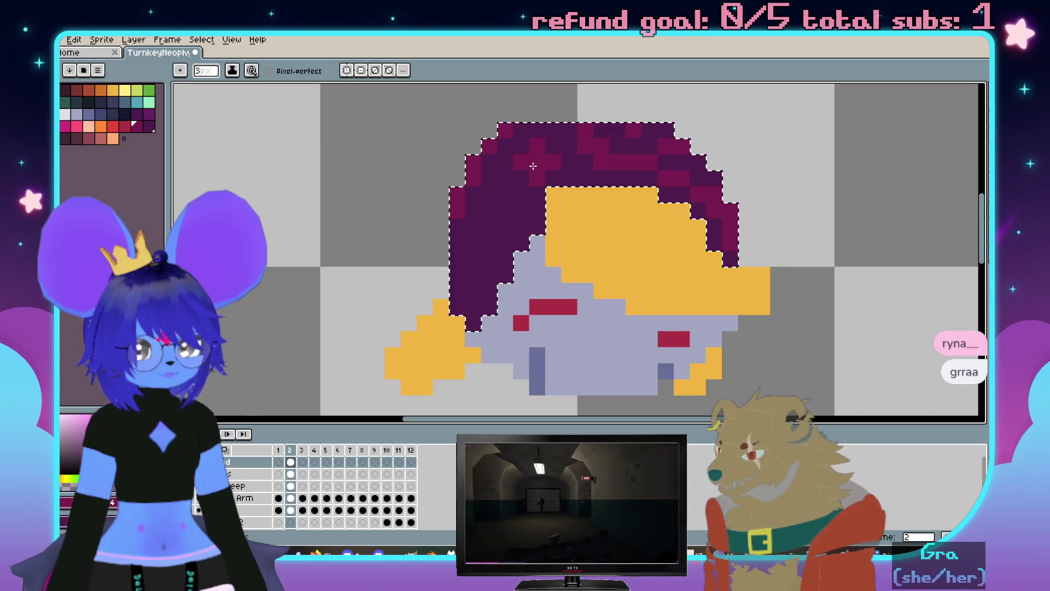
{"action": "key", "text": "ctrl+z"}
{"action": "key", "text": "ctrl+z"}
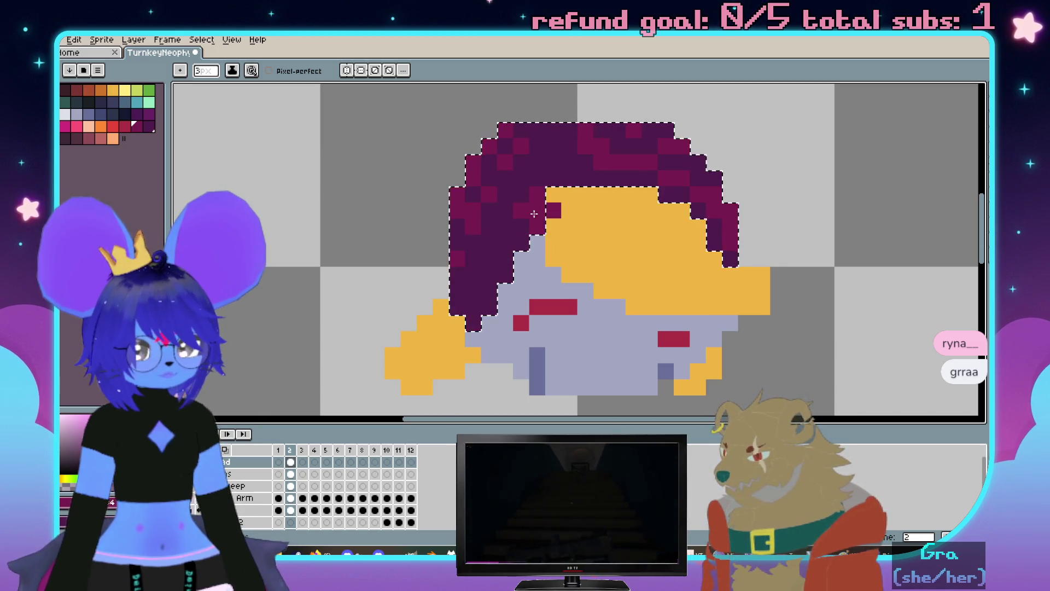
{"action": "left_click_drag", "start_coordinate": [485, 299], "coordinate": [558, 175]}
{"action": "scroll", "coordinate": [557, 276], "scroll_direction": "down", "scroll_amount": 1}
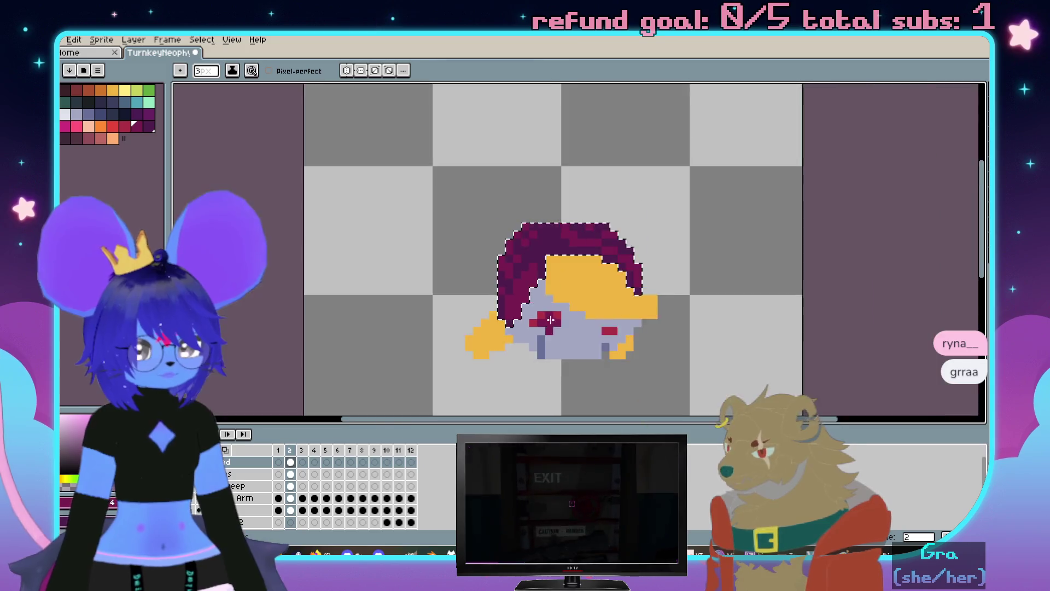
{"action": "scroll", "coordinate": [582, 304], "scroll_direction": "up", "scroll_amount": 1}
{"action": "scroll", "coordinate": [569, 211], "scroll_direction": "up", "scroll_amount": 1}
{"action": "scroll", "coordinate": [544, 195], "scroll_direction": "up", "scroll_amount": 1}
{"action": "scroll", "coordinate": [588, 180], "scroll_direction": "up", "scroll_amount": 1}
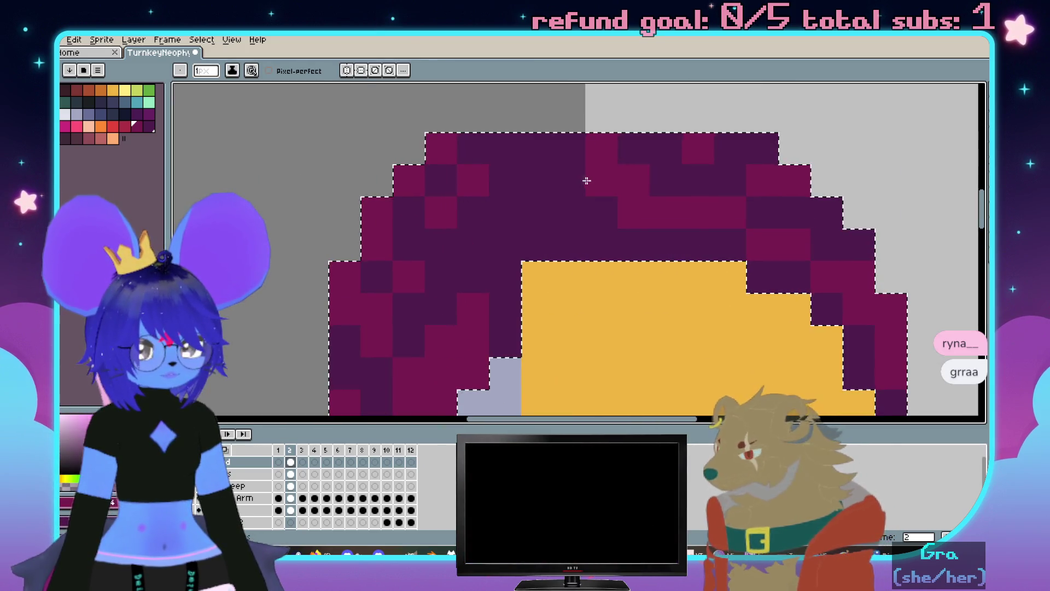
{"action": "left_click", "coordinate": [556, 241]}
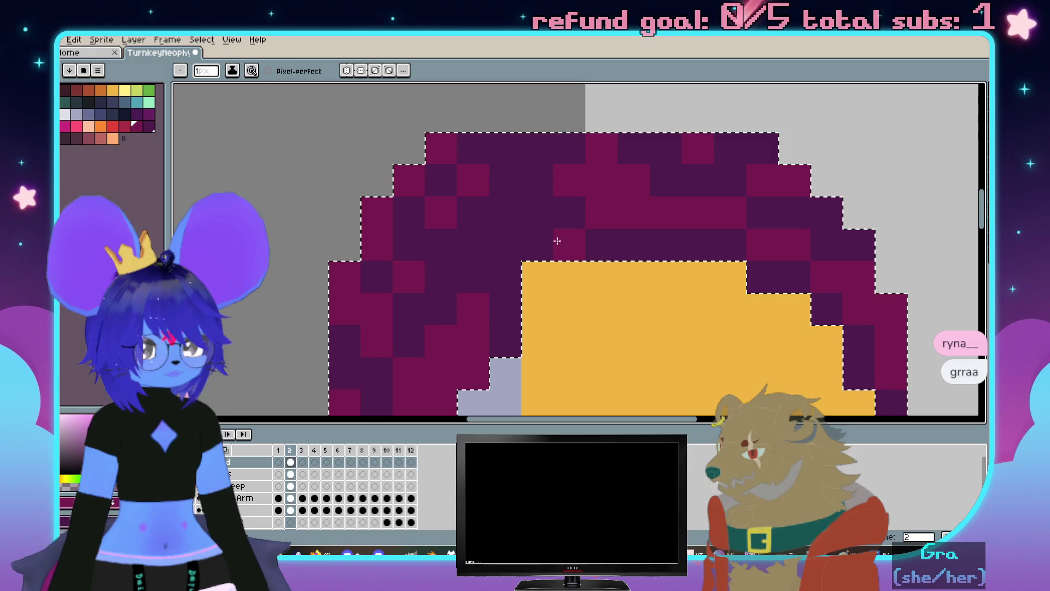
Add more magenta highlight pixels, then bucket-fill the yellow cap area dark purple
{"action": "left_click_drag", "start_coordinate": [549, 243], "coordinate": [624, 247]}
{"action": "left_click", "coordinate": [472, 275]}
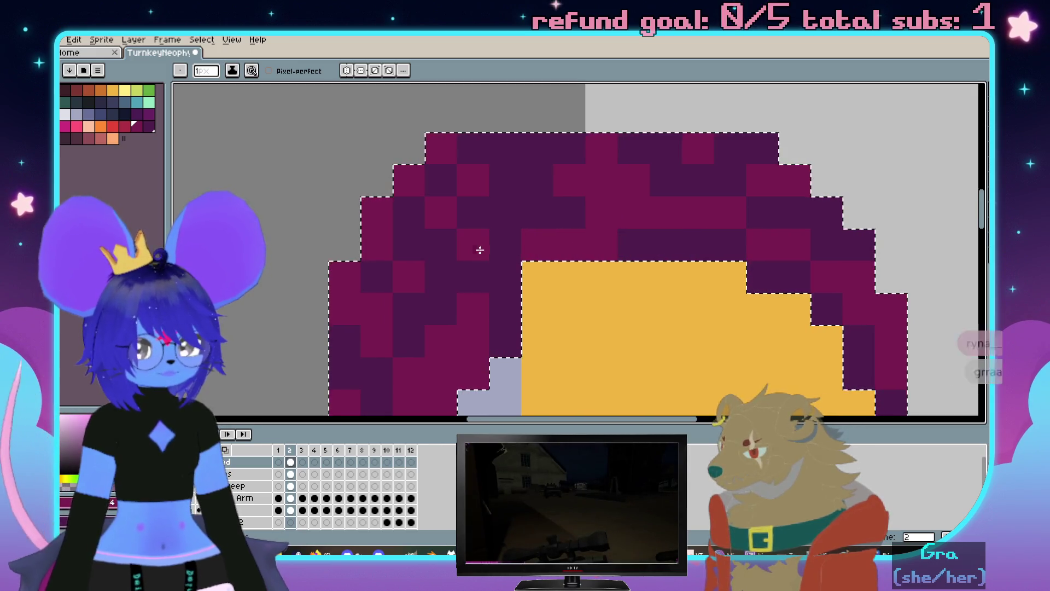
{"action": "scroll", "coordinate": [675, 222], "scroll_direction": "down", "scroll_amount": 3}
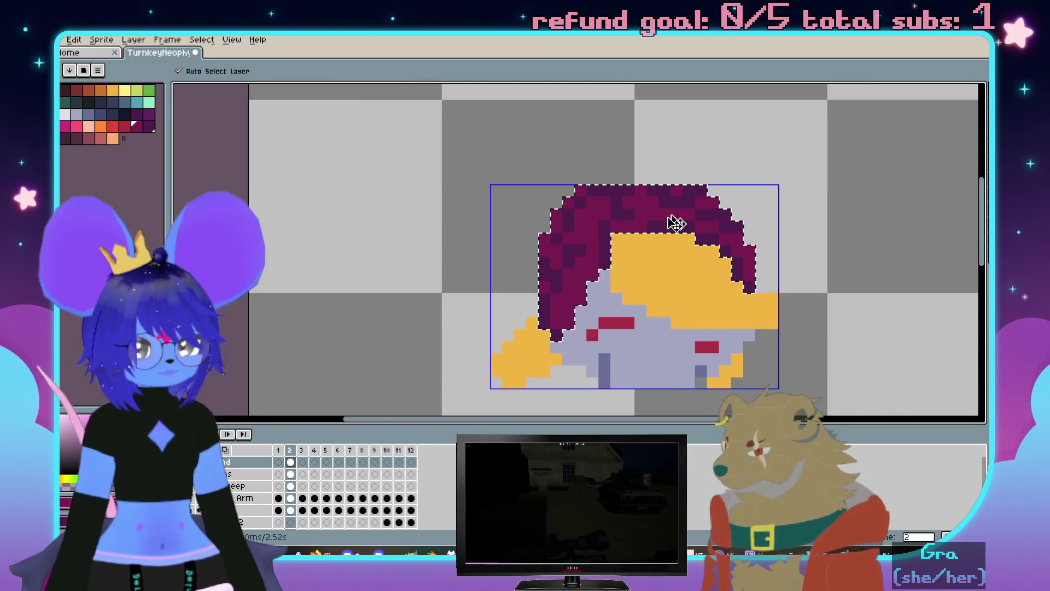
{"action": "scroll", "coordinate": [669, 254], "scroll_direction": "down", "scroll_amount": 2}
{"action": "scroll", "coordinate": [668, 255], "scroll_direction": "up", "scroll_amount": 3}
{"action": "scroll", "coordinate": [594, 234], "scroll_direction": "up", "scroll_amount": 2}
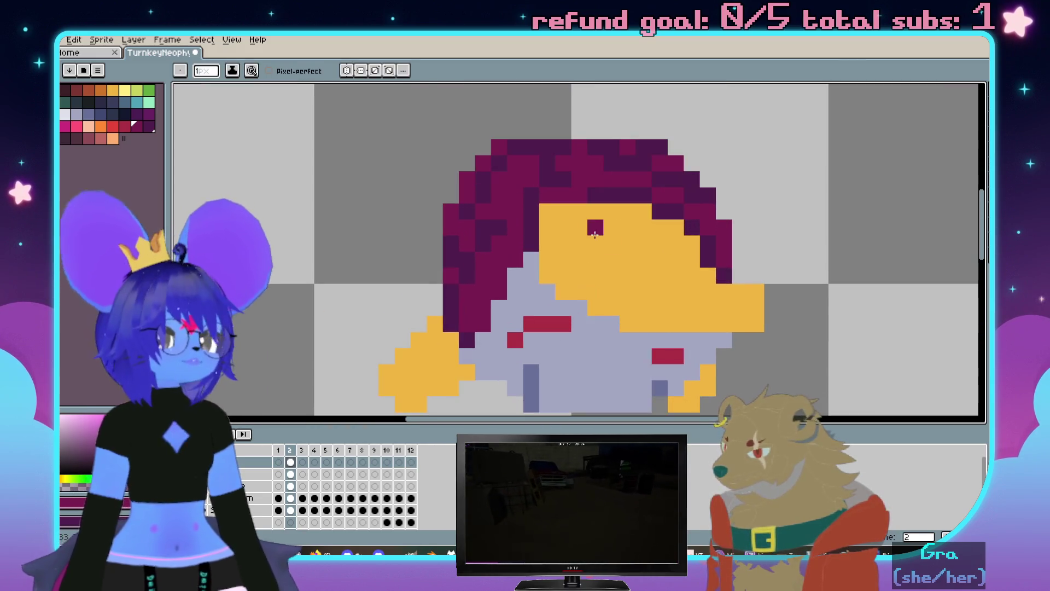
{"action": "left_click_drag", "start_coordinate": [590, 232], "coordinate": [541, 205]}
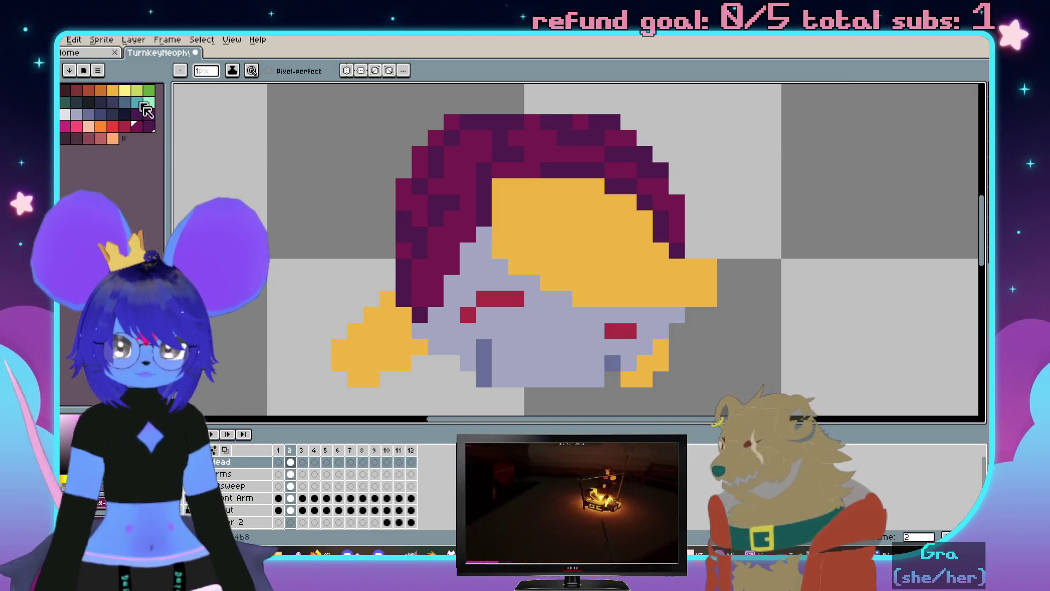
{"action": "left_click", "coordinate": [532, 192]}
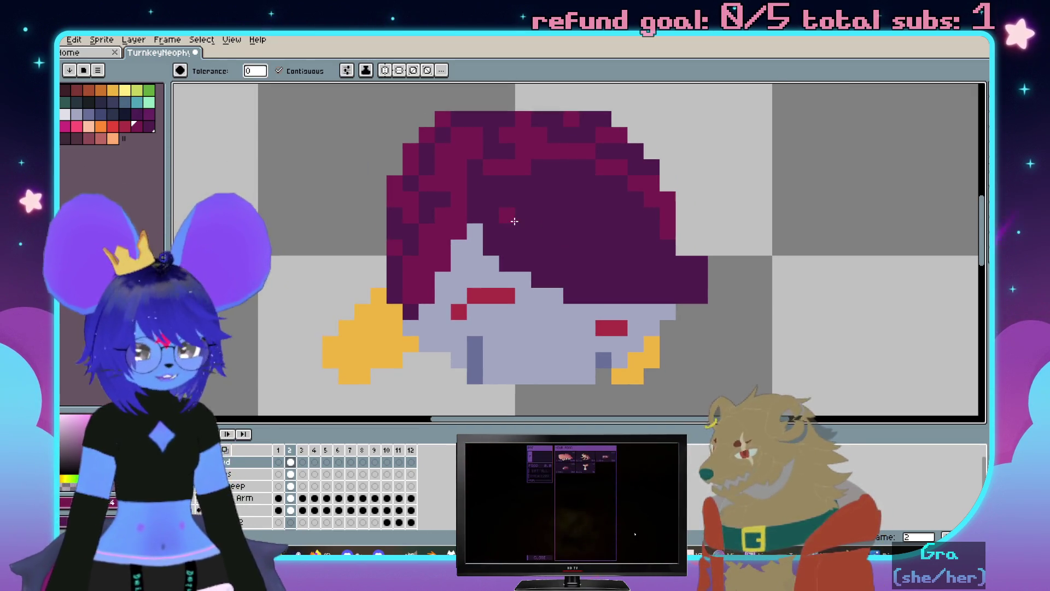
Partly undo the fill and pencil magenta strand pixels through the former cap area
{"action": "key", "text": "ctrl"}
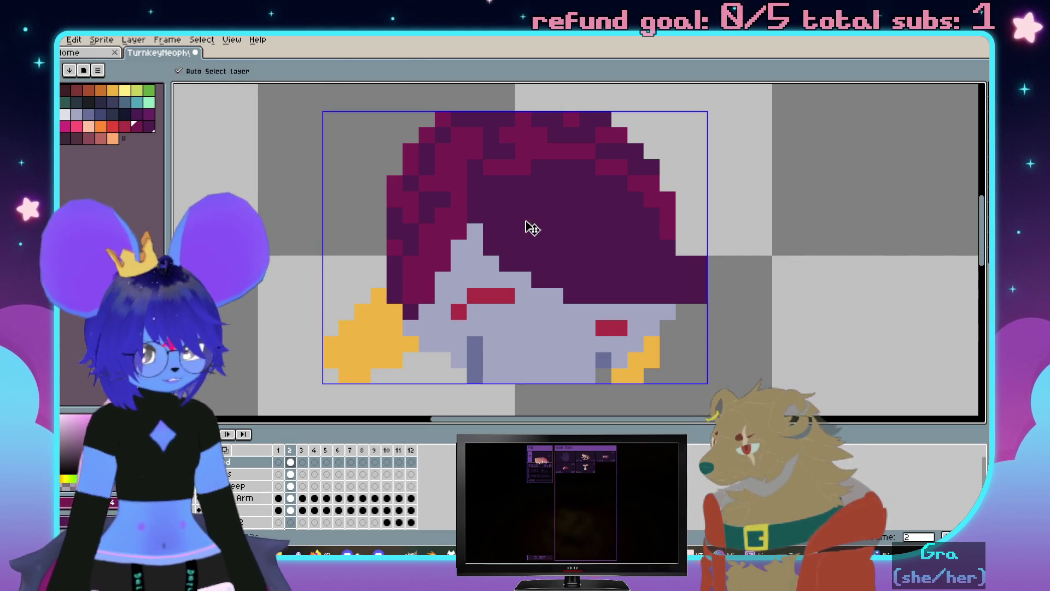
{"action": "key", "text": "ctrl"}
{"action": "key", "text": "ctrl+z"}
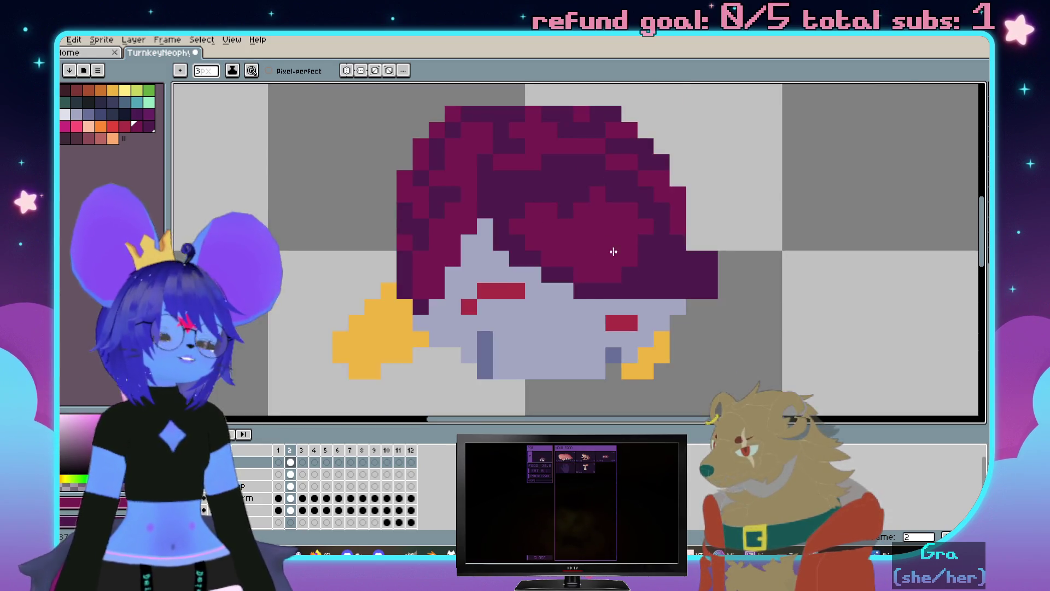
{"action": "scroll", "coordinate": [576, 257], "scroll_direction": "up", "scroll_amount": 1}
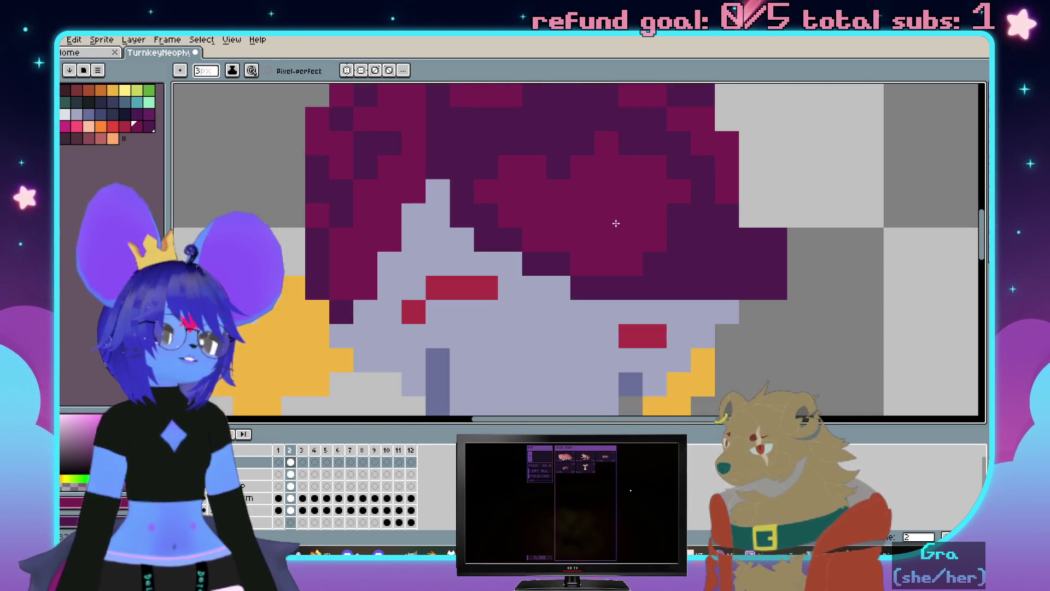
{"action": "left_click", "coordinate": [592, 217]}
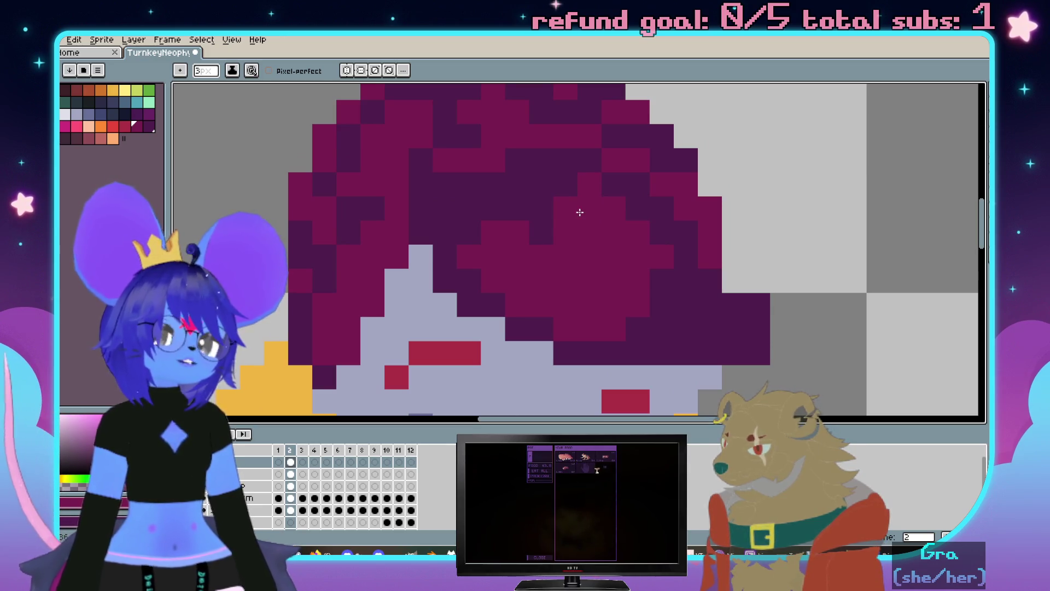
{"action": "scroll", "coordinate": [580, 213], "scroll_direction": "down", "scroll_amount": 1}
{"action": "scroll", "coordinate": [581, 212], "scroll_direction": "up", "scroll_amount": 1}
{"action": "key", "text": "v"}
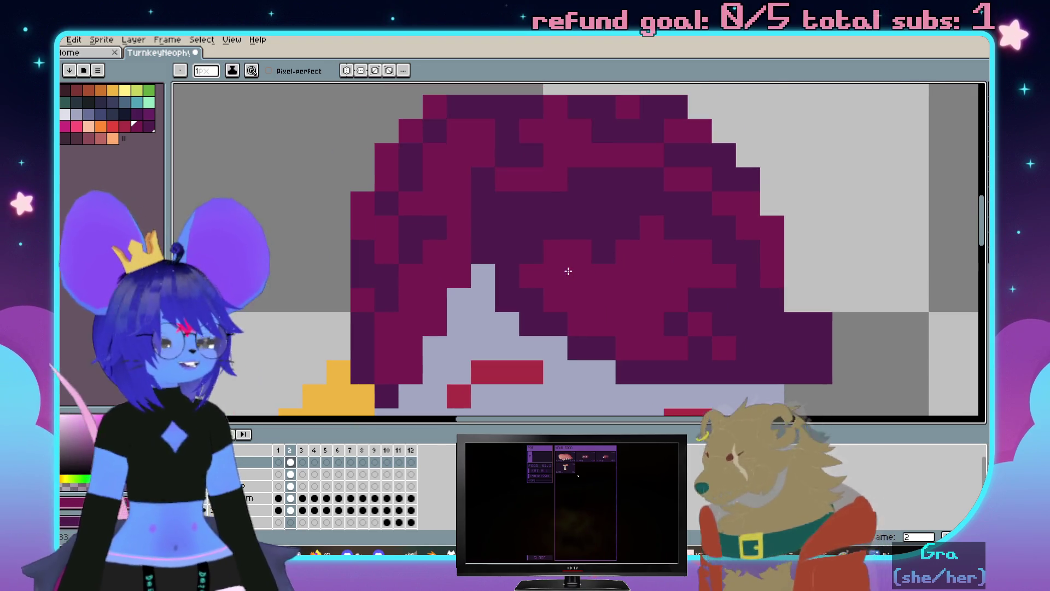
{"action": "scroll", "coordinate": [565, 272], "scroll_direction": "up", "scroll_amount": 1}
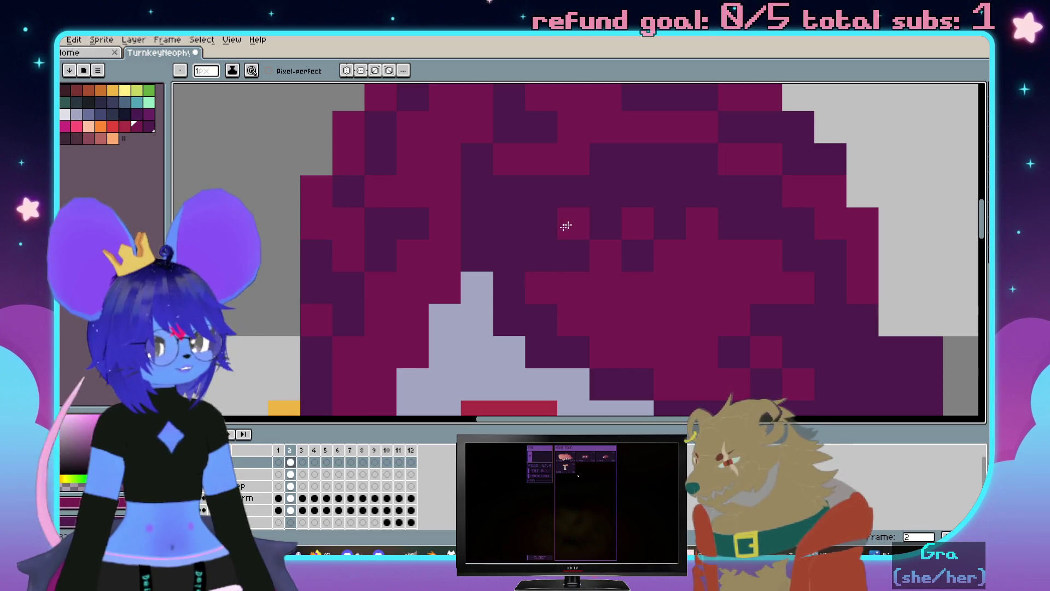
{"action": "scroll", "coordinate": [566, 251], "scroll_direction": "down", "scroll_amount": 3}
{"action": "scroll", "coordinate": [665, 258], "scroll_direction": "up", "scroll_amount": 2}
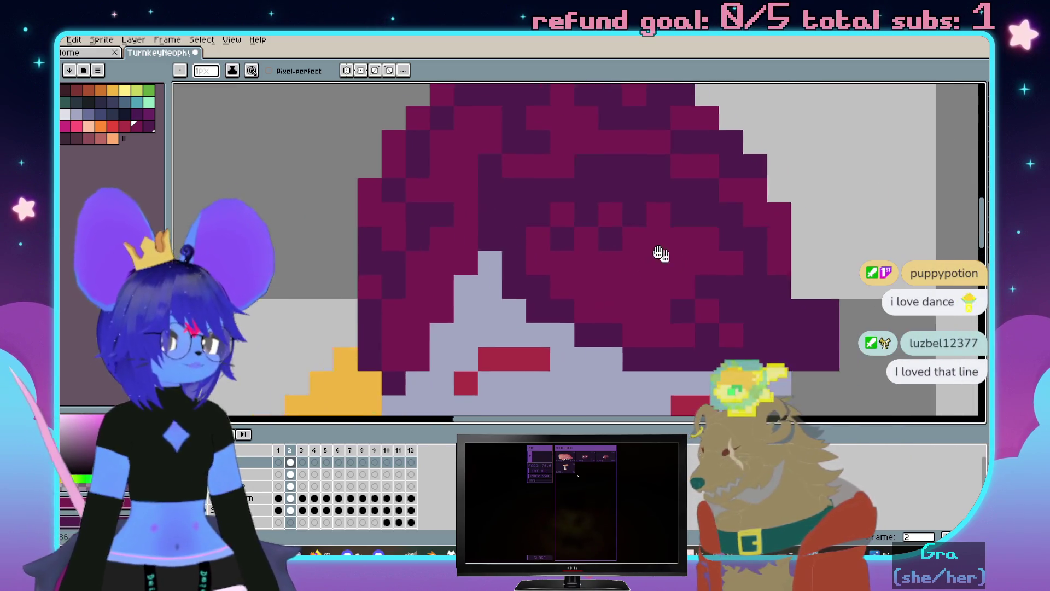
{"action": "scroll", "coordinate": [640, 204], "scroll_direction": "down", "scroll_amount": 1}
{"action": "scroll", "coordinate": [698, 160], "scroll_direction": "up", "scroll_amount": 1}
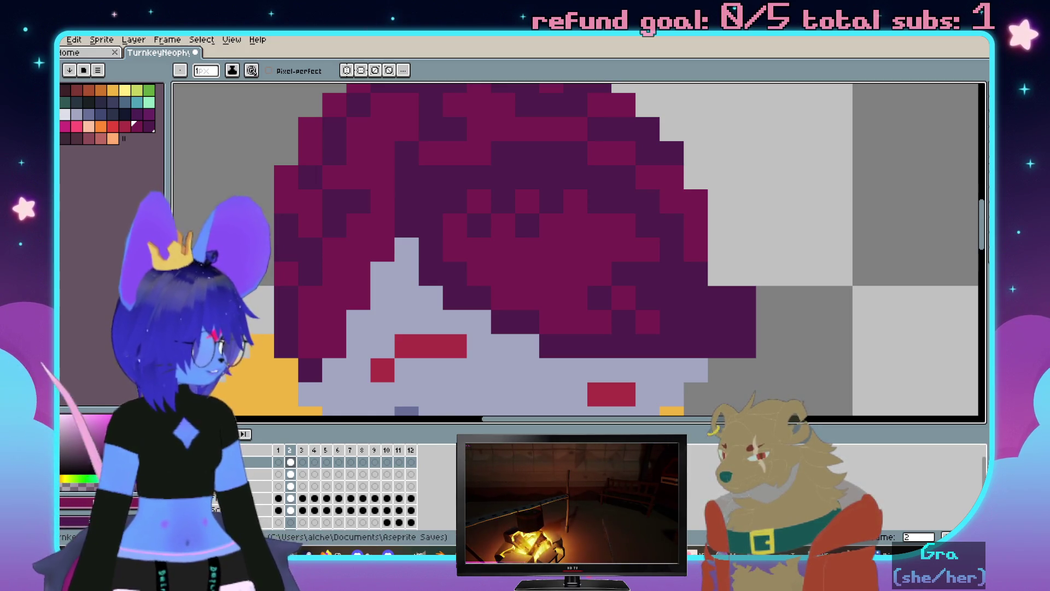
Drag the horned-character reference GIF viewer window over the canvas
{"action": "mouse_move", "coordinate": [820, 203]}
{"action": "left_mouse_down"}
{"action": "mouse_move", "coordinate": [524, 130]}
{"action": "mouse_move", "coordinate": [527, 102]}
{"action": "left_mouse_up"}
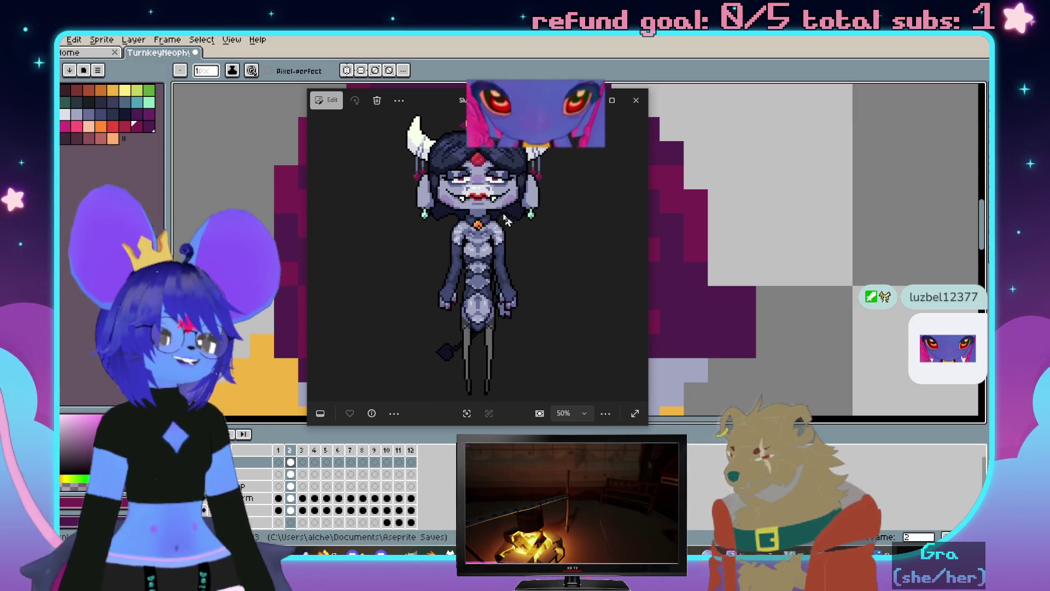
{"action": "mouse_move", "coordinate": [622, 198]}
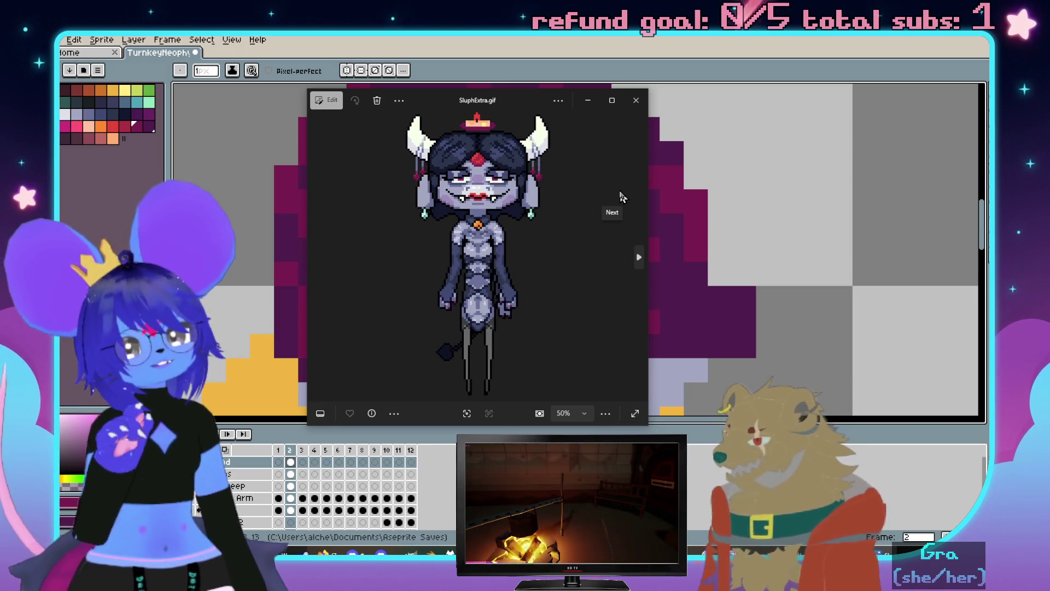
{"action": "scroll", "coordinate": [480, 228], "scroll_direction": "up", "scroll_amount": 5}
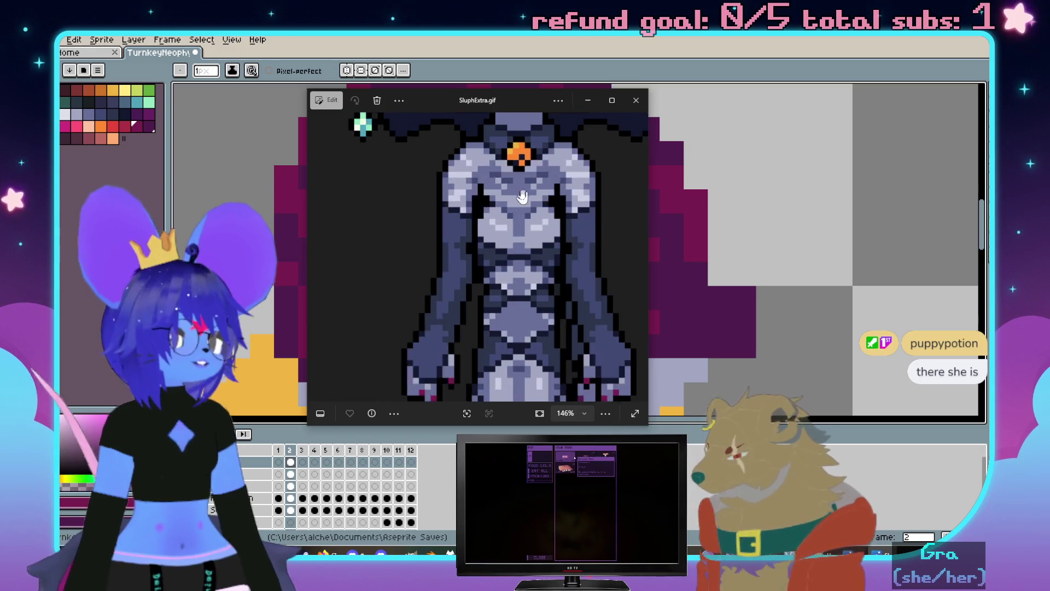
{"action": "scroll", "coordinate": [517, 211], "scroll_direction": "down", "scroll_amount": 2}
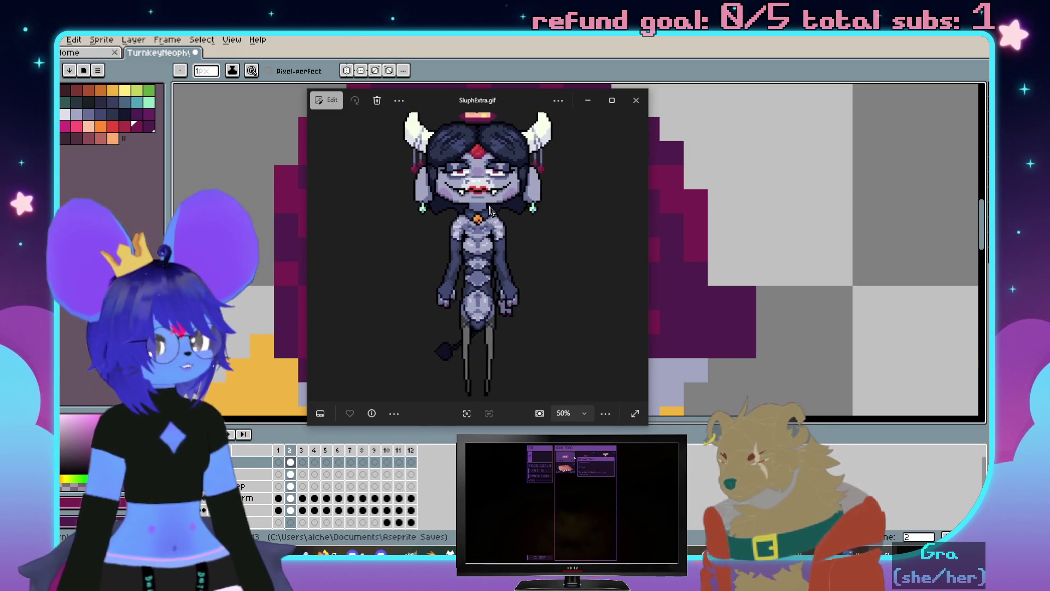
Close the Windows Photos reference viewer, returning to the hair close-up in Aseprite
{"action": "left_click", "coordinate": [636, 100]}
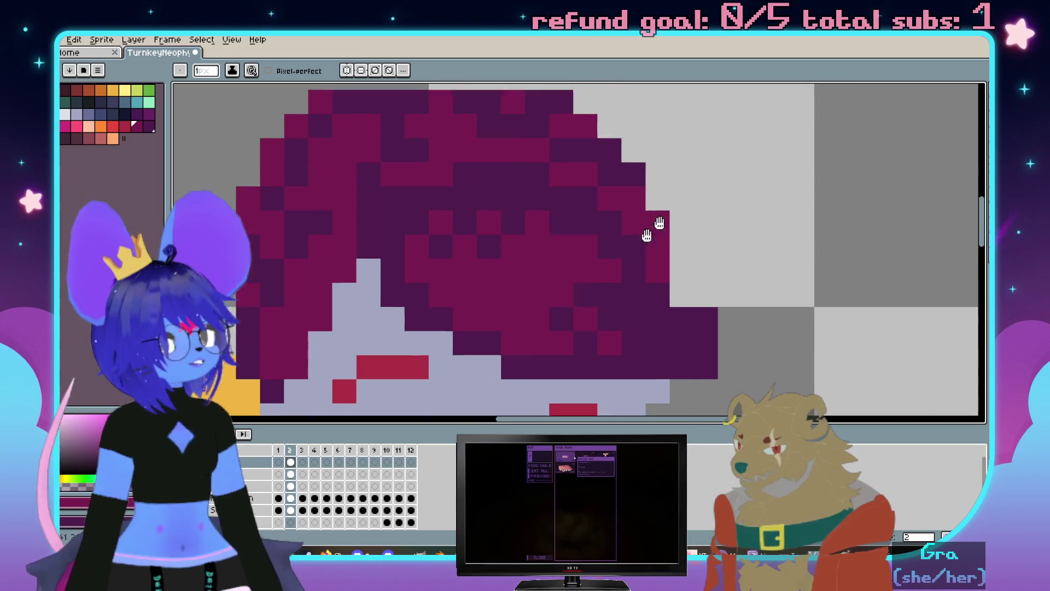
Paint dark purple strands into the hair and magenta down its left side with the Pencil
{"action": "left_click_drag", "start_coordinate": [657, 223], "coordinate": [628, 282]}
{"action": "scroll", "coordinate": [629, 281], "scroll_direction": "down", "scroll_amount": 3}
{"action": "scroll", "coordinate": [590, 251], "scroll_direction": "up", "scroll_amount": 2}
{"action": "scroll", "coordinate": [589, 251], "scroll_direction": "down", "scroll_amount": 1}
{"action": "scroll", "coordinate": [632, 241], "scroll_direction": "up", "scroll_amount": 2}
{"action": "left_click_drag", "start_coordinate": [632, 242], "coordinate": [693, 212]}
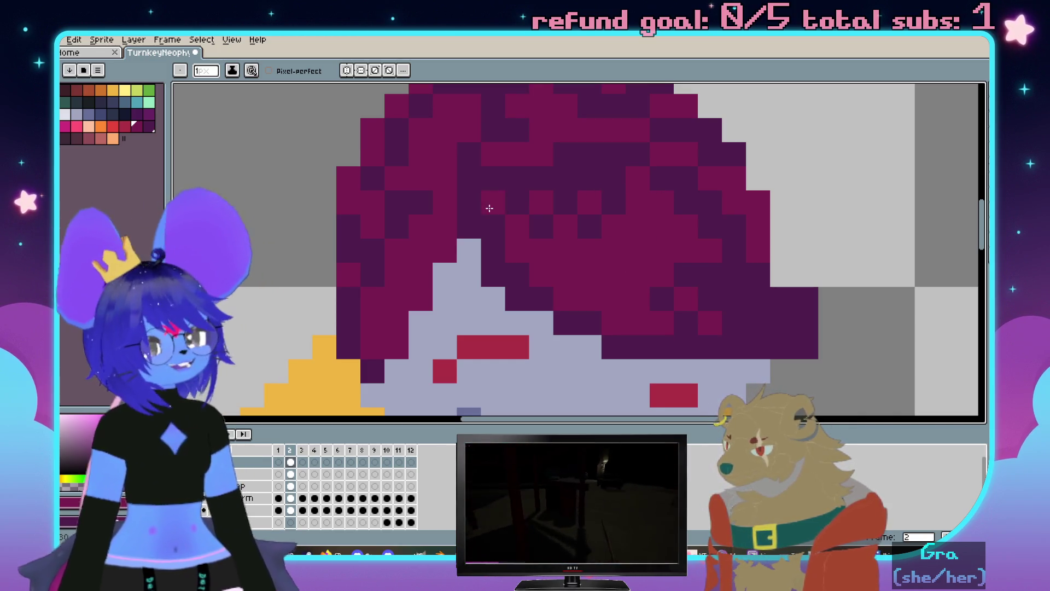
{"action": "scroll", "coordinate": [575, 205], "scroll_direction": "down", "scroll_amount": 3}
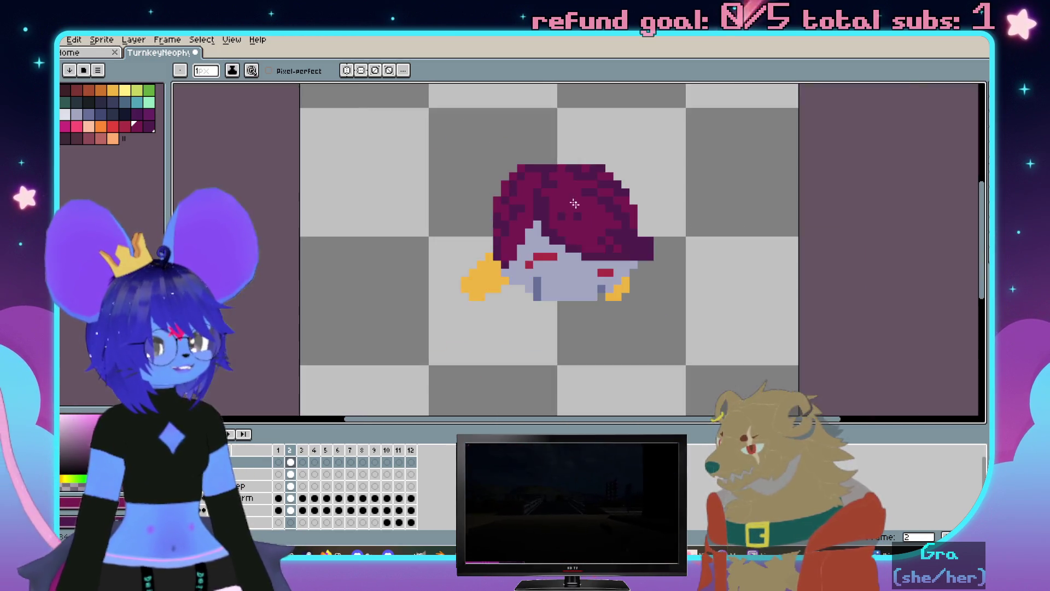
{"action": "scroll", "coordinate": [575, 204], "scroll_direction": "up", "scroll_amount": 3}
{"action": "scroll", "coordinate": [610, 234], "scroll_direction": "up", "scroll_amount": 1}
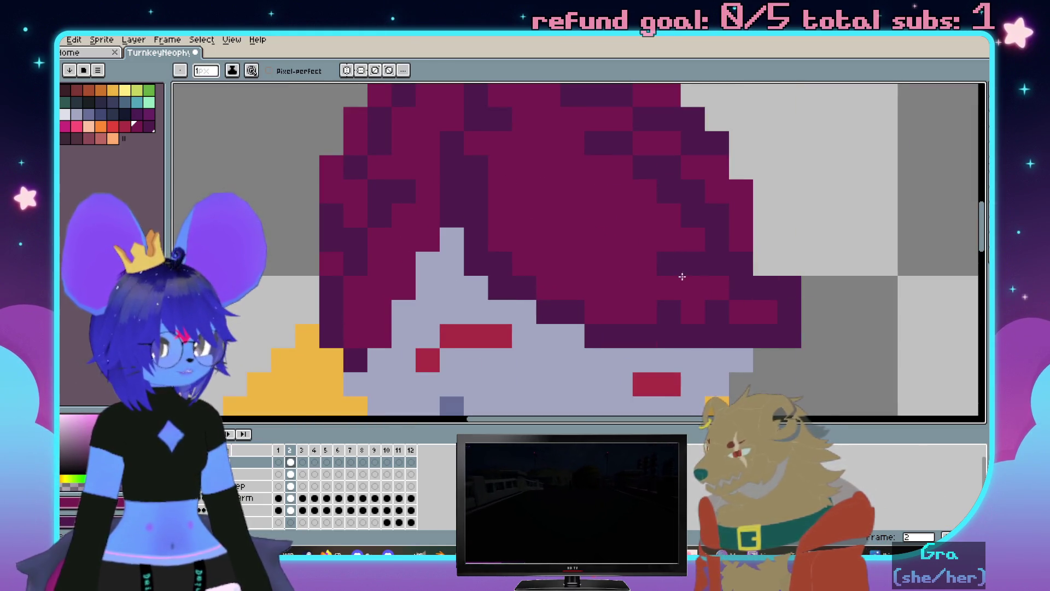
{"action": "scroll", "coordinate": [614, 241], "scroll_direction": "down", "scroll_amount": 2}
{"action": "scroll", "coordinate": [554, 236], "scroll_direction": "up", "scroll_amount": 2}
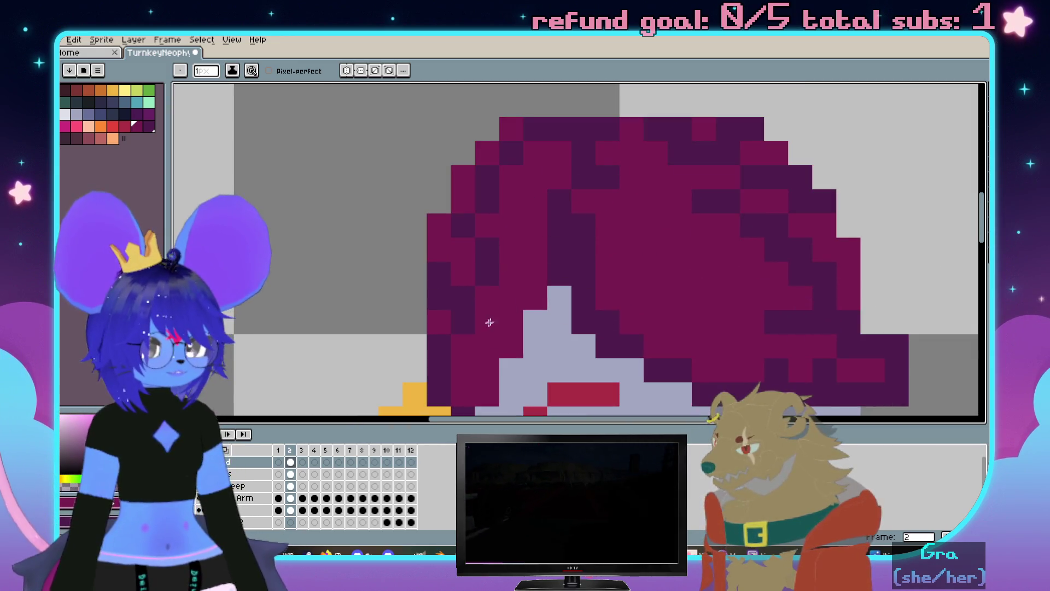
{"action": "left_click_drag", "start_coordinate": [518, 310], "coordinate": [543, 257]}
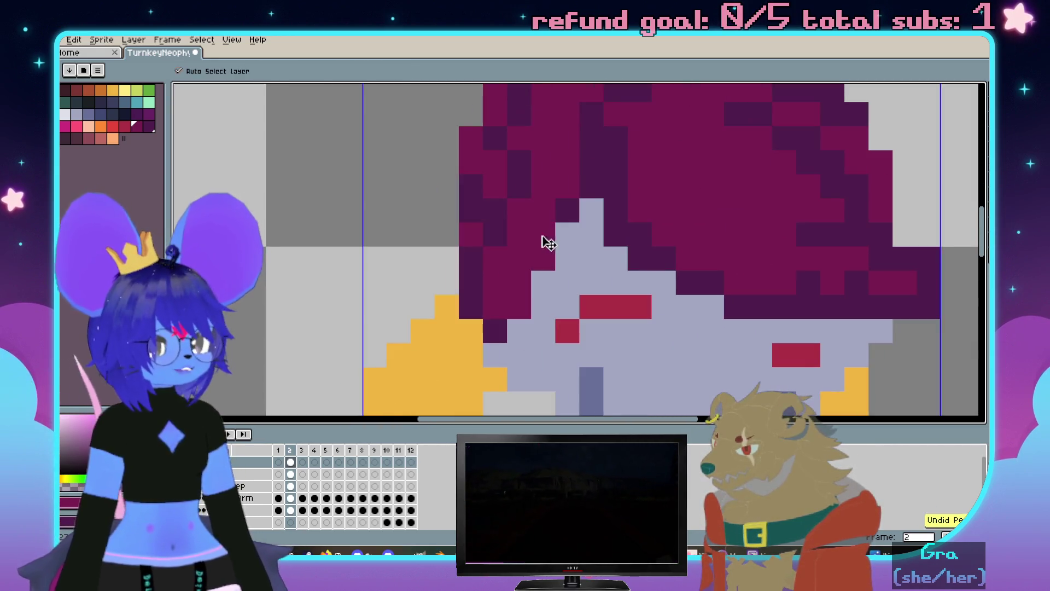
{"action": "scroll", "coordinate": [522, 305], "scroll_direction": "down", "scroll_amount": 1}
{"action": "scroll", "coordinate": [523, 306], "scroll_direction": "down", "scroll_amount": 1}
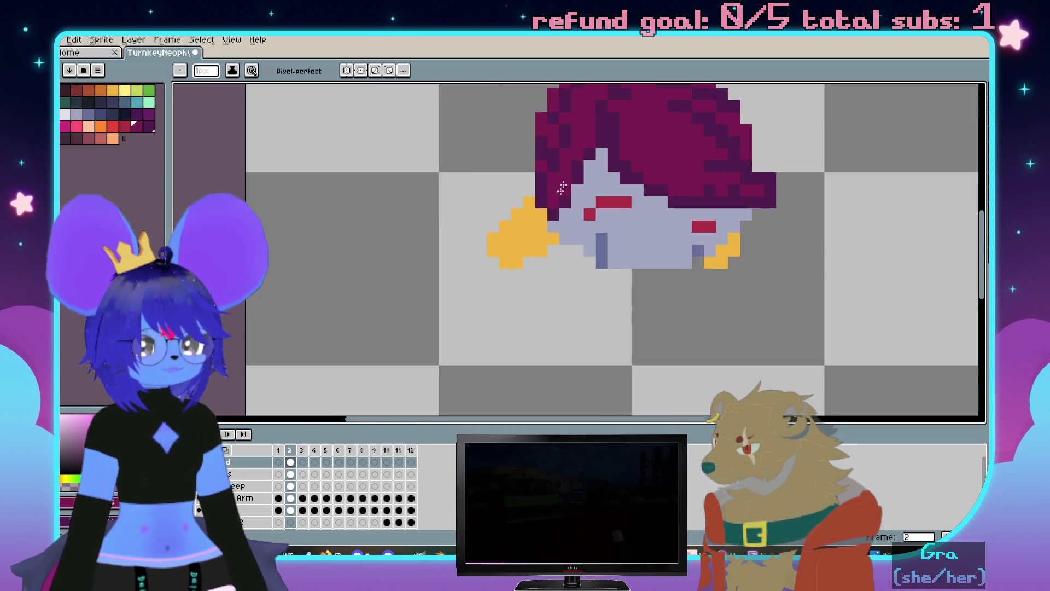
{"action": "scroll", "coordinate": [508, 280], "scroll_direction": "down", "scroll_amount": 1}
{"action": "scroll", "coordinate": [496, 254], "scroll_direction": "up", "scroll_amount": 1}
{"action": "scroll", "coordinate": [497, 254], "scroll_direction": "up", "scroll_amount": 1}
{"action": "scroll", "coordinate": [496, 255], "scroll_direction": "down", "scroll_amount": 3}
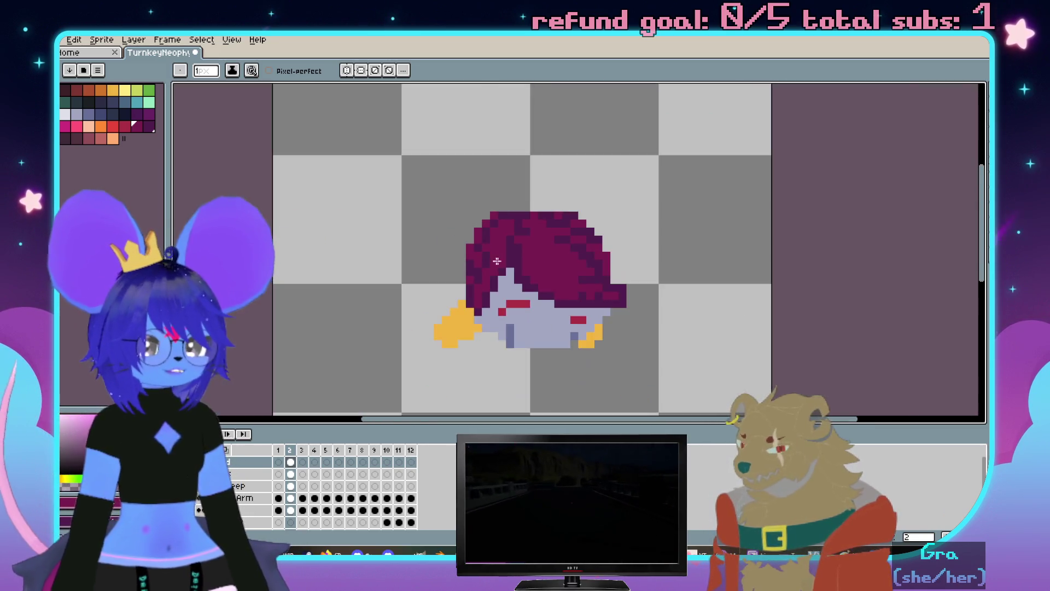
{"action": "scroll", "coordinate": [525, 246], "scroll_direction": "up", "scroll_amount": 1}
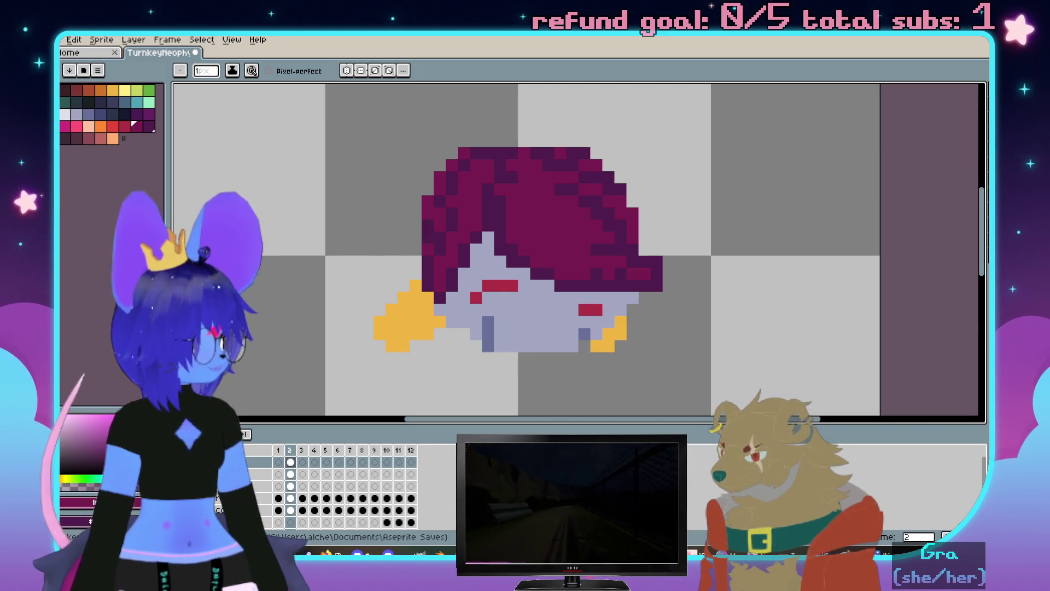
{"action": "scroll", "coordinate": [553, 247], "scroll_direction": "down", "scroll_amount": 1}
{"action": "scroll", "coordinate": [554, 247], "scroll_direction": "up", "scroll_amount": 1}
{"action": "scroll", "coordinate": [566, 239], "scroll_direction": "up", "scroll_amount": 1}
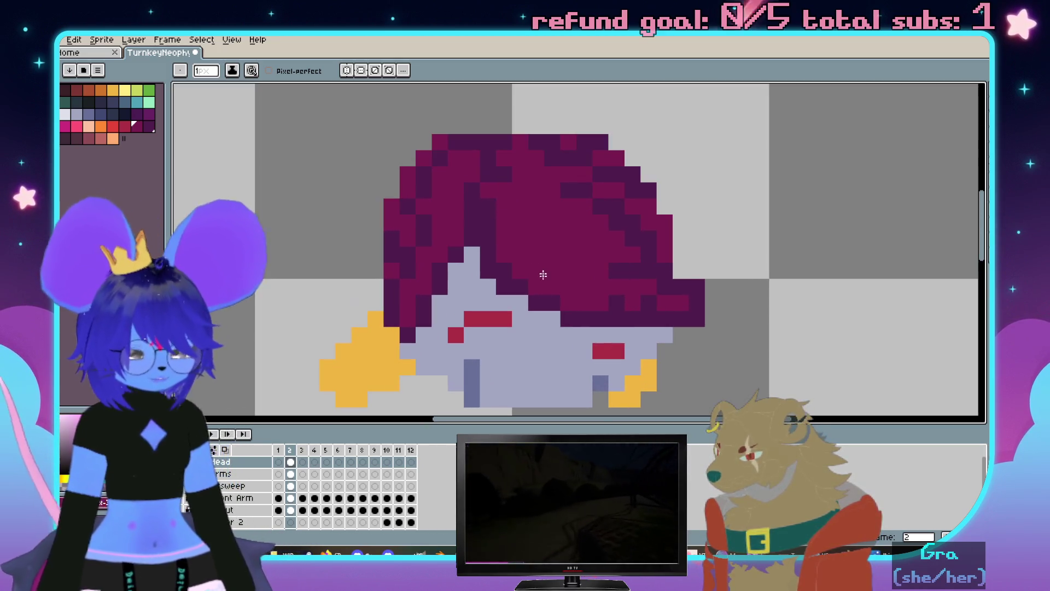
{"action": "scroll", "coordinate": [570, 233], "scroll_direction": "up", "scroll_amount": 1}
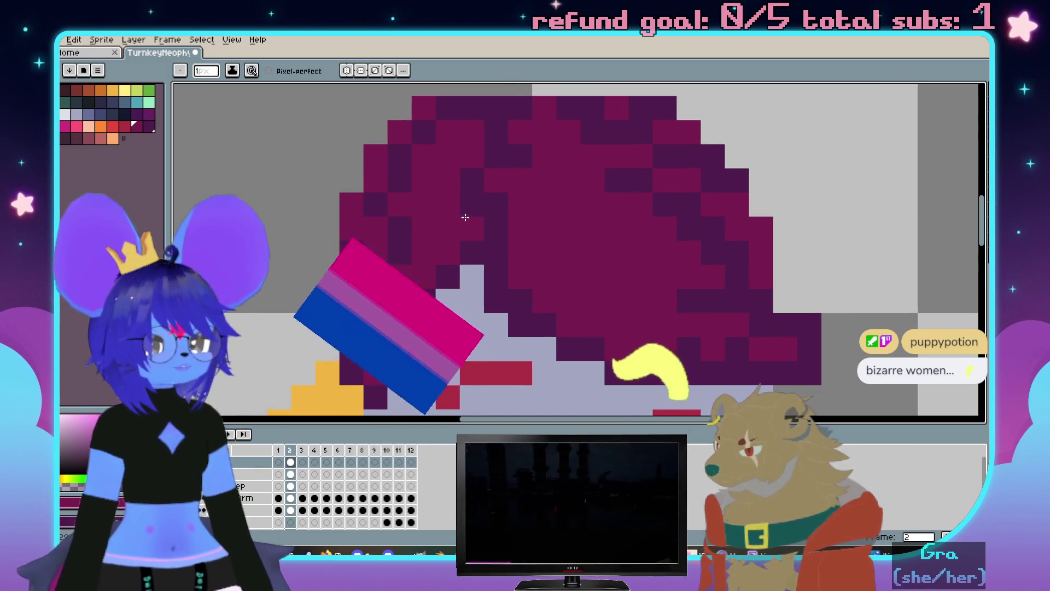
{"action": "key", "text": "g"}
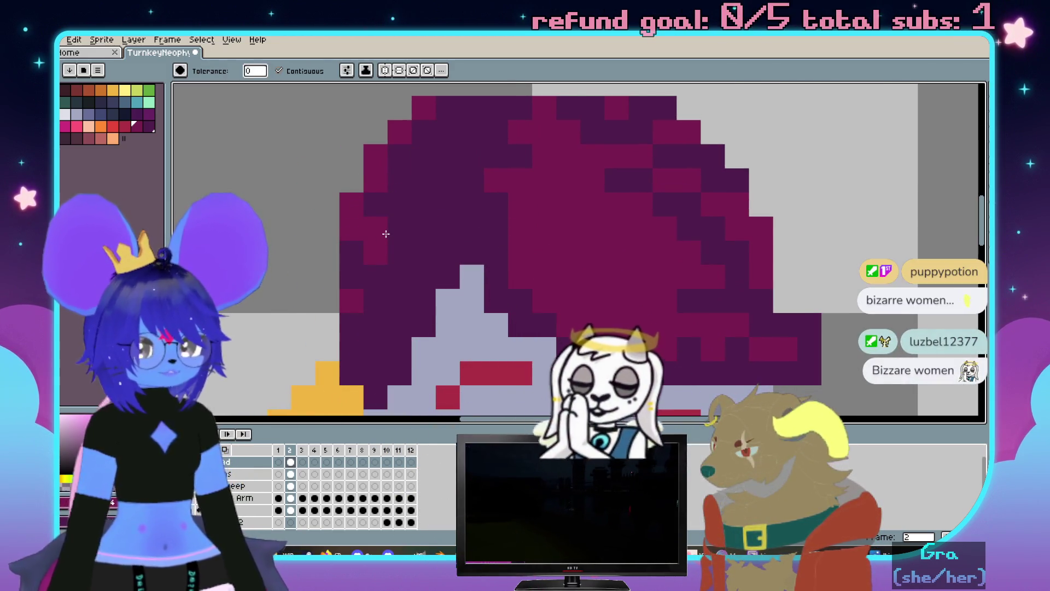
{"action": "key", "text": "b"}
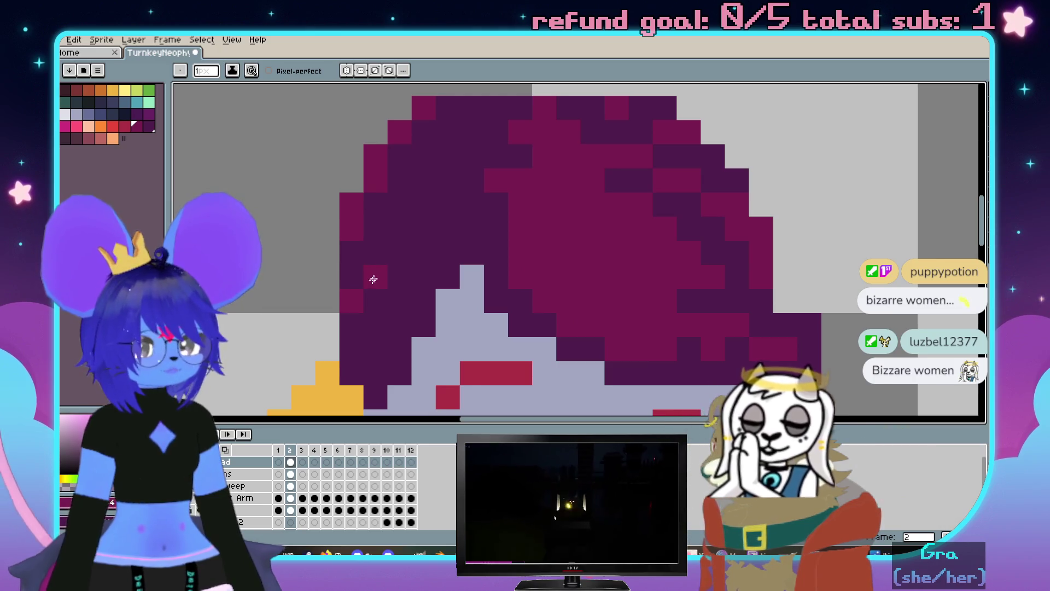
{"action": "left_click", "coordinate": [713, 204]}
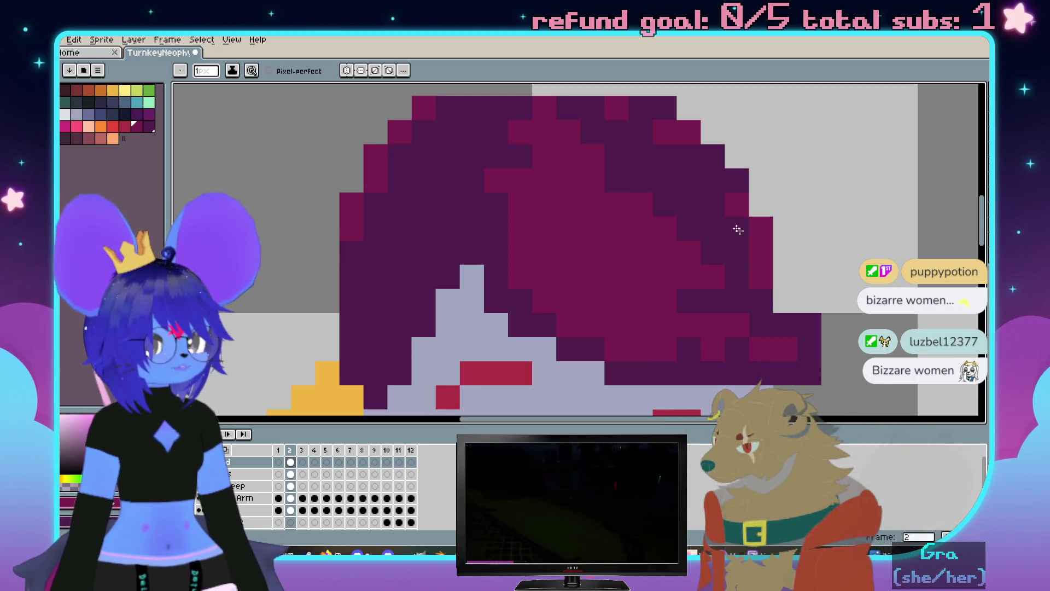
{"action": "left_click_drag", "start_coordinate": [760, 253], "coordinate": [751, 282]}
{"action": "left_click_drag", "start_coordinate": [681, 283], "coordinate": [685, 280]}
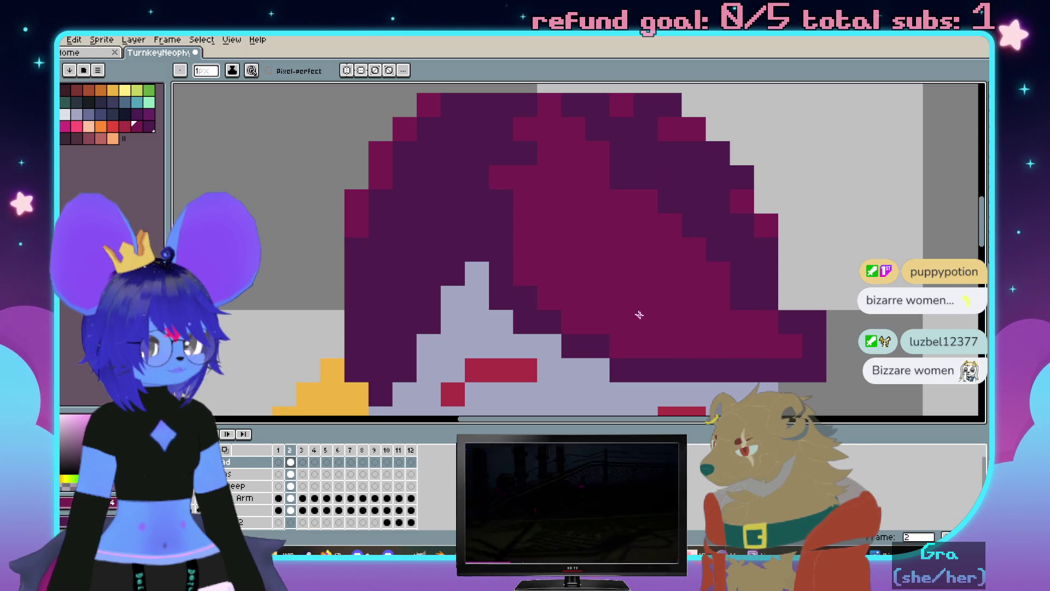
{"action": "mouse_move", "coordinate": [458, 205]}
{"action": "left_mouse_down"}
{"action": "mouse_move", "coordinate": [419, 353]}
{"action": "mouse_move", "coordinate": [370, 354]}
{"action": "mouse_move", "coordinate": [370, 377]}
{"action": "mouse_move", "coordinate": [290, 399]}
{"action": "left_mouse_up"}
{"action": "scroll", "coordinate": [360, 362], "scroll_direction": "down", "scroll_amount": 2}
{"action": "scroll", "coordinate": [354, 356], "scroll_direction": "up", "scroll_amount": 2}
Straighten the hair's right edge into a clean diagonal staircase of dark purple and magenta
{"action": "left_click_drag", "start_coordinate": [327, 360], "coordinate": [463, 267]}
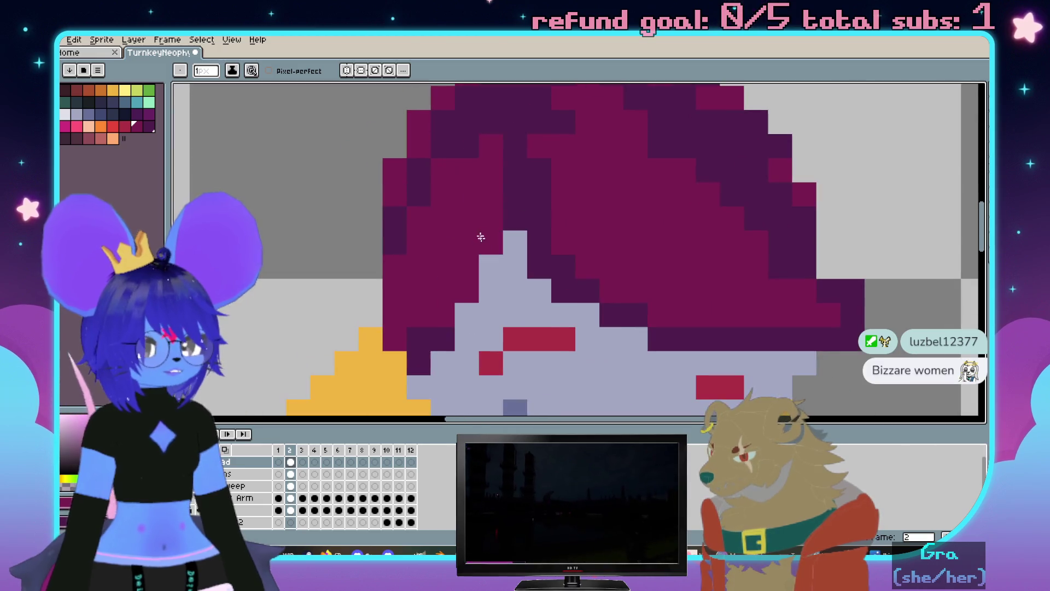
{"action": "scroll", "coordinate": [449, 305], "scroll_direction": "down", "scroll_amount": 3}
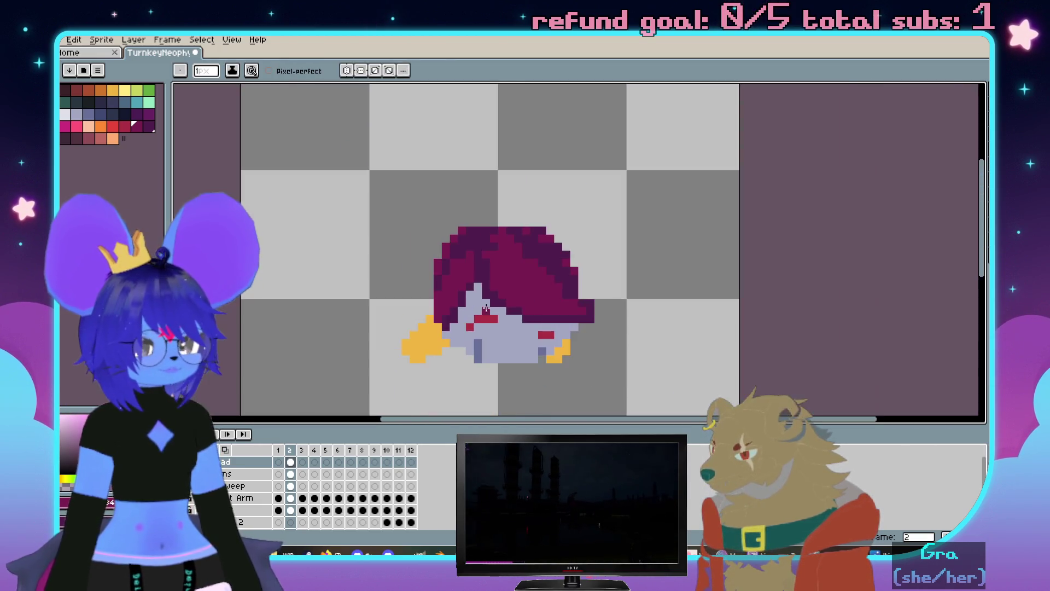
{"action": "scroll", "coordinate": [553, 222], "scroll_direction": "up", "scroll_amount": 2}
{"action": "scroll", "coordinate": [402, 159], "scroll_direction": "up", "scroll_amount": 1}
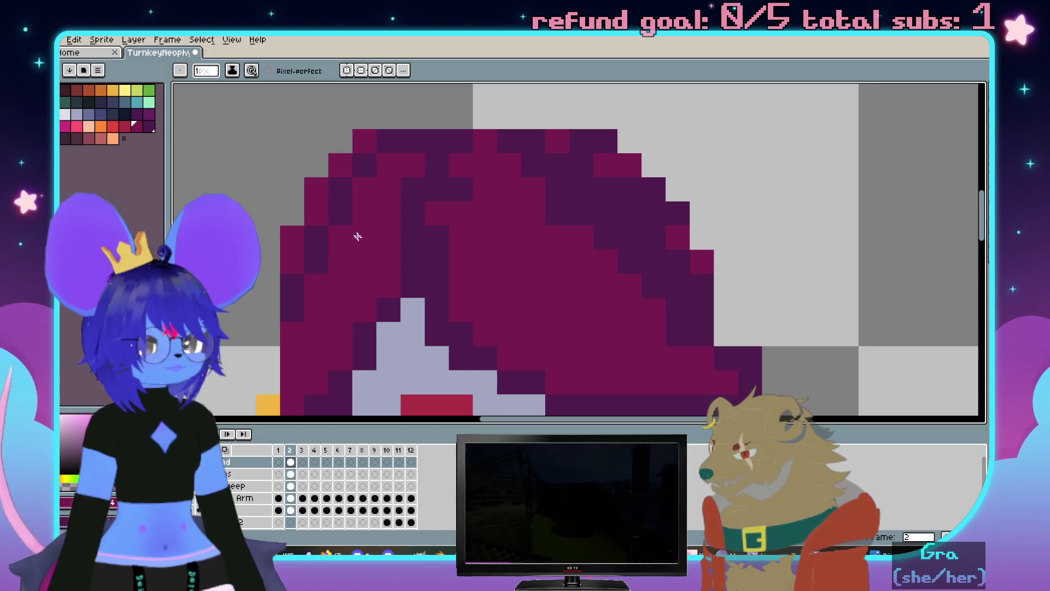
{"action": "scroll", "coordinate": [403, 159], "scroll_direction": "down", "scroll_amount": 2}
{"action": "scroll", "coordinate": [610, 277], "scroll_direction": "up", "scroll_amount": 2}
{"action": "scroll", "coordinate": [610, 239], "scroll_direction": "down", "scroll_amount": 1}
{"action": "scroll", "coordinate": [610, 239], "scroll_direction": "up", "scroll_amount": 1}
{"action": "left_click_drag", "start_coordinate": [610, 238], "coordinate": [621, 235]}
{"action": "left_click_drag", "start_coordinate": [557, 169], "coordinate": [672, 278]}
{"action": "scroll", "coordinate": [671, 278], "scroll_direction": "down", "scroll_amount": 3}
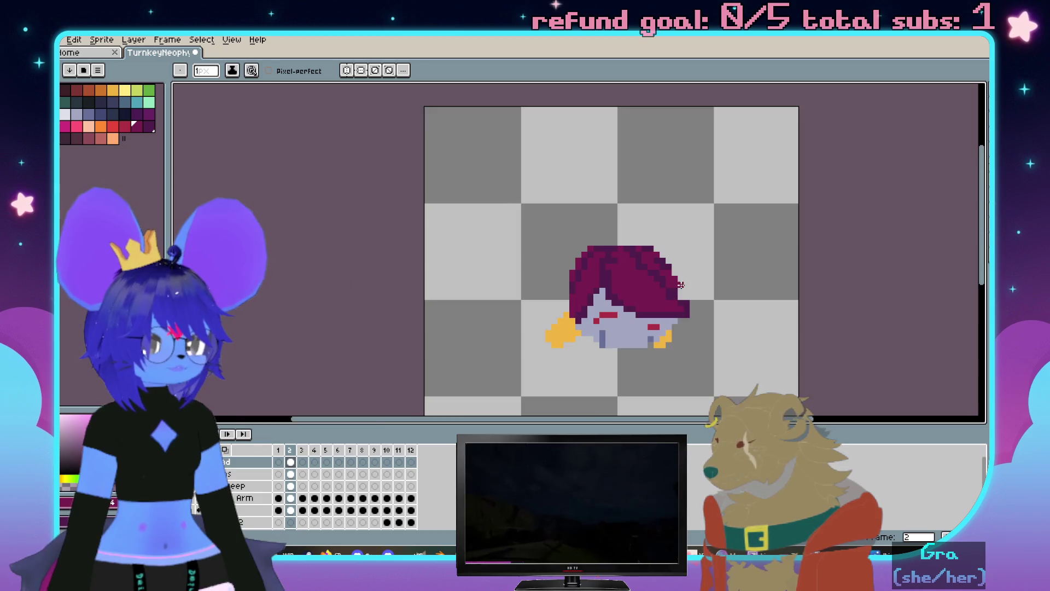
{"action": "scroll", "coordinate": [637, 312], "scroll_direction": "up", "scroll_amount": 1}
{"action": "scroll", "coordinate": [538, 241], "scroll_direction": "up", "scroll_amount": 1}
{"action": "left_click", "coordinate": [398, 326]}
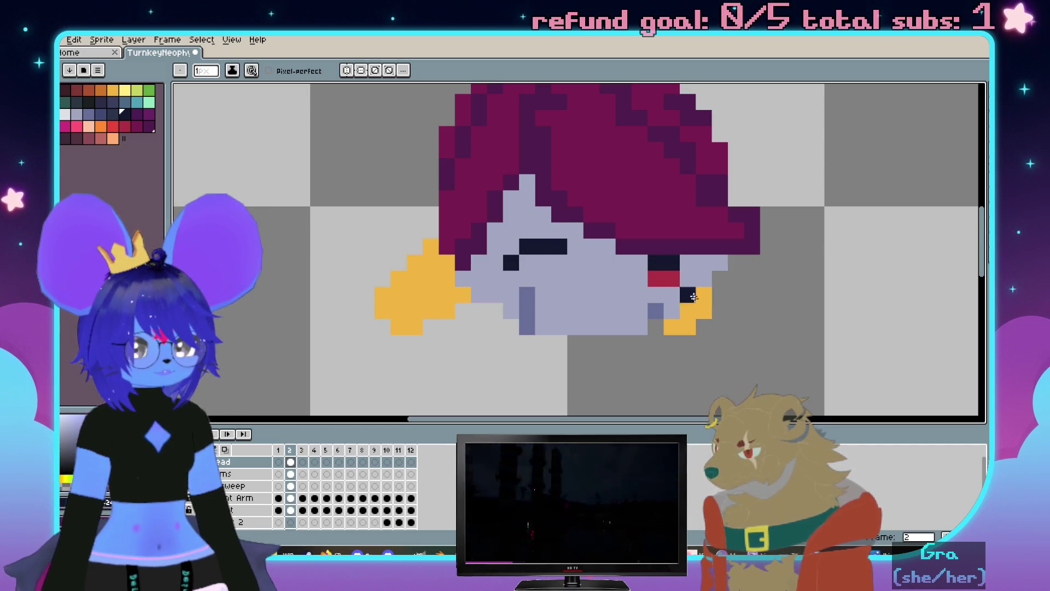
Fill red pixels beneath the dark eye-lid lines of both eyes
{"action": "left_click", "coordinate": [685, 282], "text": "alt"}
{"action": "left_click", "coordinate": [496, 264]}
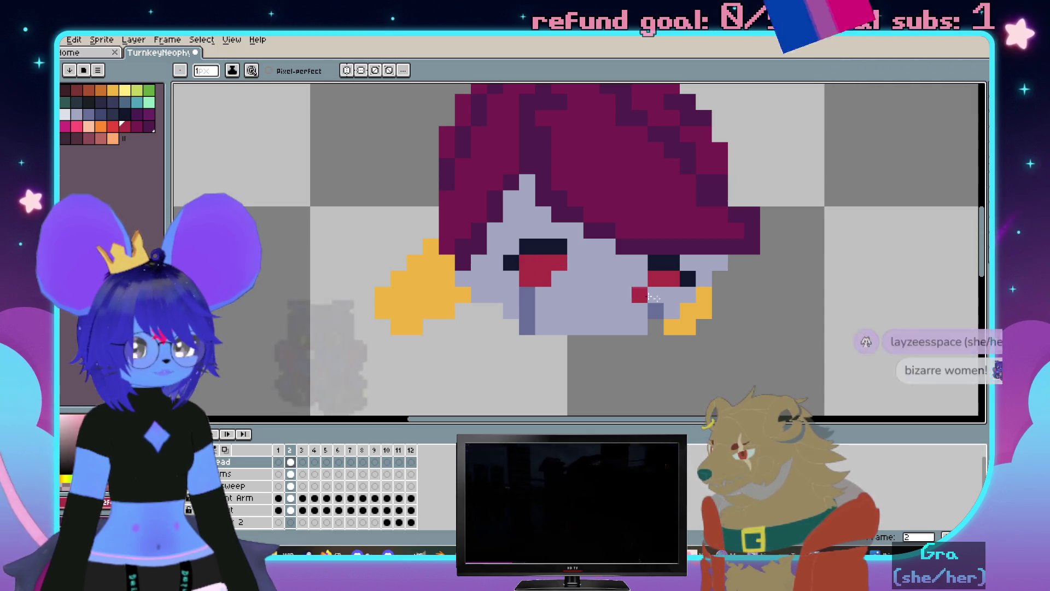
{"action": "left_click", "coordinate": [641, 266]}
{"action": "left_click_drag", "start_coordinate": [640, 266], "coordinate": [669, 266]}
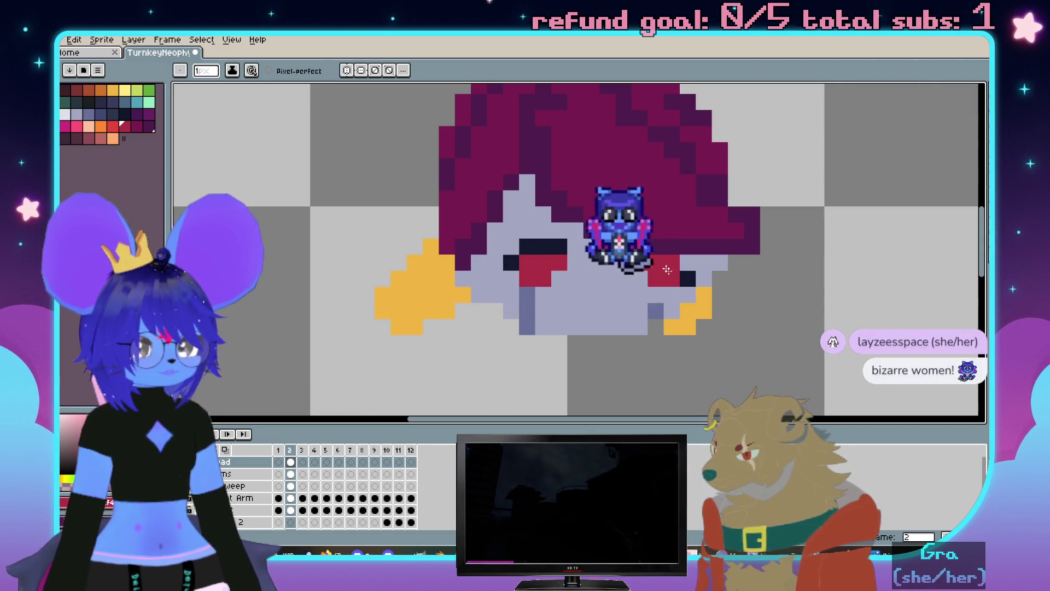
{"action": "left_click", "coordinate": [688, 280], "text": "alt"}
{"action": "left_click", "coordinate": [690, 266]}
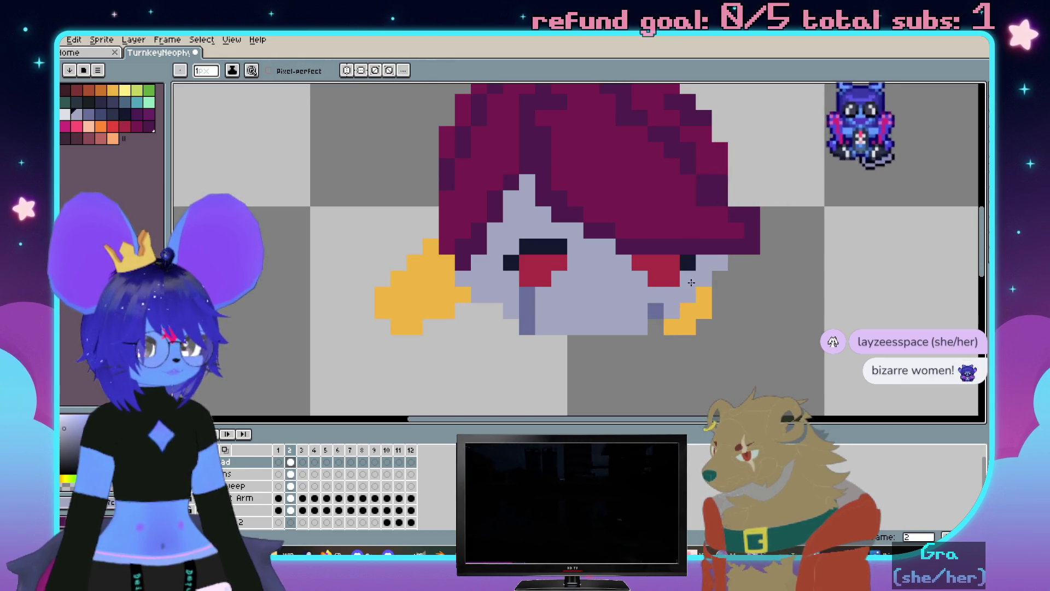
{"action": "scroll", "coordinate": [690, 266], "scroll_direction": "down", "scroll_amount": 2}
{"action": "scroll", "coordinate": [713, 248], "scroll_direction": "up", "scroll_amount": 2}
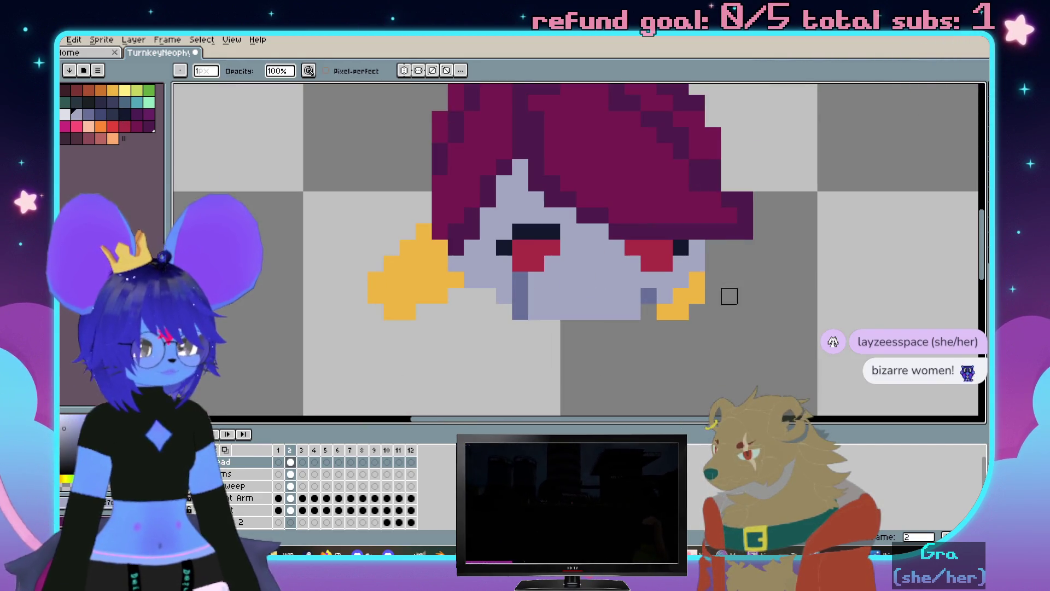
{"action": "scroll", "coordinate": [729, 296], "scroll_direction": "down", "scroll_amount": 1}
{"action": "scroll", "coordinate": [730, 296], "scroll_direction": "up", "scroll_amount": 1}
{"action": "key", "text": "e"}
{"action": "left_click_drag", "start_coordinate": [651, 263], "coordinate": [631, 260]}
{"action": "scroll", "coordinate": [648, 258], "scroll_direction": "down", "scroll_amount": 2}
{"action": "scroll", "coordinate": [661, 261], "scroll_direction": "up", "scroll_amount": 2}
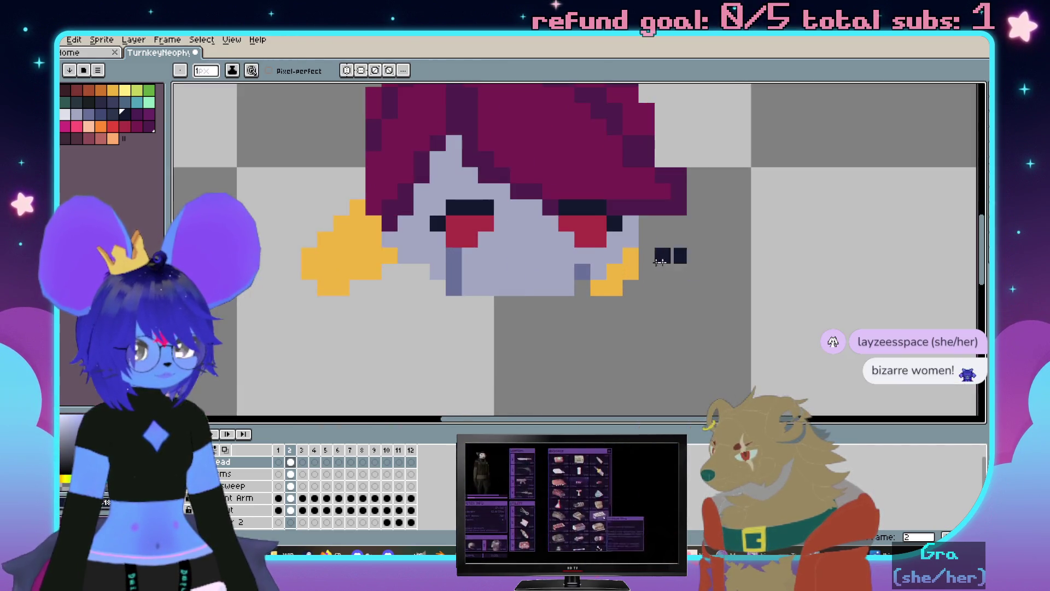
{"action": "scroll", "coordinate": [661, 261], "scroll_direction": "down", "scroll_amount": 3}
{"action": "scroll", "coordinate": [271, 484], "scroll_direction": "down", "scroll_amount": 3}
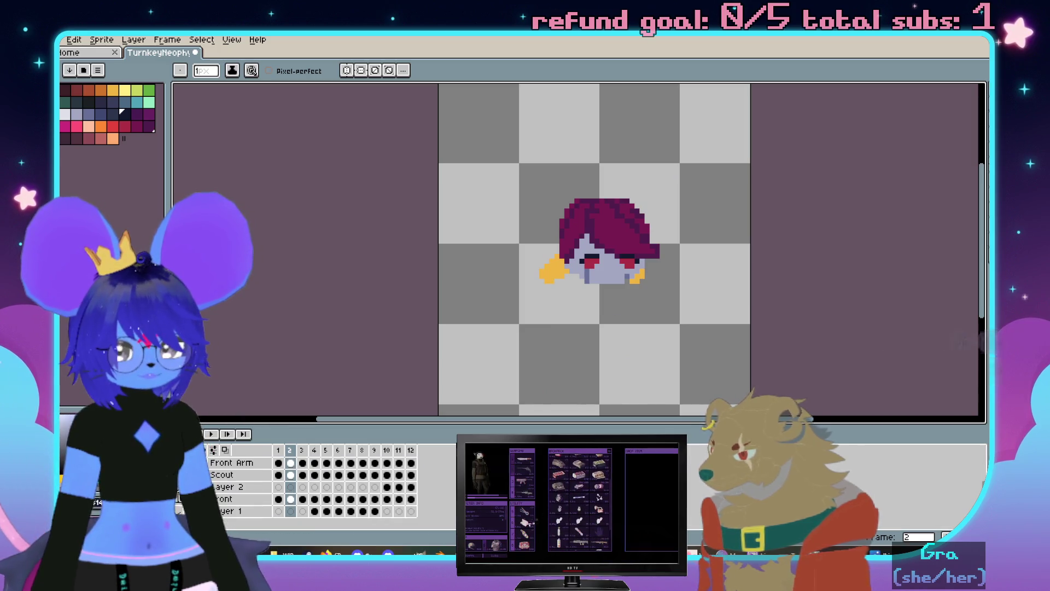
{"action": "scroll", "coordinate": [271, 485], "scroll_direction": "up", "scroll_amount": 3}
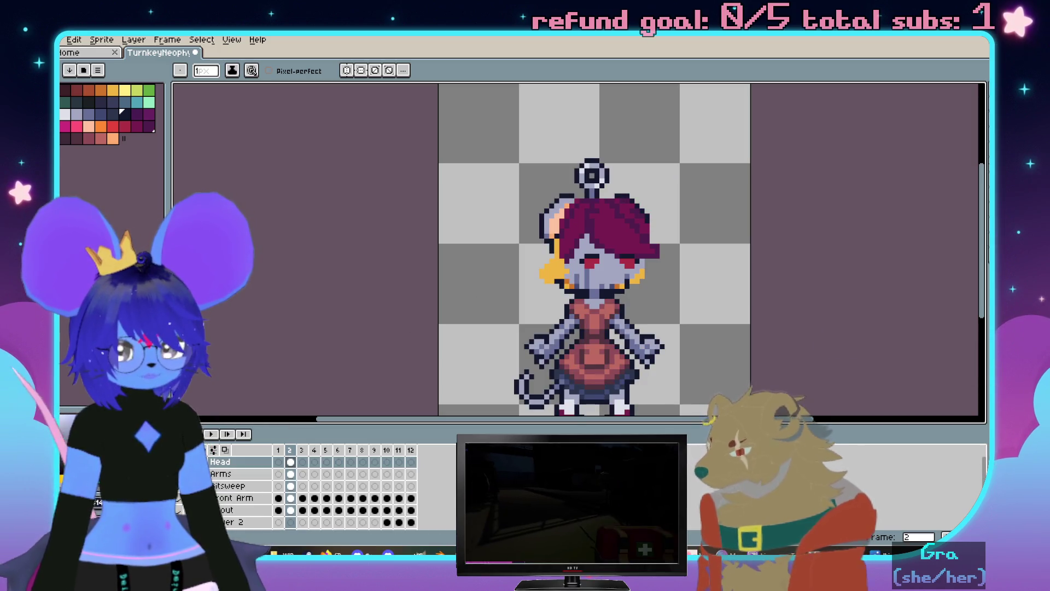
{"action": "scroll", "coordinate": [620, 265], "scroll_direction": "up", "scroll_amount": 3}
Pan to the original yellow-haired face's pink-and-white eyes, briefly using the eyedropper
{"action": "left_click_drag", "start_coordinate": [620, 265], "coordinate": [665, 235]}
{"action": "key", "text": "i"}
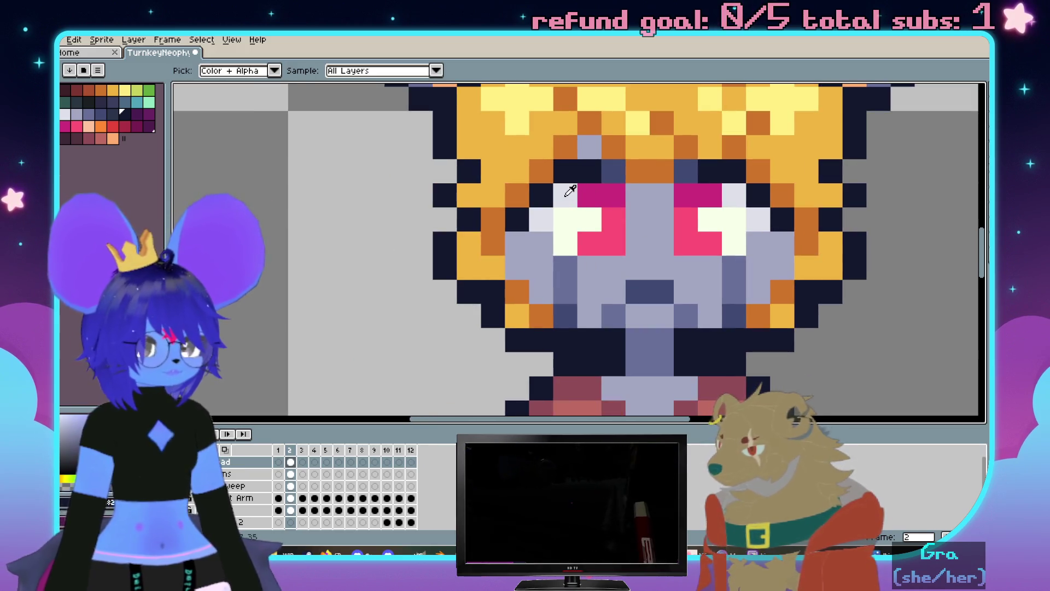
{"action": "key", "text": "b"}
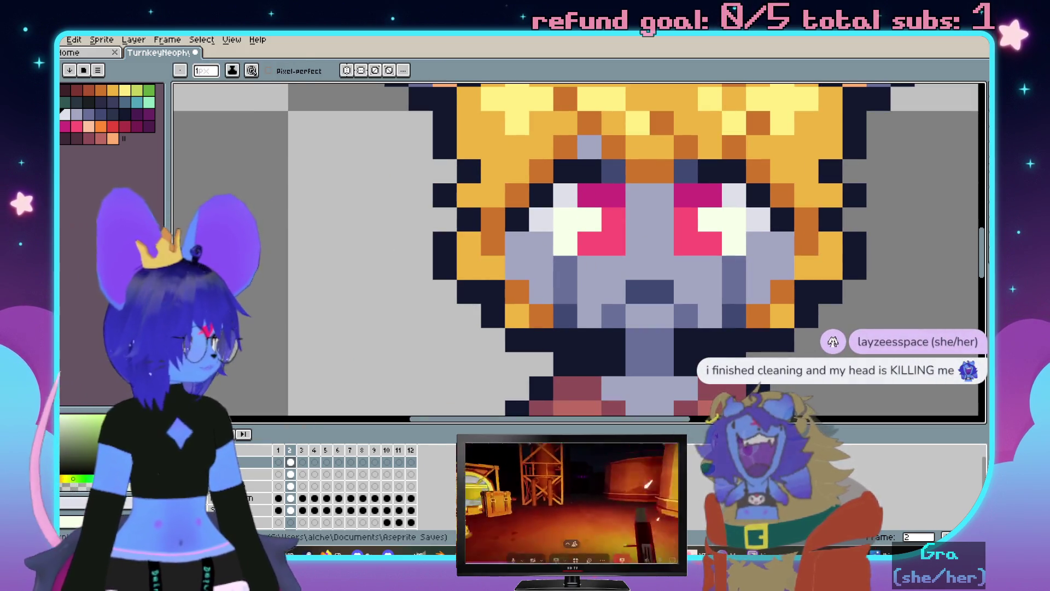
{"action": "scroll", "coordinate": [598, 274], "scroll_direction": "down", "scroll_amount": 1}
{"action": "scroll", "coordinate": [644, 276], "scroll_direction": "down", "scroll_amount": 1}
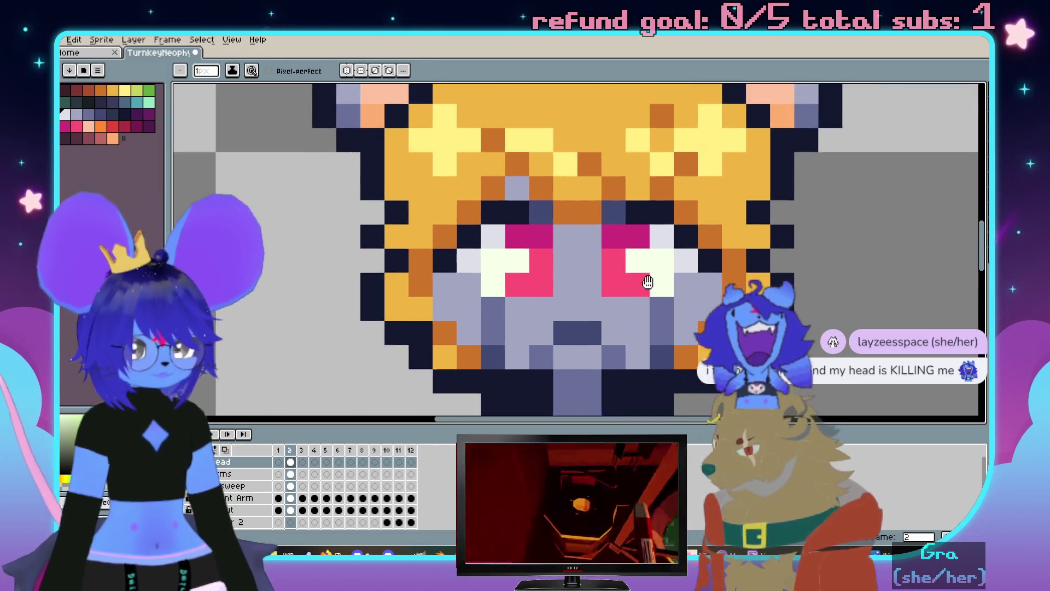
{"action": "scroll", "coordinate": [648, 262], "scroll_direction": "down", "scroll_amount": 1}
{"action": "scroll", "coordinate": [234, 492], "scroll_direction": "down", "scroll_amount": 2}
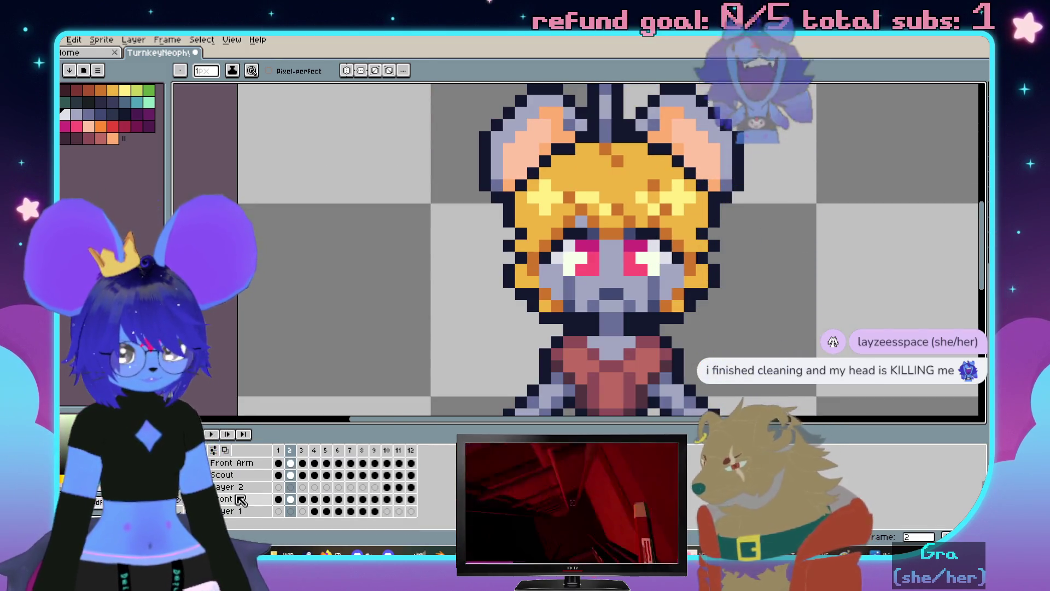
Copy the original eye block from the Front layer and paste it on Head at the upper left
{"action": "left_click", "coordinate": [234, 497]}
{"action": "key", "text": "m"}
{"action": "left_click_drag", "start_coordinate": [524, 213], "coordinate": [614, 290]}
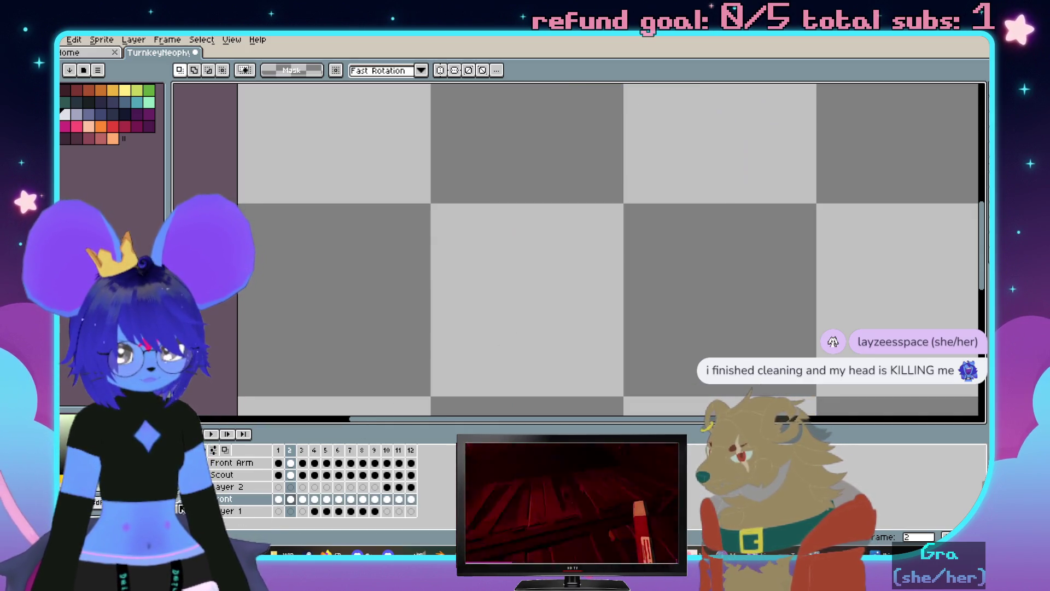
{"action": "scroll", "coordinate": [221, 500], "scroll_direction": "up", "scroll_amount": 3}
{"action": "left_click", "coordinate": [221, 464]}
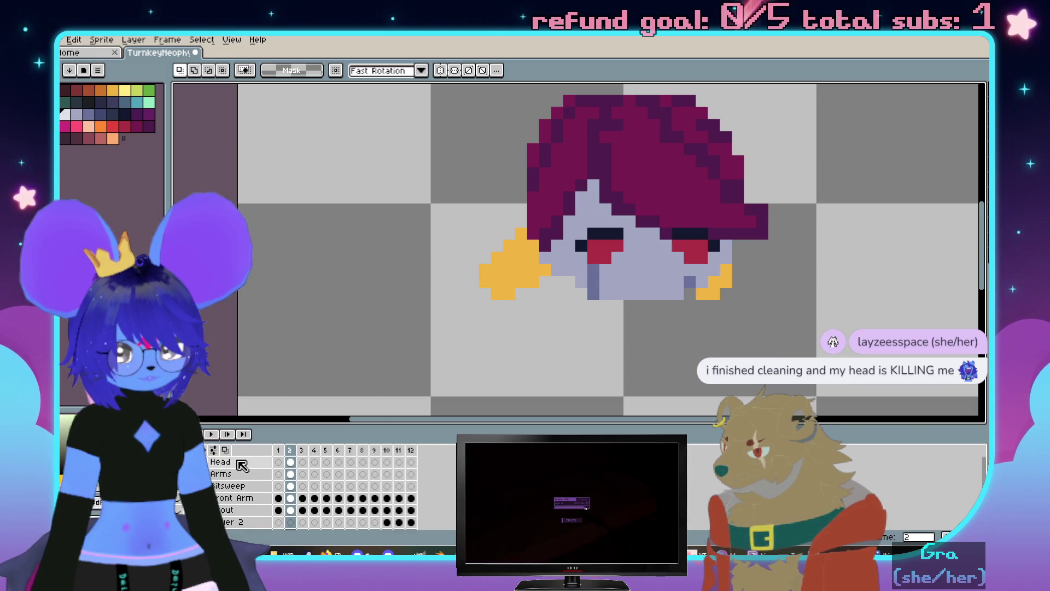
{"action": "left_click", "coordinate": [242, 465]}
{"action": "key", "text": "ctrl+v"}
{"action": "left_click_drag", "start_coordinate": [542, 271], "coordinate": [393, 205]}
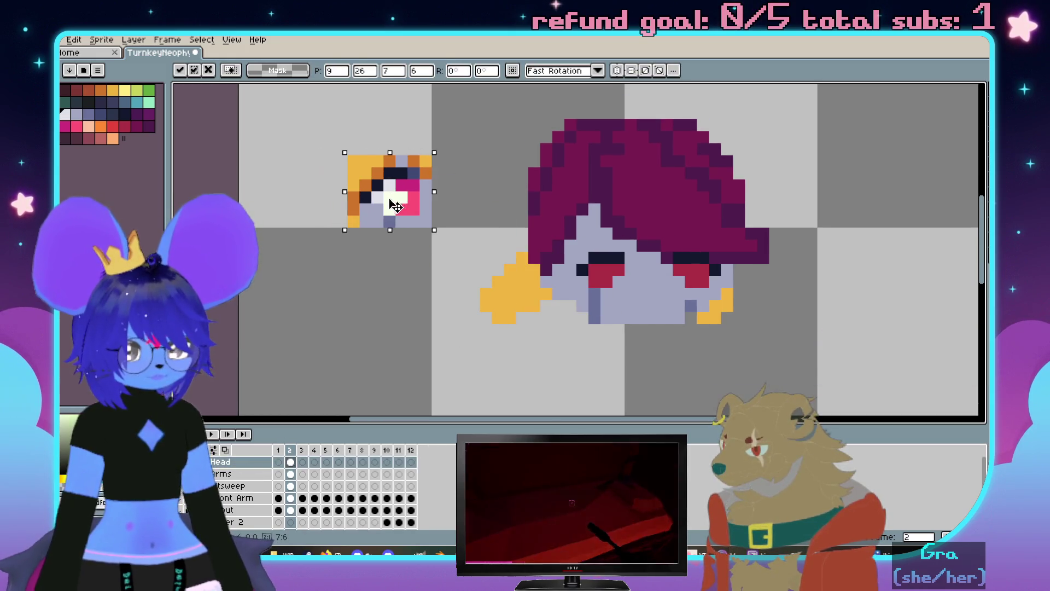
{"action": "key", "text": "Return"}
{"action": "scroll", "coordinate": [468, 222], "scroll_direction": "up", "scroll_amount": 2}
Sample white from the reference eye and add a white highlight to the left eye
{"action": "key", "text": "i"}
{"action": "left_click", "coordinate": [355, 181], "text": "alt"}
{"action": "left_click", "coordinate": [637, 279]}
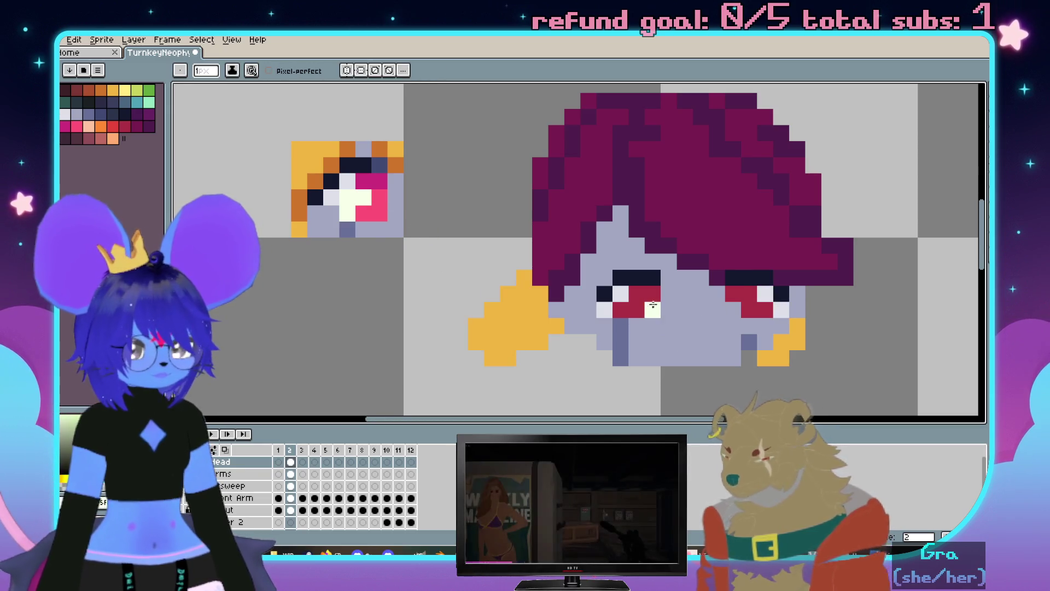
Sample pink and white from the reference block and paint them into both eyes
{"action": "key", "text": "alt"}
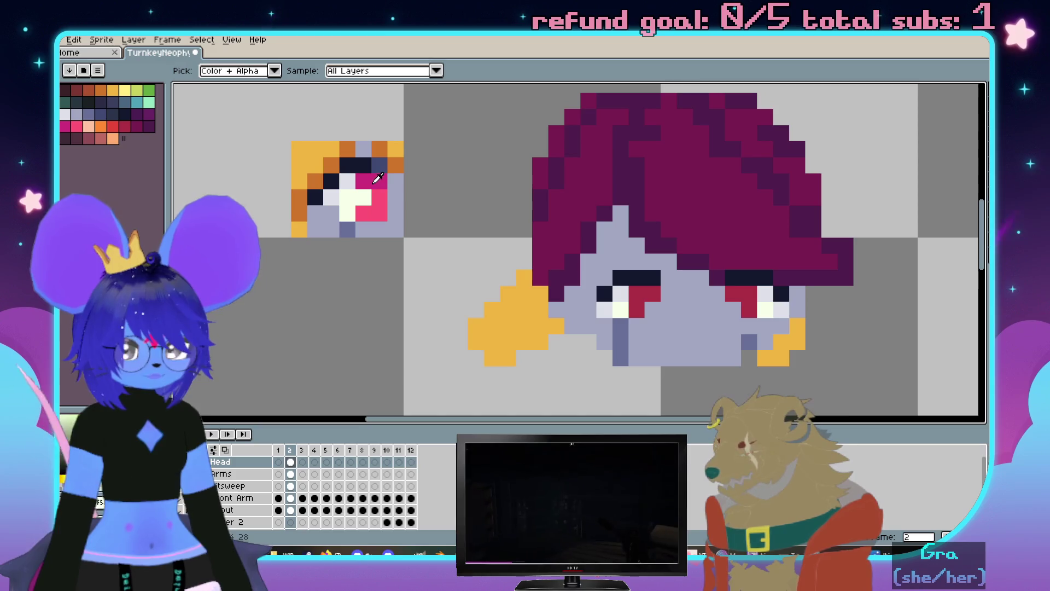
{"action": "left_click", "coordinate": [382, 191], "text": "alt"}
{"action": "left_click", "coordinate": [639, 275]}
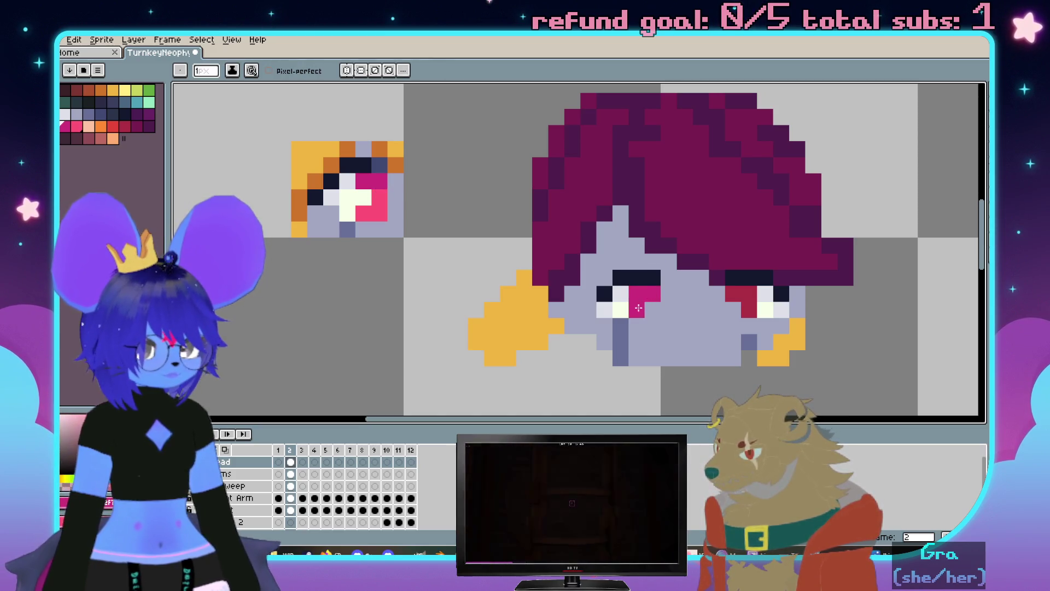
{"action": "left_click", "coordinate": [738, 296]}
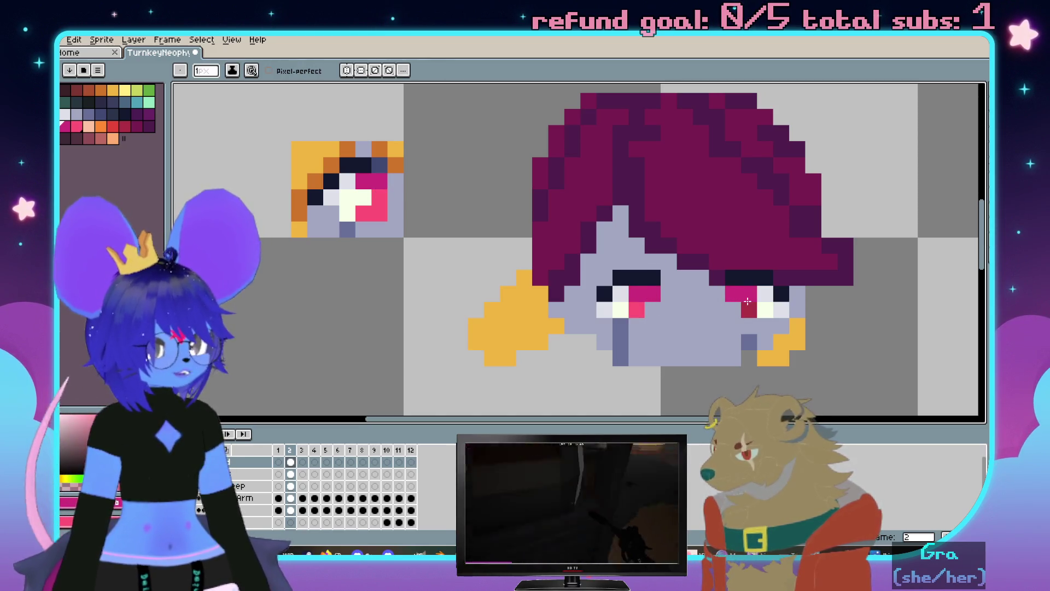
{"action": "scroll", "coordinate": [860, 308], "scroll_direction": "down", "scroll_amount": 2}
{"action": "scroll", "coordinate": [790, 301], "scroll_direction": "up", "scroll_amount": 2}
{"action": "scroll", "coordinate": [704, 252], "scroll_direction": "up", "scroll_amount": 1}
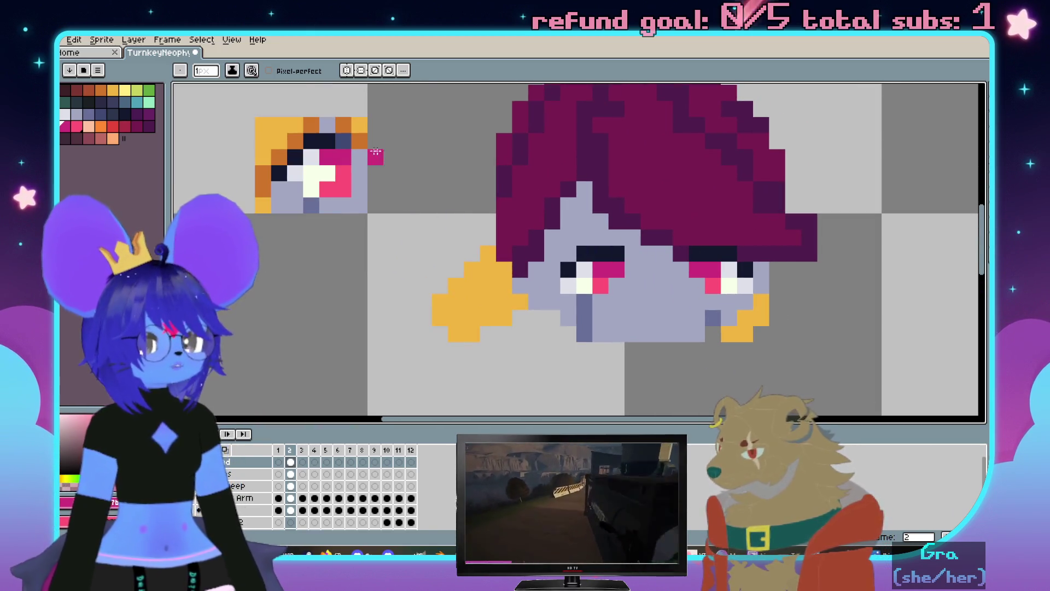
{"action": "scroll", "coordinate": [660, 307], "scroll_direction": "up", "scroll_amount": 1}
Add a short dark-blue mouth line at the bottom of the face, undoing extra pixels
{"action": "left_click", "coordinate": [661, 307]}
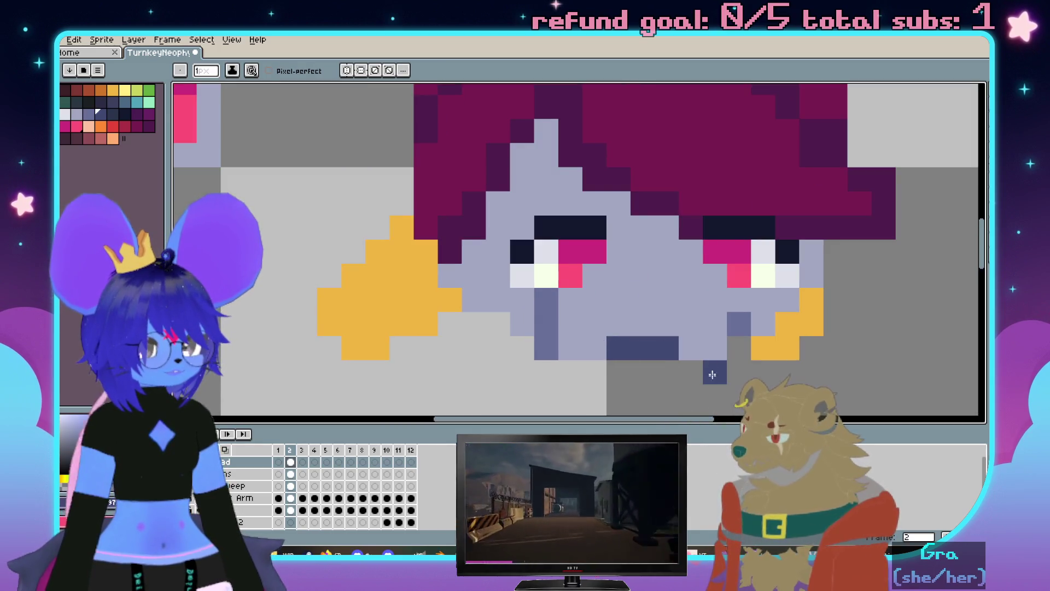
{"action": "key", "text": "ctrl+z"}
{"action": "scroll", "coordinate": [667, 350], "scroll_direction": "down", "scroll_amount": 3}
{"action": "scroll", "coordinate": [667, 350], "scroll_direction": "up", "scroll_amount": 4}
{"action": "scroll", "coordinate": [697, 321], "scroll_direction": "down", "scroll_amount": 1}
{"action": "left_click", "coordinate": [696, 320], "text": "alt"}
{"action": "left_click", "coordinate": [673, 349]}
{"action": "scroll", "coordinate": [673, 348], "scroll_direction": "down", "scroll_amount": 3}
{"action": "scroll", "coordinate": [673, 349], "scroll_direction": "up", "scroll_amount": 2}
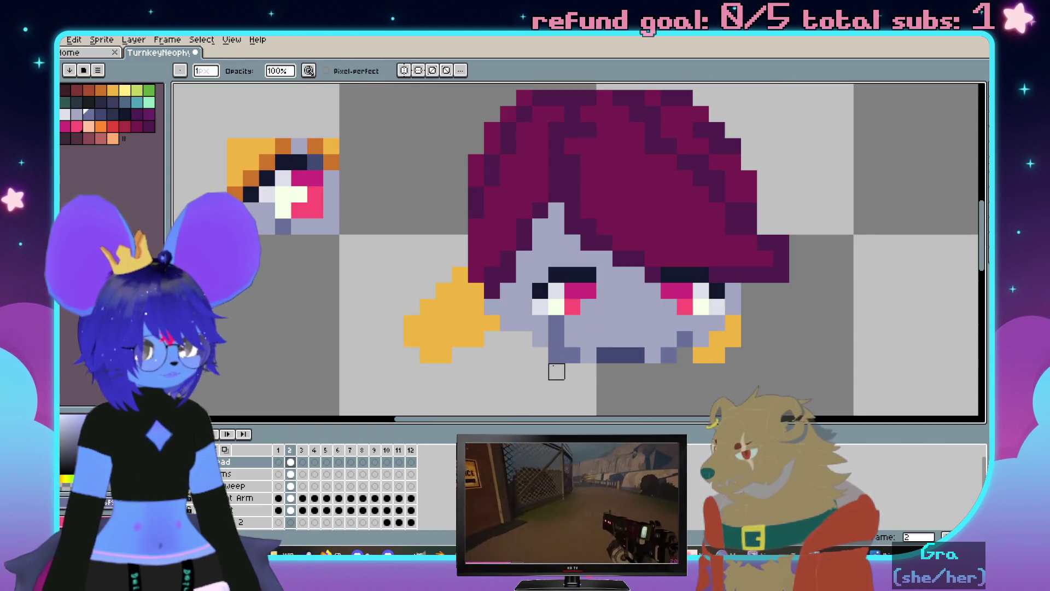
{"action": "scroll", "coordinate": [698, 333], "scroll_direction": "down", "scroll_amount": 3}
{"action": "scroll", "coordinate": [668, 292], "scroll_direction": "up", "scroll_amount": 1}
{"action": "scroll", "coordinate": [616, 246], "scroll_direction": "up", "scroll_amount": 1}
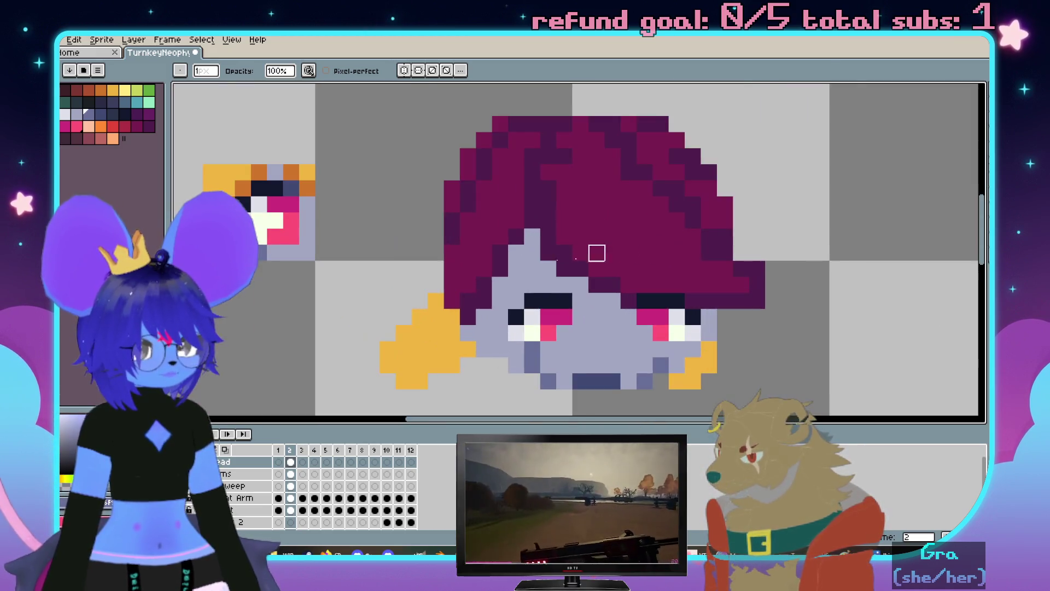
{"action": "scroll", "coordinate": [597, 176], "scroll_direction": "up", "scroll_amount": 1}
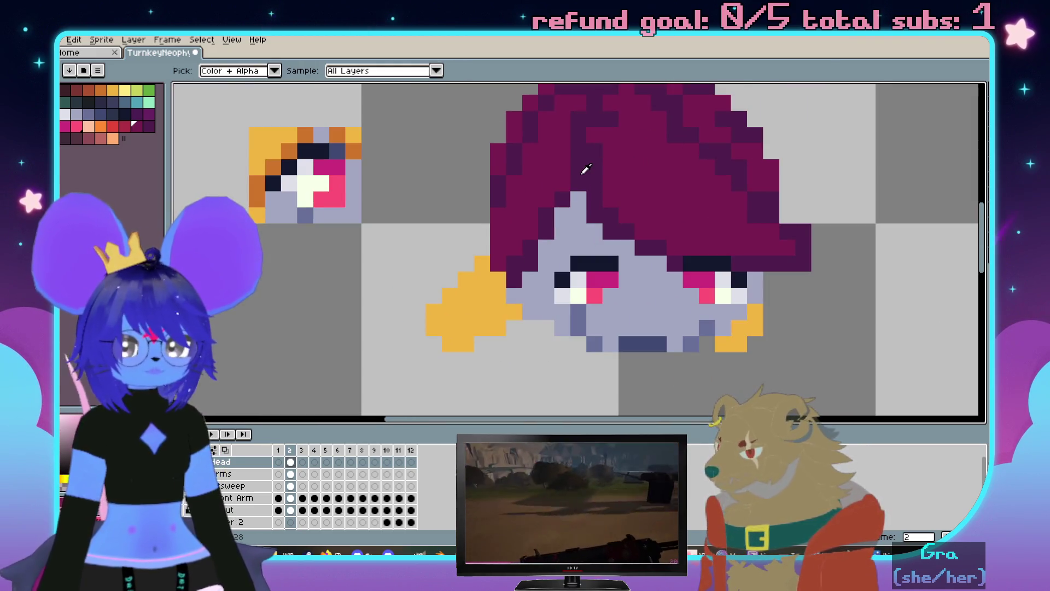
{"action": "key", "text": "alt"}
Place red highlight pixels and a dark purple pixel along the hair's top edge, undoing oversized strokes
{"action": "left_click", "coordinate": [121, 124]}
{"action": "scroll", "coordinate": [633, 212], "scroll_direction": "up", "scroll_amount": 1}
{"action": "left_click", "coordinate": [628, 234]}
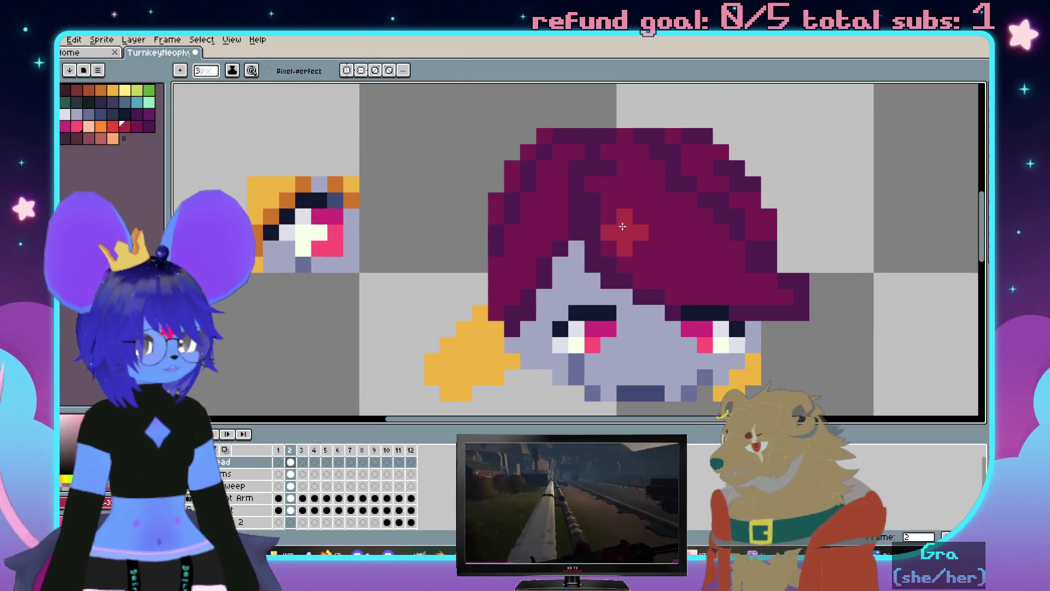
{"action": "left_click_drag", "start_coordinate": [627, 233], "coordinate": [682, 240]}
{"action": "key", "text": "ctrl+z"}
{"action": "key", "text": "ctrl+z"}
{"action": "key", "text": "ctrl+z"}
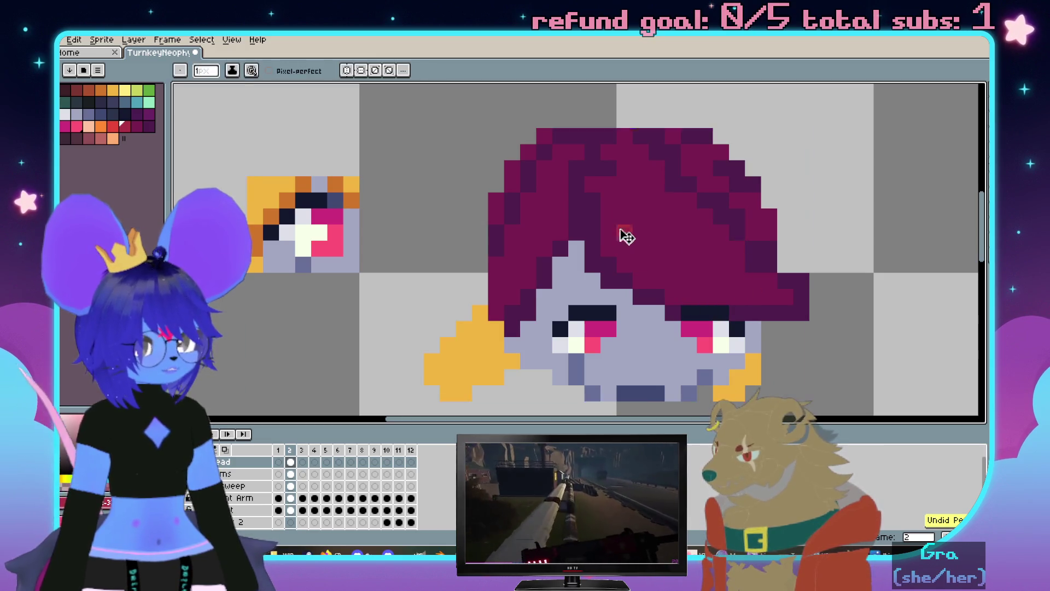
{"action": "left_click", "coordinate": [626, 224], "text": "shift"}
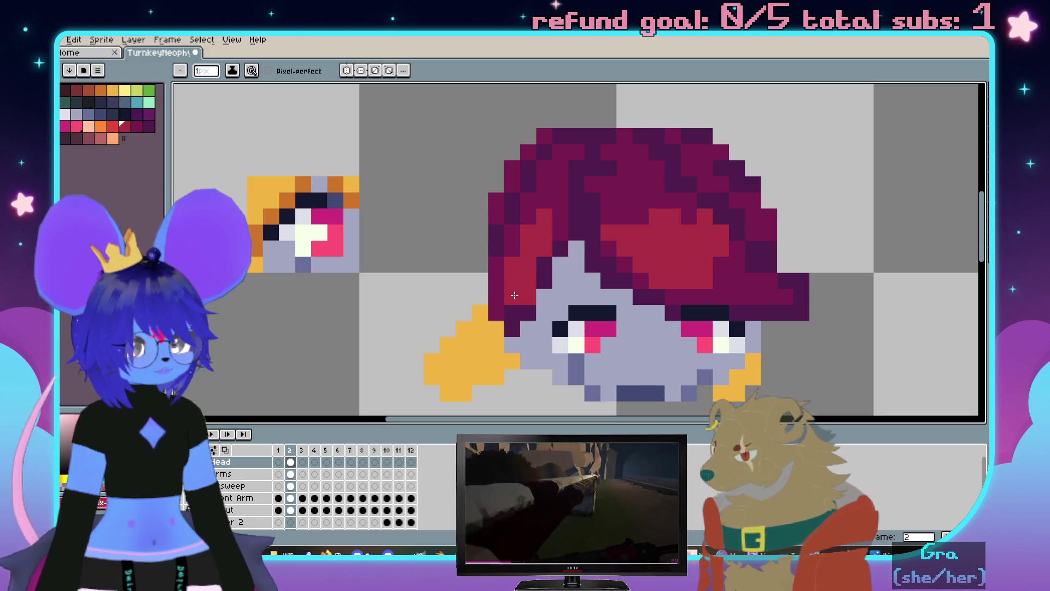
{"action": "key", "text": "ctrl+z"}
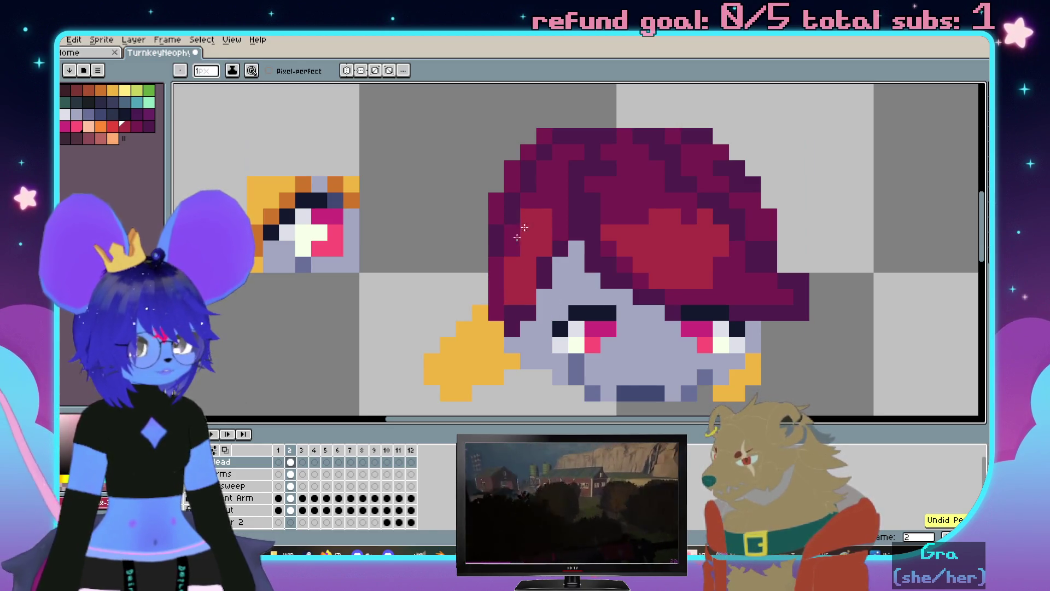
{"action": "scroll", "coordinate": [542, 244], "scroll_direction": "up", "scroll_amount": 1}
{"action": "left_click", "coordinate": [559, 203]}
{"action": "scroll", "coordinate": [559, 203], "scroll_direction": "up", "scroll_amount": 1}
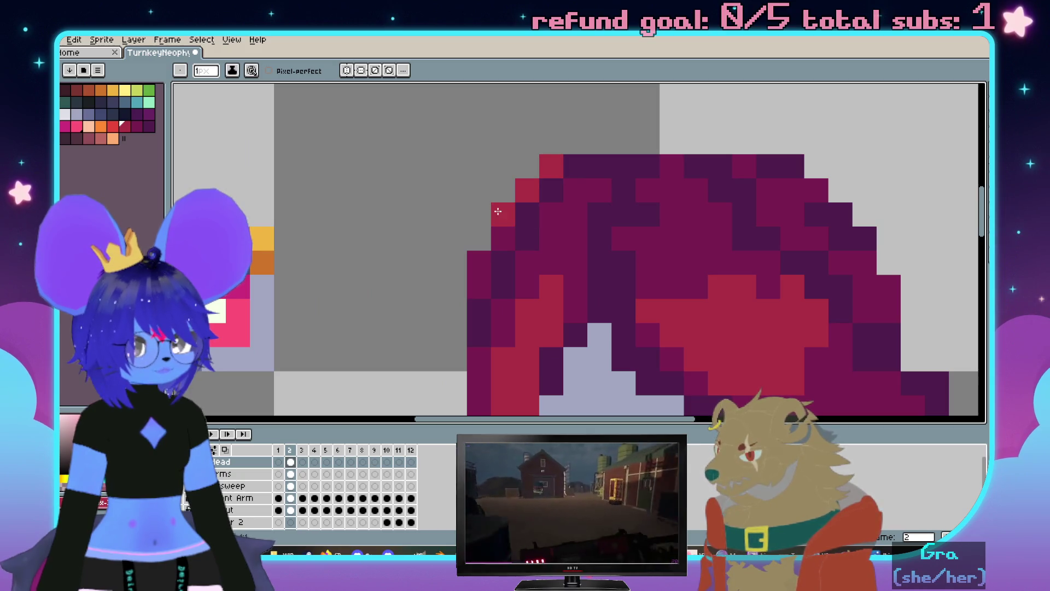
{"action": "scroll", "coordinate": [479, 278], "scroll_direction": "right", "scroll_amount": 3}
{"action": "left_click", "coordinate": [659, 169]}
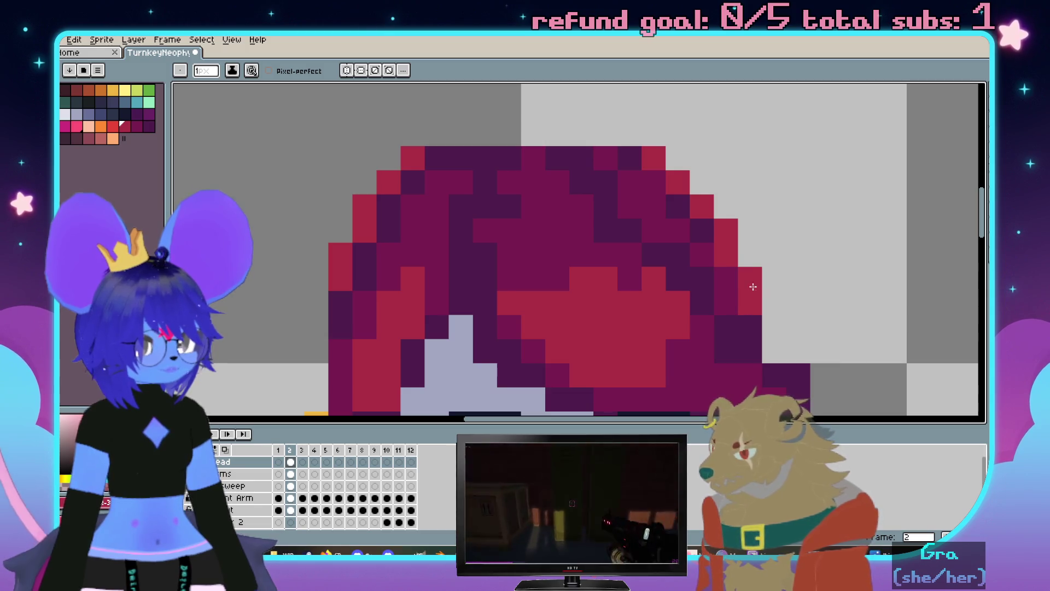
{"action": "scroll", "coordinate": [752, 286], "scroll_direction": "down", "scroll_amount": 4}
{"action": "scroll", "coordinate": [698, 197], "scroll_direction": "up", "scroll_amount": 3}
{"action": "scroll", "coordinate": [698, 196], "scroll_direction": "up", "scroll_amount": 1}
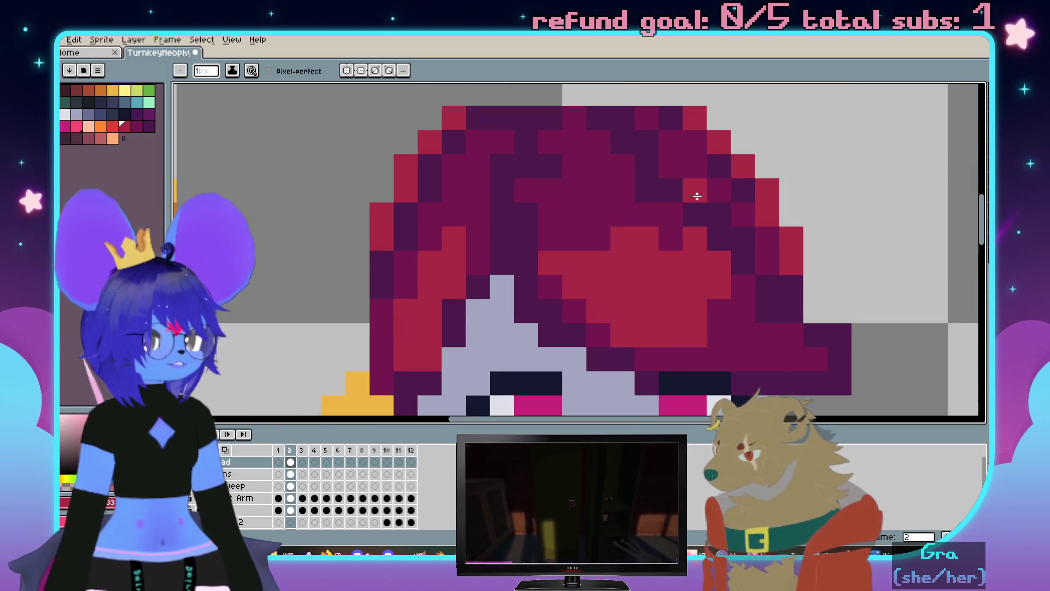
{"action": "left_click", "coordinate": [699, 183], "text": "alt"}
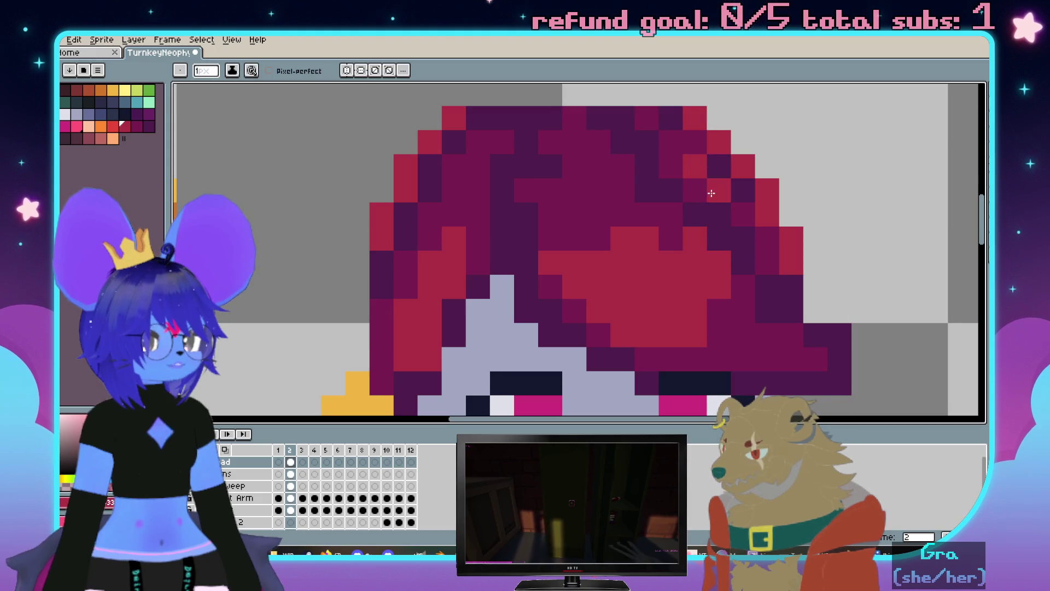
{"action": "scroll", "coordinate": [726, 218], "scroll_direction": "down", "scroll_amount": 3}
{"action": "scroll", "coordinate": [723, 204], "scroll_direction": "up", "scroll_amount": 3}
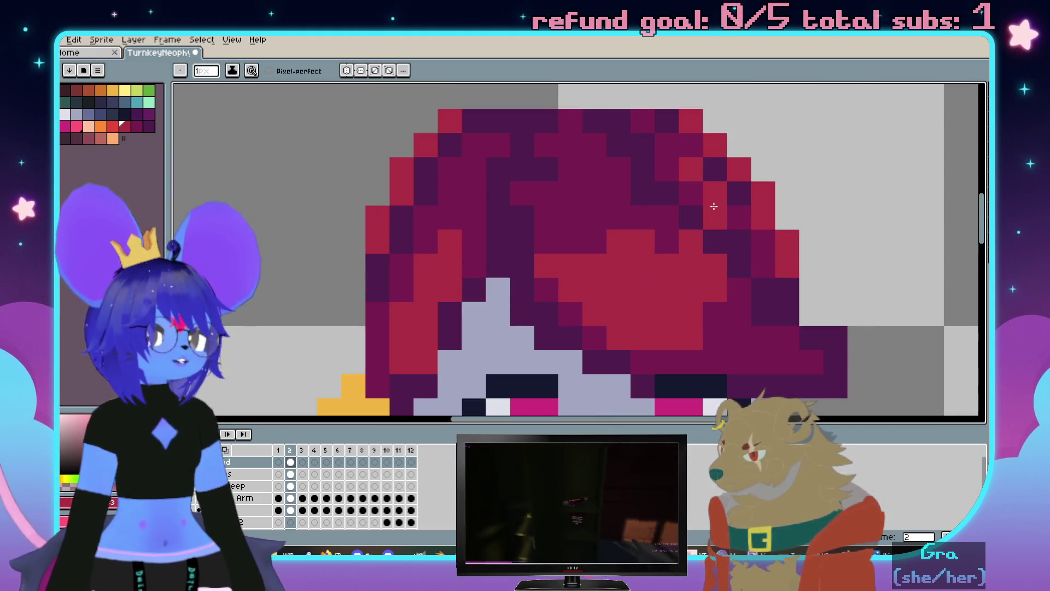
{"action": "scroll", "coordinate": [715, 207], "scroll_direction": "down", "scroll_amount": 3}
{"action": "scroll", "coordinate": [750, 220], "scroll_direction": "up", "scroll_amount": 3}
{"action": "scroll", "coordinate": [748, 212], "scroll_direction": "down", "scroll_amount": 3}
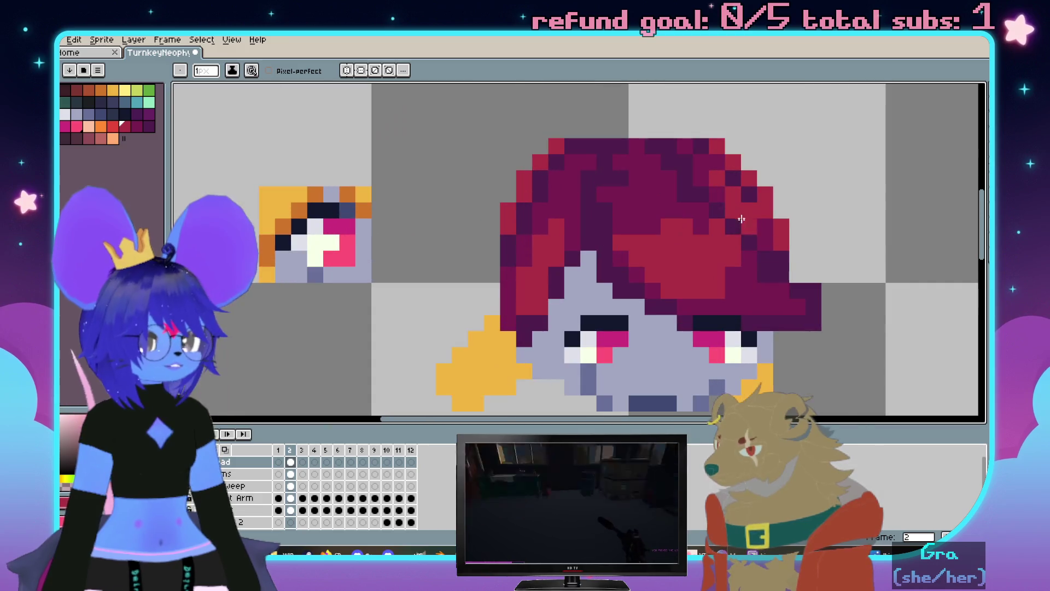
{"action": "scroll", "coordinate": [753, 230], "scroll_direction": "up", "scroll_amount": 3}
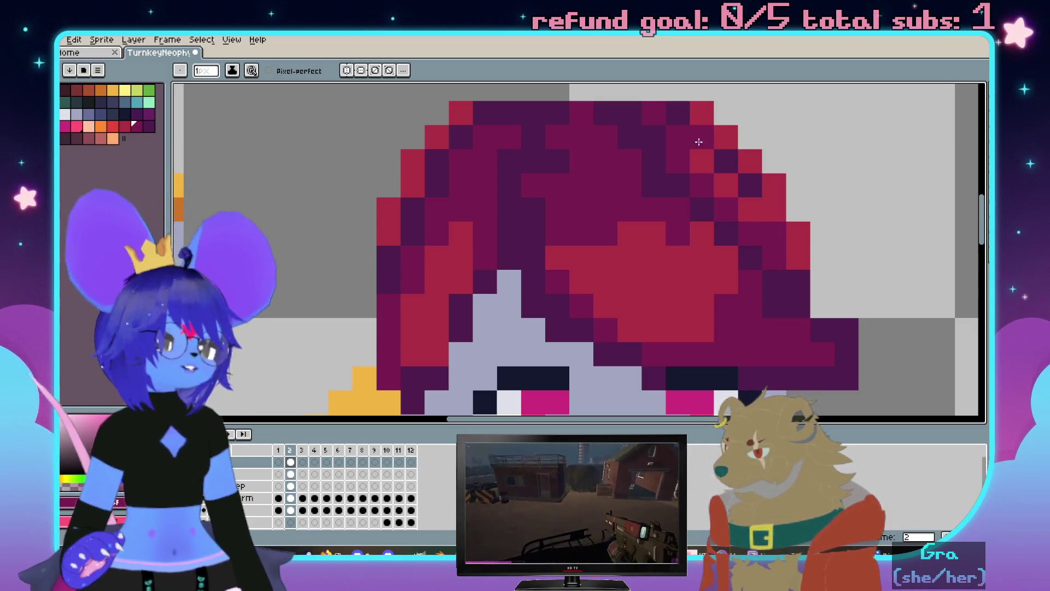
{"action": "scroll", "coordinate": [698, 142], "scroll_direction": "down", "scroll_amount": 3}
{"action": "scroll", "coordinate": [646, 181], "scroll_direction": "up", "scroll_amount": 2}
{"action": "scroll", "coordinate": [614, 164], "scroll_direction": "up", "scroll_amount": 1}
Sample dark magenta for the hair's left edge, undoing stray dark pixels
{"action": "key", "text": "alt"}
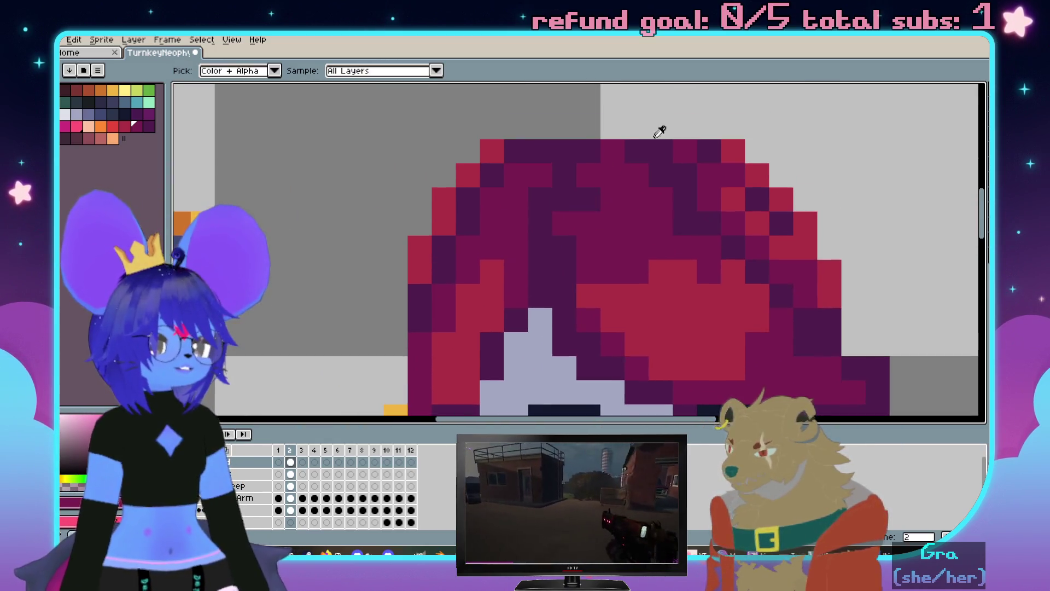
{"action": "left_click", "coordinate": [652, 150], "text": "alt"}
{"action": "scroll", "coordinate": [631, 160], "scroll_direction": "down", "scroll_amount": 1}
{"action": "scroll", "coordinate": [623, 167], "scroll_direction": "up", "scroll_amount": 1}
{"action": "left_click", "coordinate": [618, 171]}
{"action": "scroll", "coordinate": [541, 246], "scroll_direction": "down", "scroll_amount": 2}
{"action": "key", "text": "ctrl+z"}
{"action": "scroll", "coordinate": [659, 181], "scroll_direction": "up", "scroll_amount": 2}
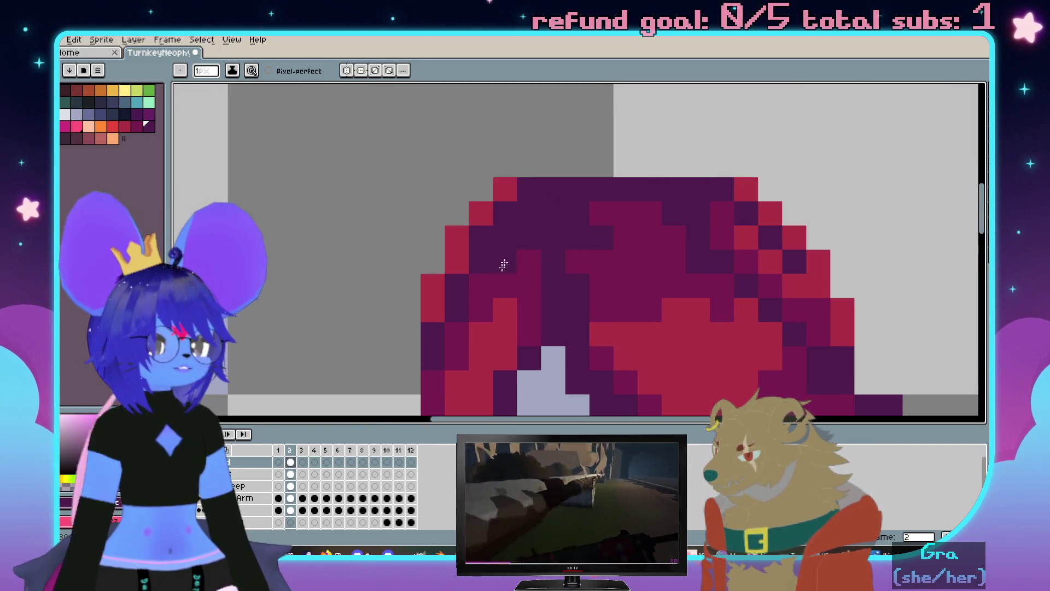
{"action": "key", "text": "ctrl+z"}
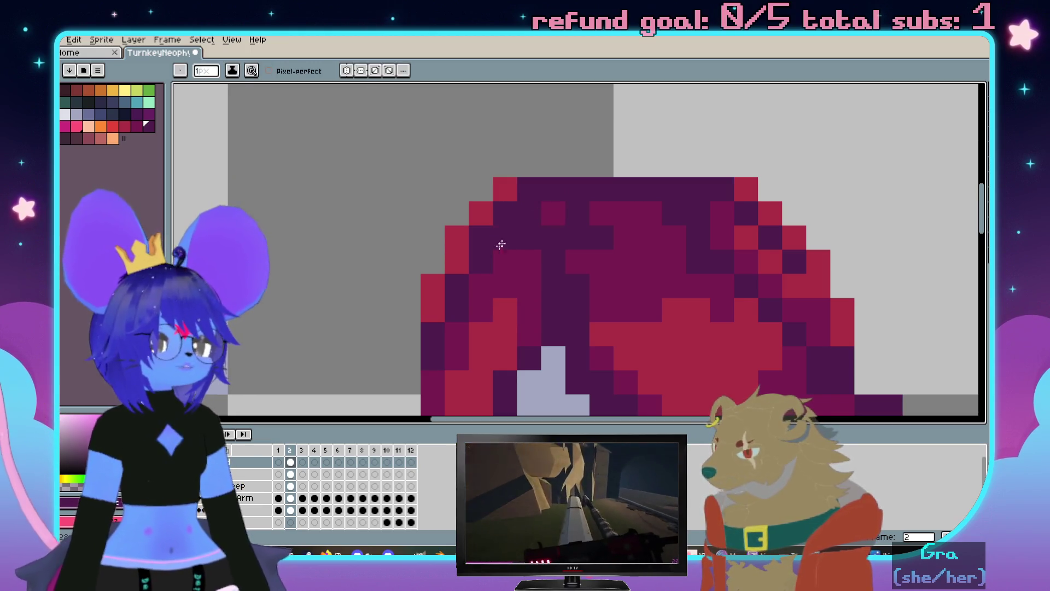
{"action": "scroll", "coordinate": [469, 293], "scroll_direction": "down", "scroll_amount": 2}
{"action": "scroll", "coordinate": [566, 210], "scroll_direction": "up", "scroll_amount": 1}
{"action": "scroll", "coordinate": [554, 219], "scroll_direction": "down", "scroll_amount": 1}
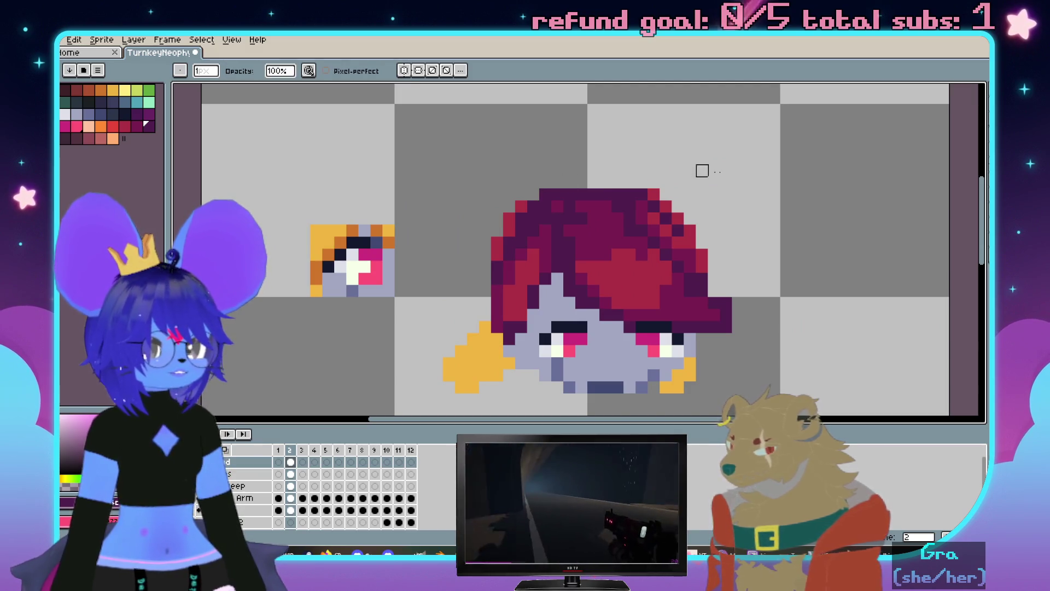
{"action": "scroll", "coordinate": [558, 194], "scroll_direction": "up", "scroll_amount": 2}
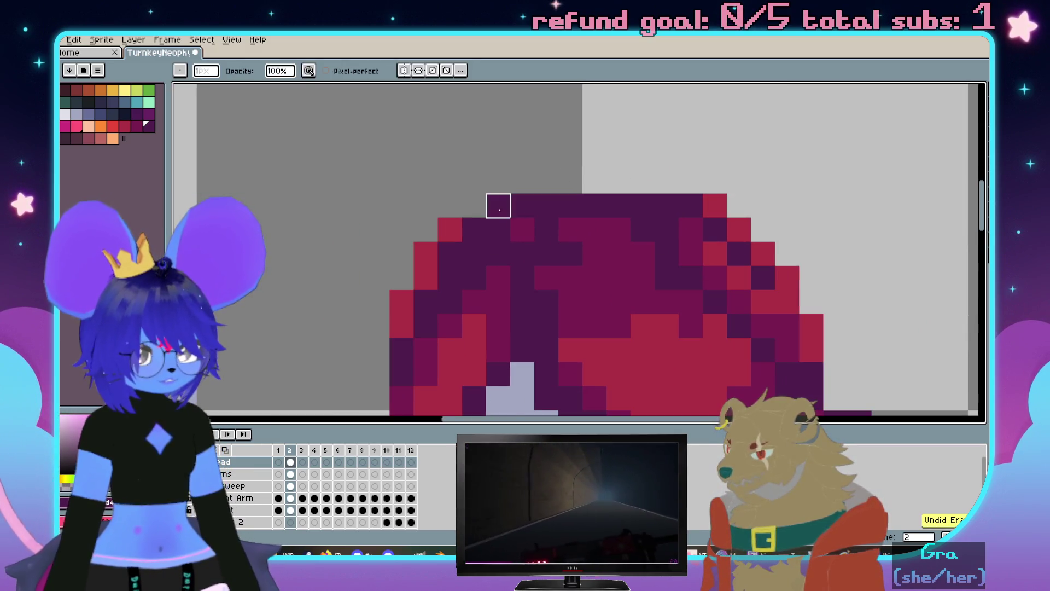
{"action": "scroll", "coordinate": [520, 199], "scroll_direction": "up", "scroll_amount": 1}
{"action": "key", "text": "v"}
{"action": "key", "text": "b"}
{"action": "left_click", "coordinate": [534, 202], "text": "alt"}
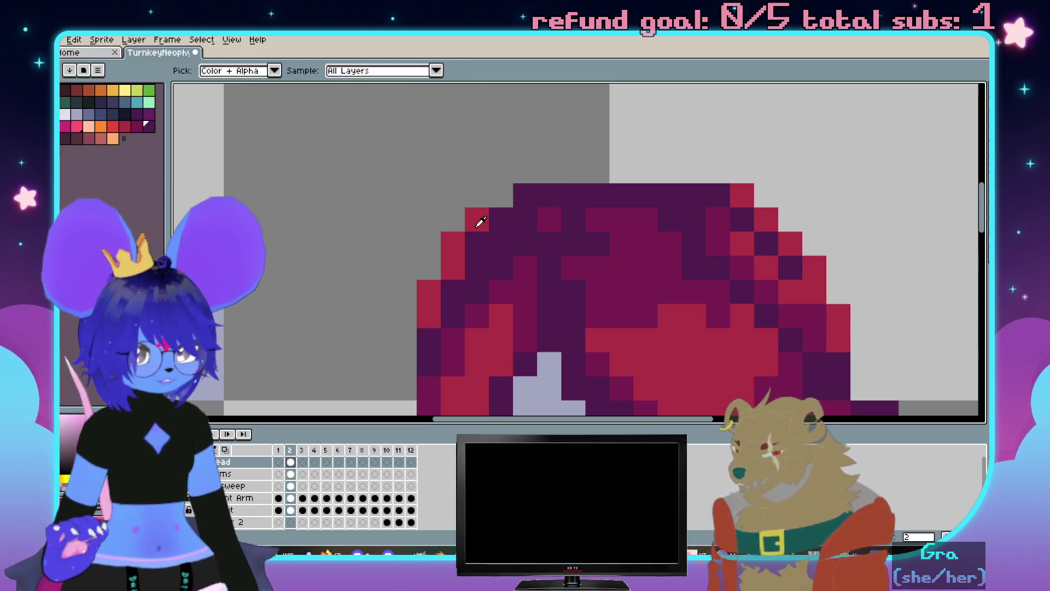
{"action": "scroll", "coordinate": [535, 203], "scroll_direction": "down", "scroll_amount": 2}
{"action": "scroll", "coordinate": [535, 203], "scroll_direction": "up", "scroll_amount": 1}
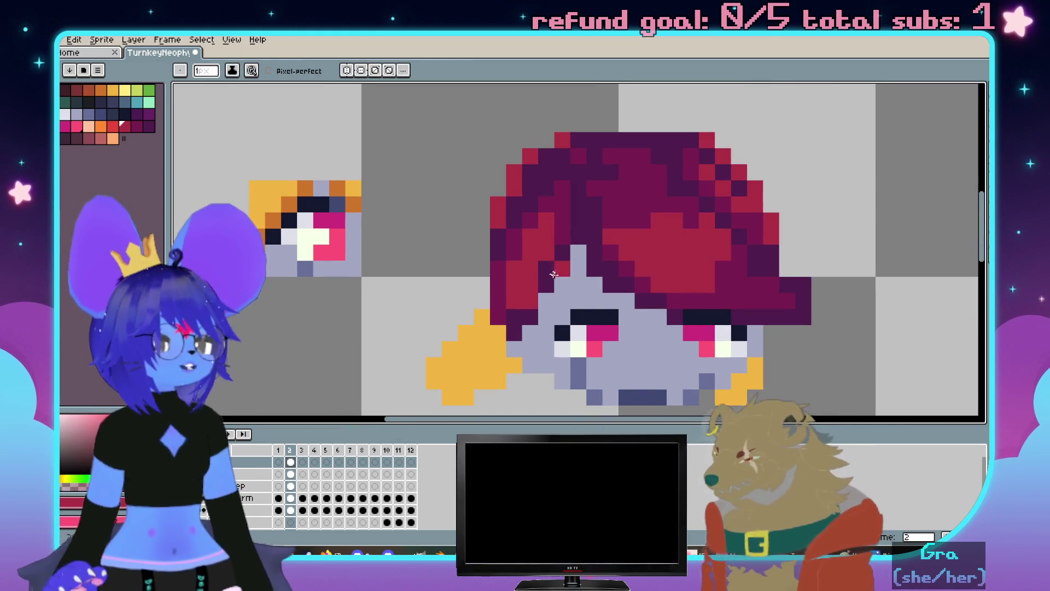
{"action": "scroll", "coordinate": [540, 207], "scroll_direction": "up", "scroll_amount": 1}
Fill the yellow shape beside the face with dark purple to make a side hair strand
{"action": "left_click", "coordinate": [502, 188], "text": "alt"}
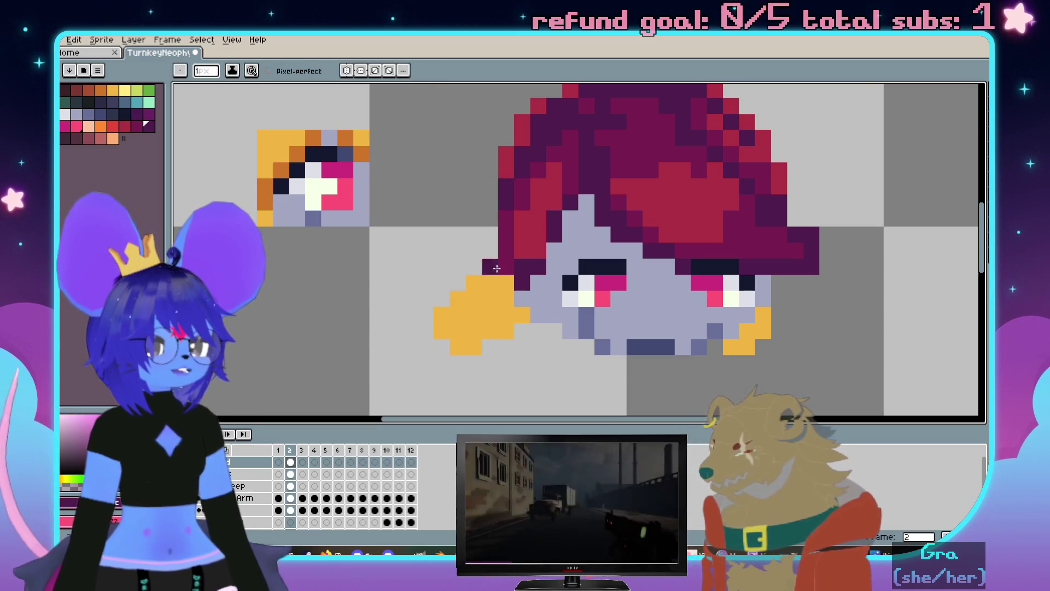
{"action": "left_click", "coordinate": [497, 267]}
{"action": "key", "text": "g"}
{"action": "left_click", "coordinate": [500, 269]}
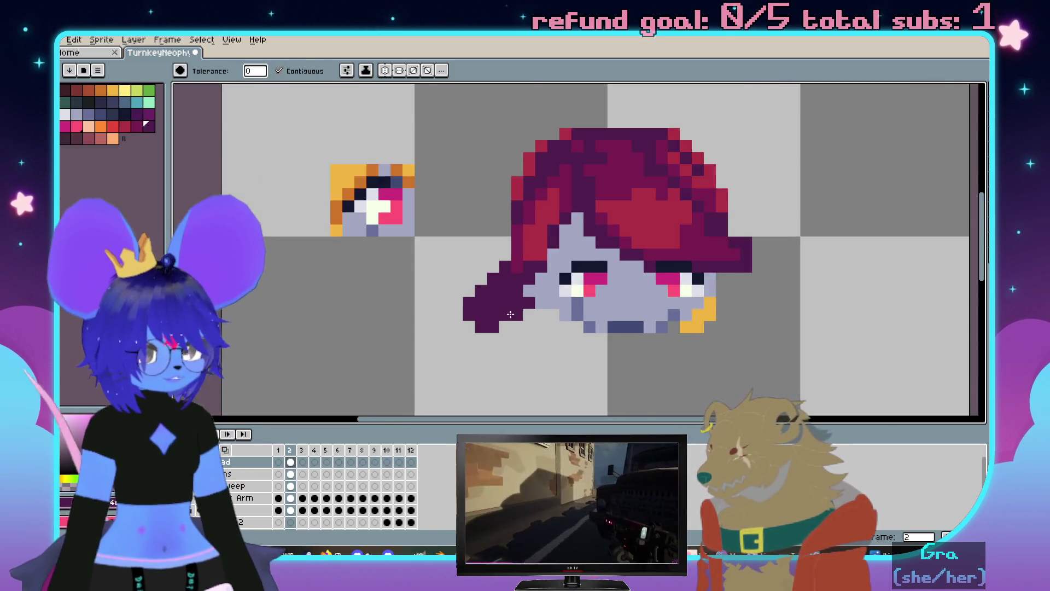
{"action": "scroll", "coordinate": [500, 270], "scroll_direction": "up", "scroll_amount": 2}
{"action": "key", "text": "b"}
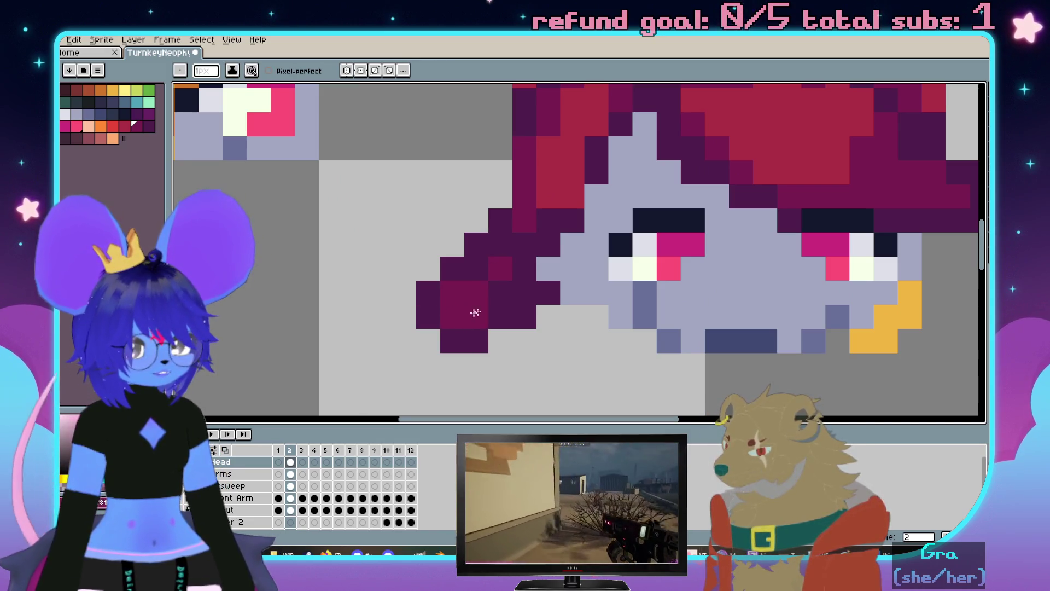
Shade the side strand with lighter purple and red highlight pixels, undoing red beside the eye
{"action": "left_click", "coordinate": [434, 301]}
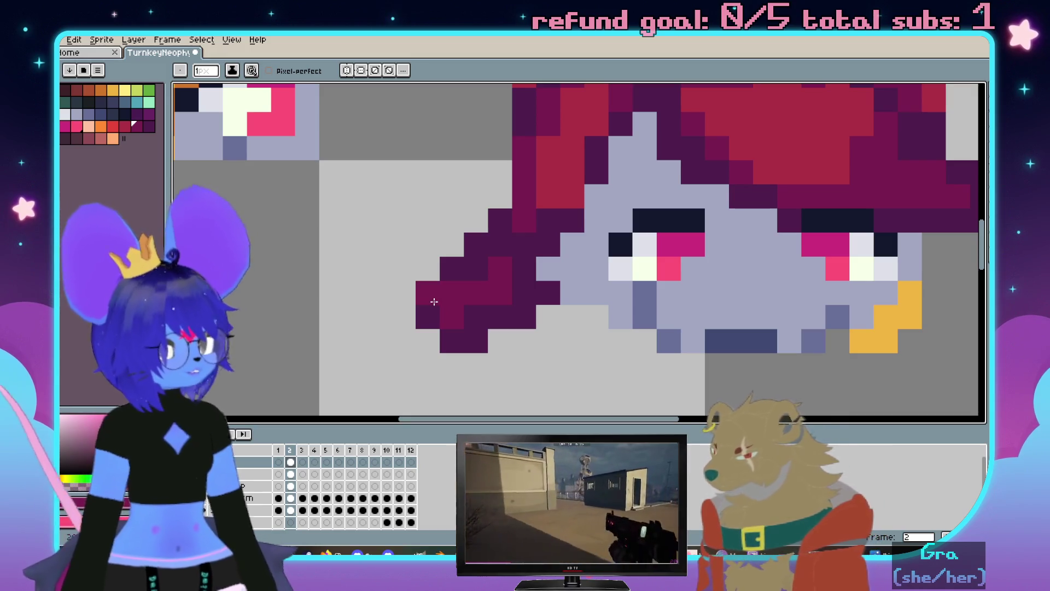
{"action": "left_click", "coordinate": [459, 262]}
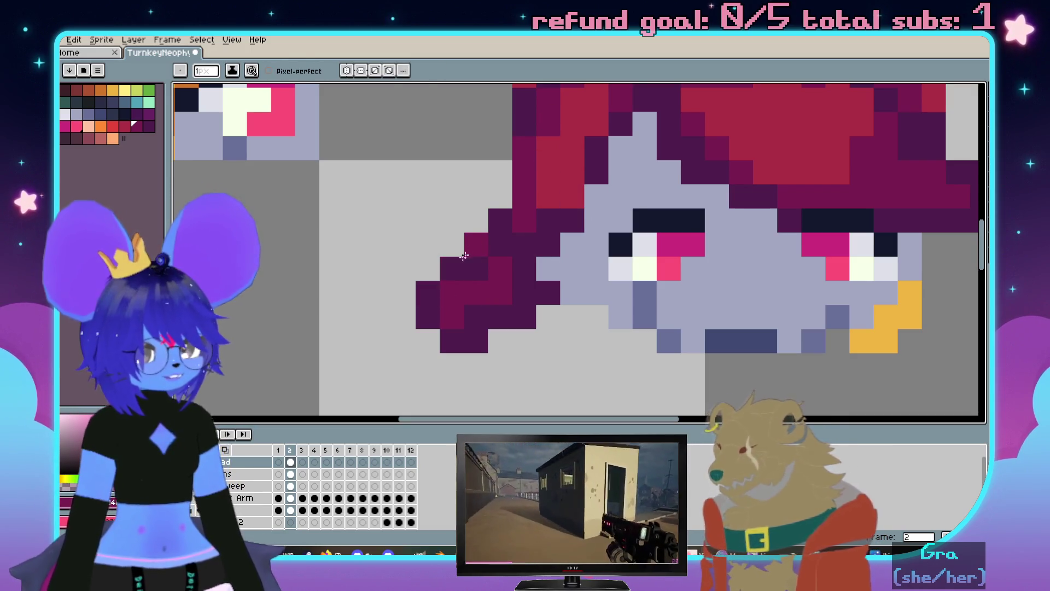
{"action": "left_click_drag", "start_coordinate": [496, 228], "coordinate": [492, 301]}
{"action": "left_click", "coordinate": [471, 316]}
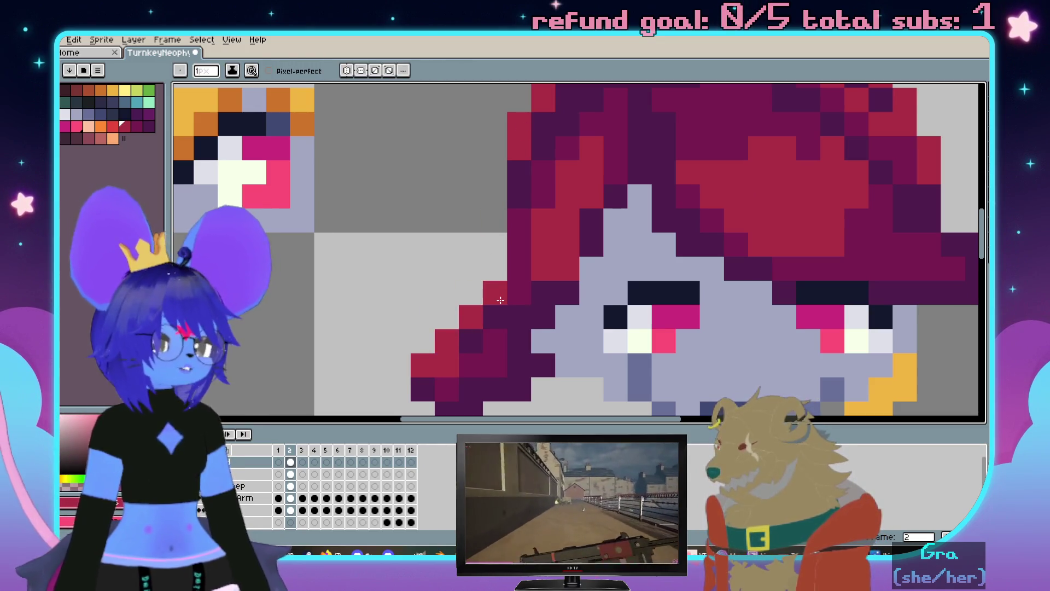
{"action": "scroll", "coordinate": [492, 312], "scroll_direction": "down", "scroll_amount": 3}
{"action": "scroll", "coordinate": [525, 271], "scroll_direction": "up", "scroll_amount": 3}
{"action": "scroll", "coordinate": [540, 260], "scroll_direction": "down", "scroll_amount": 1}
{"action": "left_click_drag", "start_coordinate": [542, 276], "coordinate": [540, 259]}
{"action": "scroll", "coordinate": [541, 260], "scroll_direction": "up", "scroll_amount": 1}
{"action": "key", "text": "ctrl+z"}
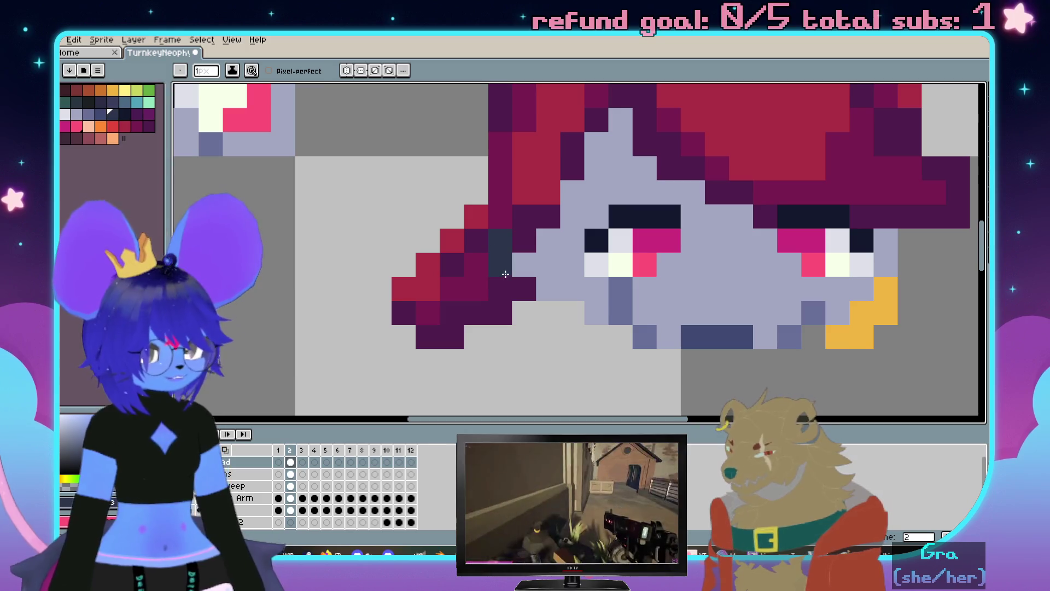
{"action": "scroll", "coordinate": [493, 224], "scroll_direction": "down", "scroll_amount": 3}
{"action": "scroll", "coordinate": [485, 239], "scroll_direction": "up", "scroll_amount": 2}
{"action": "scroll", "coordinate": [479, 253], "scroll_direction": "up", "scroll_amount": 1}
Place dark slate-blue shading pixels where the side strand meets the left side of the face
{"action": "key", "text": "i"}
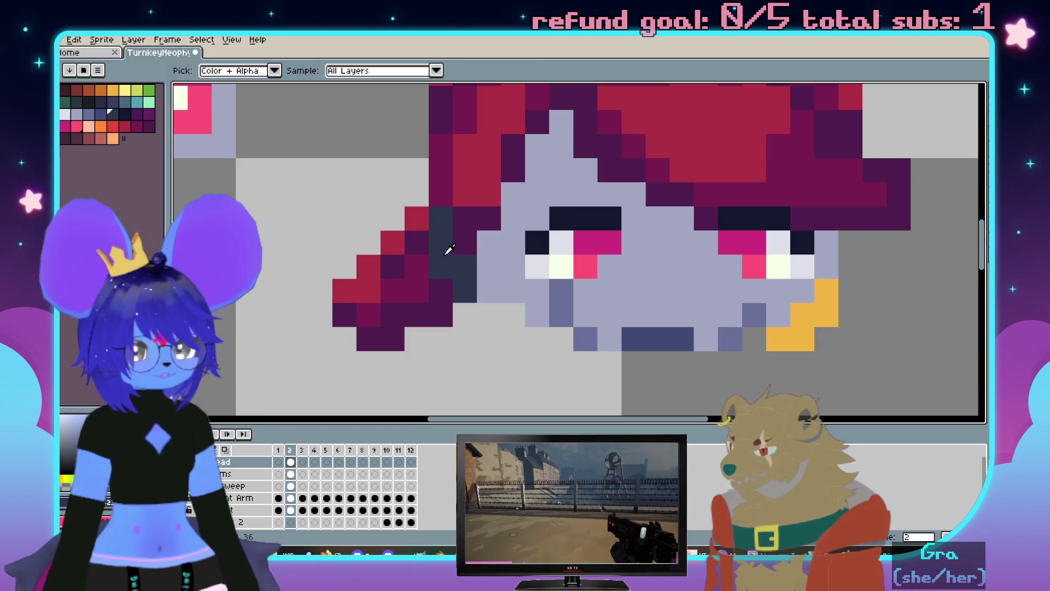
{"action": "key", "text": "b"}
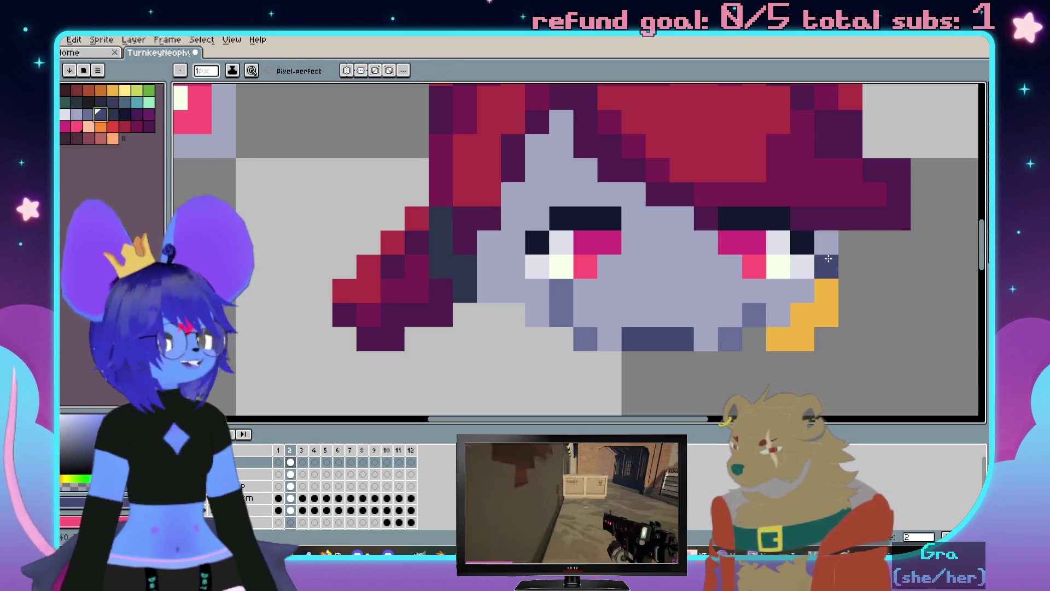
{"action": "left_click", "coordinate": [828, 258]}
{"action": "left_click", "coordinate": [447, 237]}
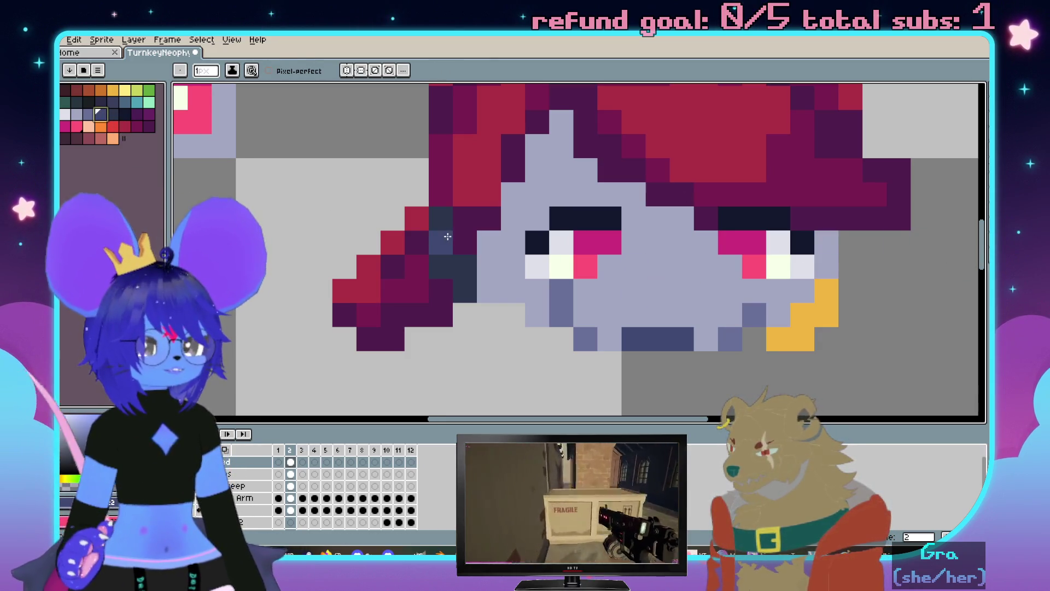
{"action": "left_click", "coordinate": [444, 224]}
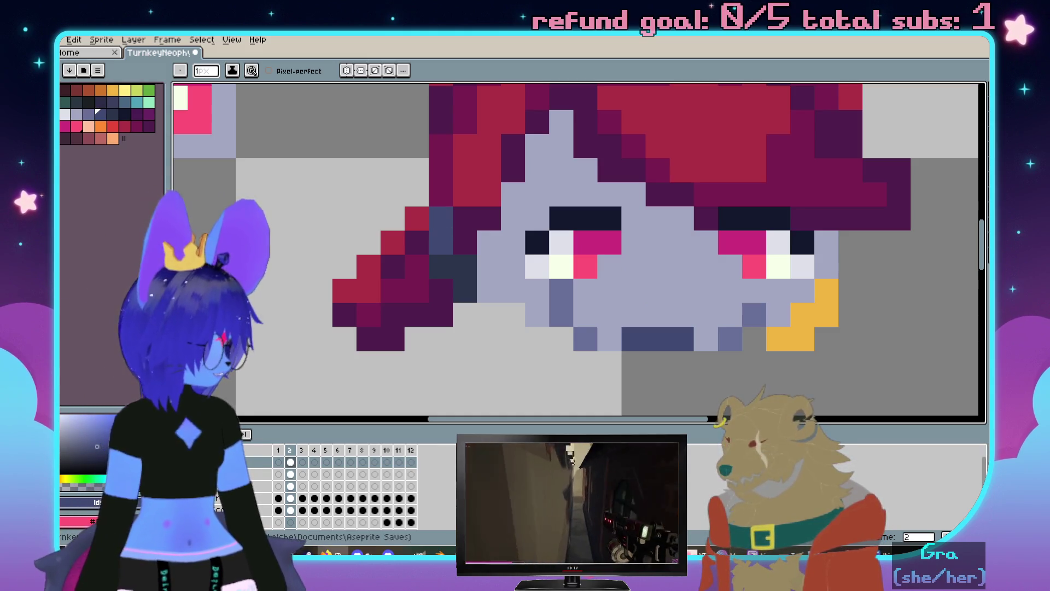
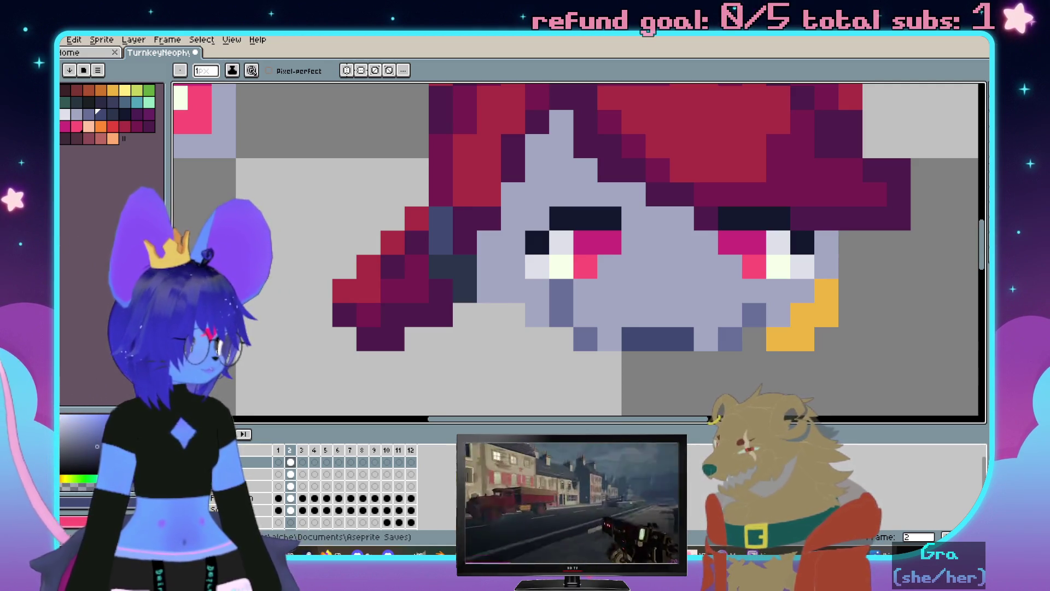
{"action": "scroll", "coordinate": [739, 217], "scroll_direction": "down", "scroll_amount": 1}
{"action": "scroll", "coordinate": [590, 237], "scroll_direction": "down", "scroll_amount": 1}
{"action": "scroll", "coordinate": [590, 237], "scroll_direction": "up", "scroll_amount": 1}
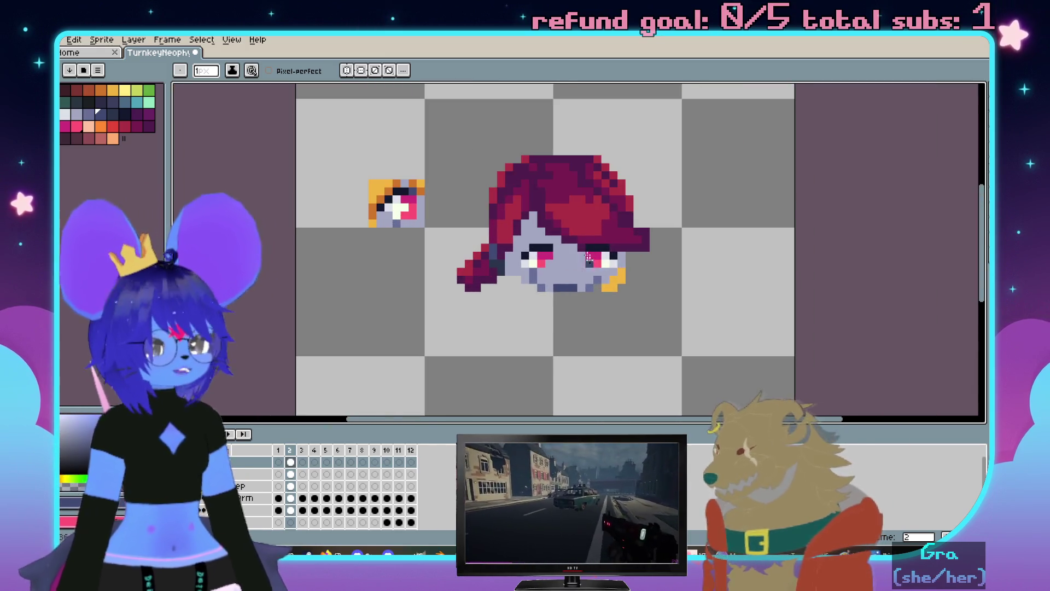
{"action": "scroll", "coordinate": [589, 237], "scroll_direction": "up", "scroll_amount": 1}
{"action": "scroll", "coordinate": [589, 237], "scroll_direction": "up", "scroll_amount": 1}
{"action": "scroll", "coordinate": [607, 233], "scroll_direction": "down", "scroll_amount": 1}
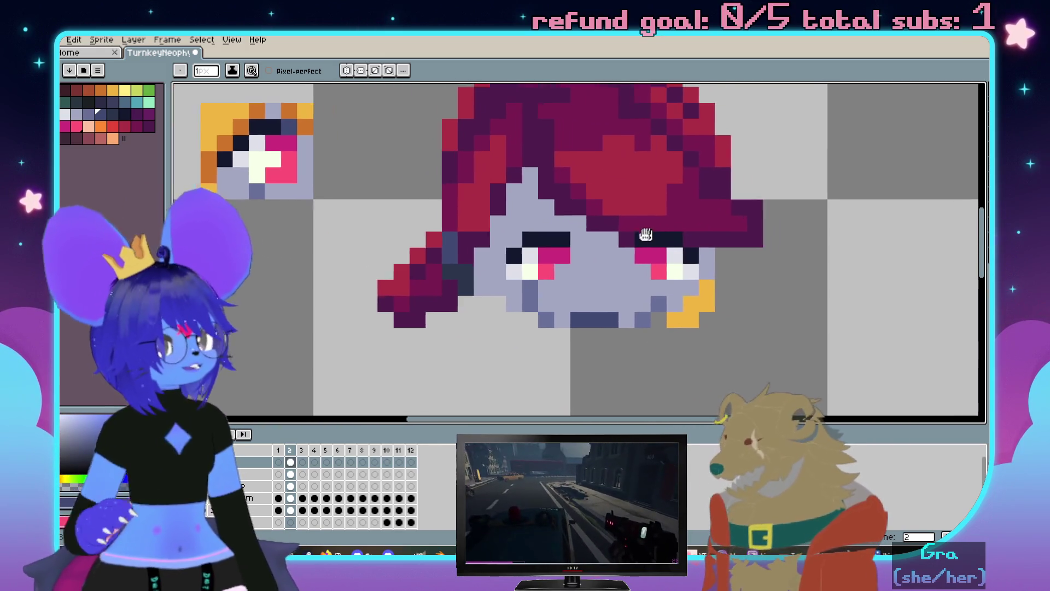
{"action": "scroll", "coordinate": [634, 227], "scroll_direction": "up", "scroll_amount": 2}
{"action": "scroll", "coordinate": [634, 228], "scroll_direction": "up", "scroll_amount": 1}
{"action": "scroll", "coordinate": [648, 242], "scroll_direction": "down", "scroll_amount": 2}
Reveal the character's remaining layers in the timeline and preview the head across its frames
{"action": "key", "text": "i"}
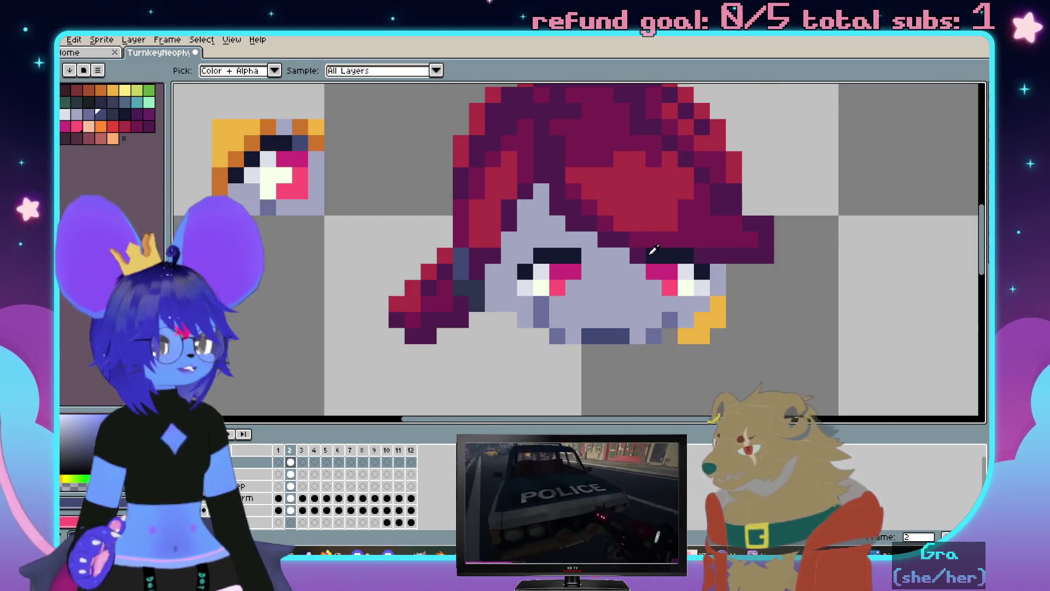
{"action": "key", "text": "b"}
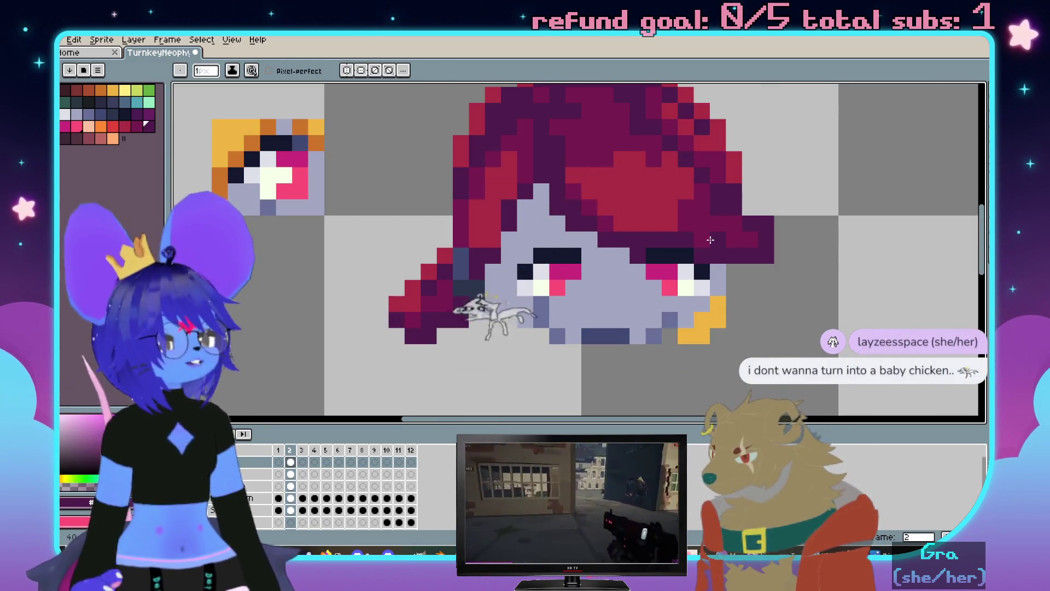
{"action": "scroll", "coordinate": [657, 246], "scroll_direction": "up", "scroll_amount": 1}
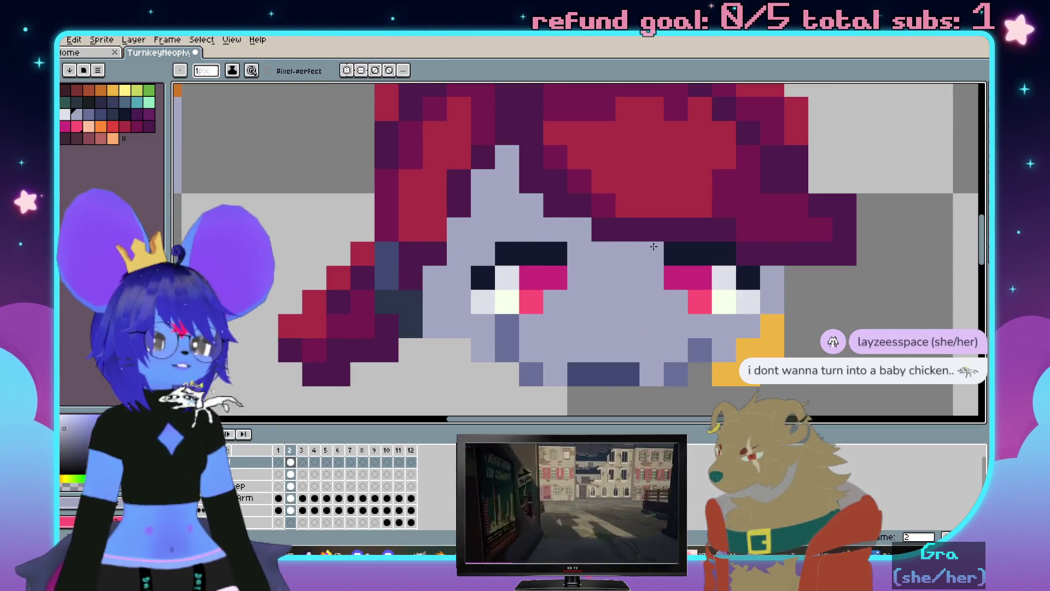
{"action": "scroll", "coordinate": [626, 267], "scroll_direction": "down", "scroll_amount": 2}
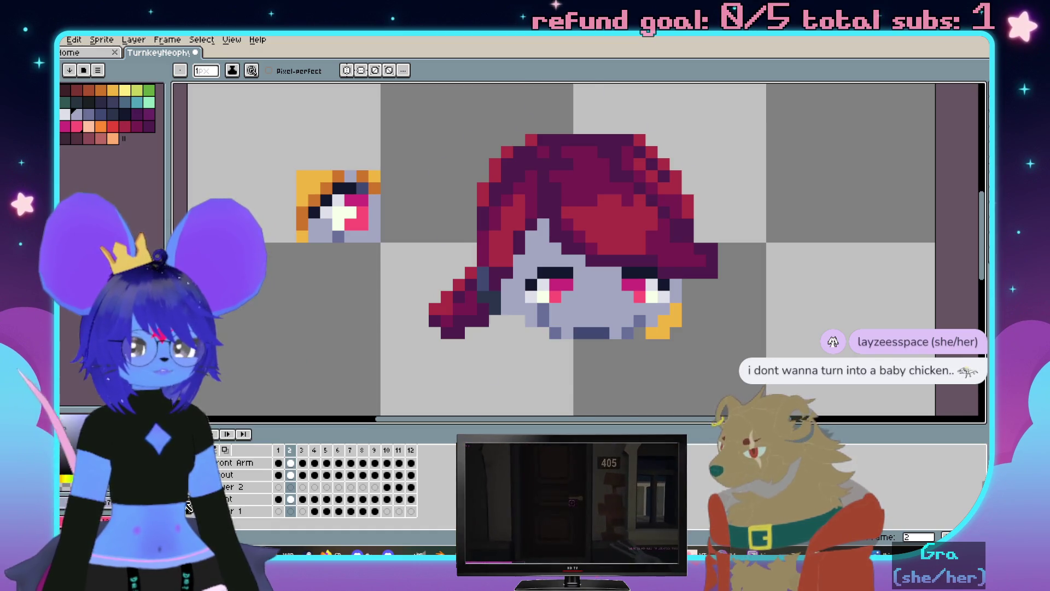
{"action": "left_click", "coordinate": [223, 477]}
{"action": "left_click", "coordinate": [201, 473]}
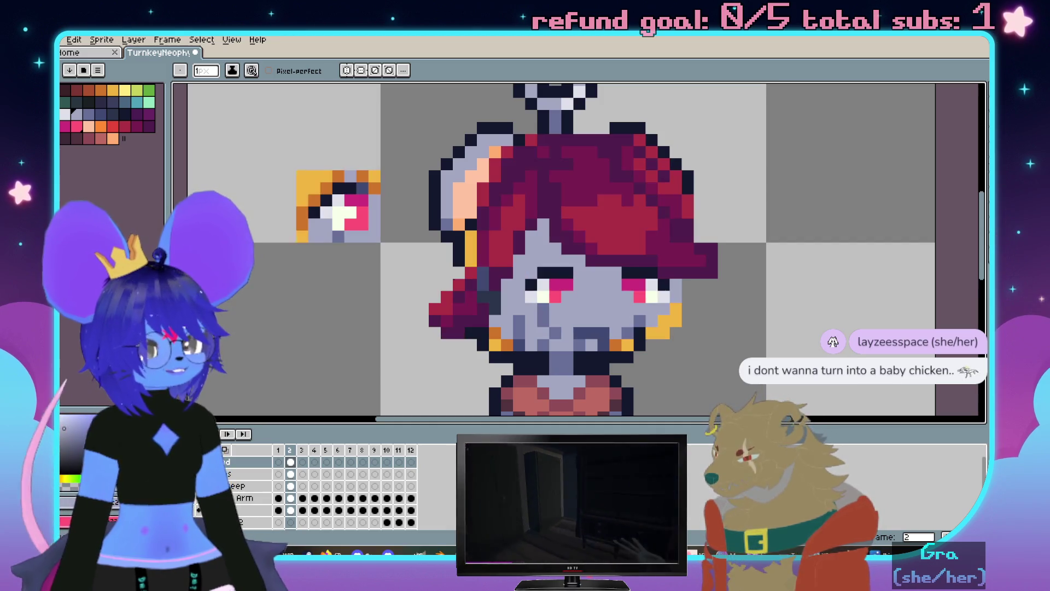
{"action": "scroll", "coordinate": [589, 243], "scroll_direction": "up", "scroll_amount": 2}
{"action": "scroll", "coordinate": [590, 243], "scroll_direction": "up", "scroll_amount": 2}
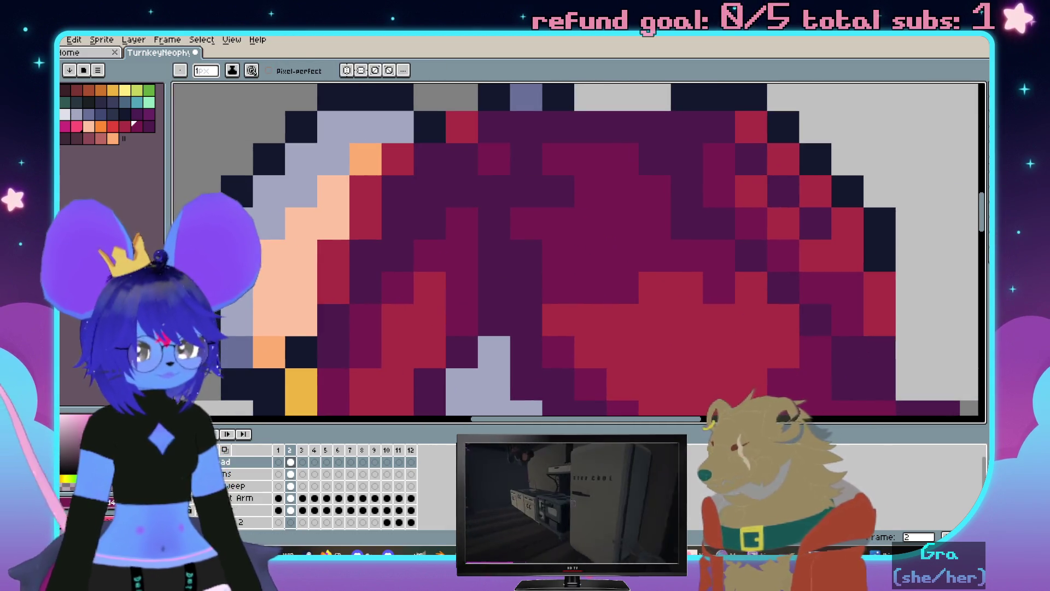
{"action": "scroll", "coordinate": [312, 487], "scroll_direction": "down", "scroll_amount": 3}
Add dark maroon pixels to the hair's upper right, undoing one stray pencil stroke
{"action": "left_click_drag", "start_coordinate": [512, 224], "coordinate": [542, 204]}
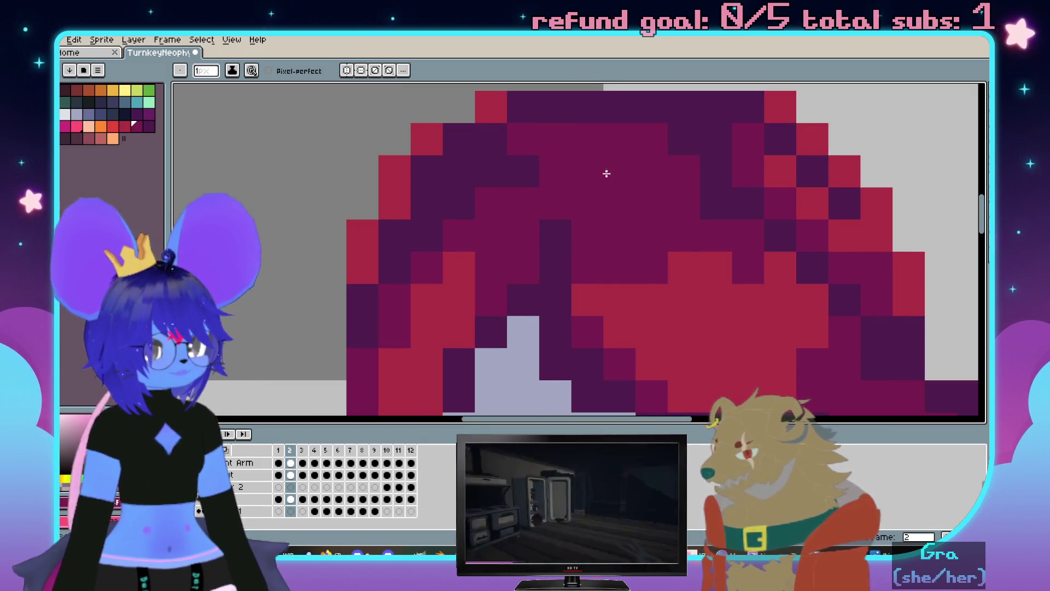
{"action": "scroll", "coordinate": [435, 226], "scroll_direction": "down", "scroll_amount": 2}
{"action": "scroll", "coordinate": [492, 237], "scroll_direction": "up", "scroll_amount": 1}
{"action": "key", "text": "ctrl+z"}
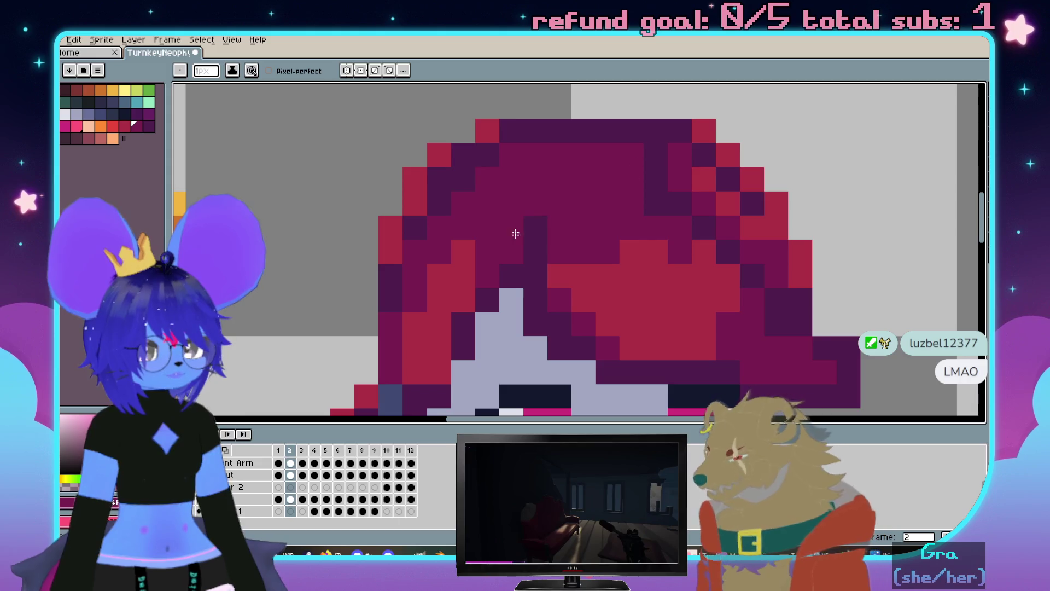
{"action": "scroll", "coordinate": [540, 253], "scroll_direction": "down", "scroll_amount": 2}
{"action": "scroll", "coordinate": [621, 222], "scroll_direction": "up", "scroll_amount": 2}
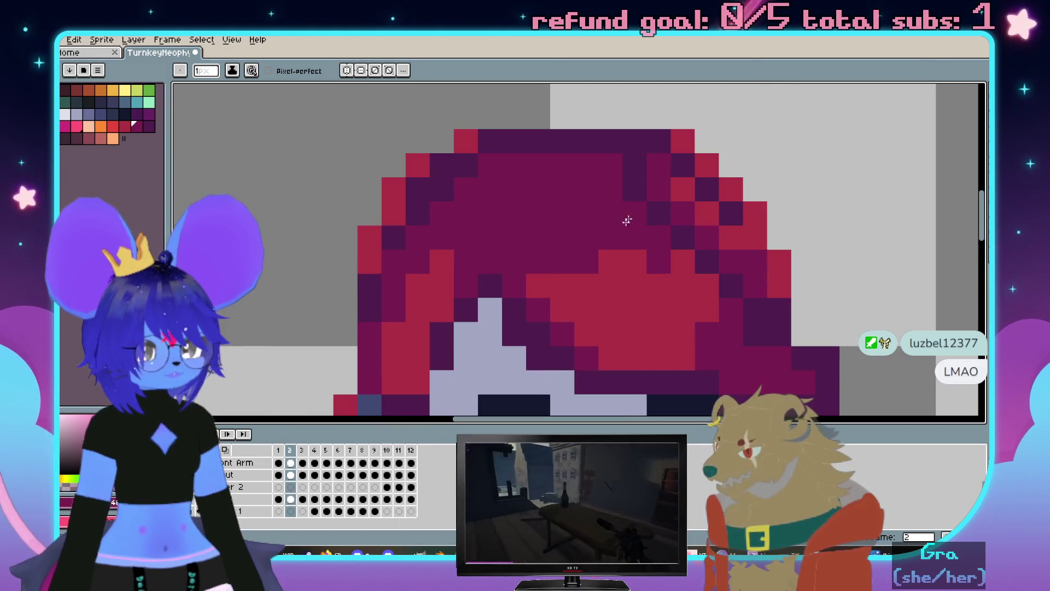
{"action": "scroll", "coordinate": [620, 204], "scroll_direction": "down", "scroll_amount": 2}
{"action": "scroll", "coordinate": [549, 167], "scroll_direction": "up", "scroll_amount": 2}
{"action": "left_click", "coordinate": [549, 166]}
{"action": "left_click", "coordinate": [541, 173]}
{"action": "scroll", "coordinate": [525, 164], "scroll_direction": "down", "scroll_amount": 3}
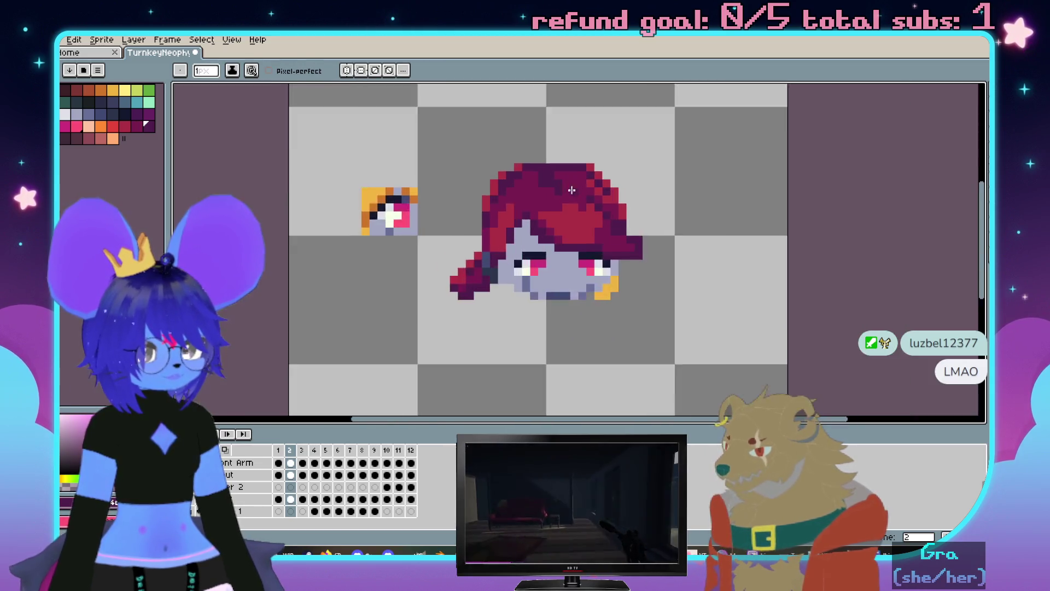
{"action": "scroll", "coordinate": [510, 146], "scroll_direction": "up", "scroll_amount": 2}
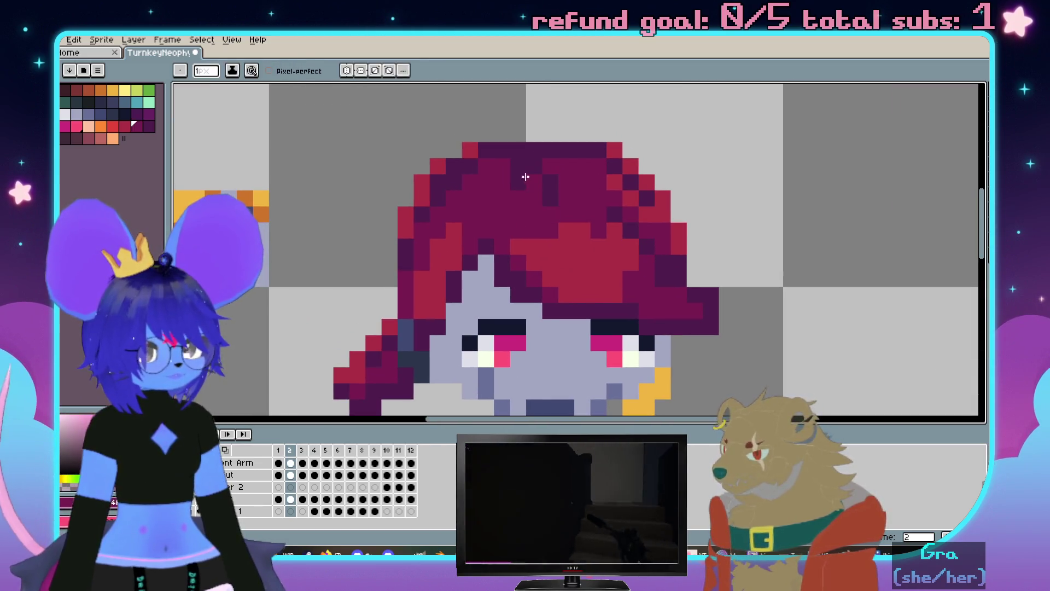
{"action": "scroll", "coordinate": [567, 239], "scroll_direction": "down", "scroll_amount": 2}
{"action": "scroll", "coordinate": [566, 239], "scroll_direction": "up", "scroll_amount": 1}
{"action": "scroll", "coordinate": [566, 238], "scroll_direction": "up", "scroll_amount": 1}
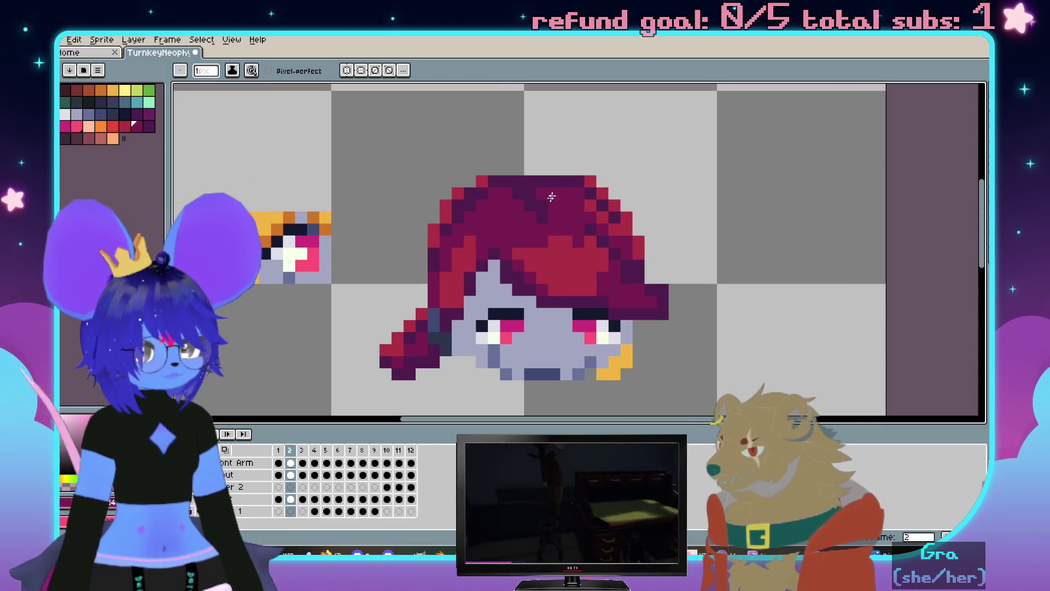
{"action": "scroll", "coordinate": [575, 210], "scroll_direction": "up", "scroll_amount": 2}
{"action": "scroll", "coordinate": [498, 165], "scroll_direction": "down", "scroll_amount": 2}
{"action": "scroll", "coordinate": [610, 189], "scroll_direction": "up", "scroll_amount": 2}
{"action": "scroll", "coordinate": [629, 210], "scroll_direction": "down", "scroll_amount": 1}
{"action": "left_click_drag", "start_coordinate": [713, 293], "coordinate": [674, 243]}
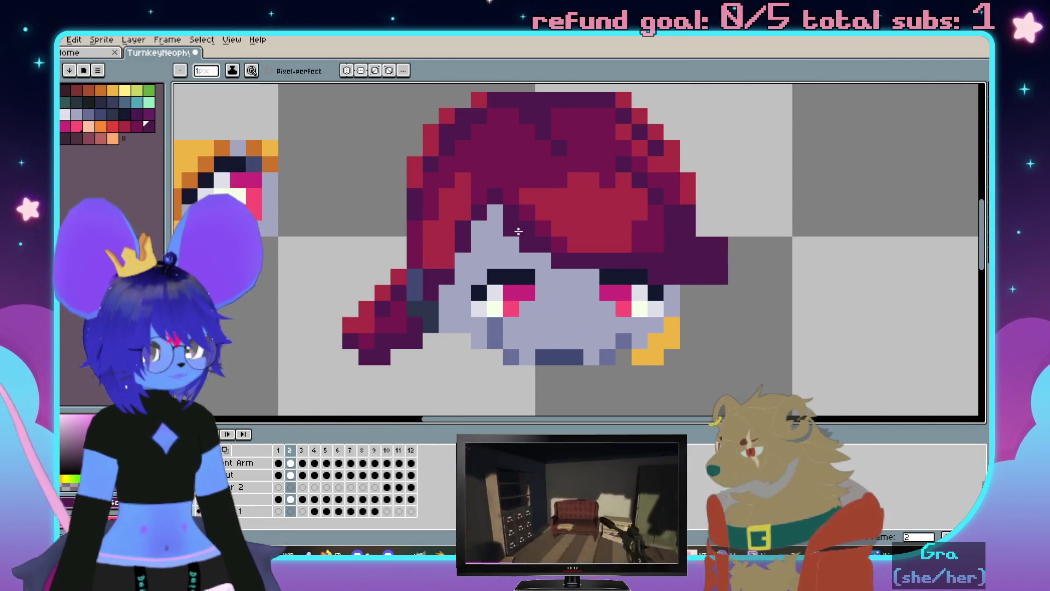
{"action": "scroll", "coordinate": [723, 240], "scroll_direction": "up", "scroll_amount": 1}
{"action": "scroll", "coordinate": [730, 246], "scroll_direction": "down", "scroll_amount": 4}
{"action": "scroll", "coordinate": [633, 214], "scroll_direction": "up", "scroll_amount": 2}
{"action": "key", "text": "v"}
{"action": "scroll", "coordinate": [655, 220], "scroll_direction": "up", "scroll_amount": 2}
{"action": "key", "text": "b"}
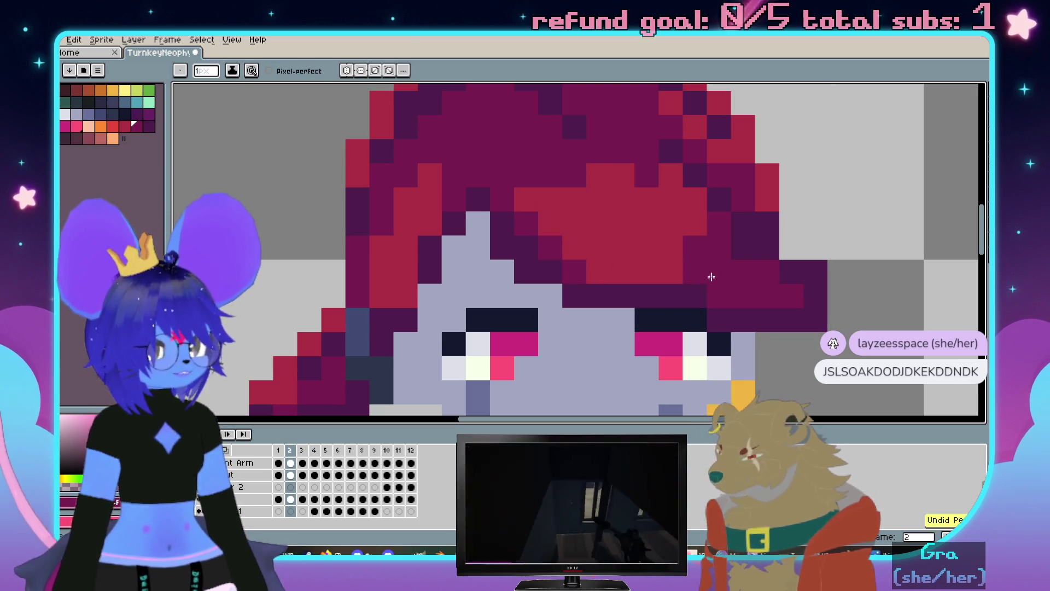
{"action": "scroll", "coordinate": [657, 279], "scroll_direction": "down", "scroll_amount": 3}
{"action": "scroll", "coordinate": [711, 304], "scroll_direction": "up", "scroll_amount": 2}
{"action": "scroll", "coordinate": [656, 270], "scroll_direction": "up", "scroll_amount": 1}
{"action": "scroll", "coordinate": [591, 242], "scroll_direction": "up", "scroll_amount": 1}
{"action": "key", "text": "i"}
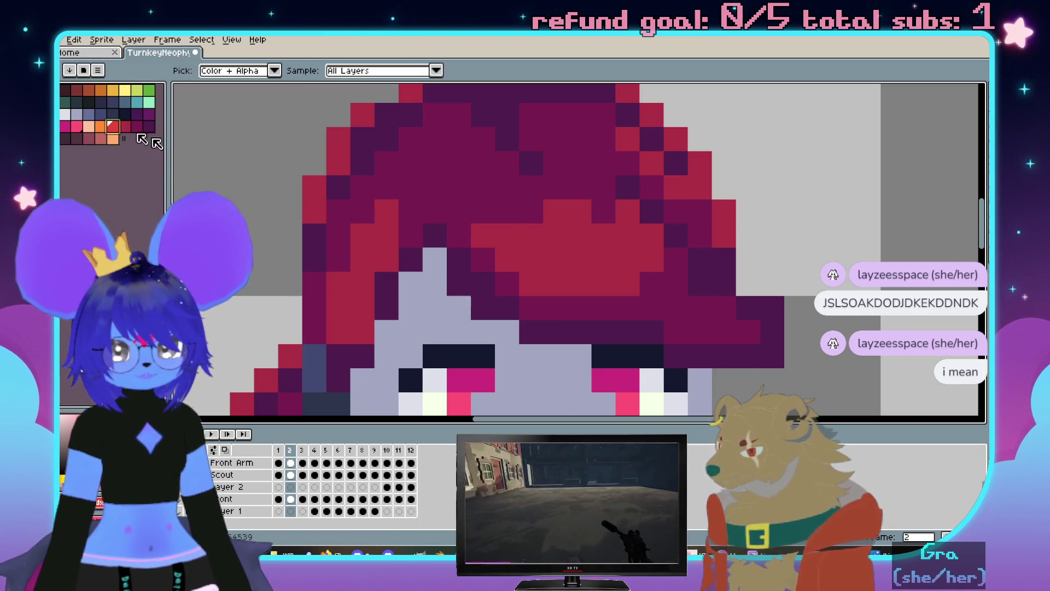
Paint bright red highlight pixels on the hair's right side, undoing two misplaced ones
{"action": "key", "text": "b"}
{"action": "left_click", "coordinate": [531, 260]}
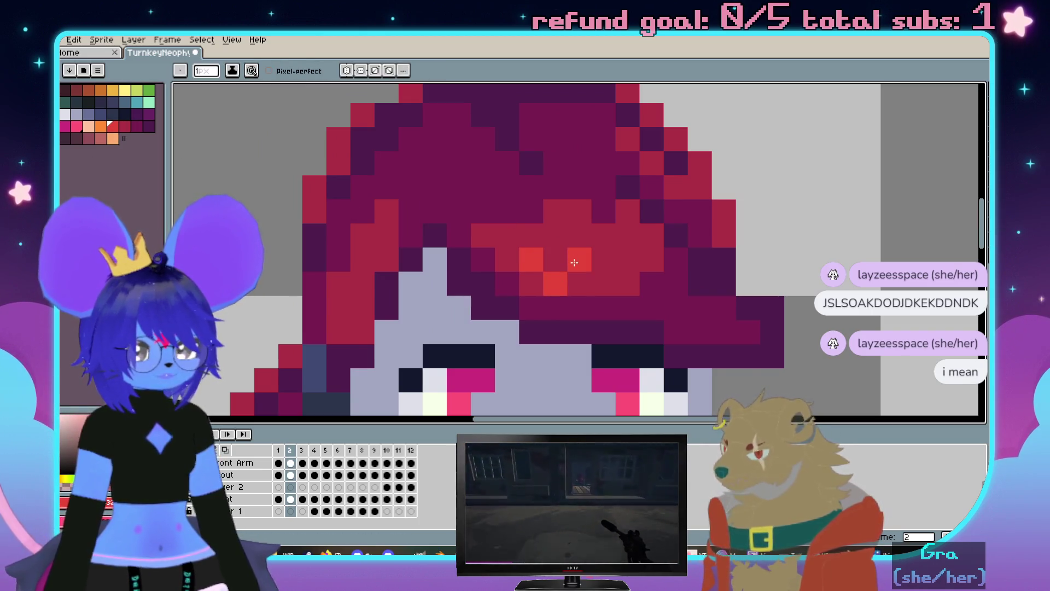
{"action": "key", "text": "ctrl+z"}
{"action": "mouse_move", "coordinate": [579, 260]}
{"action": "left_mouse_down"}
{"action": "mouse_move", "coordinate": [596, 281]}
{"action": "mouse_move", "coordinate": [574, 235]}
{"action": "mouse_move", "coordinate": [555, 271]}
{"action": "left_mouse_up"}
{"action": "scroll", "coordinate": [536, 256], "scroll_direction": "down", "scroll_amount": 2}
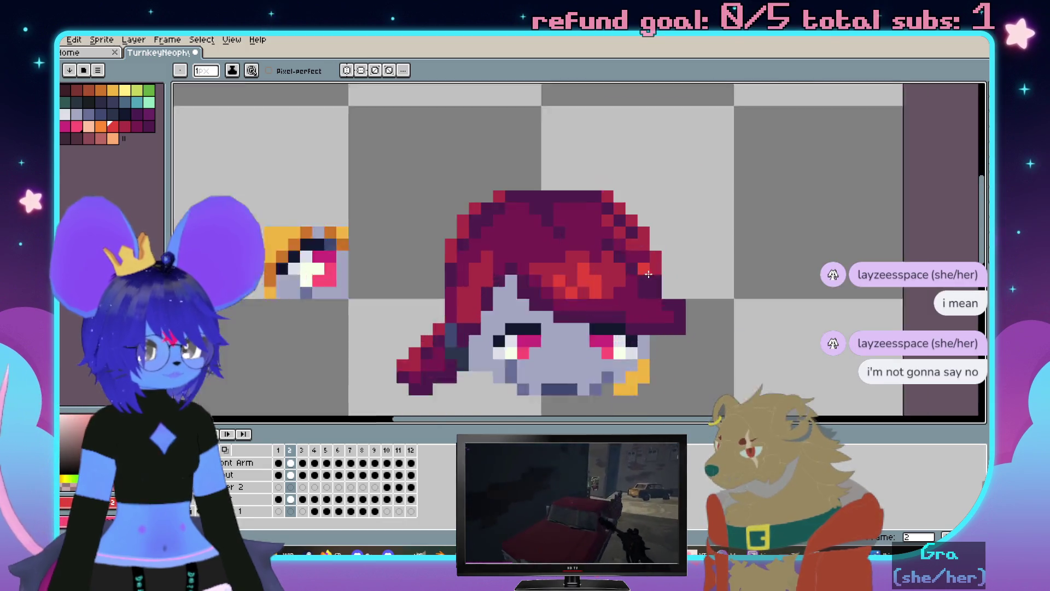
{"action": "scroll", "coordinate": [451, 257], "scroll_direction": "up", "scroll_amount": 2}
{"action": "key", "text": "ctrl+z"}
{"action": "left_click", "coordinate": [455, 246]}
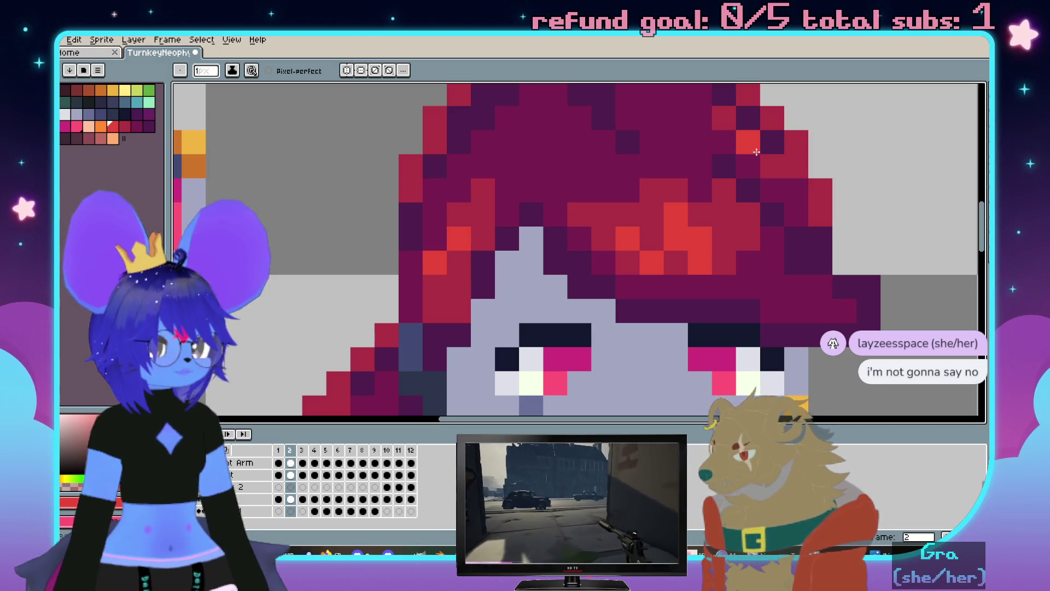
{"action": "scroll", "coordinate": [756, 152], "scroll_direction": "down", "scroll_amount": 3}
{"action": "scroll", "coordinate": [610, 261], "scroll_direction": "up", "scroll_amount": 2}
{"action": "scroll", "coordinate": [609, 260], "scroll_direction": "up", "scroll_amount": 1}
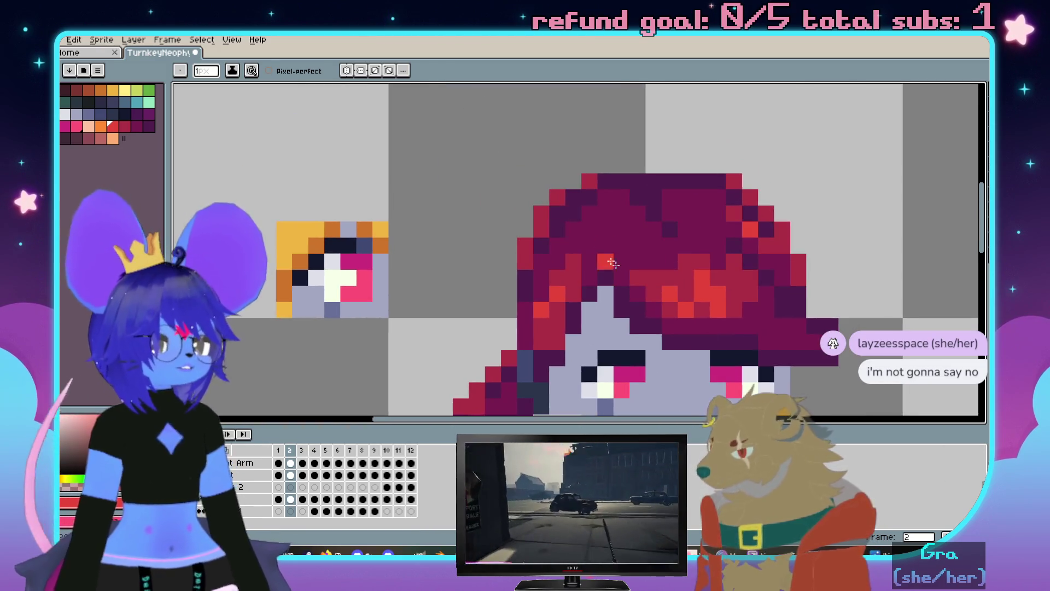
{"action": "scroll", "coordinate": [607, 257], "scroll_direction": "up", "scroll_amount": 1}
Repaint a run of hair pixels and one upper pixel in crimson
{"action": "mouse_move", "coordinate": [591, 243]}
{"action": "left_mouse_down"}
{"action": "mouse_move", "coordinate": [623, 229]}
{"action": "mouse_move", "coordinate": [580, 283]}
{"action": "left_mouse_up"}
{"action": "scroll", "coordinate": [670, 257], "scroll_direction": "right", "scroll_amount": 2}
{"action": "left_click", "coordinate": [678, 194]}
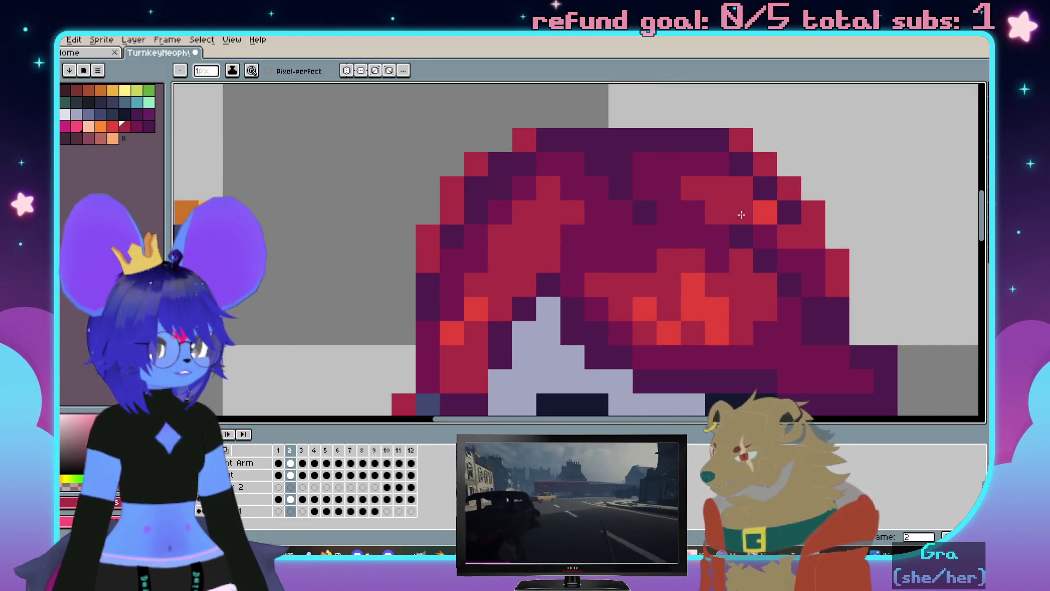
{"action": "scroll", "coordinate": [696, 213], "scroll_direction": "down", "scroll_amount": 5}
{"action": "scroll", "coordinate": [721, 224], "scroll_direction": "up", "scroll_amount": 2}
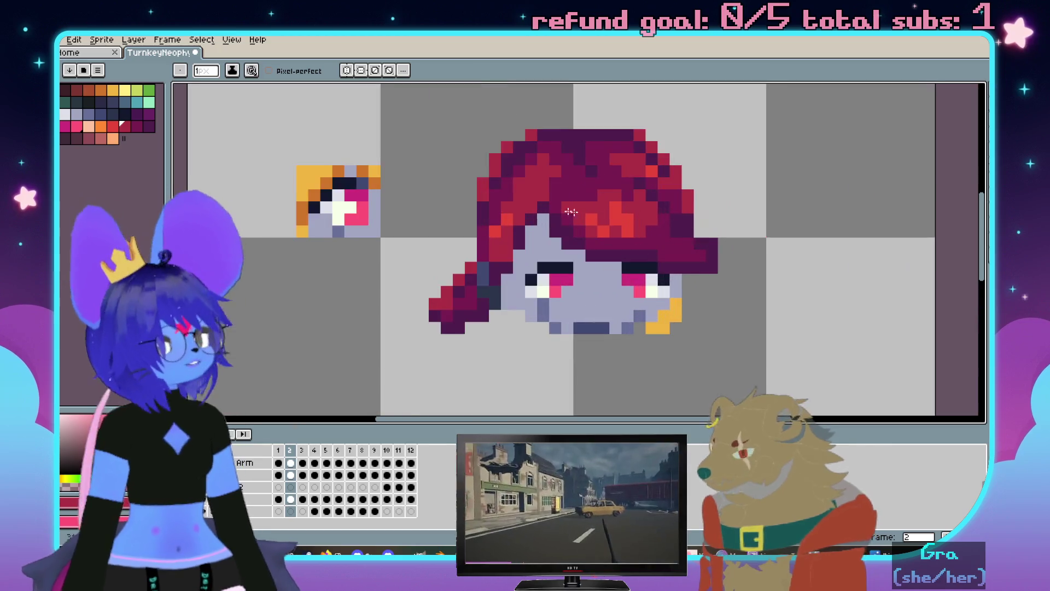
{"action": "scroll", "coordinate": [722, 223], "scroll_direction": "up", "scroll_amount": 2}
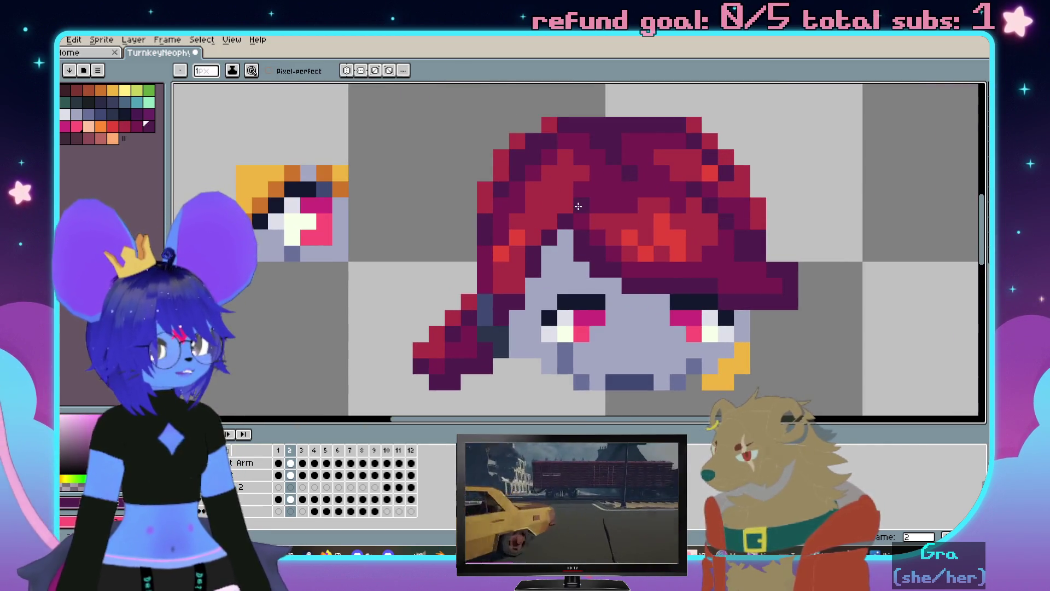
{"action": "scroll", "coordinate": [577, 226], "scroll_direction": "down", "scroll_amount": 3}
{"action": "scroll", "coordinate": [706, 279], "scroll_direction": "up", "scroll_amount": 2}
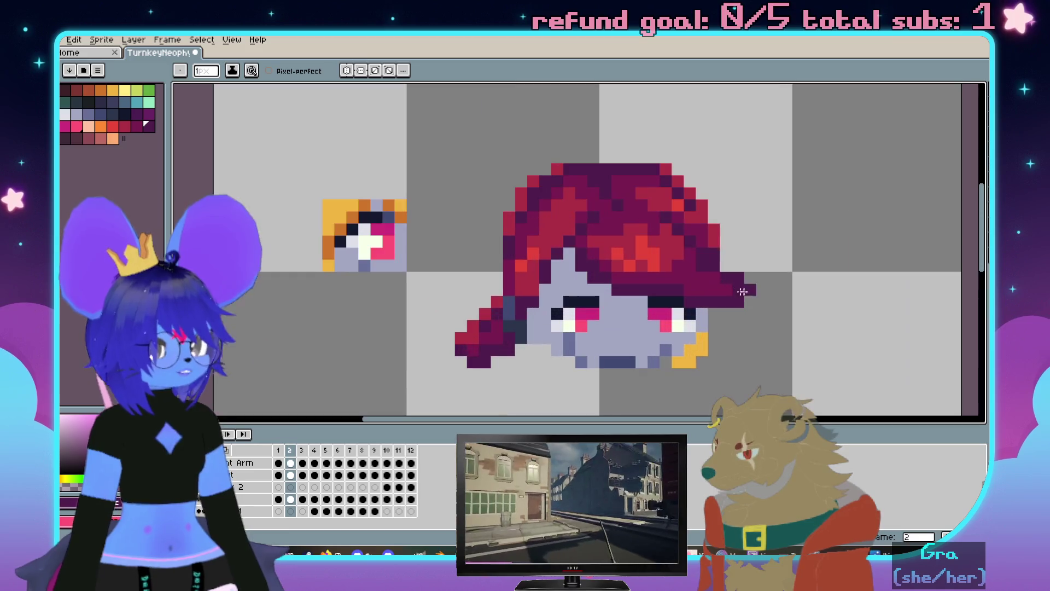
{"action": "scroll", "coordinate": [707, 285], "scroll_direction": "up", "scroll_amount": 1}
{"action": "mouse_move", "coordinate": [682, 288]}
{"action": "left_mouse_down"}
{"action": "mouse_move", "coordinate": [726, 262]}
{"action": "mouse_move", "coordinate": [733, 219]}
{"action": "left_mouse_up"}
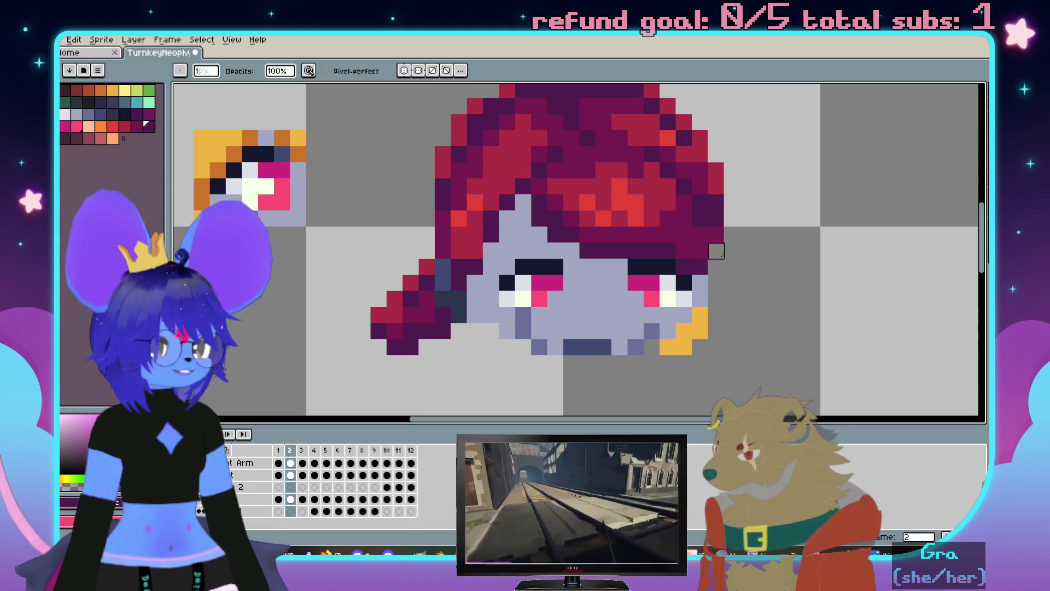
{"action": "scroll", "coordinate": [732, 251], "scroll_direction": "up", "scroll_amount": 1}
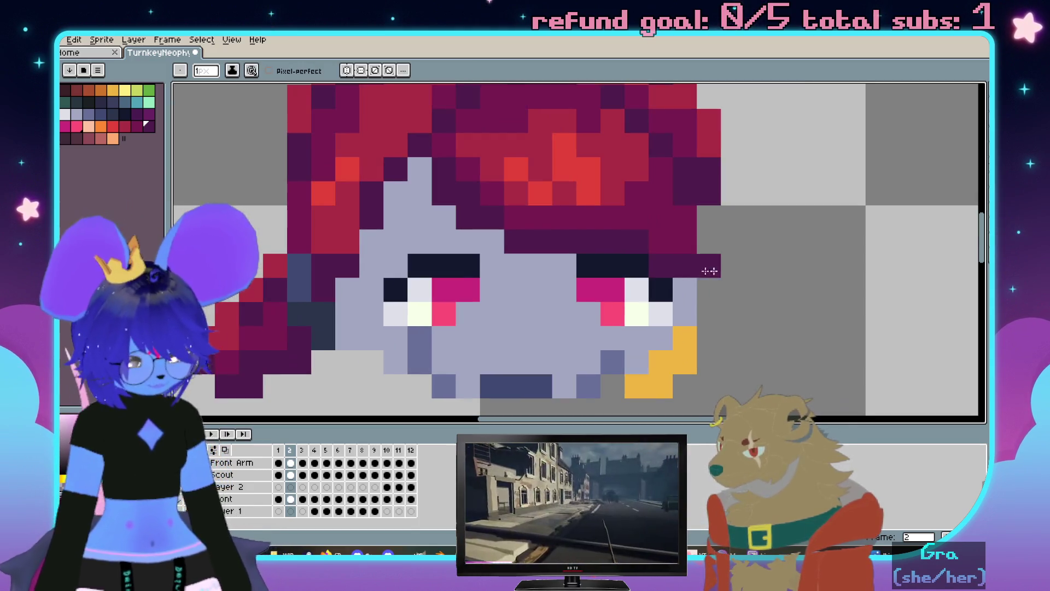
Lighten the dark pixels beside the right eye with the sampled colour
{"action": "key", "text": "i"}
{"action": "key", "text": "b"}
{"action": "left_click_drag", "start_coordinate": [688, 281], "coordinate": [668, 257]}
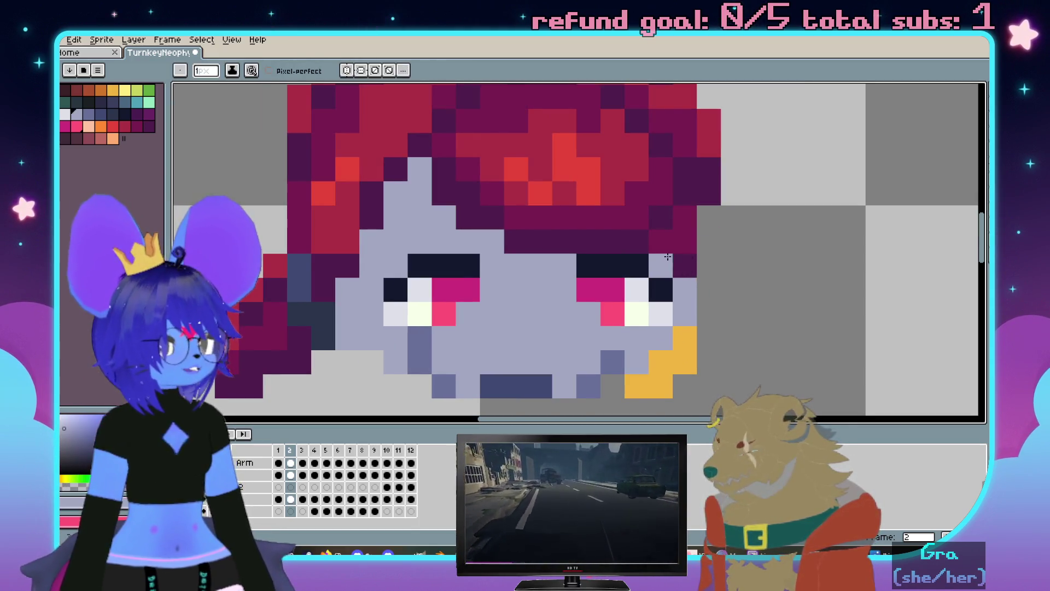
{"action": "left_click", "coordinate": [672, 245]}
{"action": "scroll", "coordinate": [672, 245], "scroll_direction": "down", "scroll_amount": 2}
{"action": "scroll", "coordinate": [681, 239], "scroll_direction": "up", "scroll_amount": 2}
{"action": "key", "text": "e"}
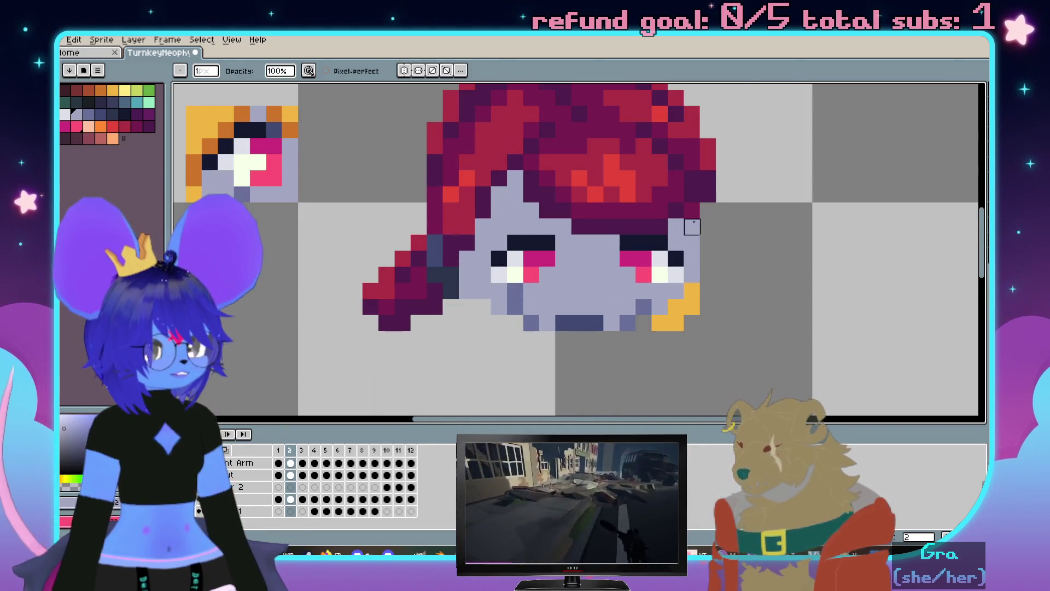
{"action": "scroll", "coordinate": [691, 243], "scroll_direction": "down", "scroll_amount": 3}
{"action": "scroll", "coordinate": [714, 261], "scroll_direction": "up", "scroll_amount": 3}
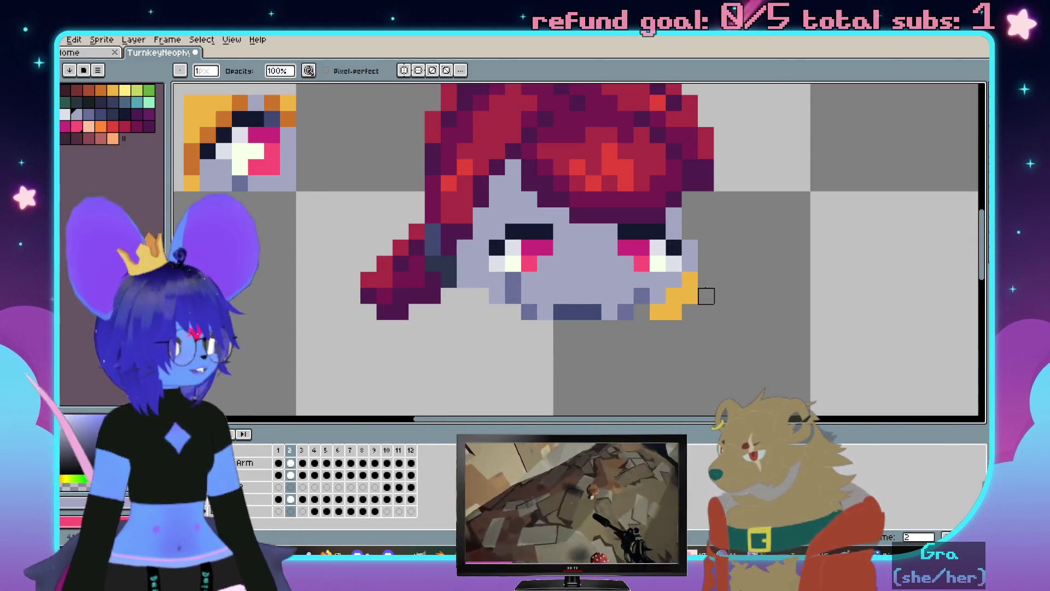
{"action": "left_click_drag", "start_coordinate": [706, 296], "coordinate": [736, 303]}
Recolour the stray orange pixels beside the right cheek with dark purple sampled from the hair
{"action": "key", "text": "i"}
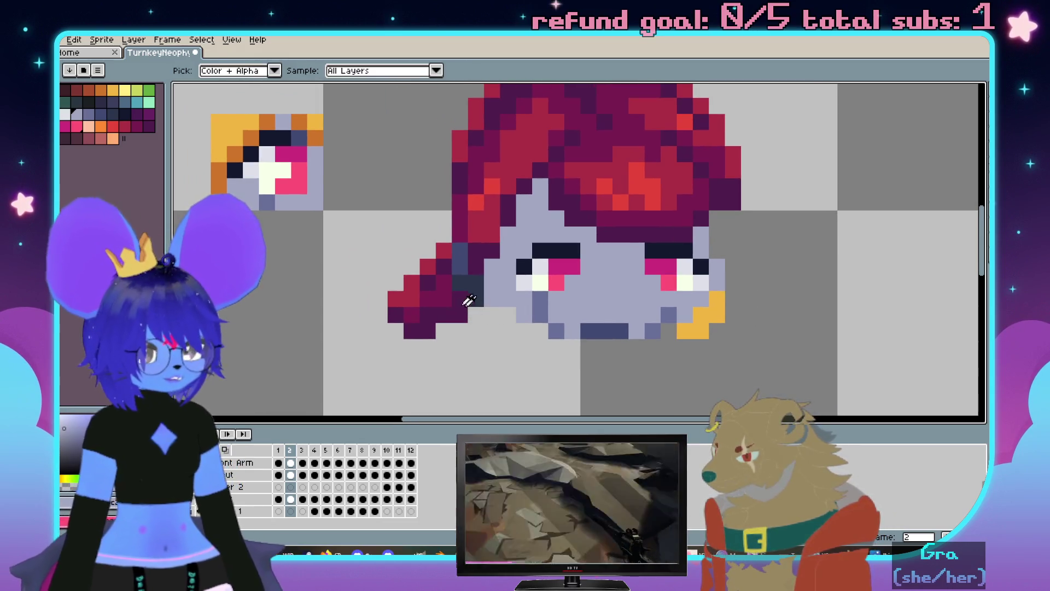
{"action": "key", "text": "b"}
{"action": "left_click", "coordinate": [693, 341]}
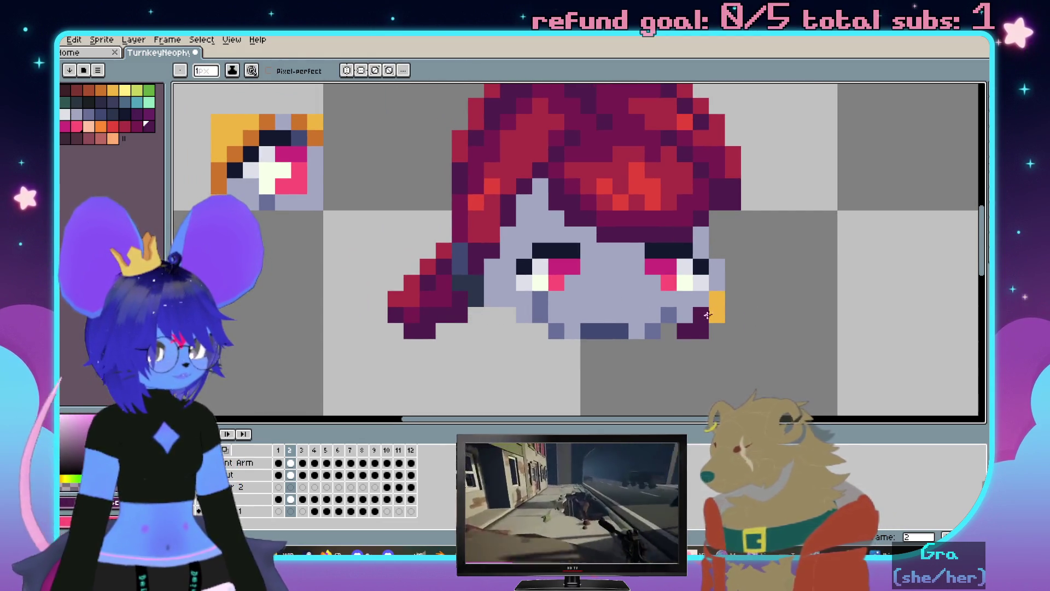
{"action": "left_click_drag", "start_coordinate": [705, 316], "coordinate": [717, 298]}
{"action": "key", "text": "i"}
{"action": "left_click", "coordinate": [722, 268]}
{"action": "key", "text": "b"}
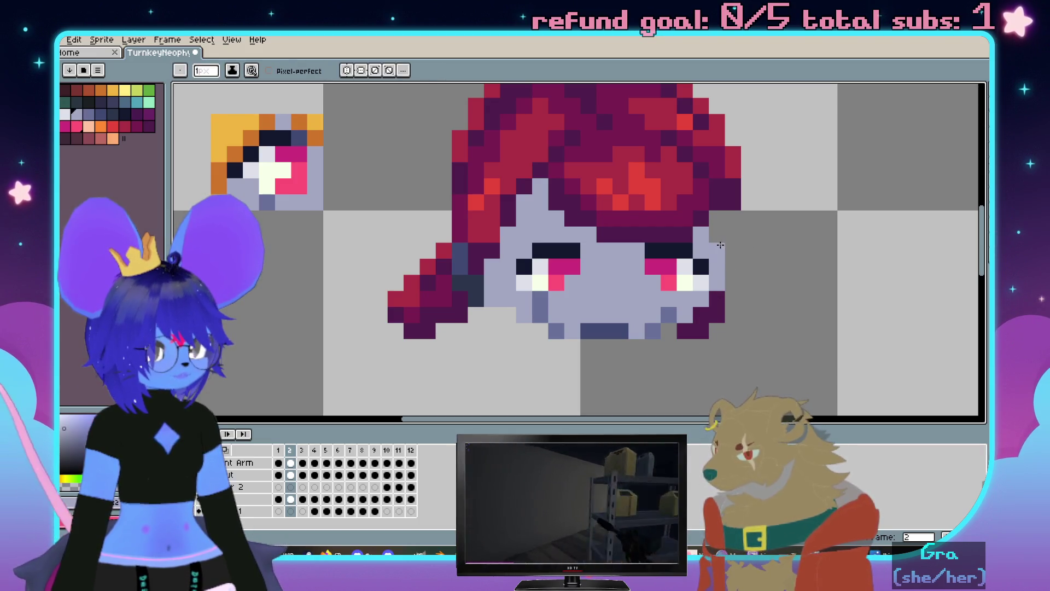
{"action": "scroll", "coordinate": [714, 211], "scroll_direction": "down", "scroll_amount": 3}
{"action": "scroll", "coordinate": [714, 211], "scroll_direction": "up", "scroll_amount": 4}
{"action": "scroll", "coordinate": [698, 214], "scroll_direction": "up", "scroll_amount": 1}
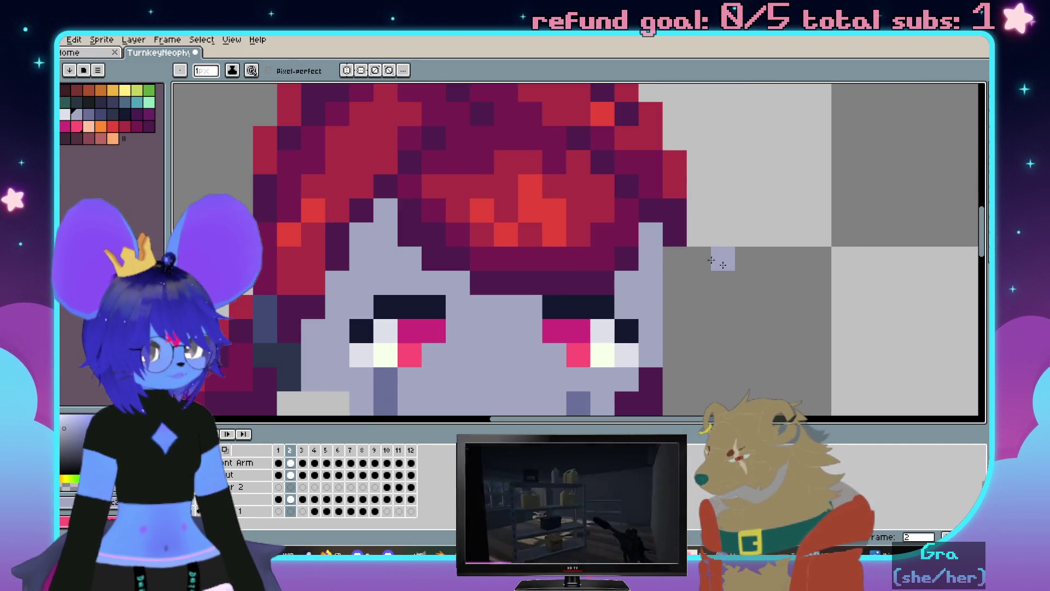
{"action": "scroll", "coordinate": [667, 208], "scroll_direction": "down", "scroll_amount": 1}
Add dark hair-coloured pixels along the hair's right edge
{"action": "key", "text": "i"}
{"action": "key", "text": "b"}
{"action": "left_click", "coordinate": [674, 269]}
{"action": "mouse_move", "coordinate": [675, 269]}
{"action": "left_mouse_down"}
{"action": "mouse_move", "coordinate": [689, 216]}
{"action": "mouse_move", "coordinate": [694, 279]}
{"action": "left_mouse_up"}
{"action": "scroll", "coordinate": [694, 246], "scroll_direction": "down", "scroll_amount": 3}
{"action": "scroll", "coordinate": [715, 287], "scroll_direction": "up", "scroll_amount": 1}
{"action": "scroll", "coordinate": [710, 270], "scroll_direction": "up", "scroll_amount": 1}
{"action": "scroll", "coordinate": [724, 239], "scroll_direction": "up", "scroll_amount": 1}
{"action": "left_click", "coordinate": [724, 239]}
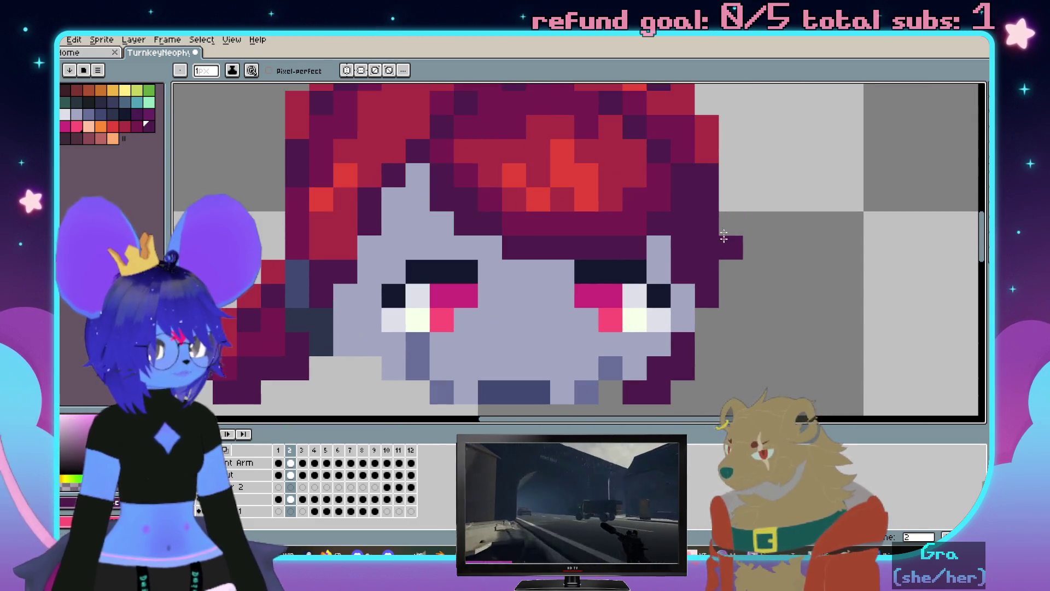
{"action": "scroll", "coordinate": [825, 234], "scroll_direction": "down", "scroll_amount": 1}
{"action": "scroll", "coordinate": [813, 214], "scroll_direction": "up", "scroll_amount": 1}
{"action": "key", "text": "i"}
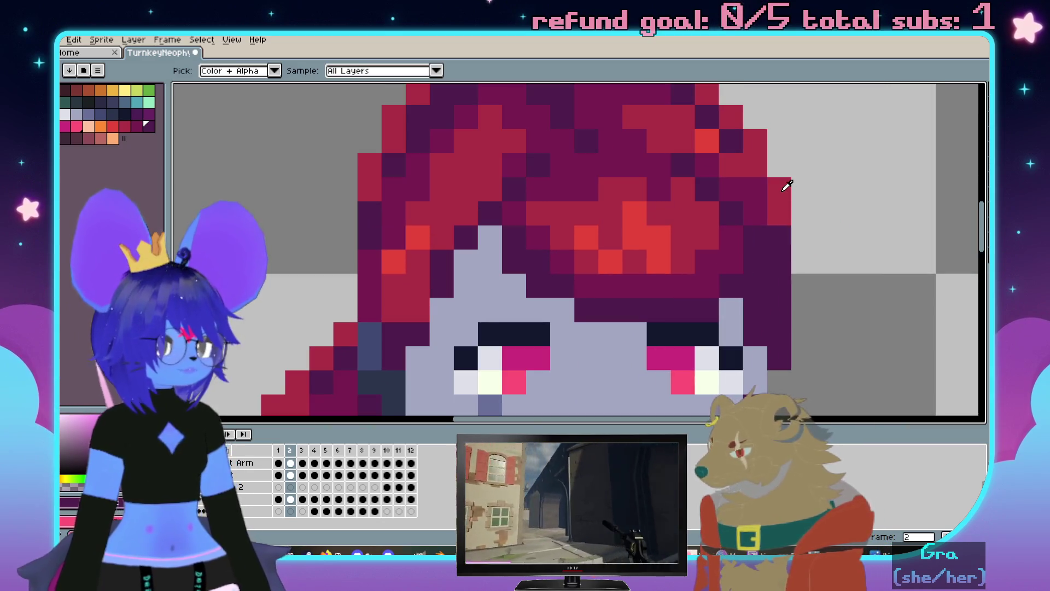
Place one bright red pixel on the hair's right edge using the sampled swatch red
{"action": "left_click", "coordinate": [786, 186]}
{"action": "key", "text": "b"}
{"action": "left_click", "coordinate": [783, 257]}
{"action": "scroll", "coordinate": [786, 339], "scroll_direction": "down", "scroll_amount": 3}
{"action": "scroll", "coordinate": [809, 307], "scroll_direction": "up", "scroll_amount": 1}
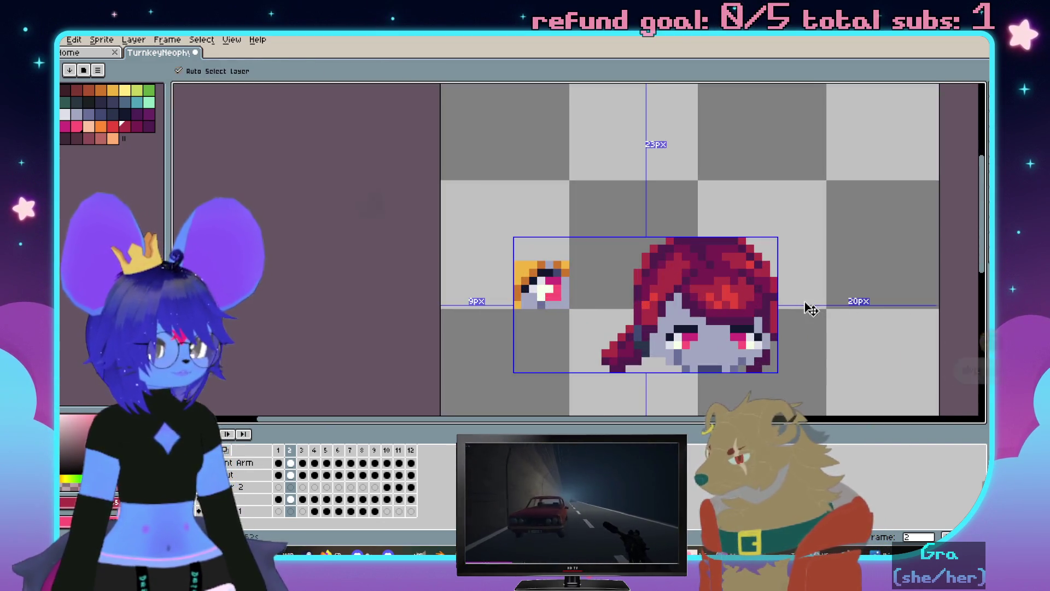
{"action": "scroll", "coordinate": [809, 308], "scroll_direction": "up", "scroll_amount": 1}
{"action": "key", "text": "i"}
{"action": "scroll", "coordinate": [756, 302], "scroll_direction": "up", "scroll_amount": 1}
{"action": "key", "text": "b"}
{"action": "scroll", "coordinate": [757, 302], "scroll_direction": "down", "scroll_amount": 2}
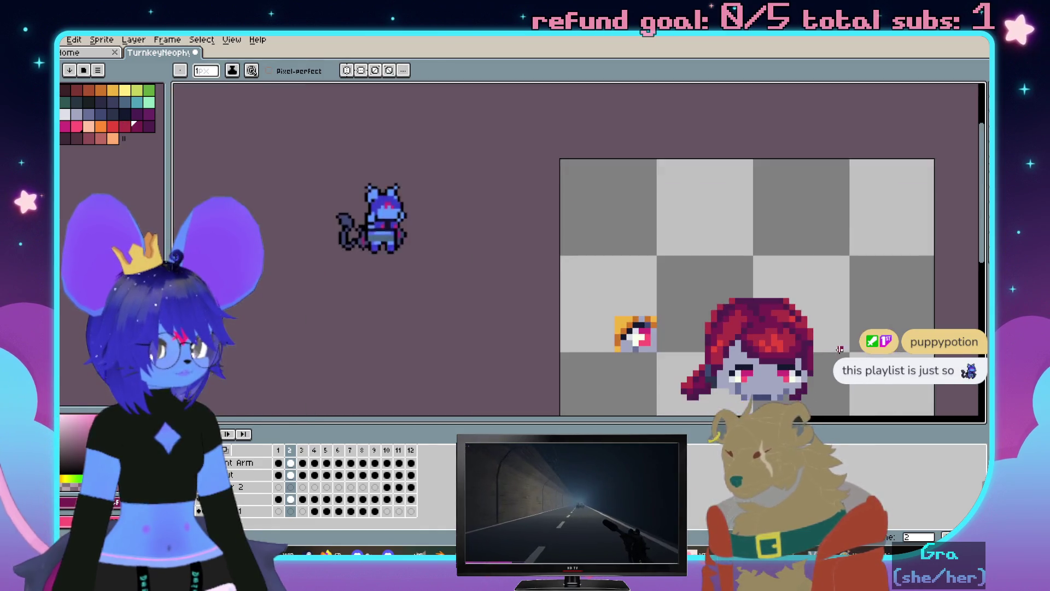
{"action": "scroll", "coordinate": [730, 225], "scroll_direction": "up", "scroll_amount": 1}
{"action": "scroll", "coordinate": [729, 225], "scroll_direction": "up", "scroll_amount": 1}
{"action": "scroll", "coordinate": [729, 226], "scroll_direction": "down", "scroll_amount": 1}
{"action": "scroll", "coordinate": [507, 214], "scroll_direction": "up", "scroll_amount": 2}
{"action": "key", "text": "i"}
{"action": "key", "text": "b"}
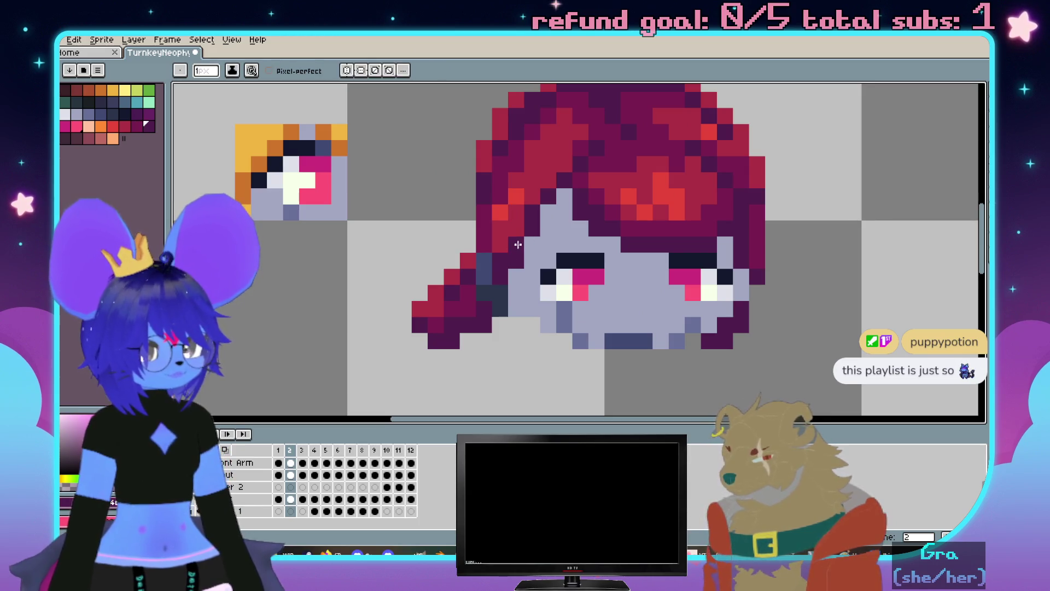
{"action": "scroll", "coordinate": [607, 273], "scroll_direction": "down", "scroll_amount": 3}
{"action": "scroll", "coordinate": [663, 267], "scroll_direction": "up", "scroll_amount": 1}
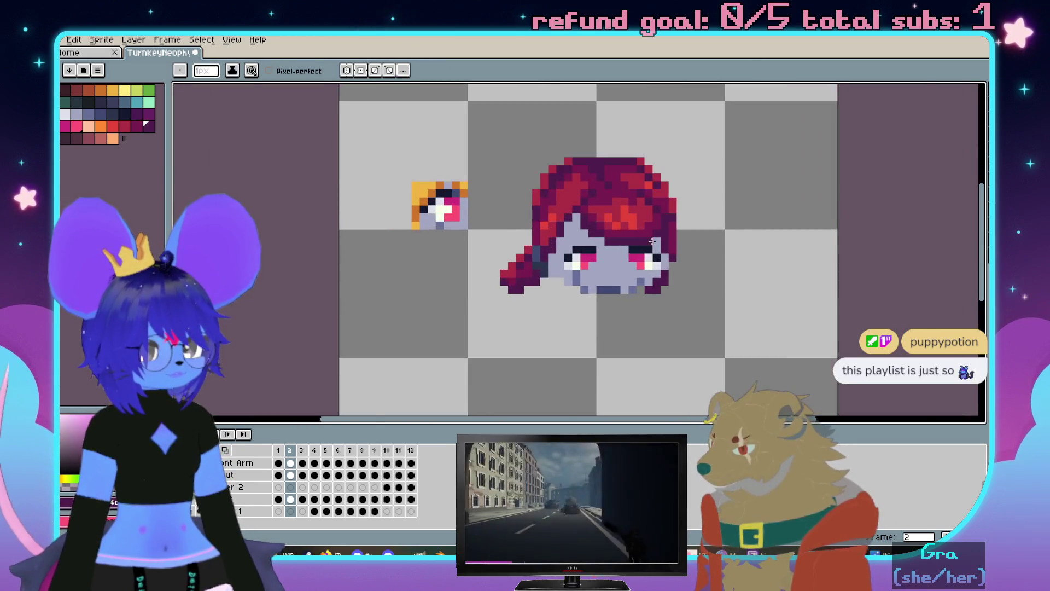
{"action": "scroll", "coordinate": [663, 267], "scroll_direction": "up", "scroll_amount": 1}
Erase the leftover eye fragment left of the head, leaving only the red-haired head
{"action": "left_click_drag", "start_coordinate": [714, 190], "coordinate": [672, 170]}
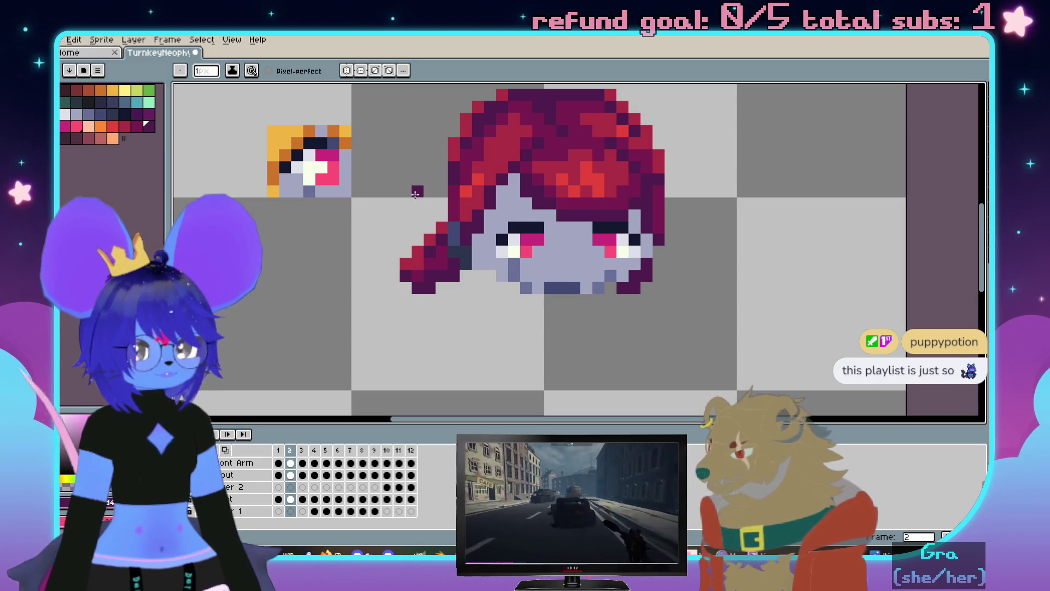
{"action": "left_click_drag", "start_coordinate": [359, 179], "coordinate": [392, 223]}
{"action": "key", "text": "Escape"}
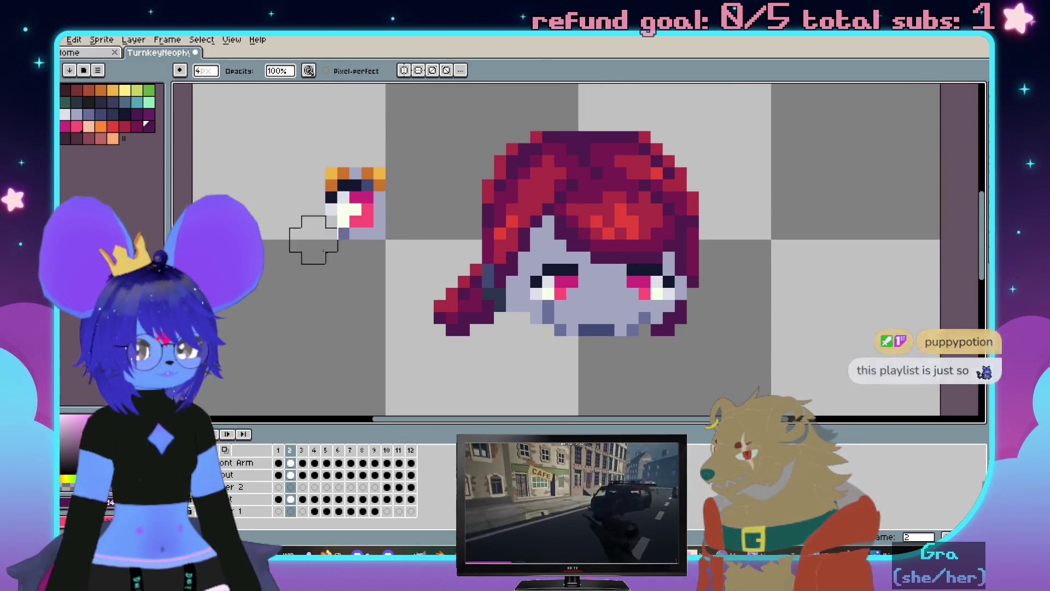
{"action": "scroll", "coordinate": [337, 203], "scroll_direction": "down", "scroll_amount": 1}
{"action": "scroll", "coordinate": [340, 199], "scroll_direction": "up", "scroll_amount": 1}
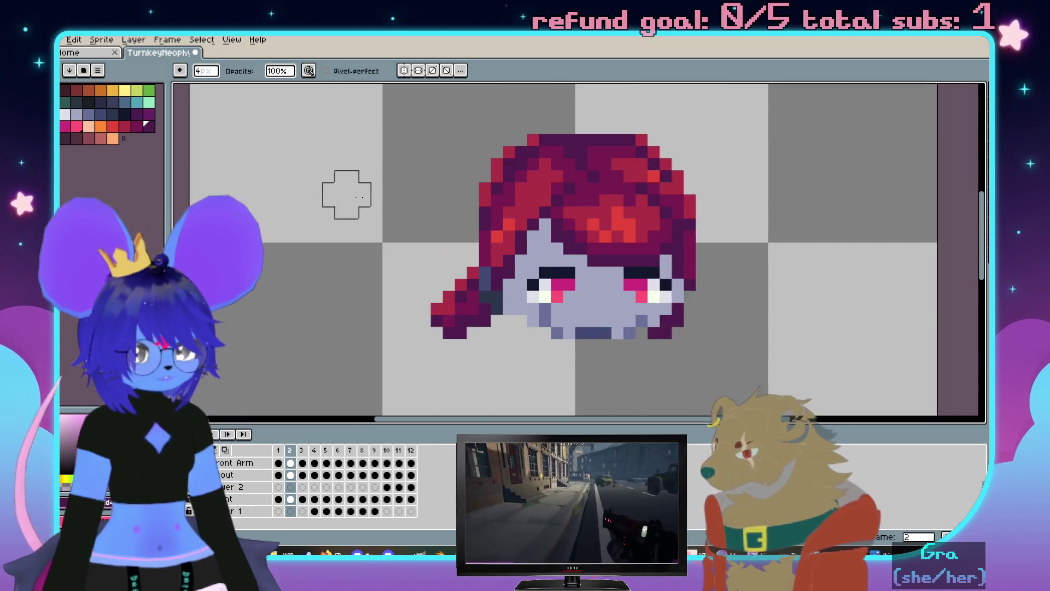
{"action": "key", "text": "i"}
{"action": "key", "text": "b"}
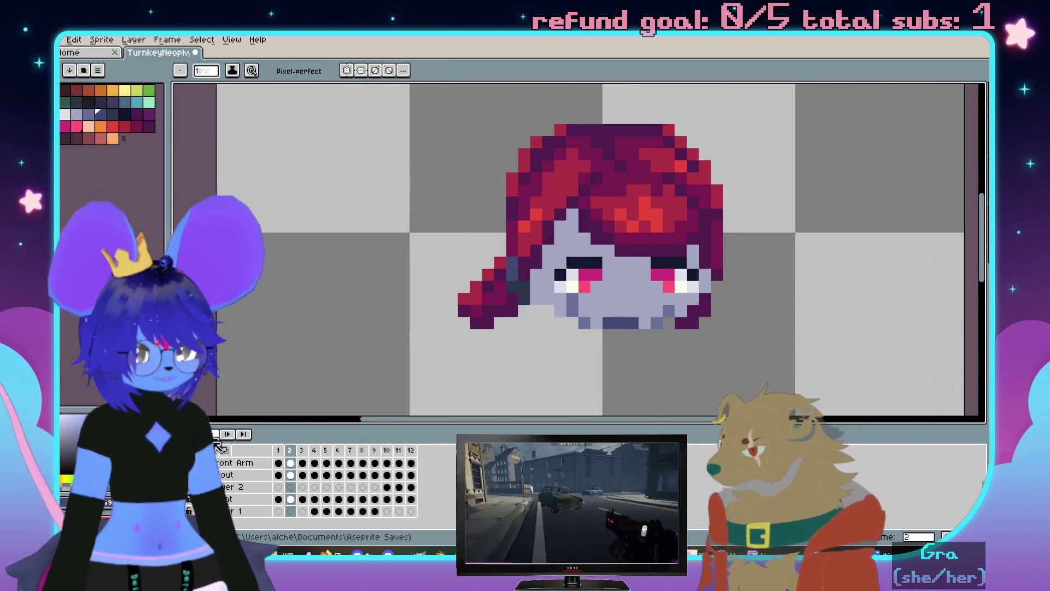
{"action": "scroll", "coordinate": [328, 484], "scroll_direction": "up", "scroll_amount": 3}
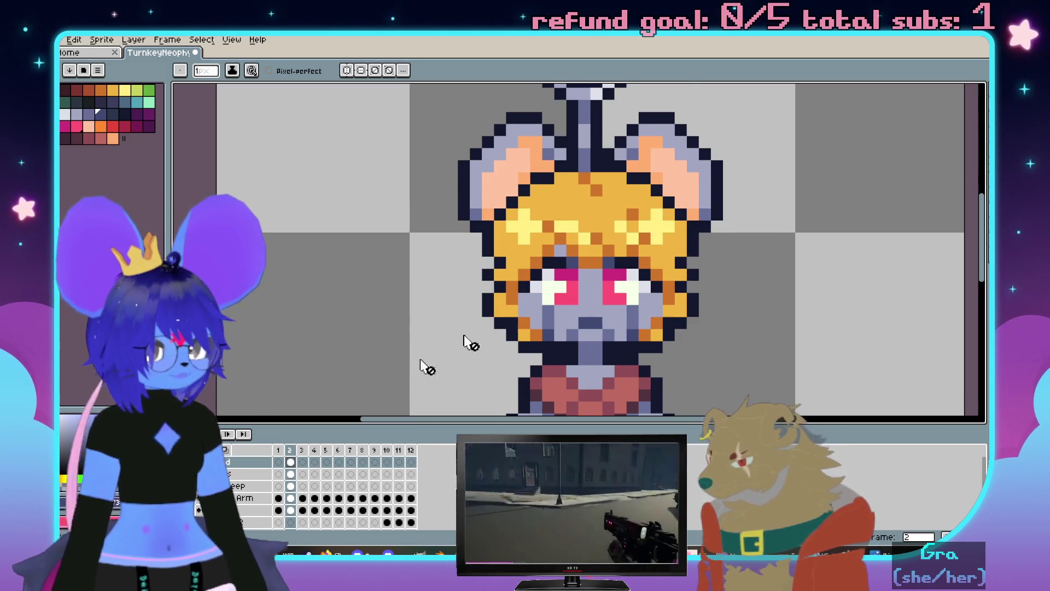
{"action": "scroll", "coordinate": [525, 328], "scroll_direction": "down", "scroll_amount": 2}
{"action": "scroll", "coordinate": [623, 276], "scroll_direction": "up", "scroll_amount": 1}
{"action": "scroll", "coordinate": [638, 273], "scroll_direction": "up", "scroll_amount": 1}
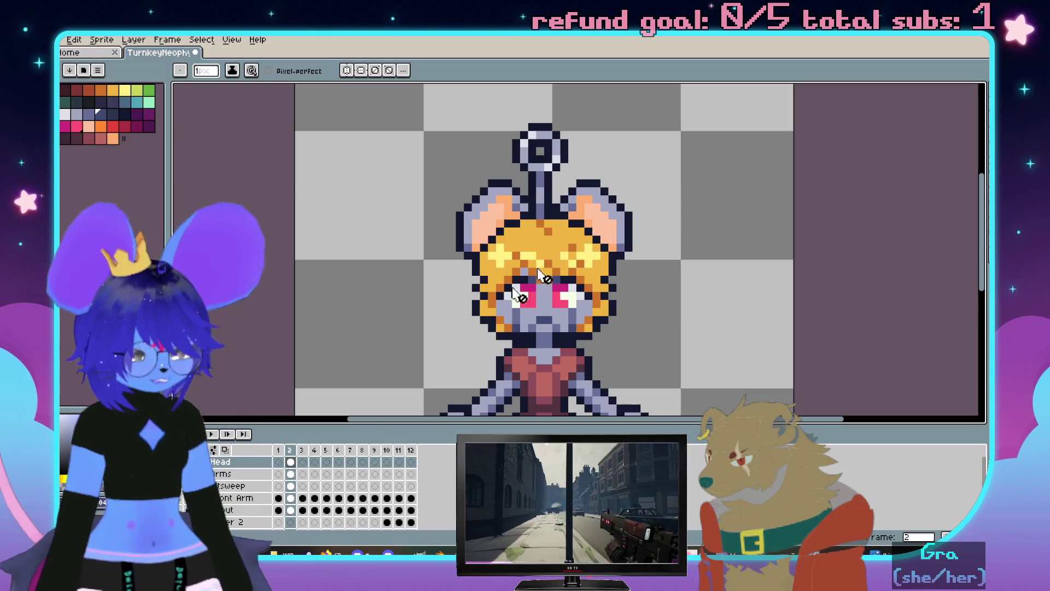
{"action": "scroll", "coordinate": [263, 480], "scroll_direction": "up", "scroll_amount": 3}
Marquee-select and copy the whole blonde mouse head, keeping the red-haired head visible
{"action": "key", "text": "m"}
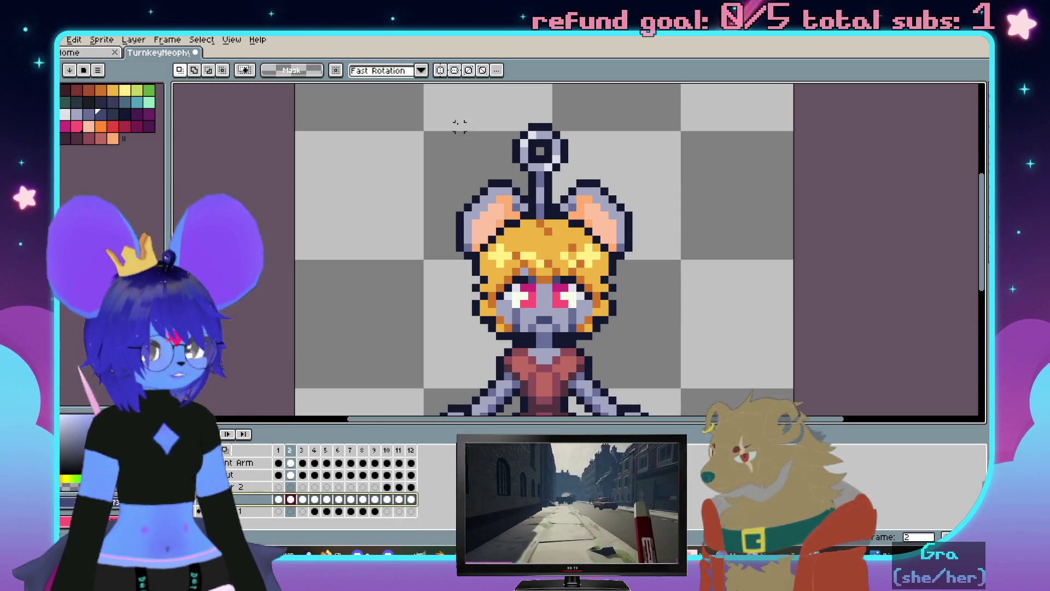
{"action": "left_click_drag", "start_coordinate": [424, 99], "coordinate": [627, 342]}
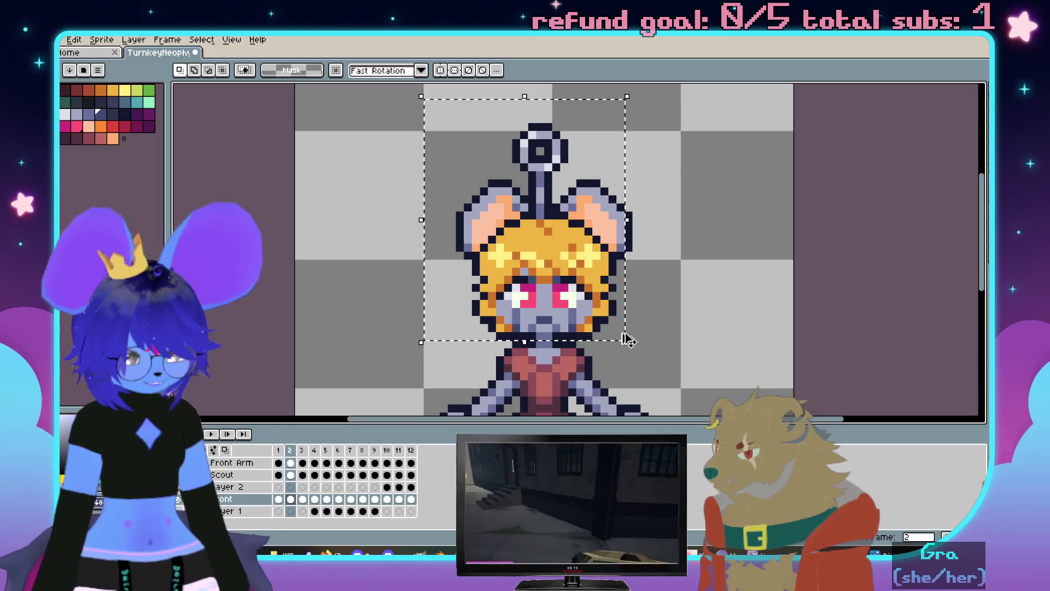
{"action": "left_click", "coordinate": [343, 487]}
{"action": "scroll", "coordinate": [343, 487], "scroll_direction": "up", "scroll_amount": 3}
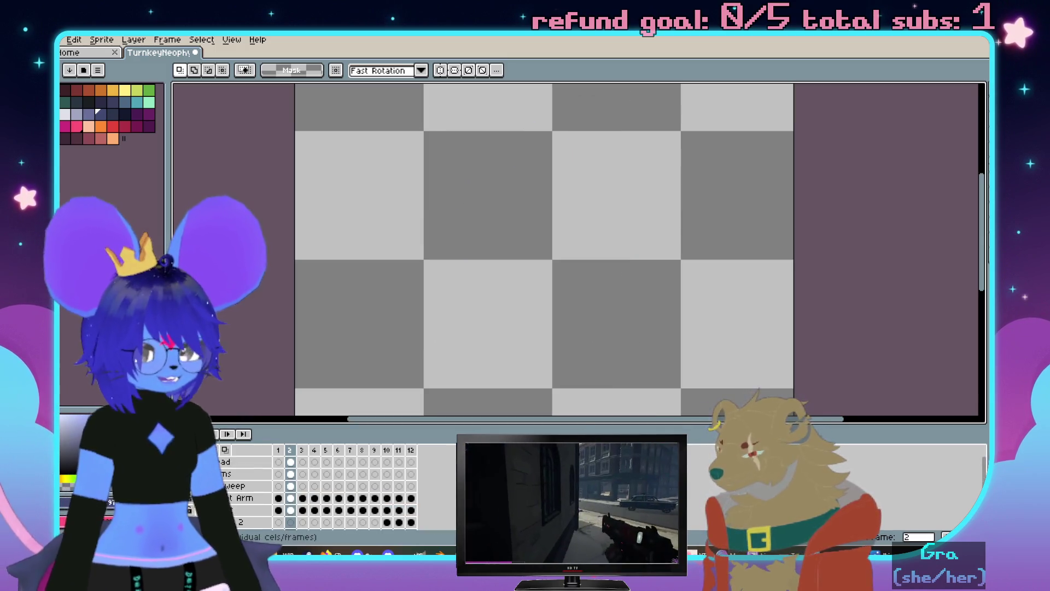
{"action": "key", "text": "ctrl+z"}
{"action": "left_click_drag", "start_coordinate": [460, 266], "coordinate": [490, 279]}
{"action": "scroll", "coordinate": [560, 302], "scroll_direction": "left", "scroll_amount": 1}
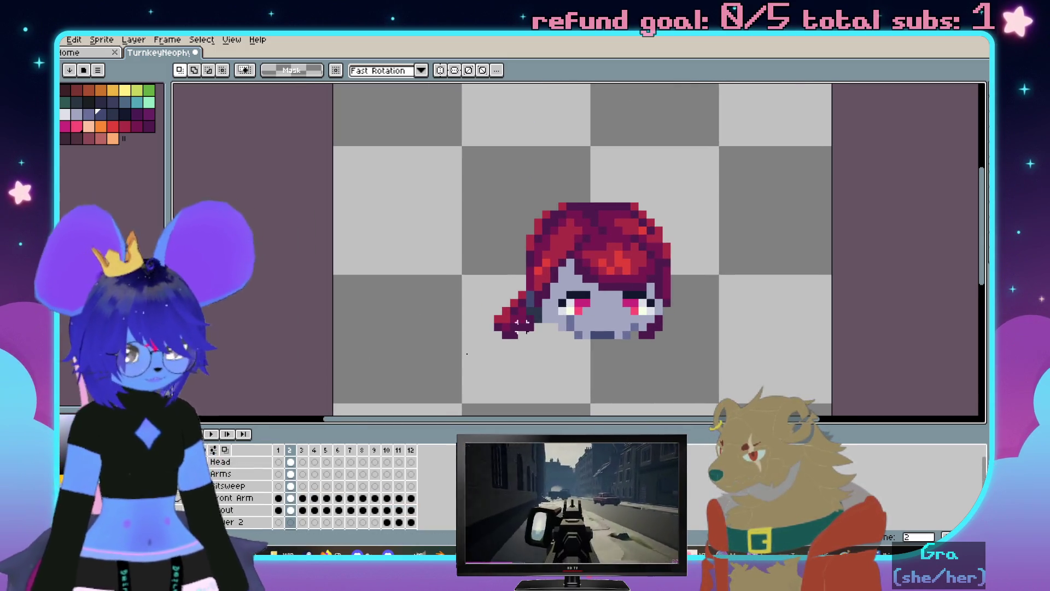
Paste the blonde head onto the Head layer and move it to the left of the red-haired head
{"action": "left_click", "coordinate": [245, 464]}
{"action": "key", "text": "ctrl+v"}
{"action": "mouse_move", "coordinate": [587, 286]}
{"action": "left_mouse_down"}
{"action": "mouse_move", "coordinate": [435, 249]}
{"action": "mouse_move", "coordinate": [444, 297]}
{"action": "left_mouse_up"}
{"action": "scroll", "coordinate": [443, 297], "scroll_direction": "up", "scroll_amount": 2}
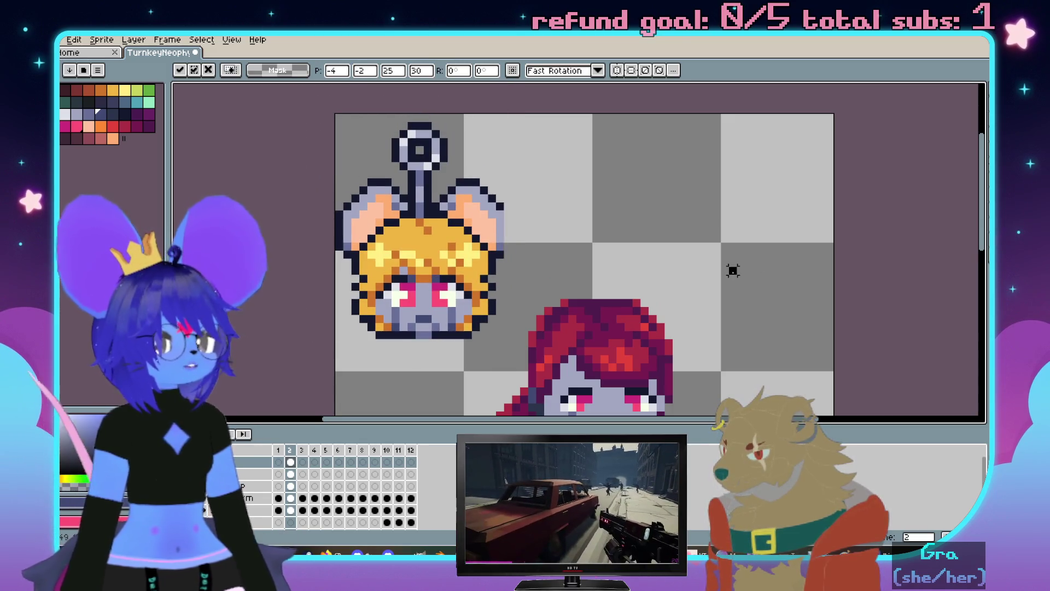
{"action": "left_click", "coordinate": [731, 268]}
{"action": "scroll", "coordinate": [621, 321], "scroll_direction": "up", "scroll_amount": 1}
{"action": "scroll", "coordinate": [622, 321], "scroll_direction": "down", "scroll_amount": 3}
{"action": "scroll", "coordinate": [563, 199], "scroll_direction": "up", "scroll_amount": 2}
{"action": "scroll", "coordinate": [673, 200], "scroll_direction": "up", "scroll_amount": 2}
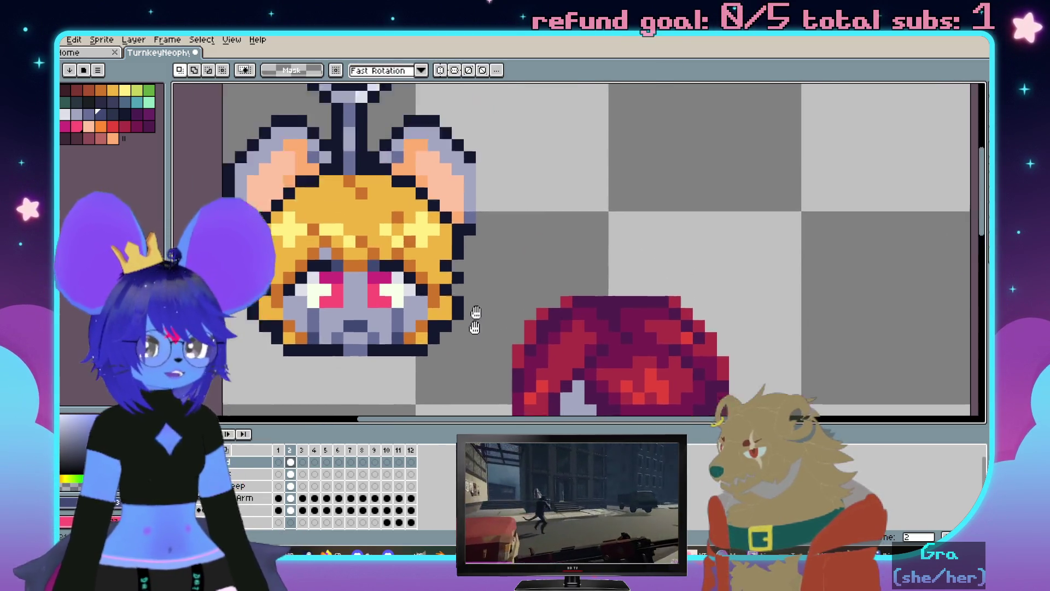
Draw a lavender wind-up key stem rising above the red hair, using the sampled key colour
{"action": "key", "text": "i"}
{"action": "left_click", "coordinate": [347, 188]}
{"action": "key", "text": "b"}
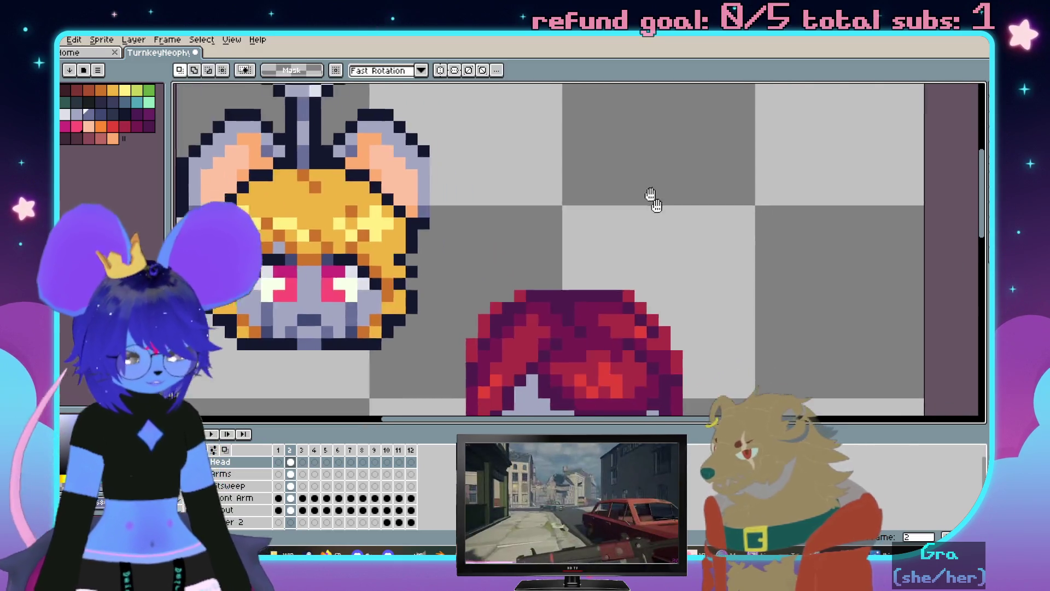
{"action": "scroll", "coordinate": [656, 207], "scroll_direction": "up", "scroll_amount": 1}
{"action": "left_click", "coordinate": [566, 225]}
{"action": "left_click_drag", "start_coordinate": [555, 265], "coordinate": [586, 188]}
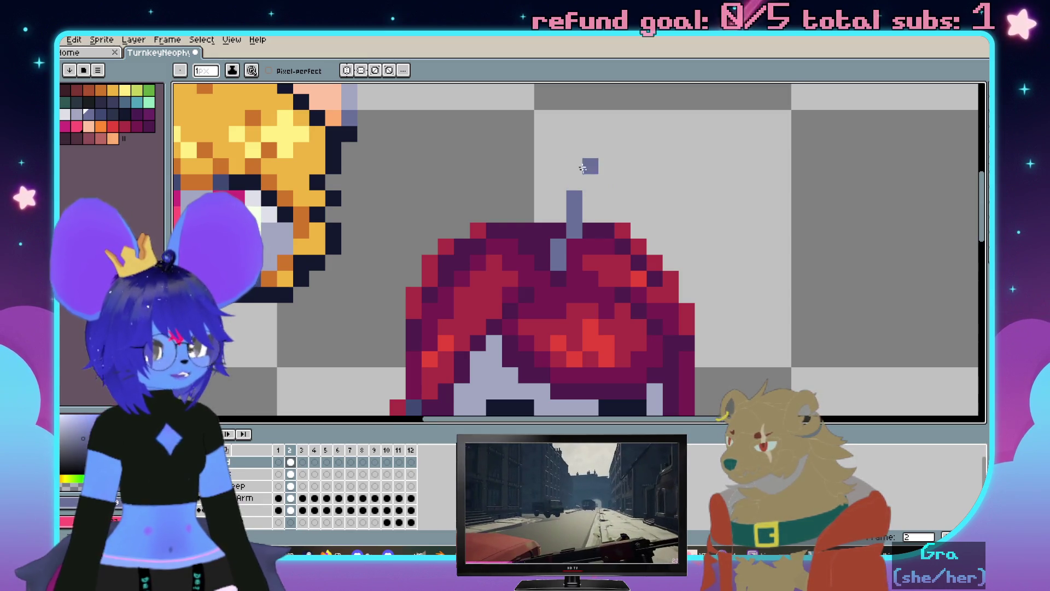
{"action": "scroll", "coordinate": [582, 167], "scroll_direction": "up", "scroll_amount": 1}
{"action": "scroll", "coordinate": [598, 199], "scroll_direction": "down", "scroll_amount": 2}
{"action": "scroll", "coordinate": [607, 230], "scroll_direction": "up", "scroll_amount": 1}
{"action": "scroll", "coordinate": [627, 276], "scroll_direction": "up", "scroll_amount": 1}
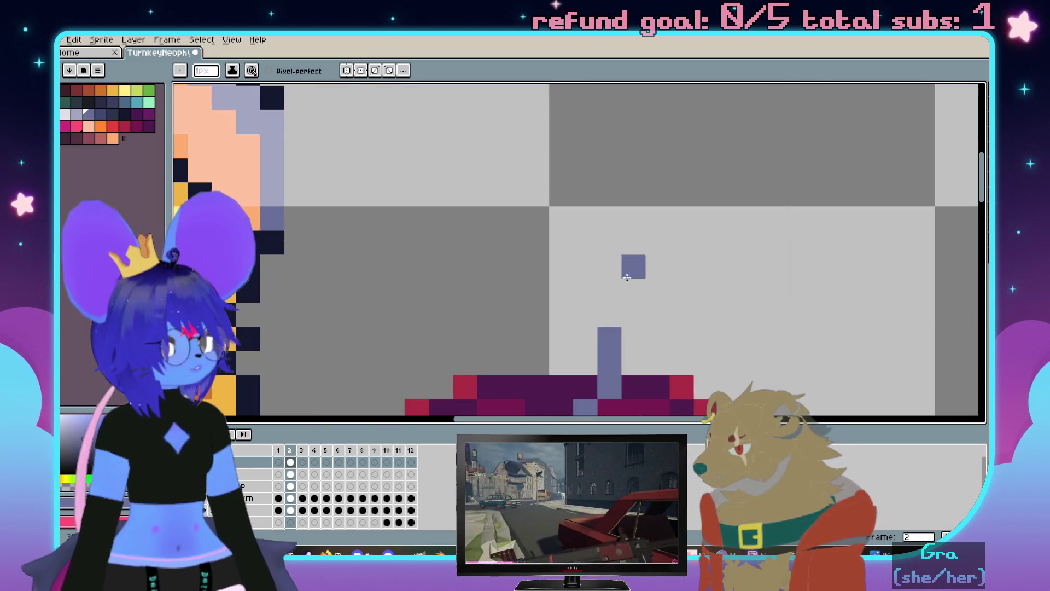
Widen the lavender key blob with a 4-pixel round brush
{"action": "key", "text": "plus"}
{"action": "key", "text": "plus"}
{"action": "key", "text": "plus"}
{"action": "key", "text": "minus"}
{"action": "key", "text": "plus"}
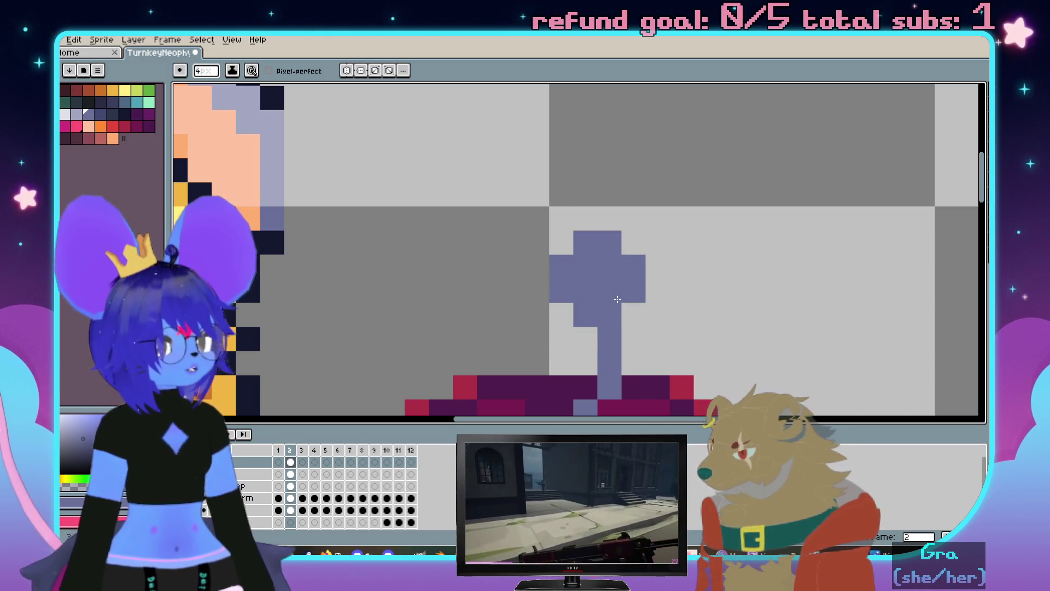
{"action": "left_click", "coordinate": [623, 297]}
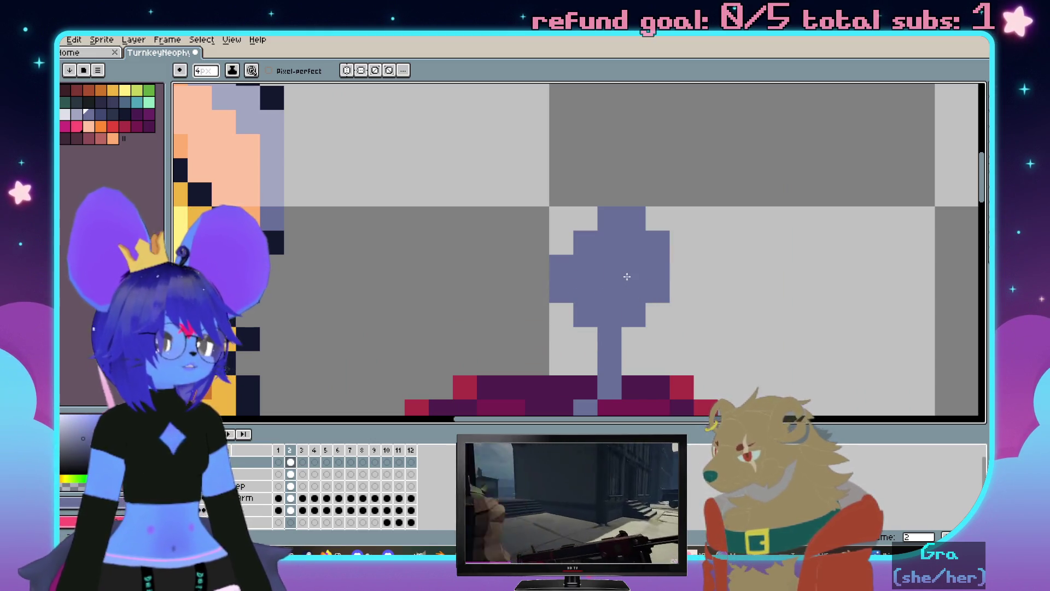
{"action": "scroll", "coordinate": [609, 268], "scroll_direction": "down", "scroll_amount": 2}
{"action": "scroll", "coordinate": [638, 190], "scroll_direction": "up", "scroll_amount": 1}
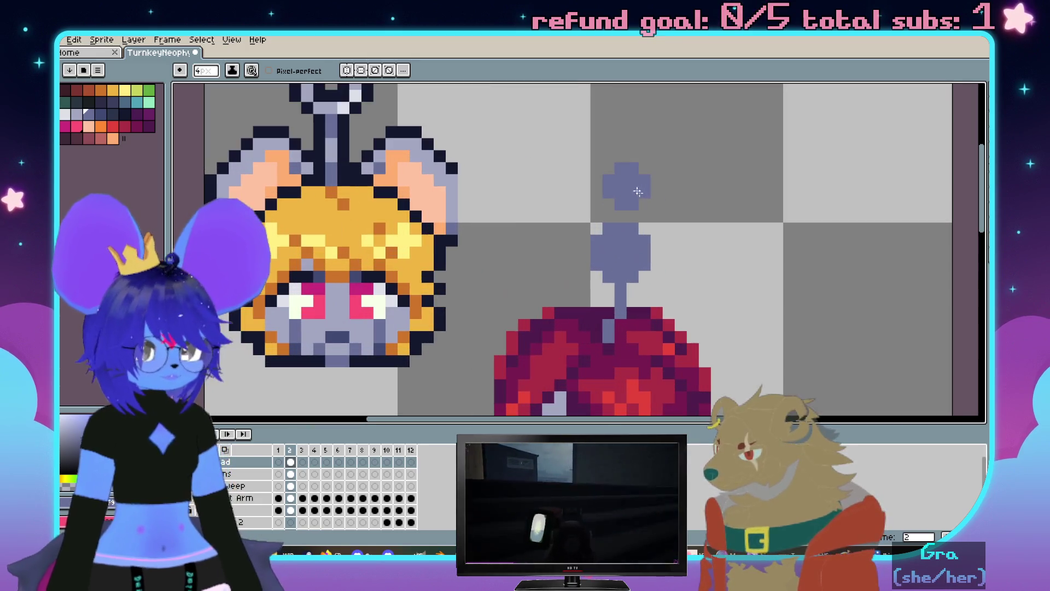
{"action": "scroll", "coordinate": [644, 257], "scroll_direction": "up", "scroll_amount": 2}
Erase the blob's centre so the key ends in a hollow lavender ring
{"action": "key", "text": "b"}
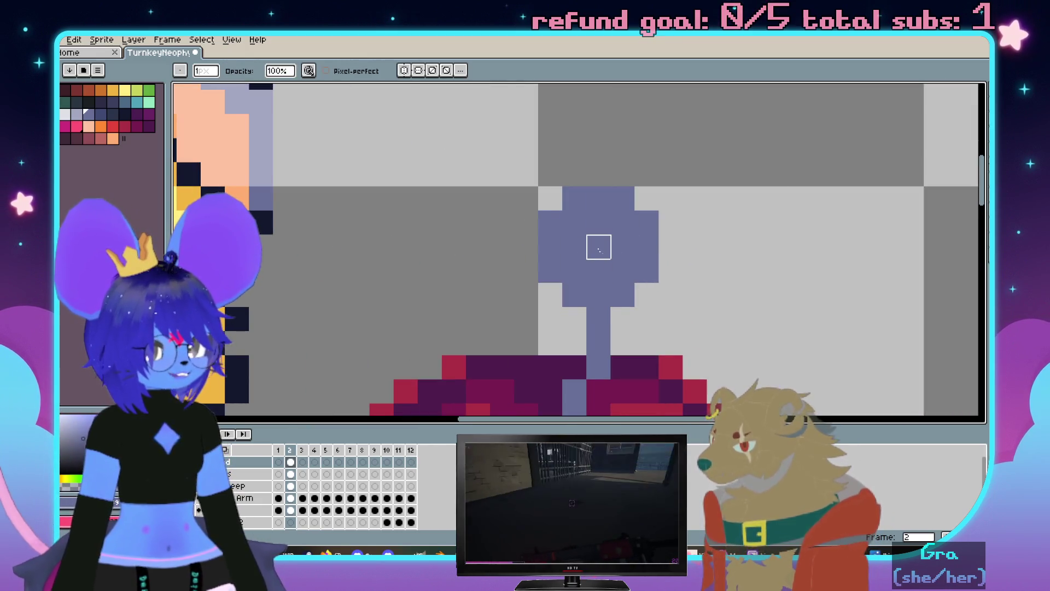
{"action": "mouse_move", "coordinate": [575, 222]}
{"action": "left_mouse_down"}
{"action": "mouse_move", "coordinate": [621, 246]}
{"action": "mouse_move", "coordinate": [575, 247]}
{"action": "left_mouse_up"}
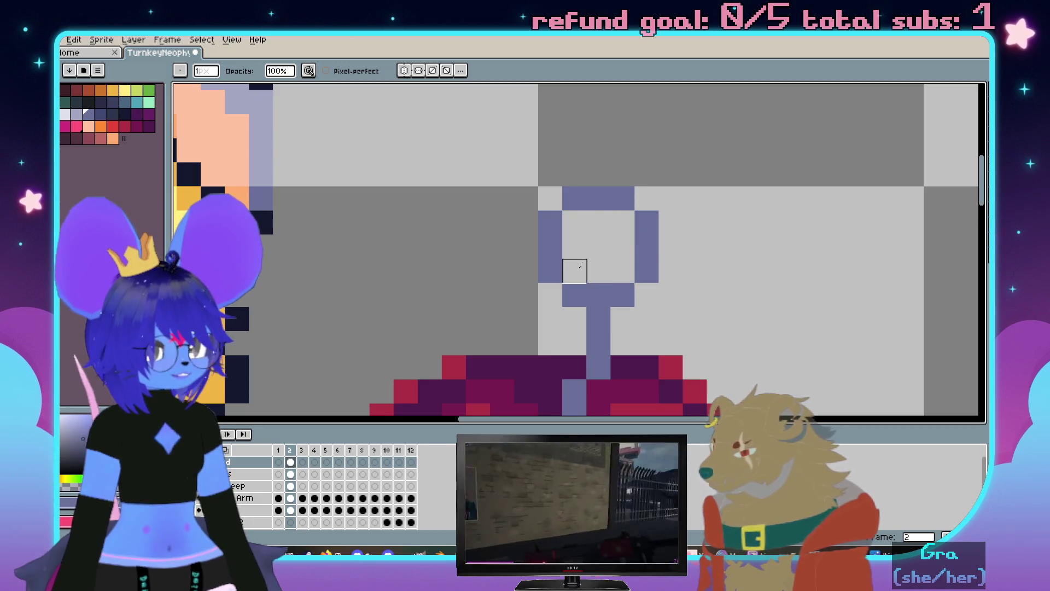
{"action": "scroll", "coordinate": [574, 272], "scroll_direction": "down", "scroll_amount": 3}
{"action": "scroll", "coordinate": [664, 241], "scroll_direction": "up", "scroll_amount": 1}
{"action": "scroll", "coordinate": [664, 230], "scroll_direction": "up", "scroll_amount": 1}
{"action": "left_click_drag", "start_coordinate": [624, 239], "coordinate": [634, 248]}
{"action": "scroll", "coordinate": [503, 148], "scroll_direction": "up", "scroll_amount": 1}
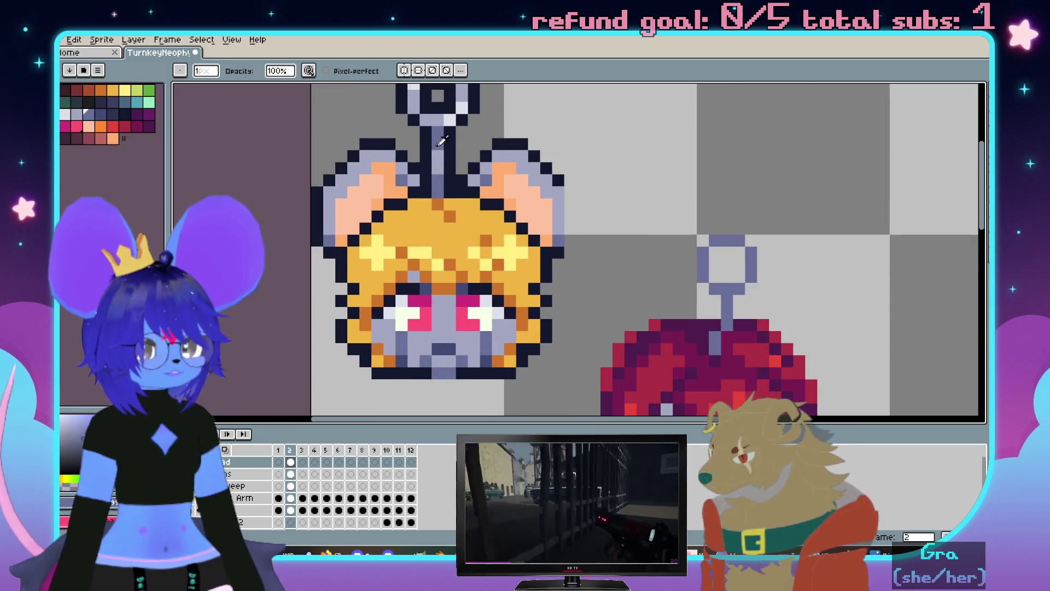
{"action": "scroll", "coordinate": [776, 276], "scroll_direction": "up", "scroll_amount": 1}
{"action": "scroll", "coordinate": [654, 270], "scroll_direction": "up", "scroll_amount": 1}
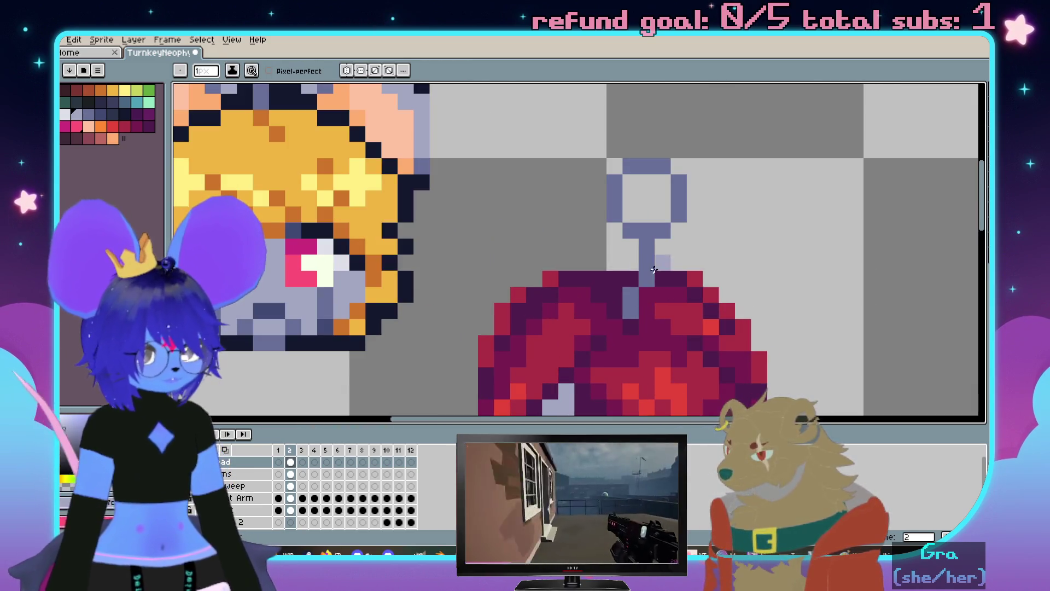
{"action": "scroll", "coordinate": [644, 269], "scroll_direction": "up", "scroll_amount": 2}
{"action": "scroll", "coordinate": [610, 306], "scroll_direction": "down", "scroll_amount": 1}
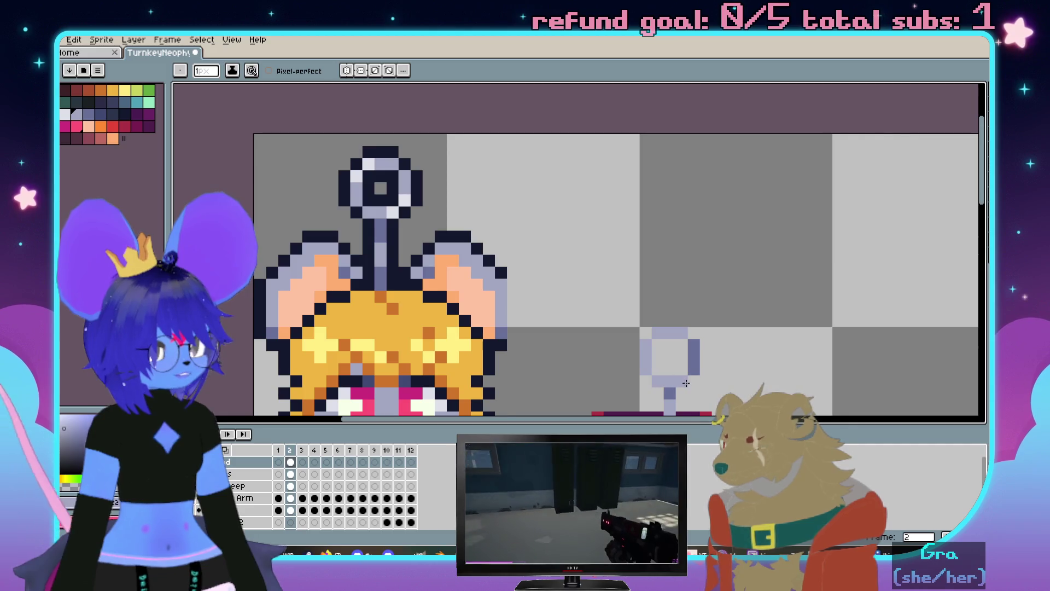
{"action": "scroll", "coordinate": [690, 345], "scroll_direction": "down", "scroll_amount": 1}
{"action": "scroll", "coordinate": [685, 311], "scroll_direction": "up", "scroll_amount": 2}
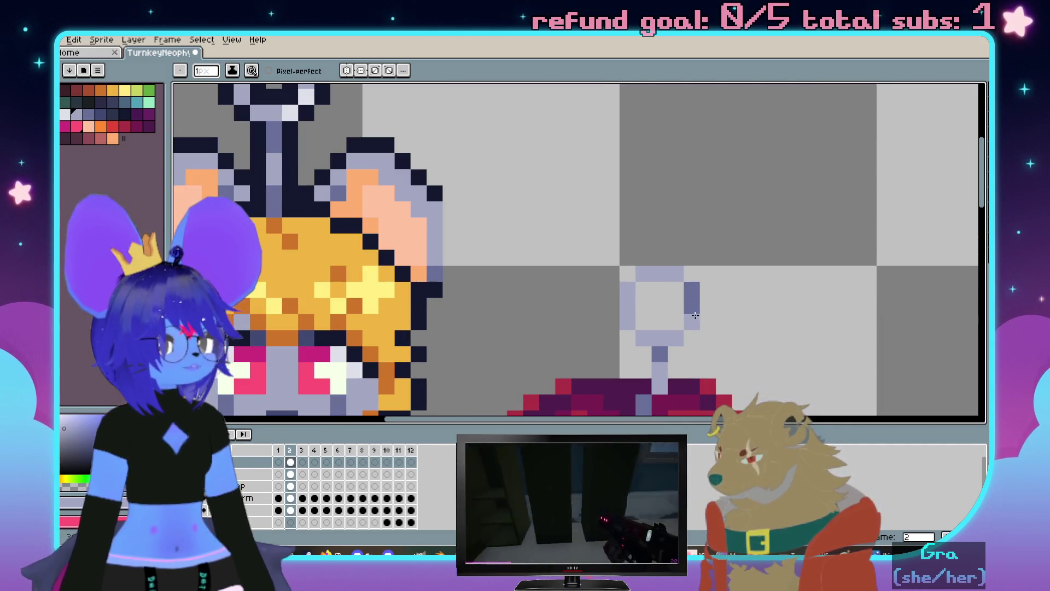
{"action": "scroll", "coordinate": [685, 298], "scroll_direction": "up", "scroll_amount": 2}
Shade the key stem with the sampled dark grey-blue colour
{"action": "key", "text": "i"}
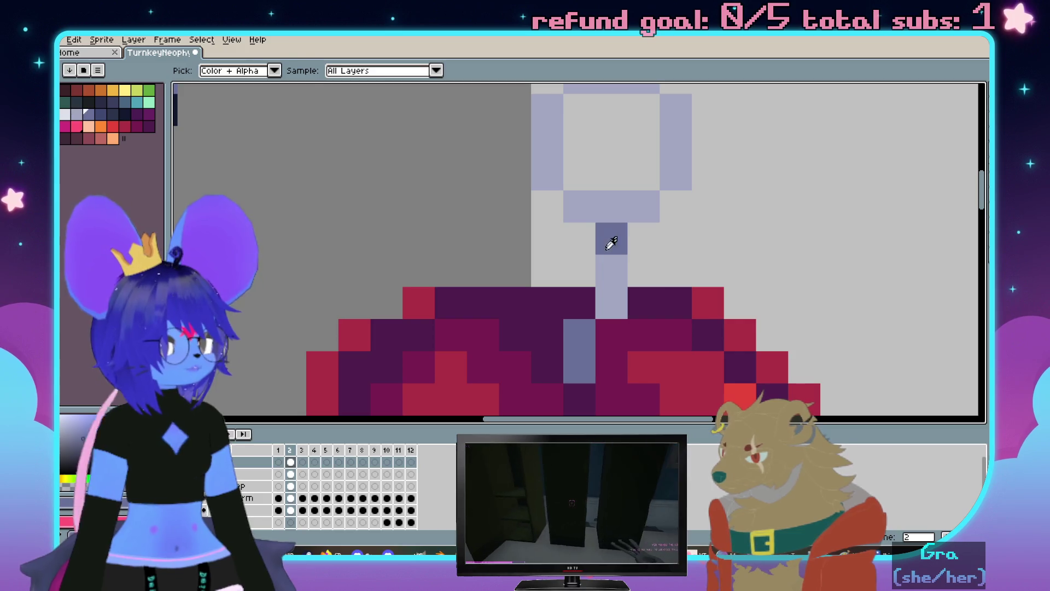
{"action": "left_click", "coordinate": [607, 273]}
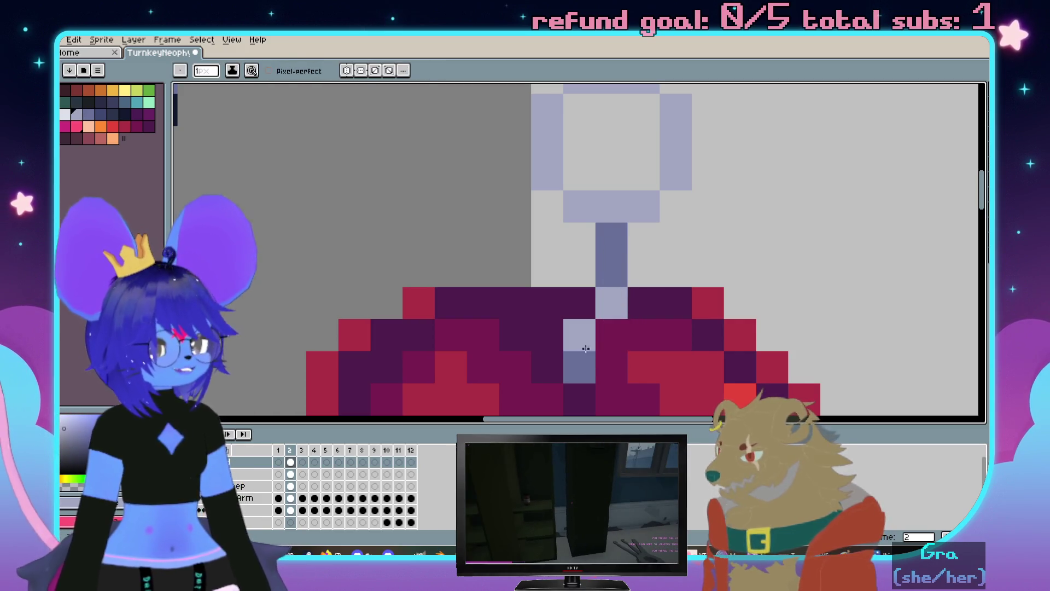
{"action": "scroll", "coordinate": [607, 295], "scroll_direction": "down", "scroll_amount": 1}
{"action": "scroll", "coordinate": [592, 287], "scroll_direction": "down", "scroll_amount": 1}
{"action": "scroll", "coordinate": [572, 279], "scroll_direction": "up", "scroll_amount": 2}
{"action": "left_click", "coordinate": [573, 279]}
{"action": "scroll", "coordinate": [573, 279], "scroll_direction": "up", "scroll_amount": 2}
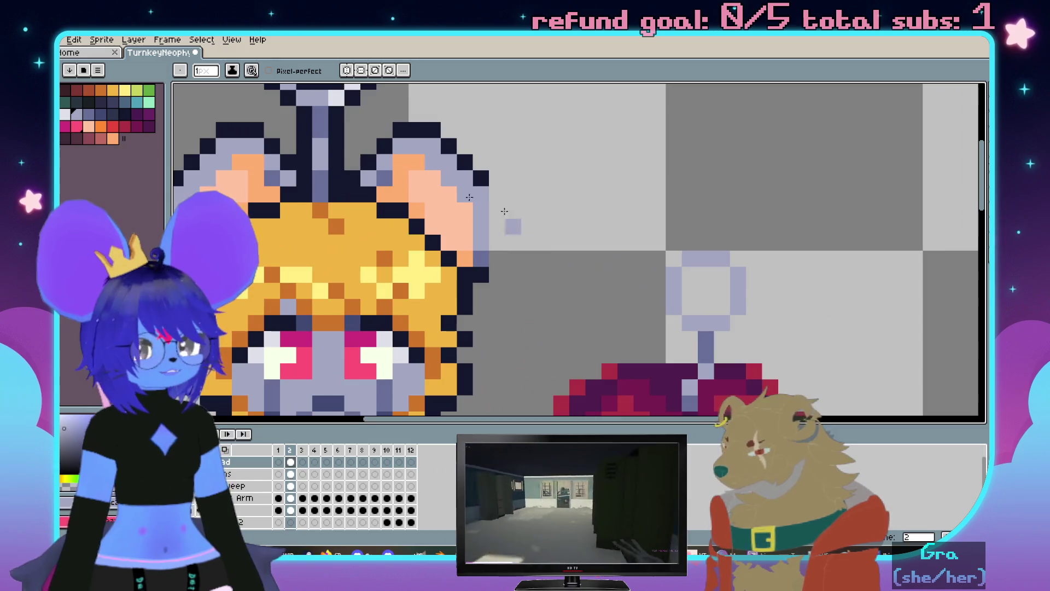
{"action": "scroll", "coordinate": [459, 205], "scroll_direction": "down", "scroll_amount": 5}
{"action": "key", "text": "i"}
{"action": "scroll", "coordinate": [693, 219], "scroll_direction": "down", "scroll_amount": 2}
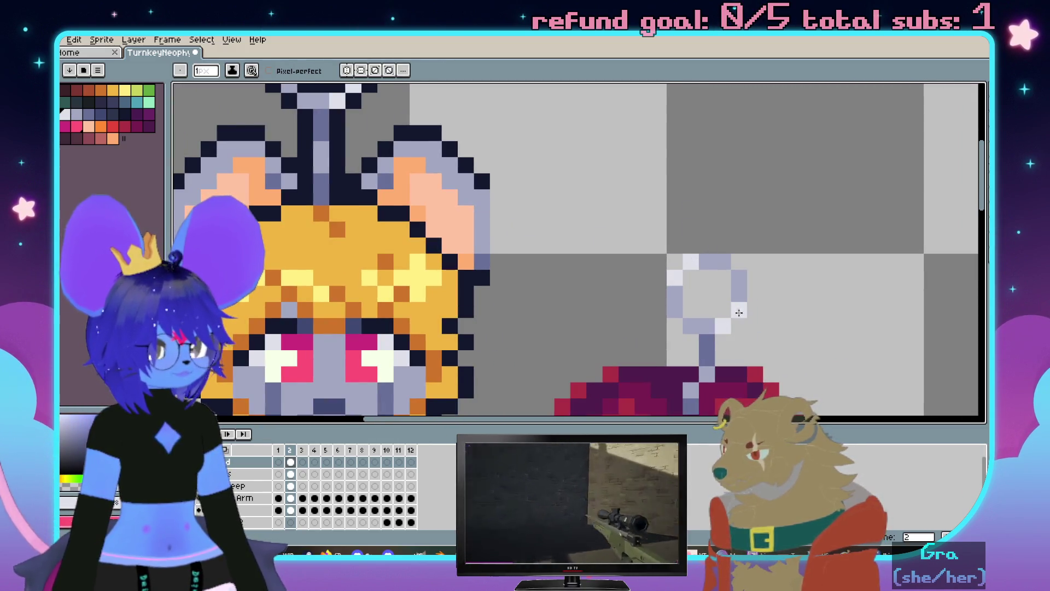
{"action": "scroll", "coordinate": [730, 287], "scroll_direction": "down", "scroll_amount": 2}
{"action": "scroll", "coordinate": [710, 238], "scroll_direction": "up", "scroll_amount": 1}
{"action": "scroll", "coordinate": [701, 207], "scroll_direction": "up", "scroll_amount": 1}
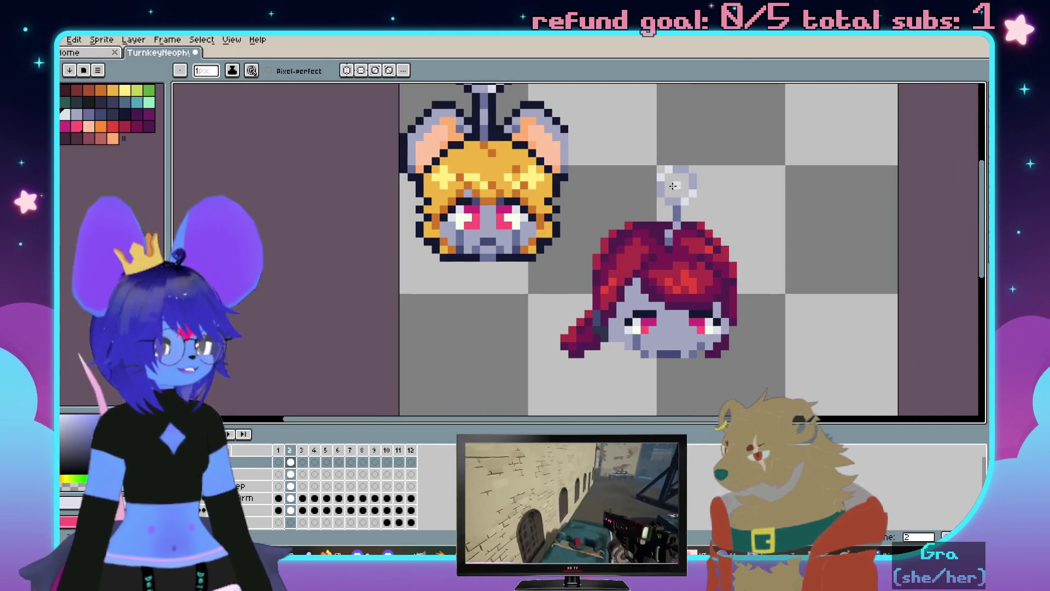
{"action": "key", "text": "i"}
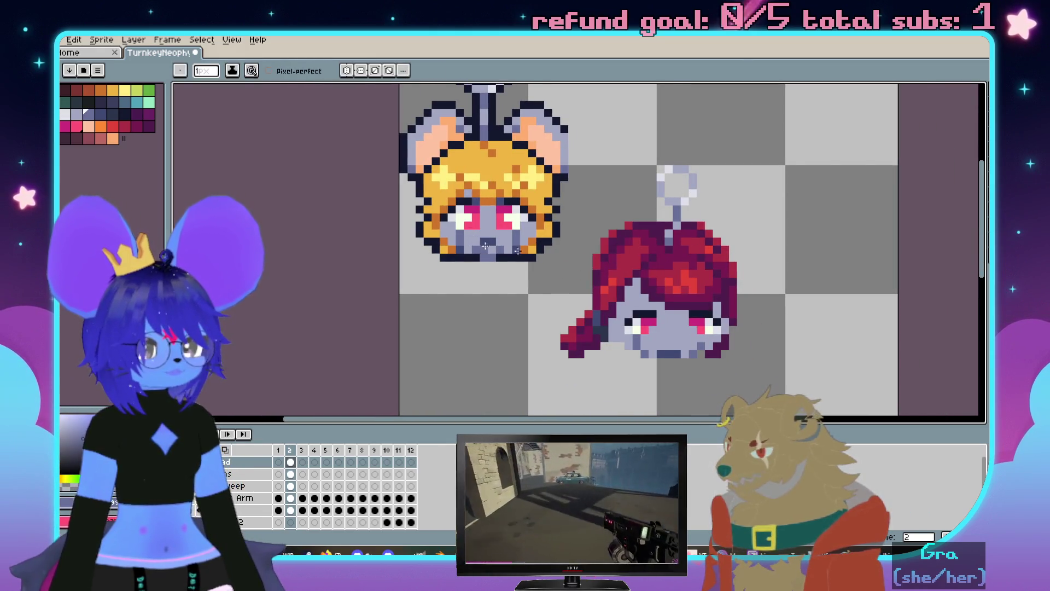
Paint slate-grey shadow pixels on the face under the hairline
{"action": "key", "text": "b"}
{"action": "scroll", "coordinate": [642, 201], "scroll_direction": "up", "scroll_amount": 2}
{"action": "left_click", "coordinate": [631, 199]}
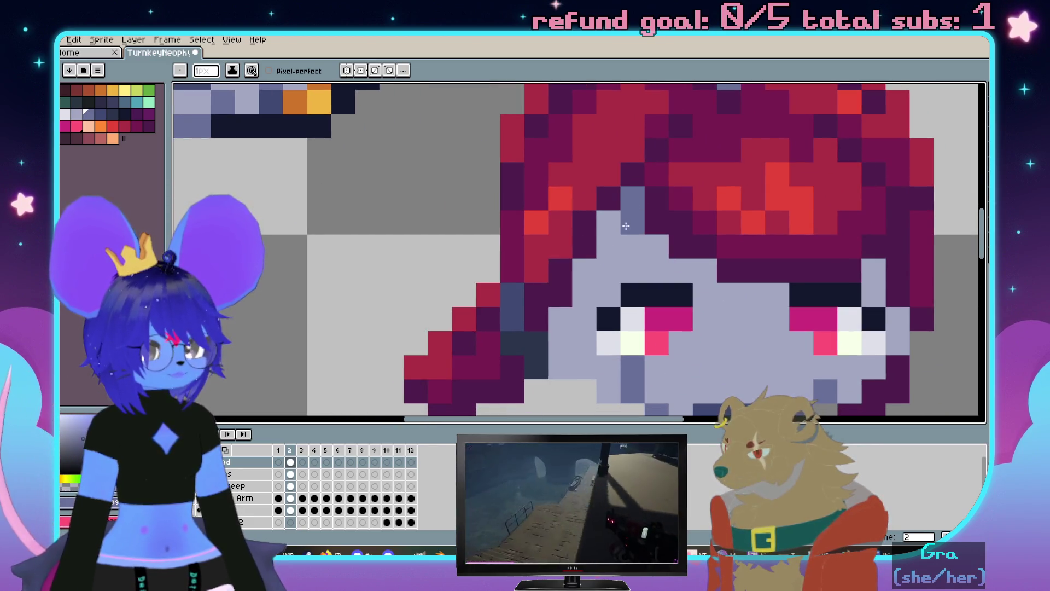
{"action": "left_click_drag", "start_coordinate": [632, 246], "coordinate": [633, 222]}
{"action": "left_click", "coordinate": [657, 247]}
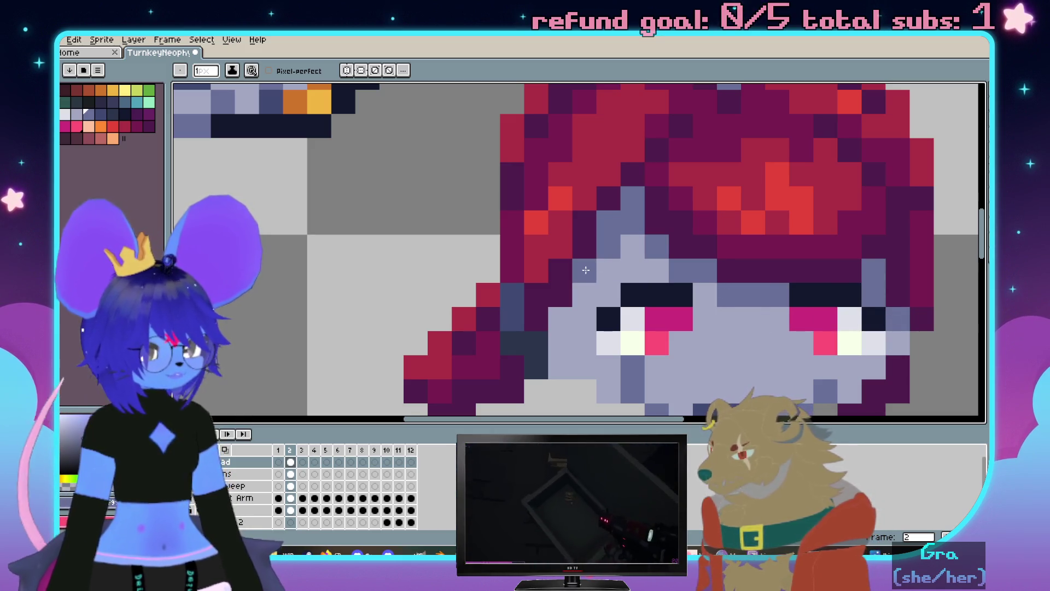
{"action": "key", "text": "i"}
{"action": "scroll", "coordinate": [574, 255], "scroll_direction": "down", "scroll_amount": 3}
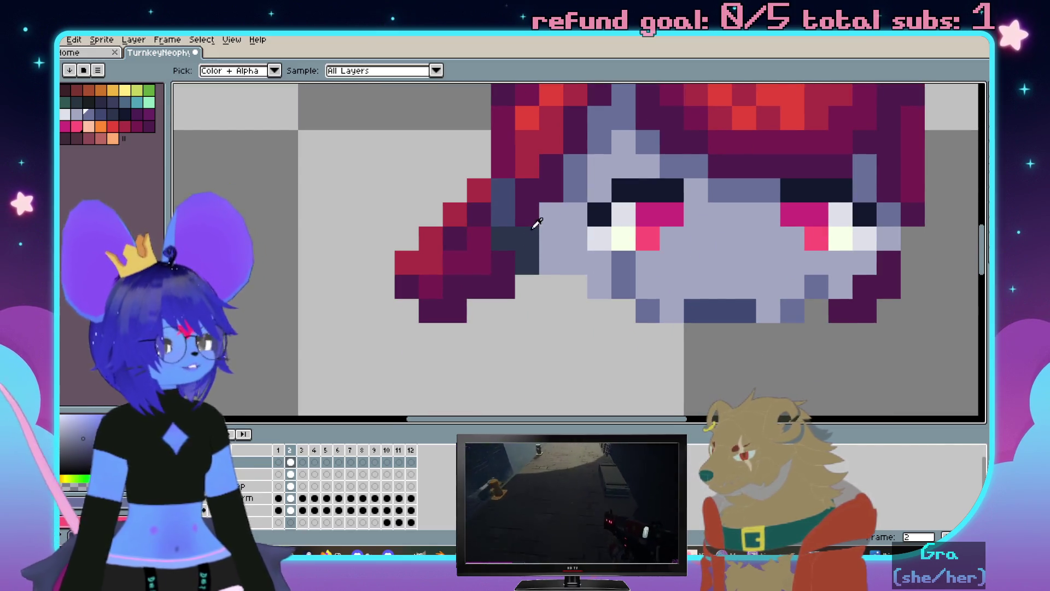
Clean up stray pixels with the eraser and undo one pencil stroke
{"action": "key", "text": "b"}
{"action": "scroll", "coordinate": [570, 287], "scroll_direction": "down", "scroll_amount": 3}
{"action": "scroll", "coordinate": [571, 287], "scroll_direction": "up", "scroll_amount": 2}
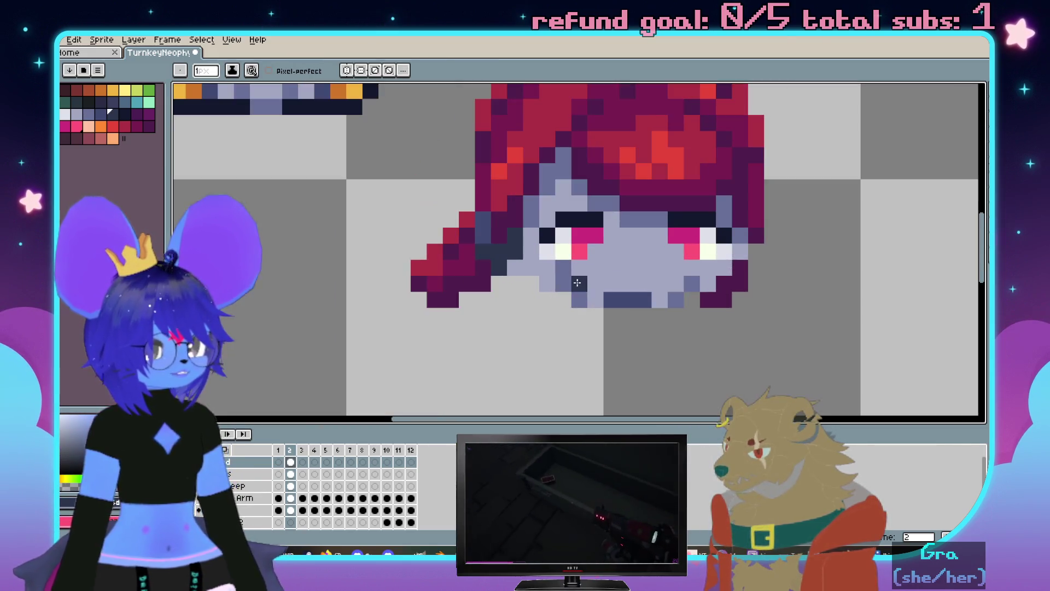
{"action": "key", "text": "e"}
{"action": "scroll", "coordinate": [534, 296], "scroll_direction": "down", "scroll_amount": 3}
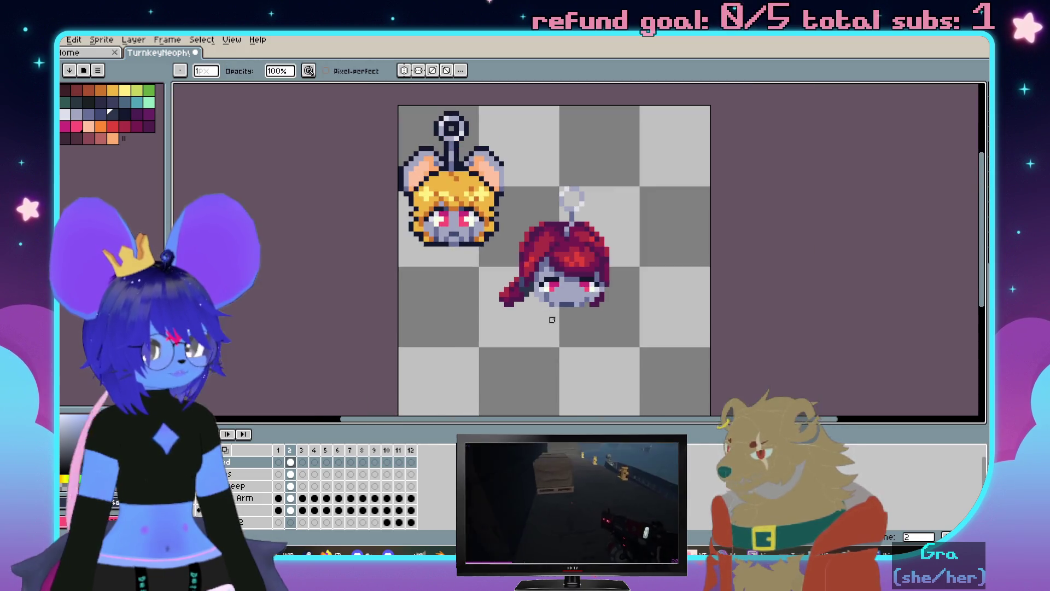
{"action": "scroll", "coordinate": [548, 318], "scroll_direction": "up", "scroll_amount": 2}
{"action": "scroll", "coordinate": [575, 324], "scroll_direction": "up", "scroll_amount": 1}
{"action": "scroll", "coordinate": [539, 297], "scroll_direction": "up", "scroll_amount": 1}
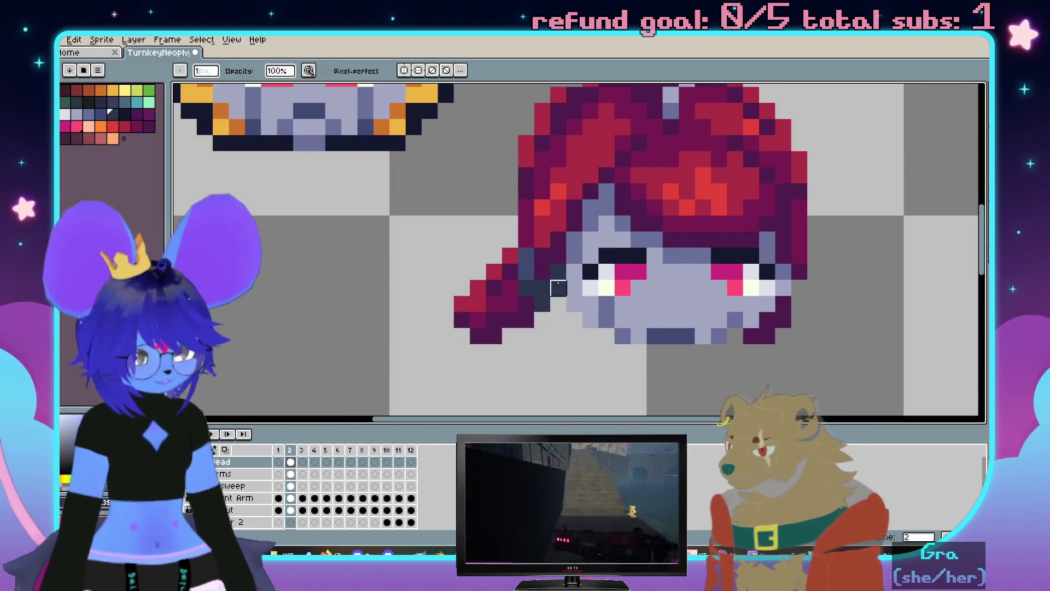
{"action": "key", "text": "b"}
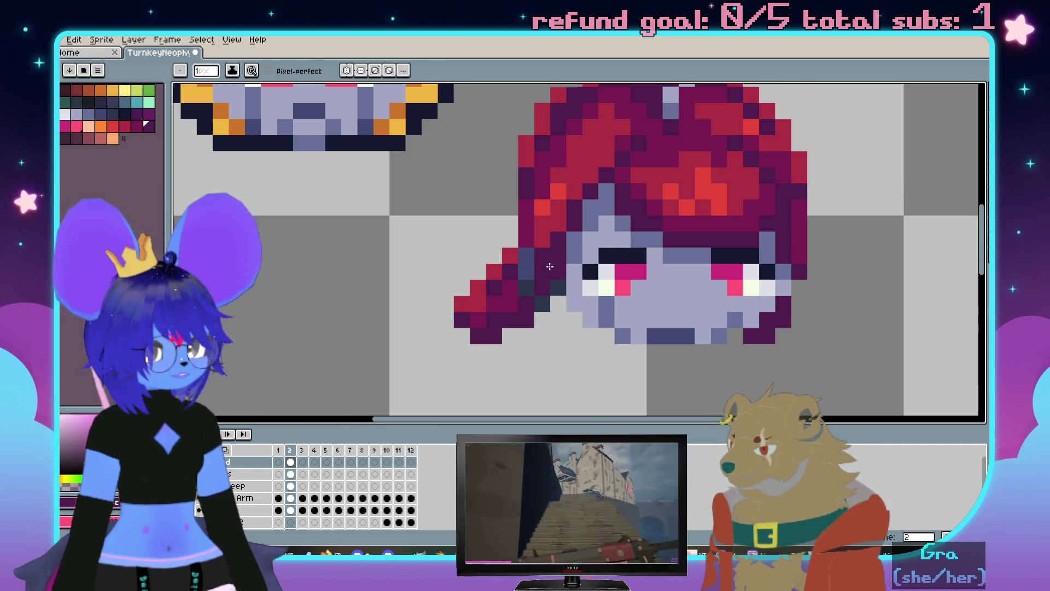
{"action": "scroll", "coordinate": [550, 266], "scroll_direction": "down", "scroll_amount": 1}
{"action": "key", "text": "ctrl+z"}
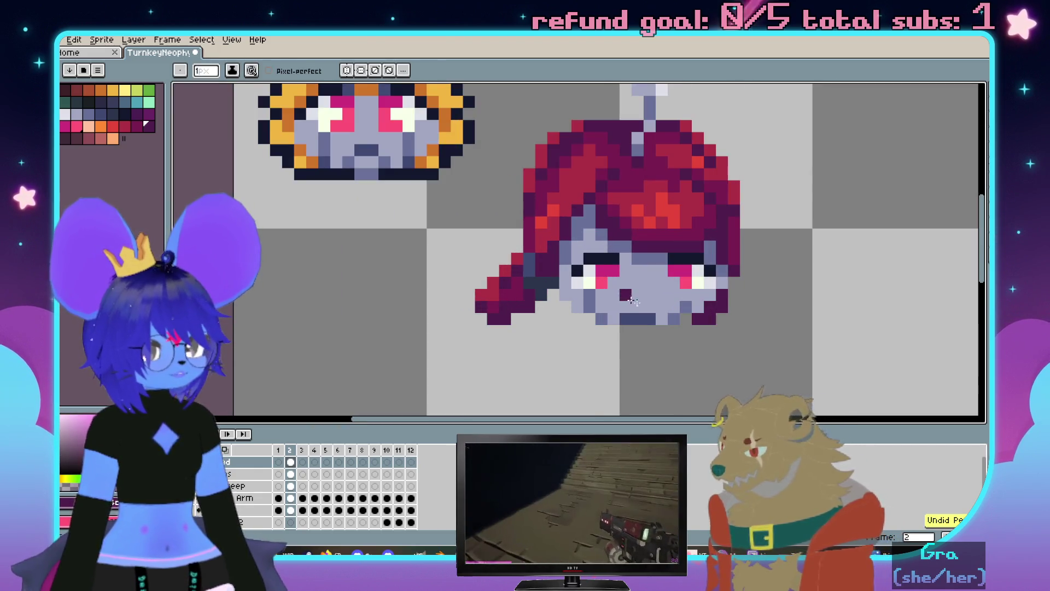
{"action": "scroll", "coordinate": [628, 298], "scroll_direction": "down", "scroll_amount": 1}
{"action": "scroll", "coordinate": [723, 300], "scroll_direction": "up", "scroll_amount": 1}
{"action": "scroll", "coordinate": [750, 279], "scroll_direction": "up", "scroll_amount": 1}
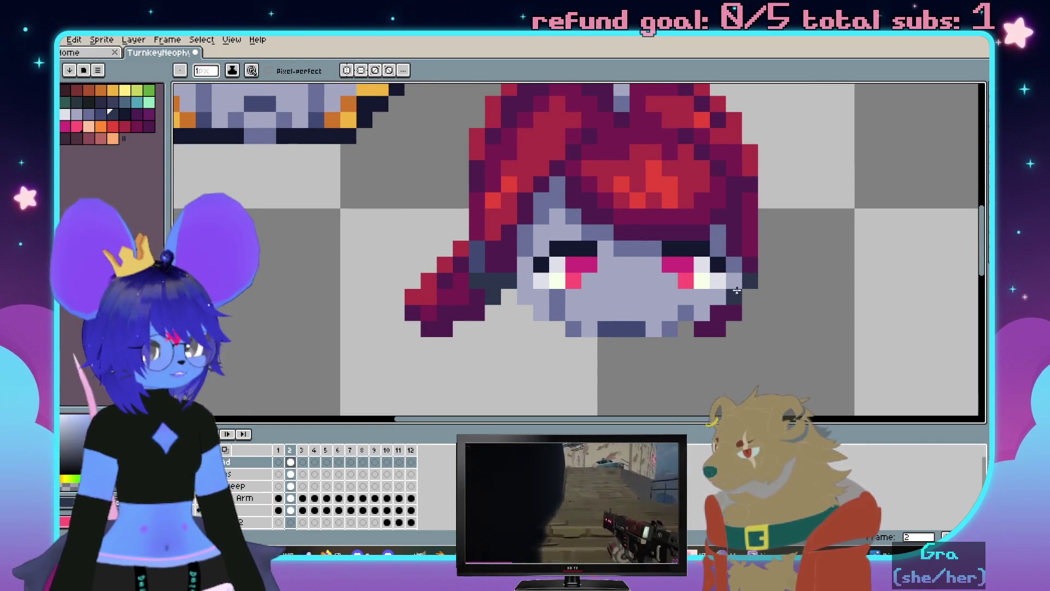
{"action": "scroll", "coordinate": [737, 290], "scroll_direction": "down", "scroll_amount": 3}
{"action": "scroll", "coordinate": [762, 311], "scroll_direction": "up", "scroll_amount": 2}
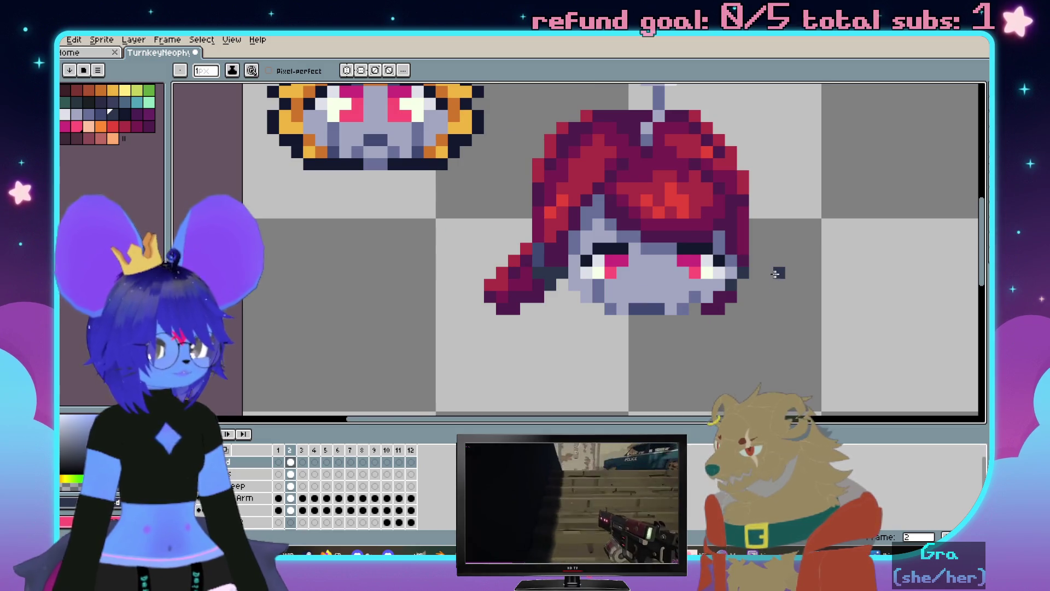
{"action": "scroll", "coordinate": [777, 273], "scroll_direction": "down", "scroll_amount": 1}
{"action": "scroll", "coordinate": [785, 264], "scroll_direction": "up", "scroll_amount": 2}
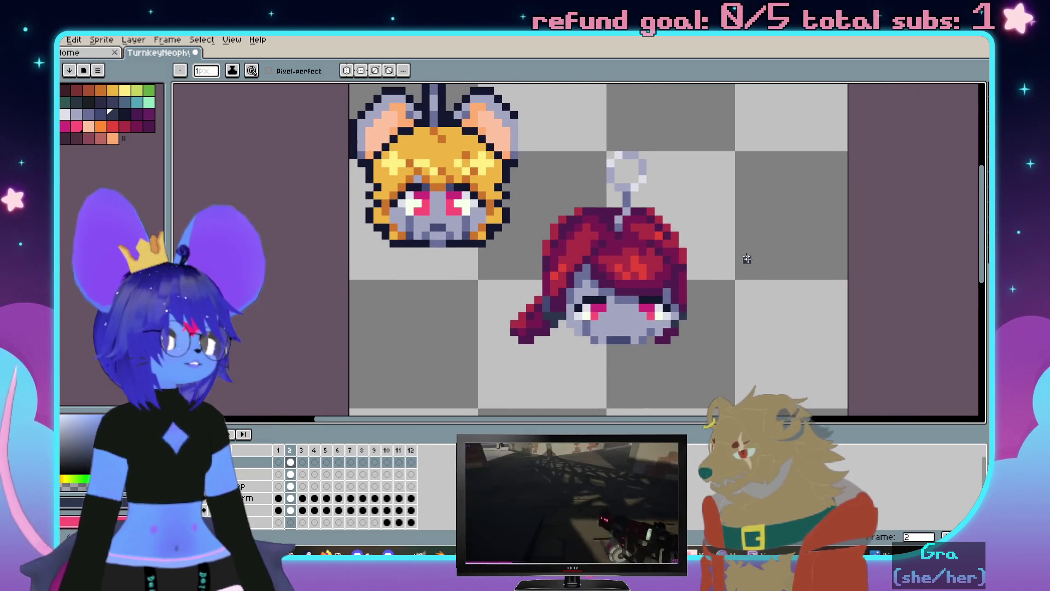
{"action": "scroll", "coordinate": [723, 218], "scroll_direction": "up", "scroll_amount": 1}
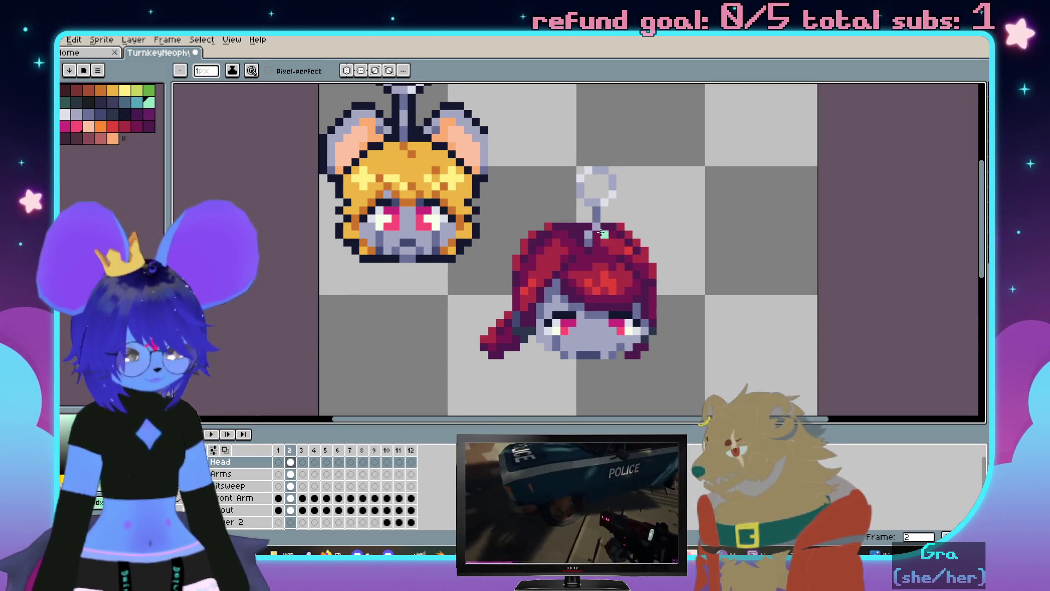
On a new top layer, paint mint-green ear blobs on both sides of the red hair, undoing a stray erase
{"action": "right_click", "coordinate": [231, 464]}
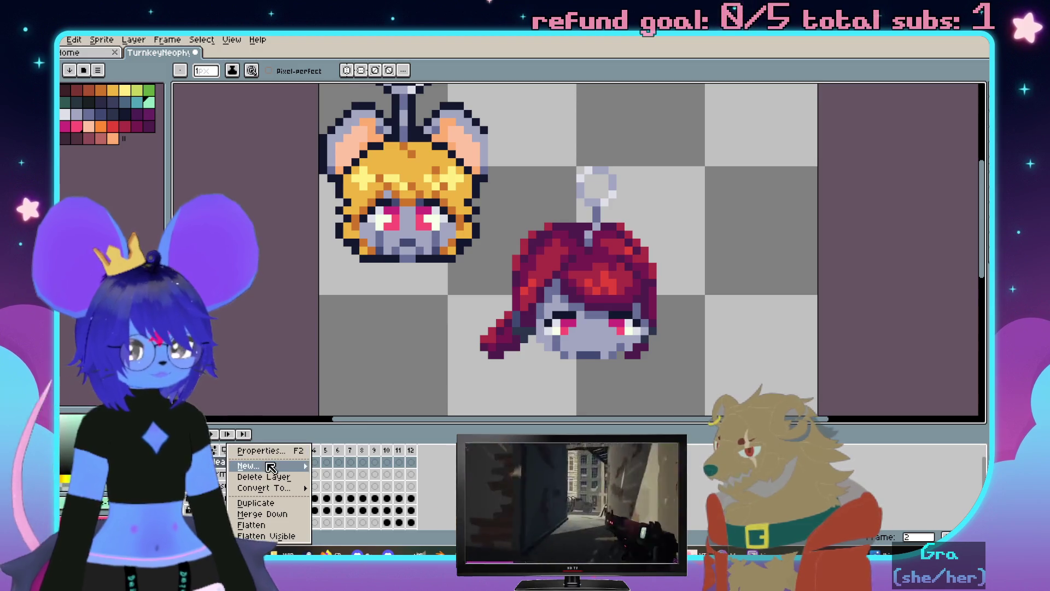
{"action": "left_click", "coordinate": [349, 468]}
{"action": "scroll", "coordinate": [551, 241], "scroll_direction": "up", "scroll_amount": 1}
{"action": "mouse_move", "coordinate": [575, 247]}
{"action": "left_mouse_down"}
{"action": "mouse_move", "coordinate": [552, 242]}
{"action": "mouse_move", "coordinate": [523, 188]}
{"action": "mouse_move", "coordinate": [469, 293]}
{"action": "left_mouse_up"}
{"action": "scroll", "coordinate": [551, 241], "scroll_direction": "up", "scroll_amount": 1}
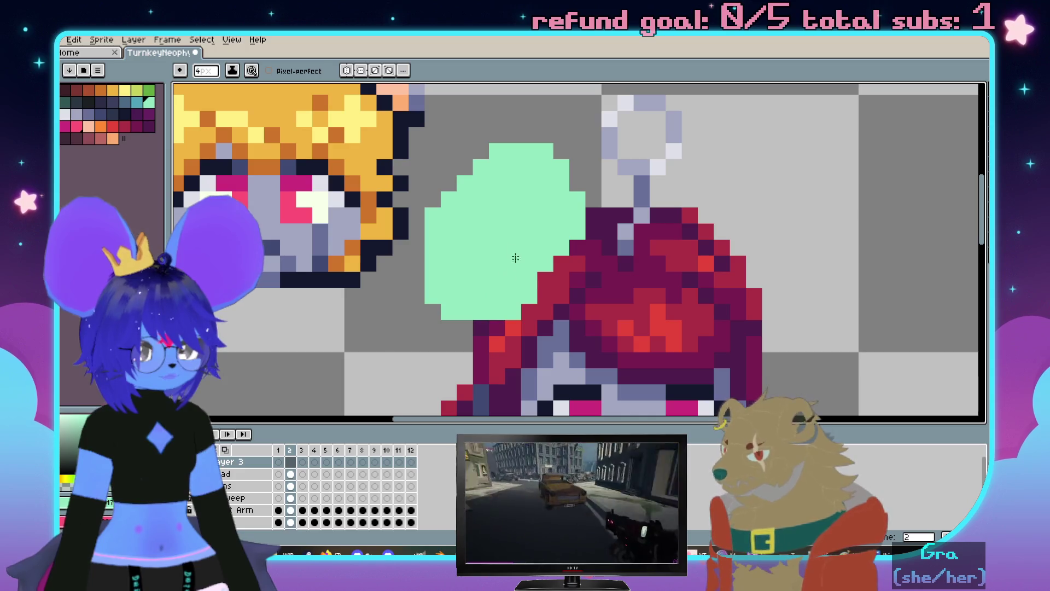
{"action": "scroll", "coordinate": [515, 260], "scroll_direction": "down", "scroll_amount": 1}
{"action": "left_click_drag", "start_coordinate": [620, 209], "coordinate": [663, 238]}
{"action": "scroll", "coordinate": [668, 244], "scroll_direction": "down", "scroll_amount": 1}
{"action": "scroll", "coordinate": [668, 244], "scroll_direction": "up", "scroll_amount": 1}
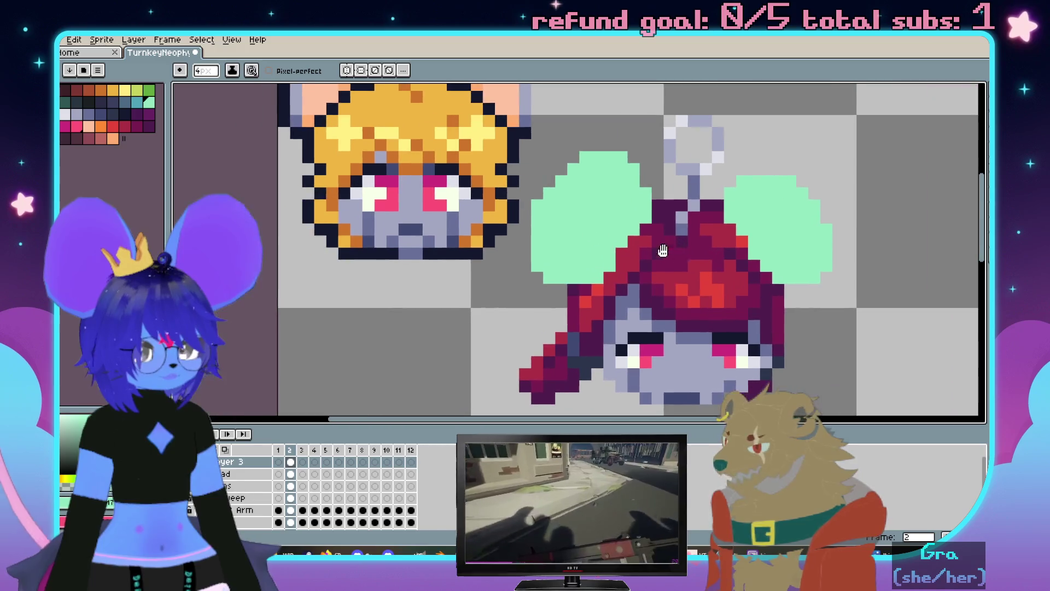
{"action": "scroll", "coordinate": [812, 243], "scroll_direction": "down", "scroll_amount": 2}
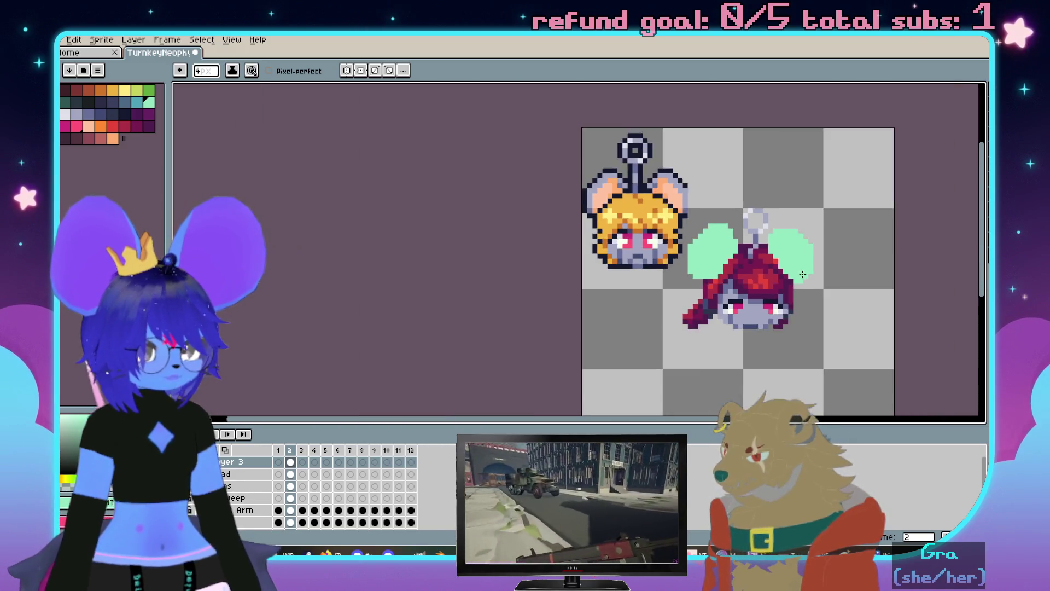
{"action": "scroll", "coordinate": [739, 246], "scroll_direction": "up", "scroll_amount": 1}
{"action": "key", "text": "e"}
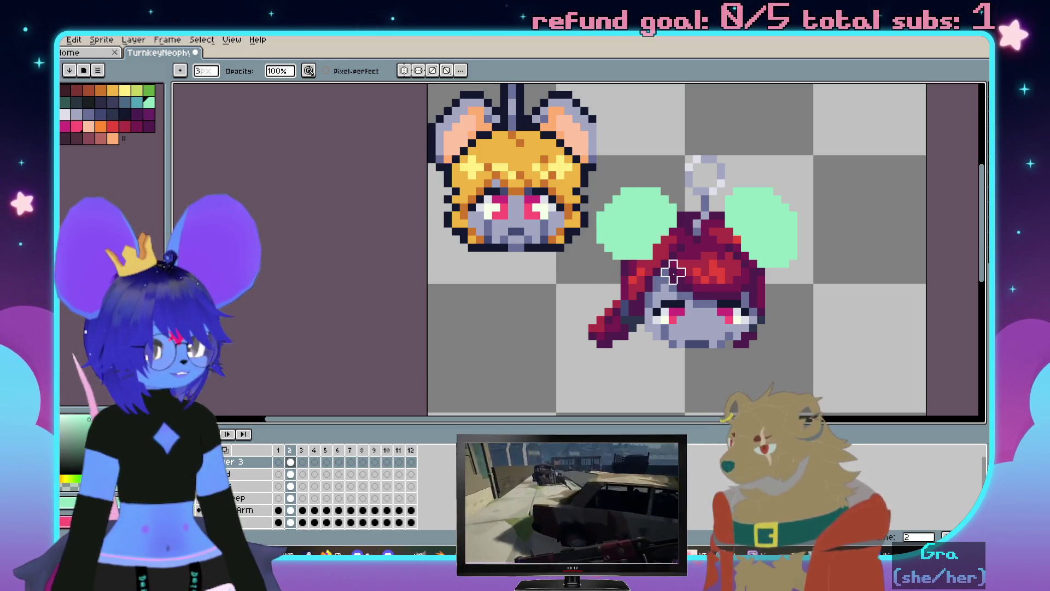
{"action": "key", "text": "ctrl+z"}
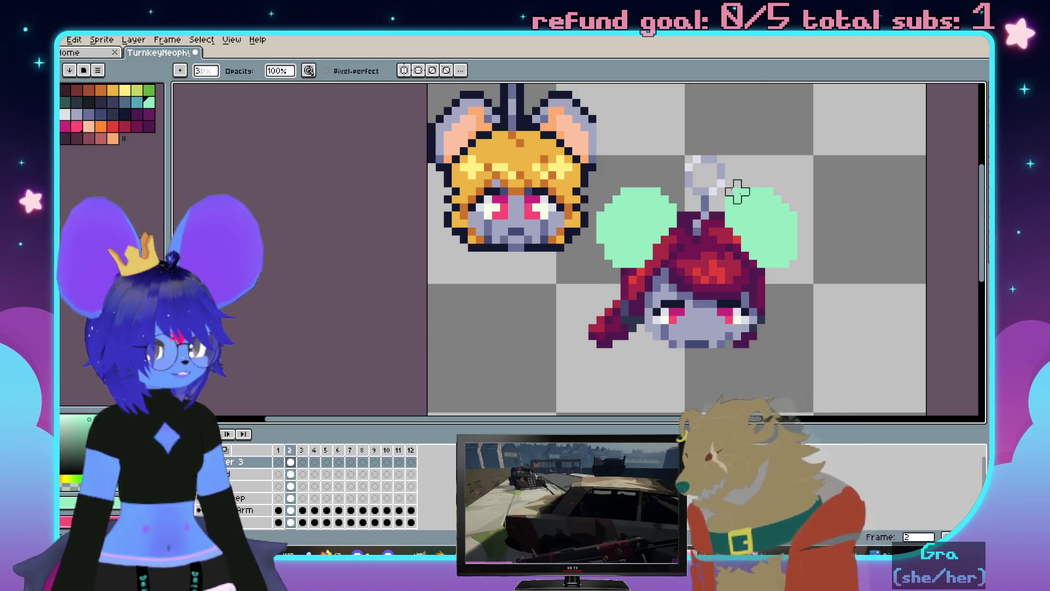
{"action": "scroll", "coordinate": [712, 184], "scroll_direction": "up", "scroll_amount": 1}
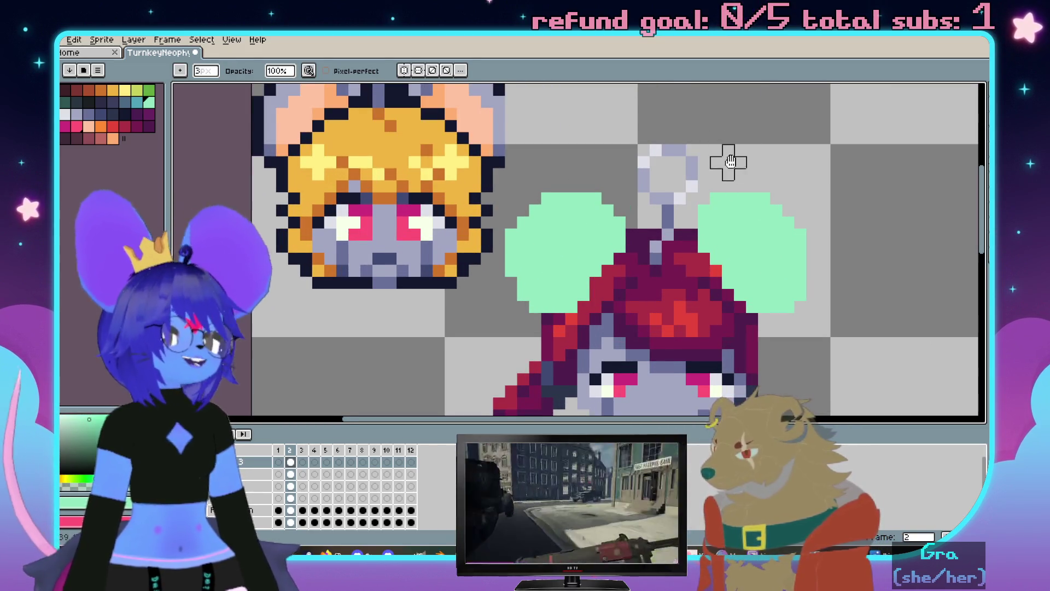
{"action": "scroll", "coordinate": [714, 165], "scroll_direction": "down", "scroll_amount": 1}
{"action": "scroll", "coordinate": [768, 171], "scroll_direction": "down", "scroll_amount": 1}
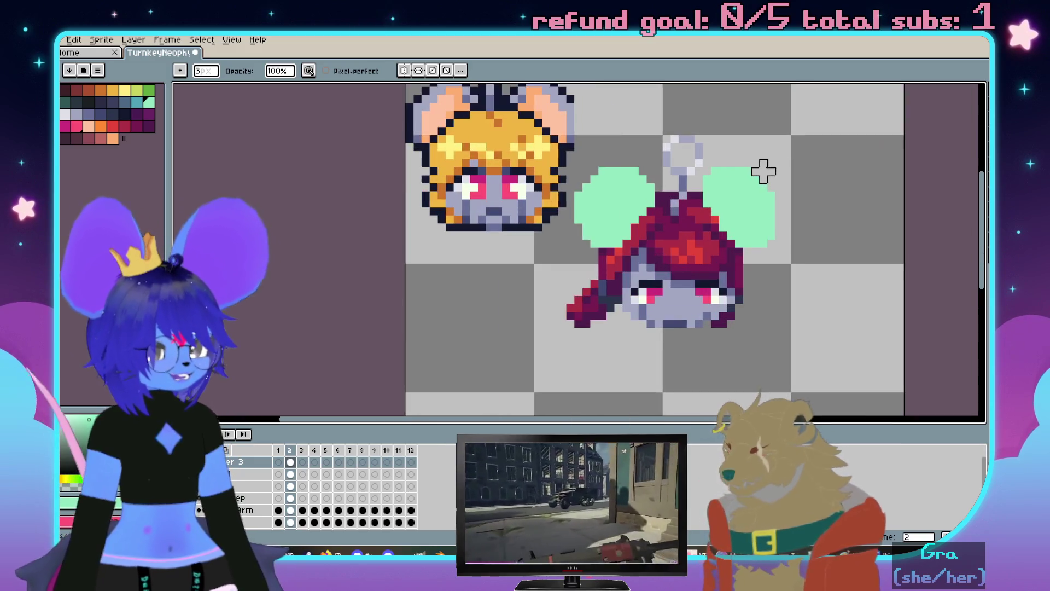
{"action": "scroll", "coordinate": [764, 163], "scroll_direction": "up", "scroll_amount": 1}
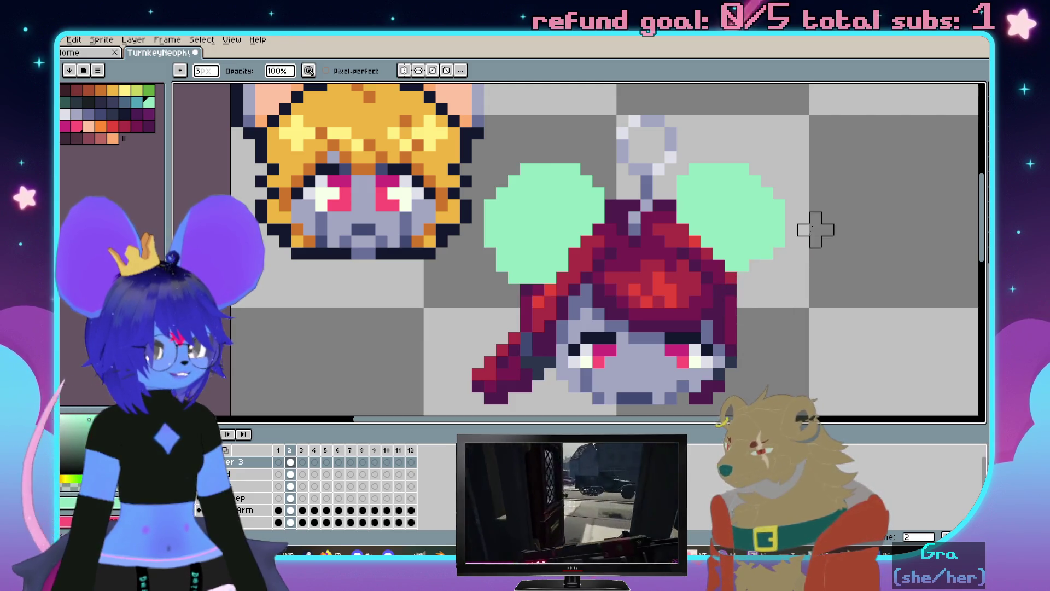
{"action": "scroll", "coordinate": [839, 204], "scroll_direction": "down", "scroll_amount": 1}
{"action": "scroll", "coordinate": [774, 246], "scroll_direction": "up", "scroll_amount": 1}
{"action": "scroll", "coordinate": [590, 277], "scroll_direction": "down", "scroll_amount": 1}
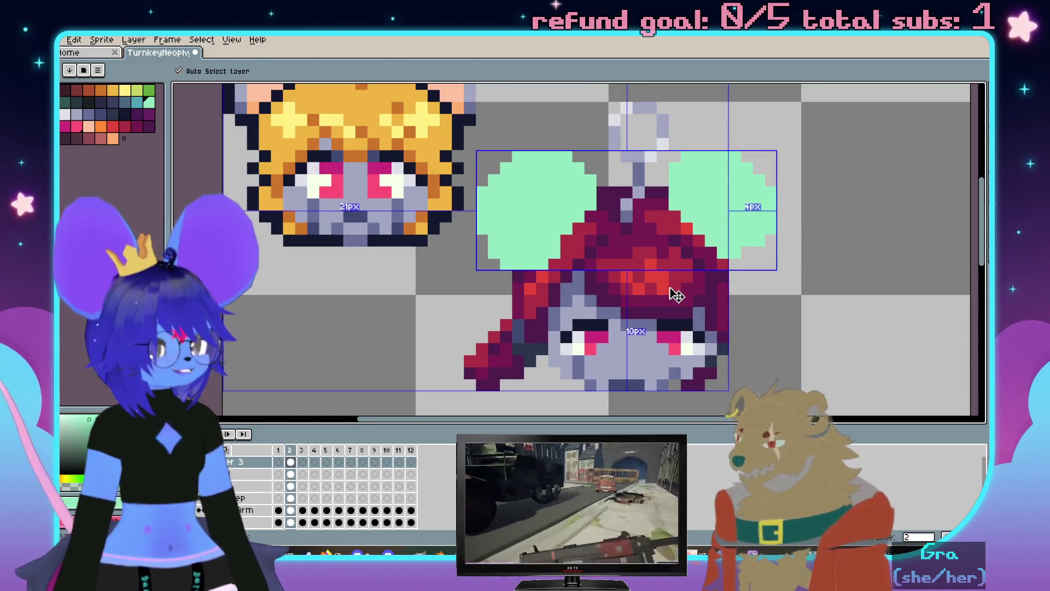
{"action": "scroll", "coordinate": [673, 293], "scroll_direction": "up", "scroll_amount": 1}
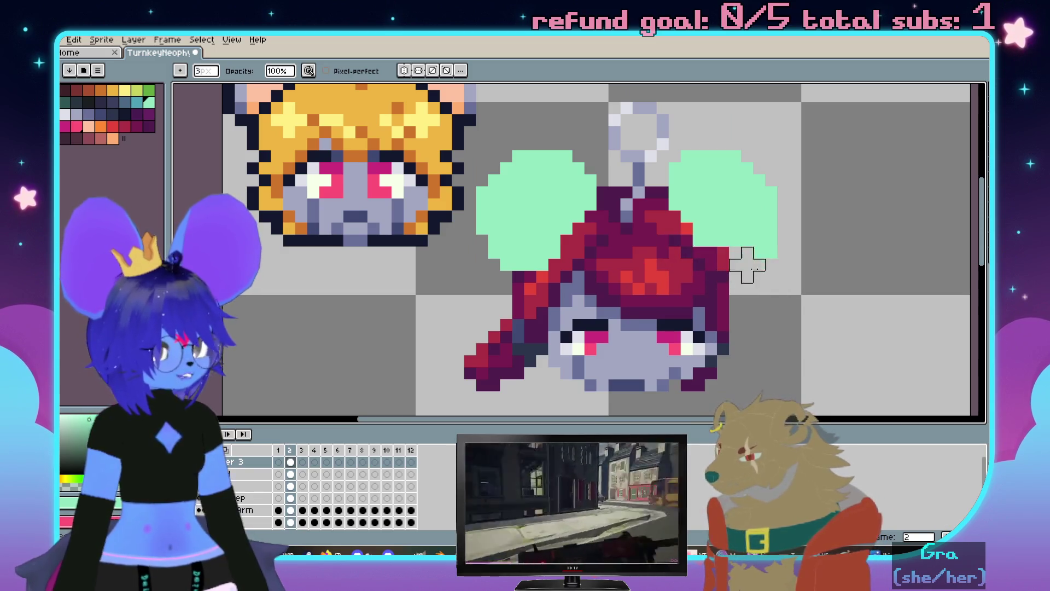
{"action": "scroll", "coordinate": [733, 204], "scroll_direction": "down", "scroll_amount": 1}
{"action": "scroll", "coordinate": [746, 176], "scroll_direction": "up", "scroll_amount": 1}
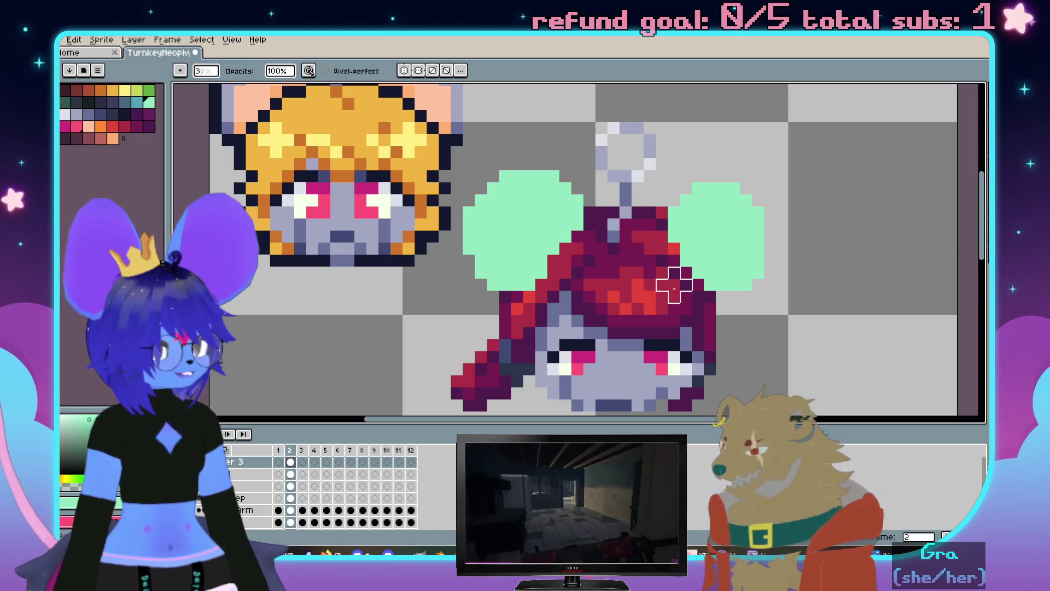
{"action": "scroll", "coordinate": [674, 285], "scroll_direction": "down", "scroll_amount": 1}
{"action": "scroll", "coordinate": [739, 279], "scroll_direction": "up", "scroll_amount": 1}
Fill both green ears with grey and wand-select the two grey ear shapes
{"action": "key", "text": "ctrl+z"}
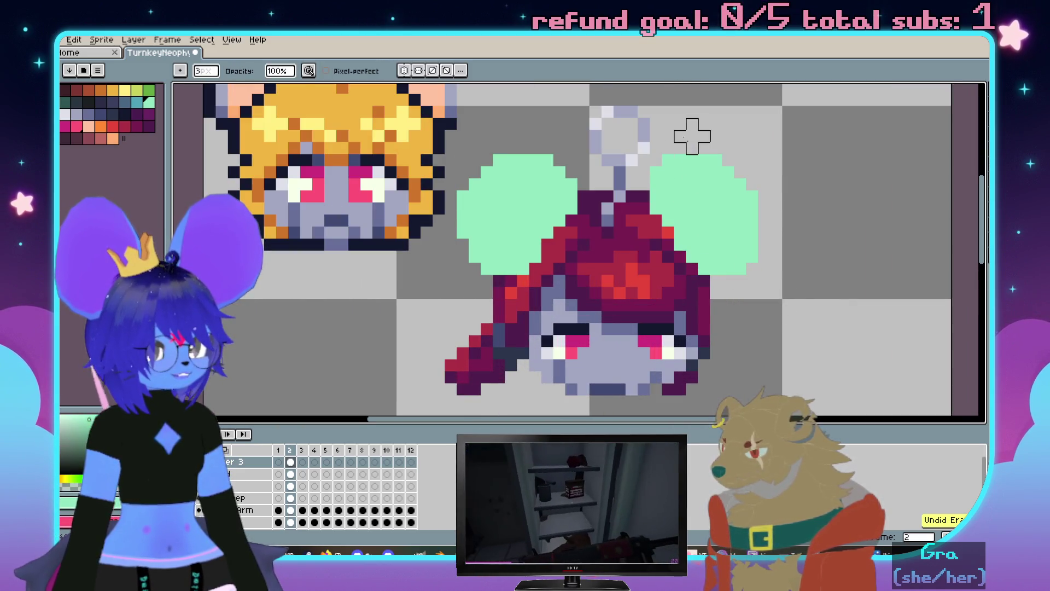
{"action": "scroll", "coordinate": [776, 209], "scroll_direction": "down", "scroll_amount": 1}
{"action": "scroll", "coordinate": [816, 227], "scroll_direction": "up", "scroll_amount": 1}
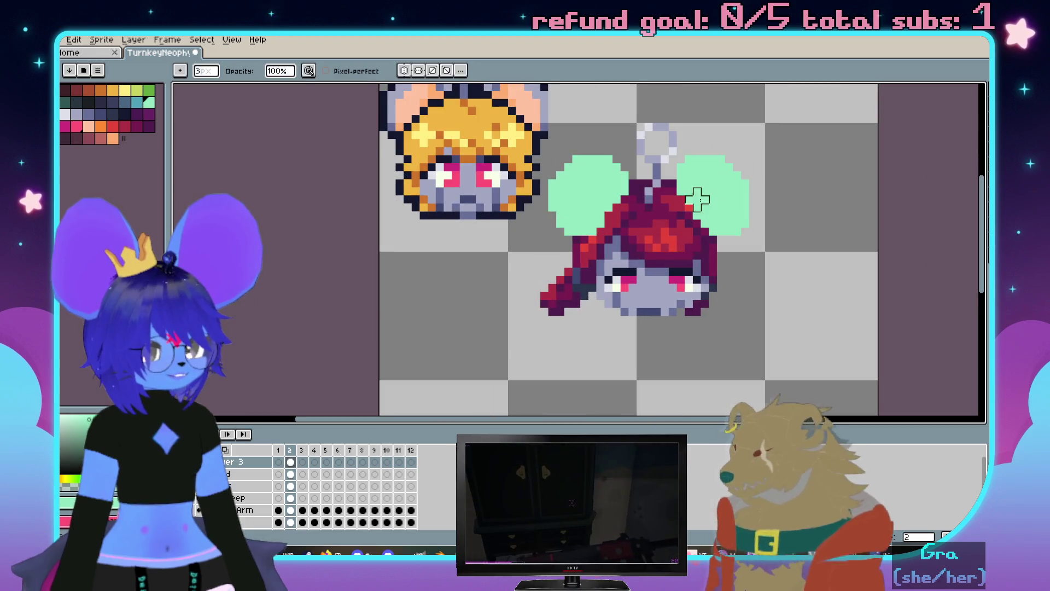
{"action": "scroll", "coordinate": [703, 211], "scroll_direction": "up", "scroll_amount": 1}
{"action": "scroll", "coordinate": [594, 212], "scroll_direction": "up", "scroll_amount": 1}
{"action": "key", "text": "i"}
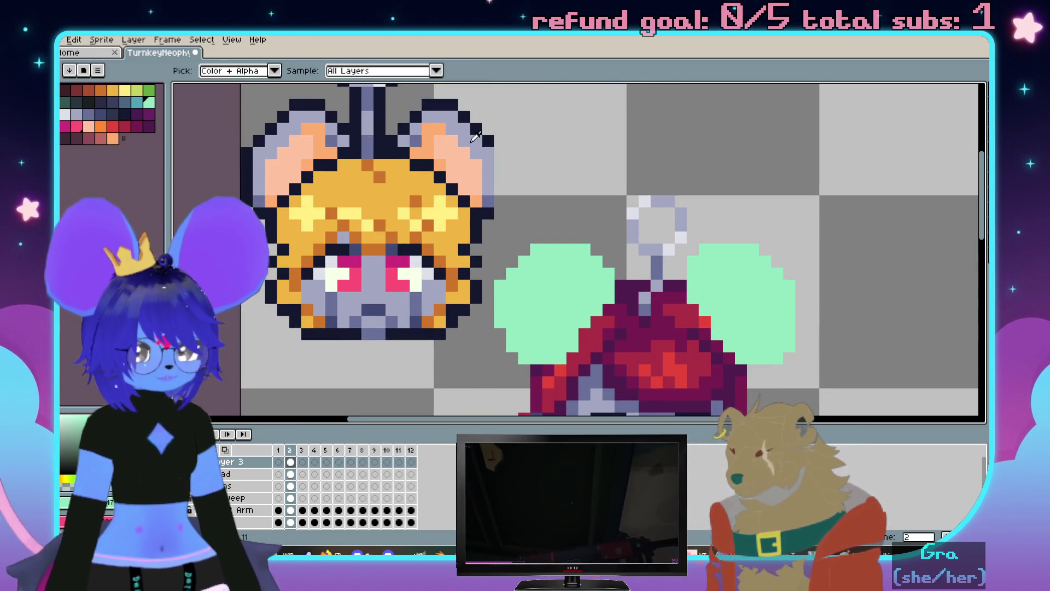
{"action": "left_click", "coordinate": [558, 279]}
{"action": "left_click", "coordinate": [738, 279]}
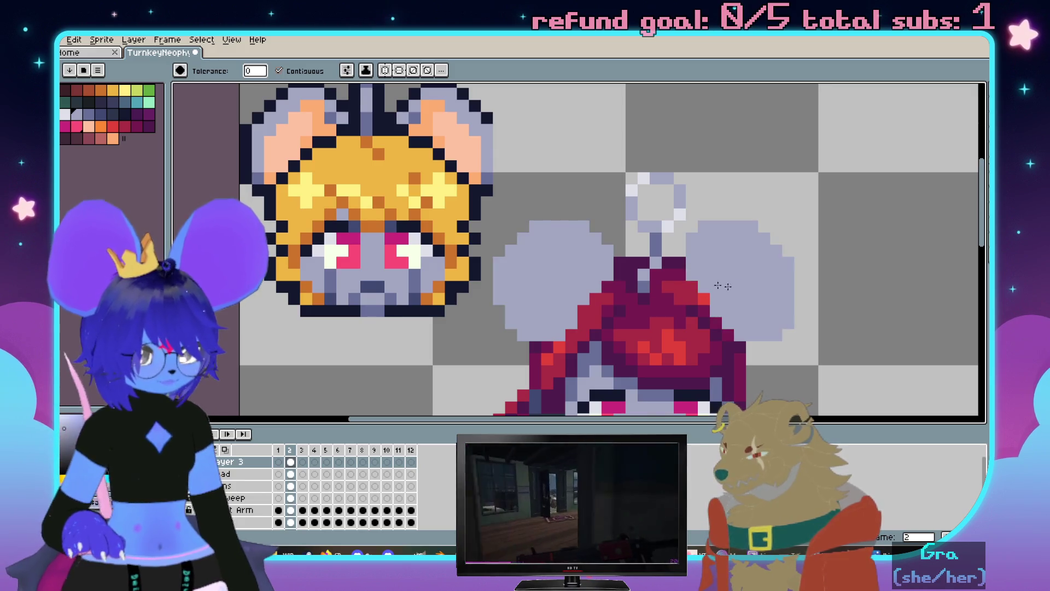
Shade the inner edges of both ears darker grey and sample the peach ear colour
{"action": "key", "text": "w"}
{"action": "left_click", "coordinate": [569, 277]}
{"action": "key", "text": "b"}
{"action": "mouse_move", "coordinate": [611, 205]}
{"action": "left_mouse_down"}
{"action": "mouse_move", "coordinate": [620, 220]}
{"action": "mouse_move", "coordinate": [550, 275]}
{"action": "left_mouse_up"}
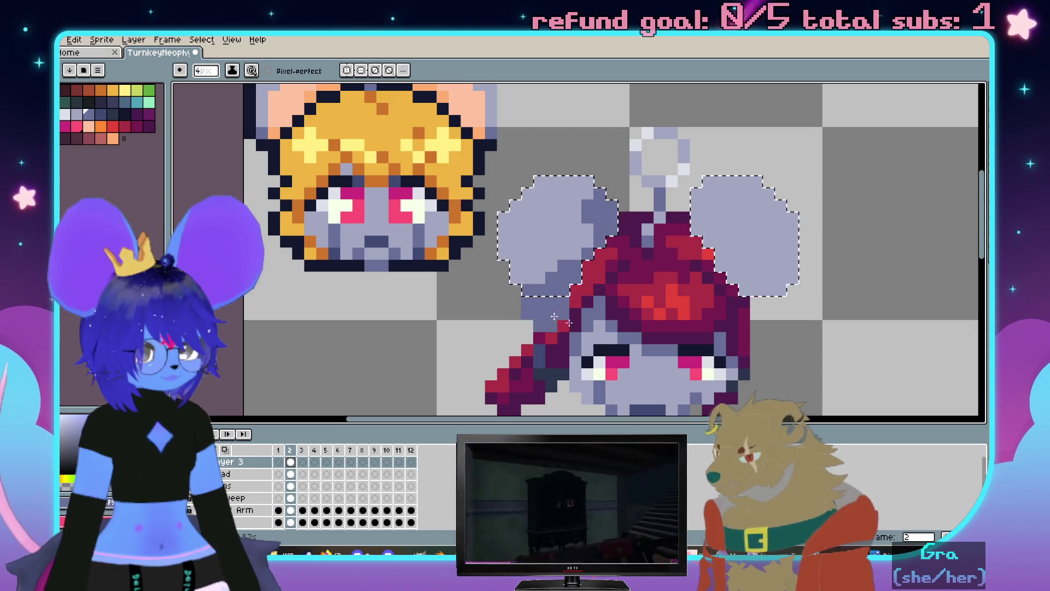
{"action": "left_click_drag", "start_coordinate": [698, 181], "coordinate": [710, 259]}
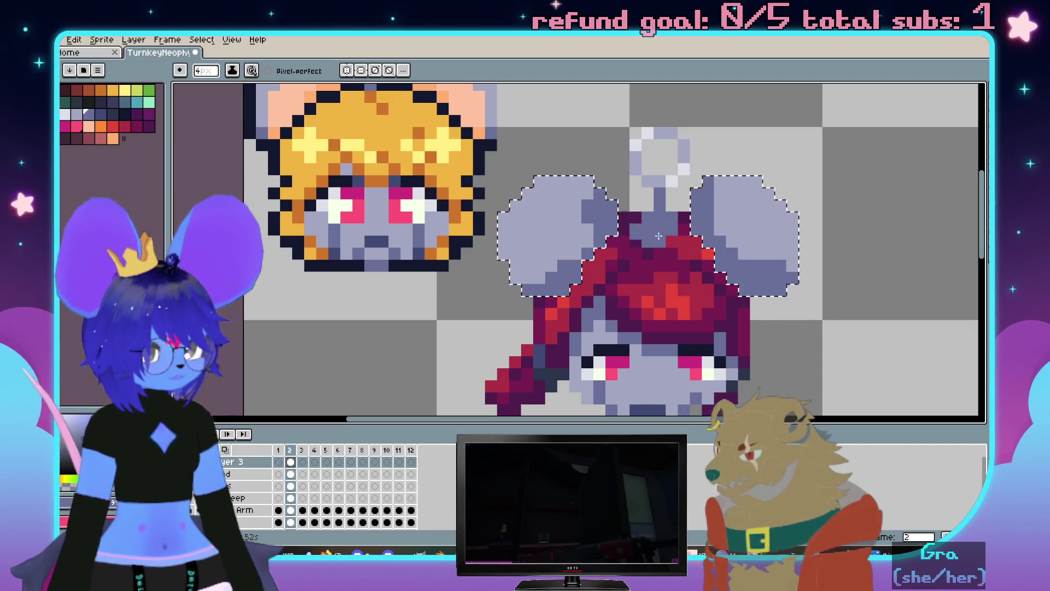
{"action": "left_click_drag", "start_coordinate": [516, 108], "coordinate": [588, 197]}
{"action": "left_click", "coordinate": [545, 182], "text": "alt"}
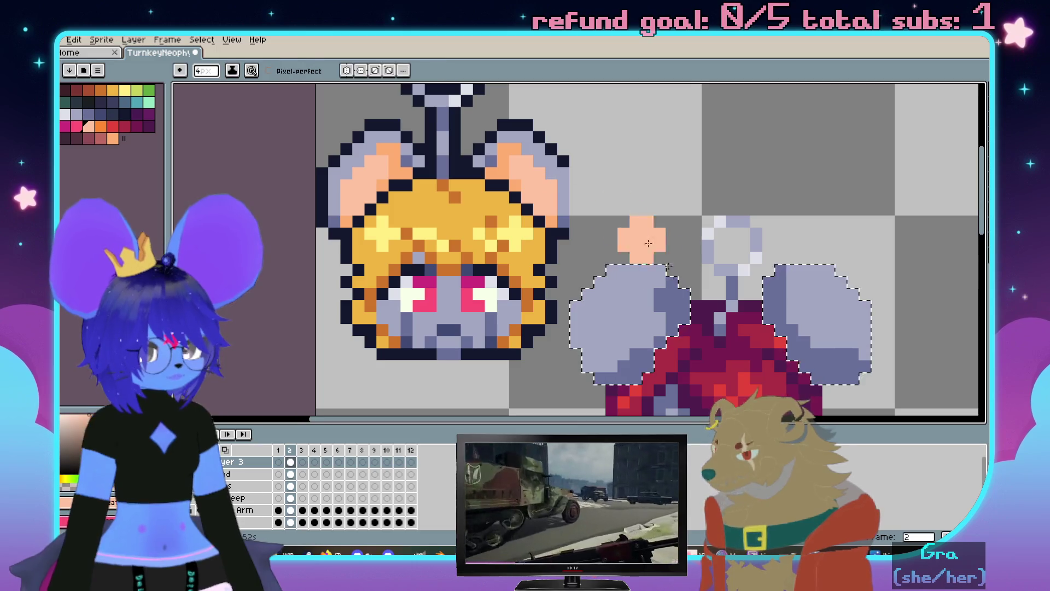
{"action": "scroll", "coordinate": [640, 222], "scroll_direction": "up", "scroll_amount": 2}
{"action": "scroll", "coordinate": [679, 239], "scroll_direction": "up", "scroll_amount": 1}
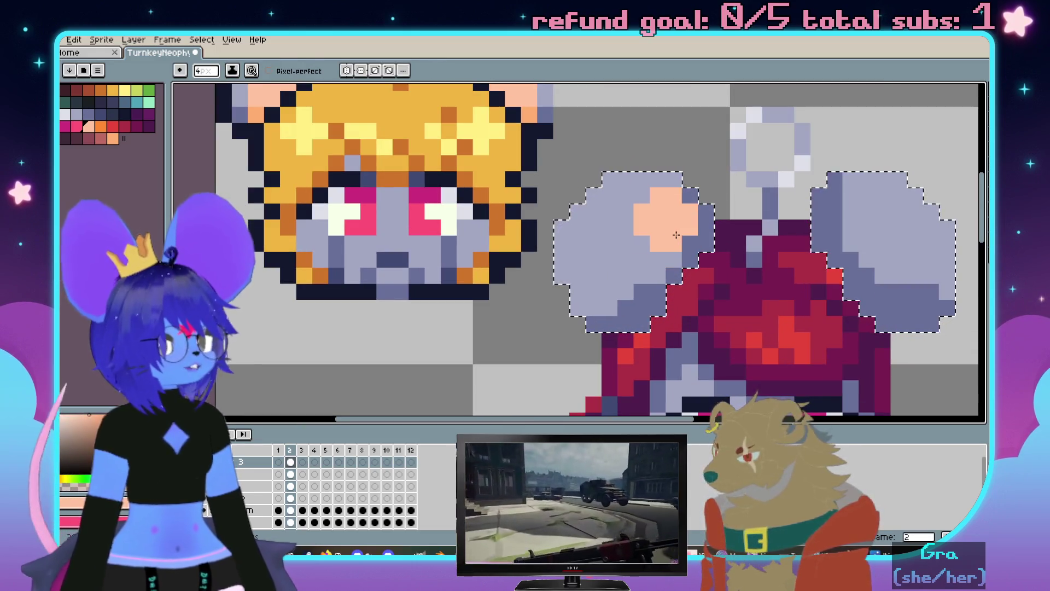
Paint peach inner patches inside the left and right grey ears, undoing one stray strip
{"action": "left_click_drag", "start_coordinate": [658, 240], "coordinate": [658, 267]}
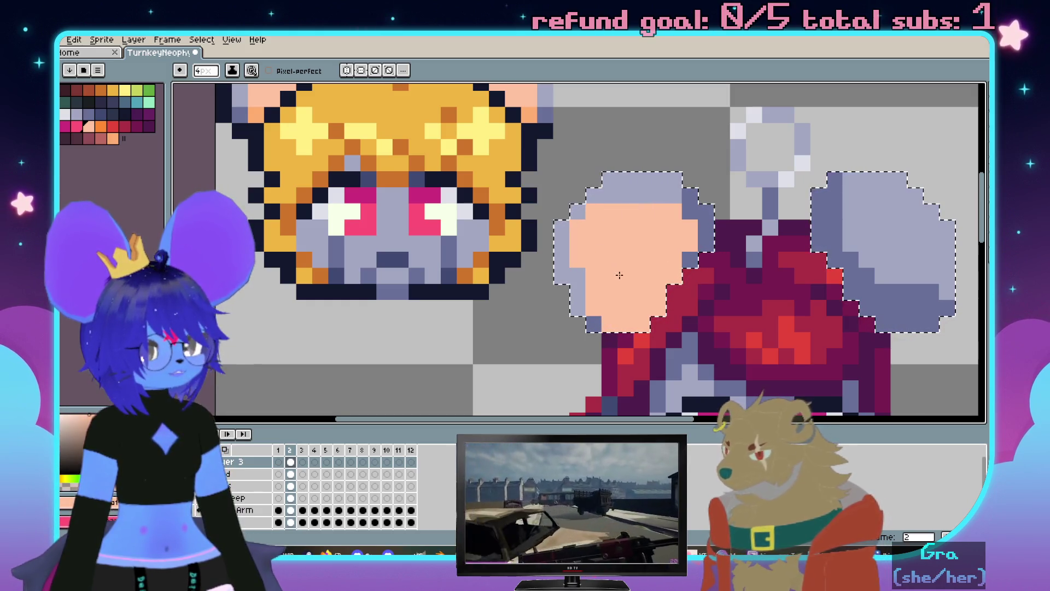
{"action": "key", "text": "ctrl+z"}
{"action": "scroll", "coordinate": [644, 271], "scroll_direction": "right", "scroll_amount": 3}
{"action": "mouse_move", "coordinate": [739, 238]}
{"action": "left_mouse_down"}
{"action": "mouse_move", "coordinate": [777, 290]}
{"action": "mouse_move", "coordinate": [768, 301]}
{"action": "left_mouse_up"}
{"action": "scroll", "coordinate": [762, 303], "scroll_direction": "down", "scroll_amount": 2}
{"action": "scroll", "coordinate": [762, 303], "scroll_direction": "down", "scroll_amount": 1}
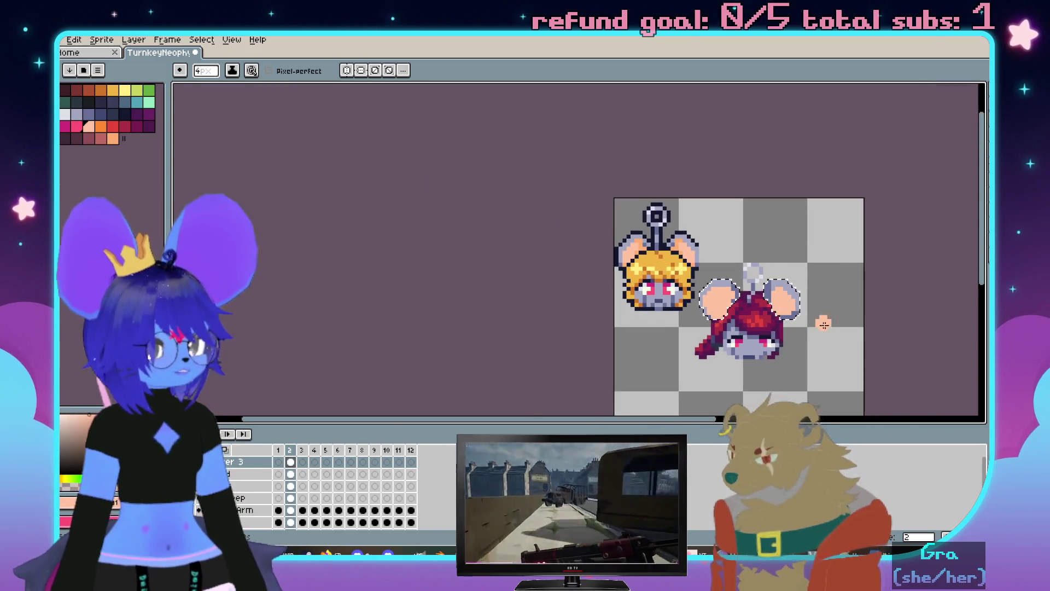
{"action": "scroll", "coordinate": [779, 292], "scroll_direction": "up", "scroll_amount": 2}
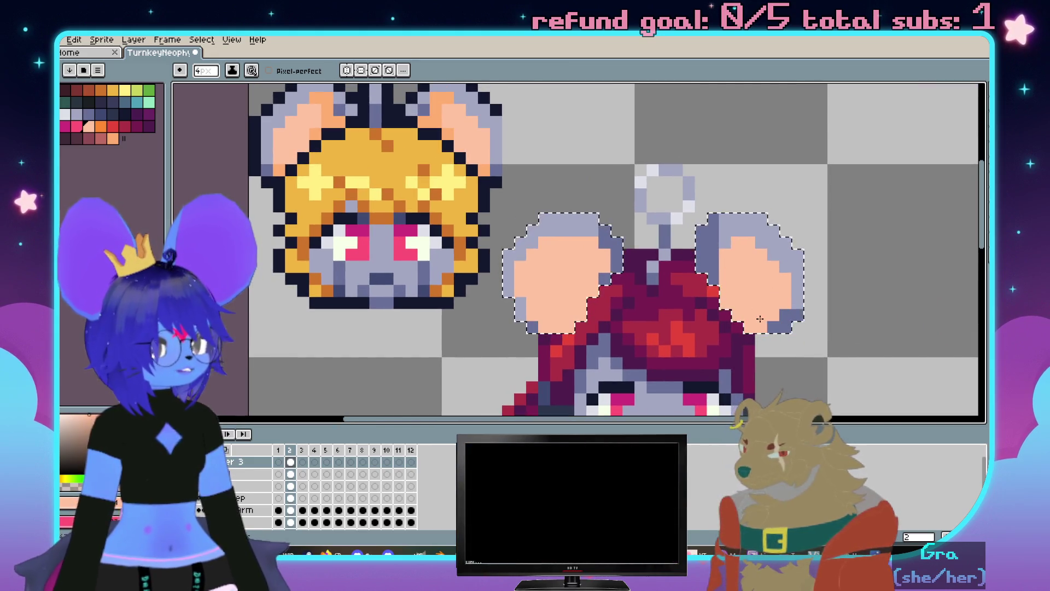
{"action": "scroll", "coordinate": [766, 282], "scroll_direction": "up", "scroll_amount": 1}
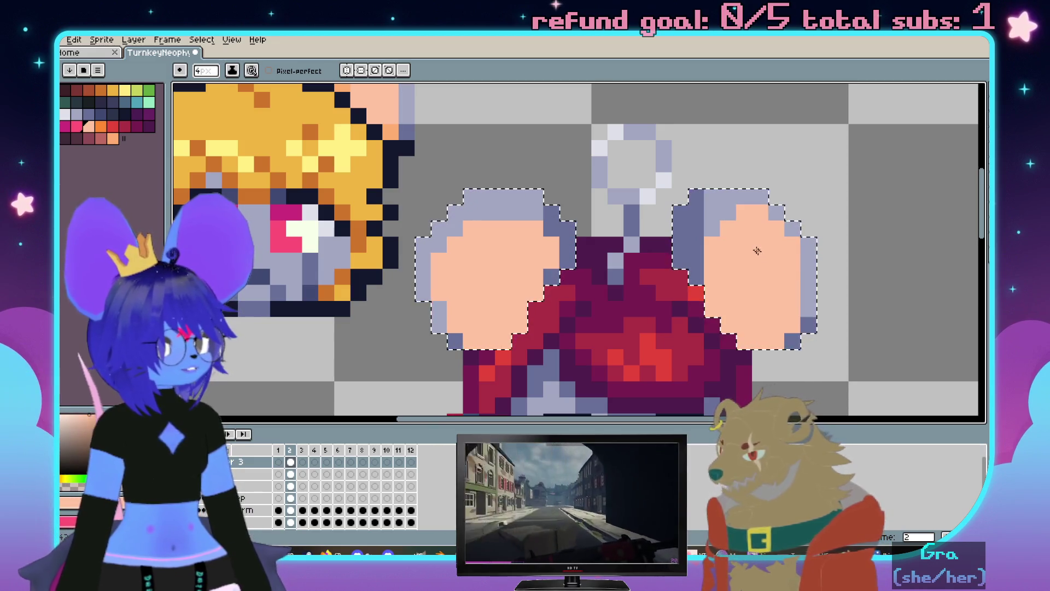
{"action": "scroll", "coordinate": [762, 273], "scroll_direction": "up", "scroll_amount": 1}
{"action": "scroll", "coordinate": [747, 238], "scroll_direction": "down", "scroll_amount": 1}
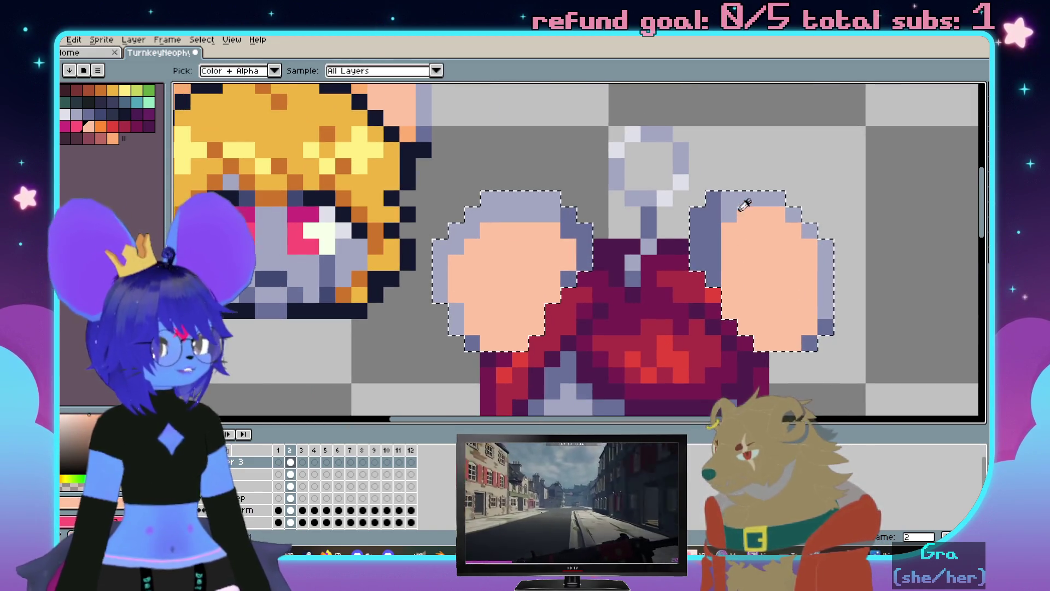
Reduce the brush to one pixel and sample the dark outline colour from the sprite
{"action": "key", "text": "minus"}
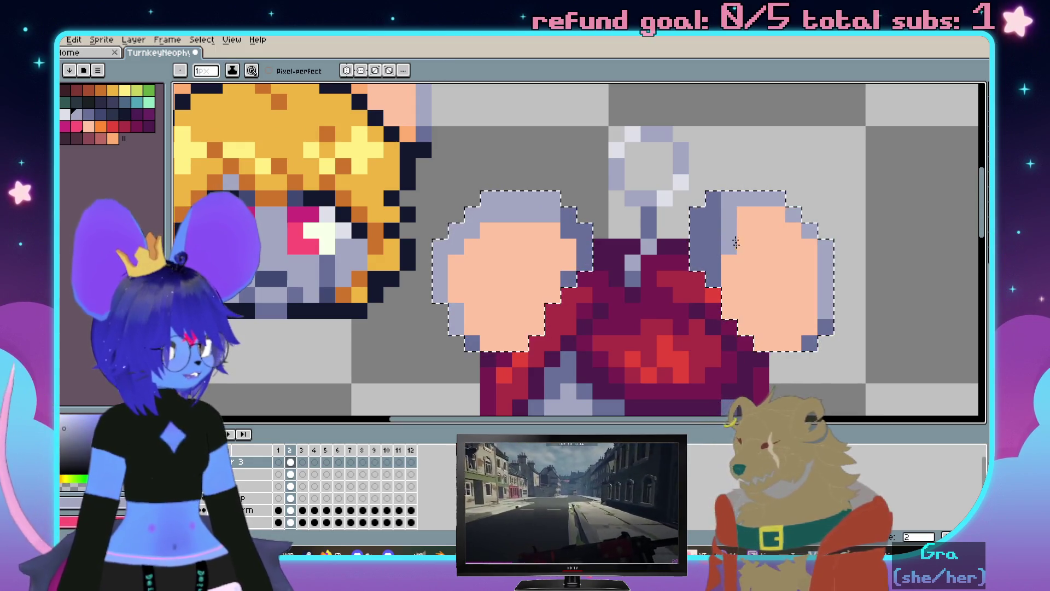
{"action": "key", "text": "ctrl"}
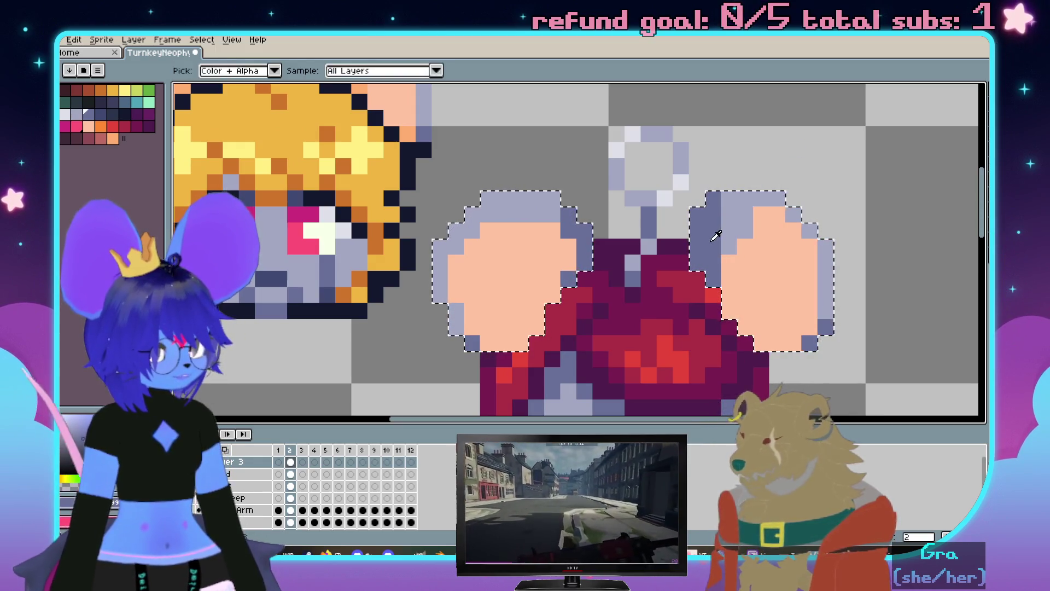
{"action": "key", "text": "ctrl"}
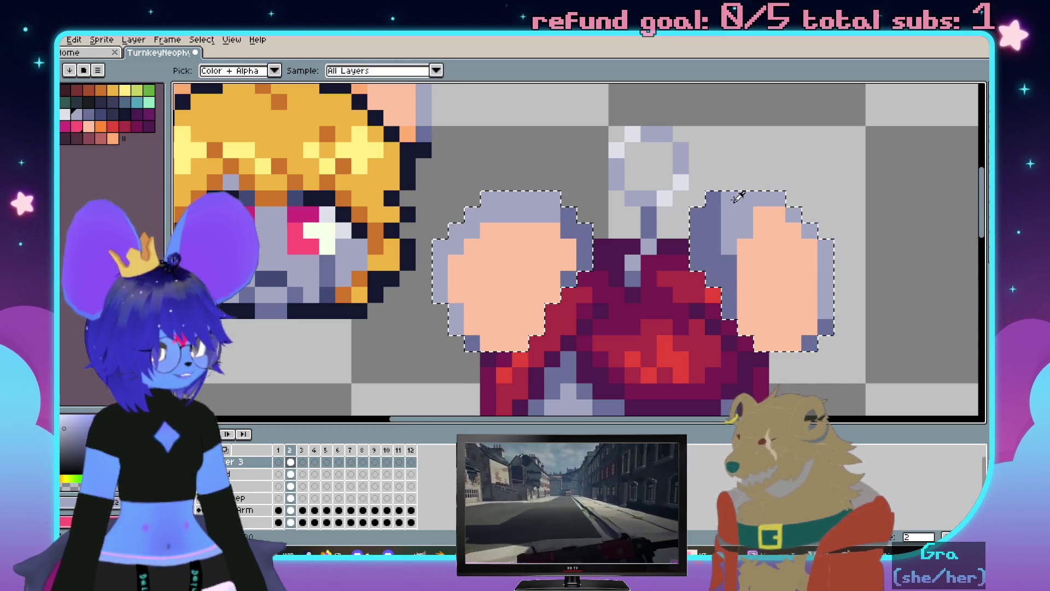
{"action": "key", "text": "ctrl"}
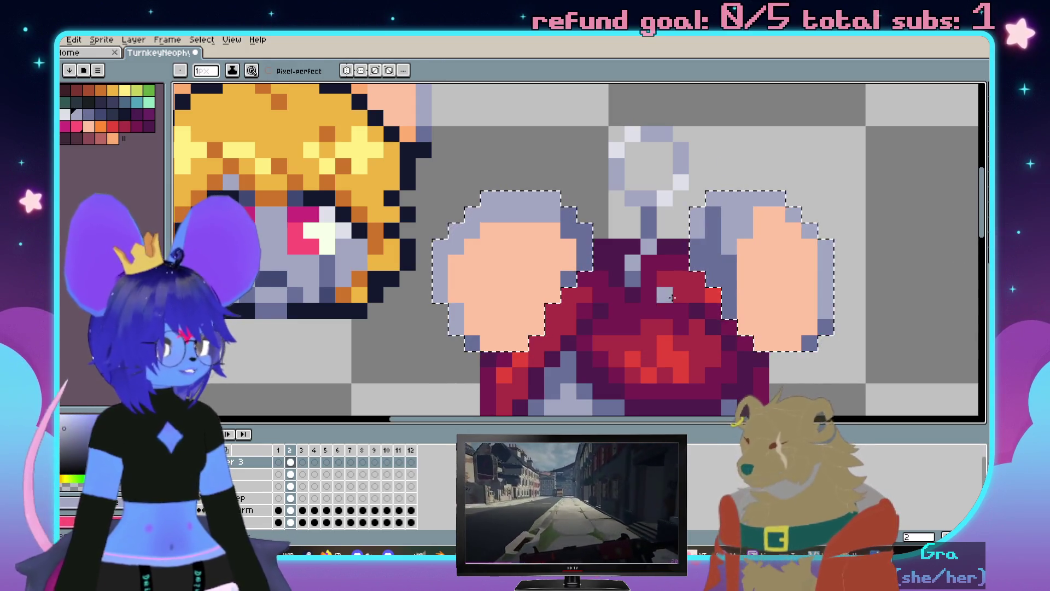
{"action": "key", "text": "ctrl"}
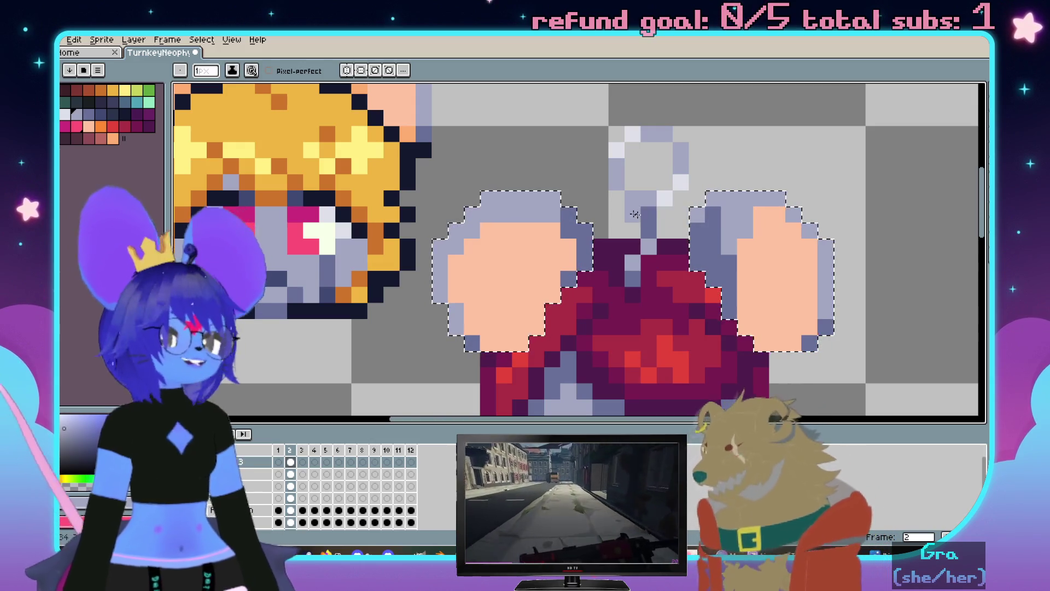
{"action": "scroll", "coordinate": [638, 216], "scroll_direction": "down", "scroll_amount": 1}
{"action": "scroll", "coordinate": [640, 212], "scroll_direction": "down", "scroll_amount": 1}
{"action": "key", "text": "ctrl"}
{"action": "scroll", "coordinate": [674, 202], "scroll_direction": "down", "scroll_amount": 2}
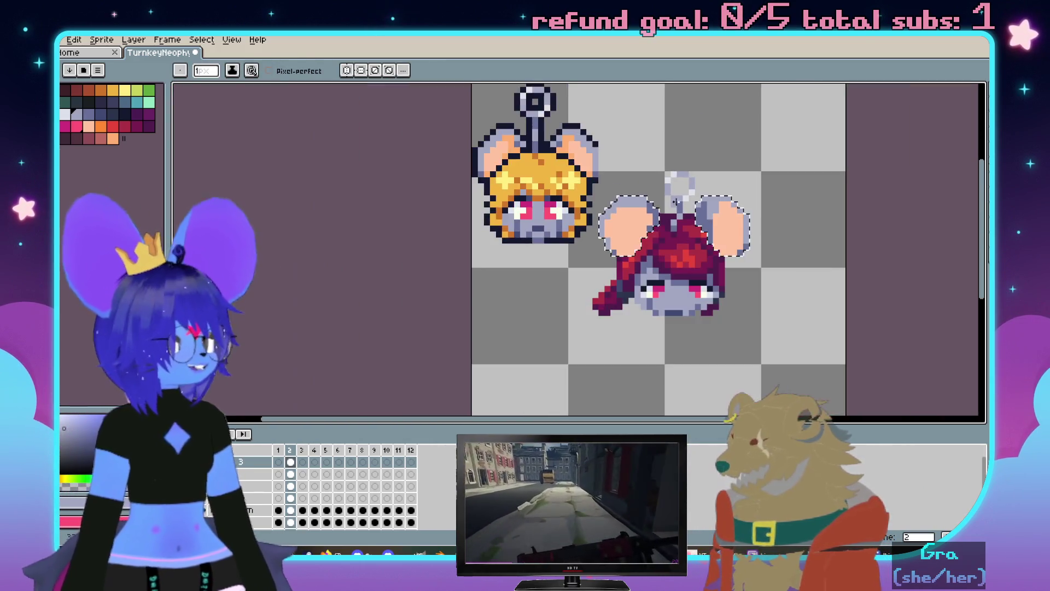
{"action": "scroll", "coordinate": [675, 203], "scroll_direction": "down", "scroll_amount": 1}
{"action": "scroll", "coordinate": [675, 203], "scroll_direction": "up", "scroll_amount": 2}
{"action": "scroll", "coordinate": [805, 257], "scroll_direction": "down", "scroll_amount": 4}
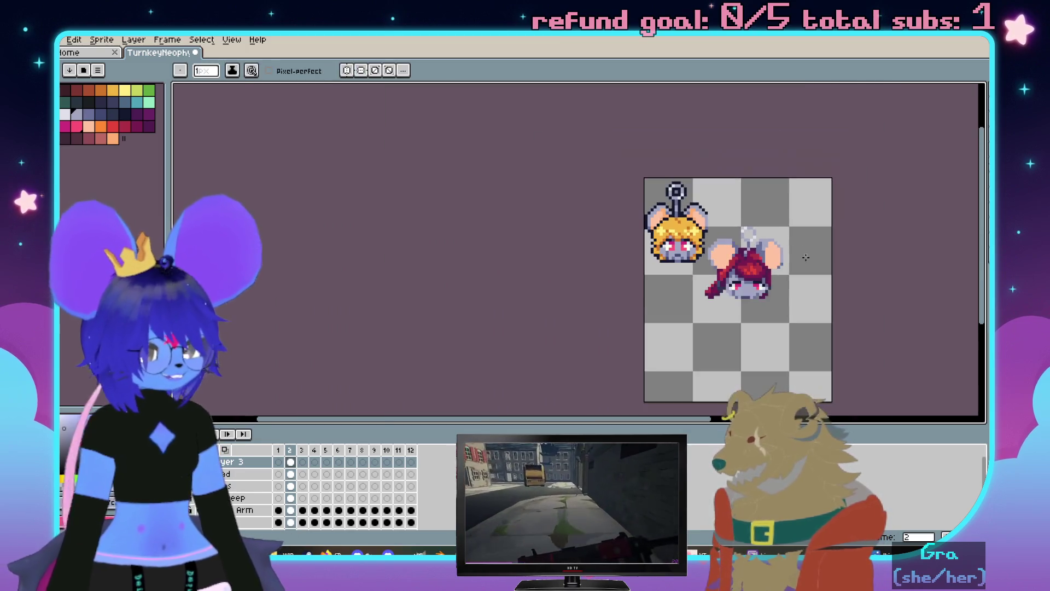
{"action": "scroll", "coordinate": [805, 256], "scroll_direction": "up", "scroll_amount": 4}
{"action": "scroll", "coordinate": [788, 279], "scroll_direction": "up", "scroll_amount": 1}
{"action": "key", "text": "alt"}
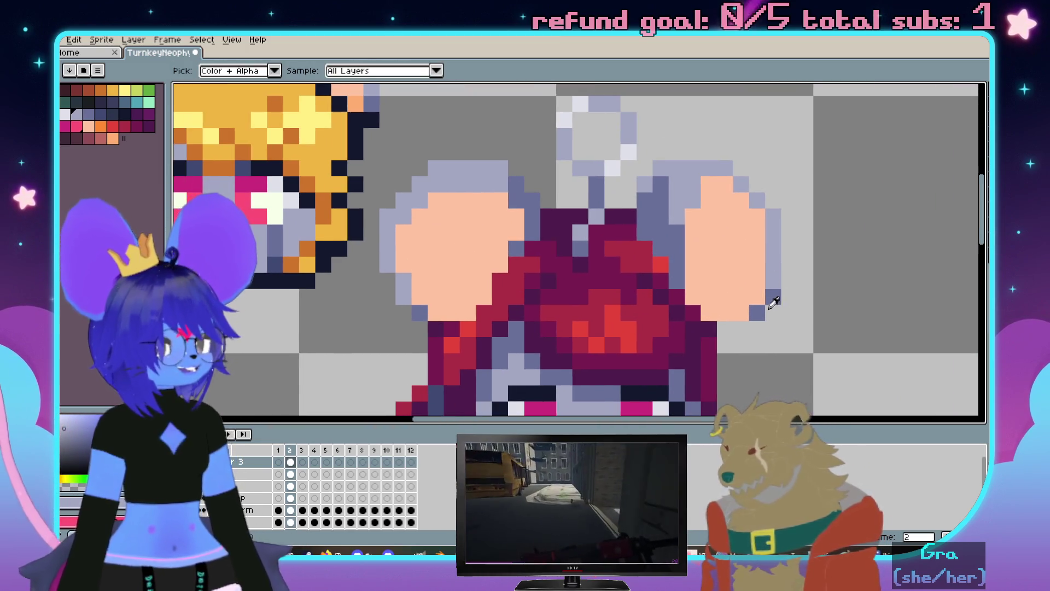
{"action": "scroll", "coordinate": [755, 305], "scroll_direction": "up", "scroll_amount": 1}
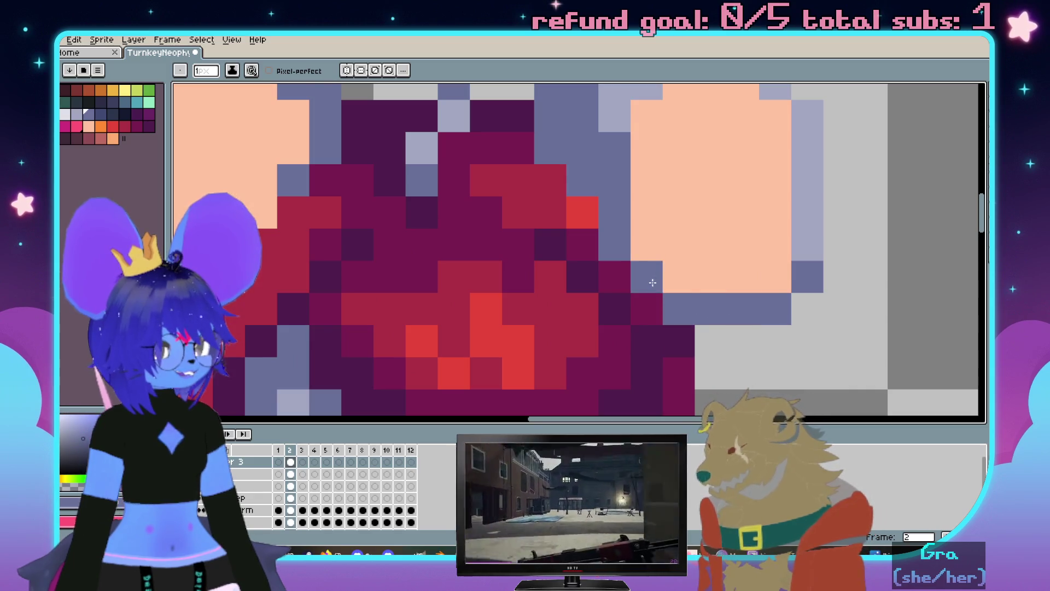
{"action": "scroll", "coordinate": [652, 282], "scroll_direction": "down", "scroll_amount": 3}
{"action": "scroll", "coordinate": [604, 297], "scroll_direction": "up", "scroll_amount": 2}
{"action": "scroll", "coordinate": [604, 298], "scroll_direction": "up", "scroll_amount": 1}
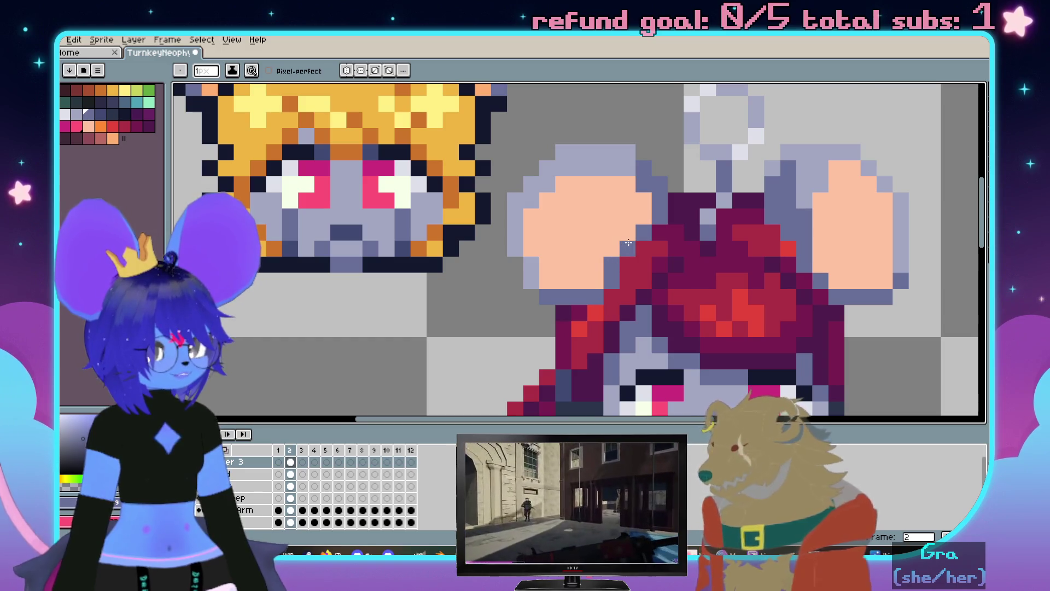
{"action": "scroll", "coordinate": [628, 243], "scroll_direction": "down", "scroll_amount": 1}
{"action": "scroll", "coordinate": [765, 222], "scroll_direction": "down", "scroll_amount": 2}
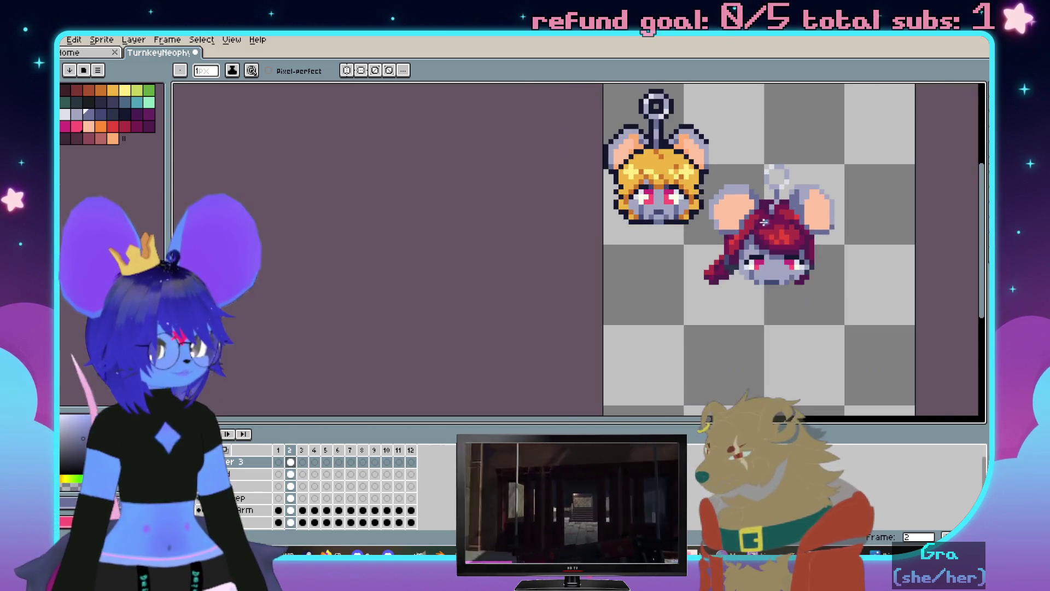
{"action": "scroll", "coordinate": [759, 223], "scroll_direction": "up", "scroll_amount": 2}
{"action": "scroll", "coordinate": [759, 224], "scroll_direction": "up", "scroll_amount": 1}
{"action": "key", "text": "i"}
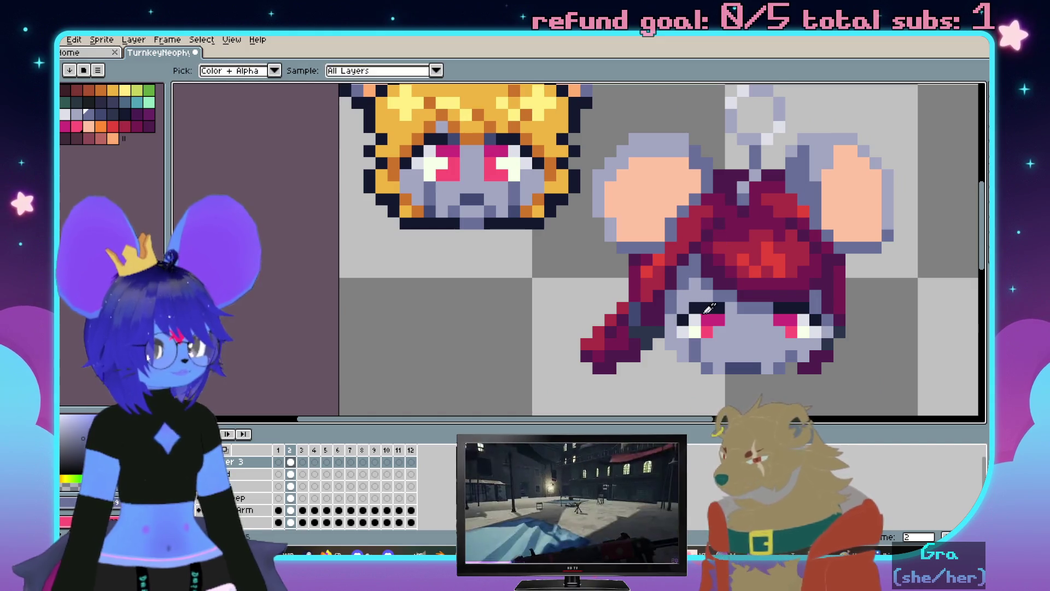
{"action": "left_click", "coordinate": [702, 303]}
{"action": "key", "text": "b"}
{"action": "scroll", "coordinate": [636, 207], "scroll_direction": "up", "scroll_amount": 1}
{"action": "scroll", "coordinate": [635, 207], "scroll_direction": "up", "scroll_amount": 1}
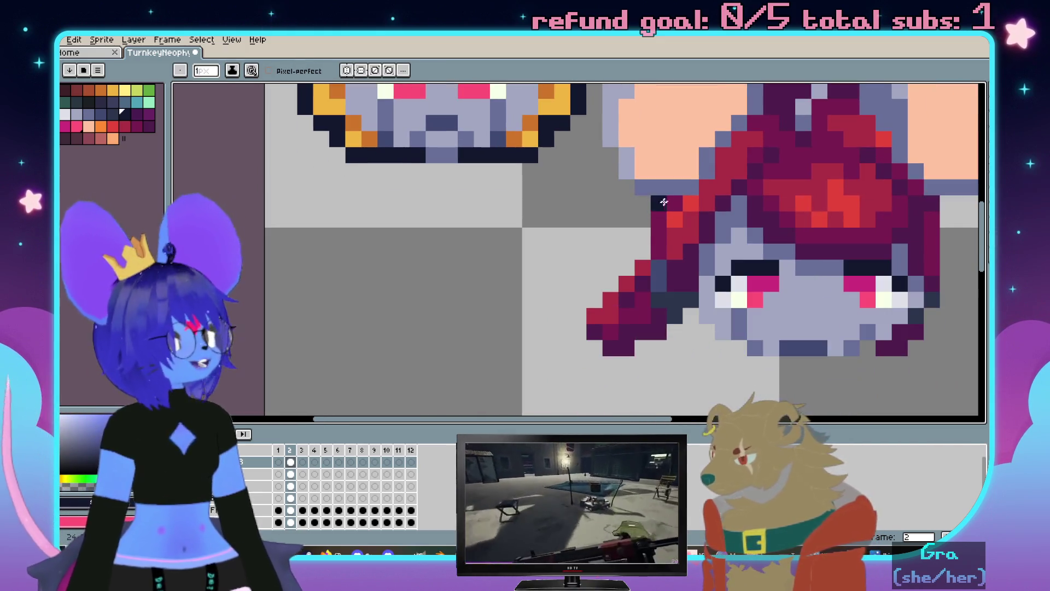
Extend the dark outline down-left along the red hair's trailing edge
{"action": "left_click_drag", "start_coordinate": [627, 269], "coordinate": [577, 299]}
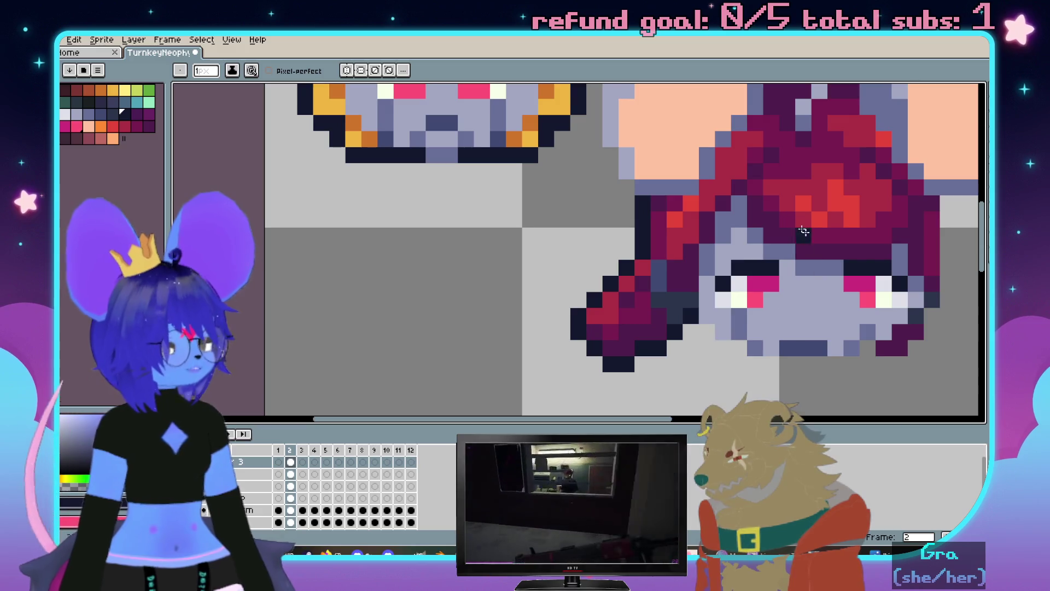
{"action": "scroll", "coordinate": [806, 234], "scroll_direction": "up", "scroll_amount": 3}
{"action": "left_click_drag", "start_coordinate": [700, 230], "coordinate": [668, 232]}
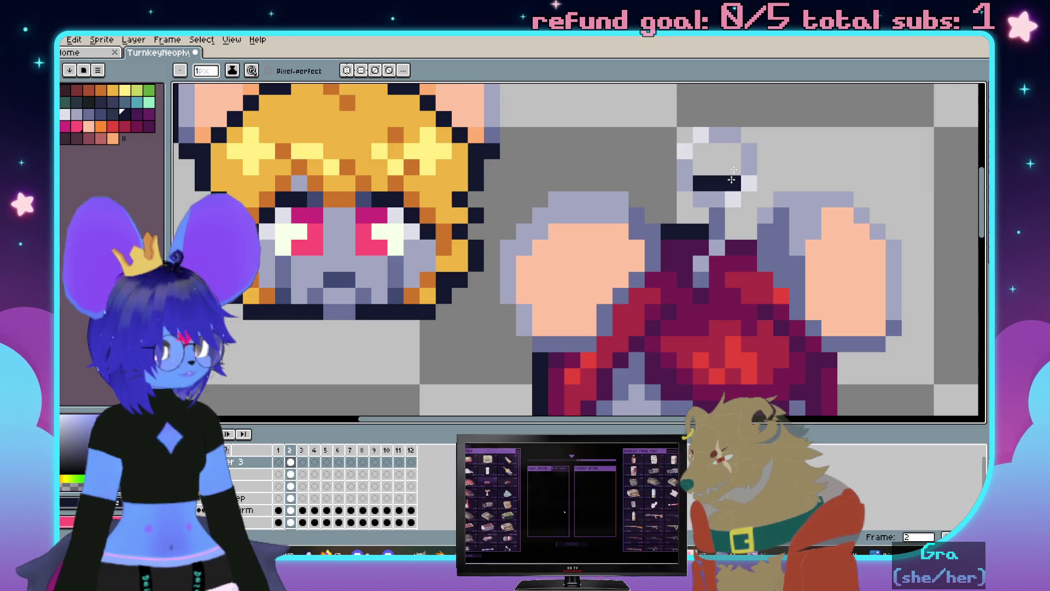
Draw dark outline strokes around the wind-up key, down the side, under the face and over the head top
{"action": "mouse_move", "coordinate": [722, 151]}
{"action": "left_mouse_down"}
{"action": "mouse_move", "coordinate": [703, 150]}
{"action": "mouse_move", "coordinate": [729, 117]}
{"action": "mouse_move", "coordinate": [765, 186]}
{"action": "left_mouse_up"}
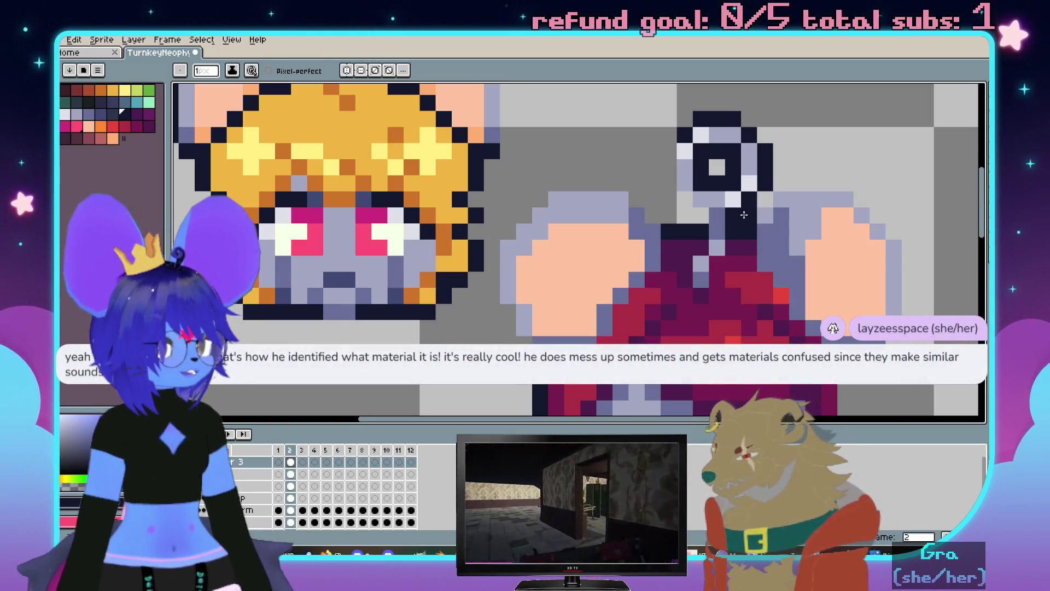
{"action": "mouse_move", "coordinate": [735, 222]}
{"action": "left_mouse_down"}
{"action": "mouse_move", "coordinate": [775, 189]}
{"action": "mouse_move", "coordinate": [853, 182]}
{"action": "left_mouse_up"}
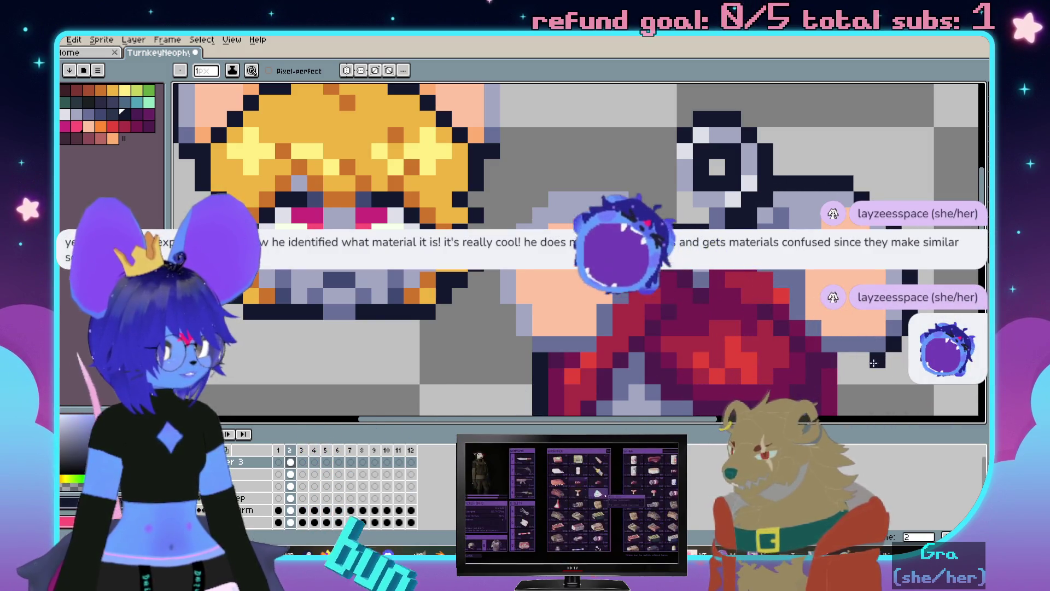
{"action": "scroll", "coordinate": [820, 224], "scroll_direction": "down", "scroll_amount": 3}
{"action": "left_click_drag", "start_coordinate": [820, 272], "coordinate": [788, 368]}
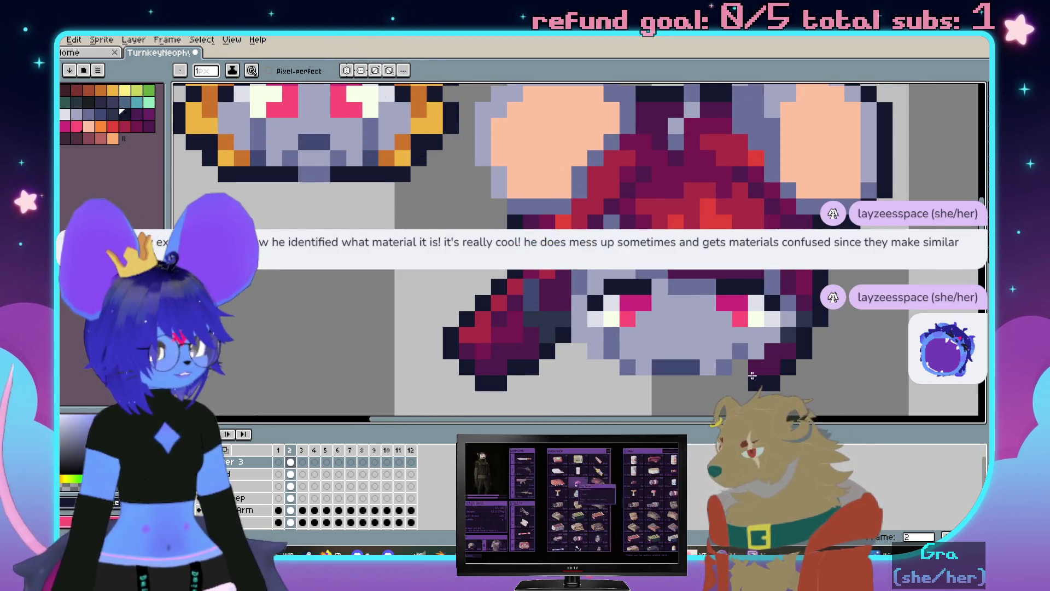
{"action": "mouse_move", "coordinate": [748, 367]}
{"action": "left_mouse_down"}
{"action": "mouse_move", "coordinate": [723, 386]}
{"action": "mouse_move", "coordinate": [626, 386]}
{"action": "left_mouse_up"}
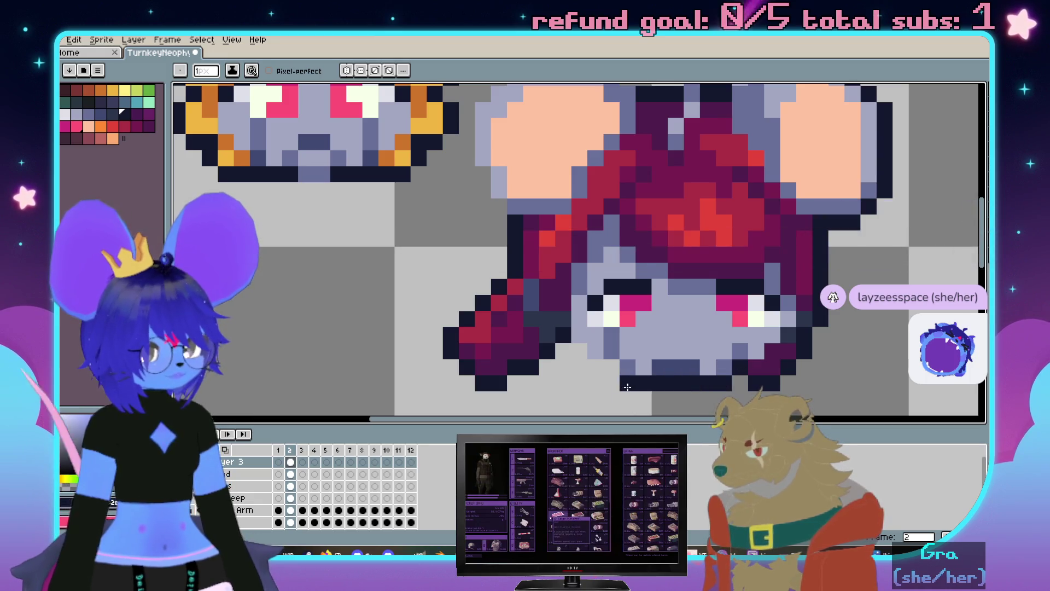
{"action": "scroll", "coordinate": [697, 199], "scroll_direction": "up", "scroll_amount": 1}
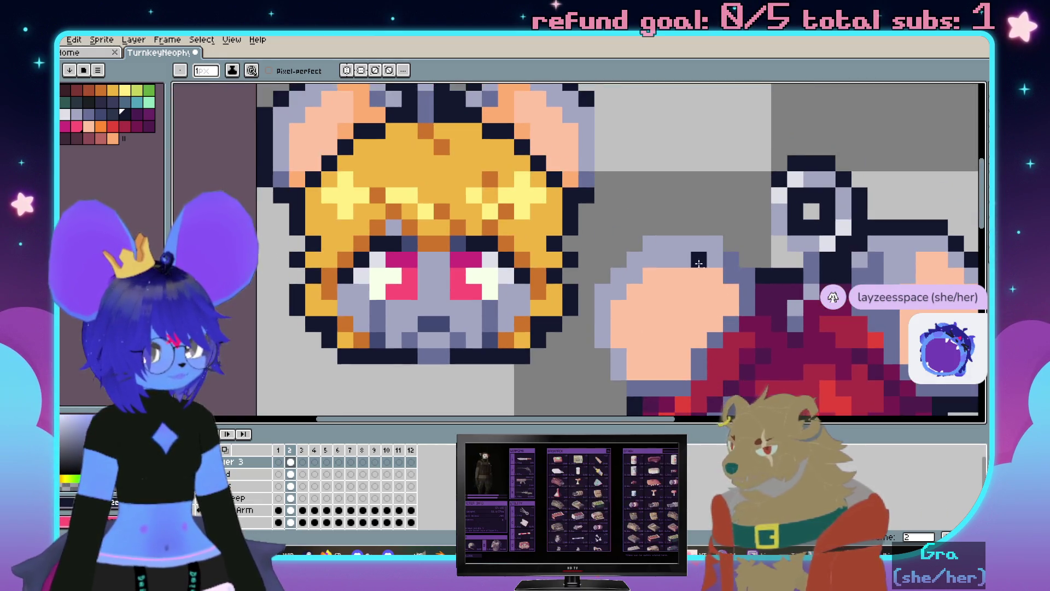
{"action": "scroll", "coordinate": [696, 198], "scroll_direction": "up", "scroll_amount": 1}
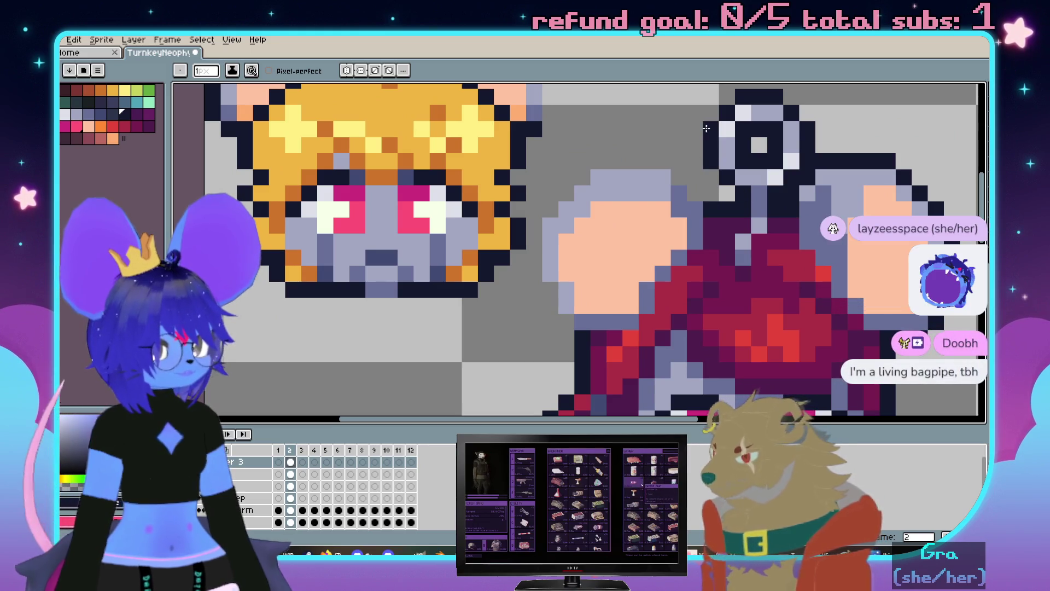
{"action": "left_click_drag", "start_coordinate": [660, 164], "coordinate": [532, 229]}
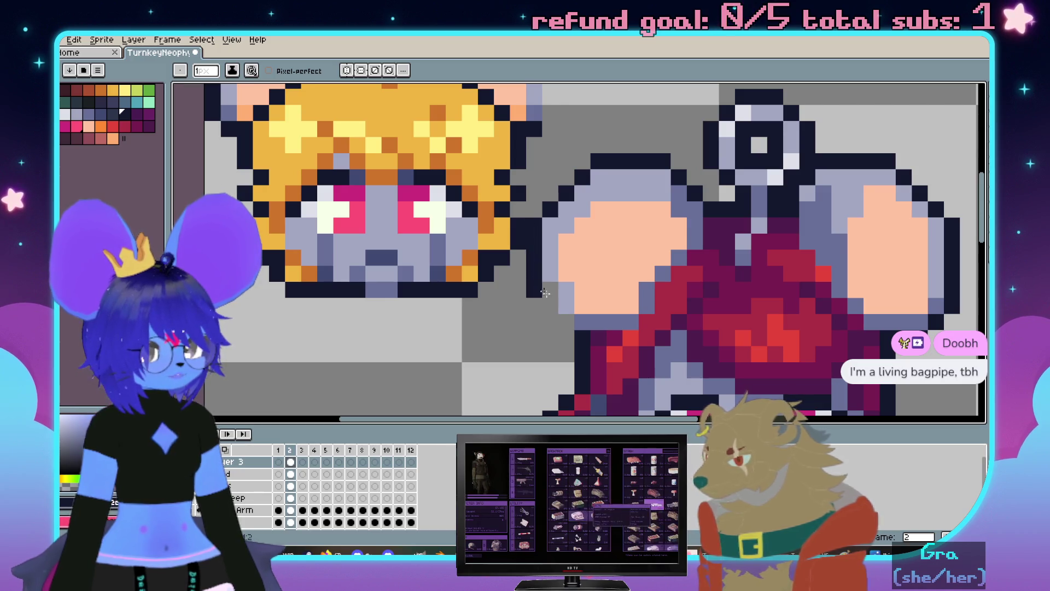
{"action": "scroll", "coordinate": [538, 285], "scroll_direction": "down", "scroll_amount": 2}
{"action": "scroll", "coordinate": [212, 396], "scroll_direction": "up", "scroll_amount": 1}
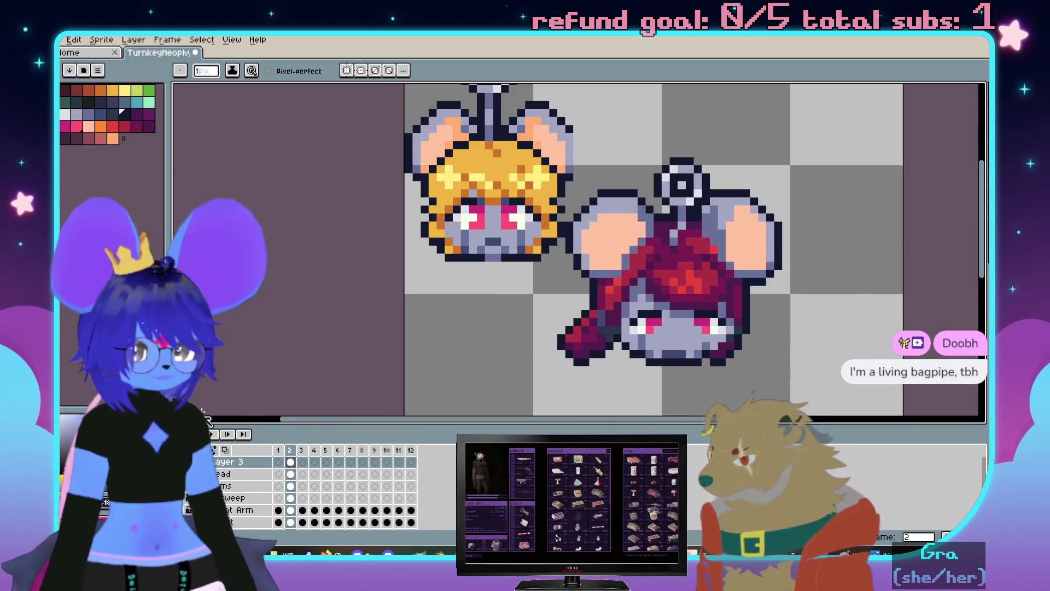
{"action": "scroll", "coordinate": [570, 169], "scroll_direction": "up", "scroll_amount": 1}
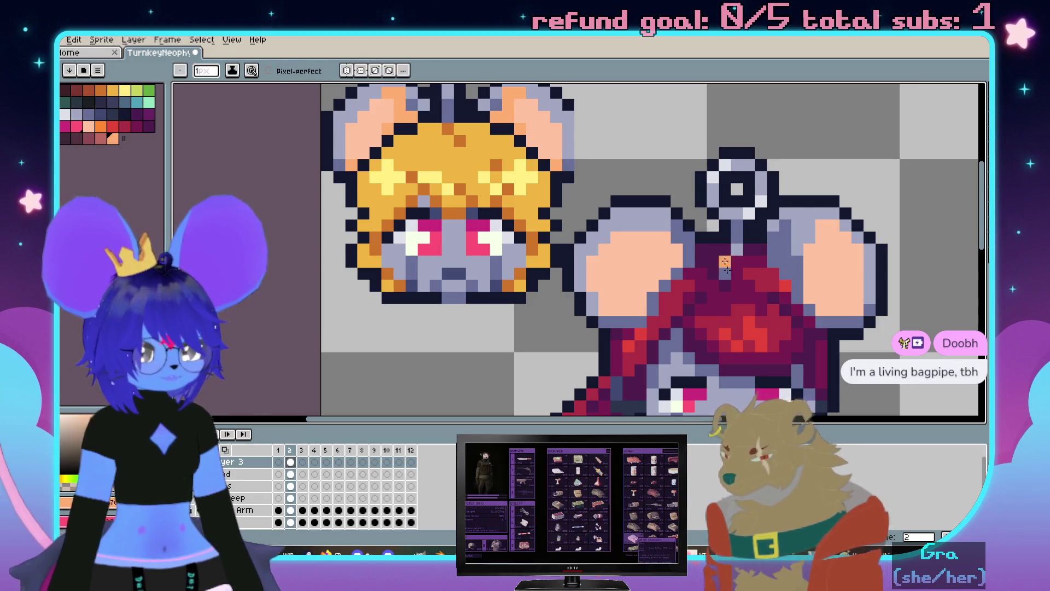
{"action": "scroll", "coordinate": [674, 207], "scroll_direction": "down", "scroll_amount": 1}
Wand-select both peach inner ears, shade the right ear's edge darker orange, then deselect
{"action": "key", "text": "w"}
{"action": "left_click", "coordinate": [616, 229]}
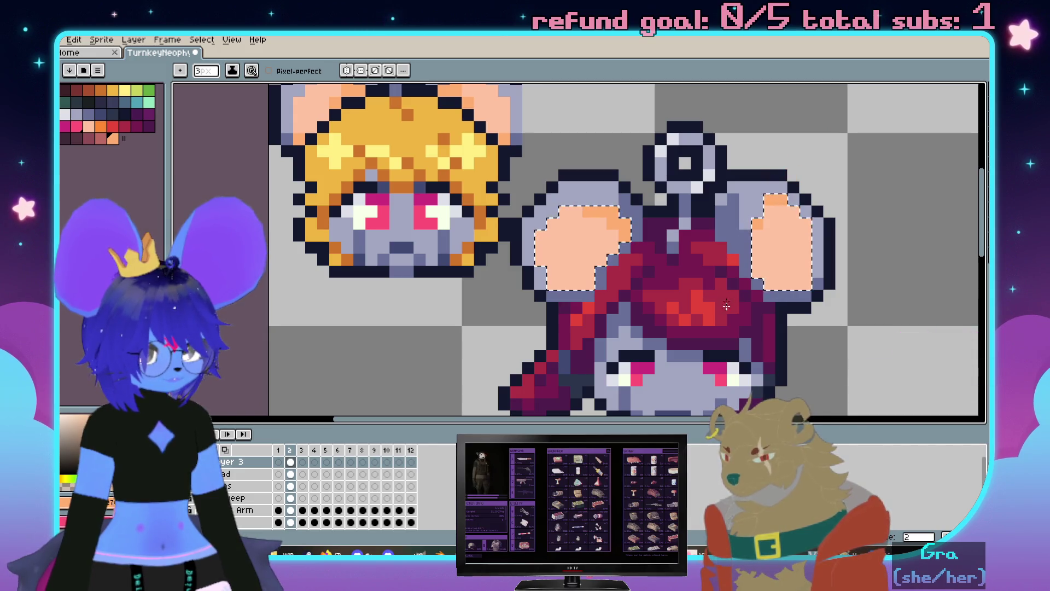
{"action": "left_click_drag", "start_coordinate": [753, 220], "coordinate": [757, 283]}
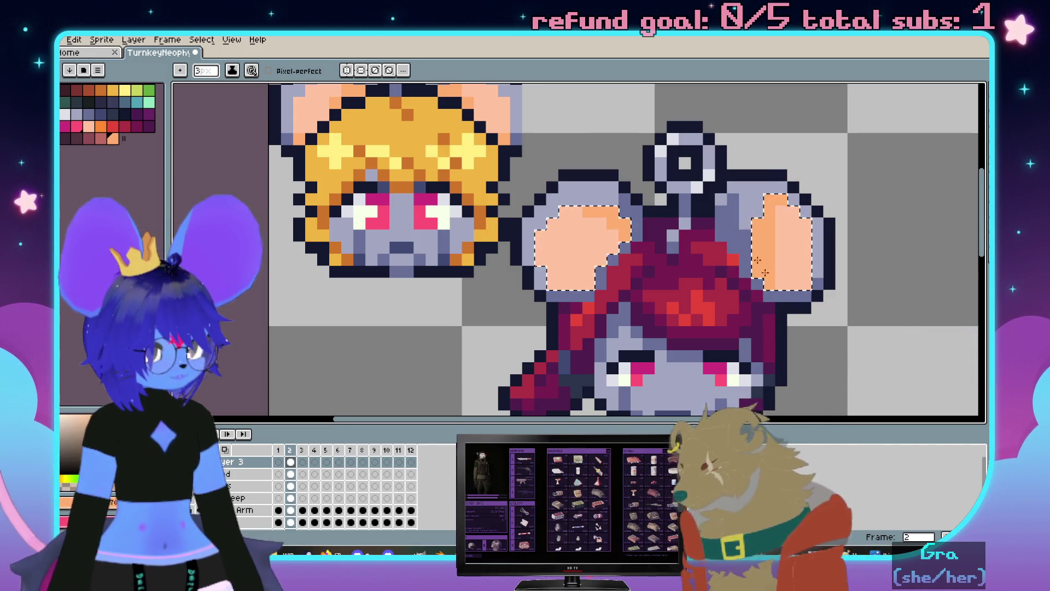
{"action": "key", "text": "ctrl+d"}
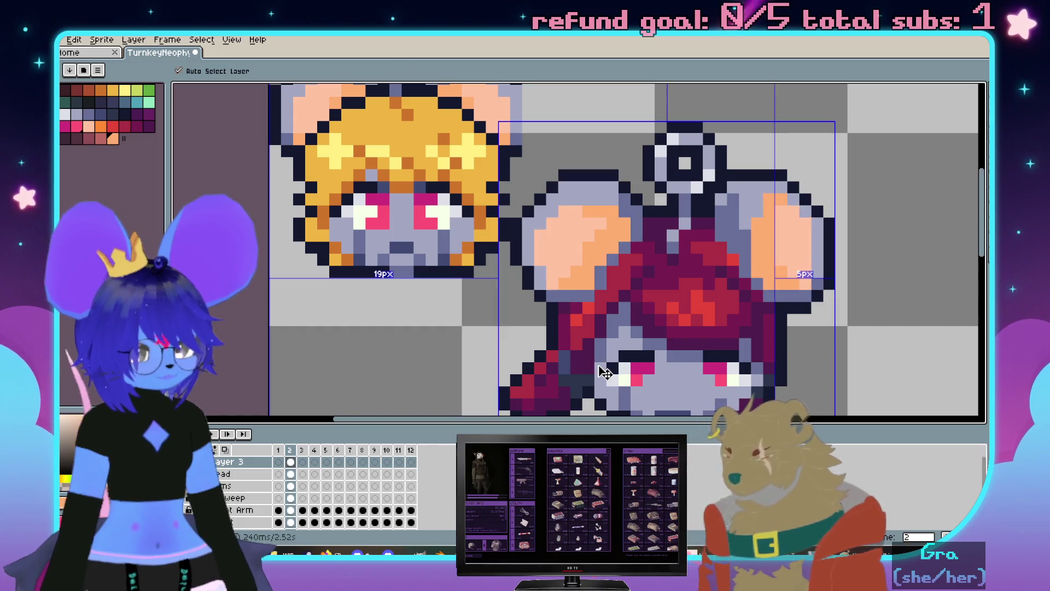
{"action": "scroll", "coordinate": [656, 320], "scroll_direction": "down", "scroll_amount": 4}
{"action": "scroll", "coordinate": [704, 239], "scroll_direction": "up", "scroll_amount": 2}
{"action": "scroll", "coordinate": [704, 239], "scroll_direction": "up", "scroll_amount": 2}
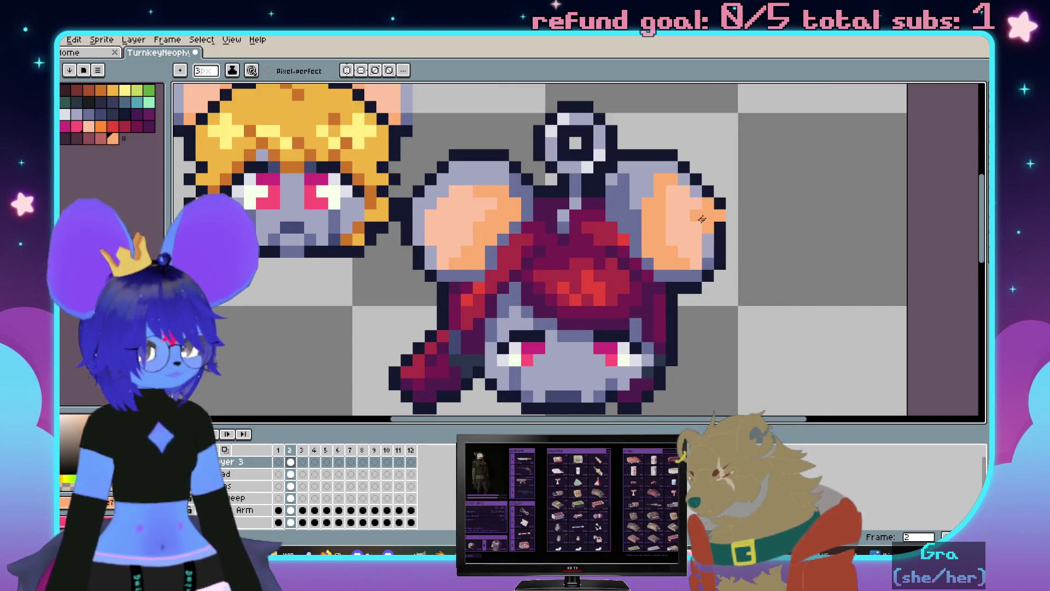
{"action": "scroll", "coordinate": [677, 198], "scroll_direction": "up", "scroll_amount": 1}
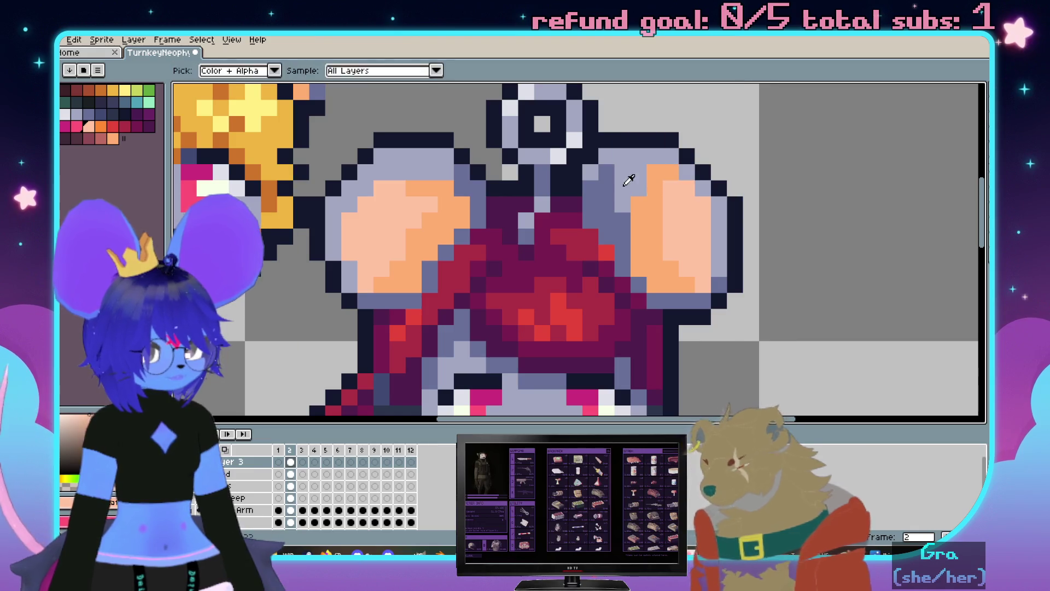
{"action": "scroll", "coordinate": [671, 174], "scroll_direction": "down", "scroll_amount": 3}
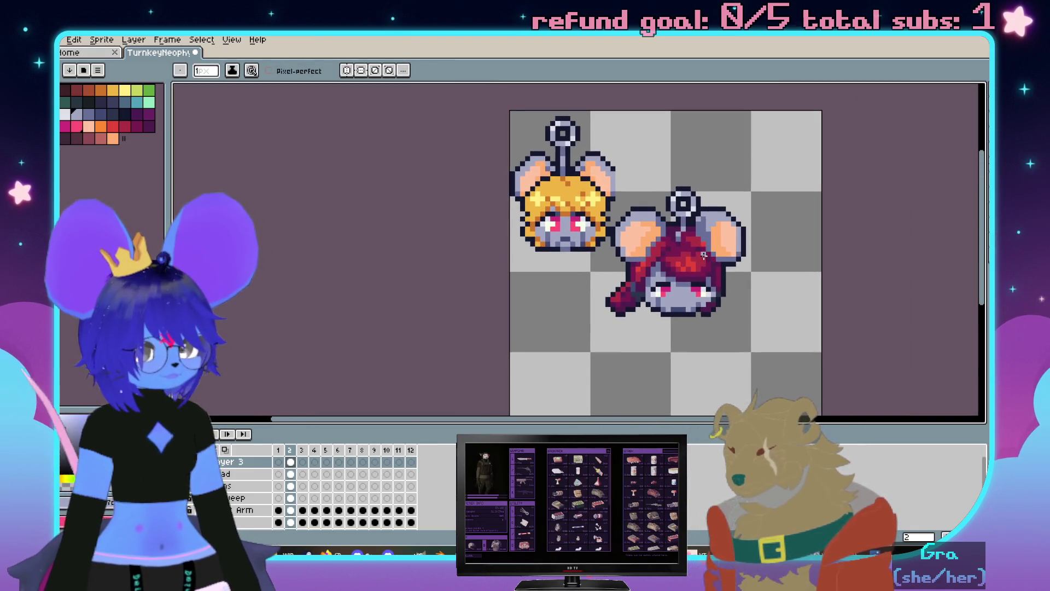
{"action": "scroll", "coordinate": [785, 250], "scroll_direction": "up", "scroll_amount": 1}
{"action": "scroll", "coordinate": [757, 249], "scroll_direction": "up", "scroll_amount": 1}
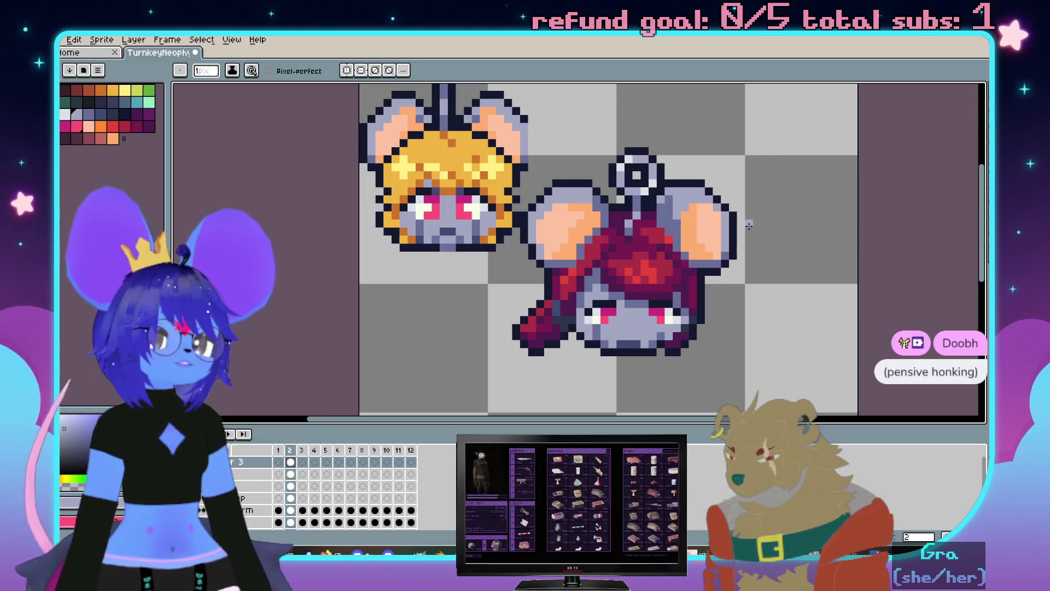
{"action": "scroll", "coordinate": [775, 224], "scroll_direction": "up", "scroll_amount": 2}
{"action": "scroll", "coordinate": [746, 190], "scroll_direction": "up", "scroll_amount": 1}
Undo the last pencil stroke on the head while switching between eyedropper and pencil
{"action": "key", "text": "i"}
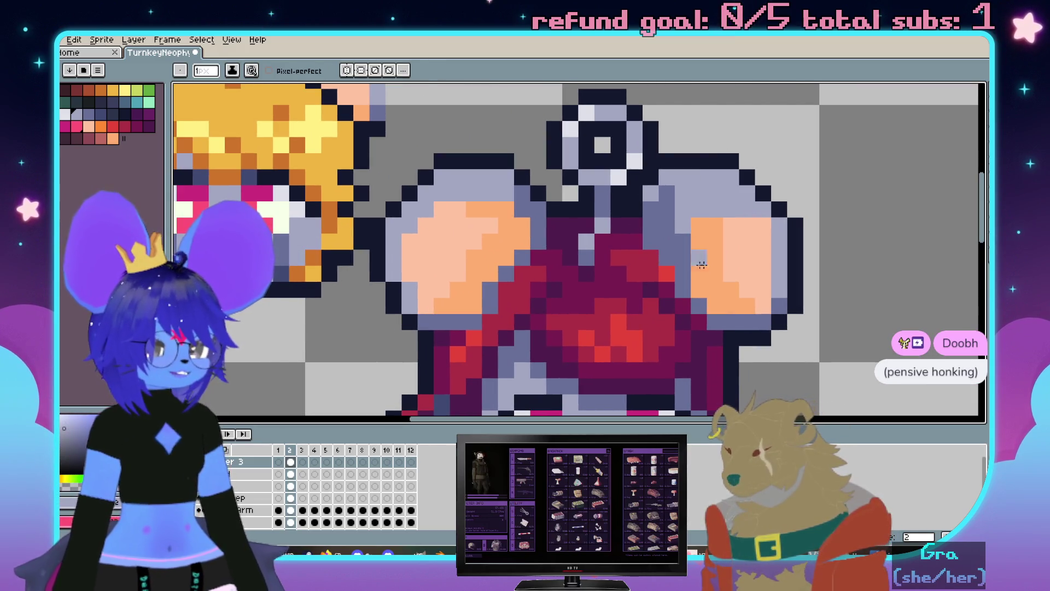
{"action": "key", "text": "b"}
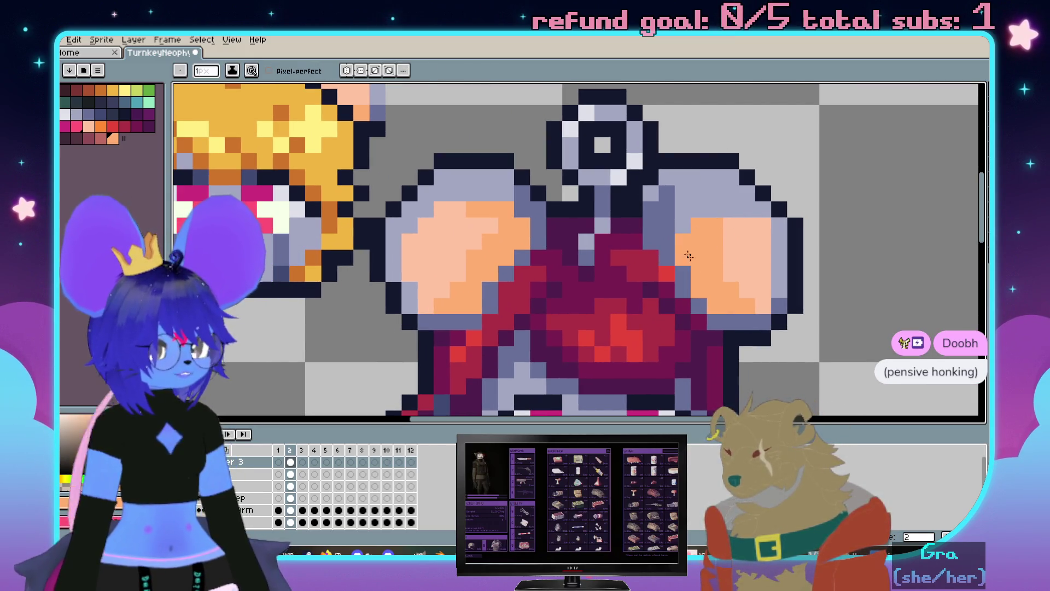
{"action": "scroll", "coordinate": [749, 218], "scroll_direction": "down", "scroll_amount": 3}
{"action": "scroll", "coordinate": [761, 298], "scroll_direction": "up", "scroll_amount": 2}
{"action": "scroll", "coordinate": [762, 246], "scroll_direction": "up", "scroll_amount": 1}
{"action": "scroll", "coordinate": [757, 223], "scroll_direction": "up", "scroll_amount": 1}
{"action": "key", "text": "ctrl+z"}
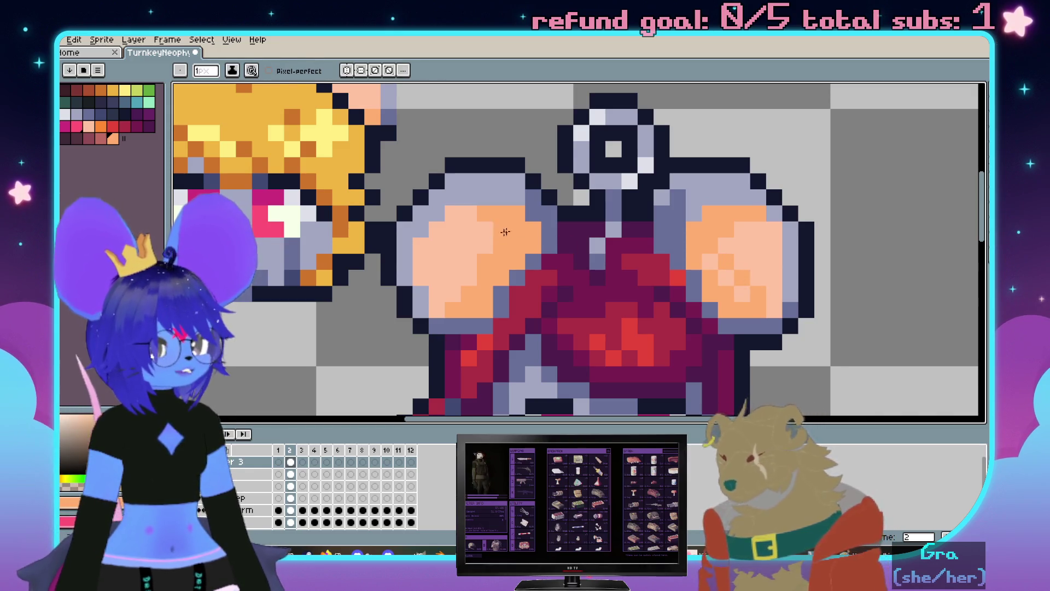
{"action": "scroll", "coordinate": [499, 235], "scroll_direction": "down", "scroll_amount": 1}
{"action": "scroll", "coordinate": [576, 218], "scroll_direction": "up", "scroll_amount": 2}
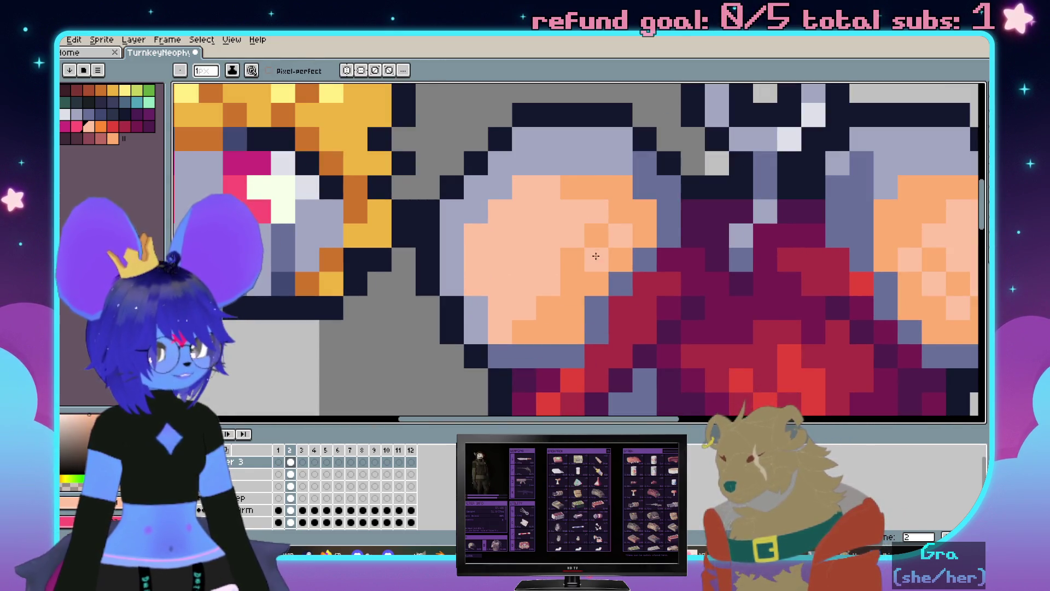
{"action": "key", "text": "i"}
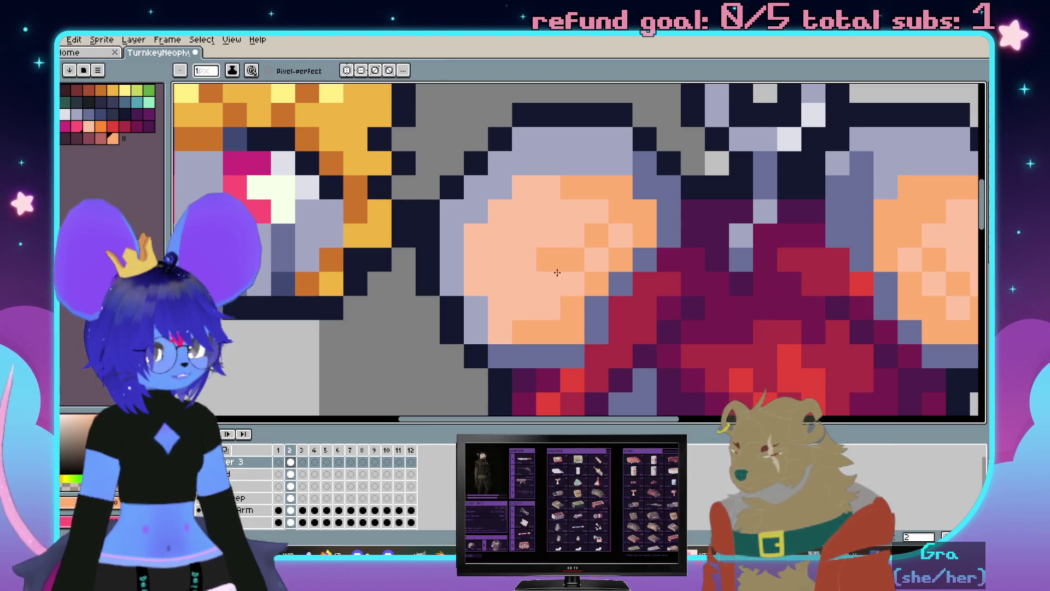
{"action": "scroll", "coordinate": [534, 304], "scroll_direction": "down", "scroll_amount": 3}
{"action": "scroll", "coordinate": [575, 282], "scroll_direction": "up", "scroll_amount": 2}
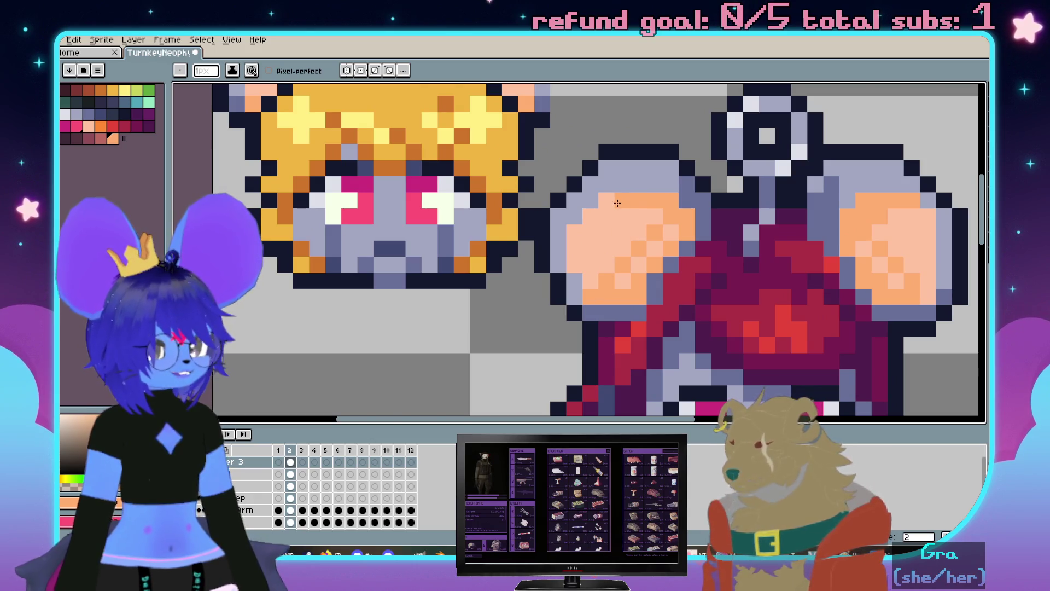
{"action": "scroll", "coordinate": [637, 214], "scroll_direction": "down", "scroll_amount": 3}
{"action": "scroll", "coordinate": [657, 222], "scroll_direction": "up", "scroll_amount": 1}
{"action": "scroll", "coordinate": [677, 230], "scroll_direction": "up", "scroll_amount": 1}
{"action": "scroll", "coordinate": [699, 239], "scroll_direction": "up", "scroll_amount": 1}
{"action": "scroll", "coordinate": [684, 216], "scroll_direction": "down", "scroll_amount": 3}
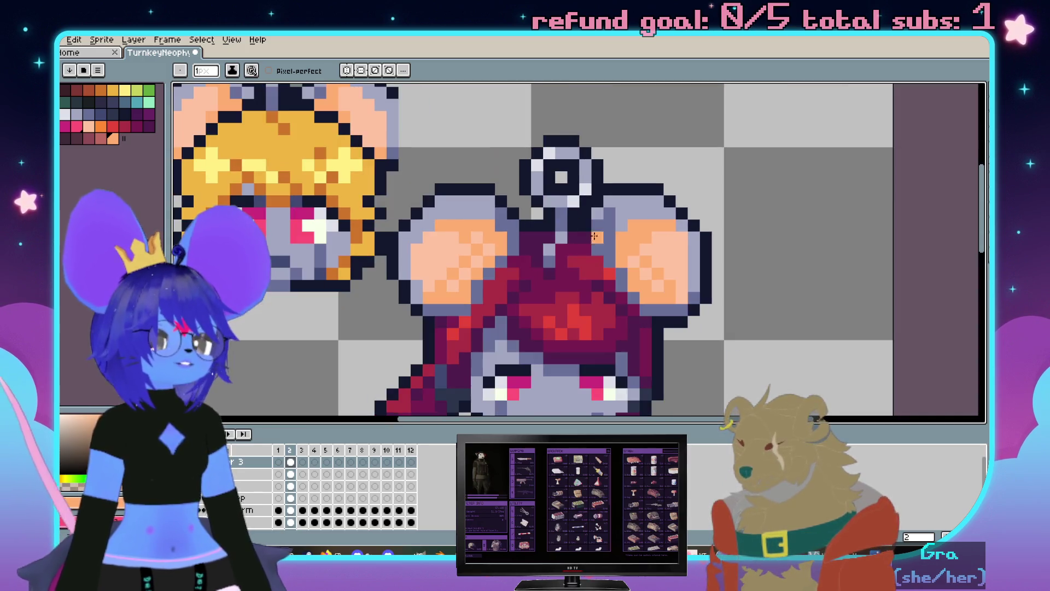
{"action": "scroll", "coordinate": [640, 205], "scroll_direction": "up", "scroll_amount": 1}
{"action": "scroll", "coordinate": [591, 196], "scroll_direction": "up", "scroll_amount": 1}
{"action": "scroll", "coordinate": [541, 187], "scroll_direction": "up", "scroll_amount": 1}
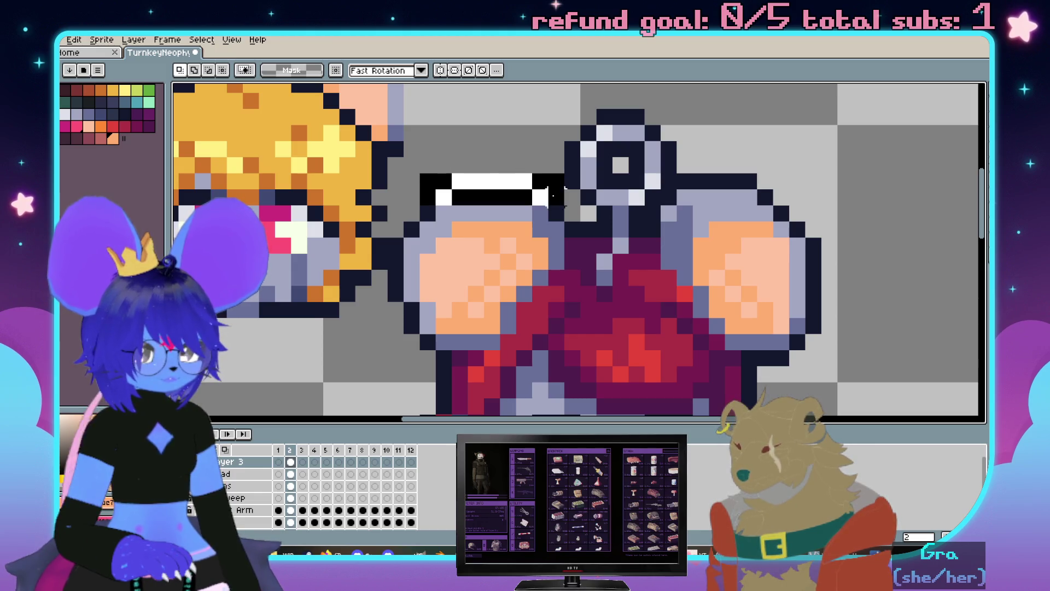
Touch up the dark outline along the top of the left ear and drop the selection
{"action": "left_click_drag", "start_coordinate": [552, 195], "coordinate": [558, 194]}
{"action": "left_click_drag", "start_coordinate": [683, 180], "coordinate": [765, 197]}
{"action": "key", "text": "Return"}
{"action": "scroll", "coordinate": [845, 173], "scroll_direction": "down", "scroll_amount": 2}
{"action": "scroll", "coordinate": [697, 164], "scroll_direction": "up", "scroll_amount": 2}
Switch through pencil and eraser, then make the red mouse's body visible again
{"action": "key", "text": "i"}
{"action": "key", "text": "b"}
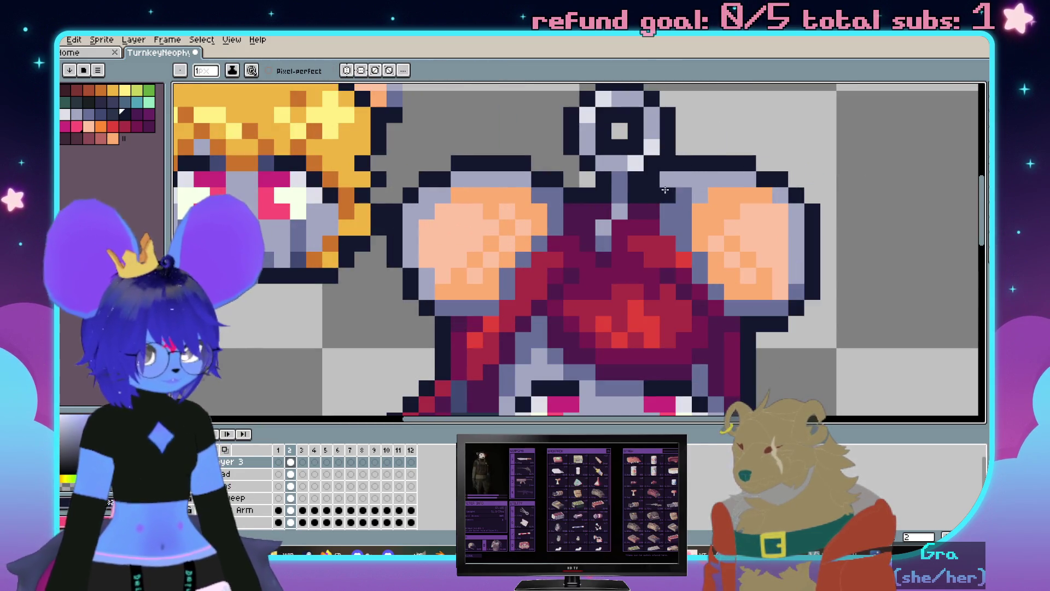
{"action": "key", "text": "e"}
{"action": "scroll", "coordinate": [651, 180], "scroll_direction": "down", "scroll_amount": 3}
{"action": "scroll", "coordinate": [709, 209], "scroll_direction": "up", "scroll_amount": 2}
{"action": "scroll", "coordinate": [709, 208], "scroll_direction": "up", "scroll_amount": 1}
{"action": "scroll", "coordinate": [758, 196], "scroll_direction": "up", "scroll_amount": 1}
{"action": "scroll", "coordinate": [523, 341], "scroll_direction": "down", "scroll_amount": 3}
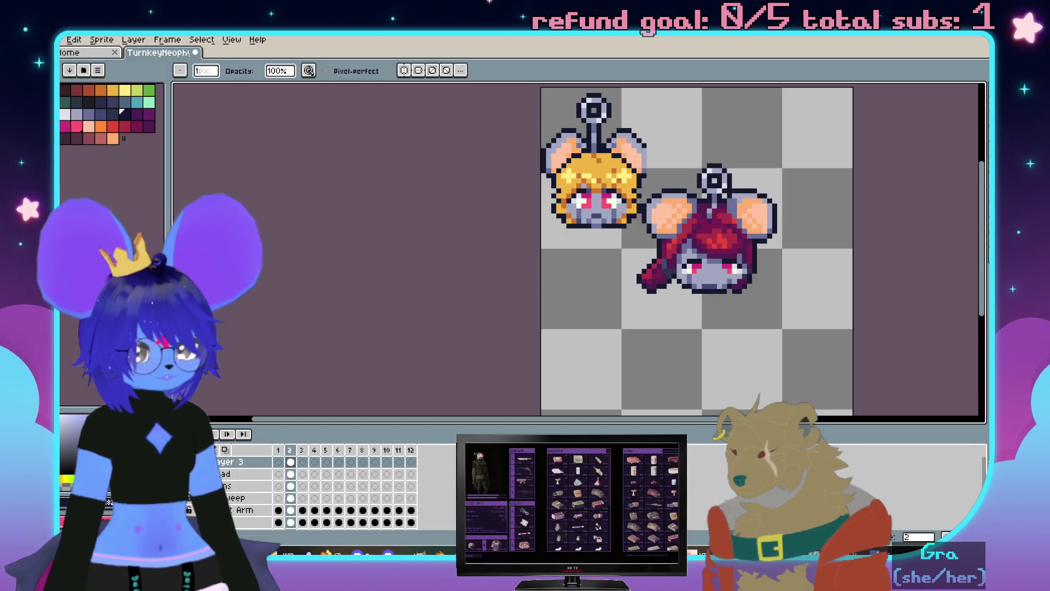
{"action": "key", "text": "ctrl+z"}
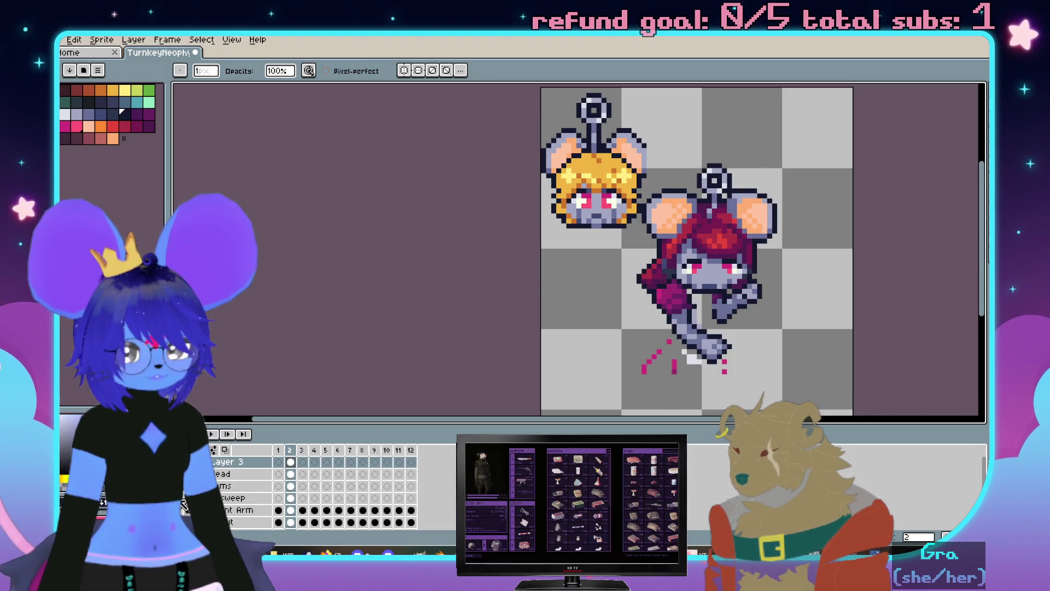
Centre the view on the full red mouse and sample a colour from its face
{"action": "key", "text": "ctrl+z"}
{"action": "mouse_move", "coordinate": [720, 304]}
{"action": "left_mouse_down"}
{"action": "mouse_move", "coordinate": [625, 278]}
{"action": "mouse_move", "coordinate": [565, 225]}
{"action": "mouse_move", "coordinate": [600, 230]}
{"action": "left_mouse_up"}
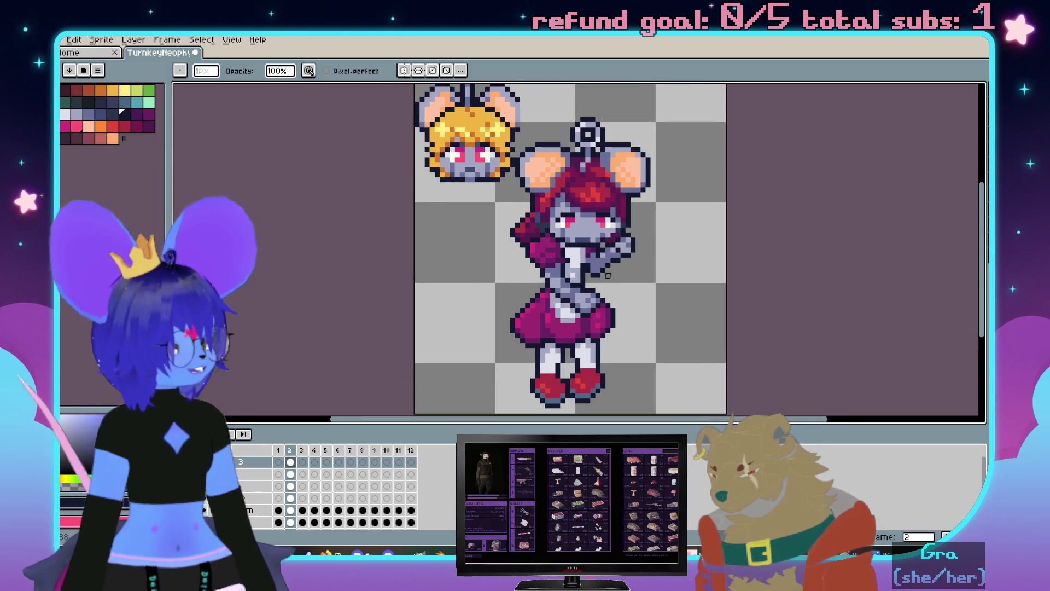
{"action": "scroll", "coordinate": [652, 226], "scroll_direction": "up", "scroll_amount": 1}
{"action": "scroll", "coordinate": [653, 226], "scroll_direction": "up", "scroll_amount": 1}
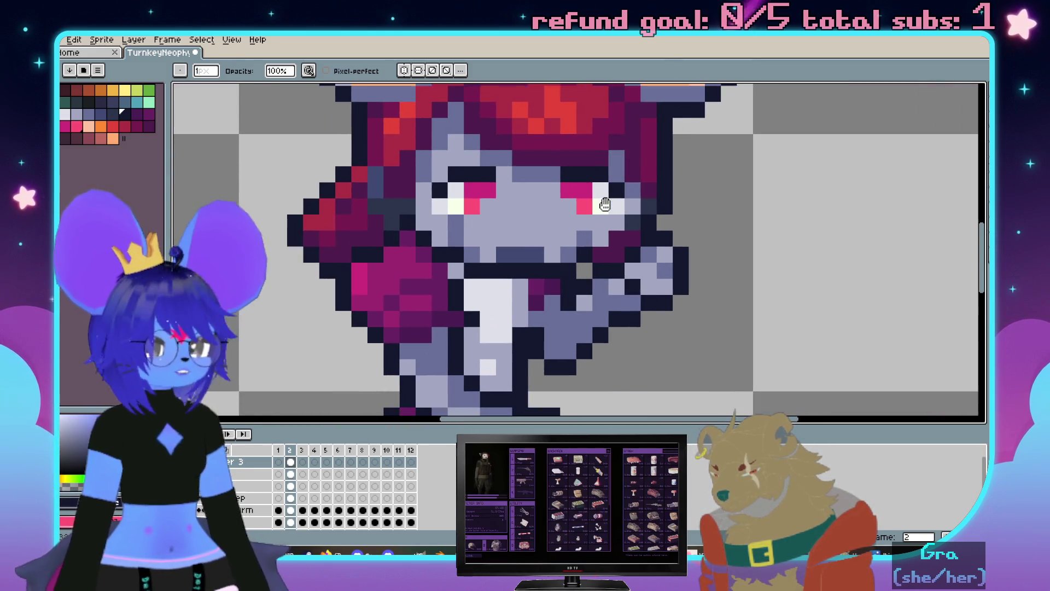
{"action": "key", "text": "e"}
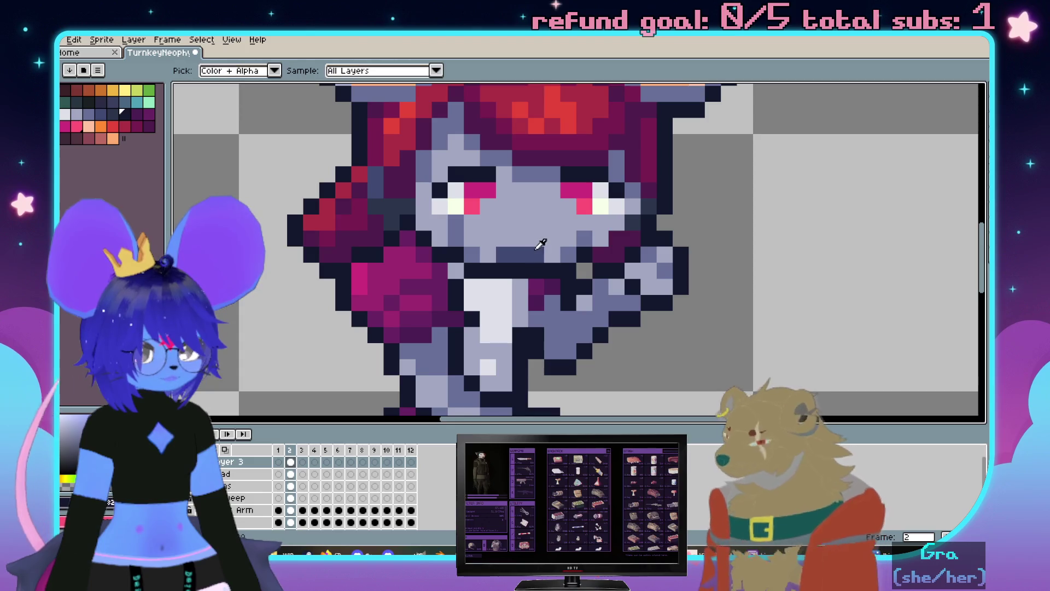
{"action": "left_click", "coordinate": [519, 222], "text": "alt"}
{"action": "scroll", "coordinate": [575, 237], "scroll_direction": "down", "scroll_amount": 1}
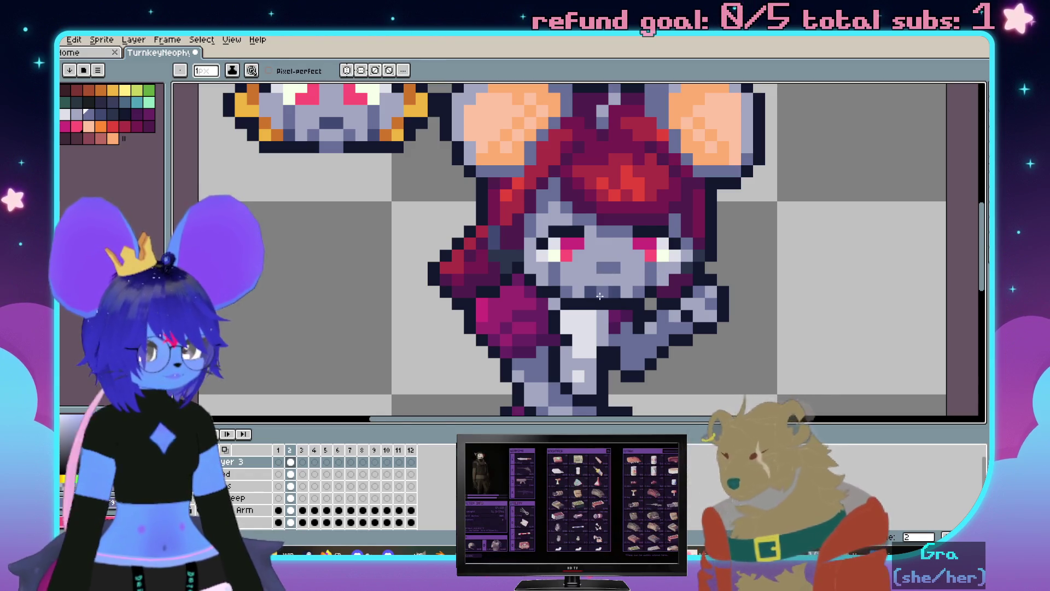
{"action": "scroll", "coordinate": [600, 296], "scroll_direction": "up", "scroll_amount": 2}
{"action": "scroll", "coordinate": [690, 282], "scroll_direction": "down", "scroll_amount": 3}
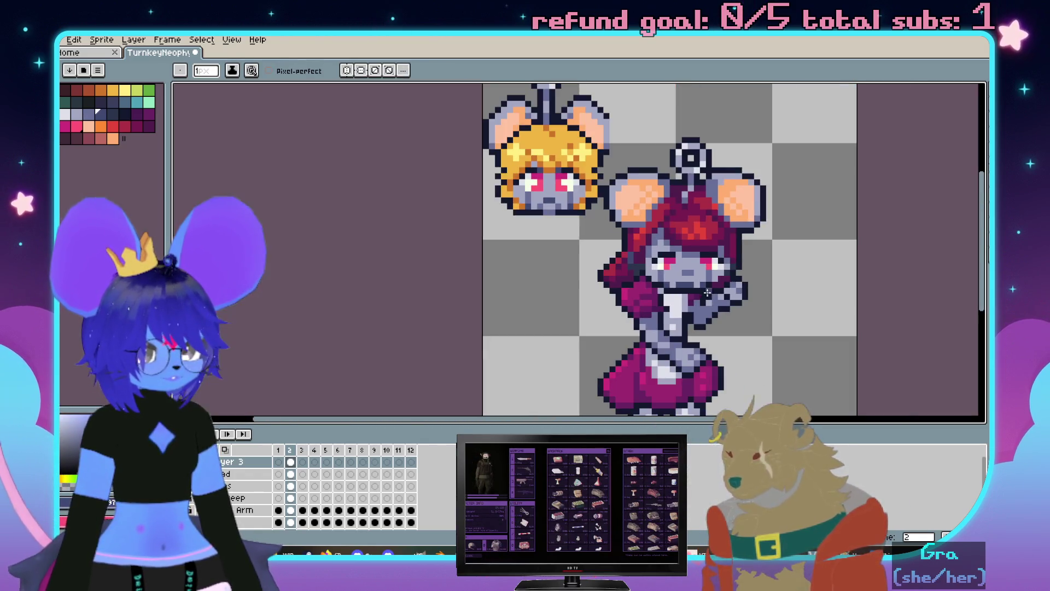
{"action": "scroll", "coordinate": [719, 302], "scroll_direction": "up", "scroll_amount": 2}
{"action": "scroll", "coordinate": [764, 244], "scroll_direction": "up", "scroll_amount": 1}
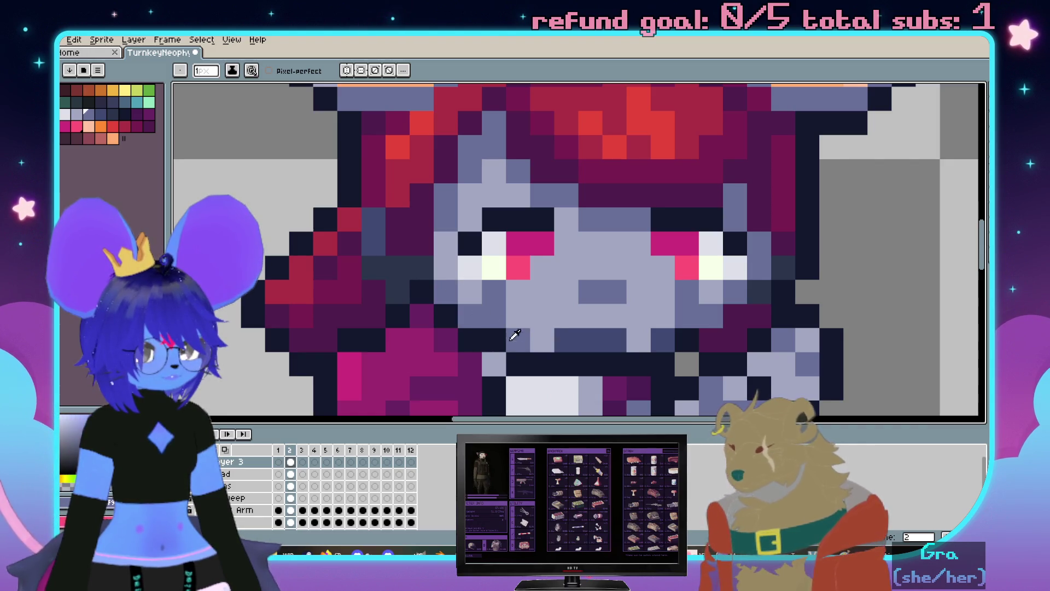
Add slate-blue pixels near the mouse's mouth and sample another face colour
{"action": "left_click_drag", "start_coordinate": [508, 340], "coordinate": [495, 315]}
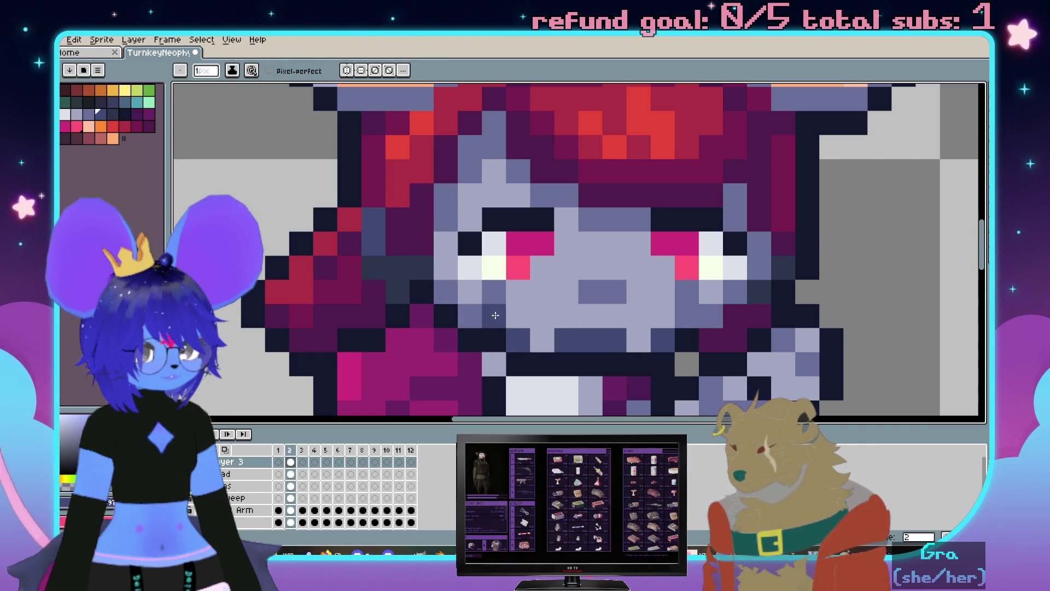
{"action": "left_click", "coordinate": [720, 307], "text": "alt"}
{"action": "scroll", "coordinate": [541, 343], "scroll_direction": "down", "scroll_amount": 4}
{"action": "scroll", "coordinate": [566, 271], "scroll_direction": "up", "scroll_amount": 1}
{"action": "scroll", "coordinate": [583, 230], "scroll_direction": "up", "scroll_amount": 1}
{"action": "scroll", "coordinate": [598, 192], "scroll_direction": "up", "scroll_amount": 2}
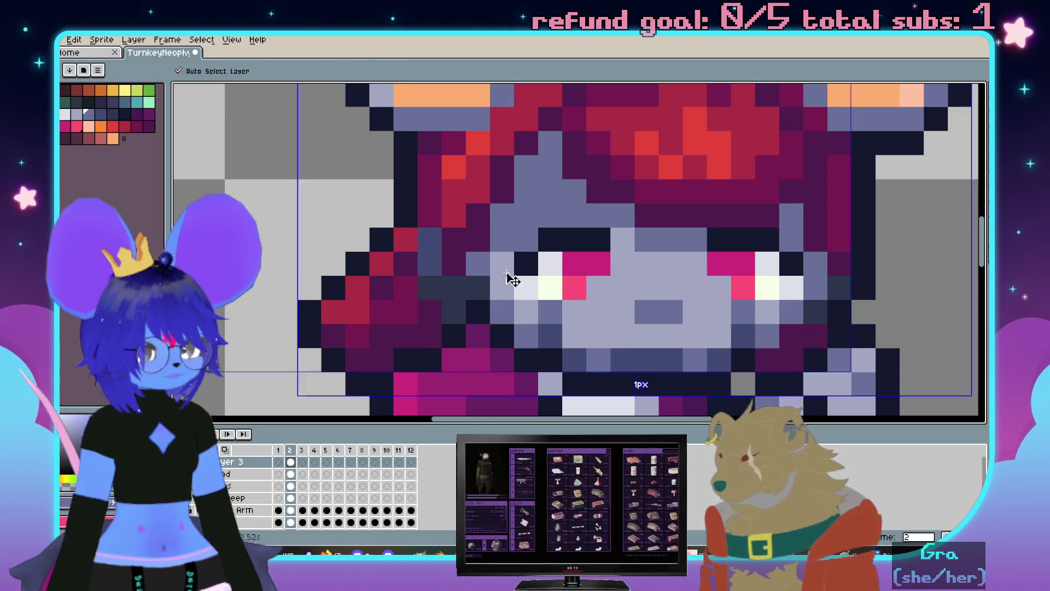
{"action": "scroll", "coordinate": [509, 288], "scroll_direction": "down", "scroll_amount": 1}
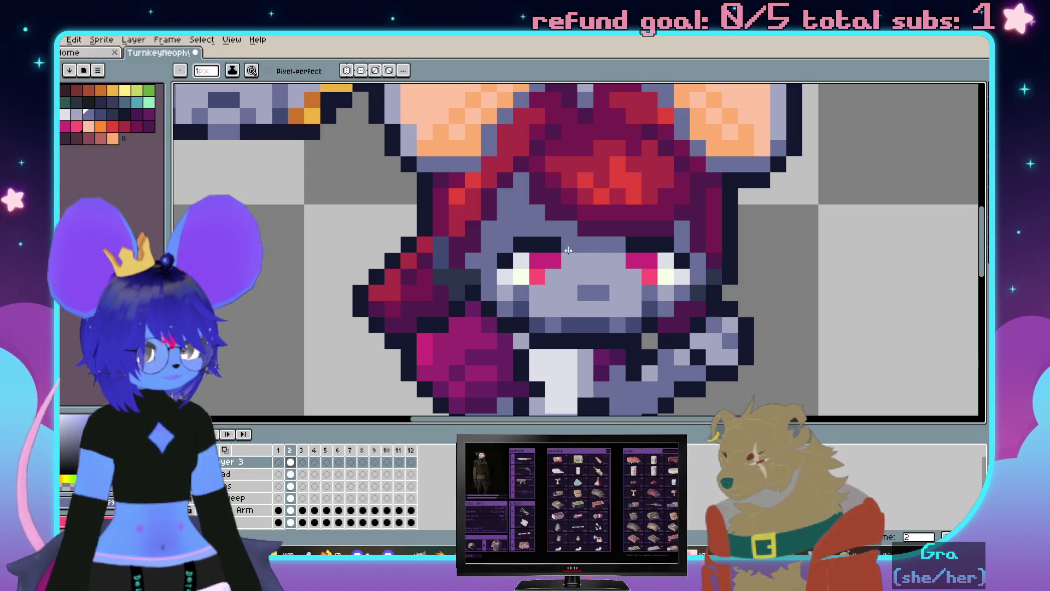
{"action": "scroll", "coordinate": [623, 255], "scroll_direction": "down", "scroll_amount": 5}
{"action": "scroll", "coordinate": [649, 242], "scroll_direction": "up", "scroll_amount": 1}
{"action": "scroll", "coordinate": [664, 234], "scroll_direction": "up", "scroll_amount": 1}
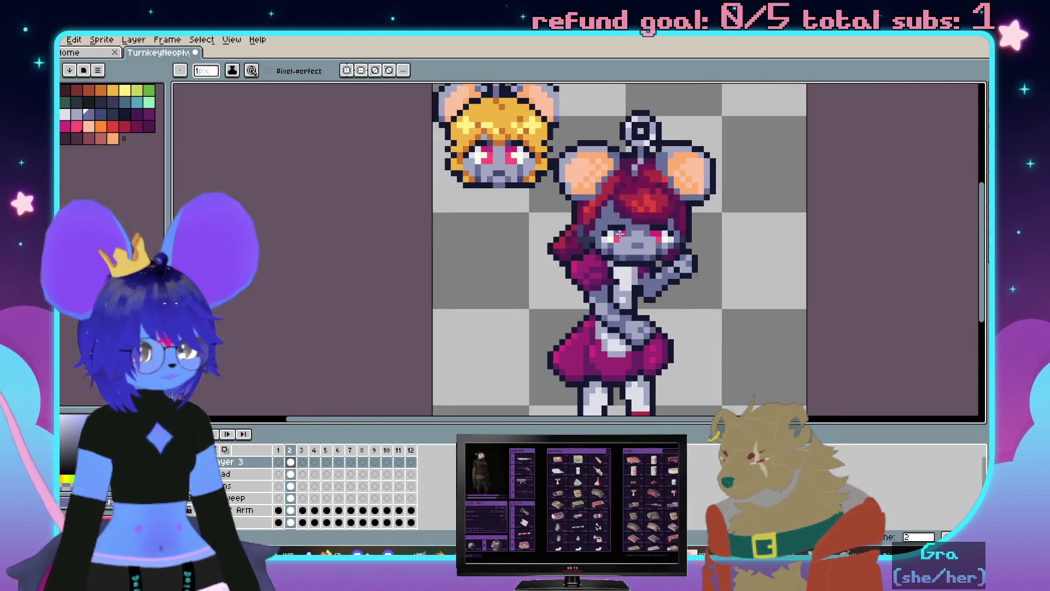
{"action": "scroll", "coordinate": [680, 226], "scroll_direction": "down", "scroll_amount": 2}
{"action": "scroll", "coordinate": [672, 223], "scroll_direction": "up", "scroll_amount": 2}
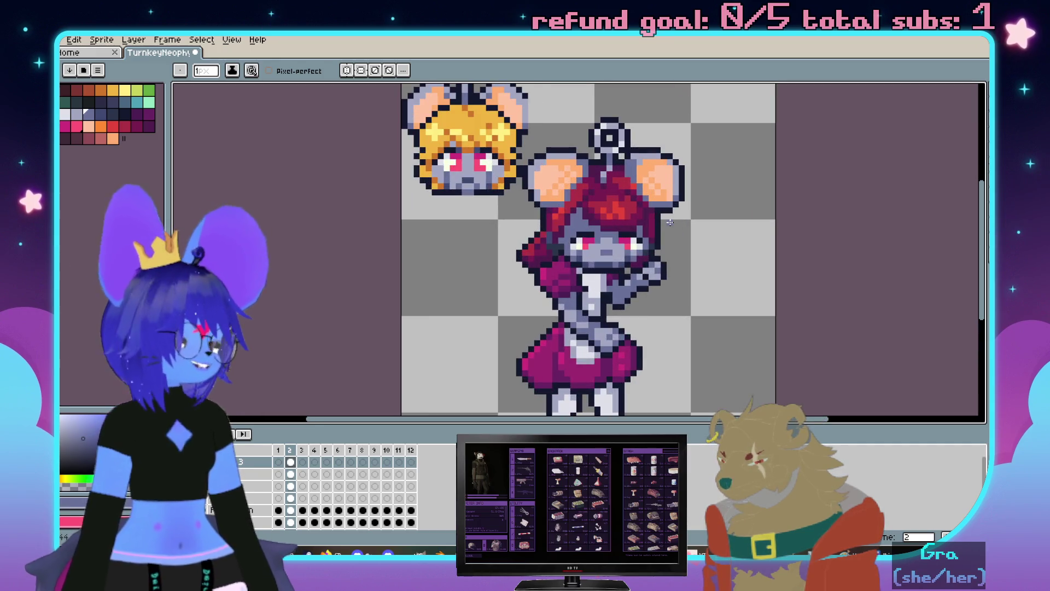
{"action": "left_click_drag", "start_coordinate": [600, 172], "coordinate": [561, 227]}
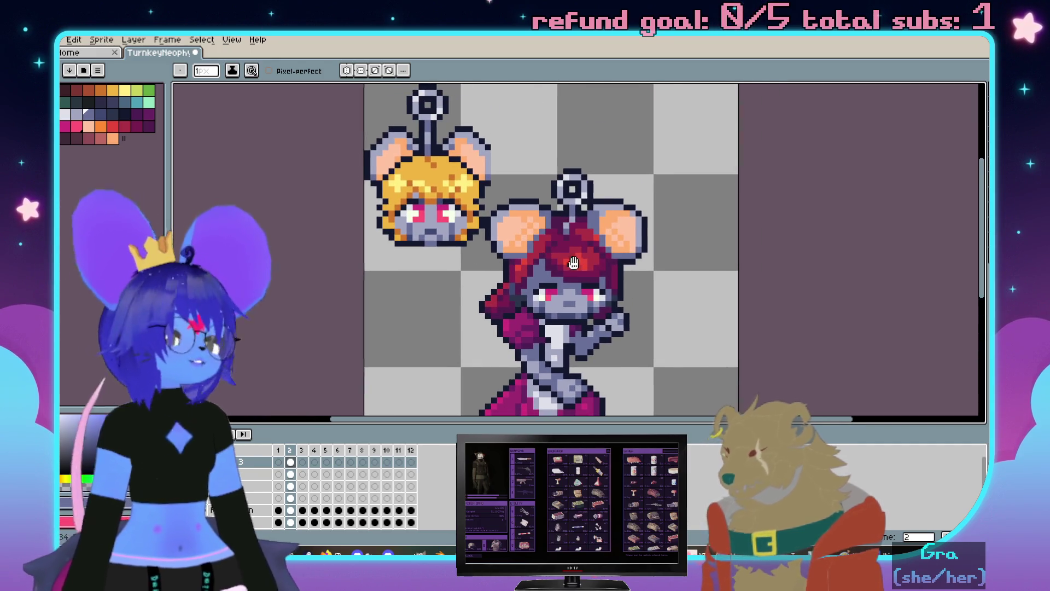
{"action": "left_click_drag", "start_coordinate": [571, 263], "coordinate": [611, 244]}
{"action": "scroll", "coordinate": [653, 200], "scroll_direction": "down", "scroll_amount": 1}
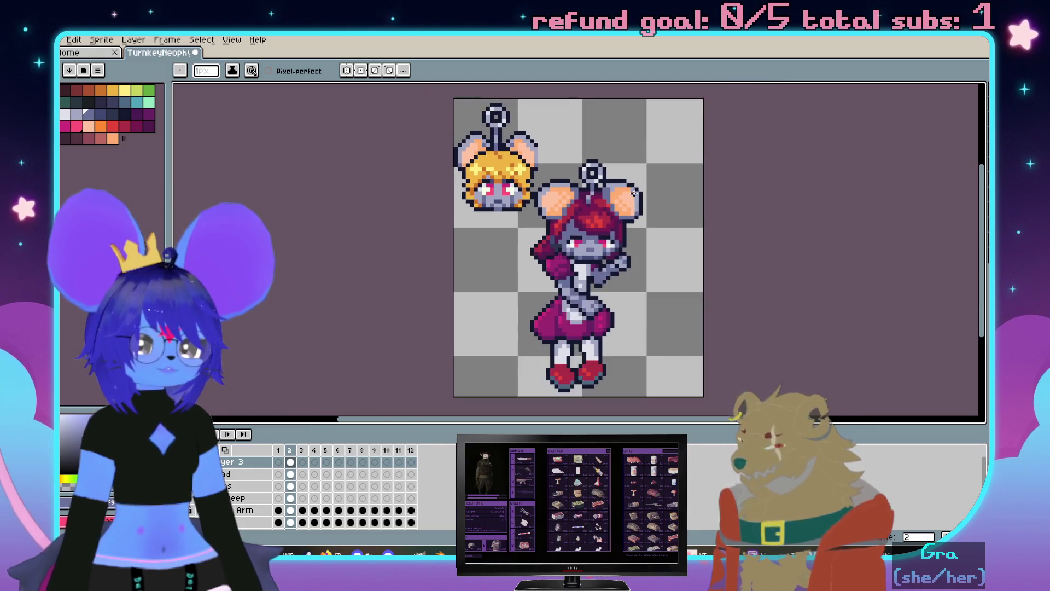
On the Head layer, marquee-select the blonde mouse head and remove it from the canvas
{"action": "key", "text": "alt+Down"}
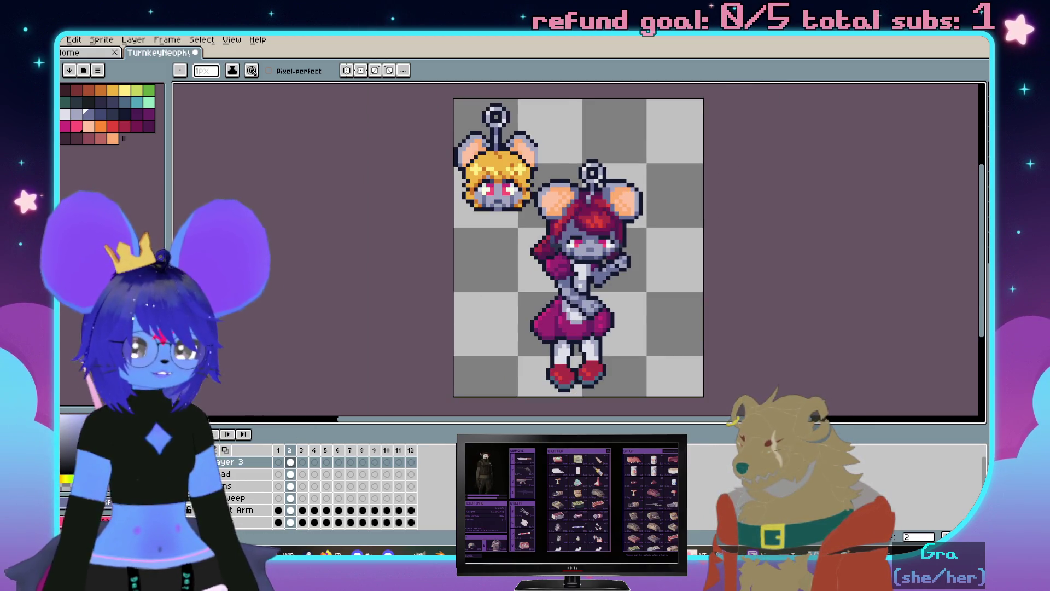
{"action": "scroll", "coordinate": [444, 267], "scroll_direction": "up", "scroll_amount": 1}
{"action": "left_click_drag", "start_coordinate": [482, 175], "coordinate": [475, 256]}
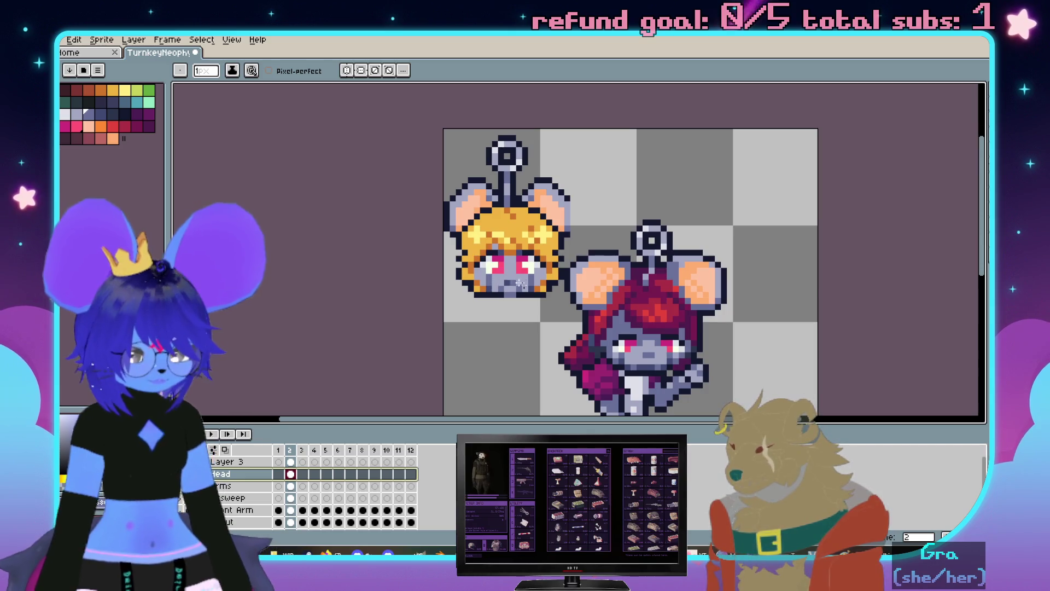
{"action": "key", "text": "m"}
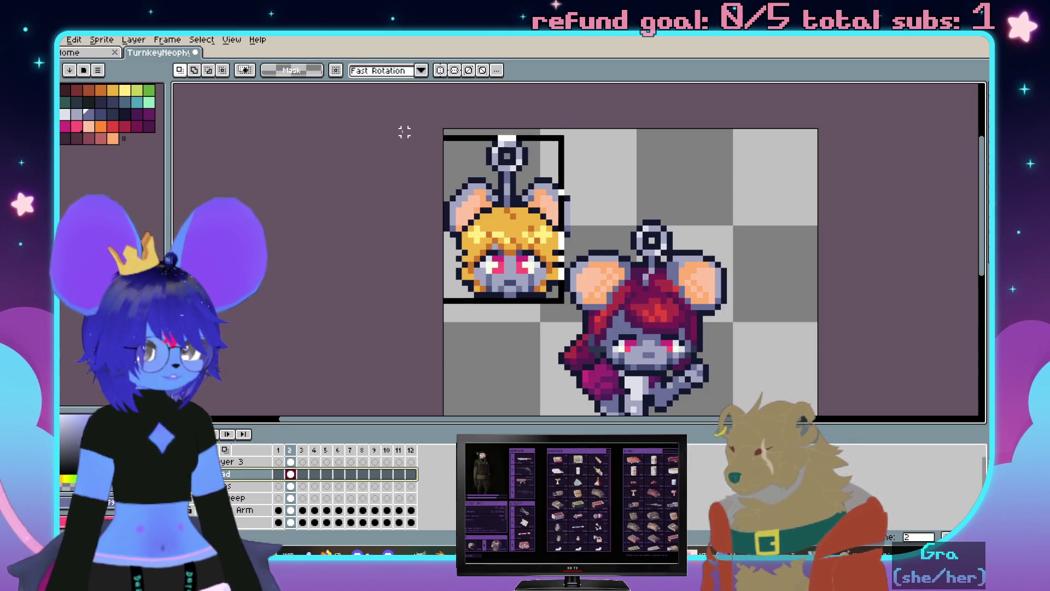
{"action": "key", "text": "ctrl+t"}
{"action": "scroll", "coordinate": [539, 179], "scroll_direction": "up", "scroll_amount": 3}
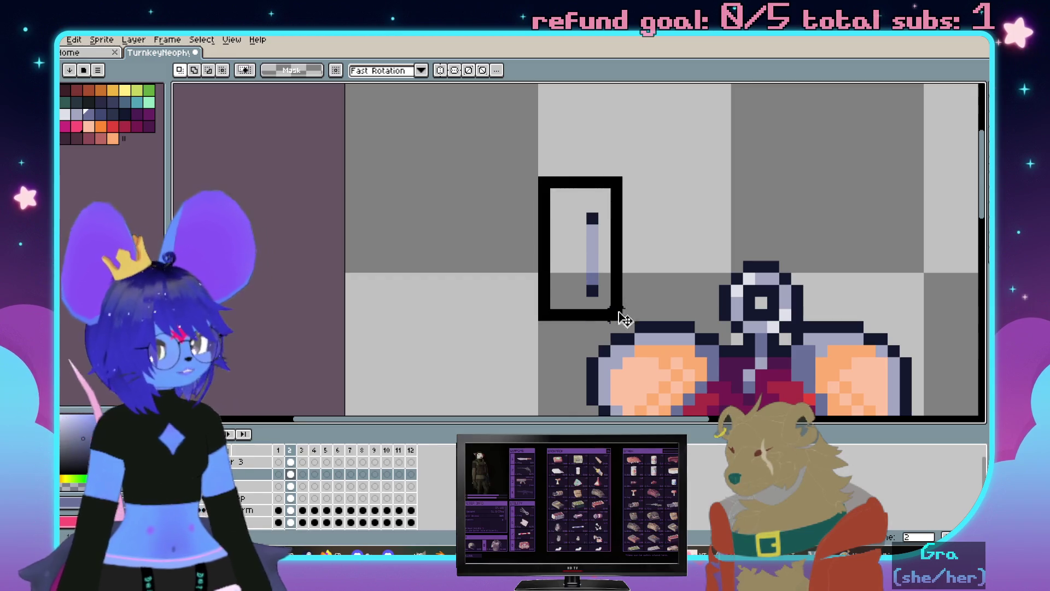
{"action": "scroll", "coordinate": [621, 317], "scroll_direction": "down", "scroll_amount": 4}
{"action": "left_click_drag", "start_coordinate": [725, 212], "coordinate": [695, 249]}
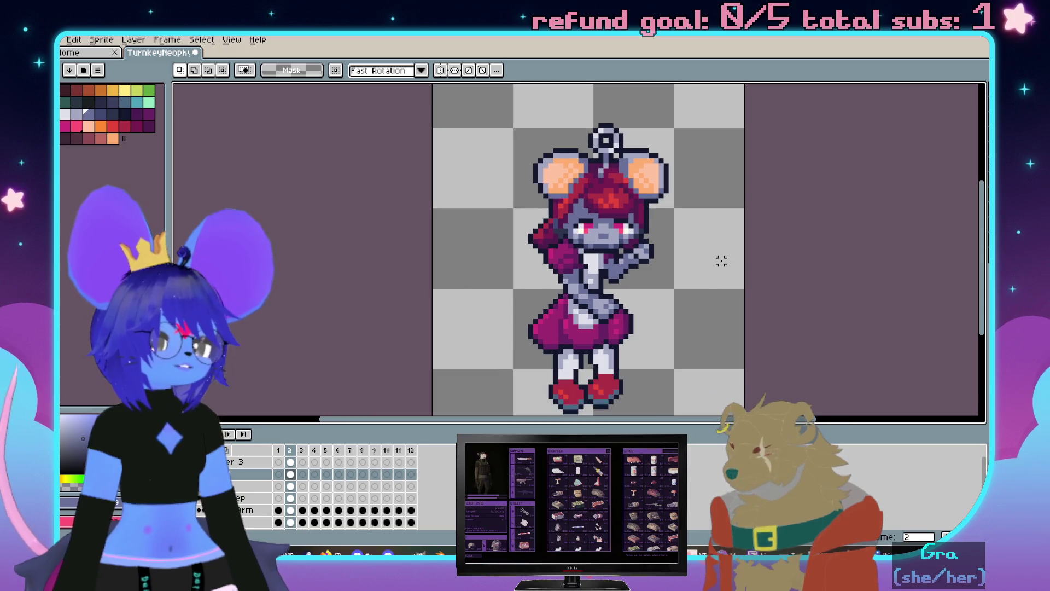
Recentre the view on the red mouse's face with the pencil ready
{"action": "left_click_drag", "start_coordinate": [719, 260], "coordinate": [669, 264]}
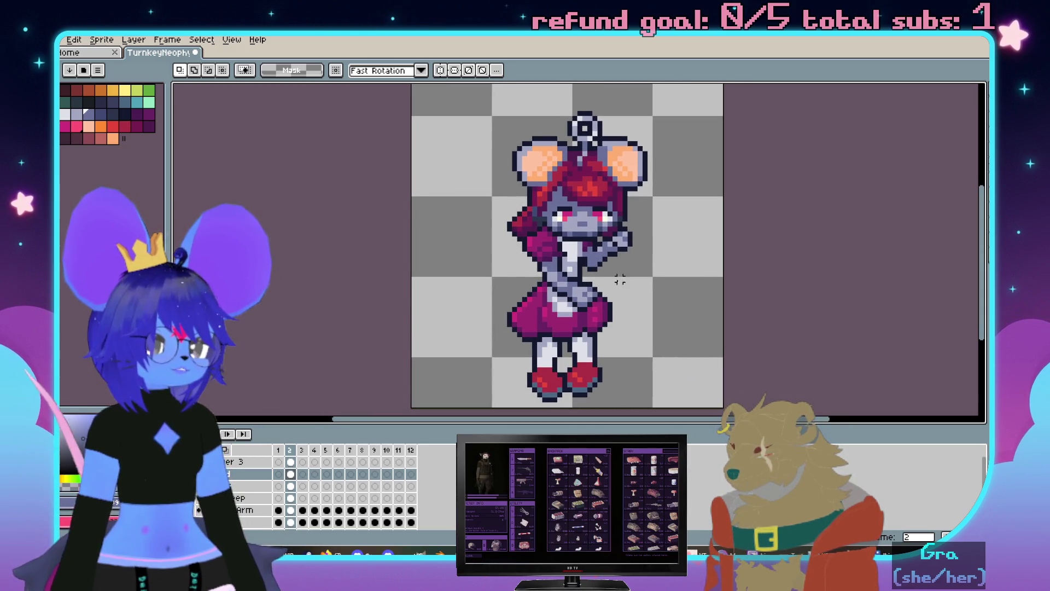
{"action": "key", "text": "b"}
{"action": "scroll", "coordinate": [607, 246], "scroll_direction": "up", "scroll_amount": 1}
{"action": "scroll", "coordinate": [602, 165], "scroll_direction": "up", "scroll_amount": 1}
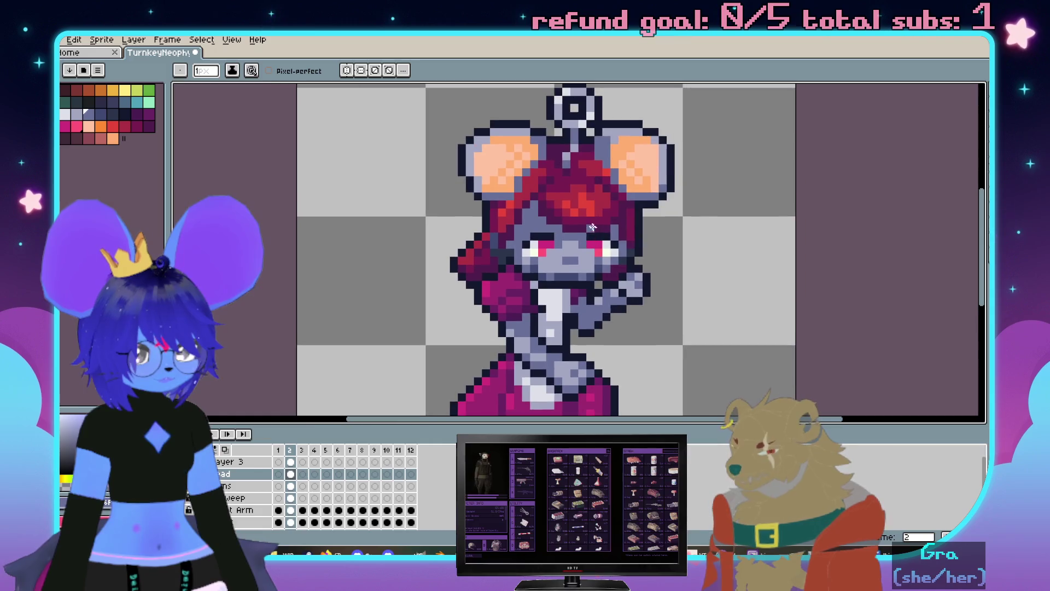
{"action": "scroll", "coordinate": [588, 222], "scroll_direction": "up", "scroll_amount": 1}
{"action": "left_click_drag", "start_coordinate": [588, 221], "coordinate": [603, 255]}
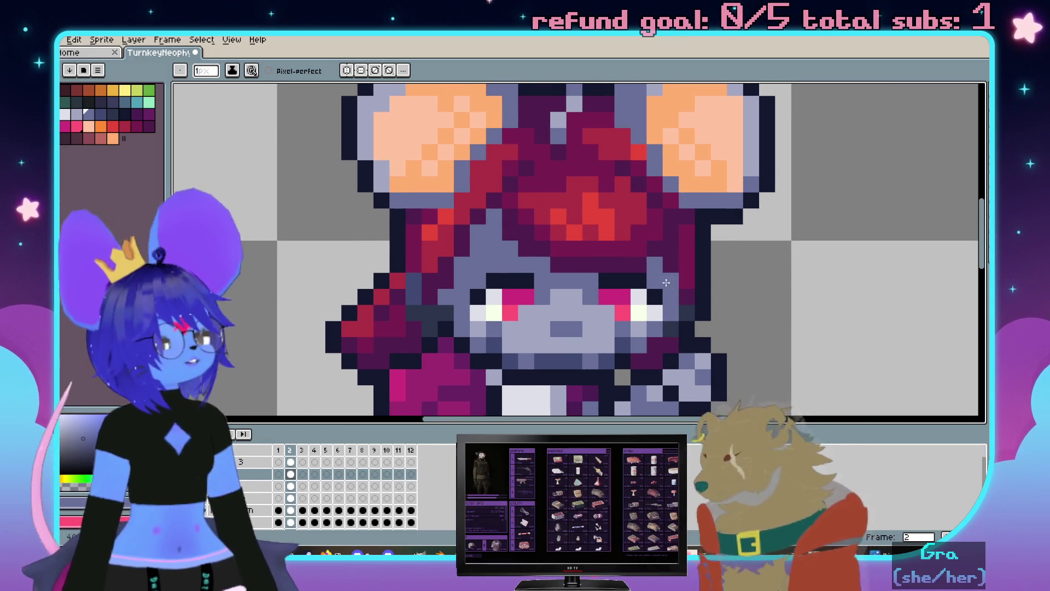
{"action": "mouse_move", "coordinate": [607, 209]}
{"action": "left_mouse_down"}
{"action": "mouse_move", "coordinate": [645, 145]}
{"action": "mouse_move", "coordinate": [635, 261]}
{"action": "left_mouse_up"}
Sample the dark red from the hair and paint one pixel on the ear edge
{"action": "key", "text": "i"}
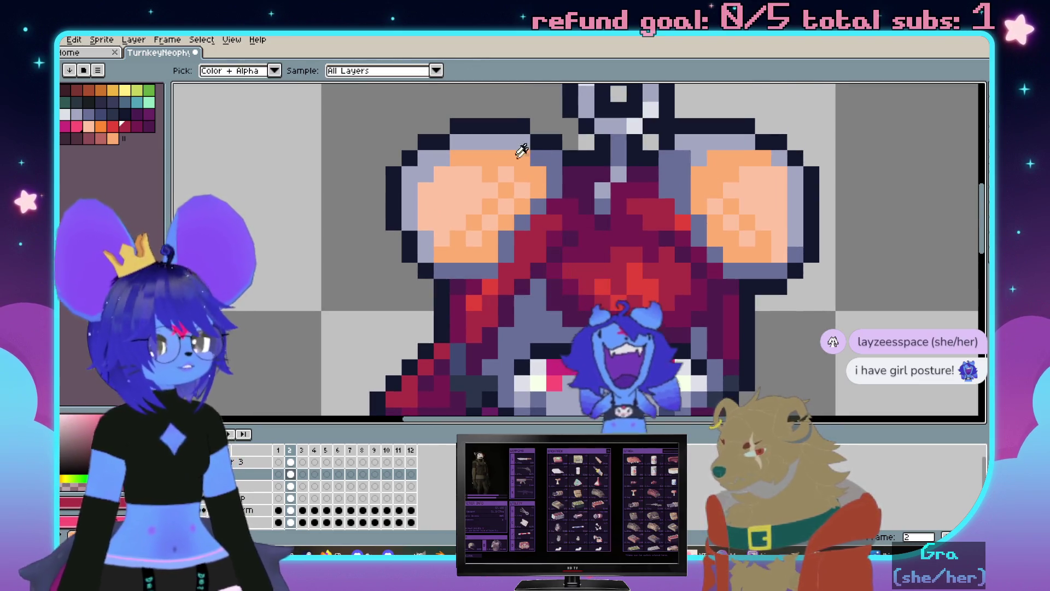
{"action": "left_click", "coordinate": [544, 144]}
{"action": "key", "text": "b"}
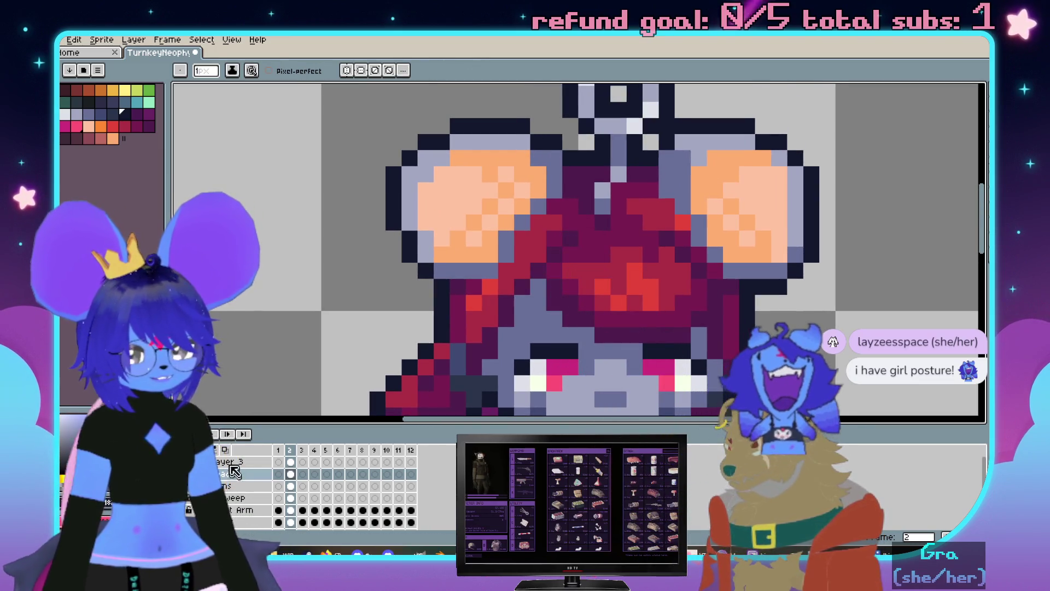
{"action": "left_click", "coordinate": [536, 226]}
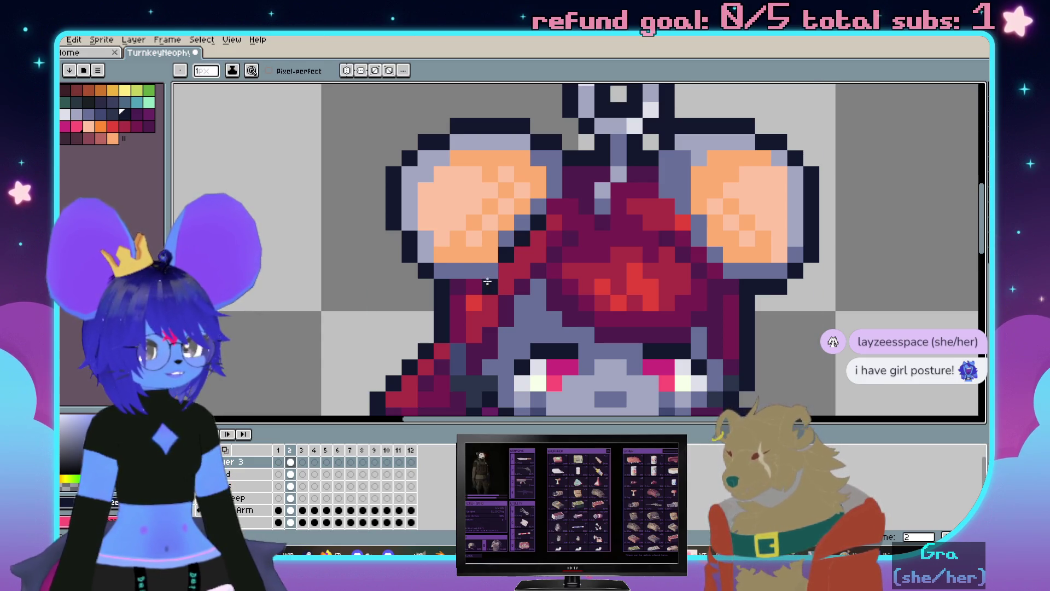
{"action": "scroll", "coordinate": [505, 267], "scroll_direction": "down", "scroll_amount": 3}
{"action": "scroll", "coordinate": [499, 264], "scroll_direction": "up", "scroll_amount": 3}
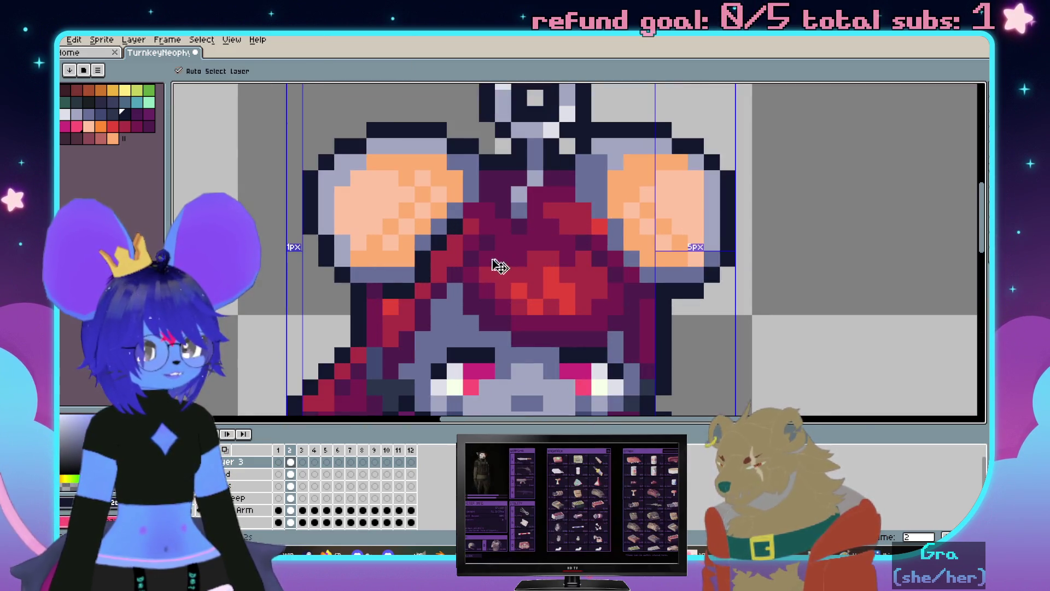
{"action": "scroll", "coordinate": [394, 292], "scroll_direction": "up", "scroll_amount": 2}
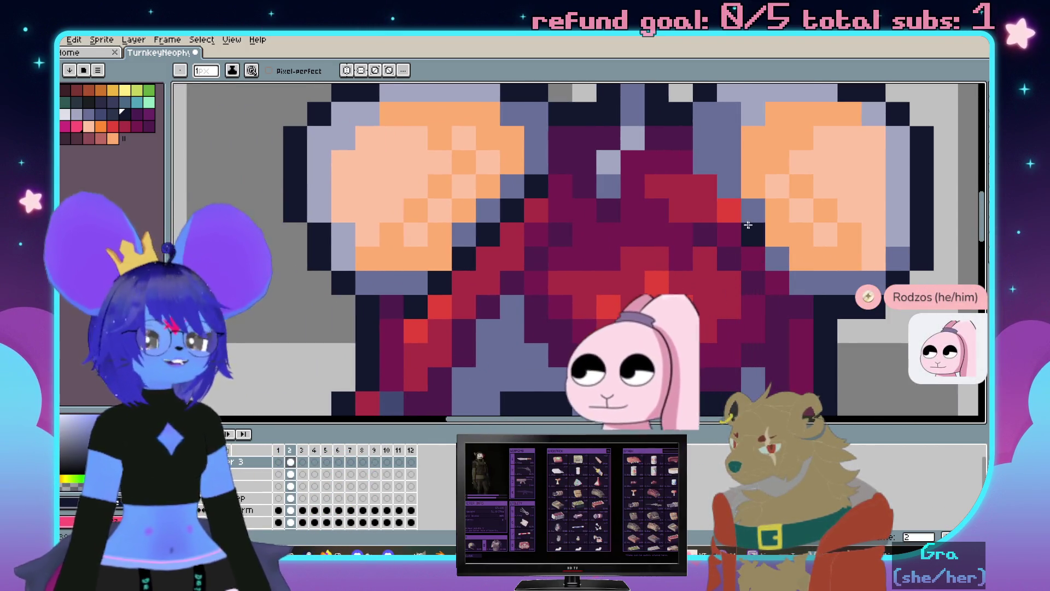
Paint dark navy outline pixels beside the right ear, then bring the YouTube window over the canvas
{"action": "left_click_drag", "start_coordinate": [718, 209], "coordinate": [776, 279]}
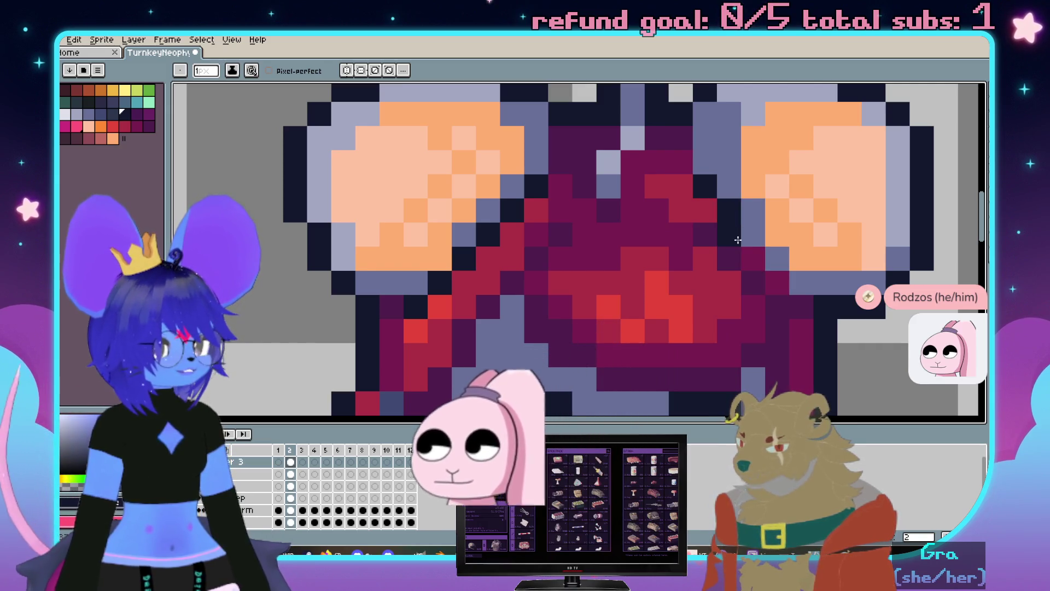
{"action": "left_click", "coordinate": [778, 279]}
{"action": "scroll", "coordinate": [787, 266], "scroll_direction": "down", "scroll_amount": 3}
{"action": "scroll", "coordinate": [788, 279], "scroll_direction": "up", "scroll_amount": 2}
{"action": "scroll", "coordinate": [791, 291], "scroll_direction": "down", "scroll_amount": 2}
{"action": "scroll", "coordinate": [796, 302], "scroll_direction": "up", "scroll_amount": 1}
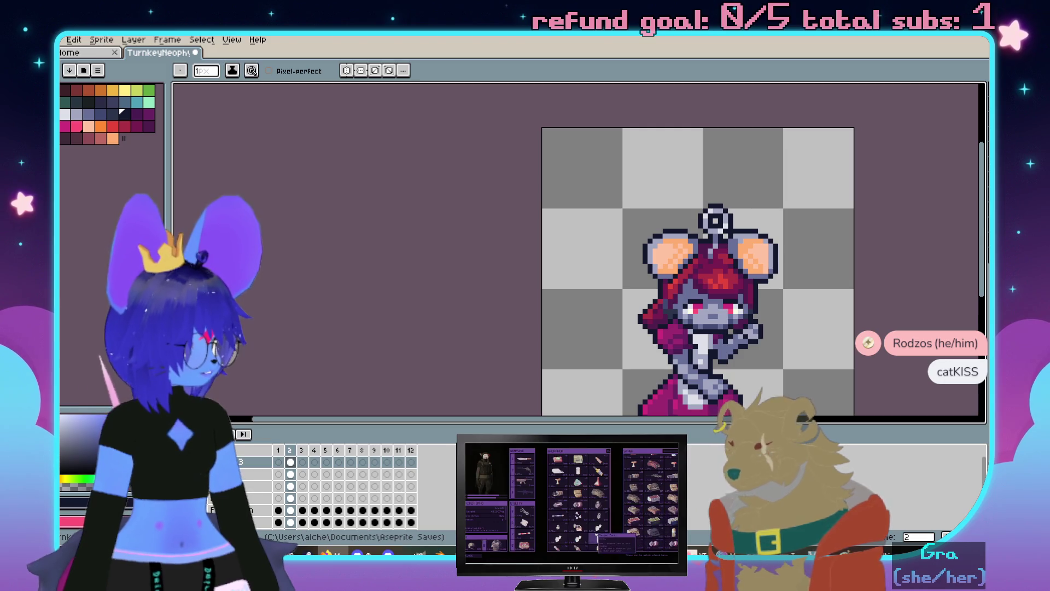
{"action": "left_click_drag", "start_coordinate": [1049, 93], "coordinate": [732, 100]}
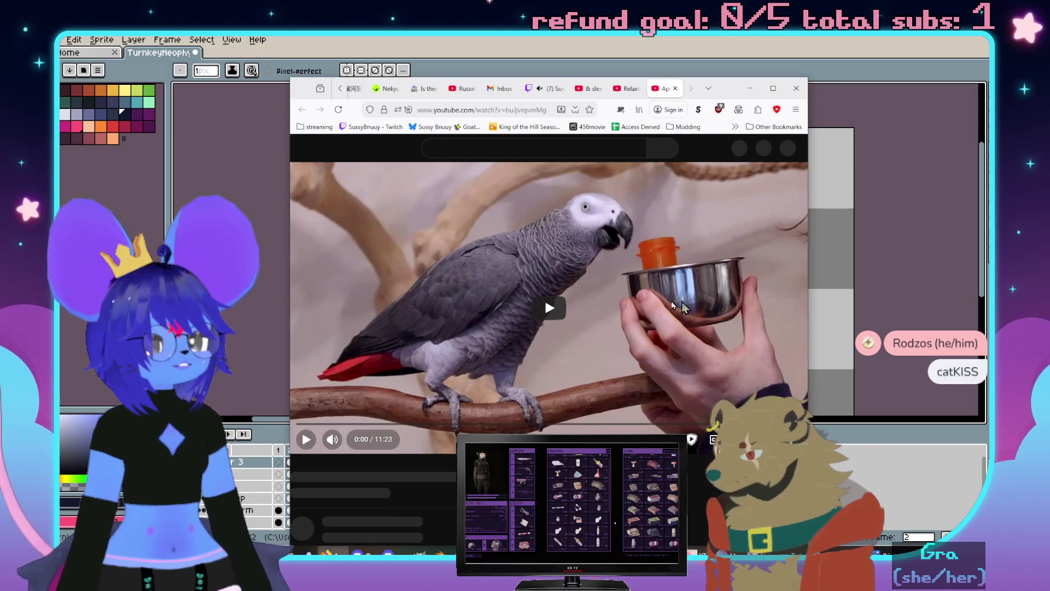
Play the parrot video through in the browser and pause it at the end
{"action": "left_click_drag", "start_coordinate": [733, 94], "coordinate": [694, 73]}
{"action": "left_click", "coordinate": [743, 164]}
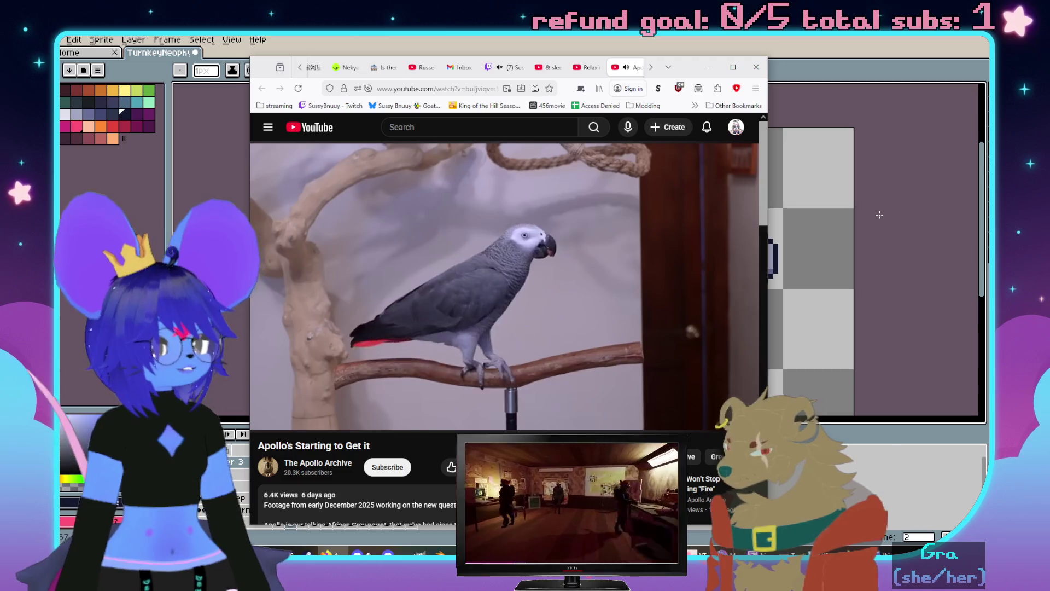
{"action": "left_click", "coordinate": [657, 205]}
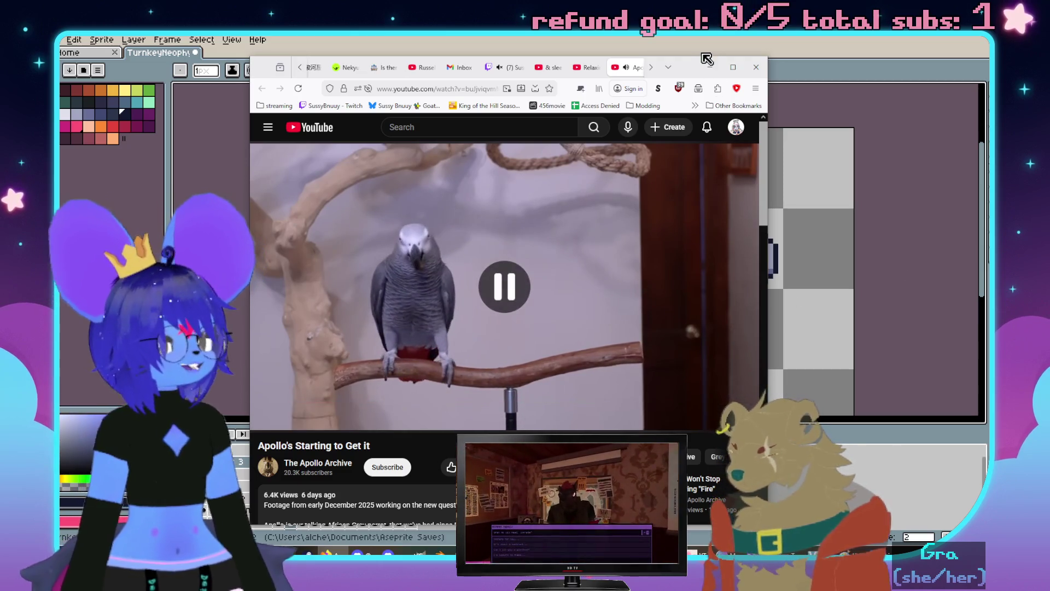
Minimize the browser and pan the Aseprite canvas to inspect the sprite's face up close
{"action": "left_click", "coordinate": [709, 67]}
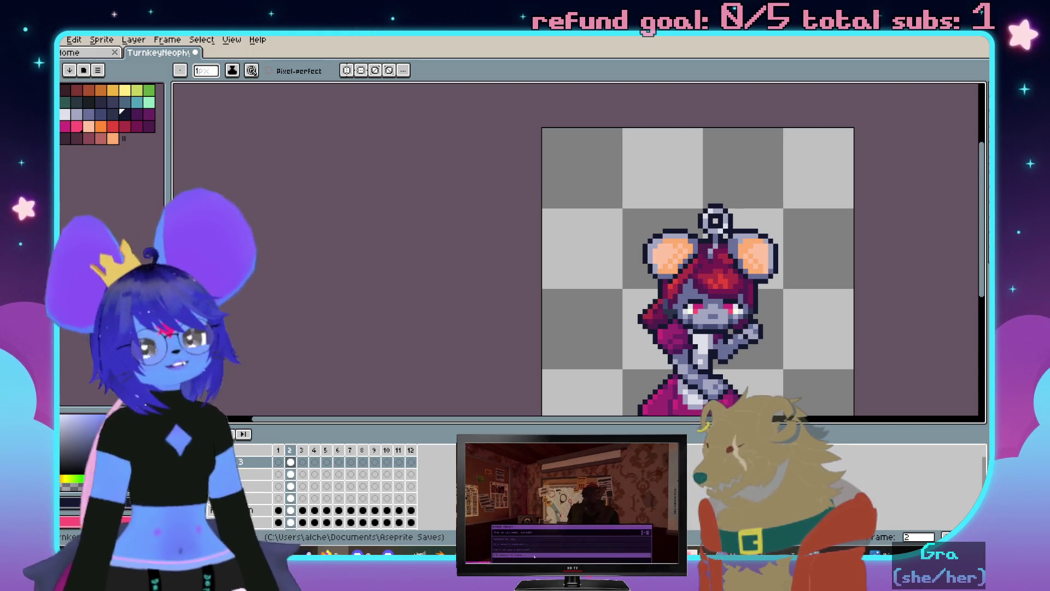
{"action": "left_click", "coordinate": [534, 557]}
{"action": "left_click_drag", "start_coordinate": [630, 345], "coordinate": [477, 234]}
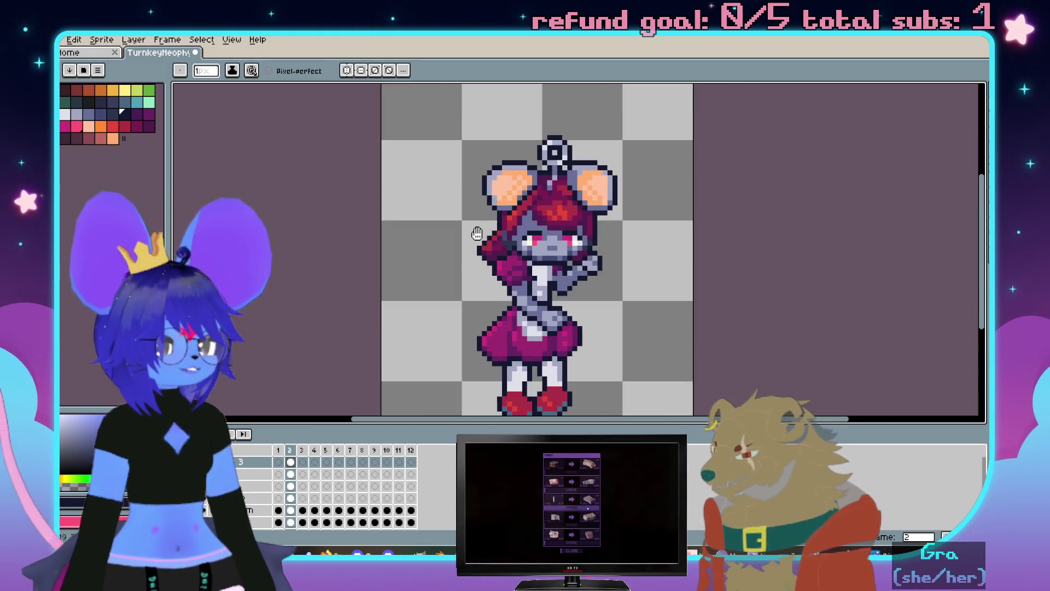
{"action": "scroll", "coordinate": [558, 207], "scroll_direction": "up", "scroll_amount": 1}
{"action": "scroll", "coordinate": [621, 169], "scroll_direction": "up", "scroll_amount": 1}
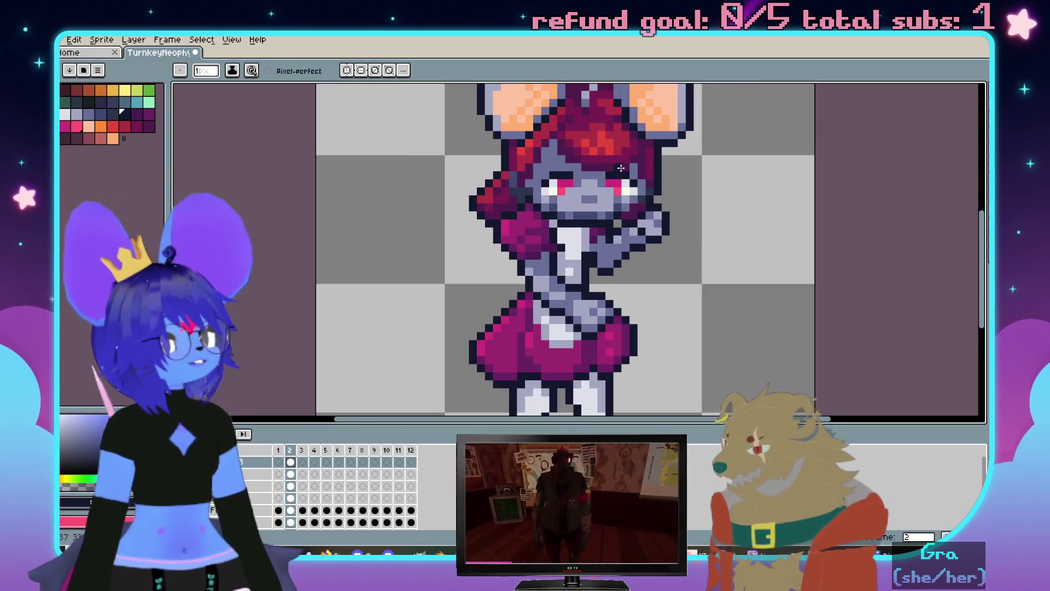
{"action": "scroll", "coordinate": [615, 215], "scroll_direction": "down", "scroll_amount": 1}
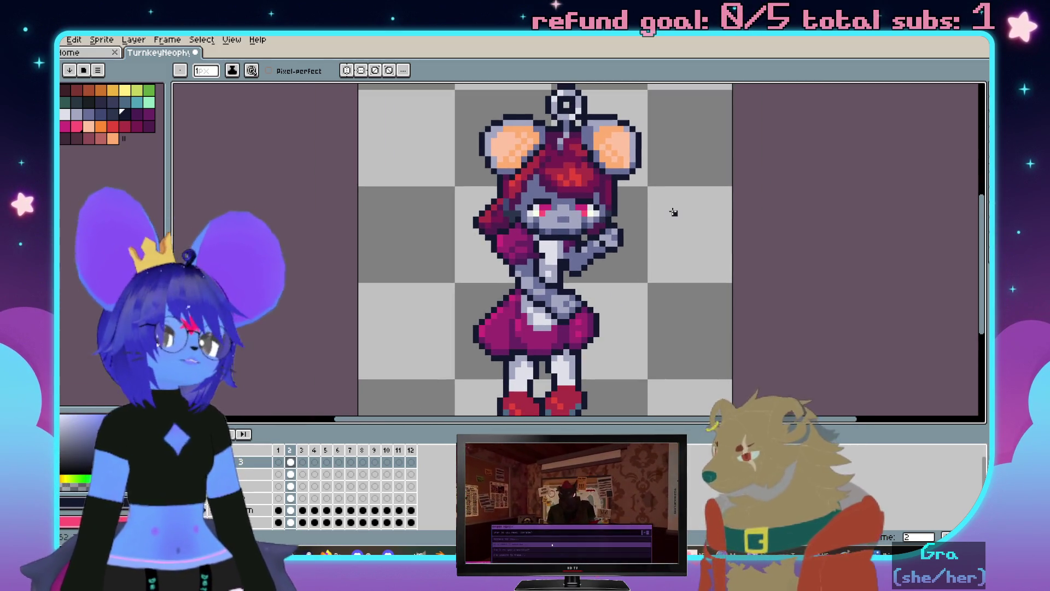
{"action": "scroll", "coordinate": [657, 206], "scroll_direction": "down", "scroll_amount": 1}
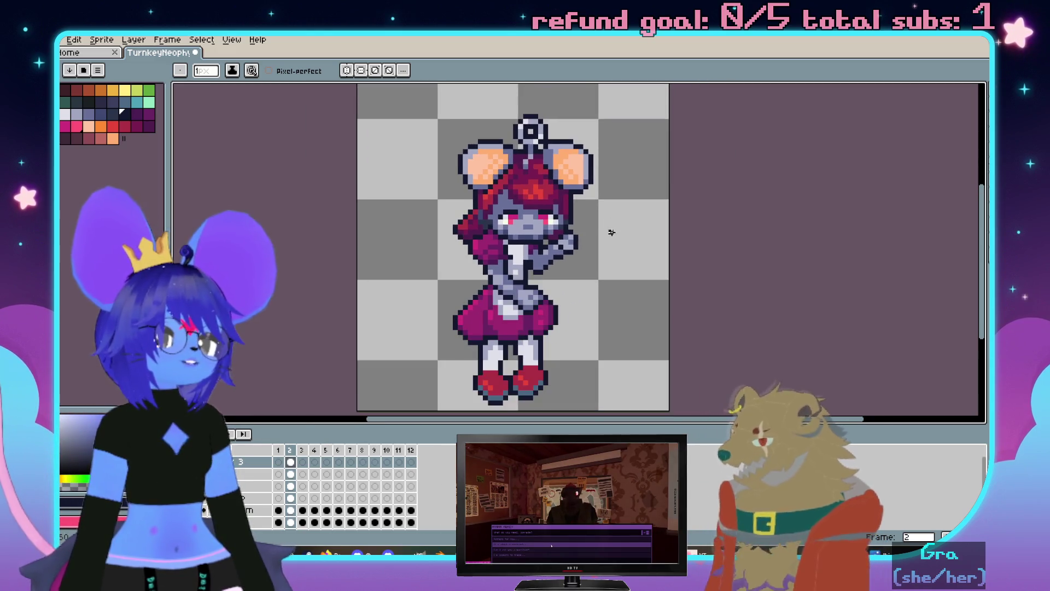
{"action": "scroll", "coordinate": [611, 247], "scroll_direction": "up", "scroll_amount": 1}
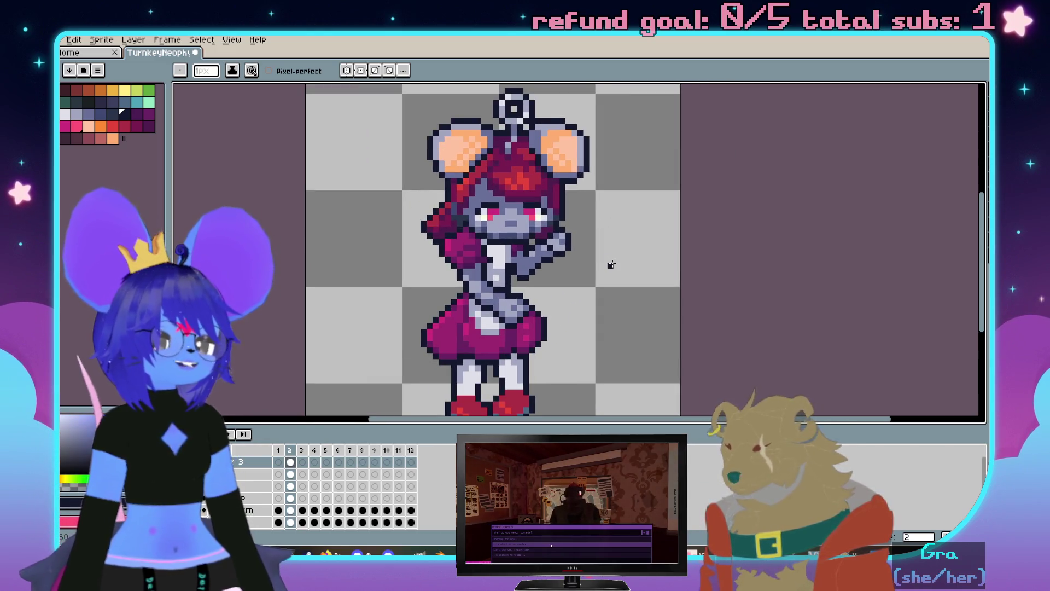
{"action": "mouse_move", "coordinate": [574, 246]}
{"action": "left_mouse_down"}
{"action": "mouse_move", "coordinate": [588, 248]}
{"action": "mouse_move", "coordinate": [581, 237]}
{"action": "left_mouse_up"}
{"action": "scroll", "coordinate": [600, 241], "scroll_direction": "down", "scroll_amount": 1}
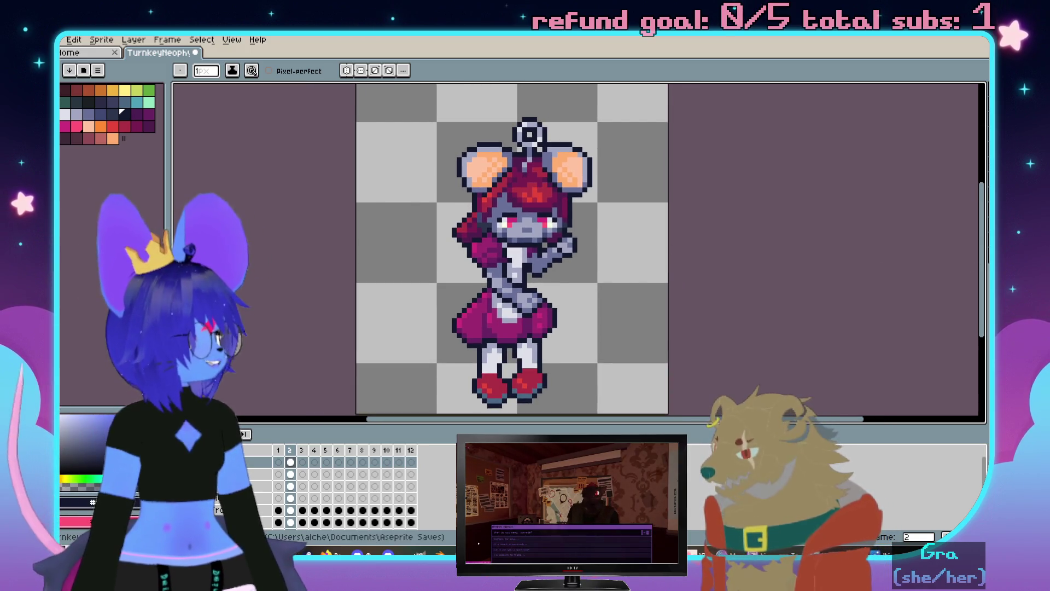
{"action": "scroll", "coordinate": [535, 216], "scroll_direction": "up", "scroll_amount": 1}
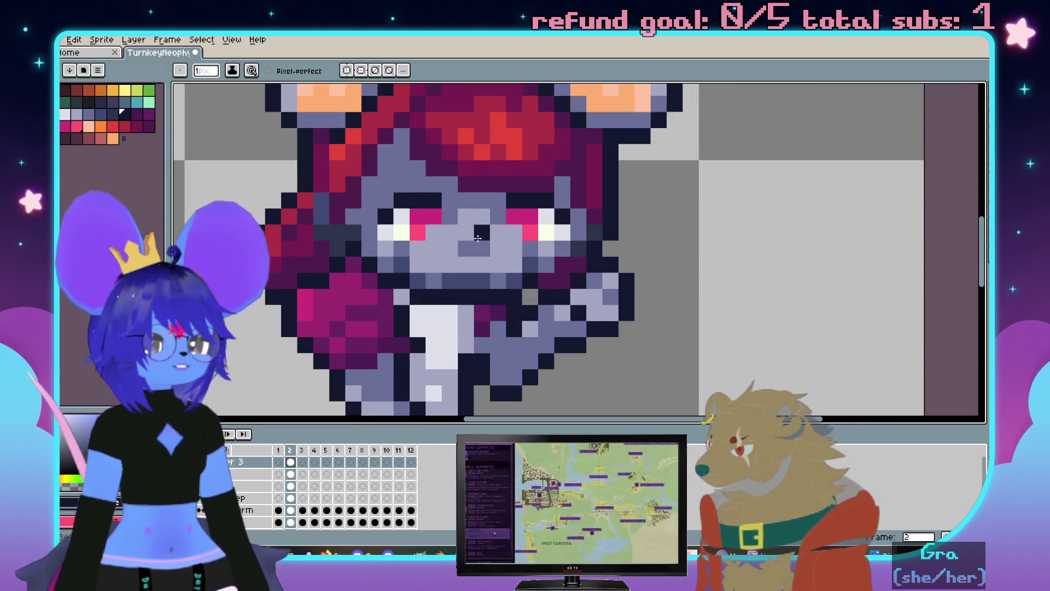
{"action": "scroll", "coordinate": [537, 244], "scroll_direction": "up", "scroll_amount": 1}
{"action": "scroll", "coordinate": [546, 251], "scroll_direction": "down", "scroll_amount": 2}
{"action": "scroll", "coordinate": [542, 233], "scroll_direction": "up", "scroll_amount": 2}
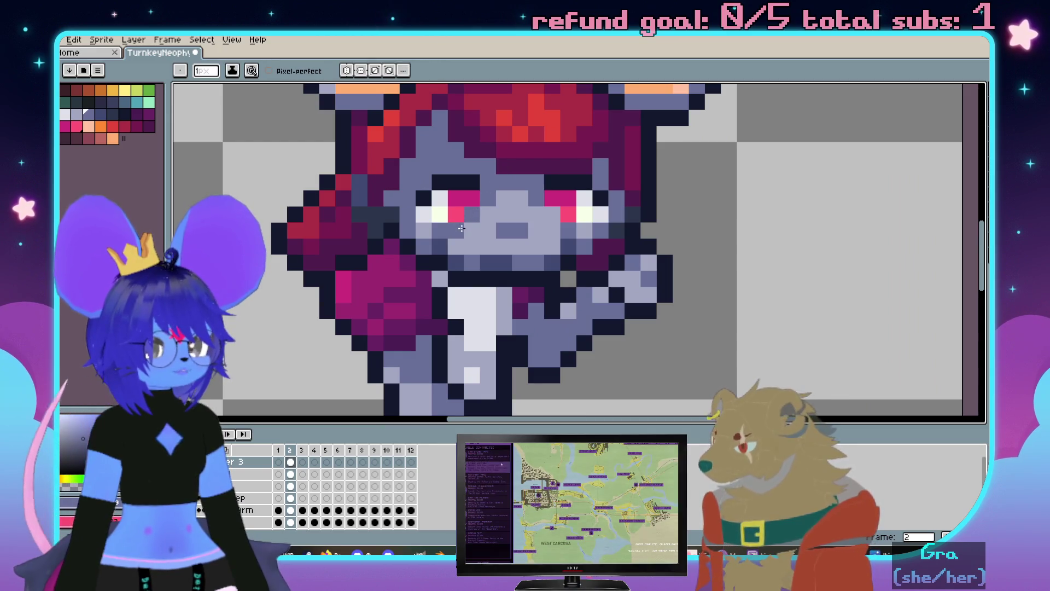
{"action": "scroll", "coordinate": [561, 236], "scroll_direction": "down", "scroll_amount": 2}
{"action": "scroll", "coordinate": [507, 190], "scroll_direction": "up", "scroll_amount": 2}
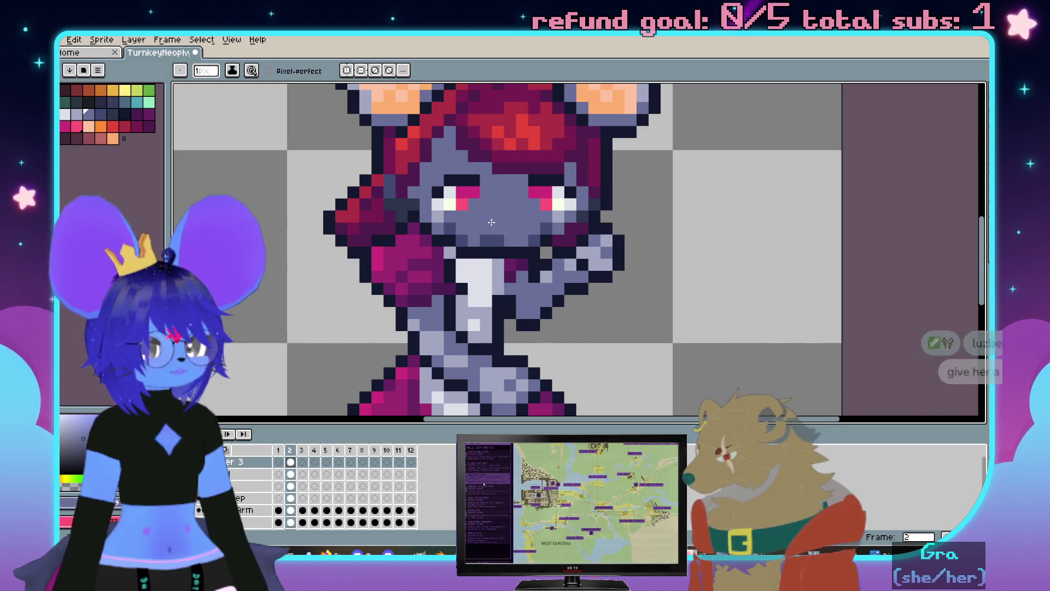
{"action": "key", "text": "alt"}
{"action": "scroll", "coordinate": [503, 216], "scroll_direction": "down", "scroll_amount": 2}
{"action": "scroll", "coordinate": [574, 239], "scroll_direction": "up", "scroll_amount": 2}
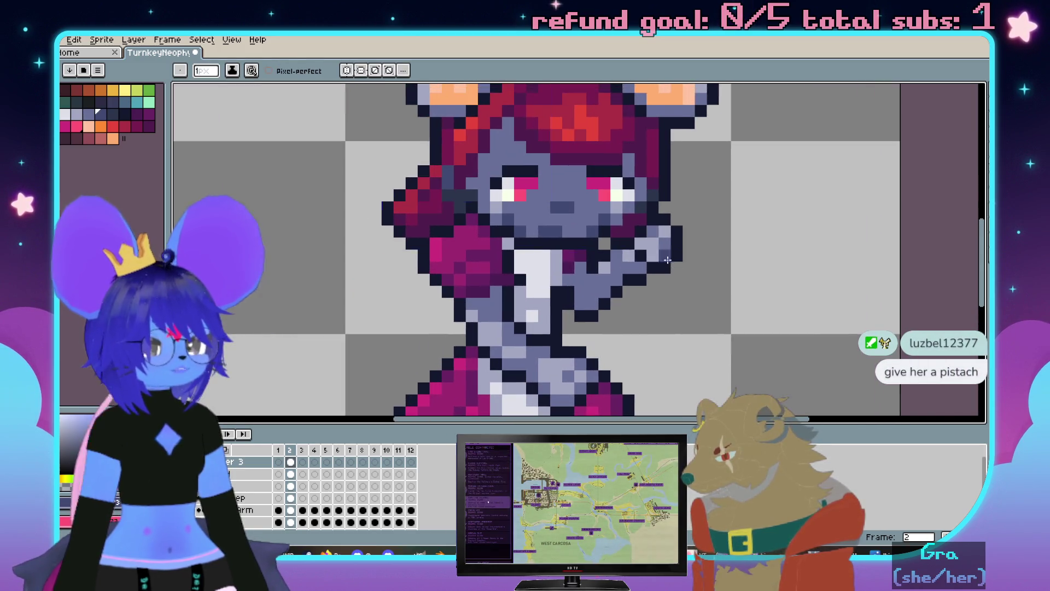
{"action": "key", "text": "ctrl"}
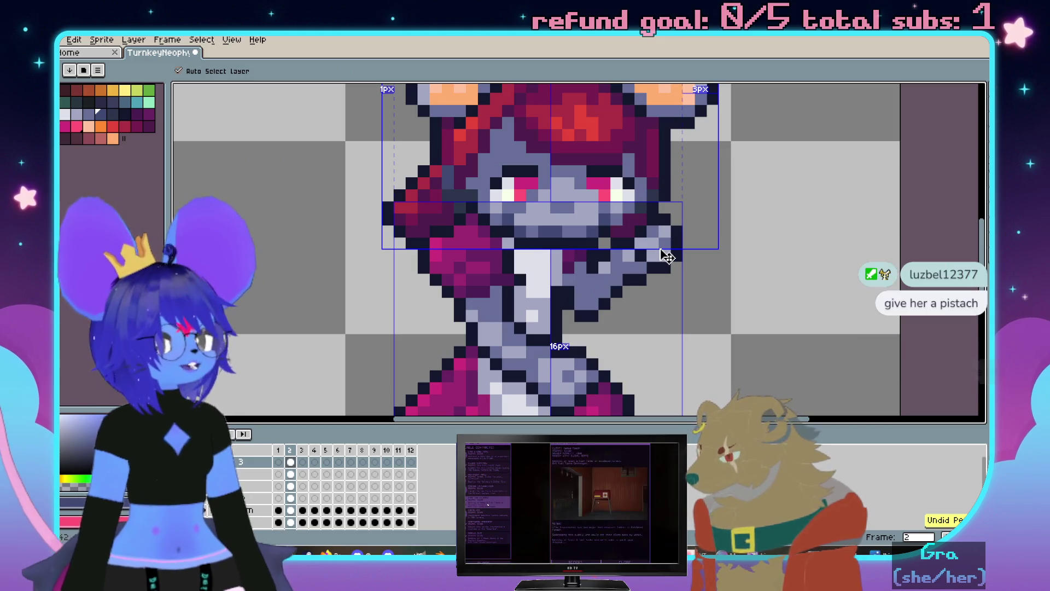
{"action": "scroll", "coordinate": [611, 252], "scroll_direction": "up", "scroll_amount": 1}
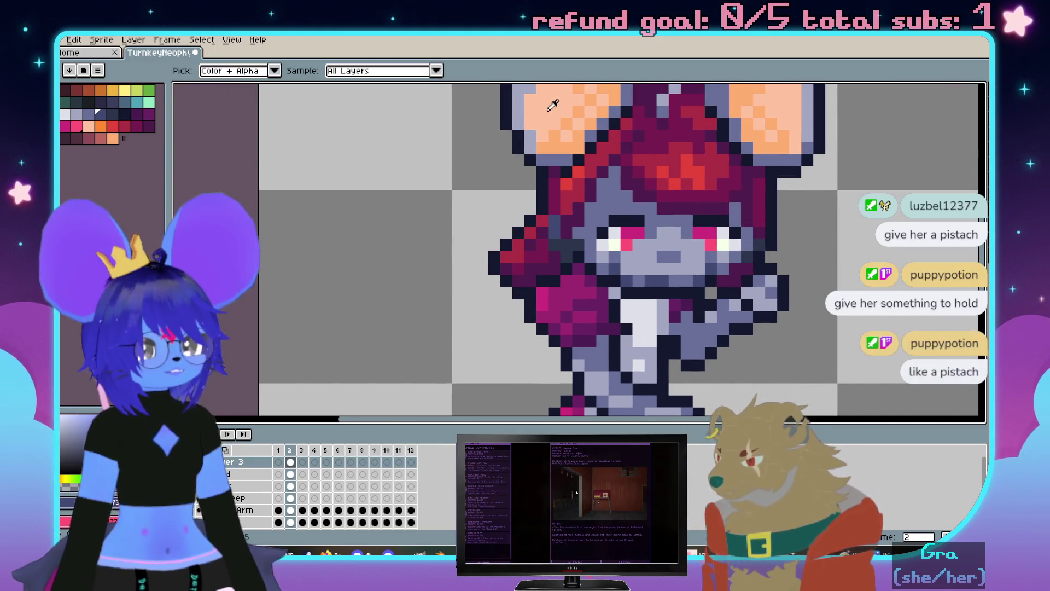
{"action": "scroll", "coordinate": [574, 230], "scroll_direction": "down", "scroll_amount": 1}
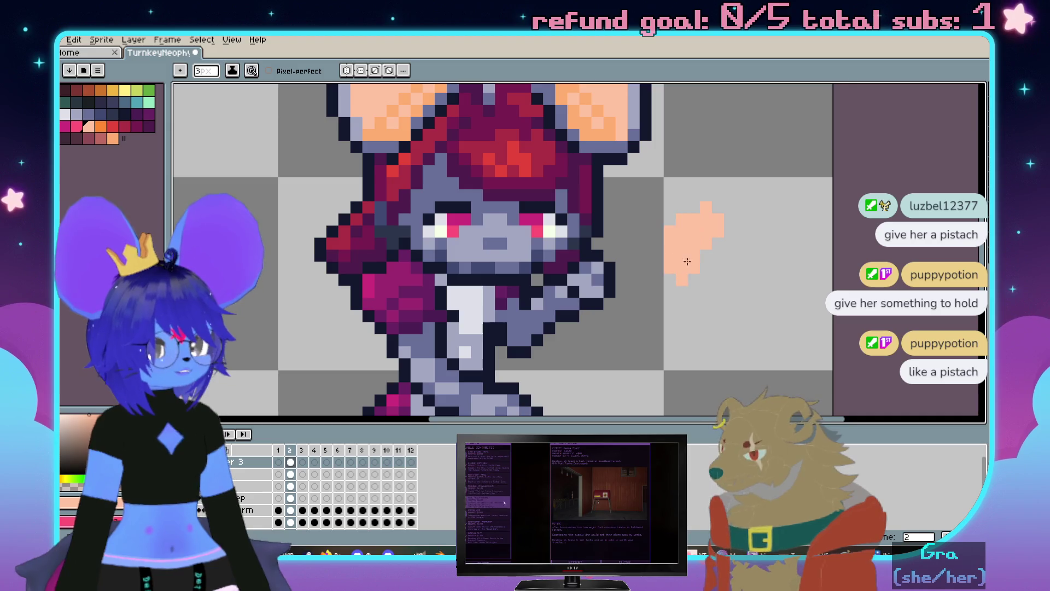
Magic-wand the peach pixels and paint orange onto the loose blob beside the hand
{"action": "key", "text": "w"}
{"action": "left_click", "coordinate": [614, 129]}
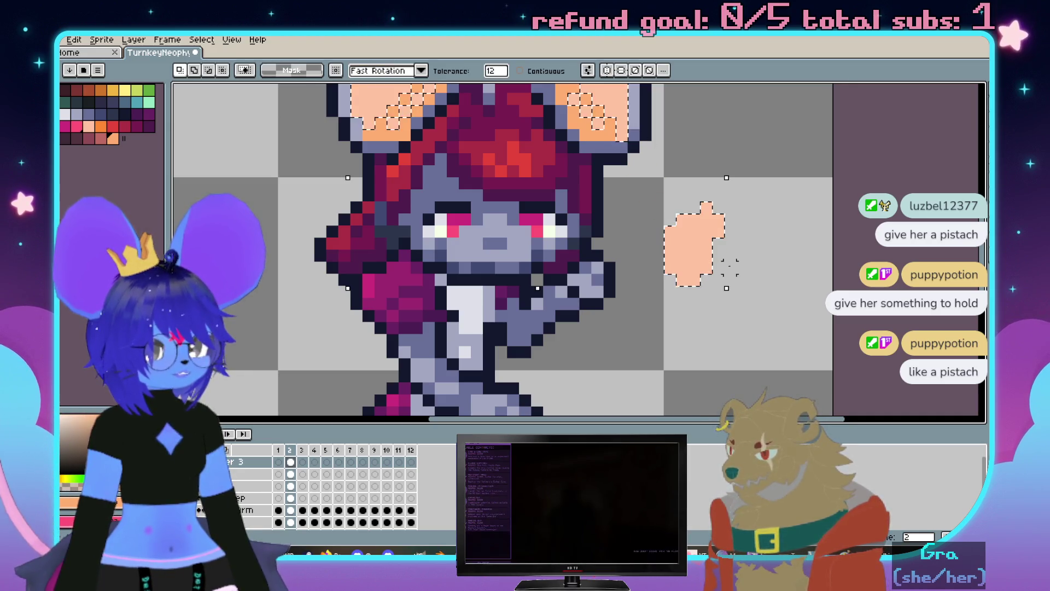
{"action": "key", "text": "b"}
{"action": "left_click_drag", "start_coordinate": [707, 210], "coordinate": [721, 220]}
{"action": "left_click_drag", "start_coordinate": [718, 260], "coordinate": [685, 275]}
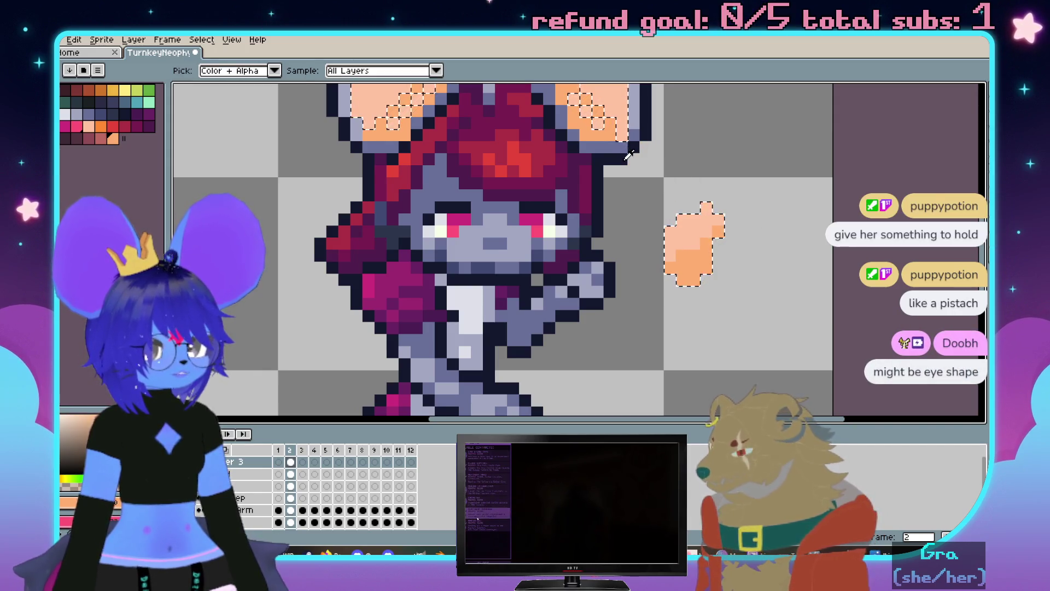
Deselect and trace a dark pixel outline around the peach blob
{"action": "key", "text": "ctrl+d"}
{"action": "key", "text": "b"}
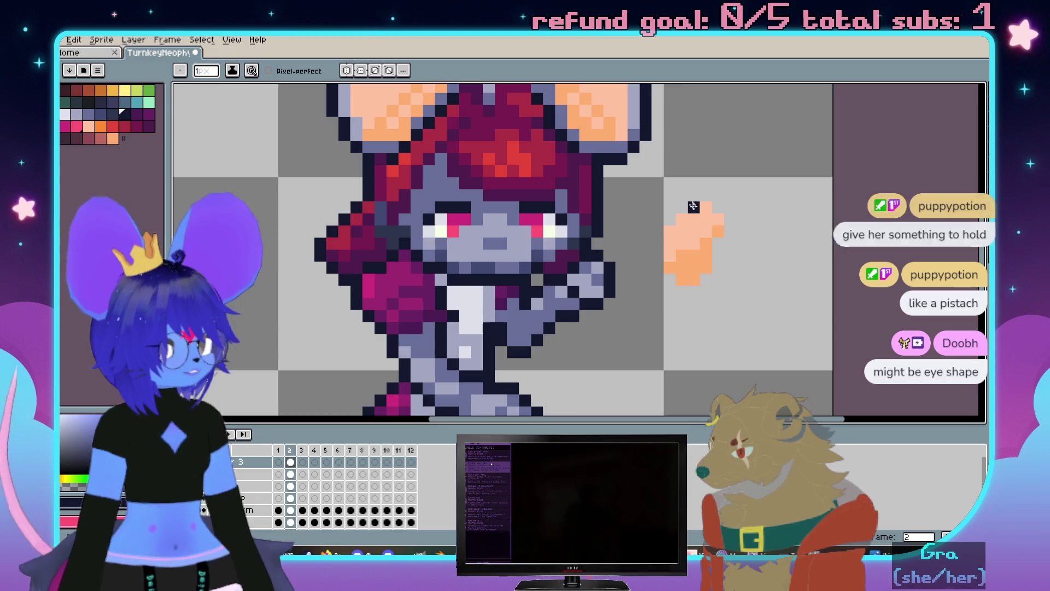
{"action": "left_click_drag", "start_coordinate": [694, 206], "coordinate": [682, 291]}
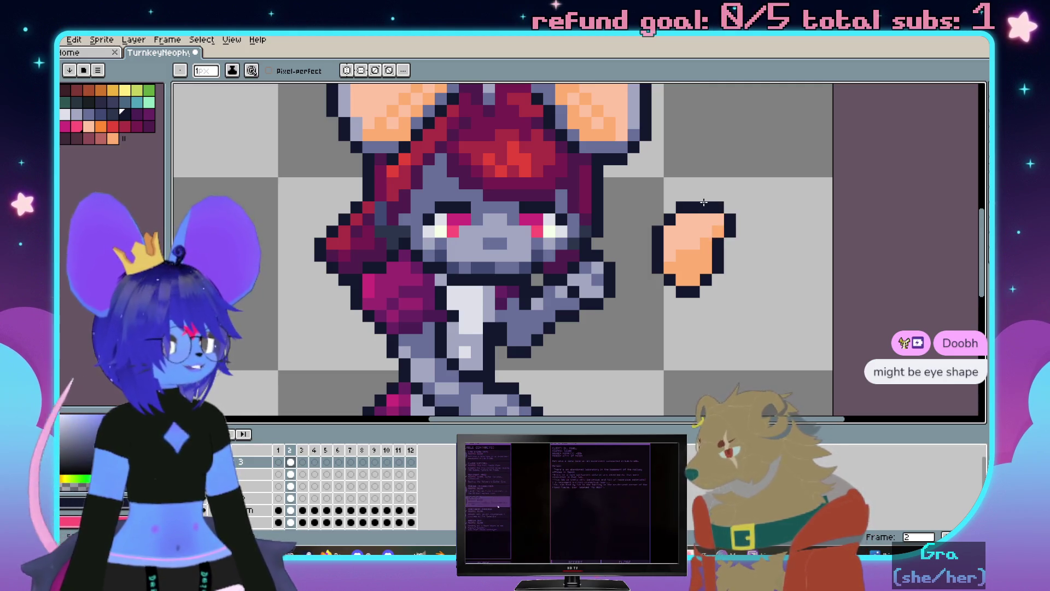
{"action": "scroll", "coordinate": [706, 198], "scroll_direction": "down", "scroll_amount": 1}
{"action": "scroll", "coordinate": [729, 254], "scroll_direction": "up", "scroll_amount": 1}
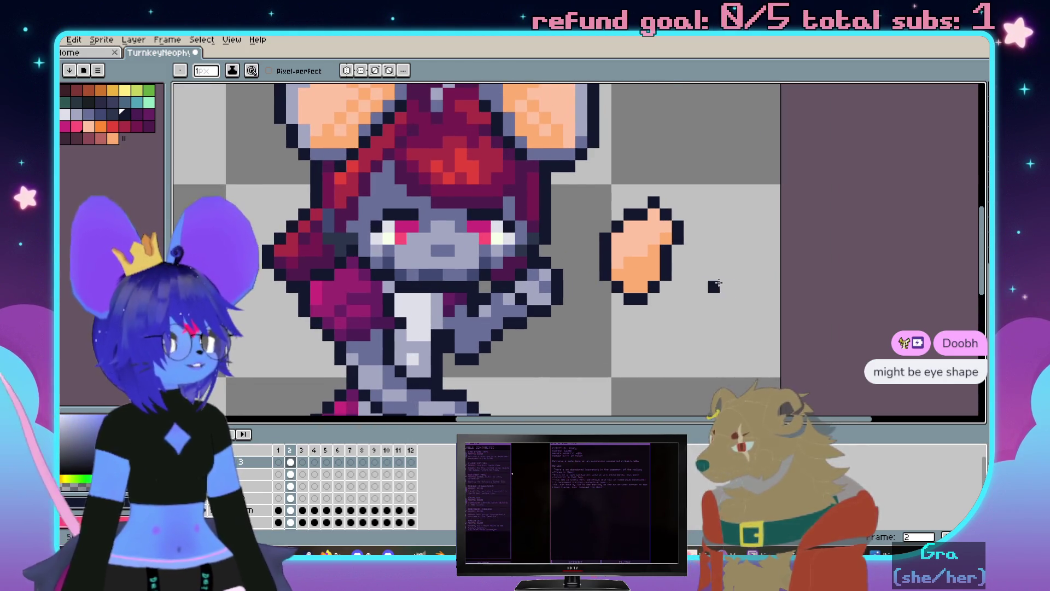
{"action": "scroll", "coordinate": [738, 263], "scroll_direction": "down", "scroll_amount": 1}
{"action": "scroll", "coordinate": [761, 285], "scroll_direction": "up", "scroll_amount": 1}
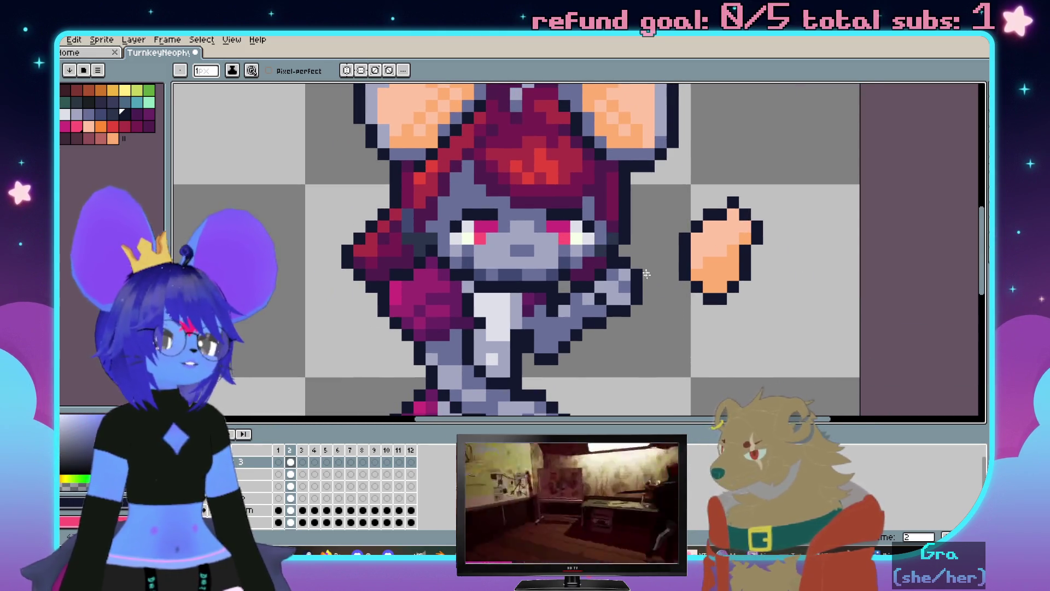
{"action": "scroll", "coordinate": [526, 250], "scroll_direction": "up", "scroll_amount": 1}
{"action": "scroll", "coordinate": [525, 249], "scroll_direction": "down", "scroll_amount": 1}
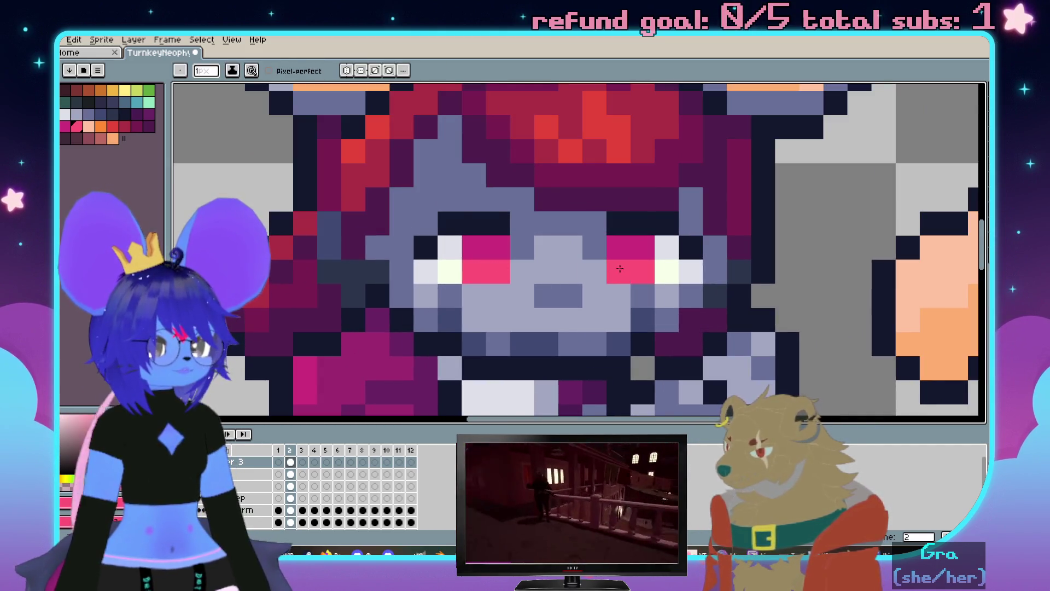
{"action": "scroll", "coordinate": [748, 261], "scroll_direction": "down", "scroll_amount": 3}
{"action": "scroll", "coordinate": [749, 262], "scroll_direction": "up", "scroll_amount": 3}
{"action": "scroll", "coordinate": [765, 223], "scroll_direction": "down", "scroll_amount": 1}
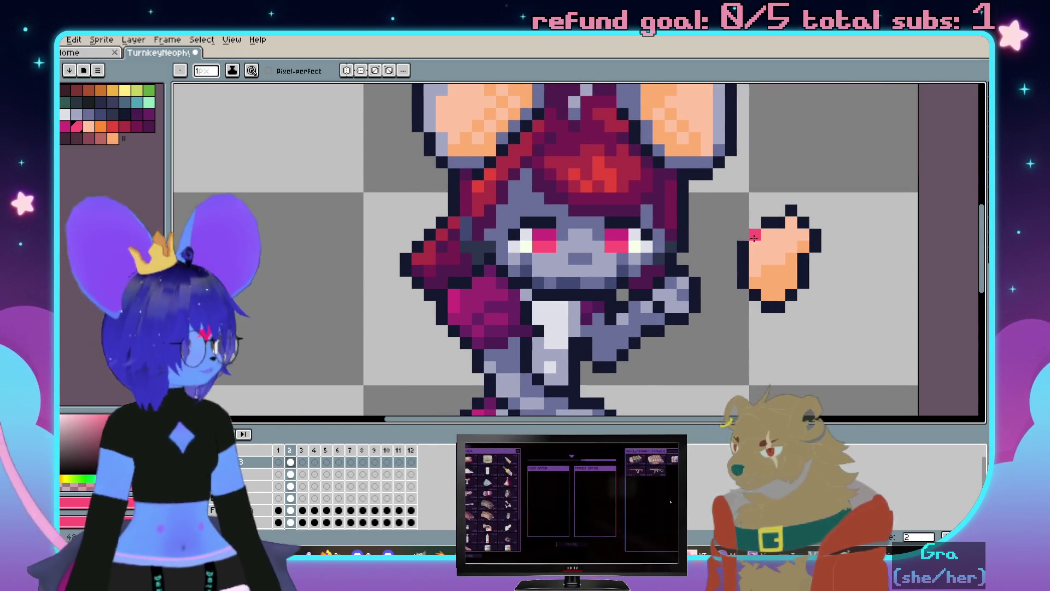
Erase the outlined peach blob next to the girl's hand with a larger brush
{"action": "key", "text": "e"}
{"action": "left_click_drag", "start_coordinate": [832, 225], "coordinate": [783, 225]}
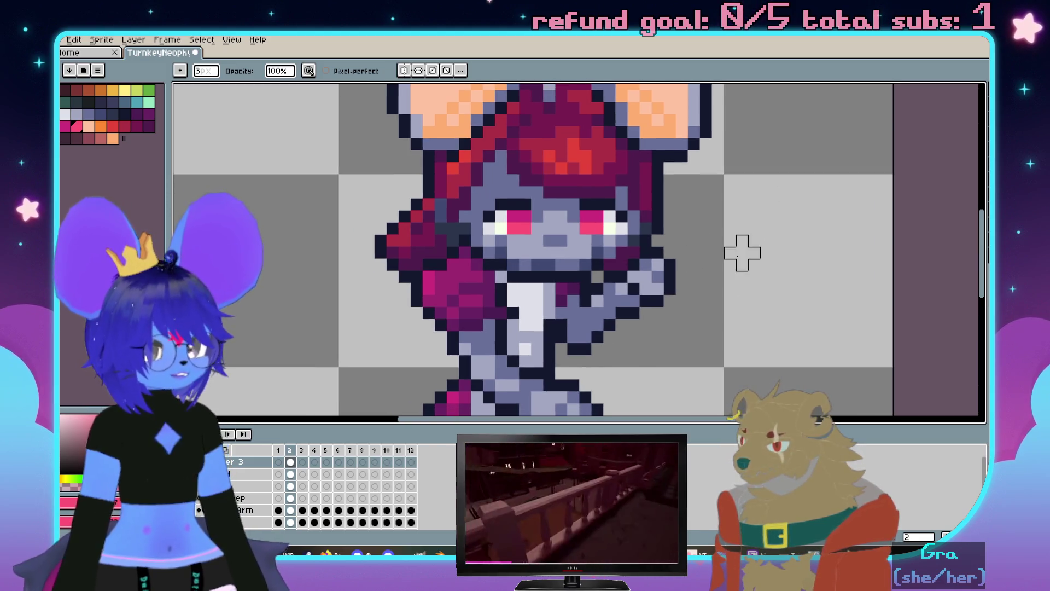
{"action": "scroll", "coordinate": [656, 247], "scroll_direction": "down", "scroll_amount": 3}
{"action": "scroll", "coordinate": [627, 257], "scroll_direction": "up", "scroll_amount": 2}
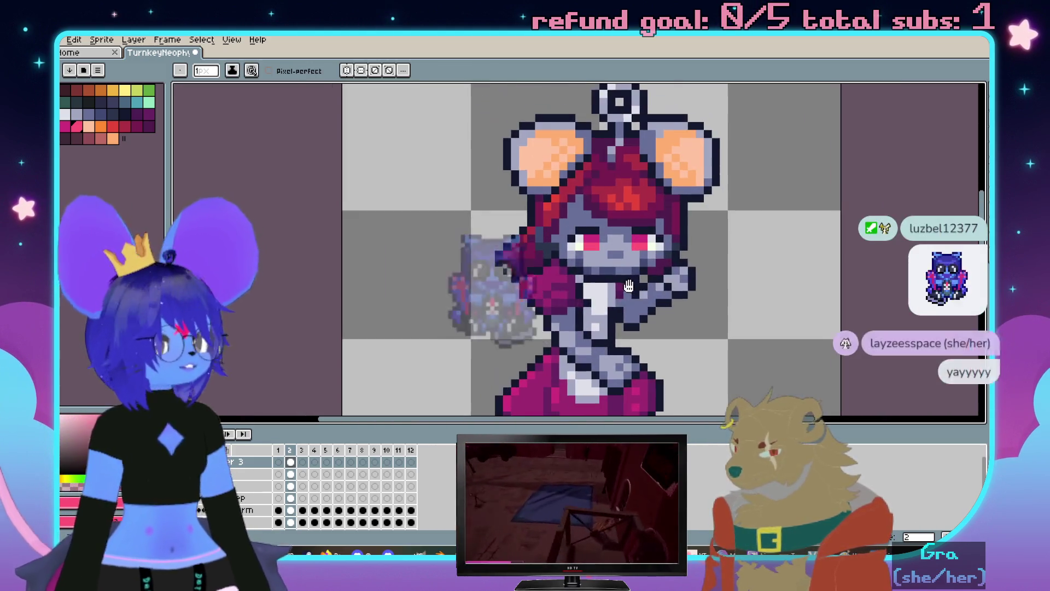
{"action": "scroll", "coordinate": [547, 261], "scroll_direction": "up", "scroll_amount": 1}
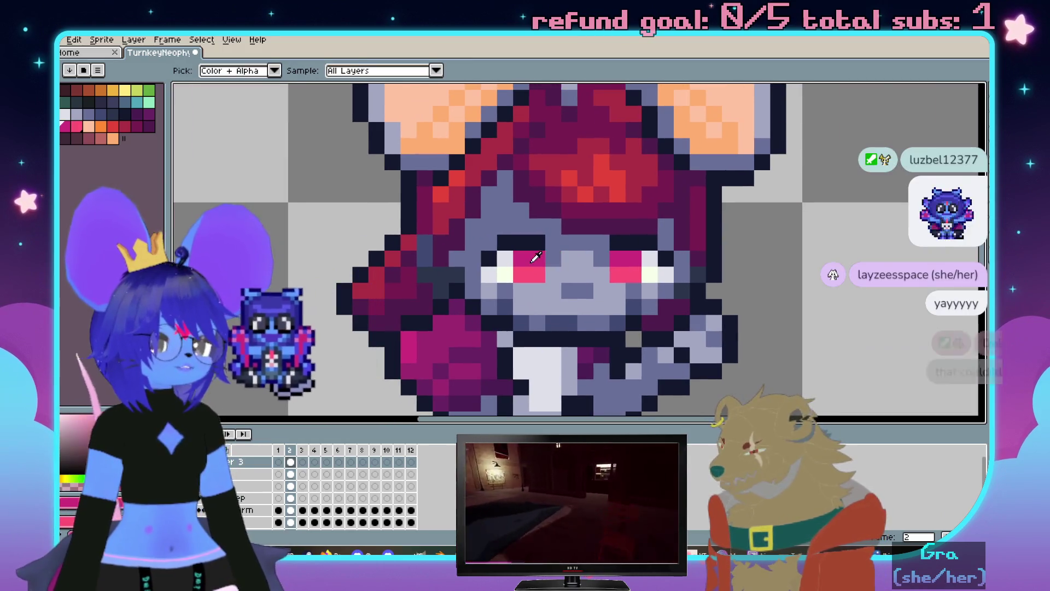
{"action": "scroll", "coordinate": [632, 261], "scroll_direction": "down", "scroll_amount": 2}
{"action": "key", "text": "v"}
{"action": "key", "text": "b"}
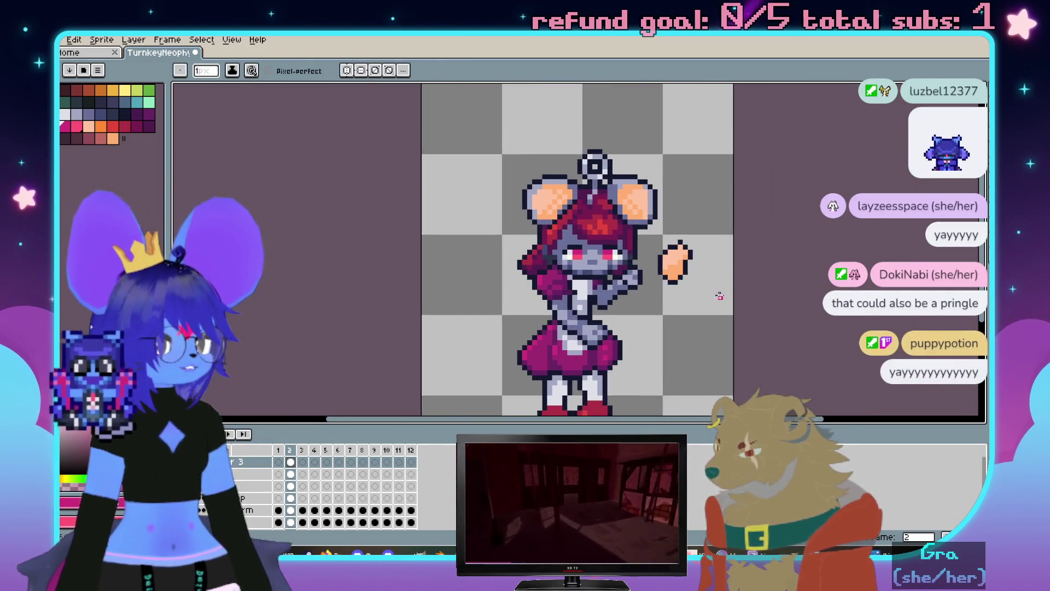
{"action": "scroll", "coordinate": [679, 246], "scroll_direction": "up", "scroll_amount": 1}
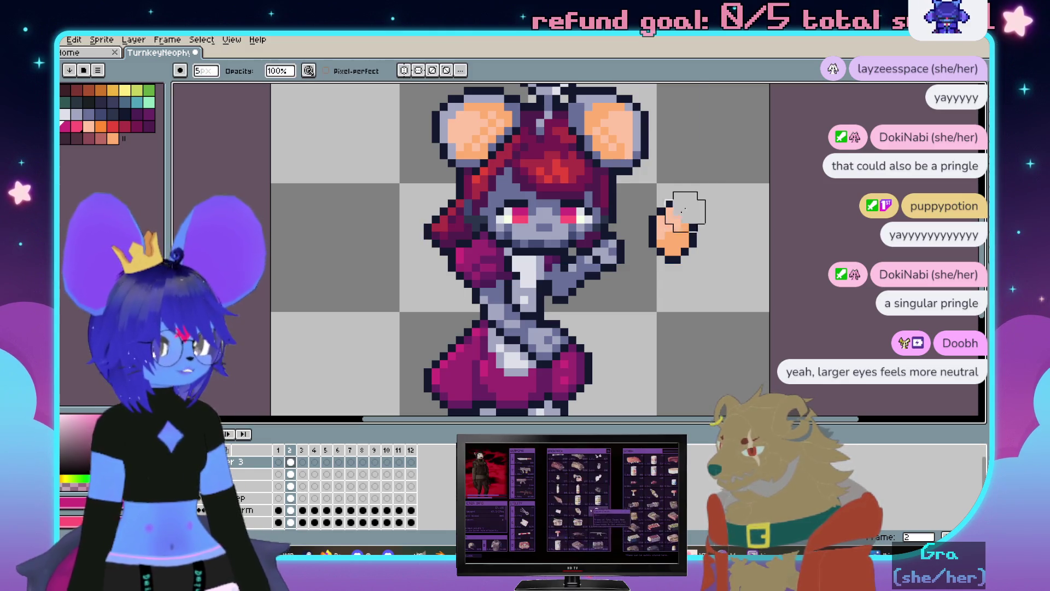
{"action": "key", "text": "plus"}
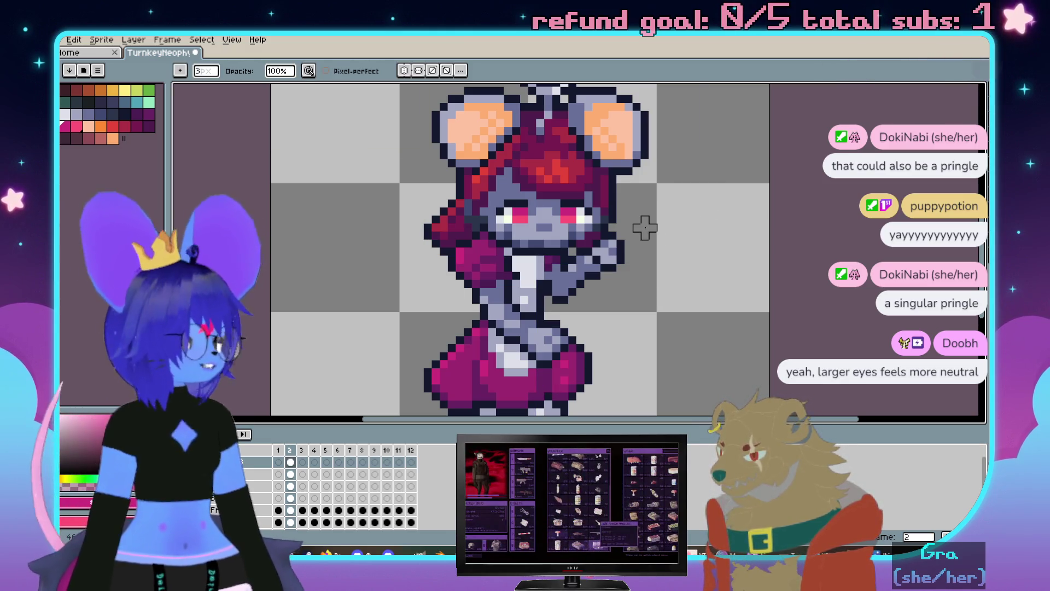
{"action": "scroll", "coordinate": [596, 231], "scroll_direction": "down", "scroll_amount": 1}
{"action": "scroll", "coordinate": [575, 164], "scroll_direction": "down", "scroll_amount": 1}
{"action": "scroll", "coordinate": [590, 247], "scroll_direction": "up", "scroll_amount": 3}
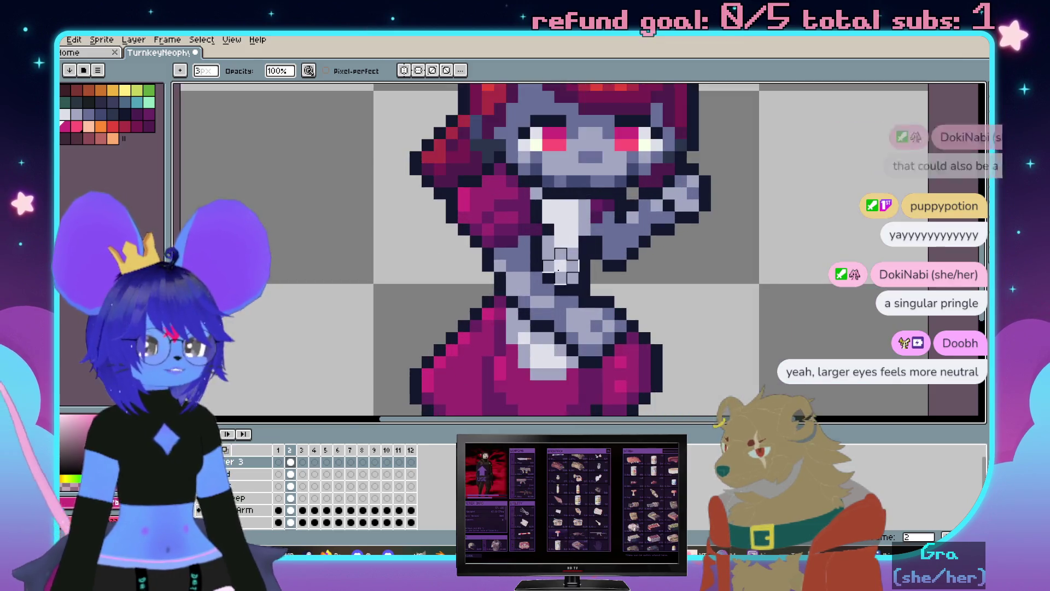
{"action": "scroll", "coordinate": [603, 293], "scroll_direction": "up", "scroll_amount": 1}
Zoom out to the whole sprite and make the Sweep layer active with the fill tool
{"action": "key", "text": "i"}
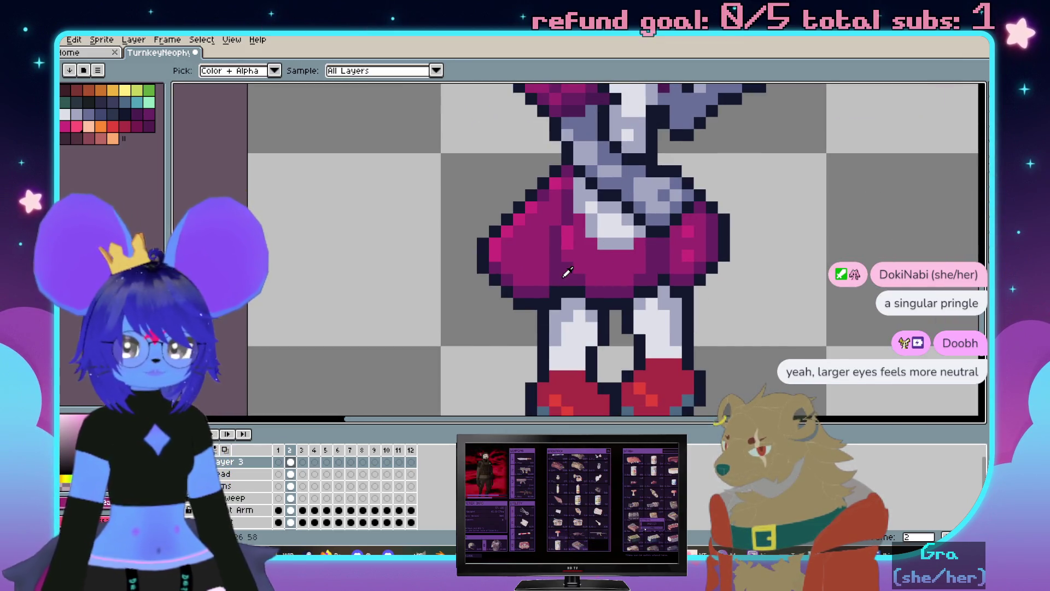
{"action": "key", "text": "minus"}
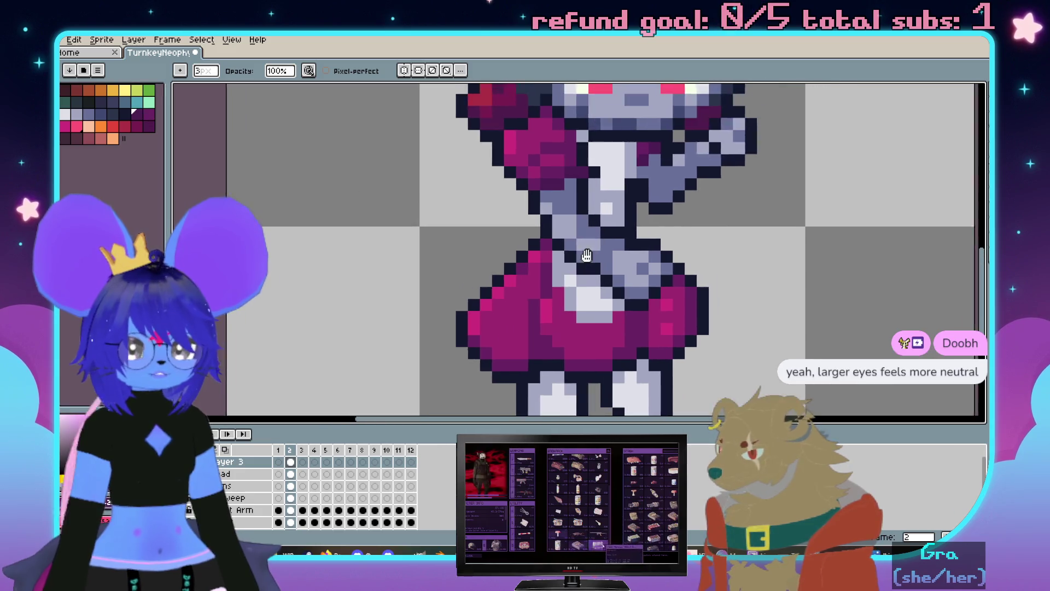
{"action": "key", "text": "minus"}
{"action": "key", "text": "minus"}
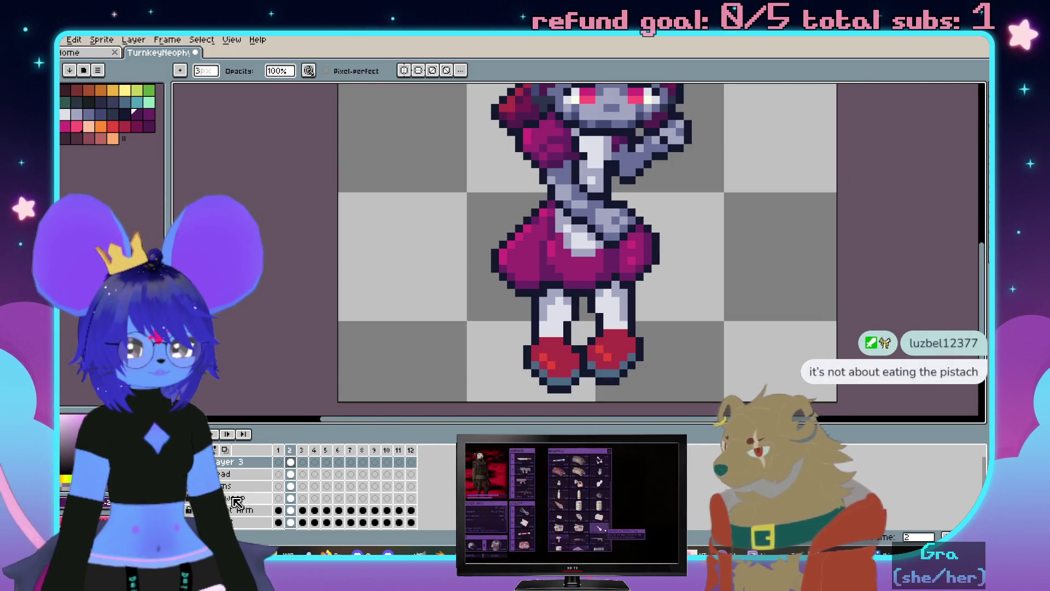
{"action": "left_click", "coordinate": [235, 498]}
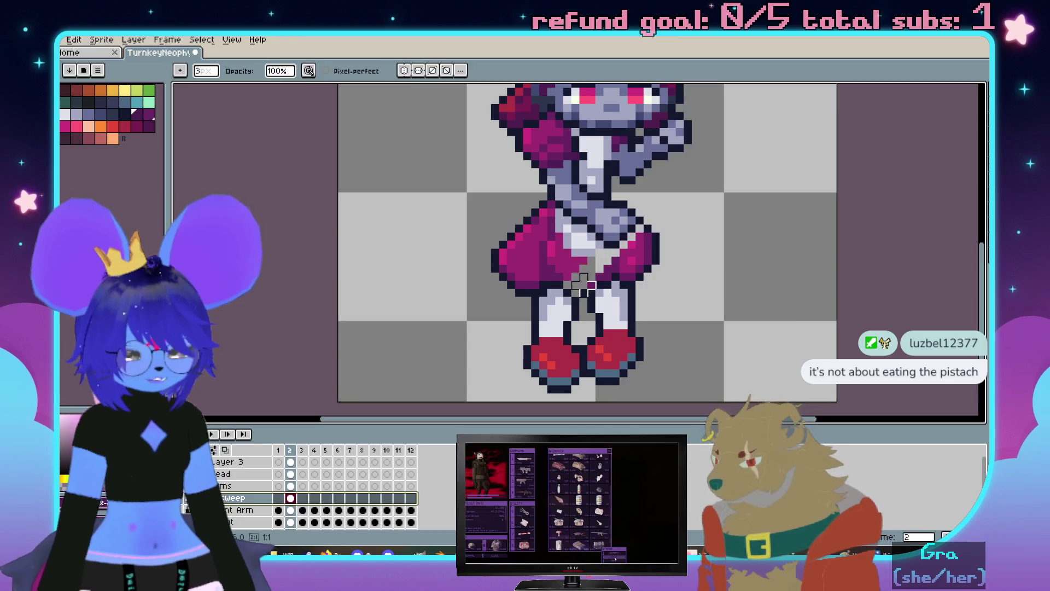
{"action": "key", "text": "g"}
{"action": "key", "text": "plus"}
{"action": "key", "text": "plus"}
{"action": "key", "text": "plus"}
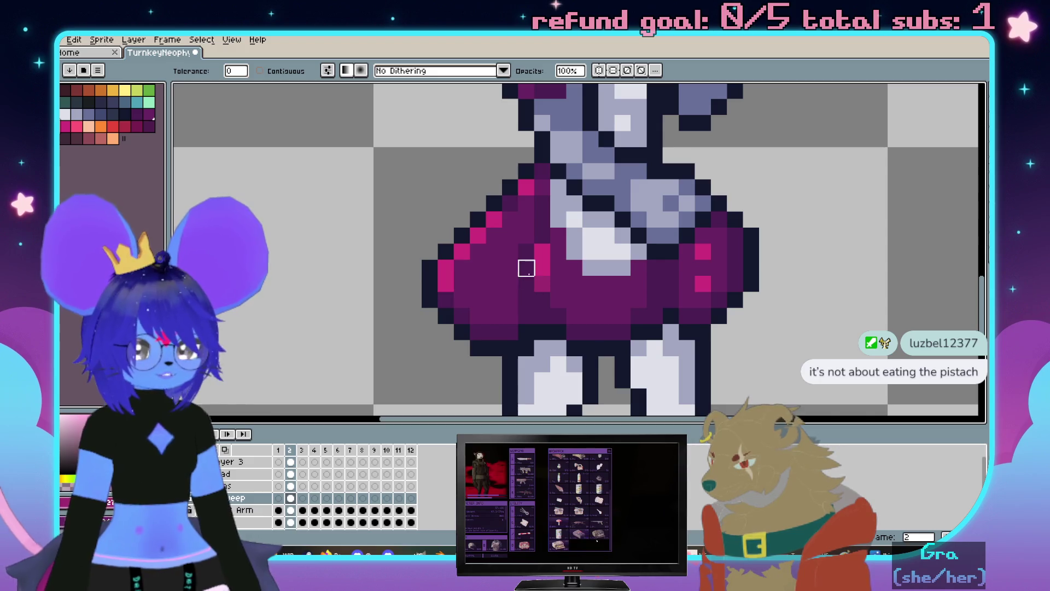
Fill the purple skirt with brighter magenta, compare with undo/redo, and leave it undone
{"action": "left_click", "coordinate": [559, 284]}
{"action": "key", "text": "ctrl+z"}
{"action": "key", "text": "ctrl+y"}
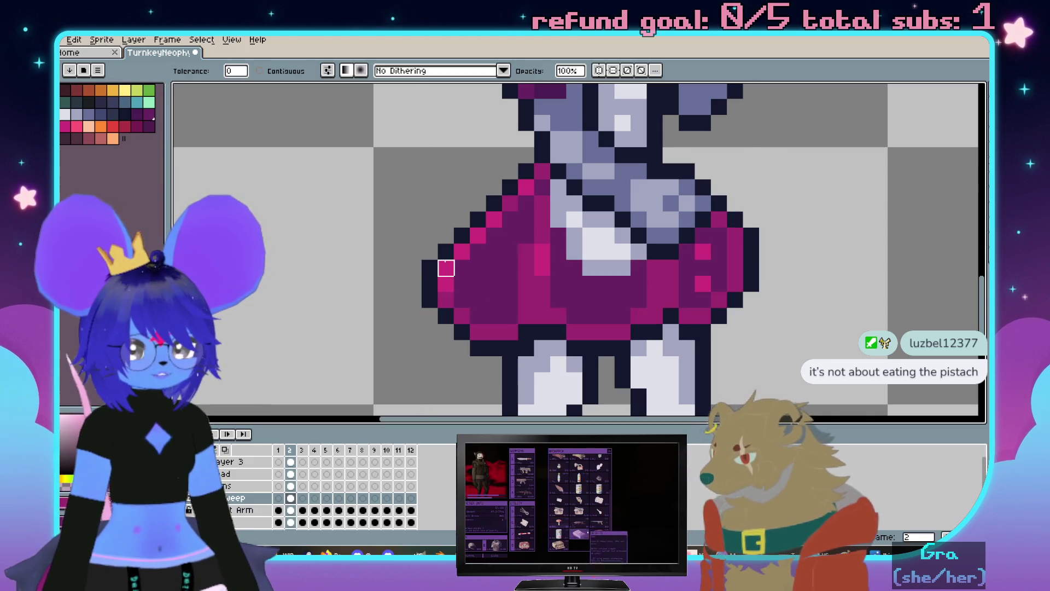
{"action": "key", "text": "ctrl+z"}
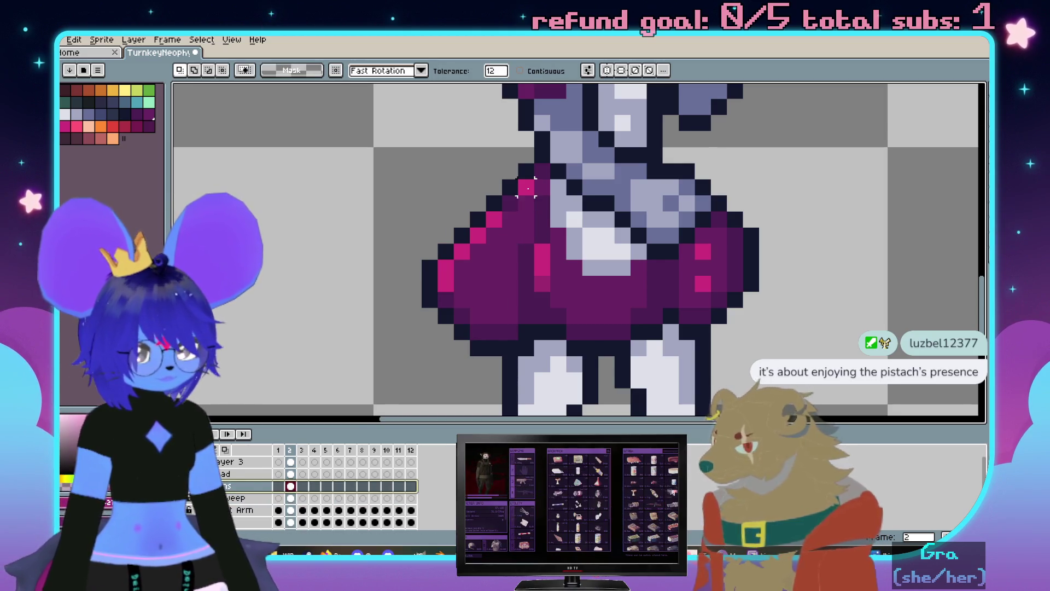
Magic-wand and cut the bright pink highlight pixels, undo, and clear a trial marquee over the head
{"action": "left_click", "coordinate": [527, 189]}
{"action": "scroll", "coordinate": [544, 275], "scroll_direction": "down", "scroll_amount": 3}
{"action": "scroll", "coordinate": [613, 256], "scroll_direction": "up", "scroll_amount": 1}
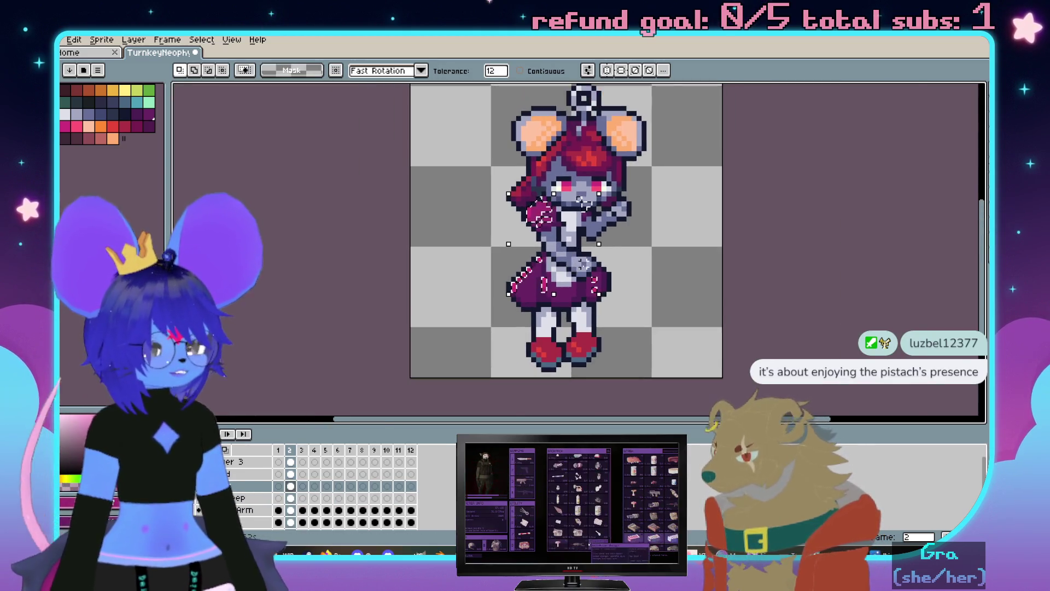
{"action": "scroll", "coordinate": [612, 256], "scroll_direction": "up", "scroll_amount": 2}
{"action": "key", "text": "Delete"}
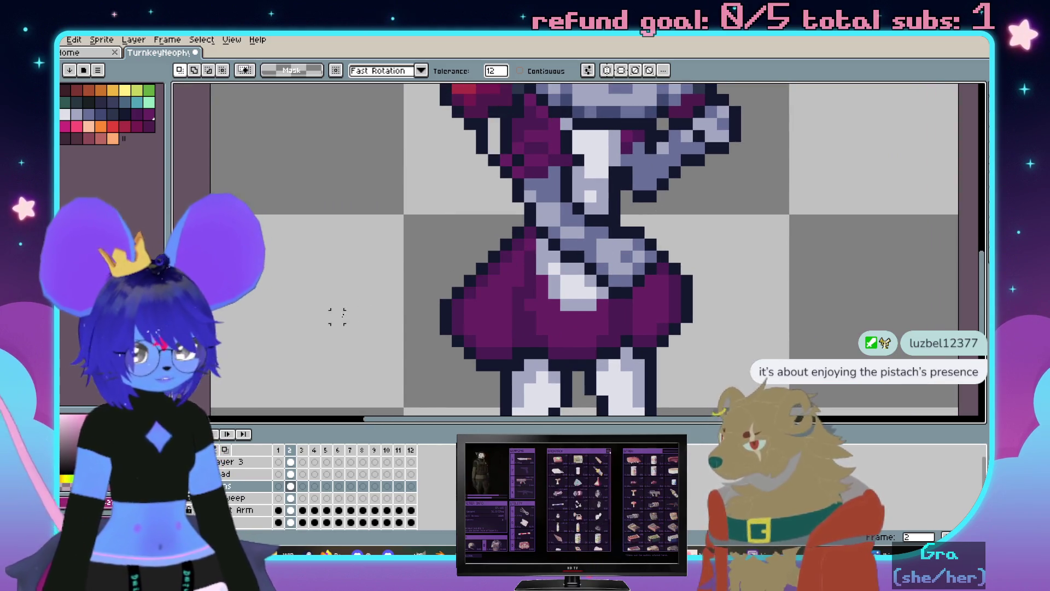
{"action": "key", "text": "ctrl+z"}
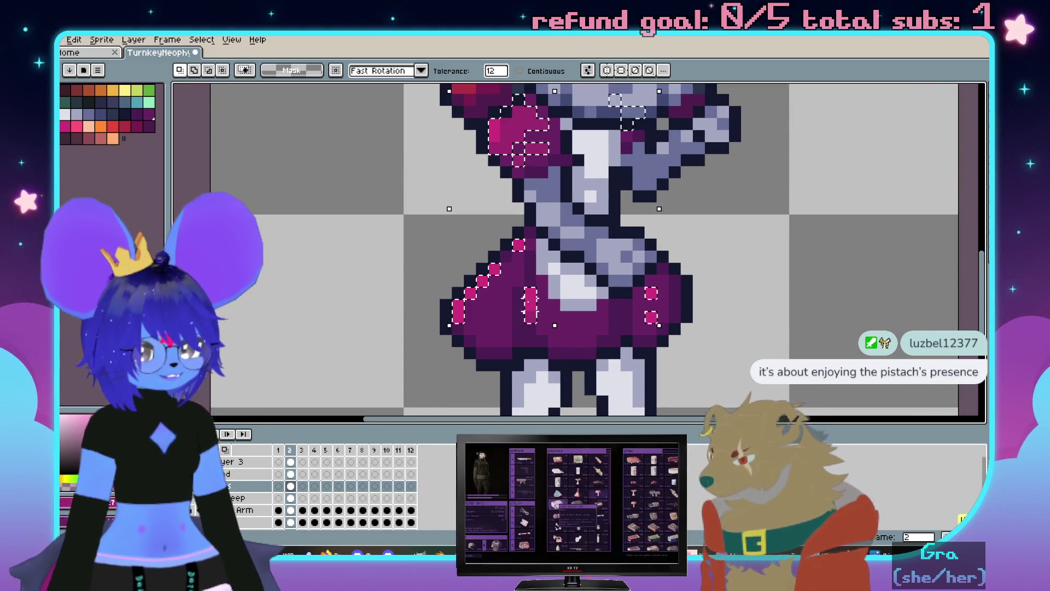
{"action": "left_click_drag", "start_coordinate": [439, 204], "coordinate": [480, 332]}
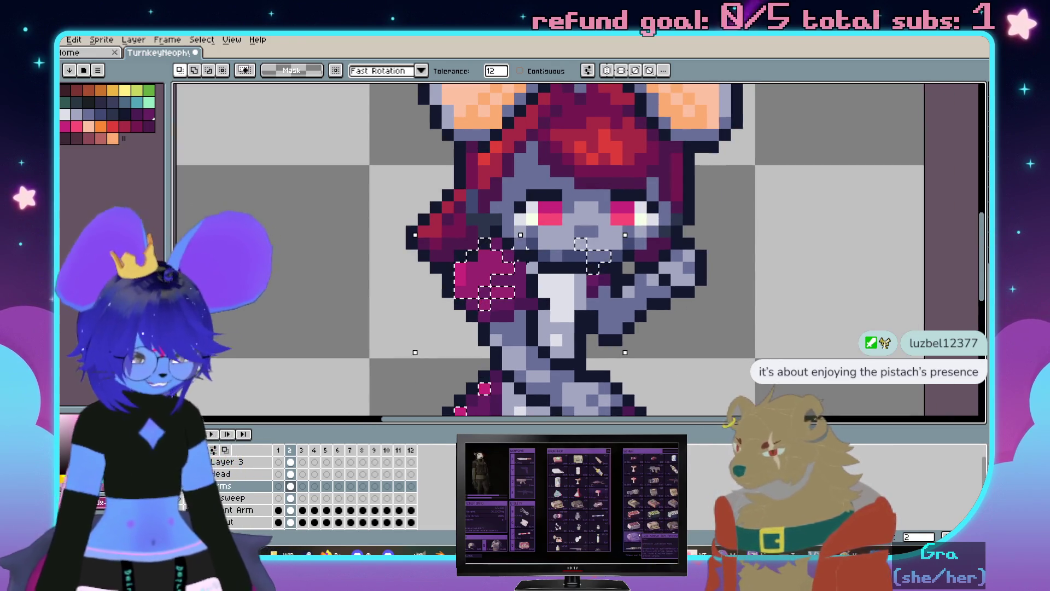
{"action": "key", "text": "m"}
{"action": "left_click_drag", "start_coordinate": [419, 155], "coordinate": [640, 328]}
{"action": "scroll", "coordinate": [639, 271], "scroll_direction": "down", "scroll_amount": 3}
{"action": "scroll", "coordinate": [459, 295], "scroll_direction": "down", "scroll_amount": 2}
{"action": "left_click_drag", "start_coordinate": [539, 193], "coordinate": [524, 220]}
{"action": "key", "text": "ctrl+d"}
Paste the pink highlight pixels onto the Sweep layer in place and commit them
{"action": "left_click", "coordinate": [233, 497]}
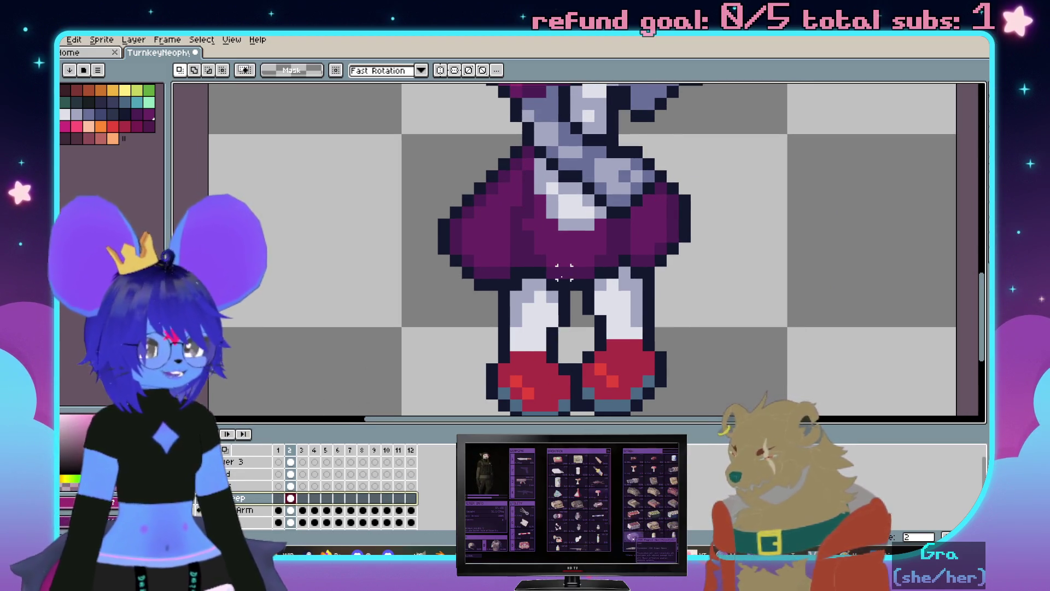
{"action": "left_click_drag", "start_coordinate": [562, 271], "coordinate": [571, 300]}
{"action": "key", "text": "ctrl+v"}
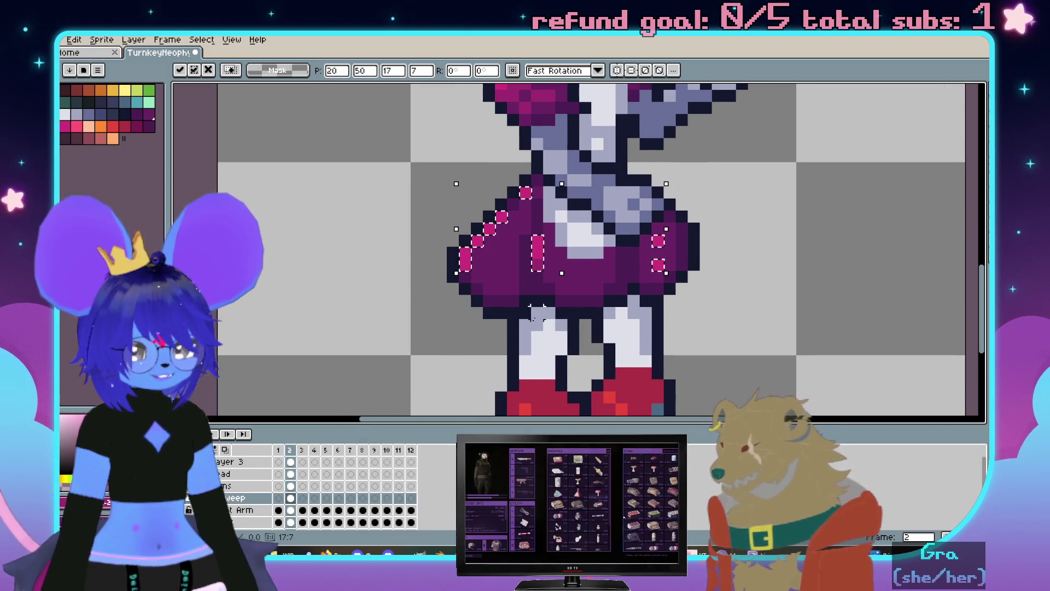
{"action": "key", "text": "Return"}
{"action": "scroll", "coordinate": [542, 300], "scroll_direction": "up", "scroll_amount": 1}
{"action": "key", "text": "i"}
{"action": "key", "text": "b"}
{"action": "key", "text": "i"}
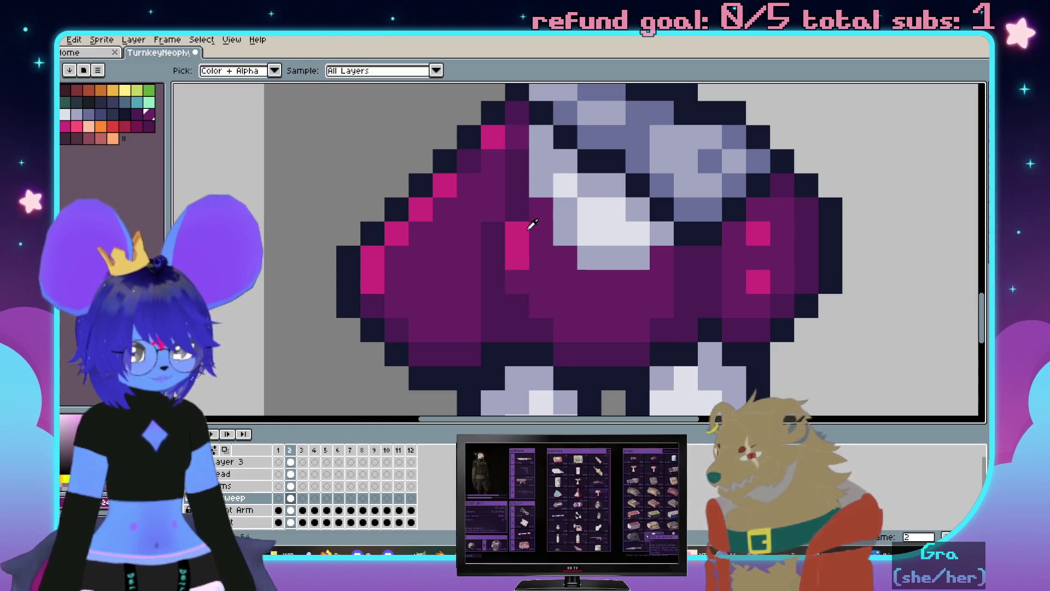
Switch to the Arms layer and sample a dark colour from the sprite for the pencil
{"action": "key", "text": "b"}
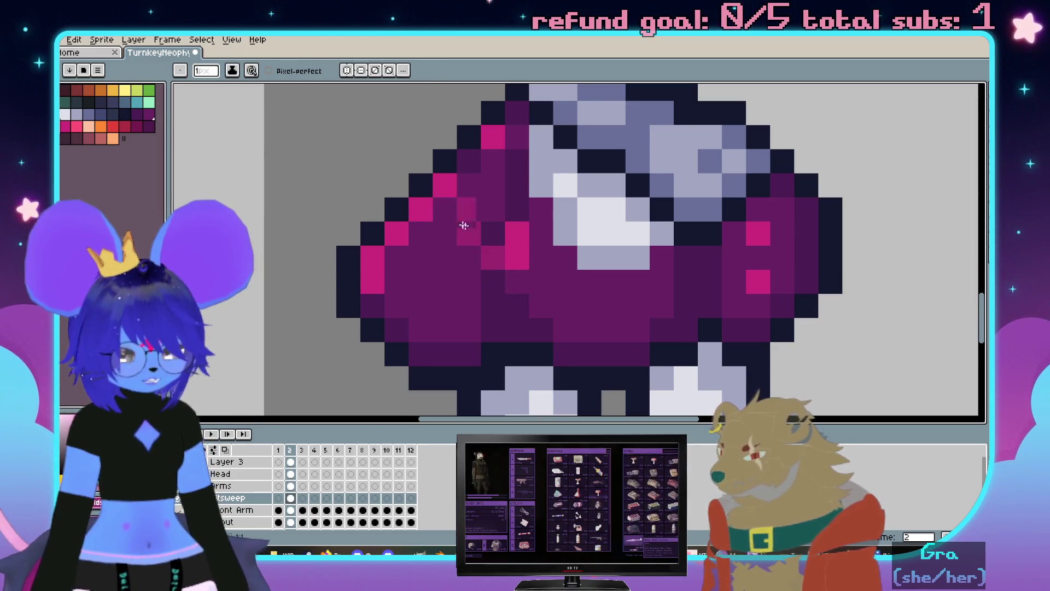
{"action": "key", "text": "g"}
{"action": "scroll", "coordinate": [538, 205], "scroll_direction": "down", "scroll_amount": 1}
{"action": "scroll", "coordinate": [539, 205], "scroll_direction": "up", "scroll_amount": 3}
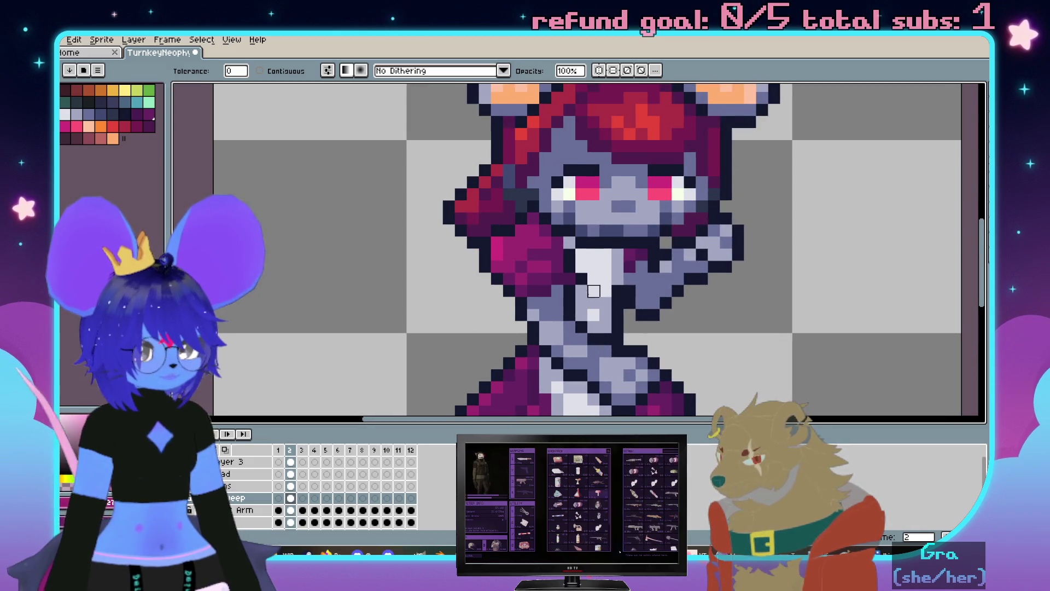
{"action": "scroll", "coordinate": [539, 205], "scroll_direction": "down", "scroll_amount": 3}
{"action": "scroll", "coordinate": [541, 164], "scroll_direction": "up", "scroll_amount": 1}
{"action": "scroll", "coordinate": [542, 146], "scroll_direction": "up", "scroll_amount": 1}
{"action": "scroll", "coordinate": [542, 146], "scroll_direction": "up", "scroll_amount": 3}
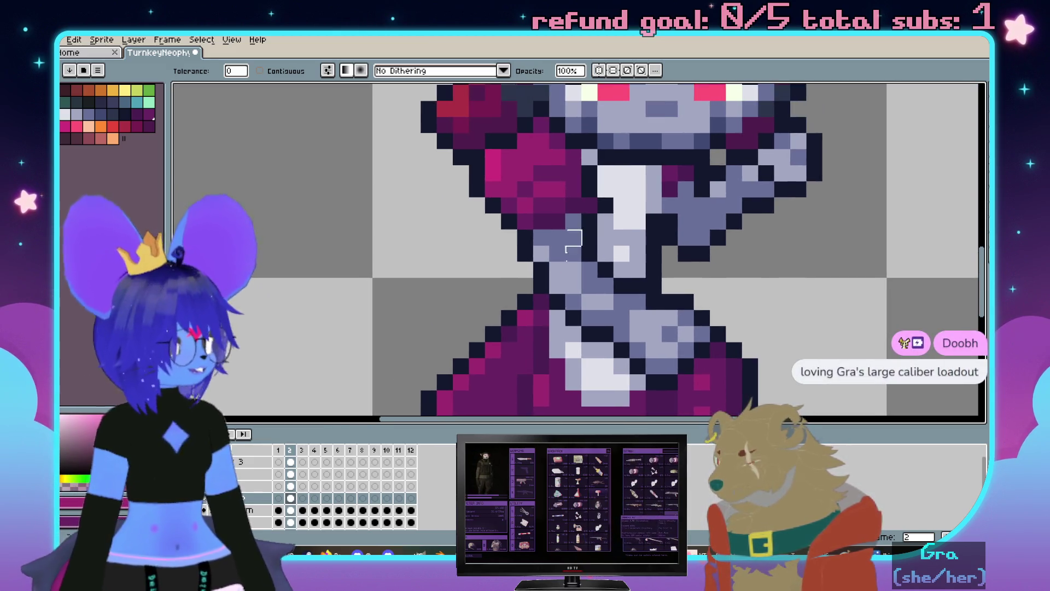
{"action": "scroll", "coordinate": [569, 235], "scroll_direction": "down", "scroll_amount": 3}
{"action": "scroll", "coordinate": [323, 236], "scroll_direction": "up", "scroll_amount": 2}
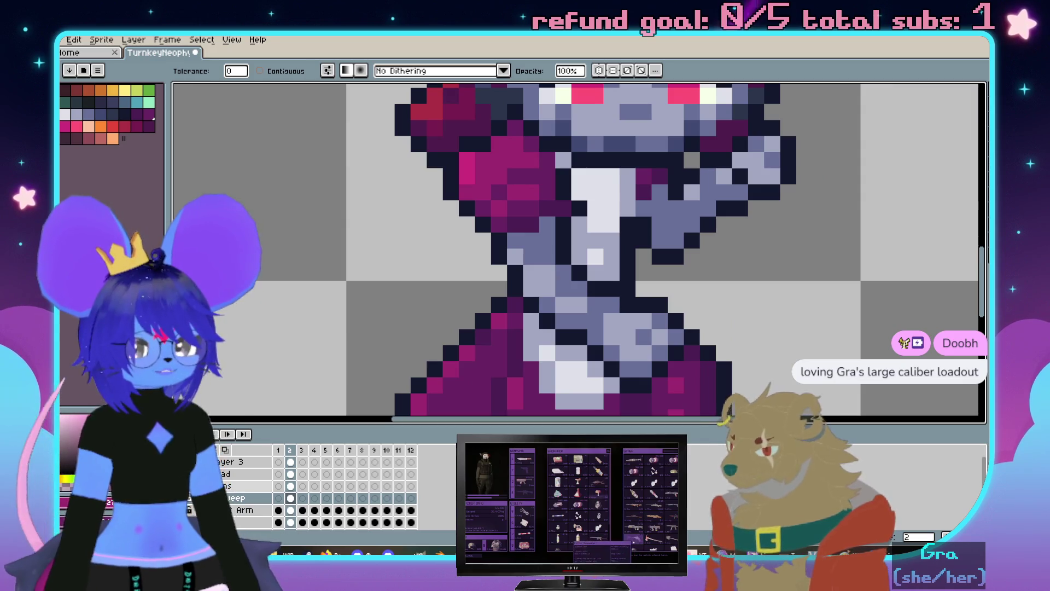
{"action": "left_click", "coordinate": [238, 485]}
{"action": "left_click", "coordinate": [191, 486]}
{"action": "key", "text": "i"}
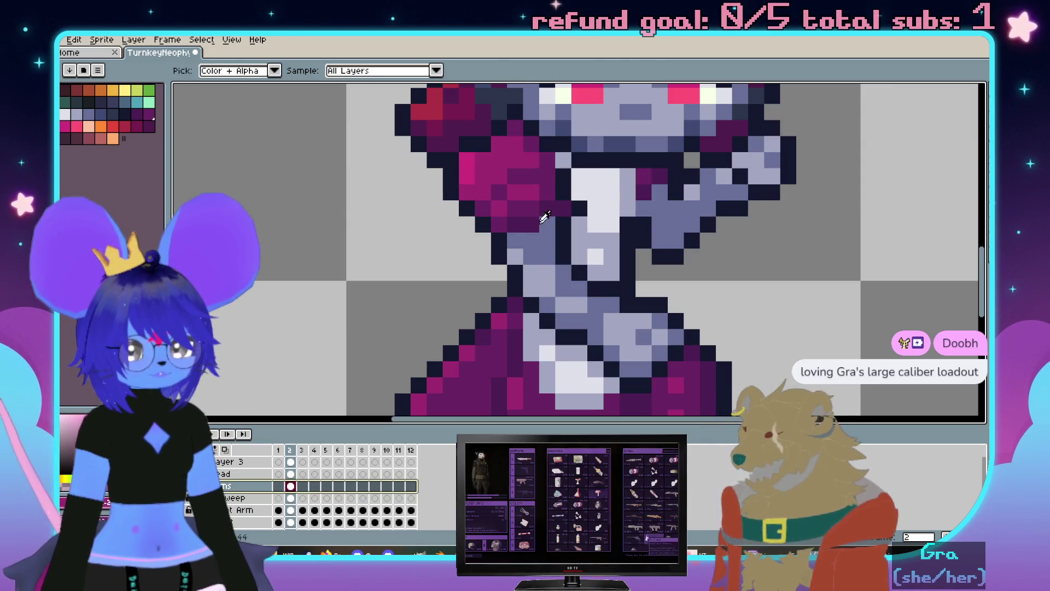
{"action": "scroll", "coordinate": [574, 190], "scroll_direction": "down", "scroll_amount": 1}
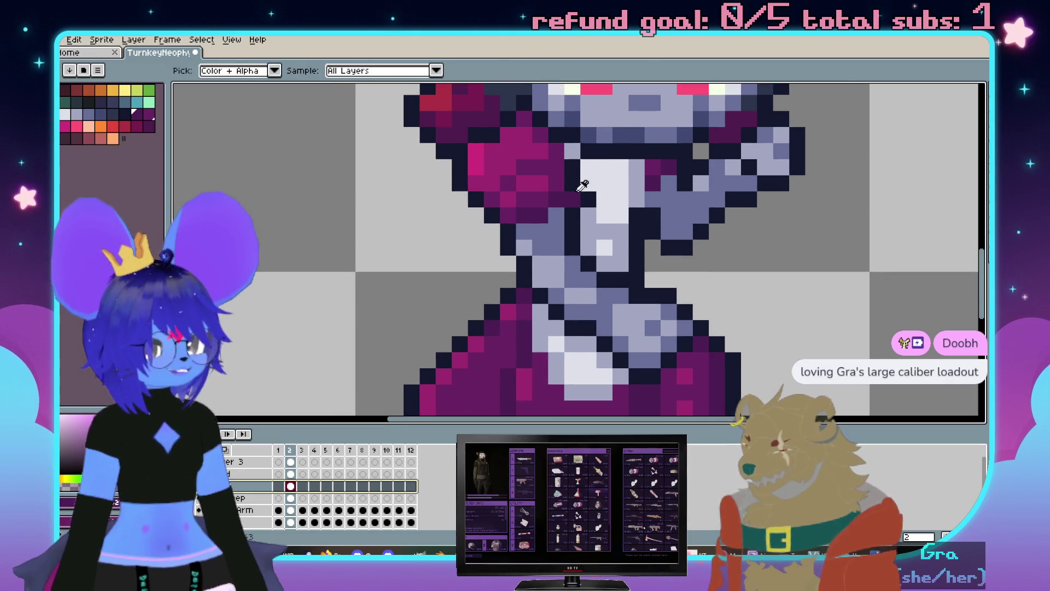
{"action": "scroll", "coordinate": [558, 170], "scroll_direction": "down", "scroll_amount": 3}
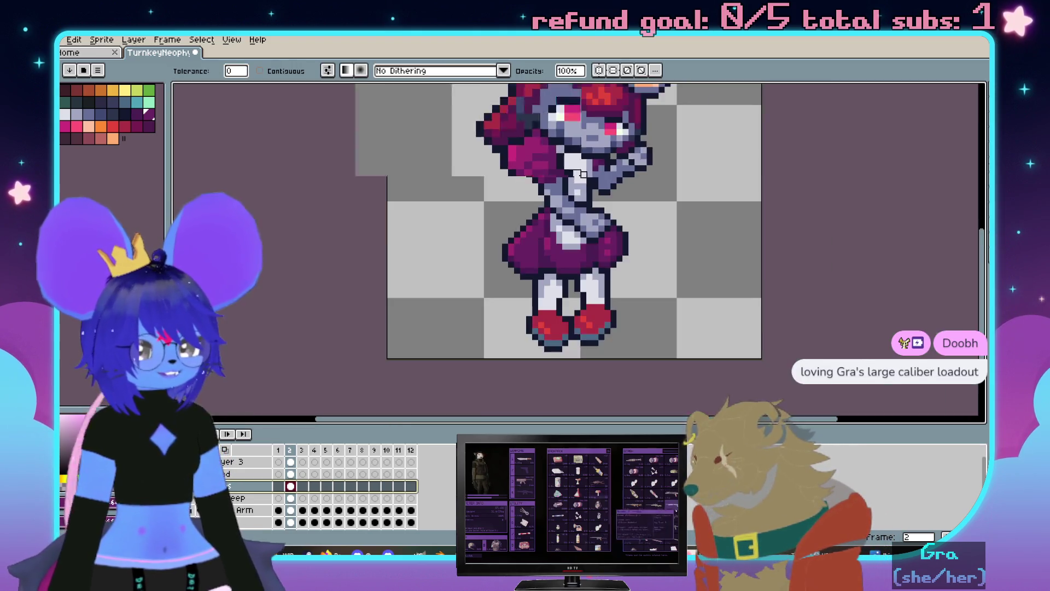
{"action": "scroll", "coordinate": [521, 281], "scroll_direction": "up", "scroll_amount": 3}
{"action": "left_click", "coordinate": [538, 235]}
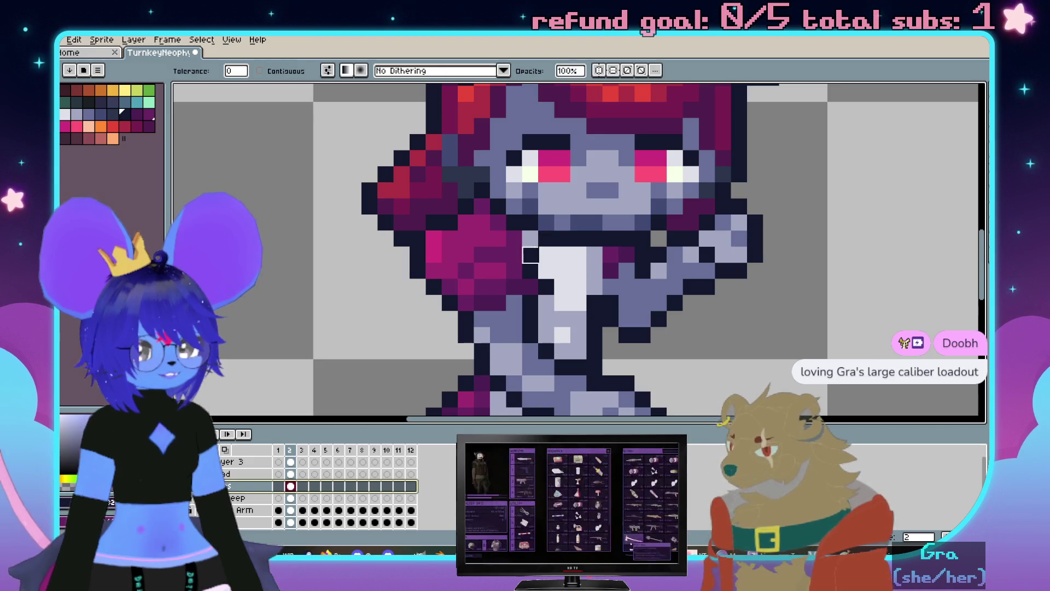
{"action": "key", "text": "b"}
{"action": "scroll", "coordinate": [557, 229], "scroll_direction": "down", "scroll_amount": 2}
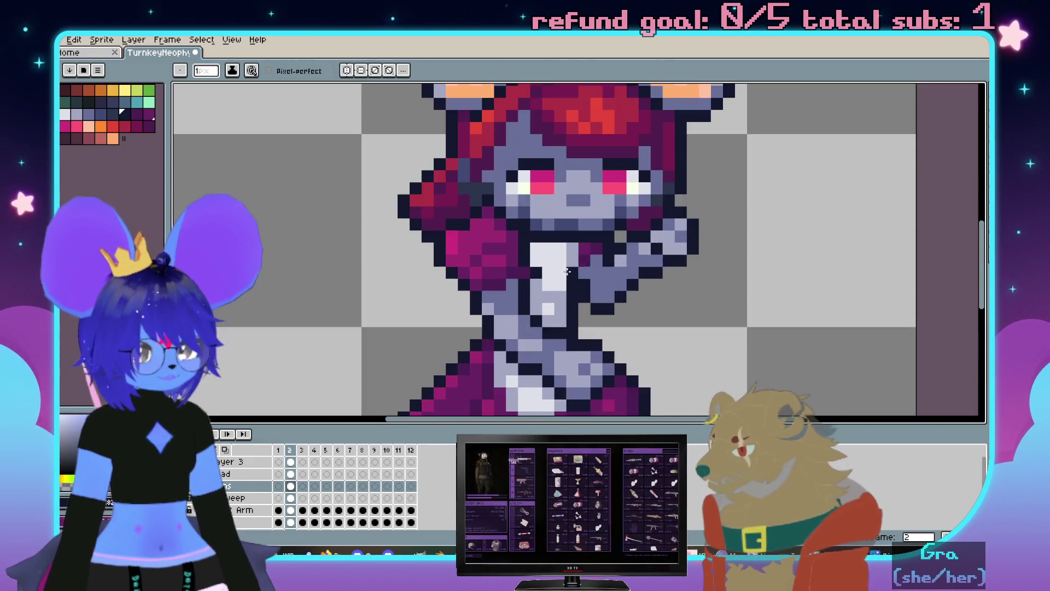
{"action": "scroll", "coordinate": [585, 226], "scroll_direction": "up", "scroll_amount": 1}
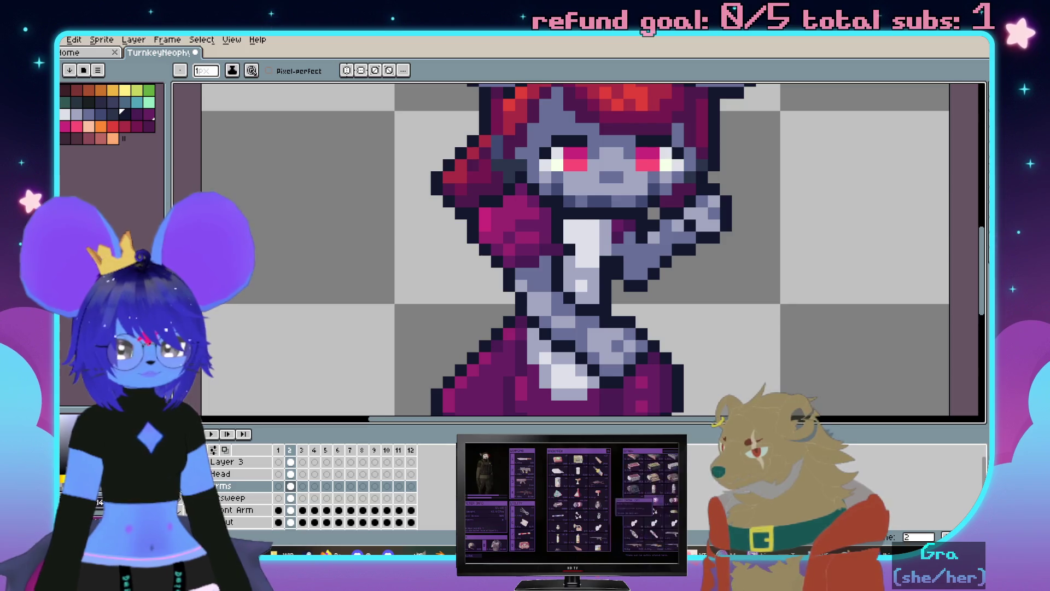
Recolour the pink shoulder pixel dark purple, undoing a stray stroke on the raised arm
{"action": "key", "text": "alt"}
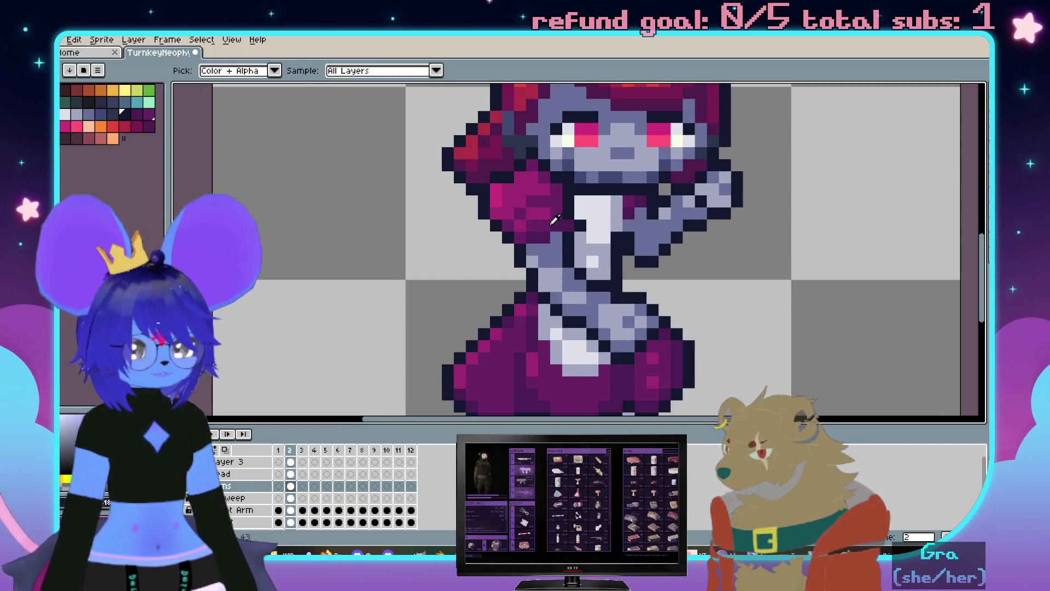
{"action": "left_click", "coordinate": [529, 393]}
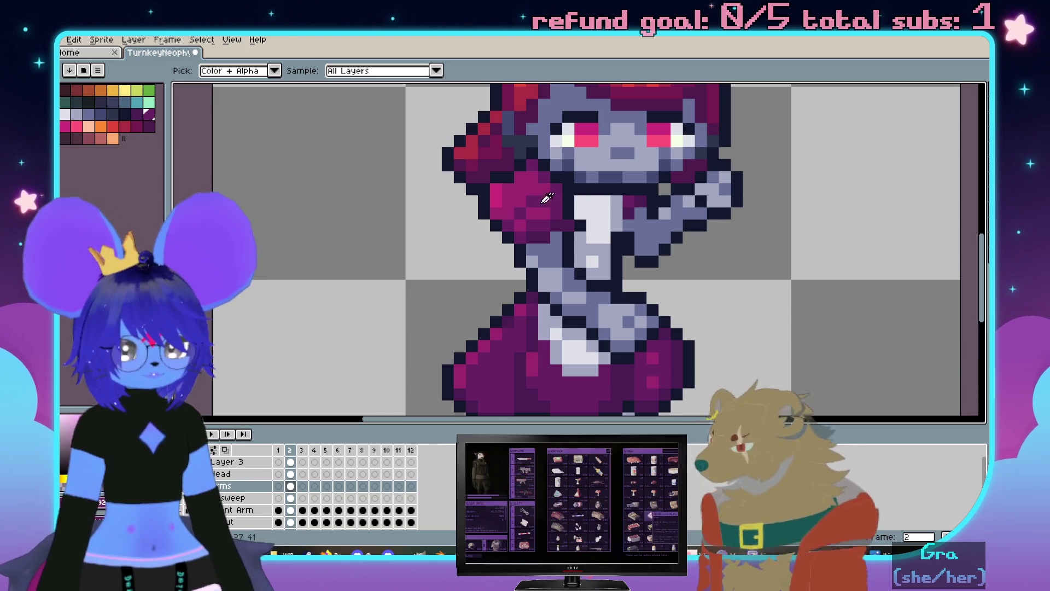
{"action": "scroll", "coordinate": [540, 210], "scroll_direction": "up", "scroll_amount": 1}
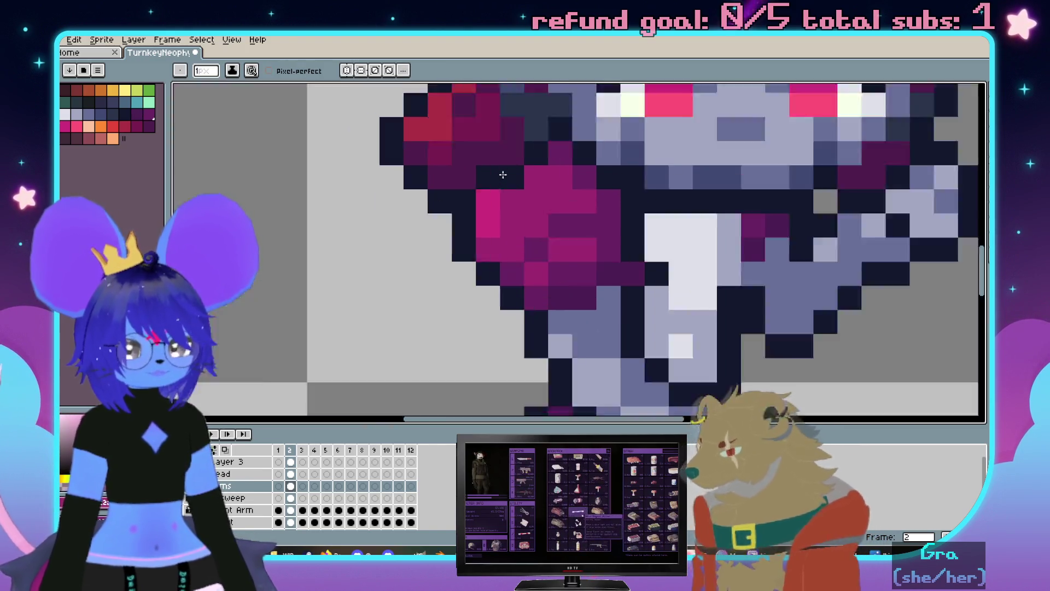
{"action": "scroll", "coordinate": [555, 227], "scroll_direction": "up", "scroll_amount": 1}
{"action": "left_click", "coordinate": [487, 229]}
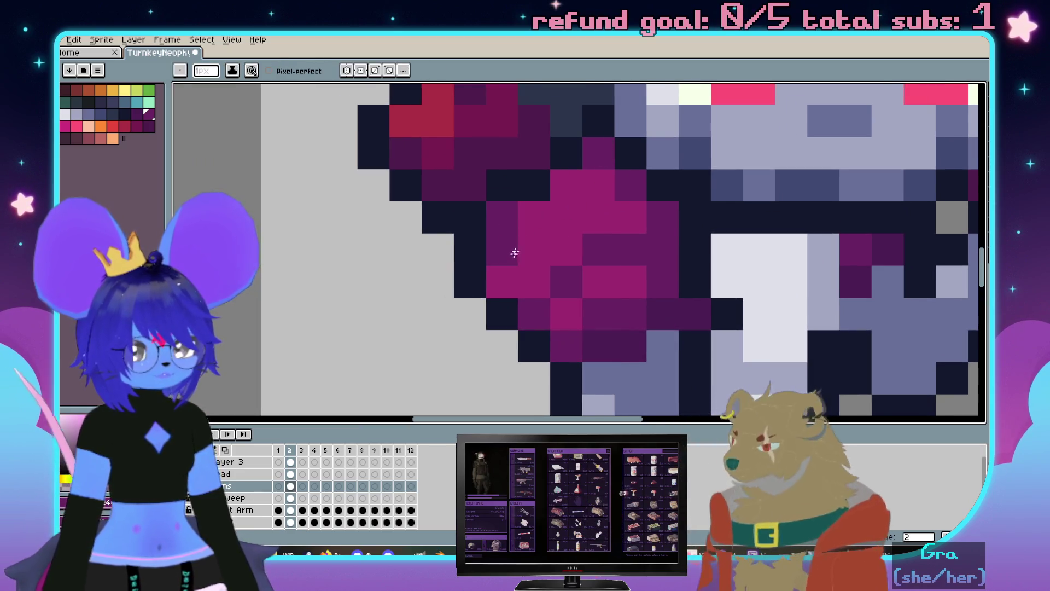
{"action": "scroll", "coordinate": [511, 255], "scroll_direction": "down", "scroll_amount": 2}
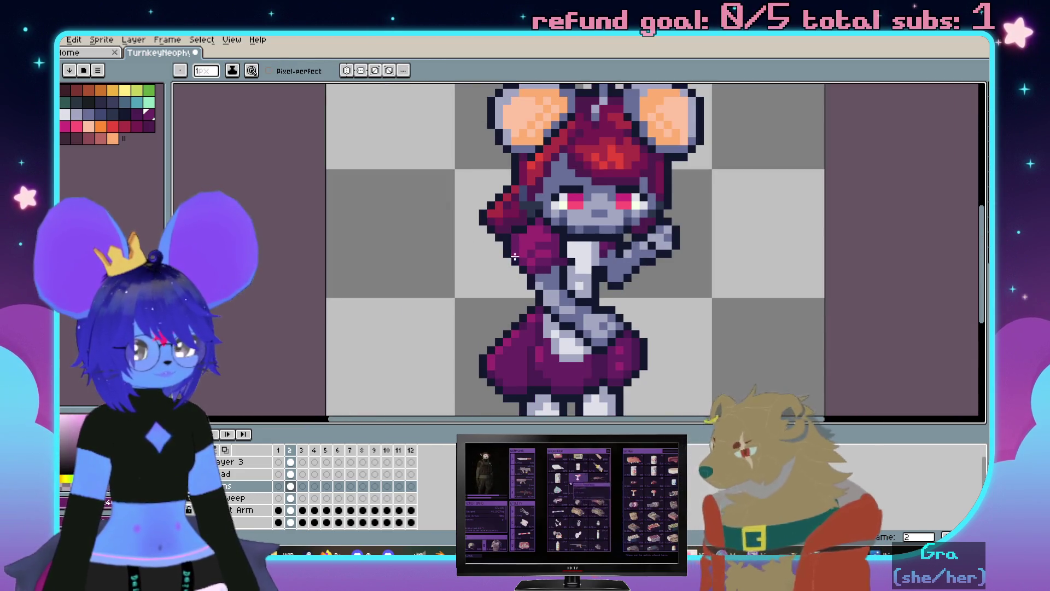
{"action": "scroll", "coordinate": [607, 286], "scroll_direction": "up", "scroll_amount": 1}
{"action": "scroll", "coordinate": [607, 275], "scroll_direction": "up", "scroll_amount": 1}
{"action": "scroll", "coordinate": [606, 261], "scroll_direction": "up", "scroll_amount": 1}
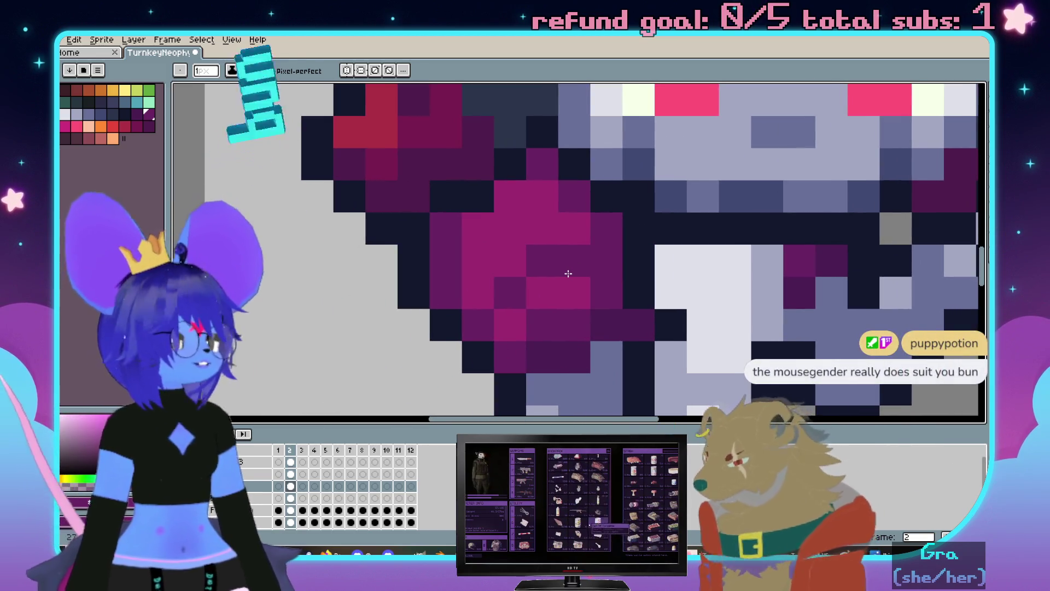
{"action": "scroll", "coordinate": [568, 274], "scroll_direction": "down", "scroll_amount": 2}
{"action": "scroll", "coordinate": [669, 230], "scroll_direction": "down", "scroll_amount": 1}
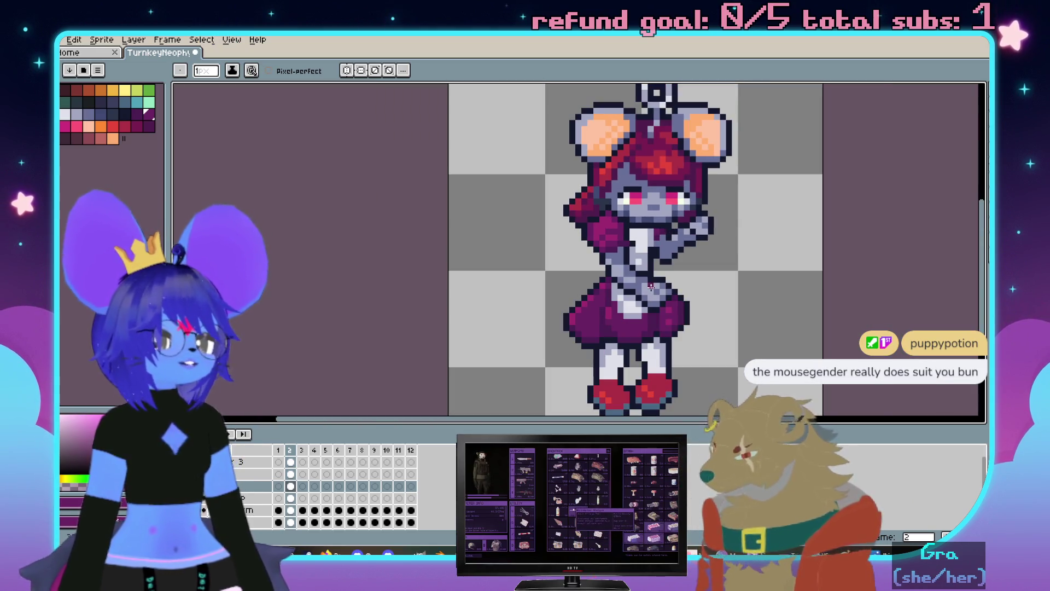
{"action": "scroll", "coordinate": [650, 286], "scroll_direction": "up", "scroll_amount": 1}
{"action": "scroll", "coordinate": [644, 275], "scroll_direction": "up", "scroll_amount": 1}
{"action": "scroll", "coordinate": [633, 258], "scroll_direction": "up", "scroll_amount": 1}
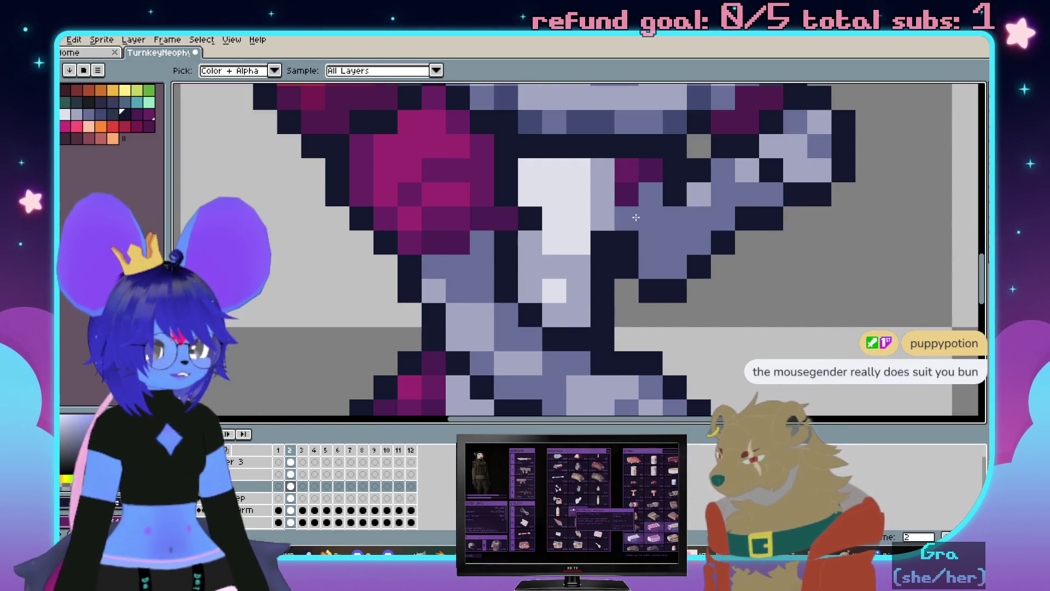
{"action": "left_click_drag", "start_coordinate": [632, 197], "coordinate": [628, 174]}
{"action": "scroll", "coordinate": [629, 176], "scroll_direction": "down", "scroll_amount": 1}
{"action": "scroll", "coordinate": [656, 246], "scroll_direction": "down", "scroll_amount": 1}
{"action": "scroll", "coordinate": [683, 325], "scroll_direction": "up", "scroll_amount": 1}
{"action": "key", "text": "ctrl+z"}
{"action": "scroll", "coordinate": [591, 258], "scroll_direction": "down", "scroll_amount": 2}
{"action": "scroll", "coordinate": [529, 260], "scroll_direction": "up", "scroll_amount": 2}
On the layer below, tone a white torso pixel down to light grey
{"action": "left_click", "coordinate": [238, 498]}
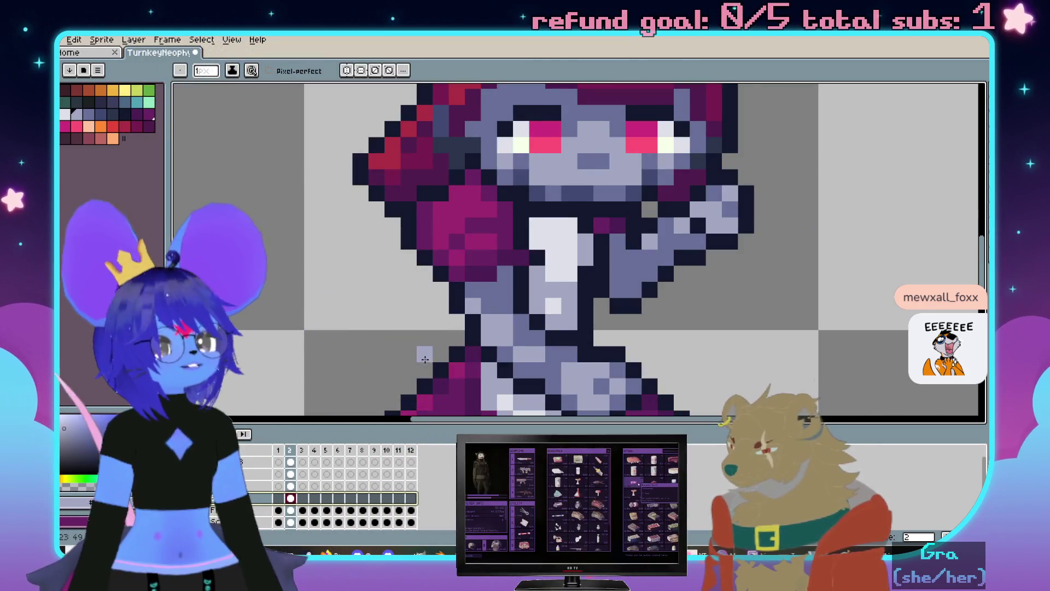
{"action": "scroll", "coordinate": [604, 232], "scroll_direction": "up", "scroll_amount": 2}
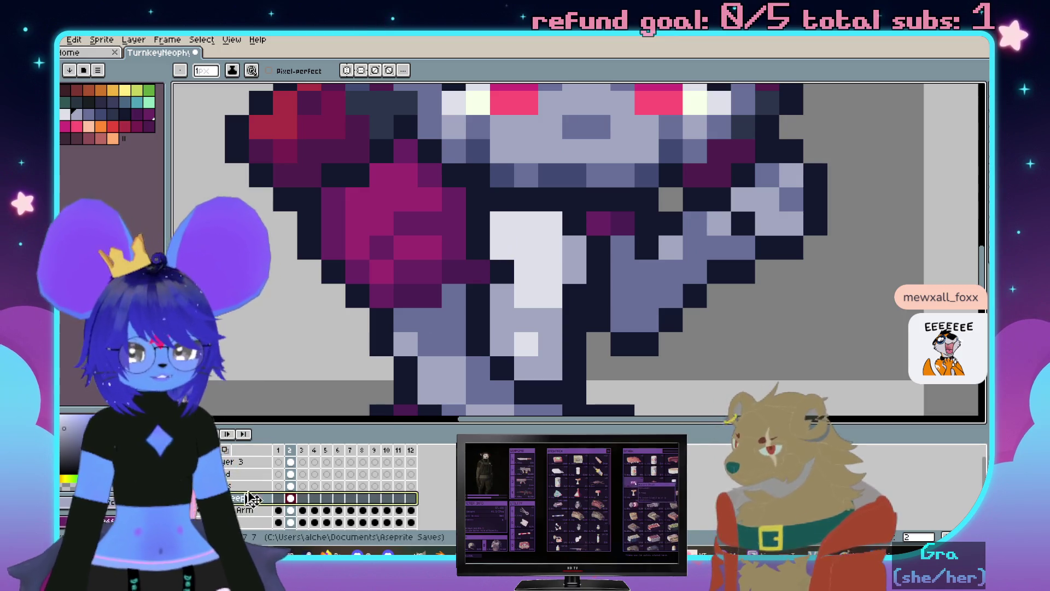
{"action": "left_click", "coordinate": [504, 248]}
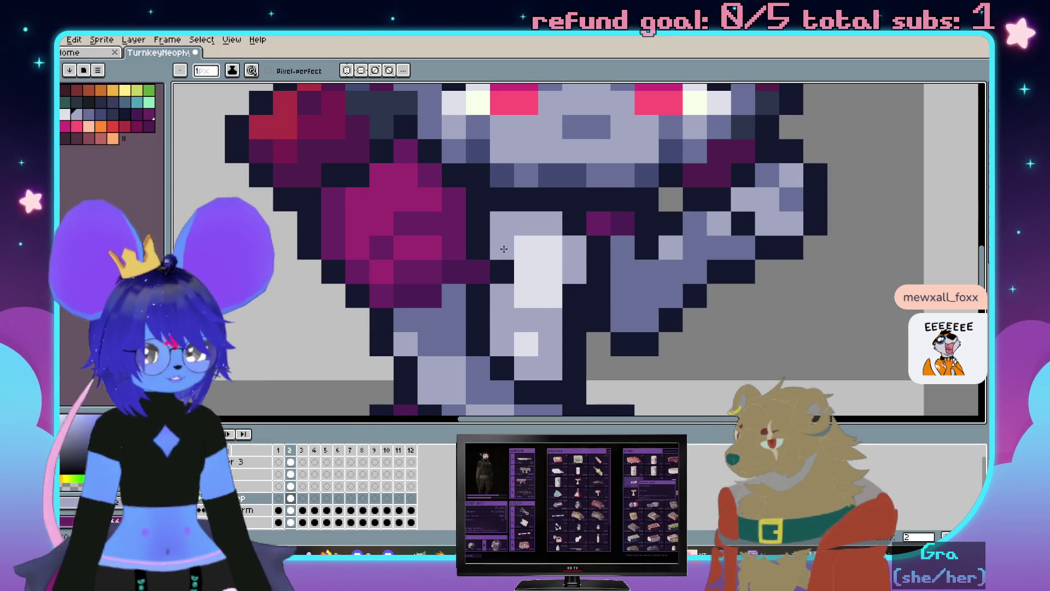
{"action": "scroll", "coordinate": [517, 292], "scroll_direction": "down", "scroll_amount": 5}
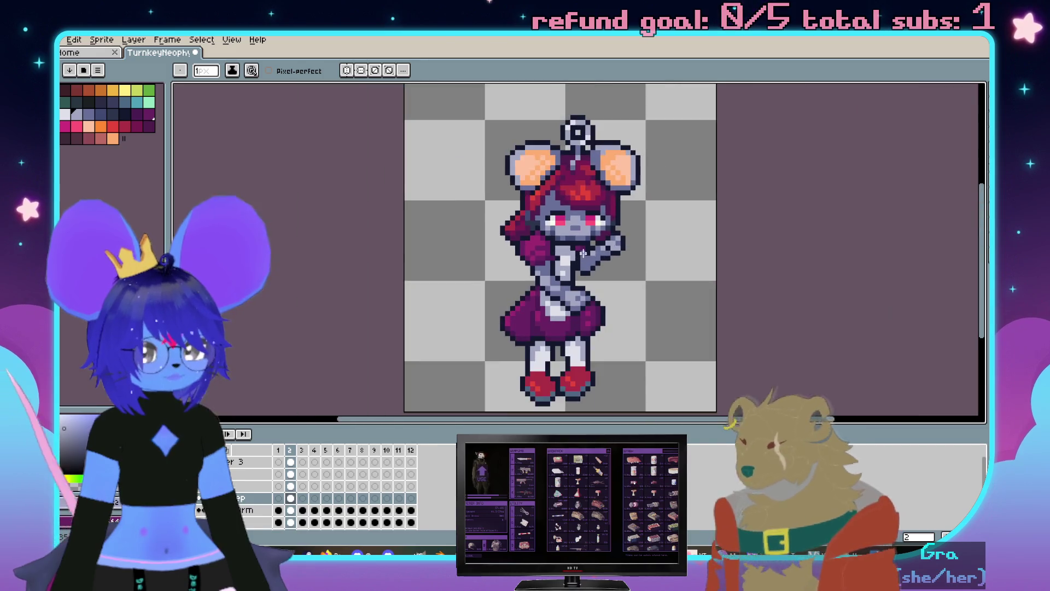
{"action": "scroll", "coordinate": [526, 290], "scroll_direction": "up", "scroll_amount": 5}
{"action": "scroll", "coordinate": [525, 290], "scroll_direction": "down", "scroll_amount": 2}
{"action": "scroll", "coordinate": [525, 291], "scroll_direction": "down", "scroll_amount": 3}
{"action": "scroll", "coordinate": [574, 196], "scroll_direction": "up", "scroll_amount": 3}
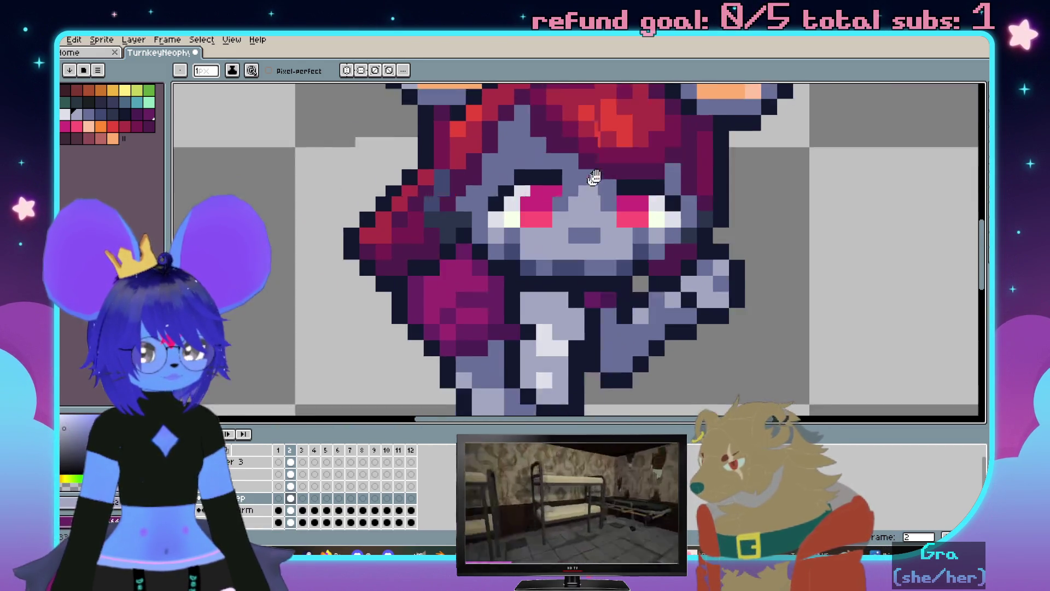
{"action": "key", "text": "v"}
{"action": "scroll", "coordinate": [598, 202], "scroll_direction": "up", "scroll_amount": 2}
{"action": "scroll", "coordinate": [598, 202], "scroll_direction": "down", "scroll_amount": 3}
{"action": "scroll", "coordinate": [597, 222], "scroll_direction": "up", "scroll_amount": 4}
{"action": "key", "text": "b"}
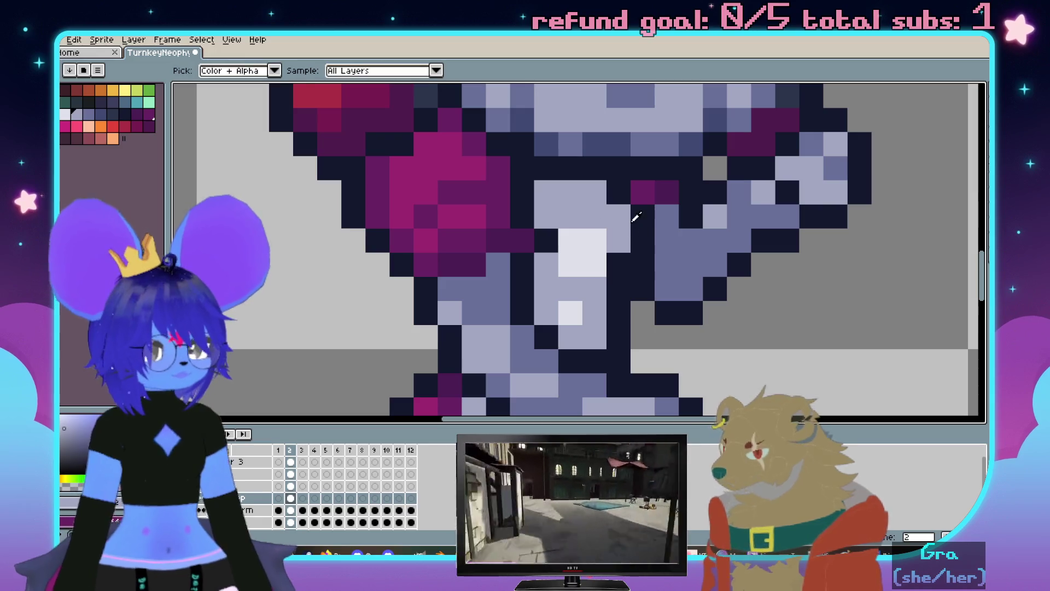
{"action": "key", "text": "b"}
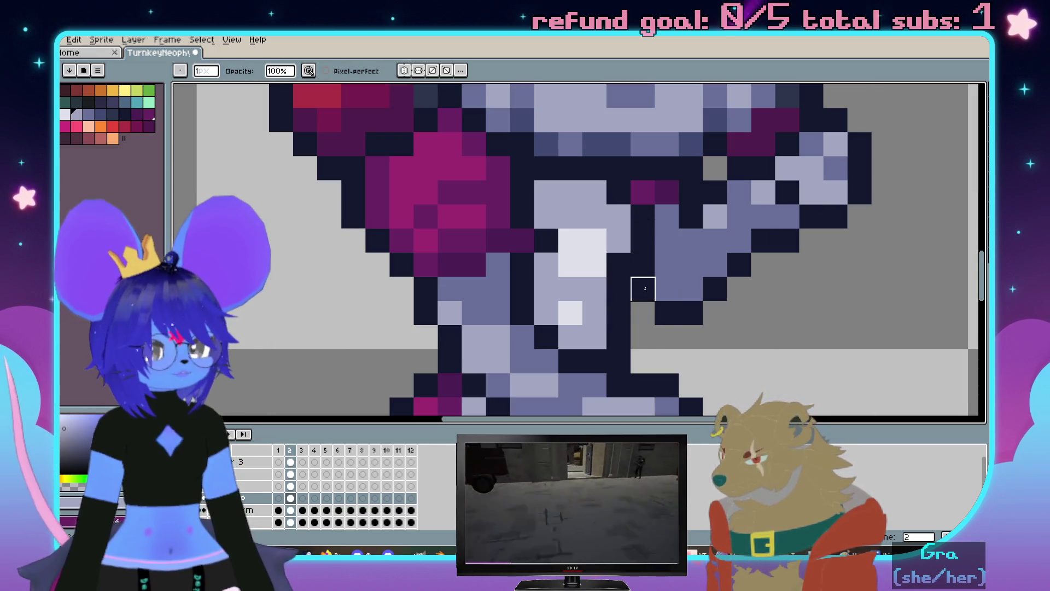
{"action": "scroll", "coordinate": [691, 337], "scroll_direction": "down", "scroll_amount": 2}
{"action": "scroll", "coordinate": [643, 224], "scroll_direction": "down", "scroll_amount": 1}
{"action": "scroll", "coordinate": [644, 224], "scroll_direction": "up", "scroll_amount": 2}
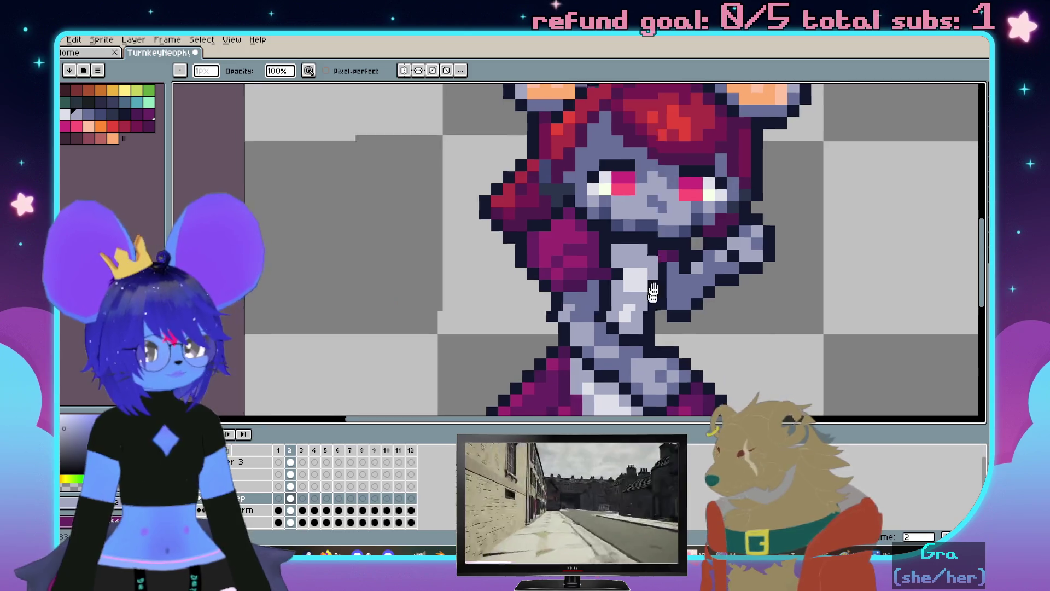
{"action": "scroll", "coordinate": [643, 225], "scroll_direction": "down", "scroll_amount": 3}
{"action": "scroll", "coordinate": [667, 245], "scroll_direction": "up", "scroll_amount": 2}
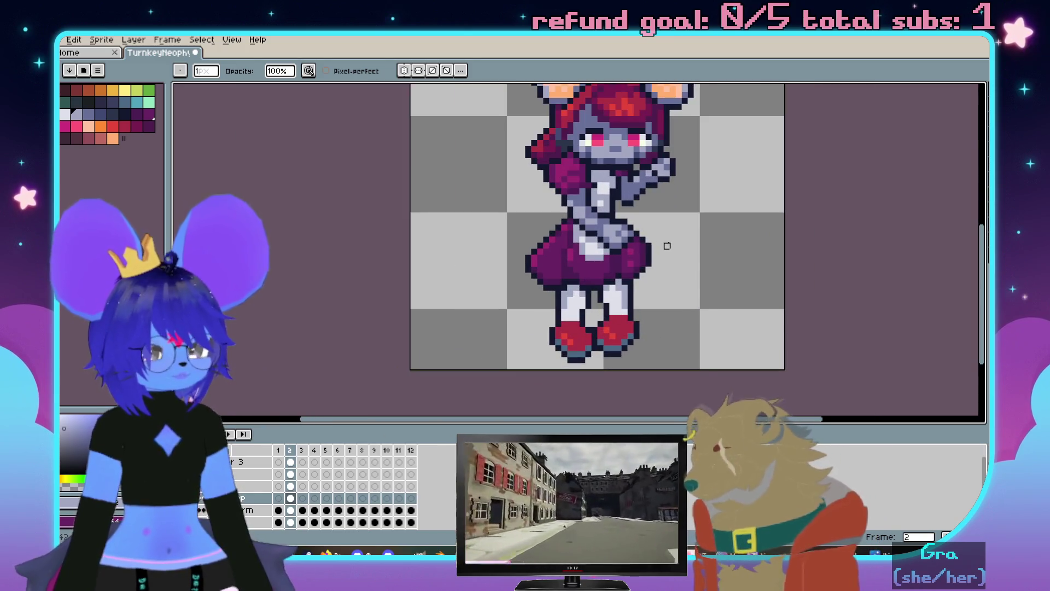
{"action": "scroll", "coordinate": [667, 246], "scroll_direction": "right", "scroll_amount": 2}
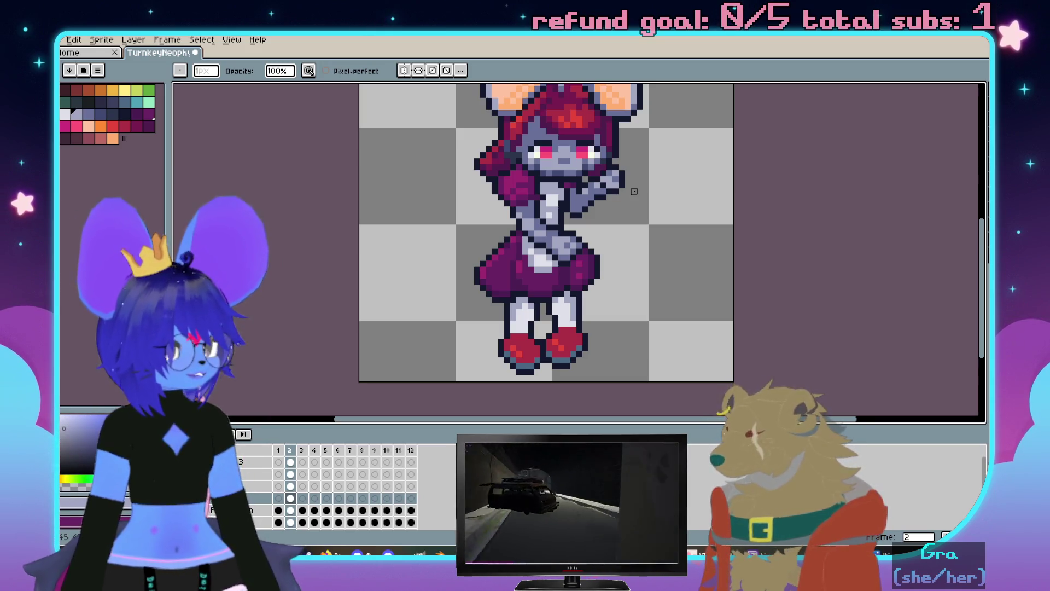
{"action": "scroll", "coordinate": [634, 191], "scroll_direction": "down", "scroll_amount": 1}
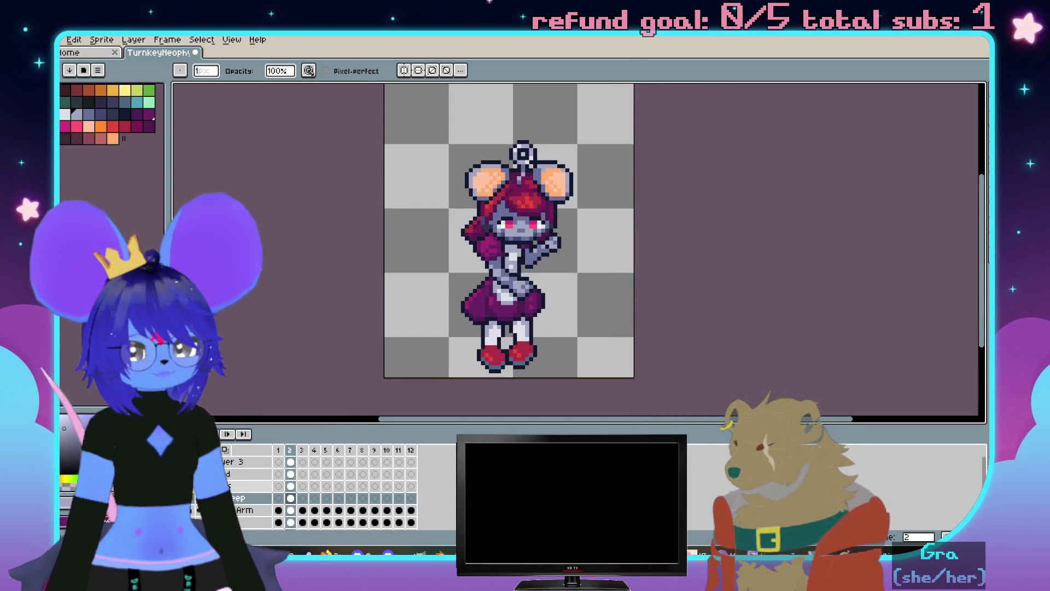
Merge Layer 3 down into the layer beneath it after previewing neighbouring frames
{"action": "key", "text": "Up"}
{"action": "key", "text": "Up"}
{"action": "key", "text": "Up"}
{"action": "key", "text": "Left"}
{"action": "key", "text": "Right"}
{"action": "key", "text": "Left"}
{"action": "key", "text": "Right"}
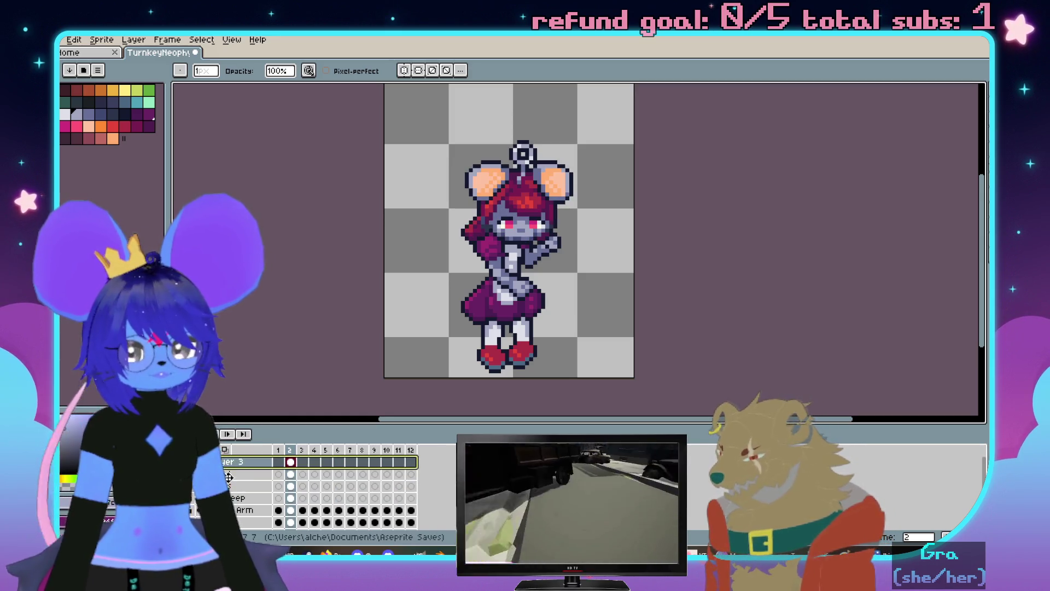
{"action": "right_click", "coordinate": [230, 462]}
{"action": "mouse_move", "coordinate": [246, 465]}
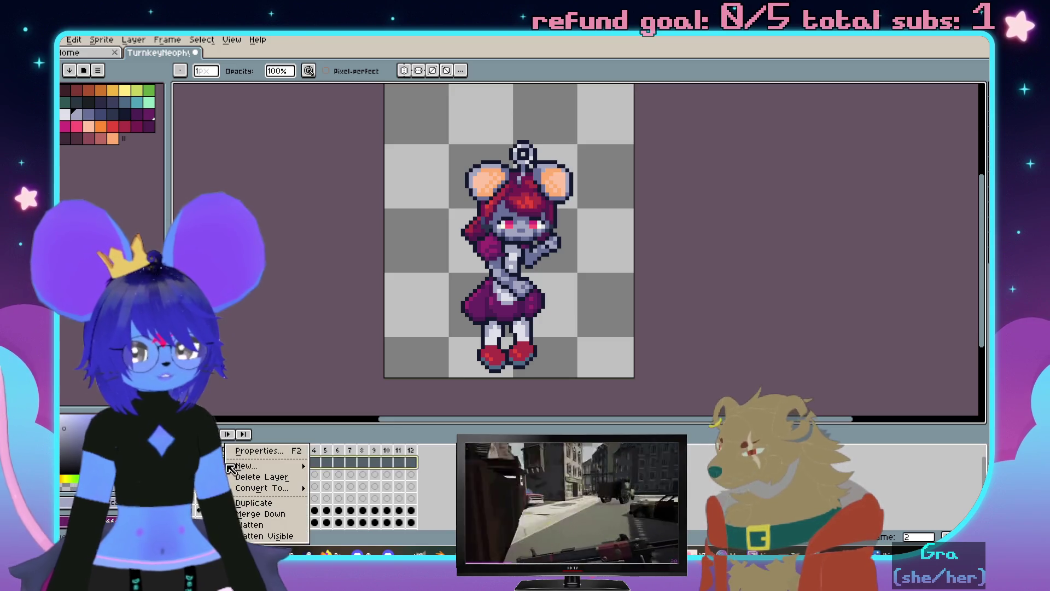
{"action": "left_click", "coordinate": [257, 514]}
{"action": "scroll", "coordinate": [528, 260], "scroll_direction": "up", "scroll_amount": 1}
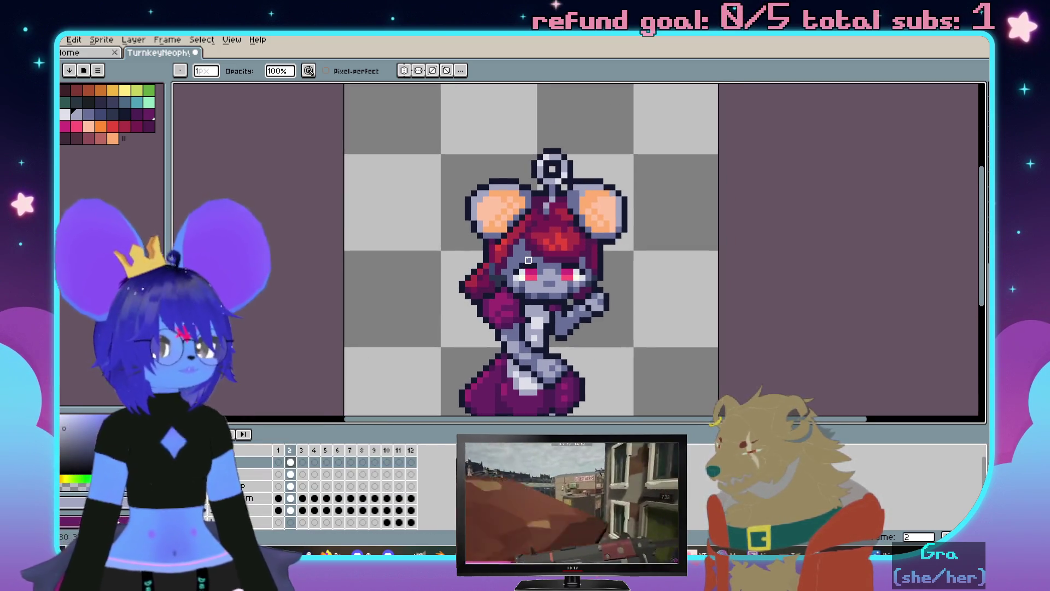
{"action": "scroll", "coordinate": [549, 226], "scroll_direction": "up", "scroll_amount": 2}
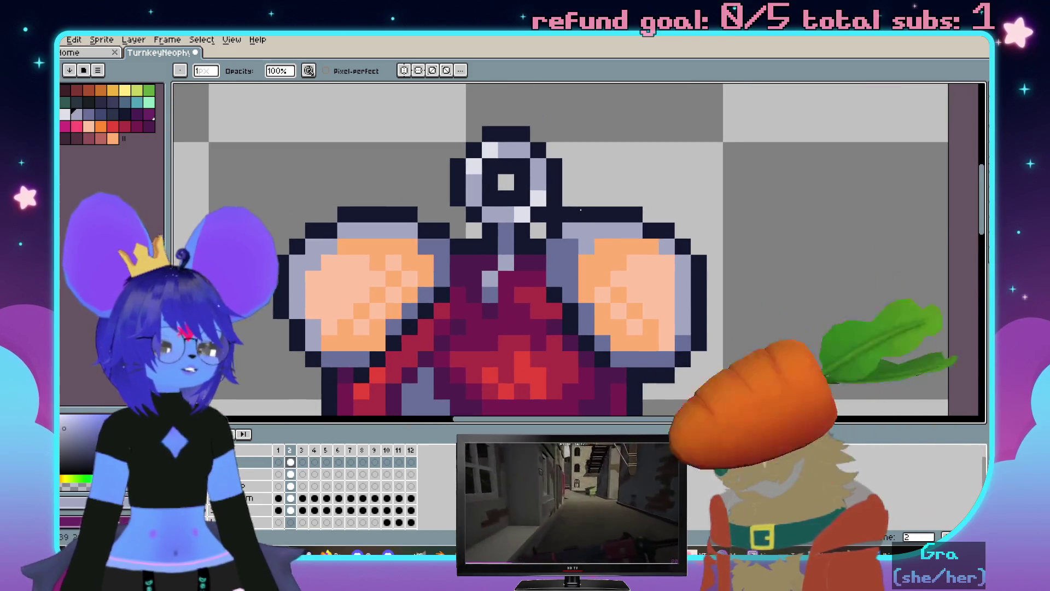
Sample the ear's peach colour, touch up the ears with the pencil, then undo the stroke
{"action": "key", "text": "i"}
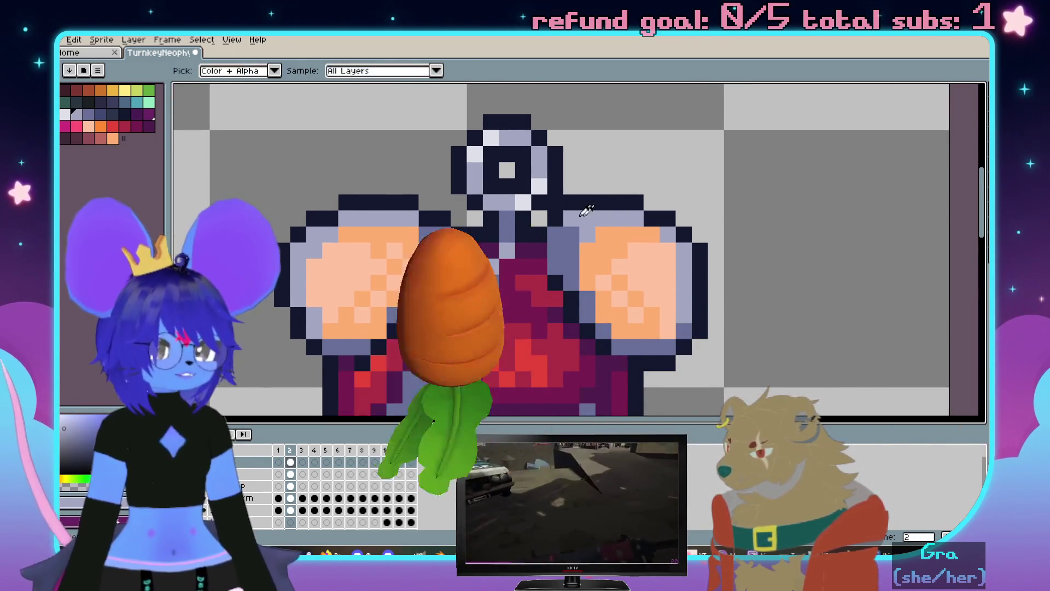
{"action": "left_click", "coordinate": [569, 225], "text": "alt"}
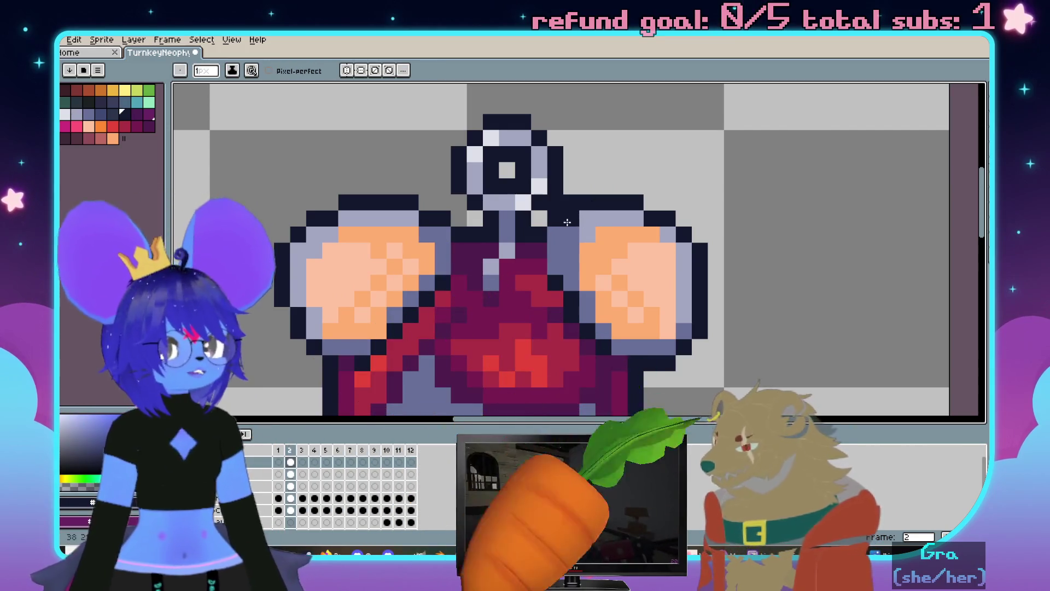
{"action": "key", "text": "e"}
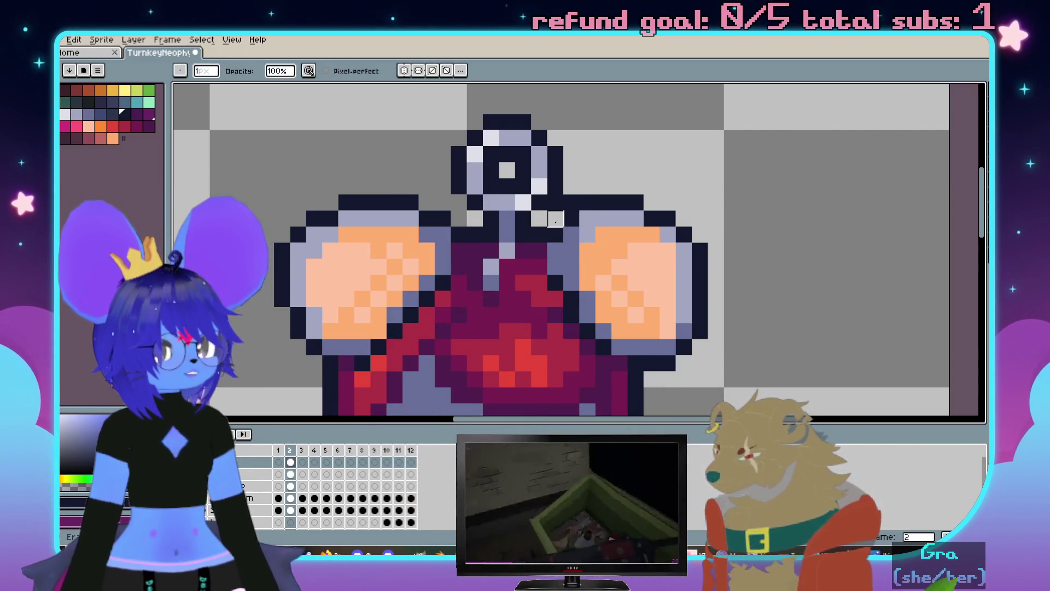
{"action": "scroll", "coordinate": [571, 202], "scroll_direction": "down", "scroll_amount": 3}
{"action": "scroll", "coordinate": [681, 189], "scroll_direction": "up", "scroll_amount": 3}
{"action": "scroll", "coordinate": [739, 211], "scroll_direction": "down", "scroll_amount": 1}
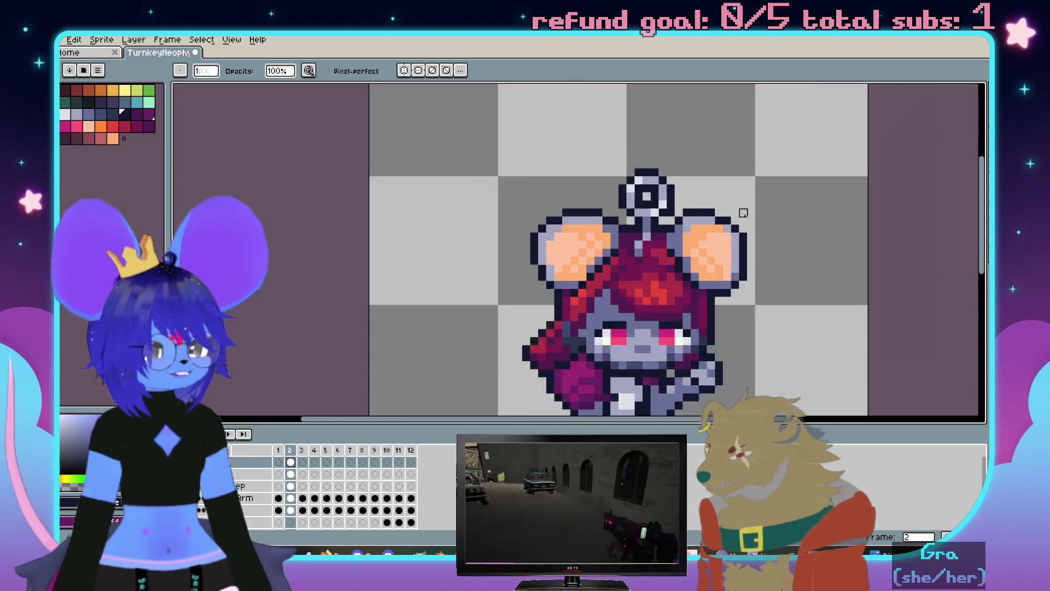
{"action": "scroll", "coordinate": [678, 222], "scroll_direction": "up", "scroll_amount": 1}
{"action": "scroll", "coordinate": [678, 221], "scroll_direction": "down", "scroll_amount": 1}
{"action": "scroll", "coordinate": [619, 252], "scroll_direction": "up", "scroll_amount": 1}
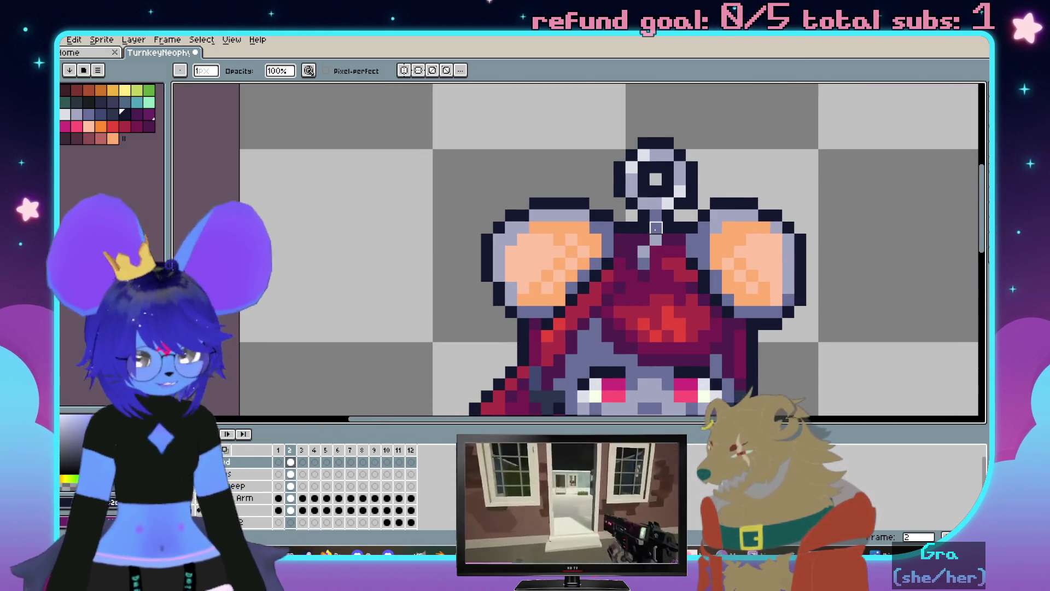
{"action": "scroll", "coordinate": [655, 228], "scroll_direction": "down", "scroll_amount": 2}
{"action": "scroll", "coordinate": [624, 218], "scroll_direction": "up", "scroll_amount": 1}
{"action": "scroll", "coordinate": [612, 210], "scroll_direction": "down", "scroll_amount": 1}
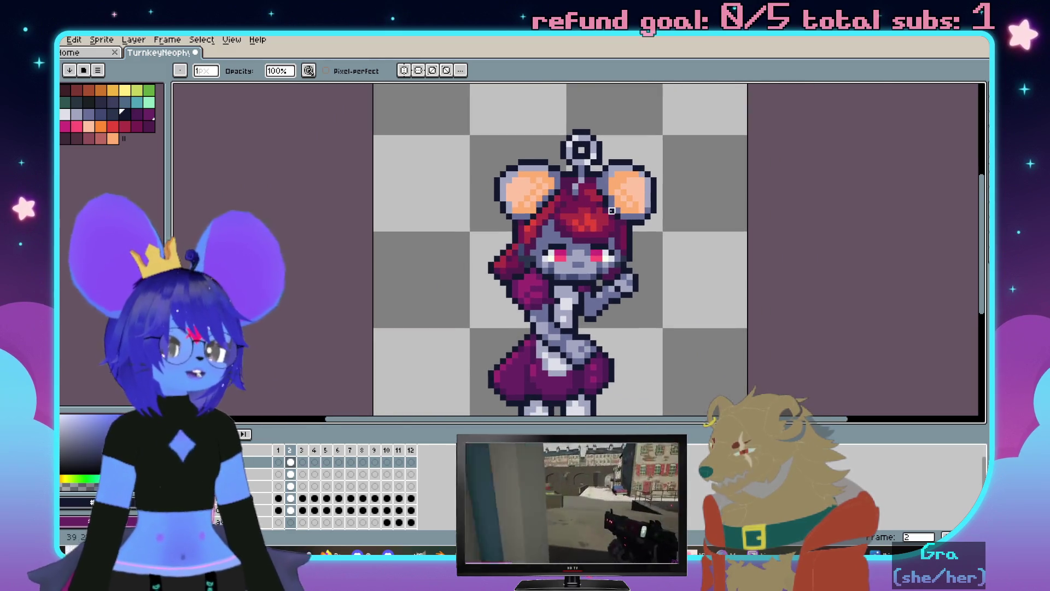
{"action": "scroll", "coordinate": [611, 210], "scroll_direction": "up", "scroll_amount": 3}
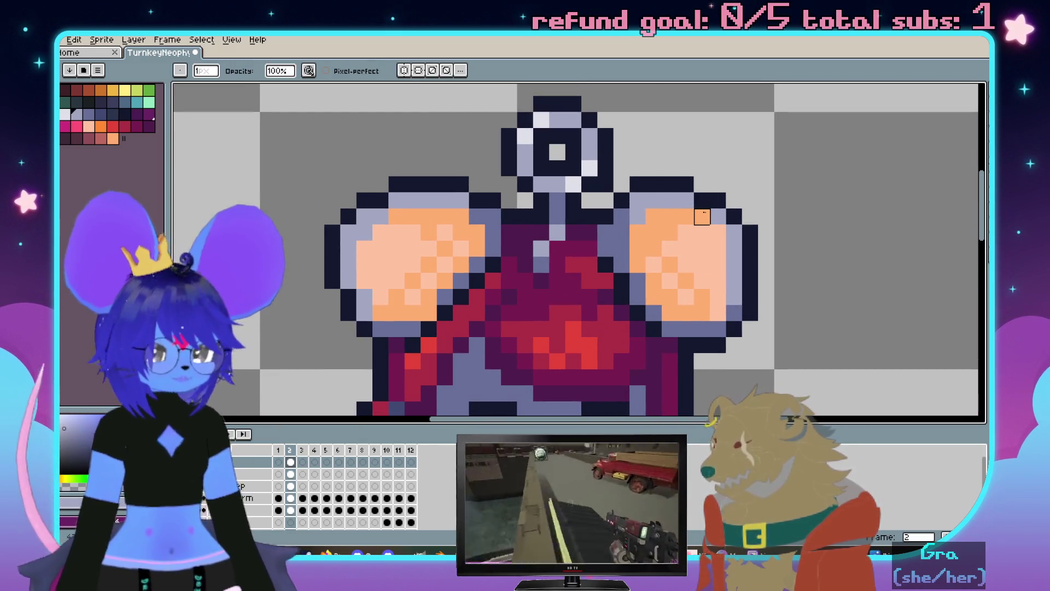
{"action": "key", "text": "e"}
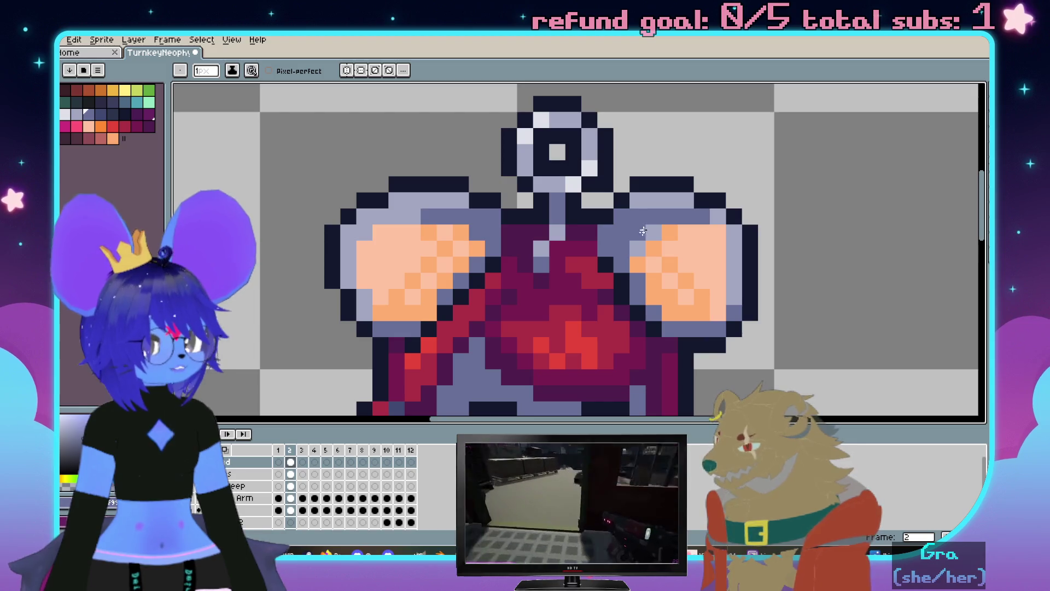
{"action": "scroll", "coordinate": [634, 240], "scroll_direction": "down", "scroll_amount": 4}
{"action": "scroll", "coordinate": [634, 217], "scroll_direction": "up", "scroll_amount": 3}
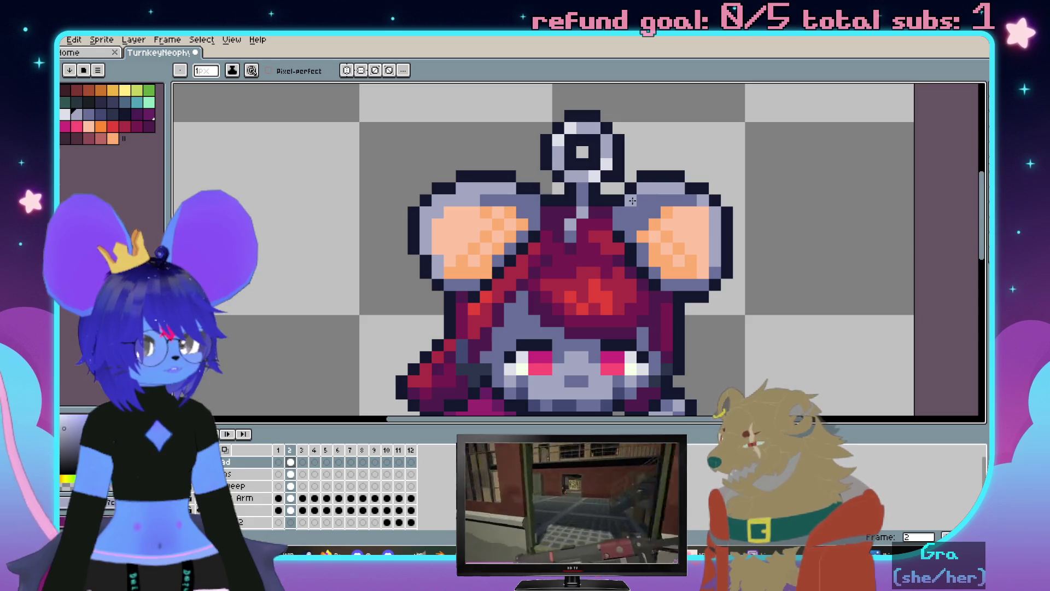
{"action": "key", "text": "ctrl+z"}
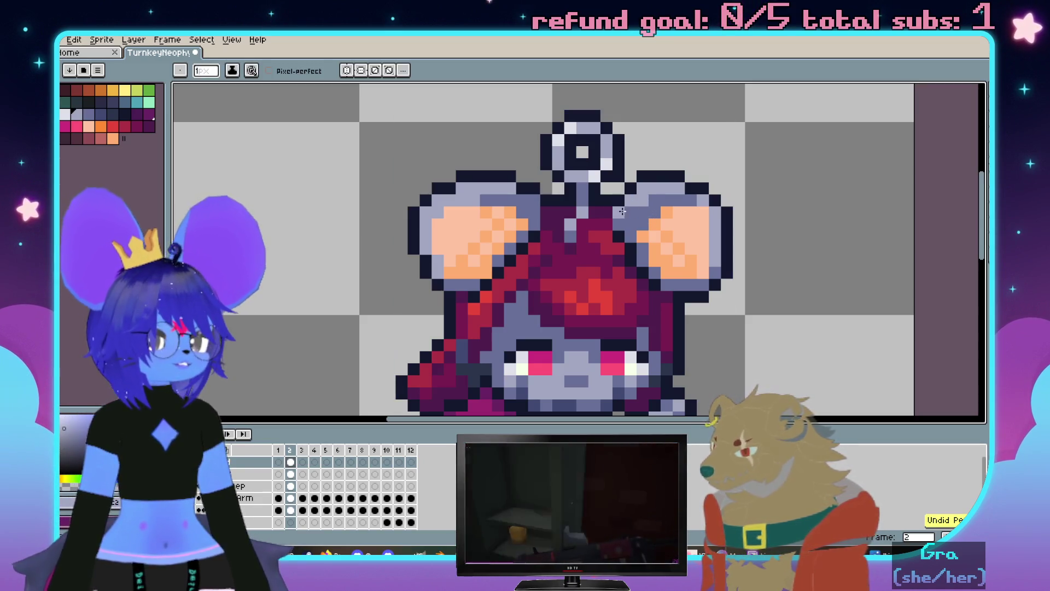
{"action": "scroll", "coordinate": [638, 220], "scroll_direction": "down", "scroll_amount": 2}
{"action": "scroll", "coordinate": [557, 240], "scroll_direction": "up", "scroll_amount": 2}
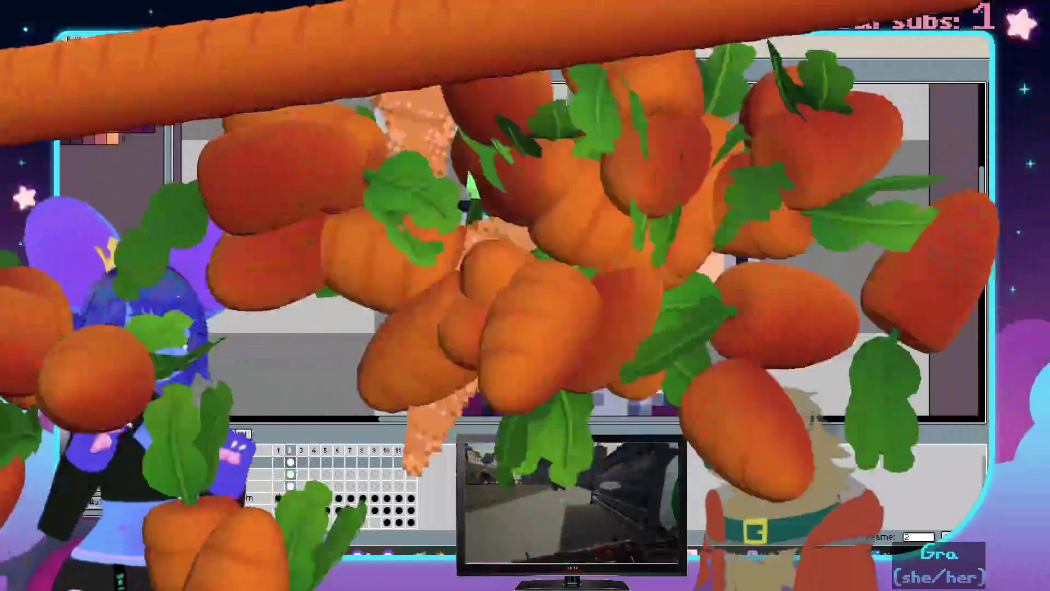
{"action": "scroll", "coordinate": [574, 246], "scroll_direction": "down", "scroll_amount": 2}
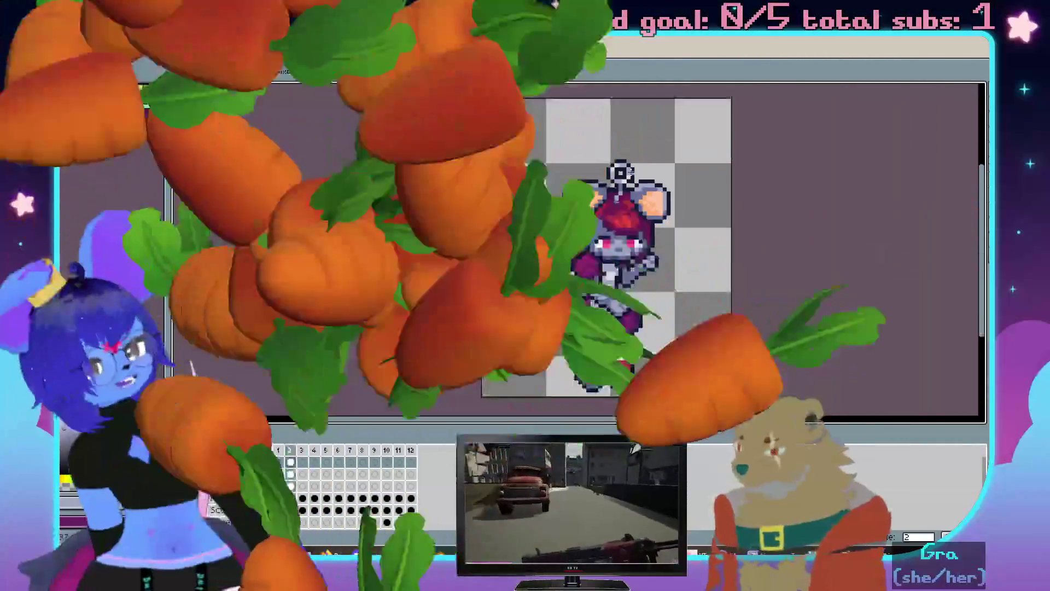
{"action": "scroll", "coordinate": [552, 247], "scroll_direction": "down", "scroll_amount": 2}
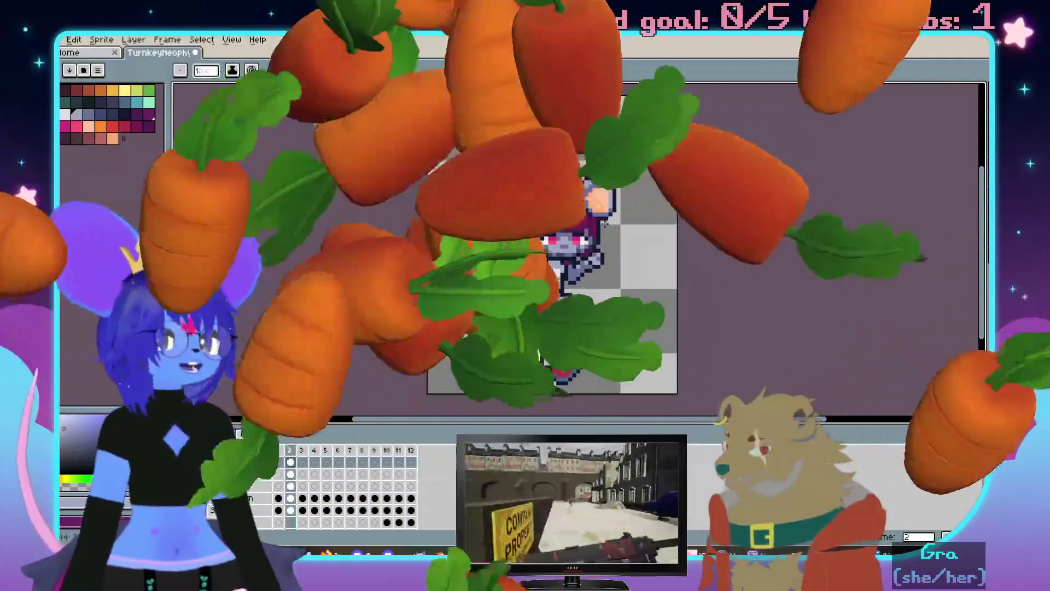
Paste the character sprite, drop its transform and select the whole canvas for moving
{"action": "key", "text": "ctrl+v"}
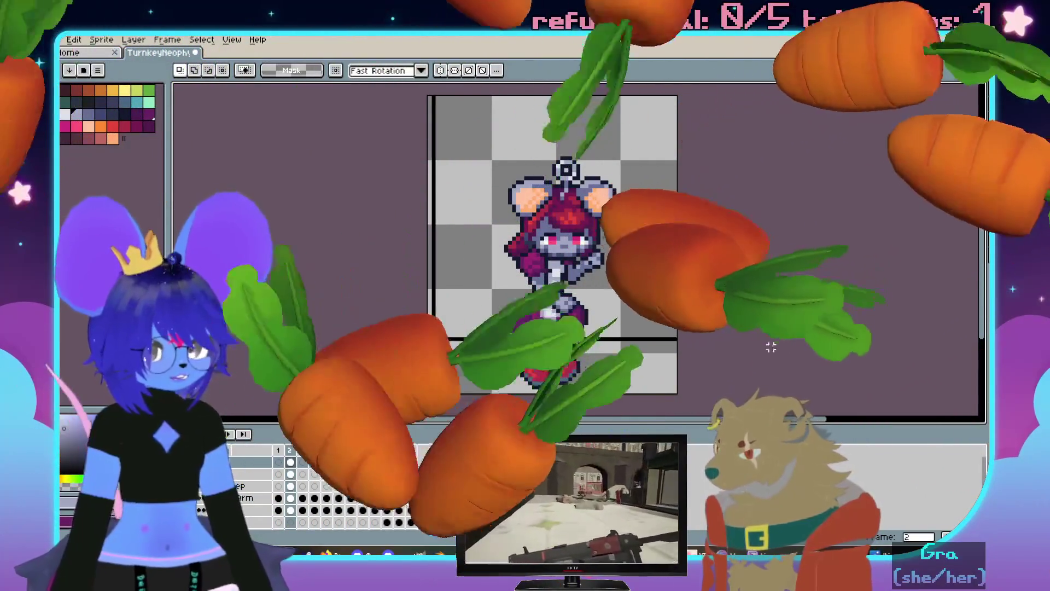
{"action": "key", "text": "Return"}
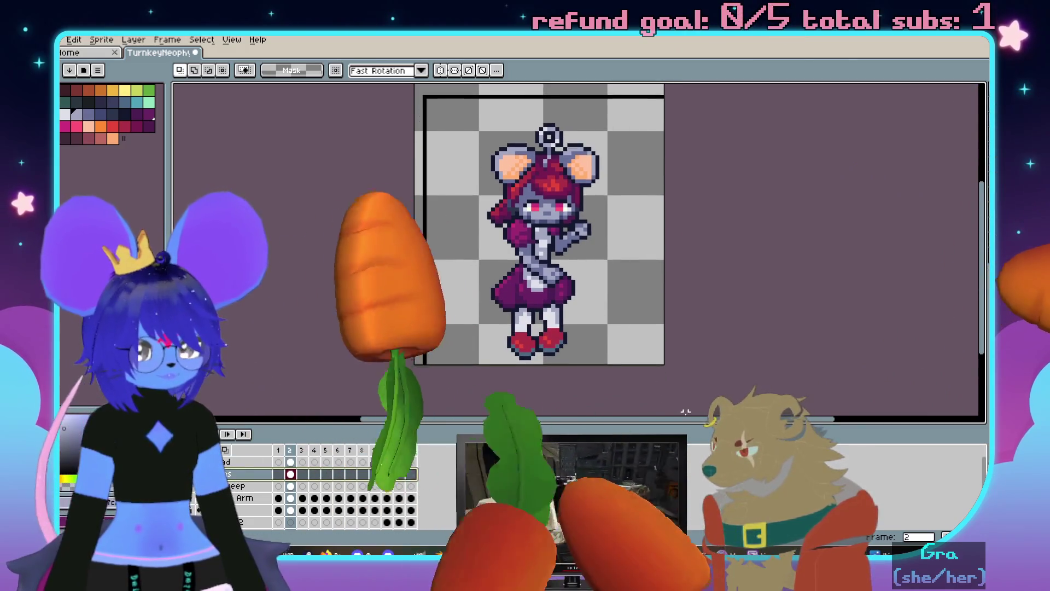
{"action": "key", "text": "ctrl+a"}
Nudge the middle layer's artwork up three pixels and the Sweep layer up one, then commit
{"action": "left_click", "coordinate": [233, 462]}
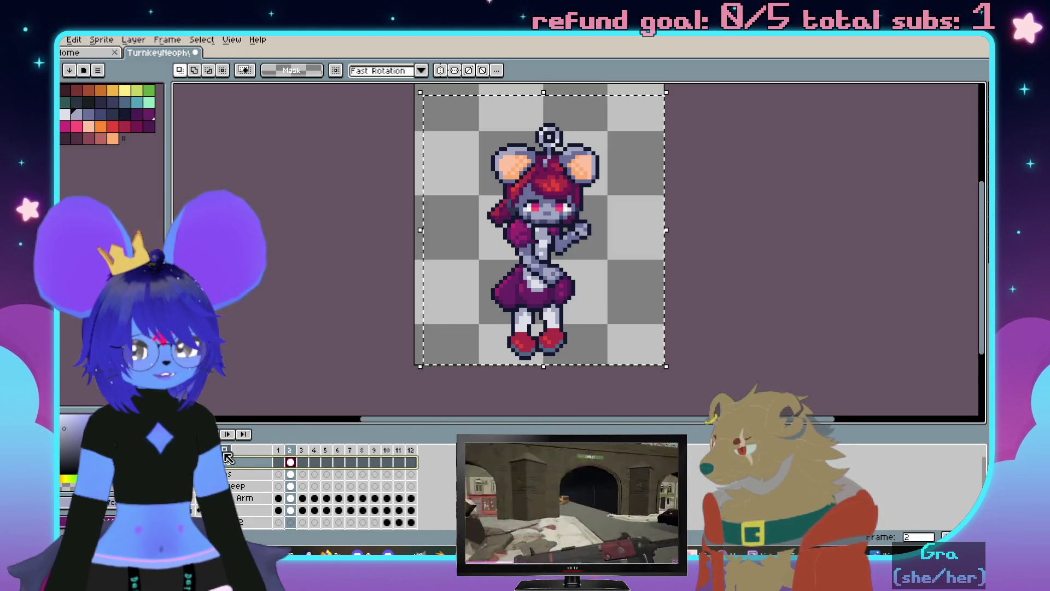
{"action": "scroll", "coordinate": [380, 270], "scroll_direction": "down", "scroll_amount": 1}
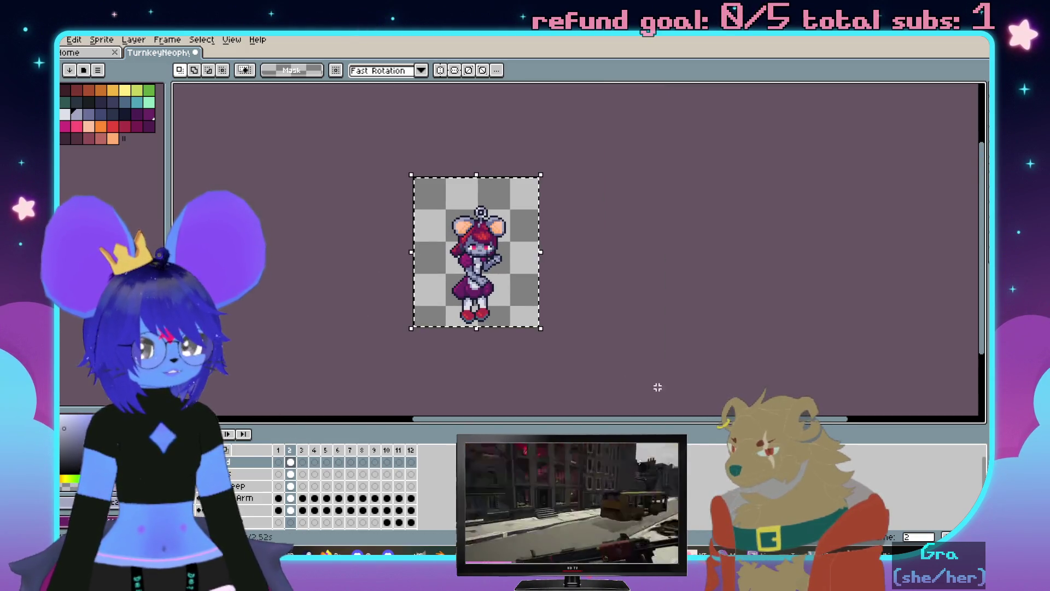
{"action": "key", "text": "alt+Down"}
{"action": "key", "text": "Up"}
{"action": "key", "text": "Up"}
{"action": "key", "text": "Up"}
{"action": "left_click", "coordinate": [230, 486]}
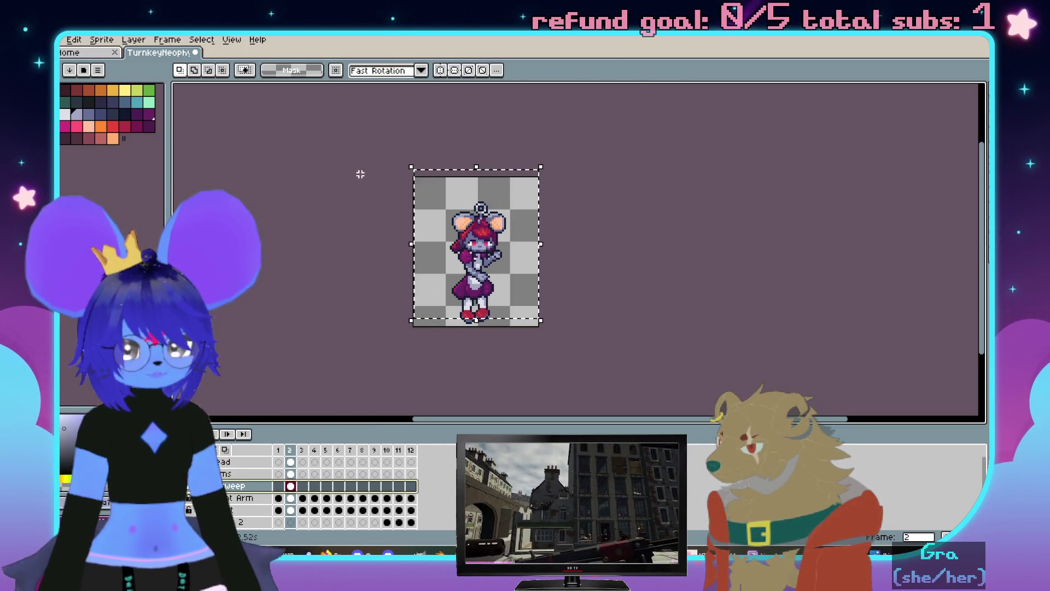
{"action": "key", "text": "Up"}
{"action": "key", "text": "Return"}
{"action": "scroll", "coordinate": [476, 247], "scroll_direction": "up", "scroll_amount": 3}
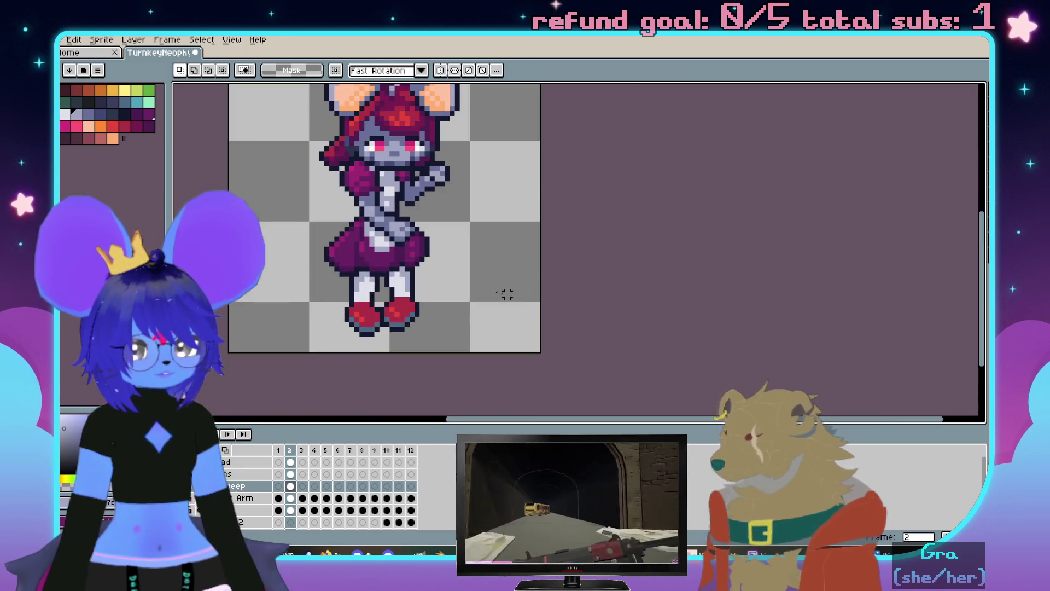
{"action": "left_click_drag", "start_coordinate": [461, 284], "coordinate": [544, 284]}
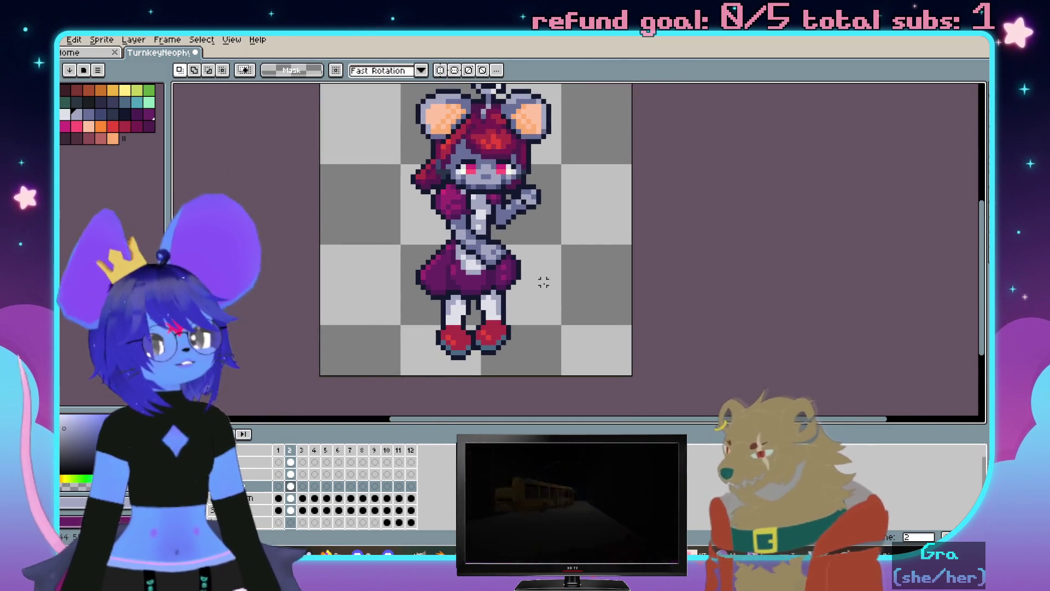
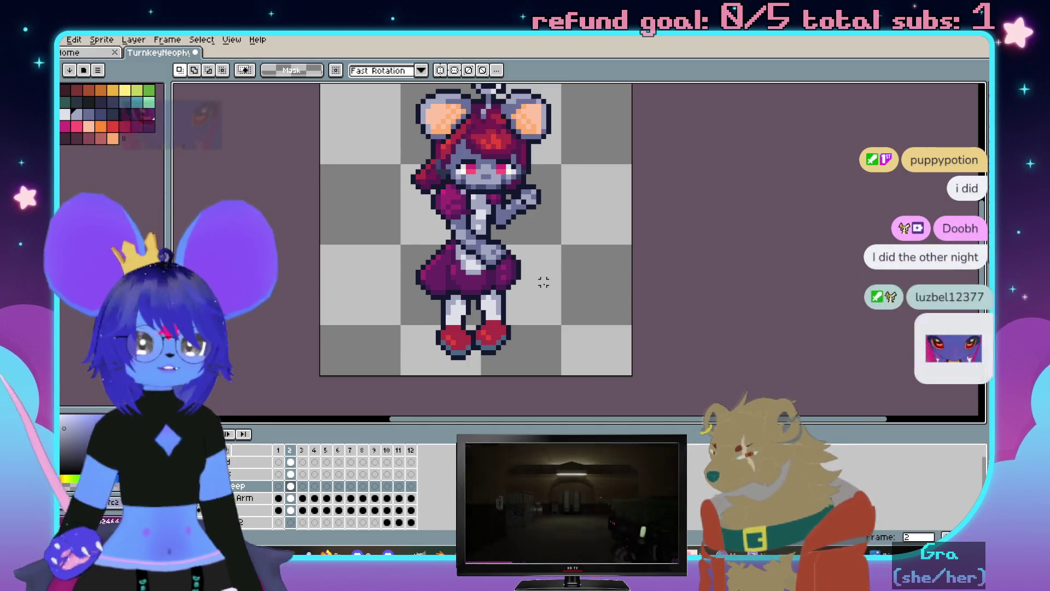
Darken one light chest pixel with the pencil, then undo it so the chest keeps its light grey shading
{"action": "mouse_move", "coordinate": [466, 199]}
{"action": "left_mouse_down"}
{"action": "mouse_move", "coordinate": [491, 211]}
{"action": "mouse_move", "coordinate": [504, 151]}
{"action": "left_mouse_up"}
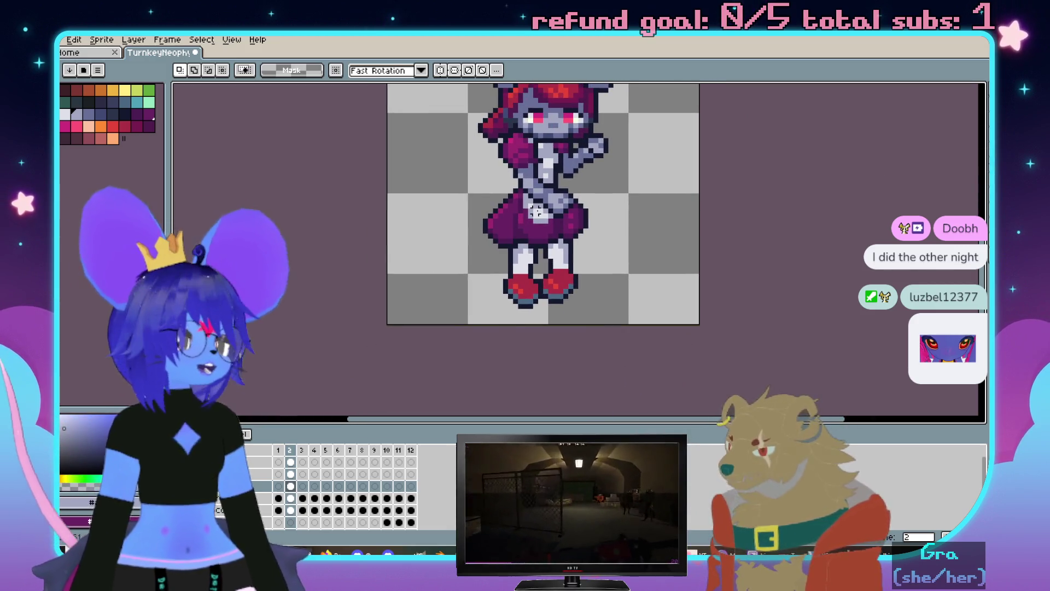
{"action": "left_click_drag", "start_coordinate": [537, 211], "coordinate": [538, 251]}
{"action": "scroll", "coordinate": [470, 207], "scroll_direction": "down", "scroll_amount": 2}
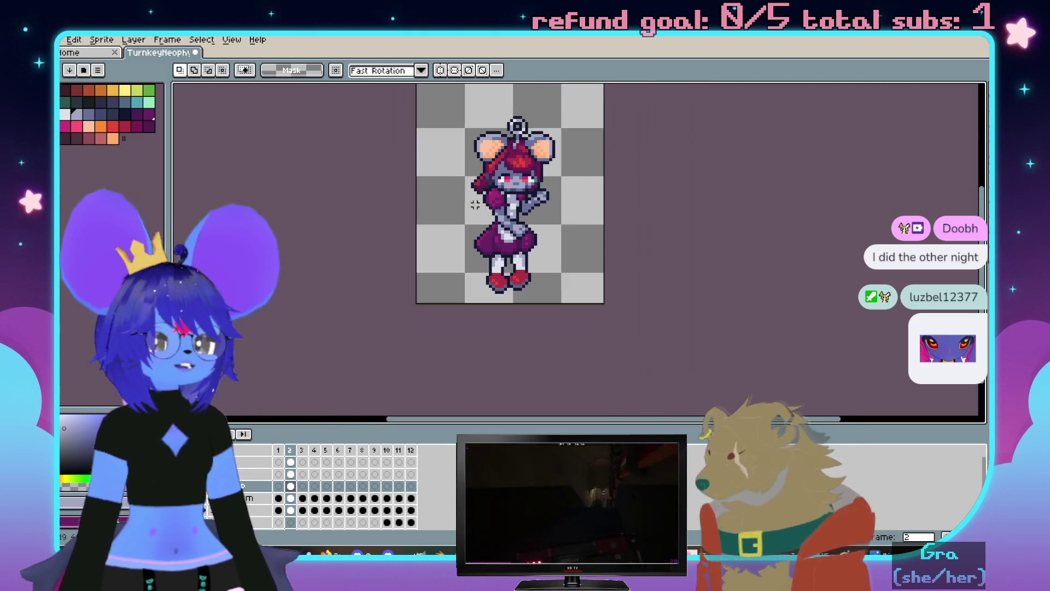
{"action": "scroll", "coordinate": [469, 207], "scroll_direction": "up", "scroll_amount": 1}
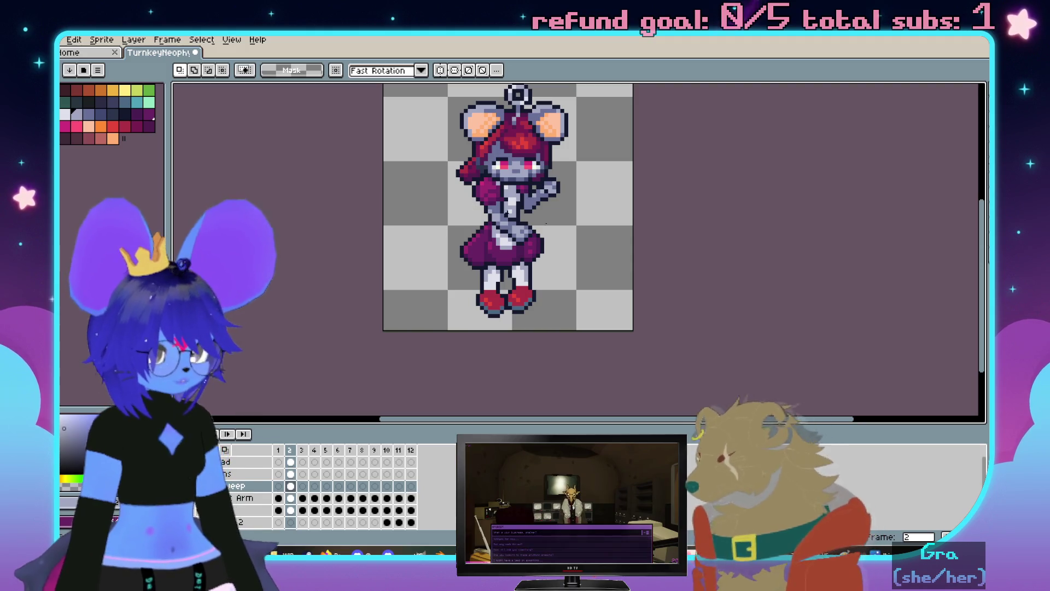
{"action": "scroll", "coordinate": [508, 267], "scroll_direction": "up", "scroll_amount": 1}
{"action": "scroll", "coordinate": [508, 267], "scroll_direction": "up", "scroll_amount": 1}
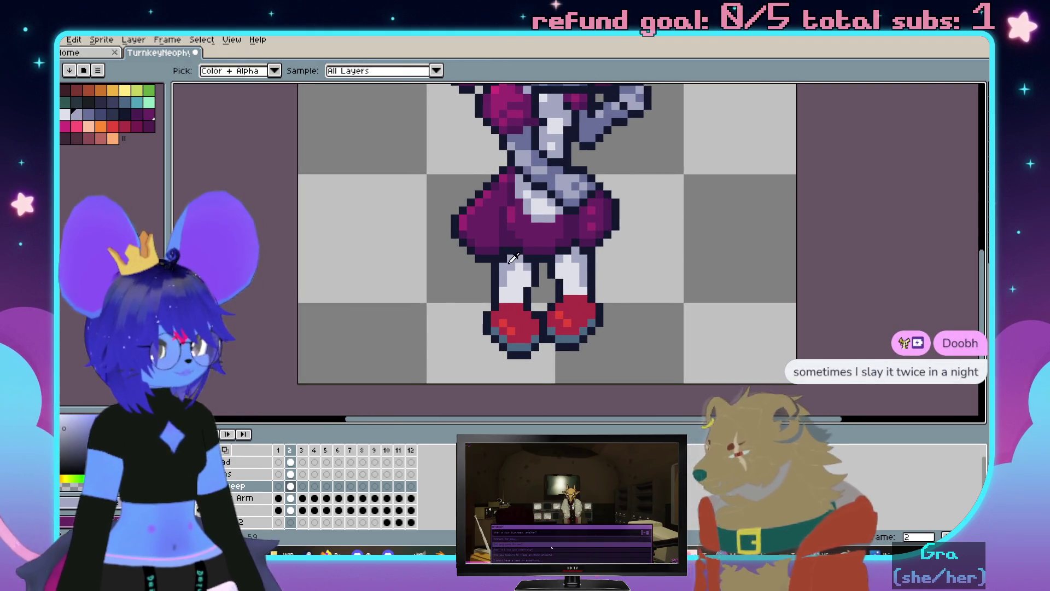
{"action": "scroll", "coordinate": [509, 267], "scroll_direction": "up", "scroll_amount": 1}
{"action": "key", "text": "b"}
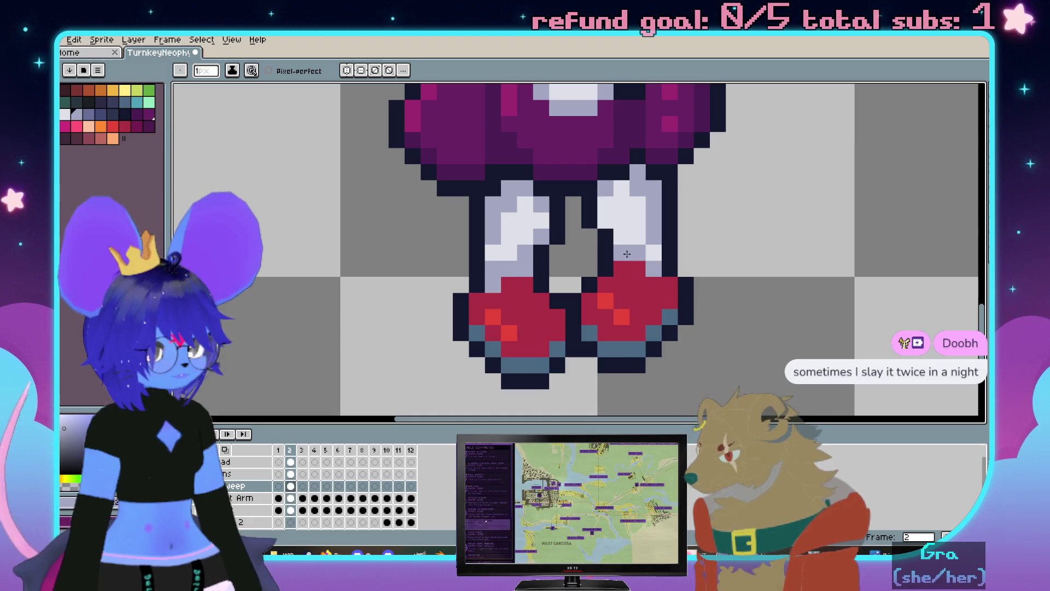
{"action": "scroll", "coordinate": [622, 243], "scroll_direction": "down", "scroll_amount": 4}
{"action": "scroll", "coordinate": [622, 213], "scroll_direction": "up", "scroll_amount": 1}
{"action": "scroll", "coordinate": [624, 189], "scroll_direction": "up", "scroll_amount": 1}
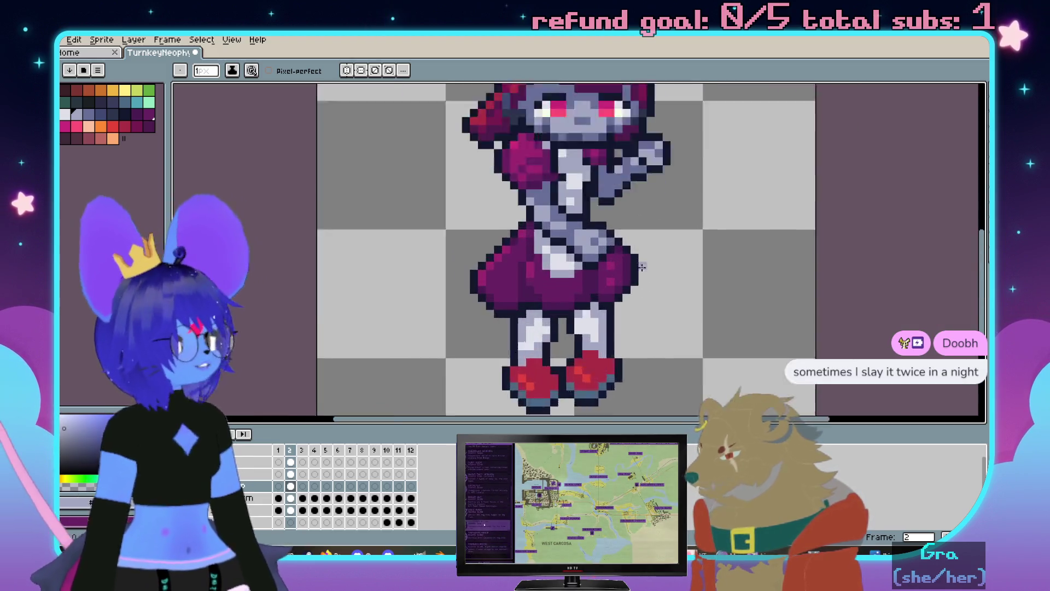
{"action": "scroll", "coordinate": [623, 171], "scroll_direction": "up", "scroll_amount": 1}
{"action": "scroll", "coordinate": [624, 171], "scroll_direction": "up", "scroll_amount": 2}
{"action": "left_click_drag", "start_coordinate": [494, 356], "coordinate": [546, 195]}
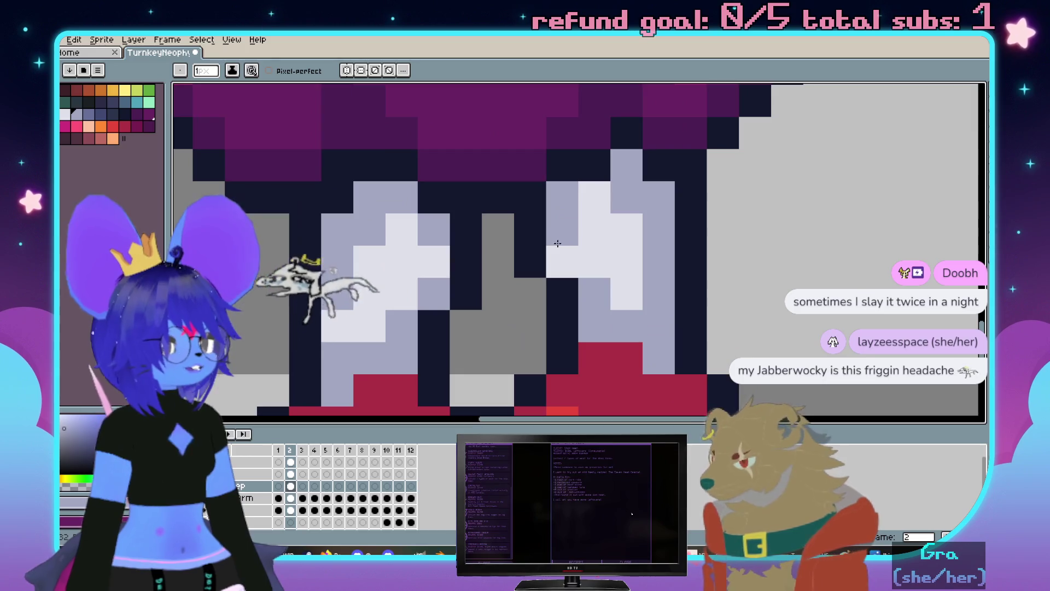
{"action": "scroll", "coordinate": [546, 197], "scroll_direction": "down", "scroll_amount": 2}
{"action": "scroll", "coordinate": [546, 196], "scroll_direction": "up", "scroll_amount": 2}
{"action": "scroll", "coordinate": [502, 250], "scroll_direction": "down", "scroll_amount": 3}
{"action": "scroll", "coordinate": [502, 249], "scroll_direction": "up", "scroll_amount": 1}
{"action": "scroll", "coordinate": [502, 251], "scroll_direction": "up", "scroll_amount": 1}
{"action": "scroll", "coordinate": [451, 289], "scroll_direction": "down", "scroll_amount": 2}
{"action": "scroll", "coordinate": [452, 287], "scroll_direction": "up", "scroll_amount": 1}
{"action": "left_click_drag", "start_coordinate": [520, 210], "coordinate": [556, 243]}
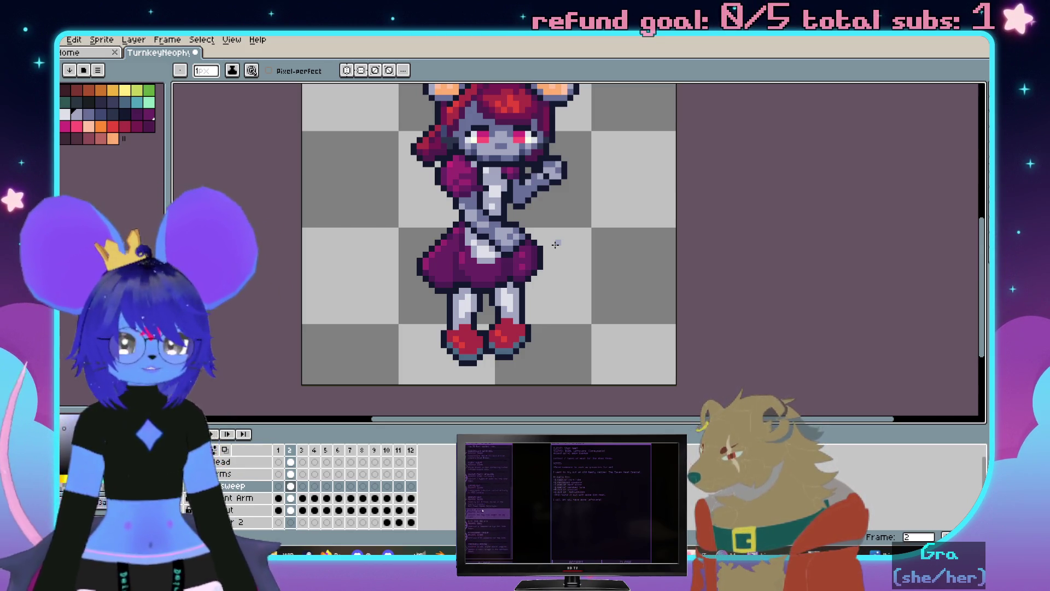
{"action": "scroll", "coordinate": [511, 199], "scroll_direction": "up", "scroll_amount": 5}
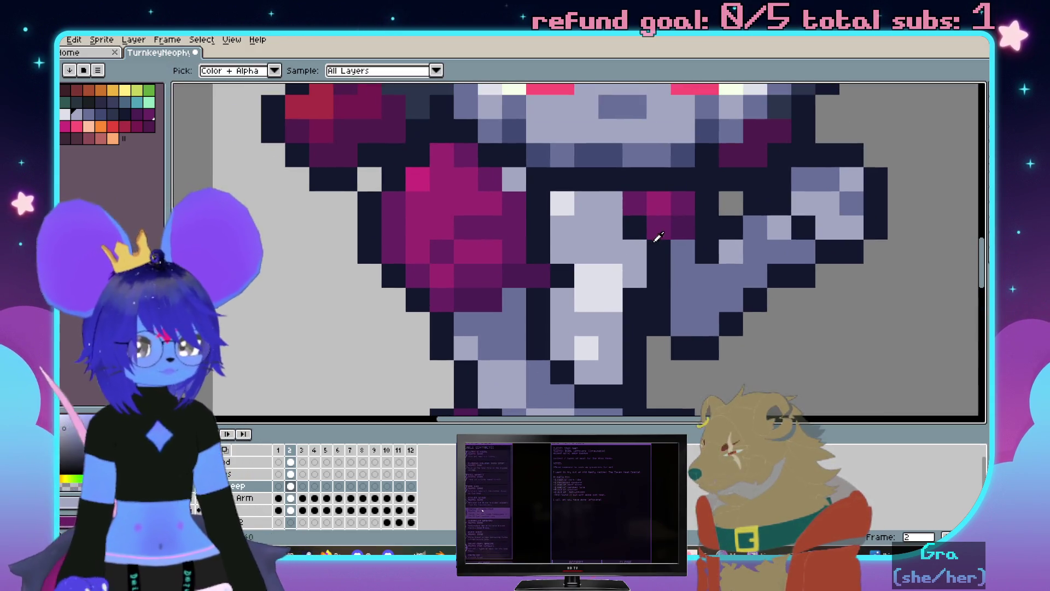
{"action": "left_click", "coordinate": [611, 215]}
{"action": "scroll", "coordinate": [584, 205], "scroll_direction": "down", "scroll_amount": 3}
{"action": "scroll", "coordinate": [607, 216], "scroll_direction": "up", "scroll_amount": 2}
{"action": "key", "text": "ctrl+z"}
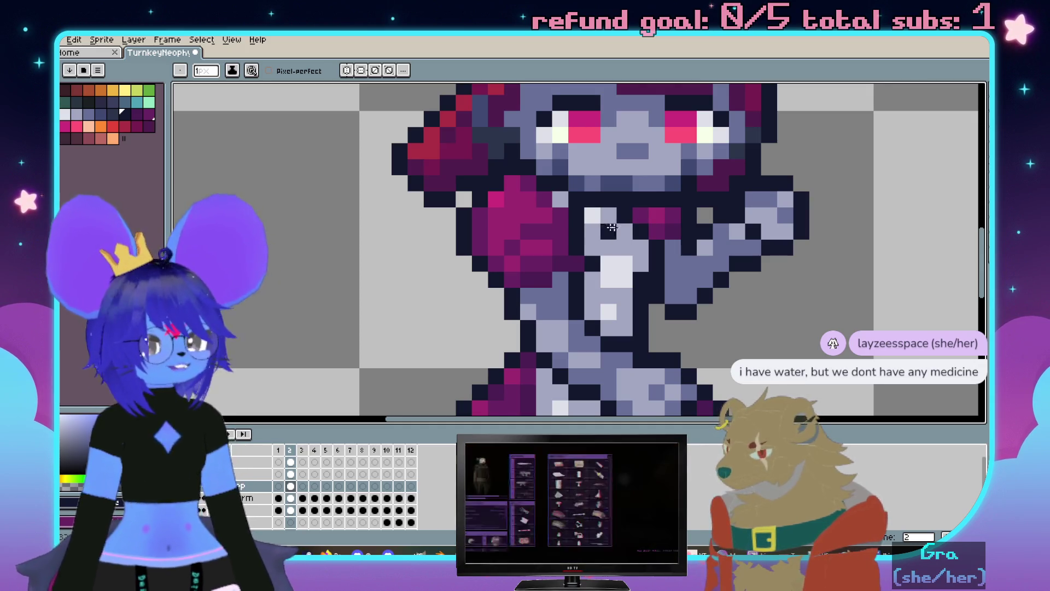
{"action": "scroll", "coordinate": [585, 216], "scroll_direction": "down", "scroll_amount": 1}
{"action": "key", "text": "ctrl+z"}
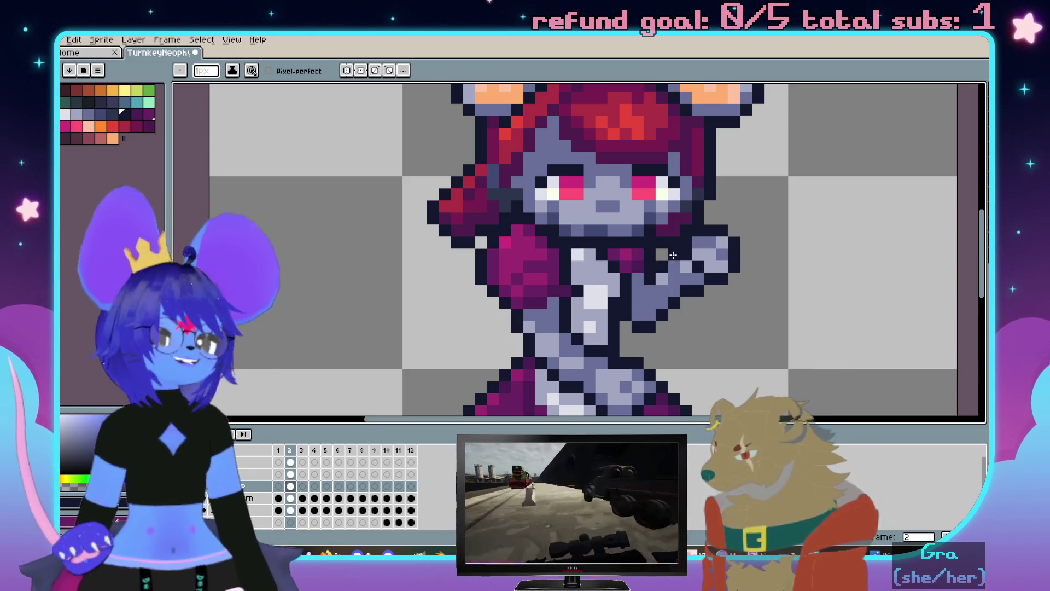
{"action": "scroll", "coordinate": [557, 177], "scroll_direction": "up", "scroll_amount": 1}
On the top layer, place a light grey pixel near the top of the girl's face
{"action": "left_click_drag", "start_coordinate": [557, 179], "coordinate": [730, 303]}
{"action": "key", "text": "b"}
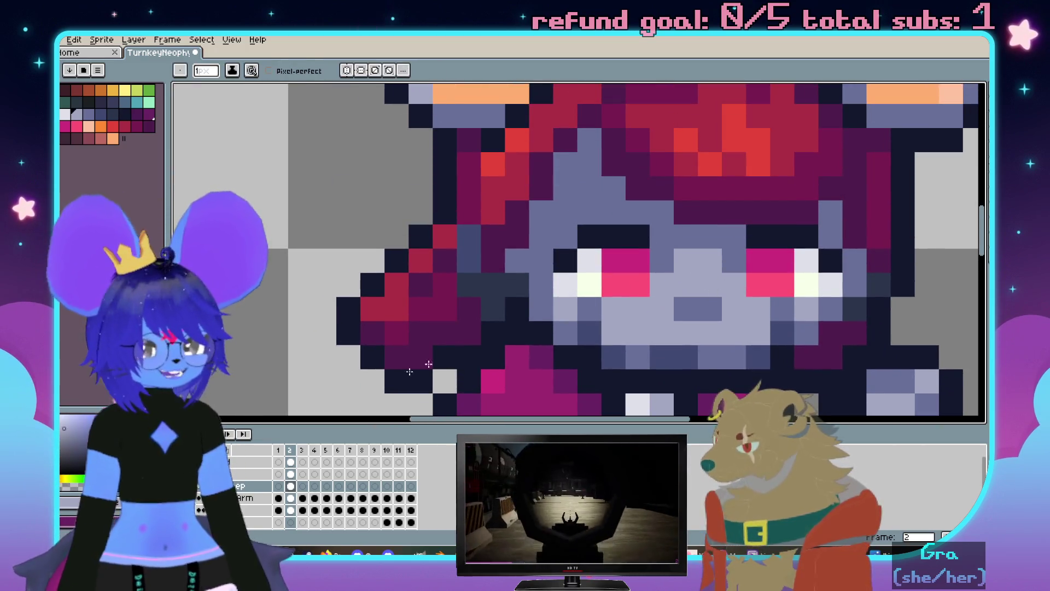
{"action": "left_click", "coordinate": [230, 464]}
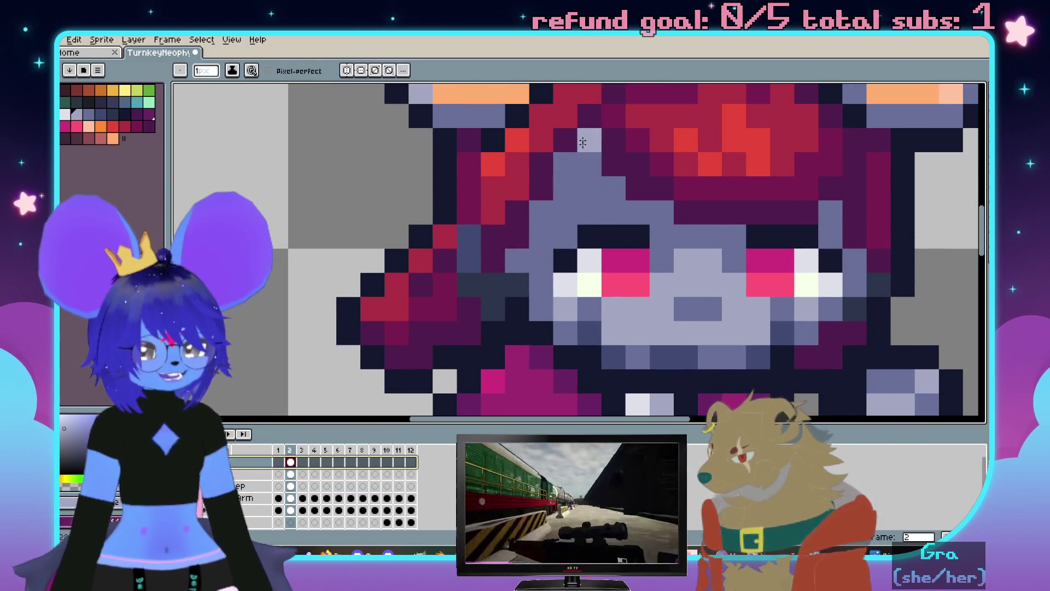
{"action": "left_click", "coordinate": [588, 186]}
{"action": "scroll", "coordinate": [587, 212], "scroll_direction": "down", "scroll_amount": 3}
{"action": "scroll", "coordinate": [599, 221], "scroll_direction": "up", "scroll_amount": 3}
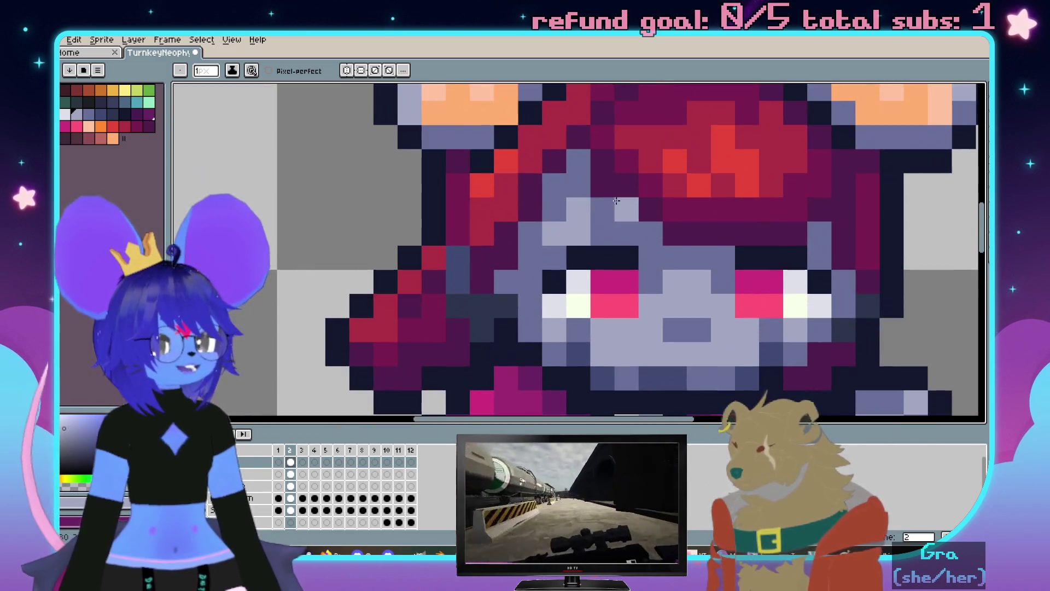
{"action": "scroll", "coordinate": [607, 228], "scroll_direction": "up", "scroll_amount": 1}
{"action": "scroll", "coordinate": [615, 234], "scroll_direction": "up", "scroll_amount": 1}
{"action": "scroll", "coordinate": [615, 235], "scroll_direction": "down", "scroll_amount": 3}
{"action": "scroll", "coordinate": [657, 234], "scroll_direction": "up", "scroll_amount": 2}
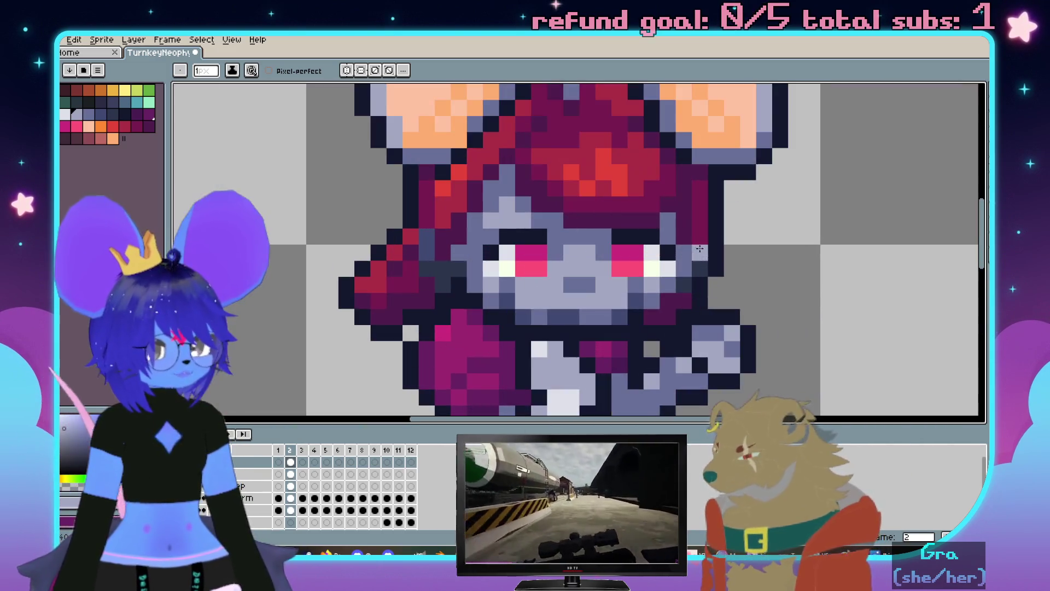
{"action": "scroll", "coordinate": [686, 234], "scroll_direction": "down", "scroll_amount": 1}
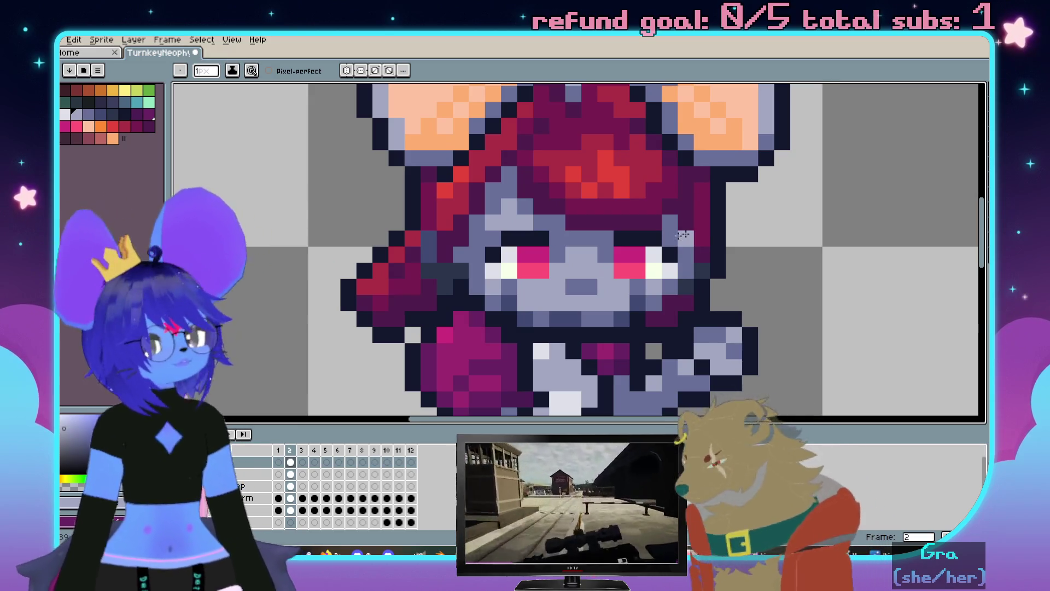
{"action": "scroll", "coordinate": [681, 222], "scroll_direction": "down", "scroll_amount": 2}
{"action": "scroll", "coordinate": [672, 205], "scroll_direction": "up", "scroll_amount": 1}
{"action": "key", "text": "ctrl"}
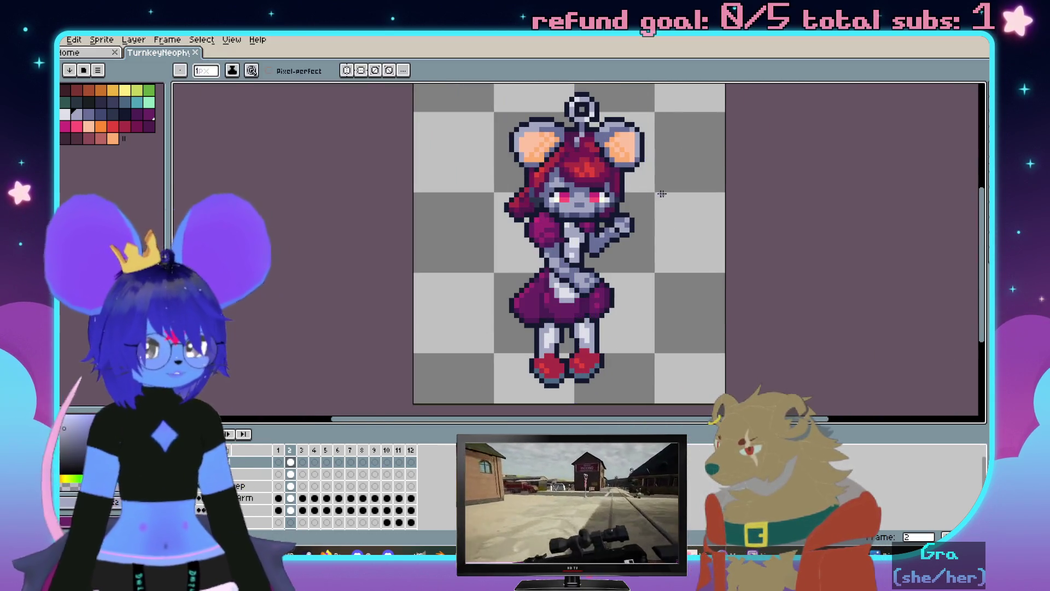
{"action": "scroll", "coordinate": [632, 214], "scroll_direction": "up", "scroll_amount": 1}
{"action": "scroll", "coordinate": [591, 226], "scroll_direction": "up", "scroll_amount": 1}
{"action": "scroll", "coordinate": [553, 242], "scroll_direction": "up", "scroll_amount": 1}
Sample the dark outline colour from the sprite, ready to edit the chest and skirt
{"action": "left_click_drag", "start_coordinate": [553, 242], "coordinate": [604, 283]}
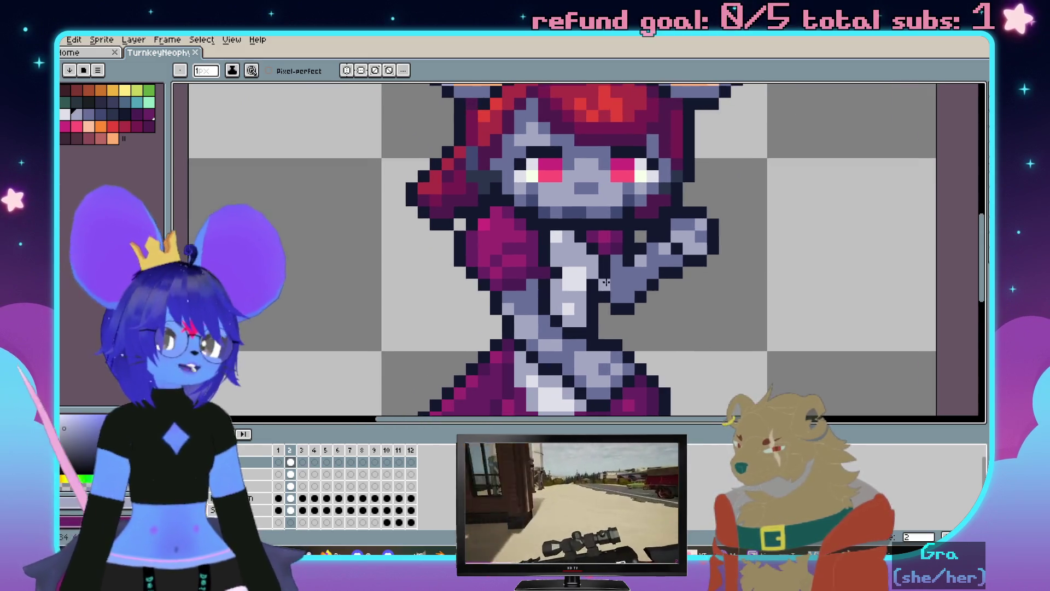
{"action": "left_click_drag", "start_coordinate": [610, 332], "coordinate": [633, 243]}
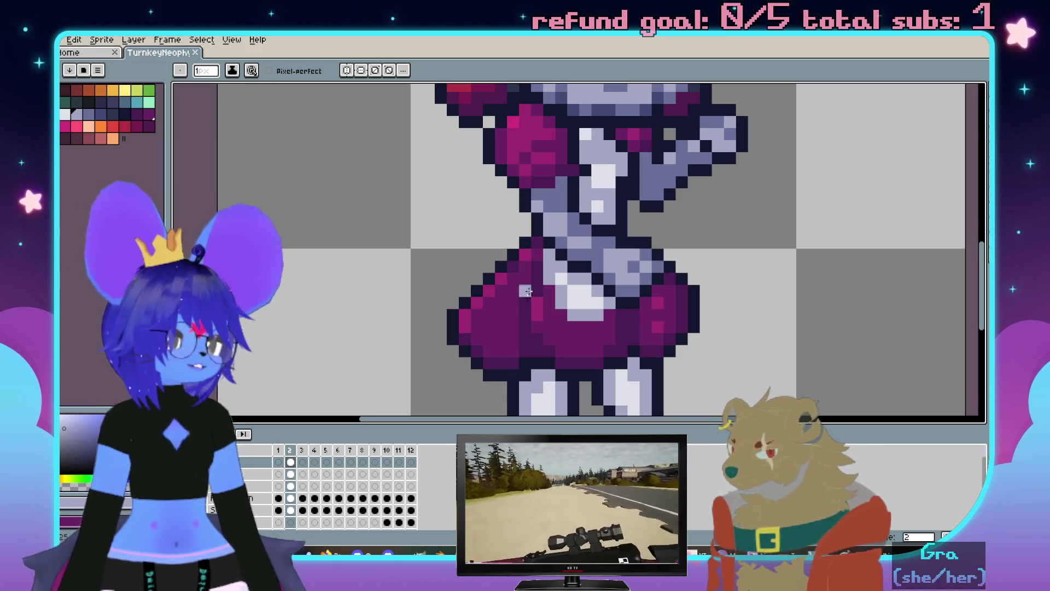
{"action": "scroll", "coordinate": [512, 317], "scroll_direction": "down", "scroll_amount": 2}
{"action": "scroll", "coordinate": [518, 295], "scroll_direction": "up", "scroll_amount": 1}
{"action": "scroll", "coordinate": [525, 279], "scroll_direction": "up", "scroll_amount": 1}
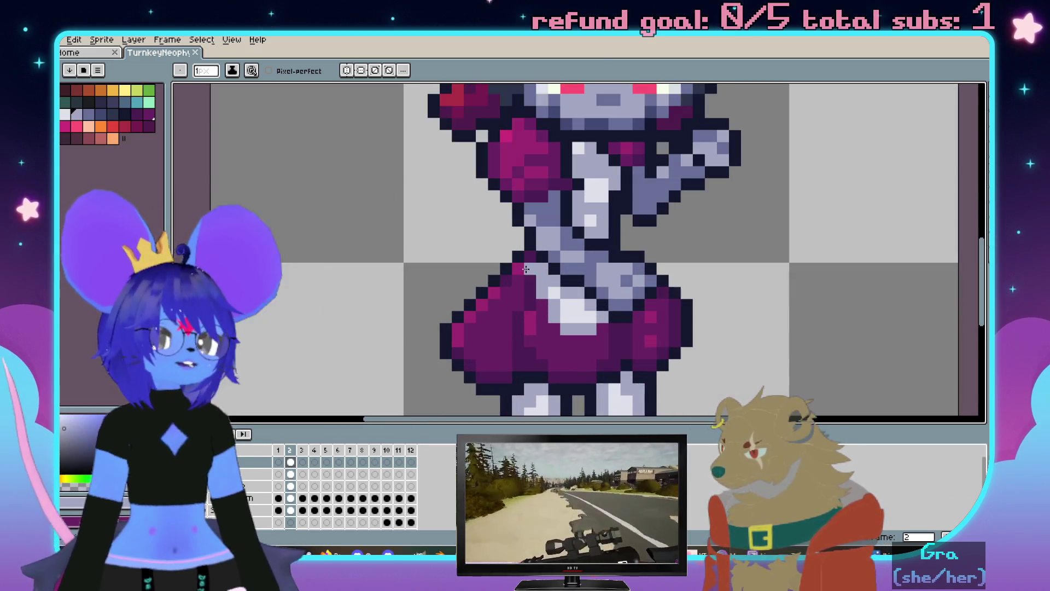
{"action": "left_click_drag", "start_coordinate": [525, 276], "coordinate": [572, 260]}
{"action": "scroll", "coordinate": [579, 218], "scroll_direction": "up", "scroll_amount": 1}
{"action": "key", "text": "alt"}
{"action": "left_click", "coordinate": [584, 192], "text": "alt"}
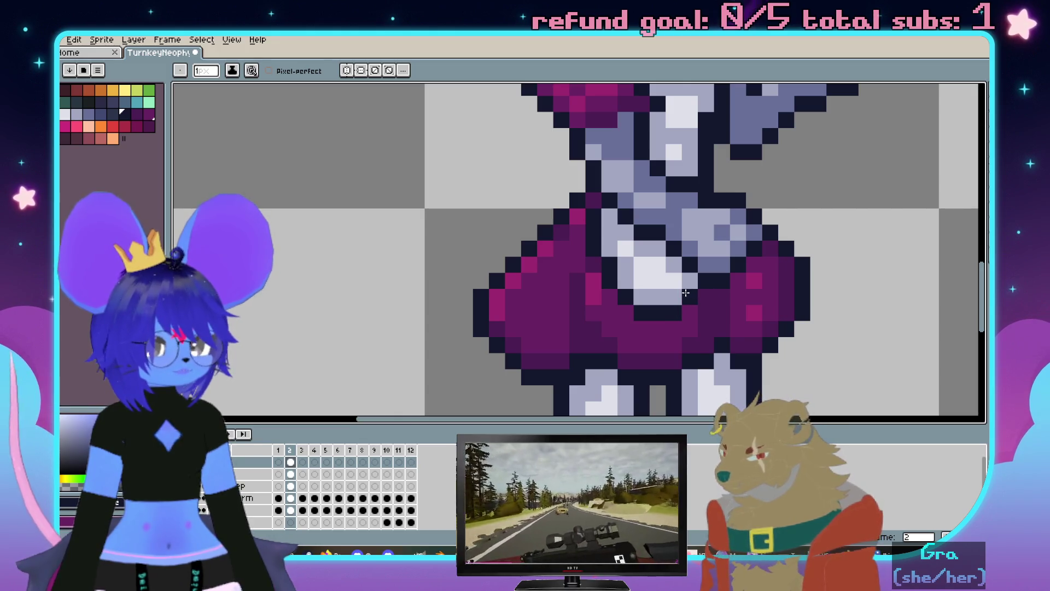
{"action": "scroll", "coordinate": [685, 293], "scroll_direction": "down", "scroll_amount": 2}
{"action": "scroll", "coordinate": [722, 271], "scroll_direction": "up", "scroll_amount": 2}
{"action": "left_click_drag", "start_coordinate": [722, 271], "coordinate": [634, 205]}
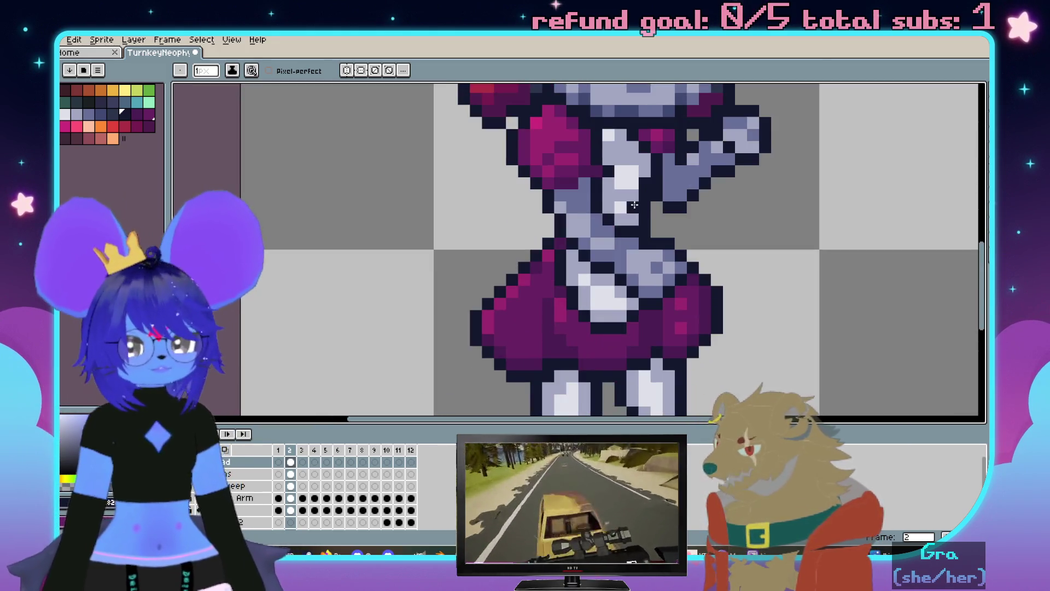
{"action": "key", "text": "w"}
{"action": "left_click", "coordinate": [615, 311]}
{"action": "scroll", "coordinate": [611, 324], "scroll_direction": "down", "scroll_amount": 2}
{"action": "scroll", "coordinate": [706, 313], "scroll_direction": "up", "scroll_amount": 1}
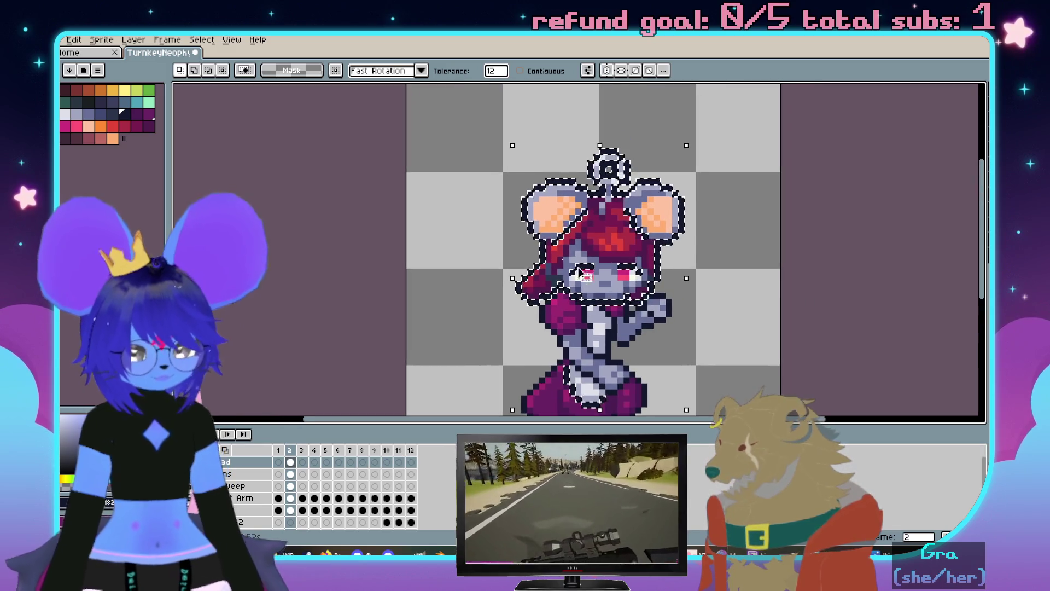
{"action": "key", "text": "m"}
{"action": "scroll", "coordinate": [497, 123], "scroll_direction": "down", "scroll_amount": 2}
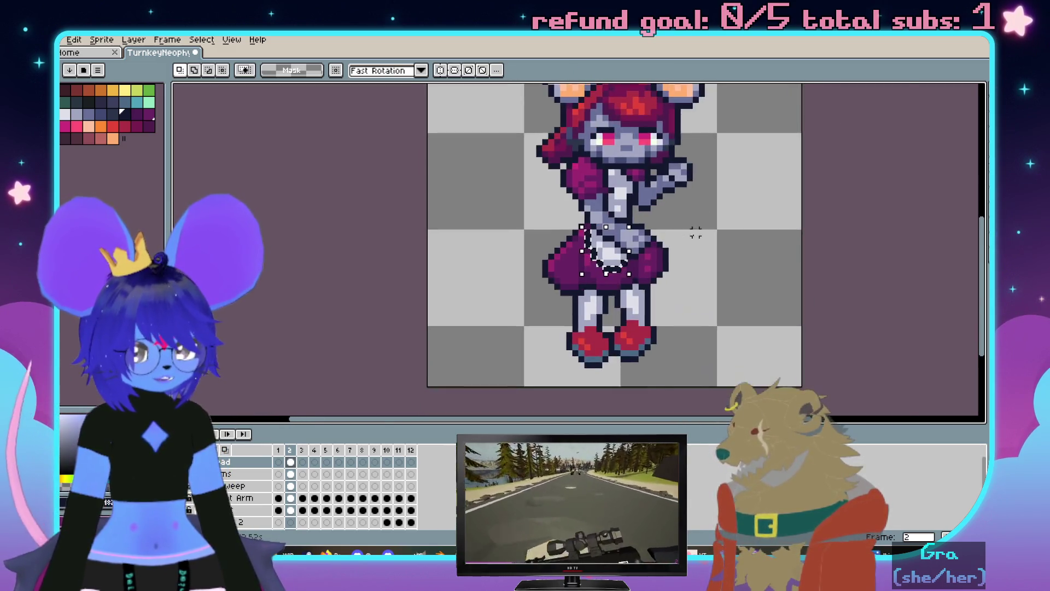
{"action": "scroll", "coordinate": [643, 247], "scroll_direction": "up", "scroll_amount": 1}
{"action": "key", "text": "ctrl+d"}
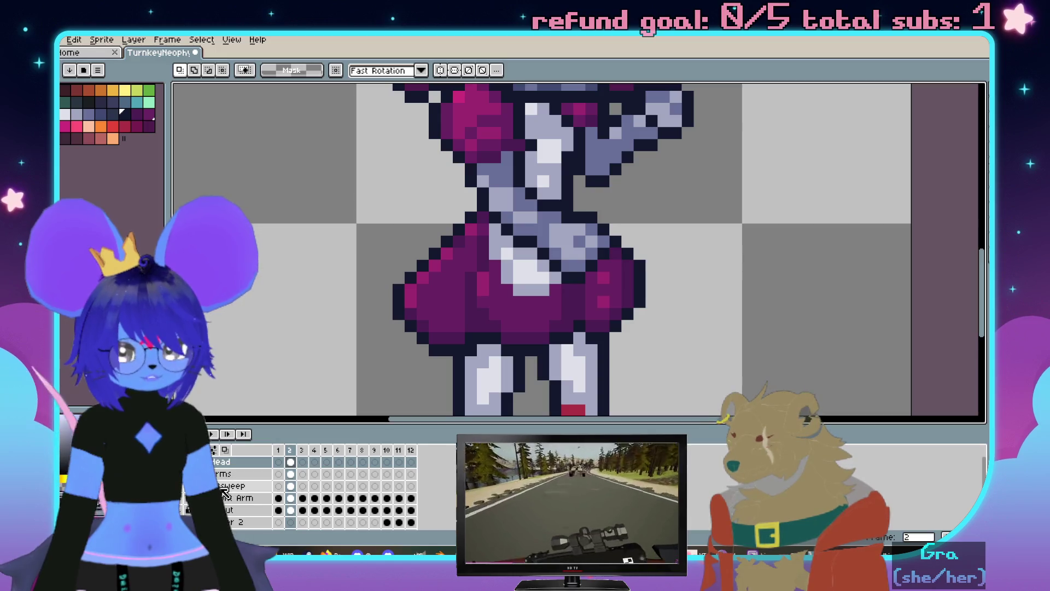
{"action": "scroll", "coordinate": [673, 347], "scroll_direction": "left", "scroll_amount": 1}
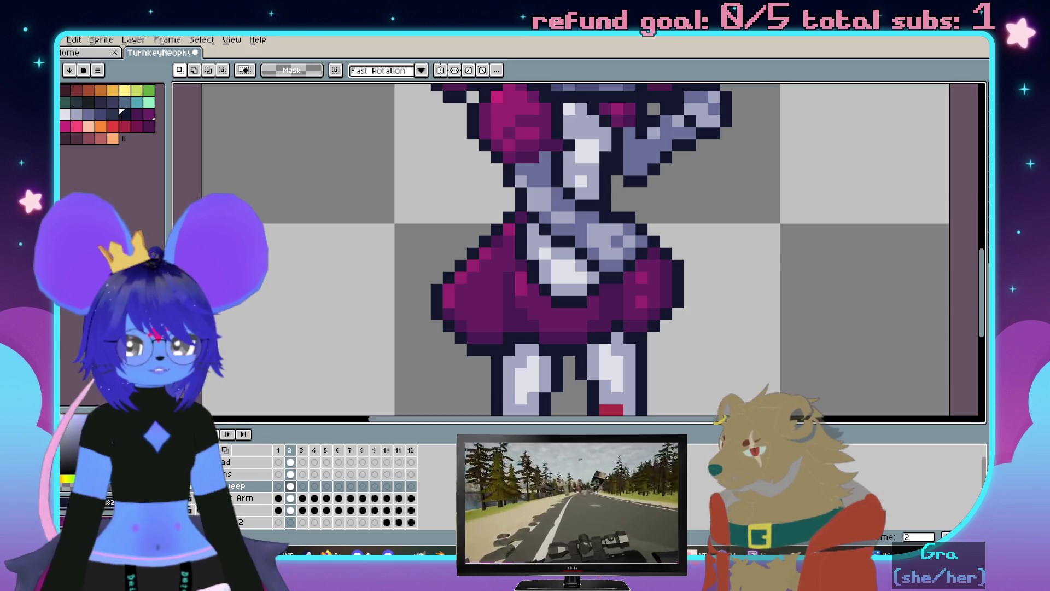
{"action": "key", "text": "b"}
{"action": "scroll", "coordinate": [612, 277], "scroll_direction": "up", "scroll_amount": 1}
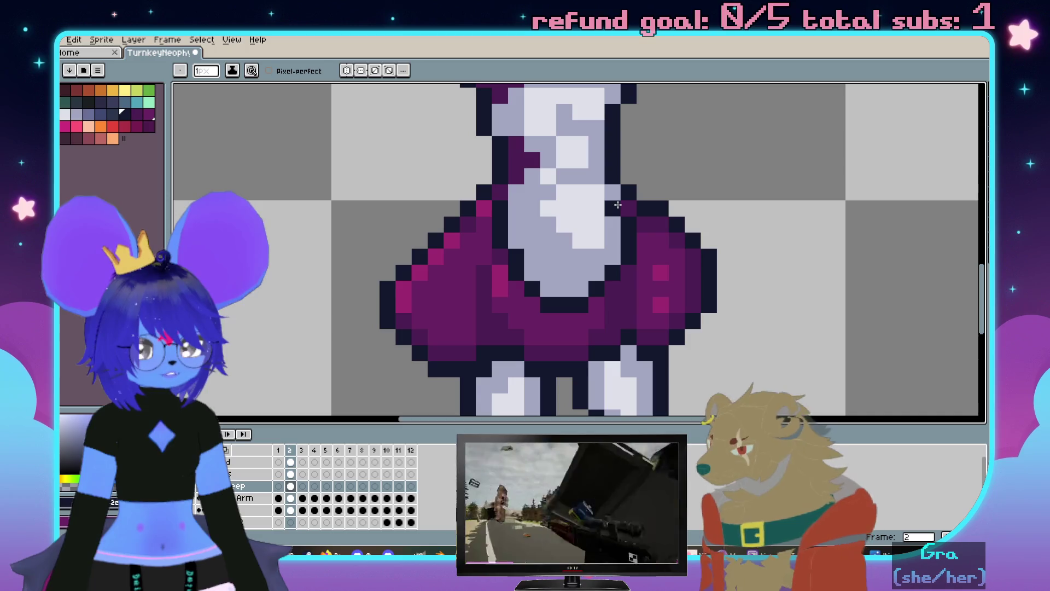
{"action": "scroll", "coordinate": [574, 206], "scroll_direction": "up", "scroll_amount": 1}
{"action": "scroll", "coordinate": [540, 214], "scroll_direction": "left", "scroll_amount": 1}
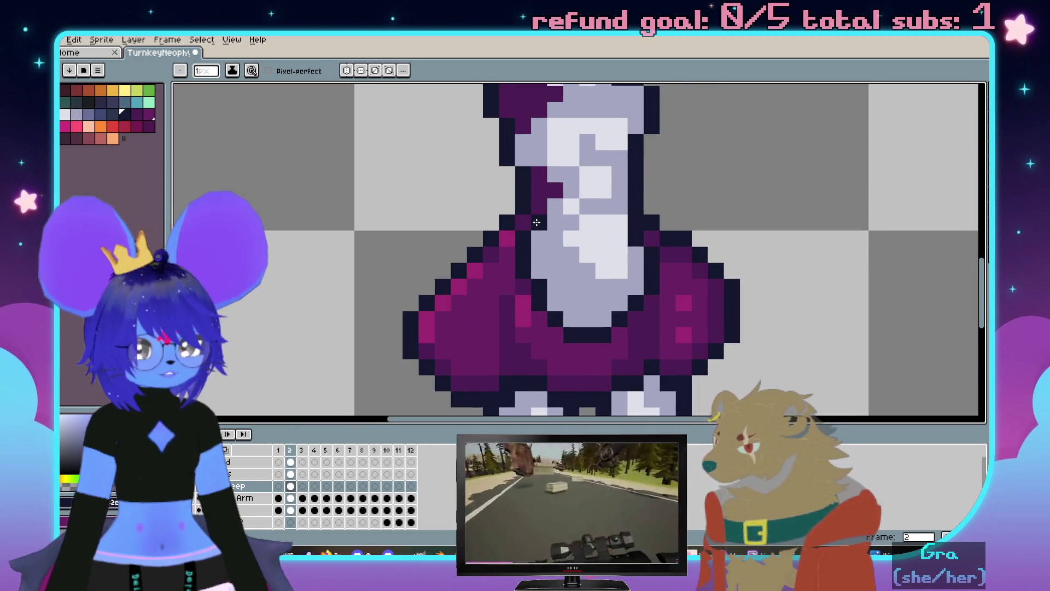
{"action": "scroll", "coordinate": [541, 174], "scroll_direction": "up", "scroll_amount": 3}
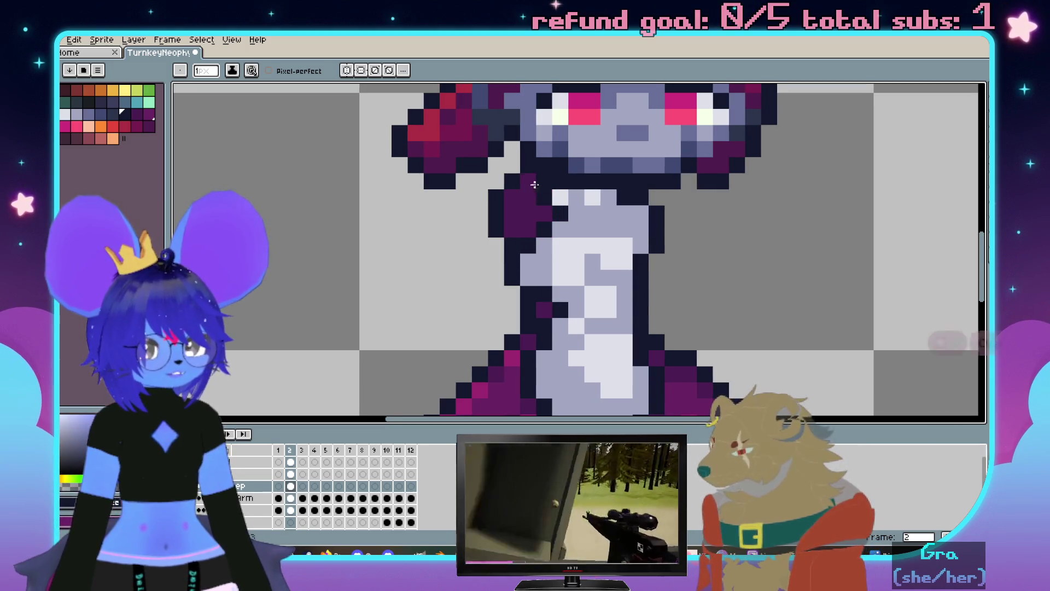
{"action": "scroll", "coordinate": [534, 183], "scroll_direction": "down", "scroll_amount": 2}
{"action": "scroll", "coordinate": [558, 213], "scroll_direction": "up", "scroll_amount": 2}
{"action": "key", "text": "v"}
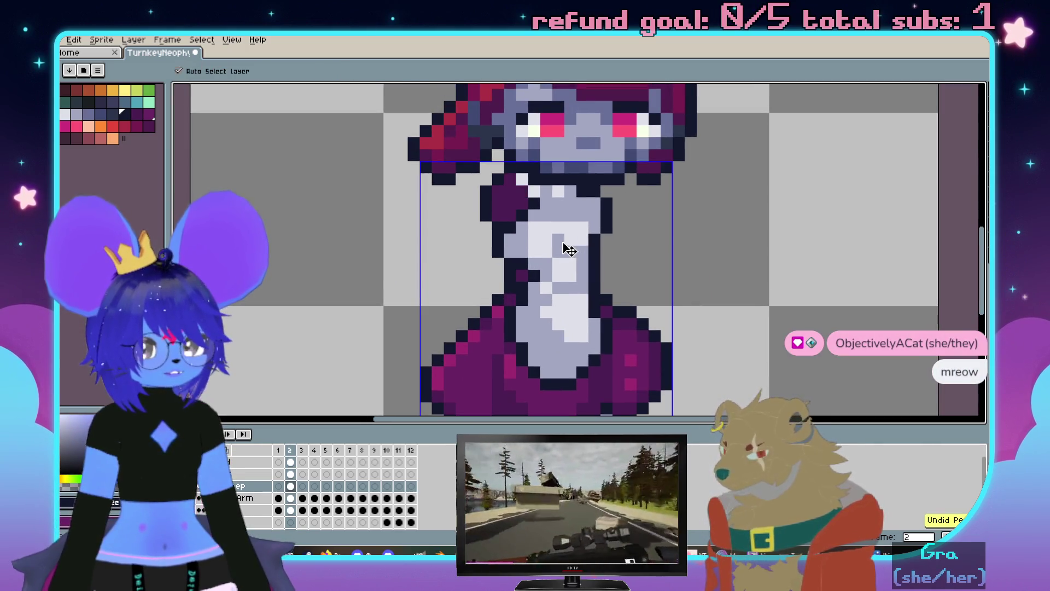
{"action": "scroll", "coordinate": [544, 245], "scroll_direction": "up", "scroll_amount": 1}
{"action": "key", "text": "b"}
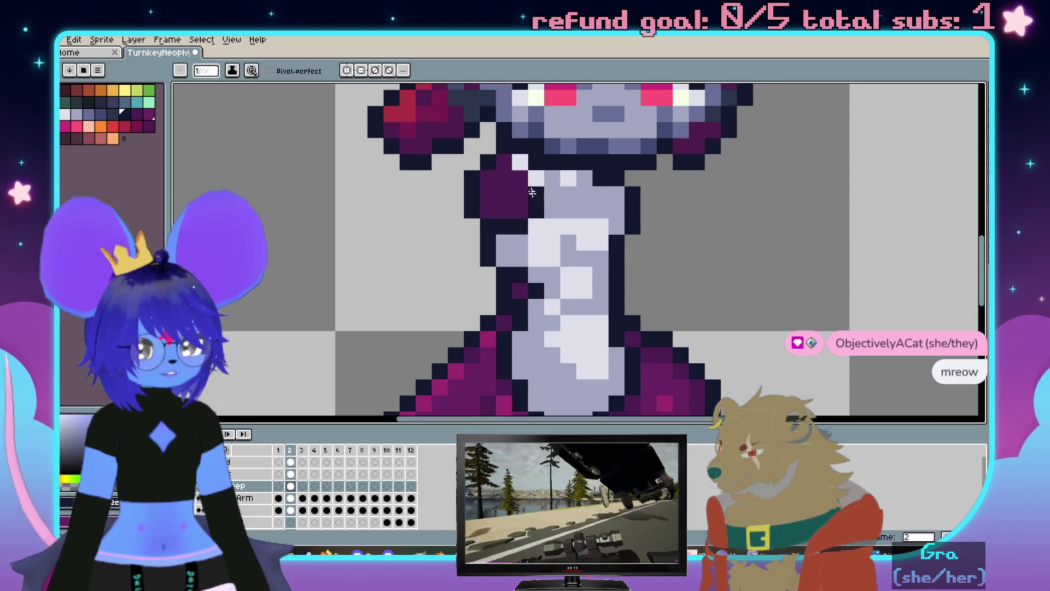
Draw a short column of dark outline pixels along the grey torso, then undo one stroke
{"action": "left_click_drag", "start_coordinate": [533, 194], "coordinate": [533, 211]}
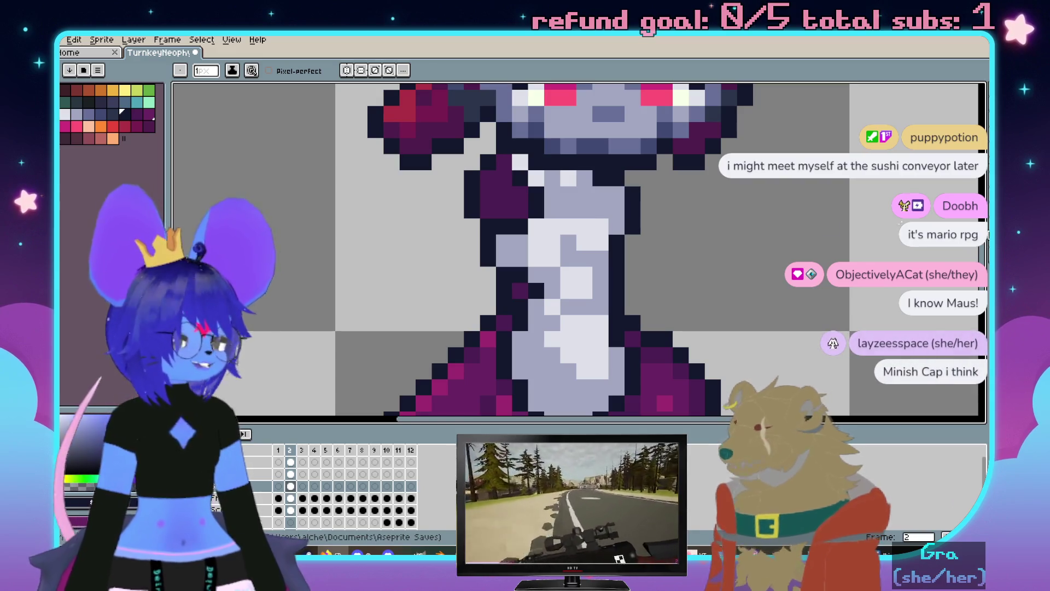
{"action": "scroll", "coordinate": [516, 235], "scroll_direction": "down", "scroll_amount": 1}
{"action": "scroll", "coordinate": [516, 235], "scroll_direction": "down", "scroll_amount": 2}
{"action": "scroll", "coordinate": [555, 232], "scroll_direction": "up", "scroll_amount": 3}
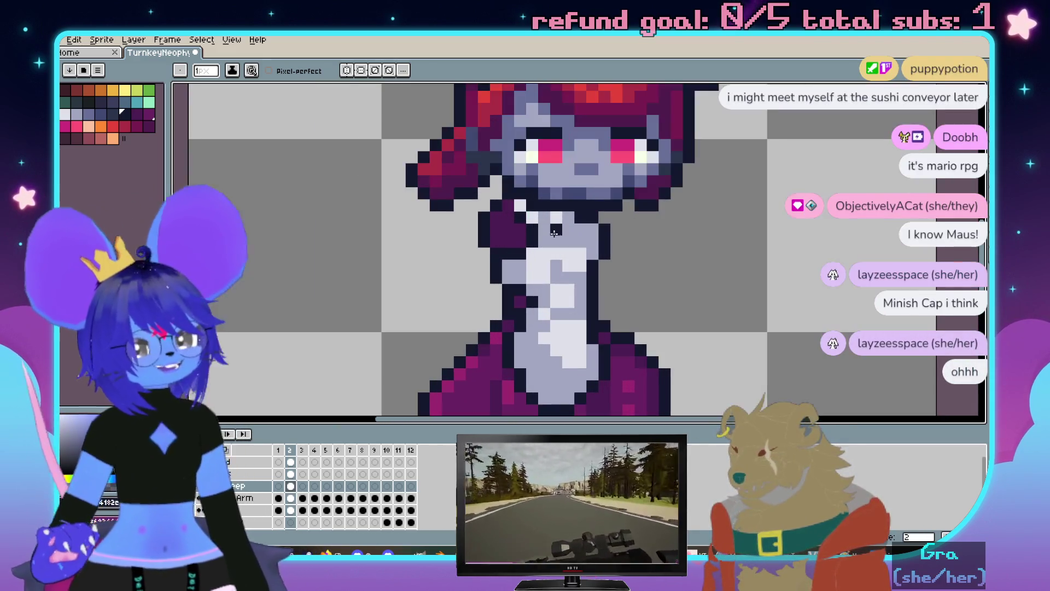
{"action": "left_click_drag", "start_coordinate": [511, 242], "coordinate": [523, 196]}
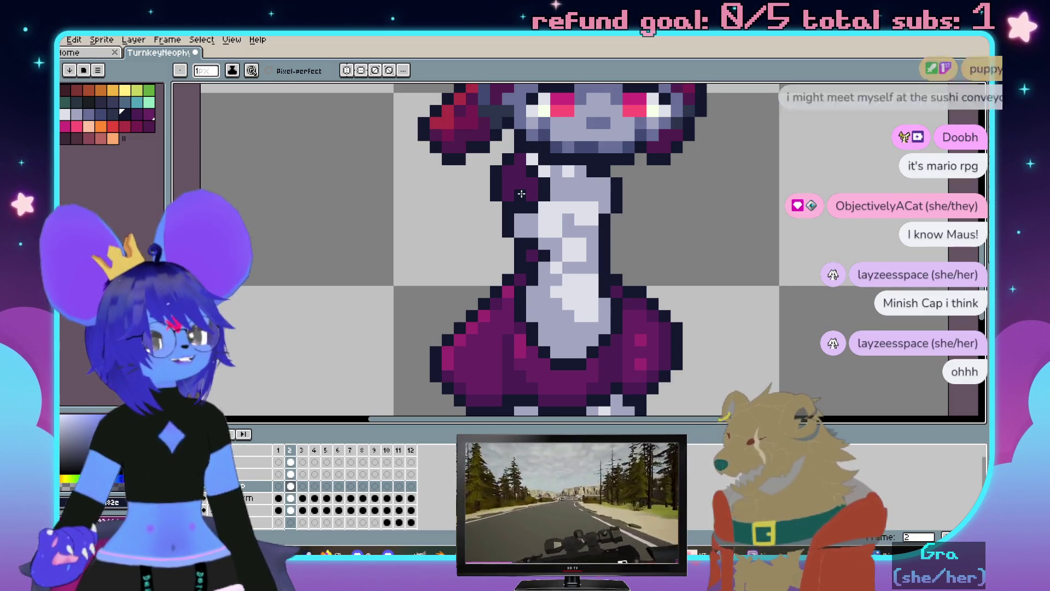
{"action": "scroll", "coordinate": [618, 210], "scroll_direction": "down", "scroll_amount": 1}
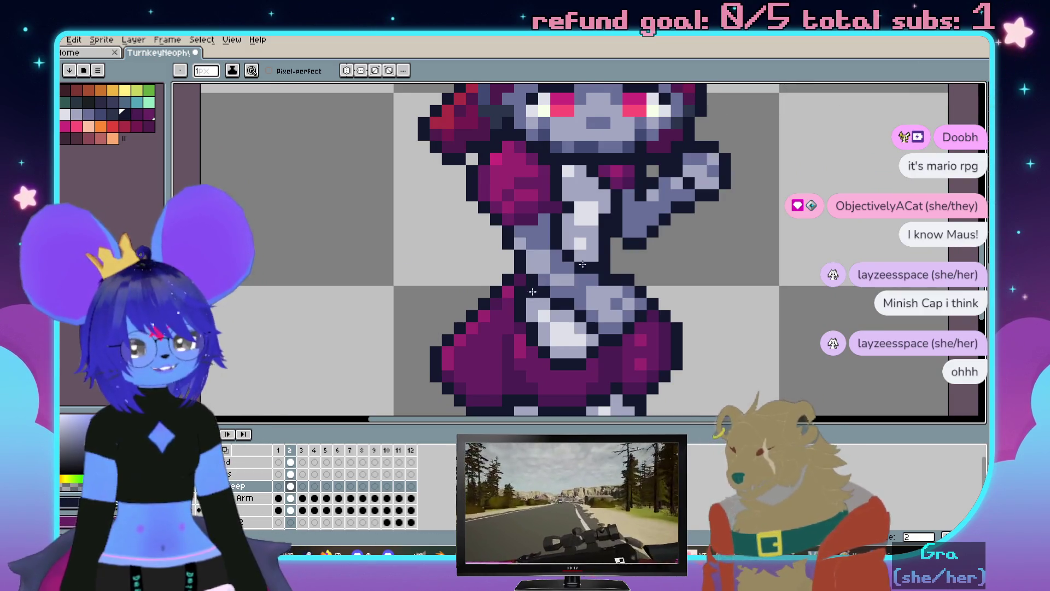
{"action": "scroll", "coordinate": [619, 209], "scroll_direction": "down", "scroll_amount": 1}
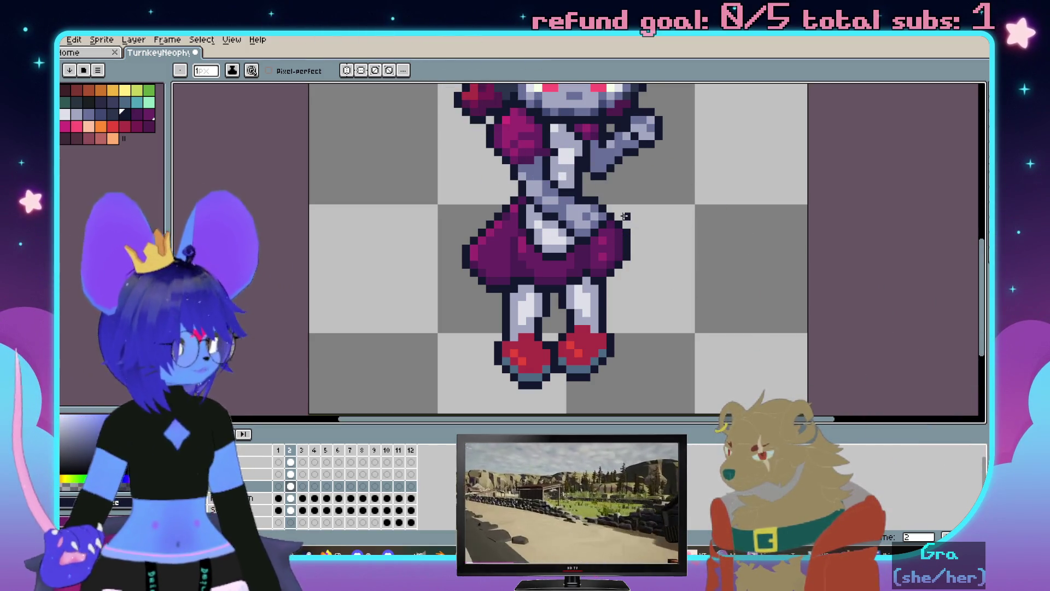
{"action": "scroll", "coordinate": [618, 223], "scroll_direction": "down", "scroll_amount": 1}
{"action": "scroll", "coordinate": [617, 223], "scroll_direction": "up", "scroll_amount": 2}
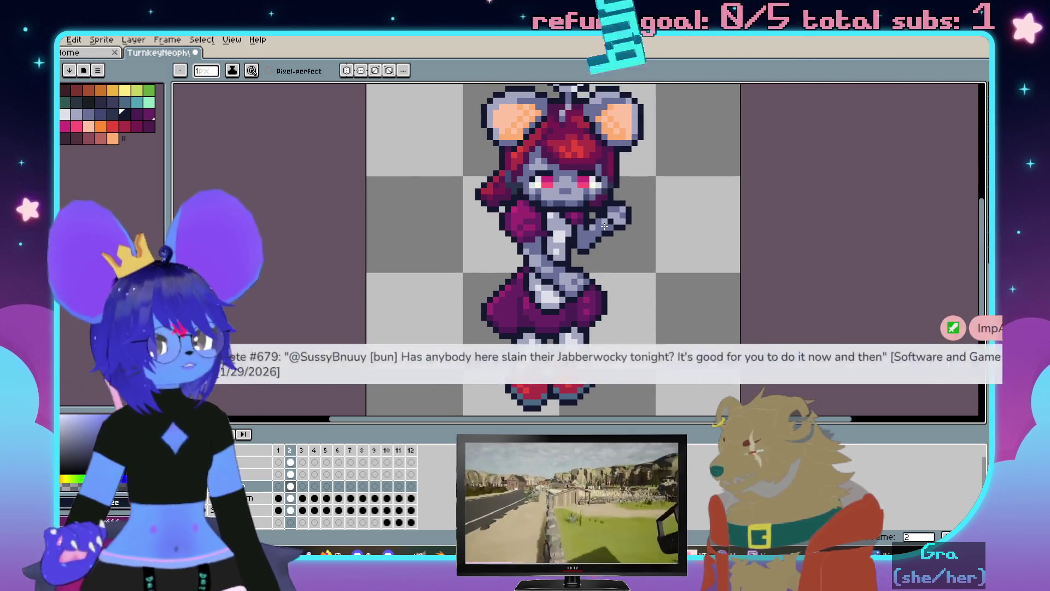
{"action": "key", "text": "ctrl+z"}
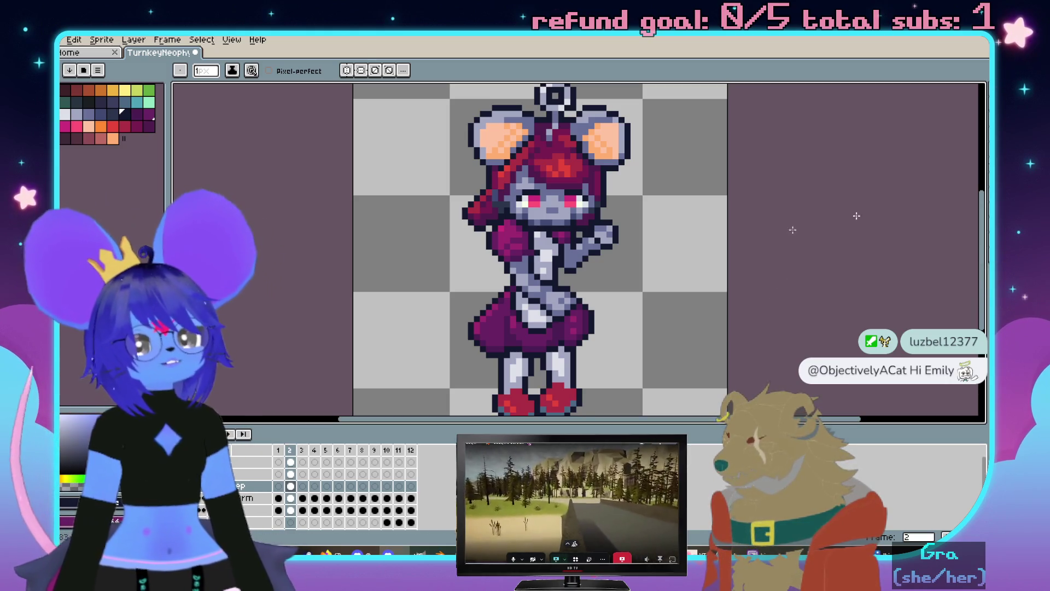
Make the topmost layer in the timeline the one being edited
{"action": "left_click_drag", "start_coordinate": [830, 219], "coordinate": [806, 277]}
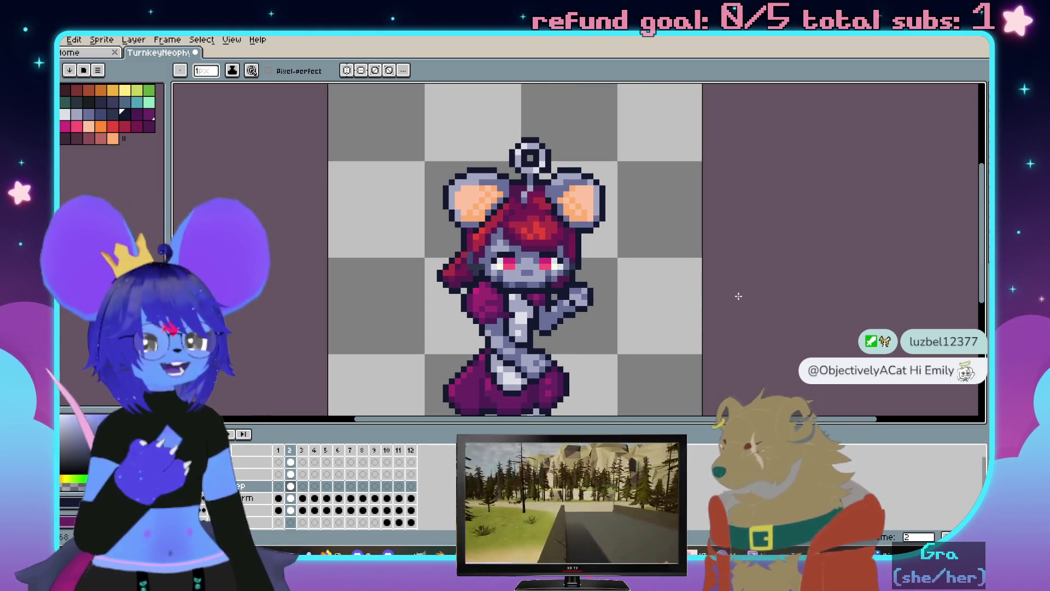
{"action": "scroll", "coordinate": [738, 296], "scroll_direction": "up", "scroll_amount": 3}
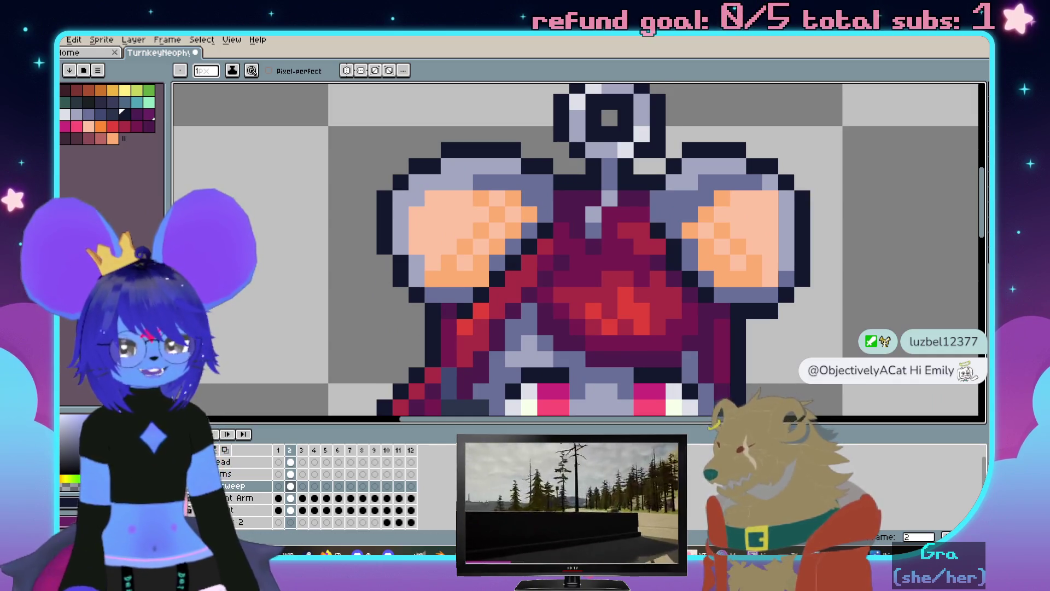
{"action": "left_click", "coordinate": [234, 462]}
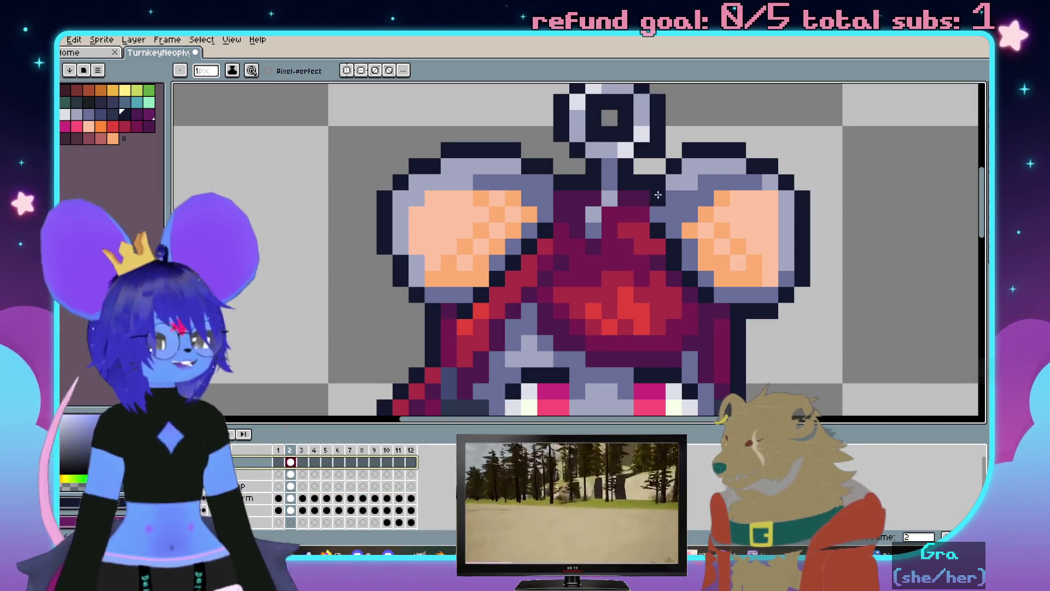
{"action": "scroll", "coordinate": [585, 196], "scroll_direction": "down", "scroll_amount": 1}
{"action": "scroll", "coordinate": [574, 205], "scroll_direction": "up", "scroll_amount": 2}
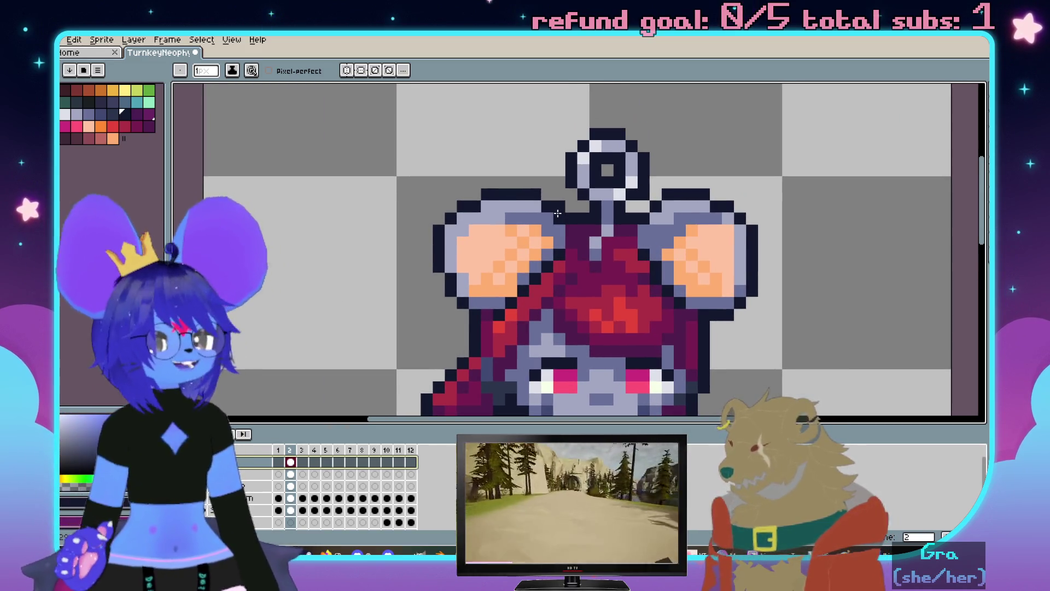
{"action": "scroll", "coordinate": [557, 214], "scroll_direction": "down", "scroll_amount": 3}
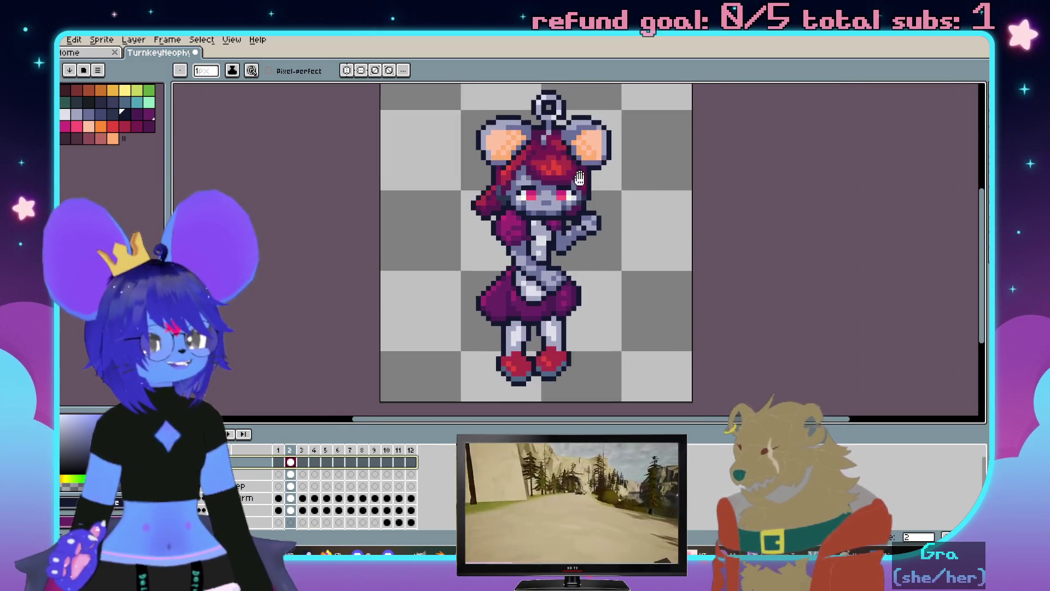
{"action": "scroll", "coordinate": [580, 177], "scroll_direction": "up", "scroll_amount": 1}
{"action": "scroll", "coordinate": [624, 221], "scroll_direction": "up", "scroll_amount": 1}
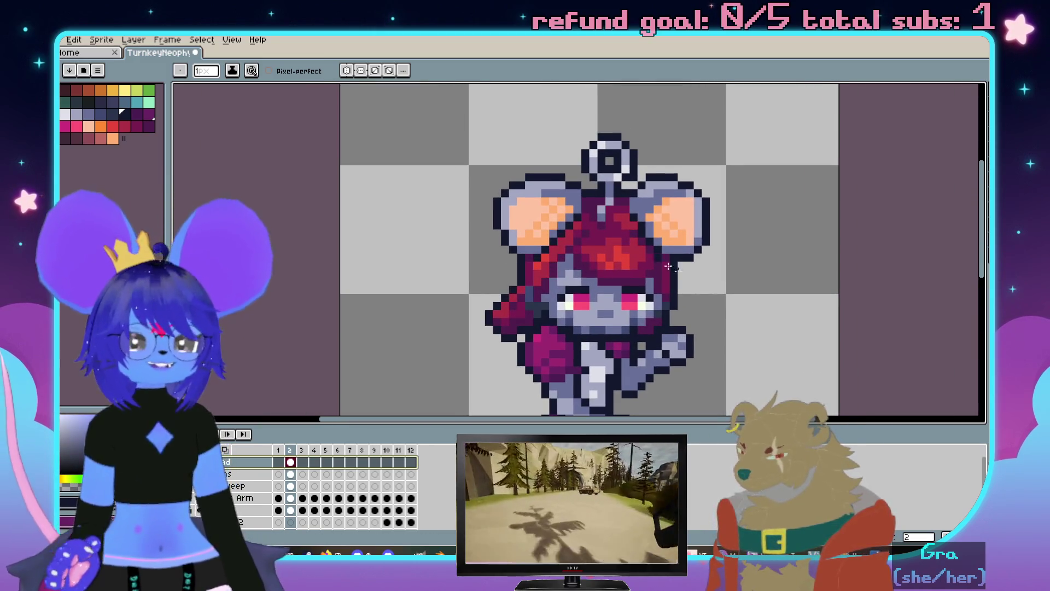
{"action": "scroll", "coordinate": [617, 247], "scroll_direction": "up", "scroll_amount": 1}
{"action": "scroll", "coordinate": [593, 245], "scroll_direction": "up", "scroll_amount": 1}
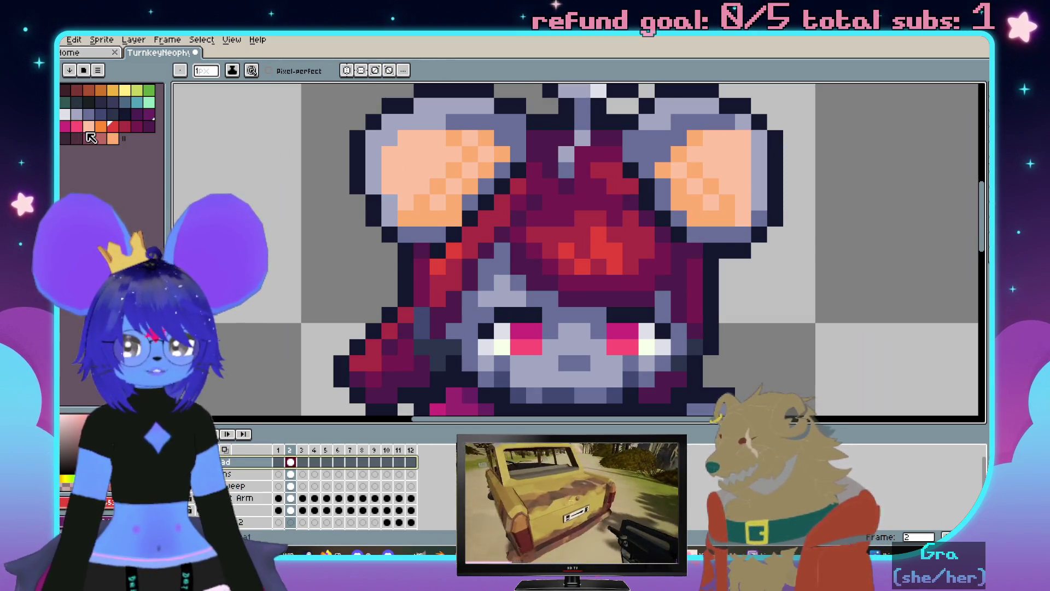
Bucket-fill the red hair regions: highlight to pink, crimson and forehead pixels to magenta
{"action": "key", "text": "g"}
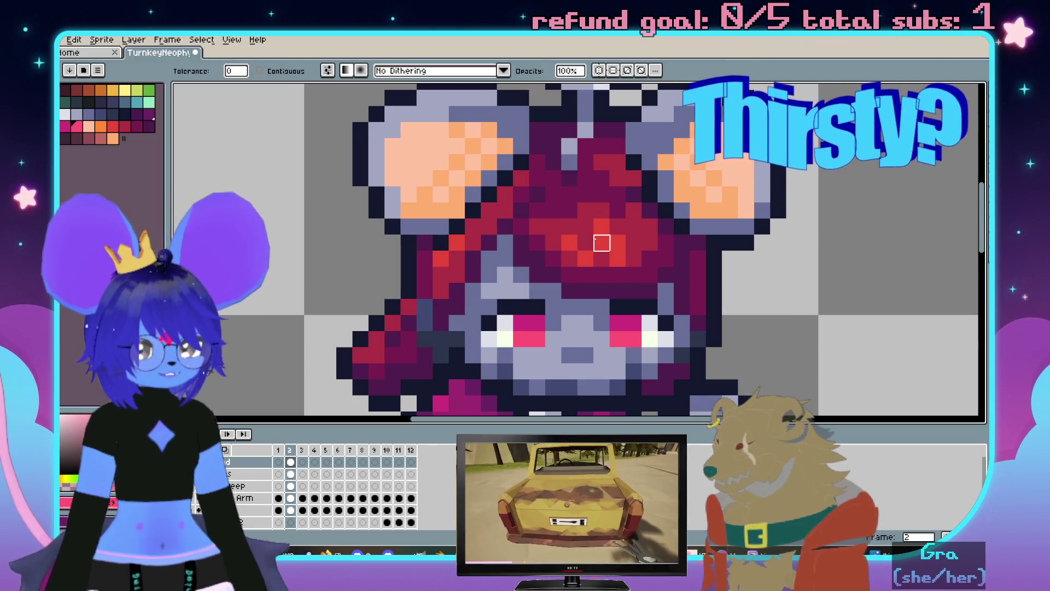
{"action": "left_click", "coordinate": [601, 243]}
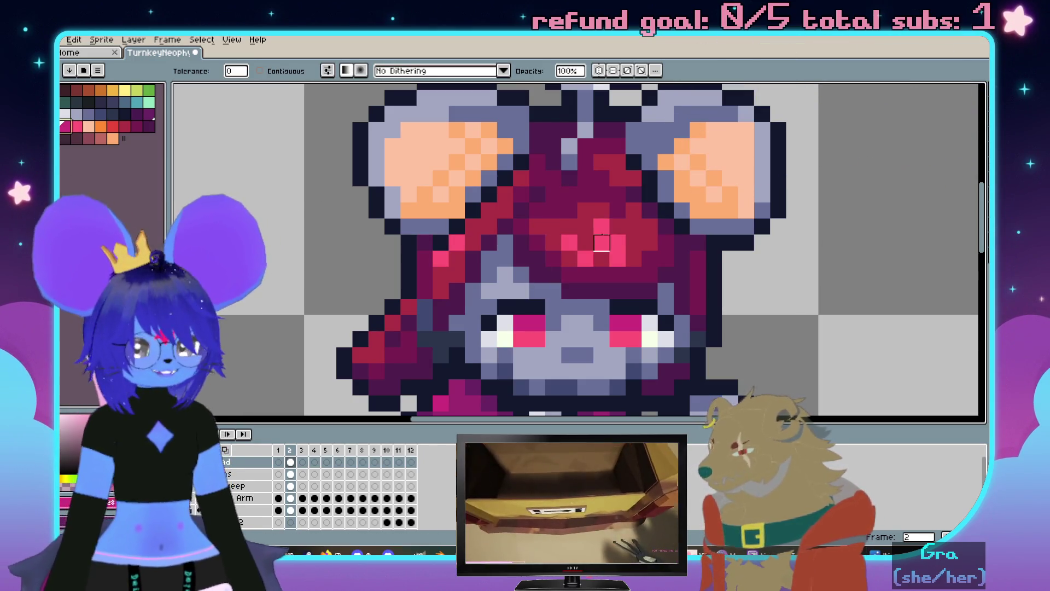
{"action": "left_click", "coordinate": [634, 228]}
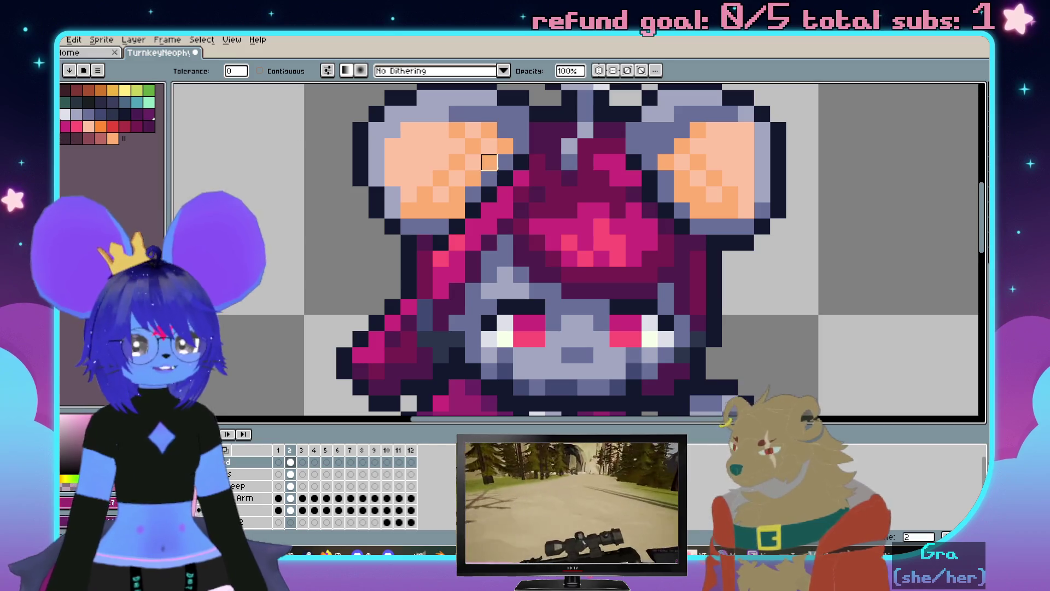
{"action": "left_click", "coordinate": [584, 194]}
{"action": "scroll", "coordinate": [586, 194], "scroll_direction": "down", "scroll_amount": 1}
{"action": "scroll", "coordinate": [585, 195], "scroll_direction": "down", "scroll_amount": 1}
{"action": "scroll", "coordinate": [574, 246], "scroll_direction": "up", "scroll_amount": 2}
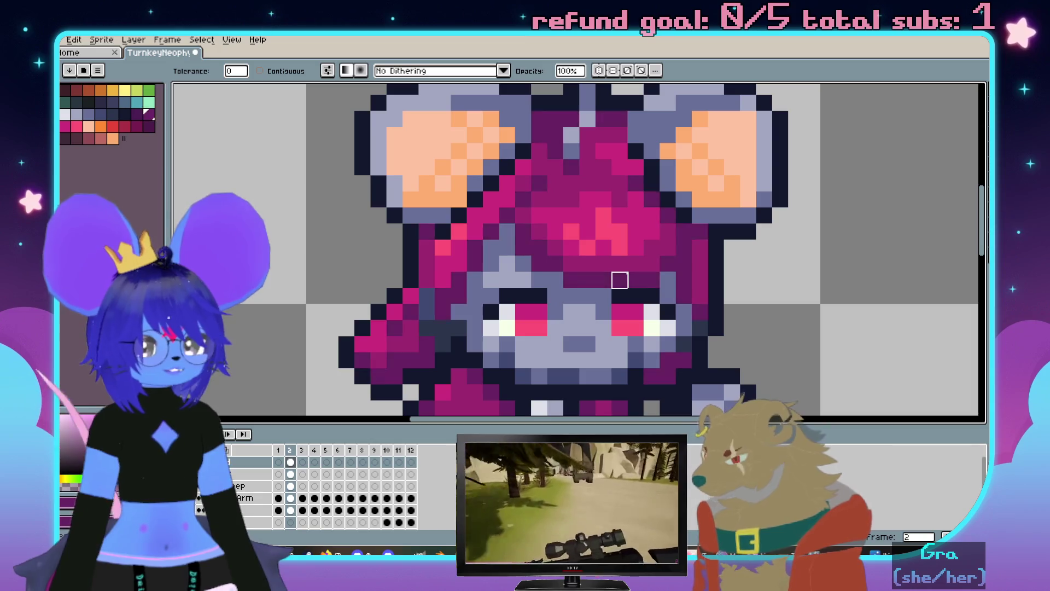
{"action": "scroll", "coordinate": [658, 250], "scroll_direction": "down", "scroll_amount": 3}
{"action": "scroll", "coordinate": [720, 169], "scroll_direction": "down", "scroll_amount": 3}
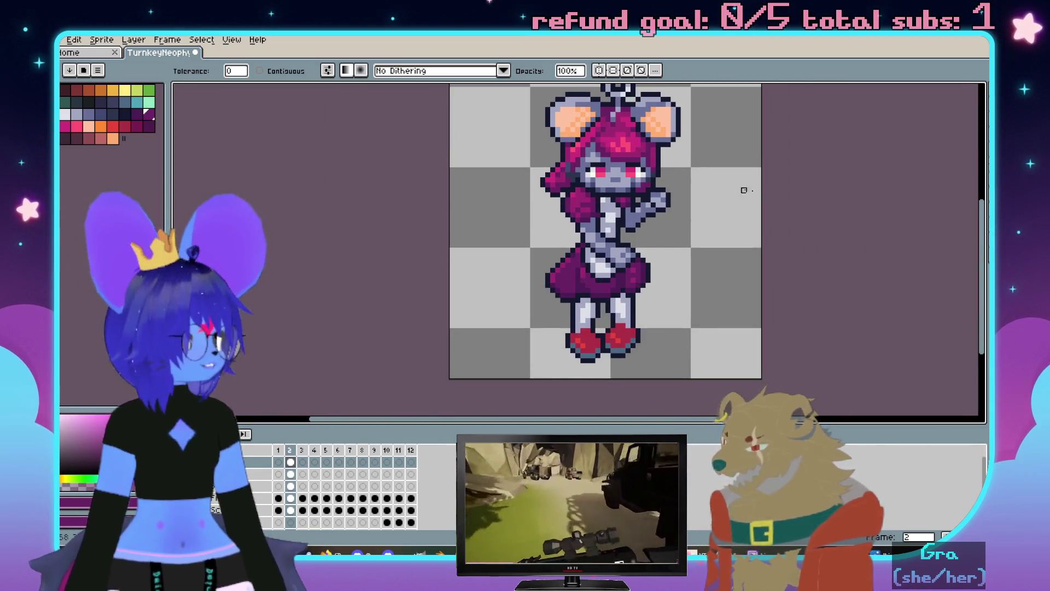
{"action": "mouse_move", "coordinate": [799, 240]}
{"action": "left_mouse_down"}
{"action": "mouse_move", "coordinate": [597, 223]}
{"action": "mouse_move", "coordinate": [616, 206]}
{"action": "mouse_move", "coordinate": [621, 221]}
{"action": "left_mouse_up"}
{"action": "scroll", "coordinate": [620, 228], "scroll_direction": "down", "scroll_amount": 1}
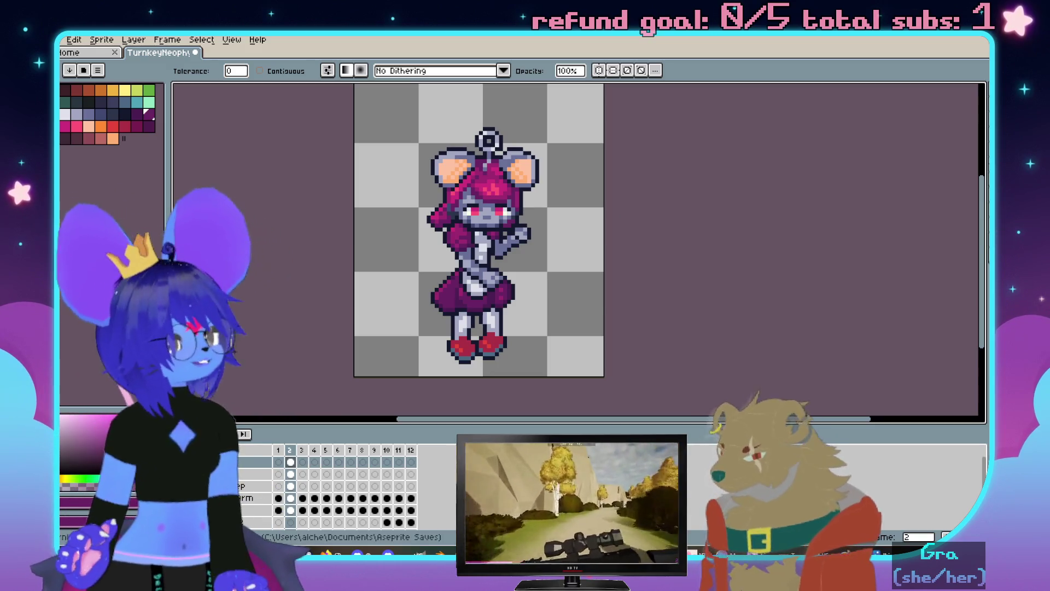
{"action": "left_click_drag", "start_coordinate": [702, 235], "coordinate": [653, 249]}
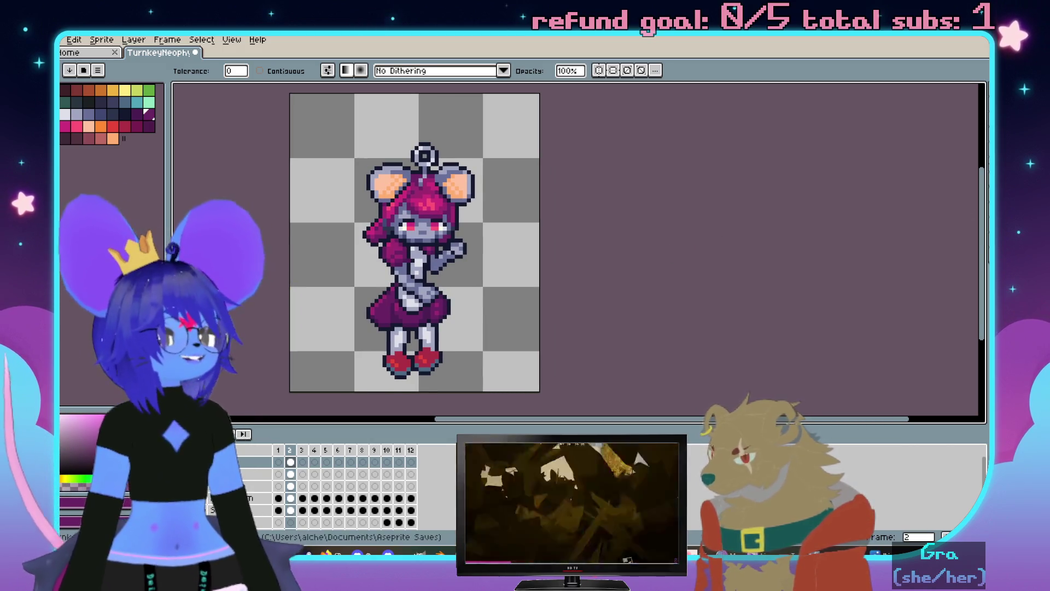
Bring the bitsweep.png reference image in Windows Photos beside the sprite canvas
{"action": "mouse_move", "coordinate": [1049, 168]}
{"action": "left_mouse_down"}
{"action": "mouse_move", "coordinate": [749, 167]}
{"action": "mouse_move", "coordinate": [795, 109]}
{"action": "left_mouse_up"}
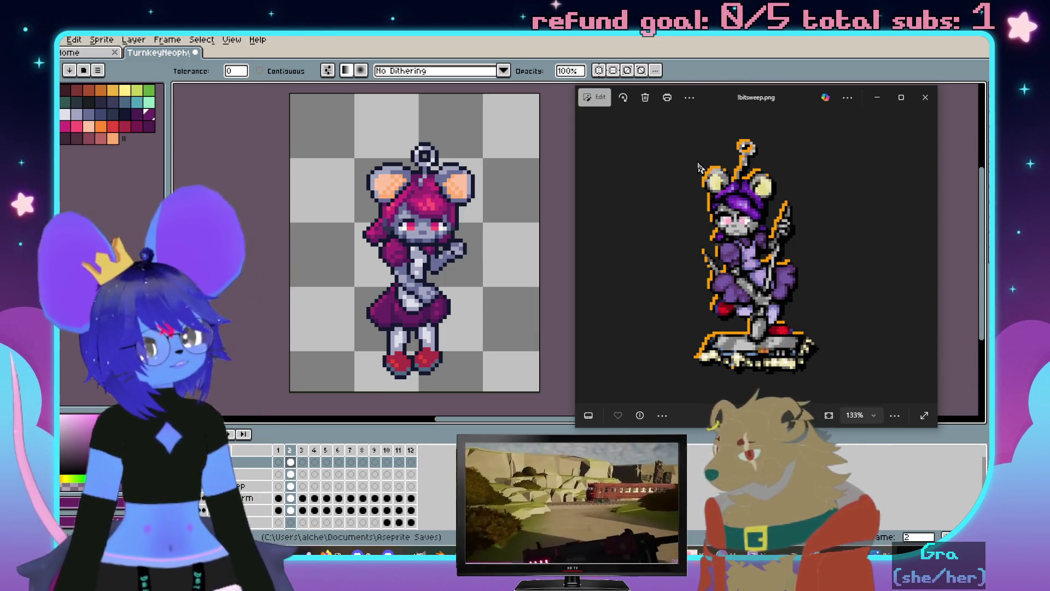
{"action": "scroll", "coordinate": [427, 271], "scroll_direction": "up", "scroll_amount": 1}
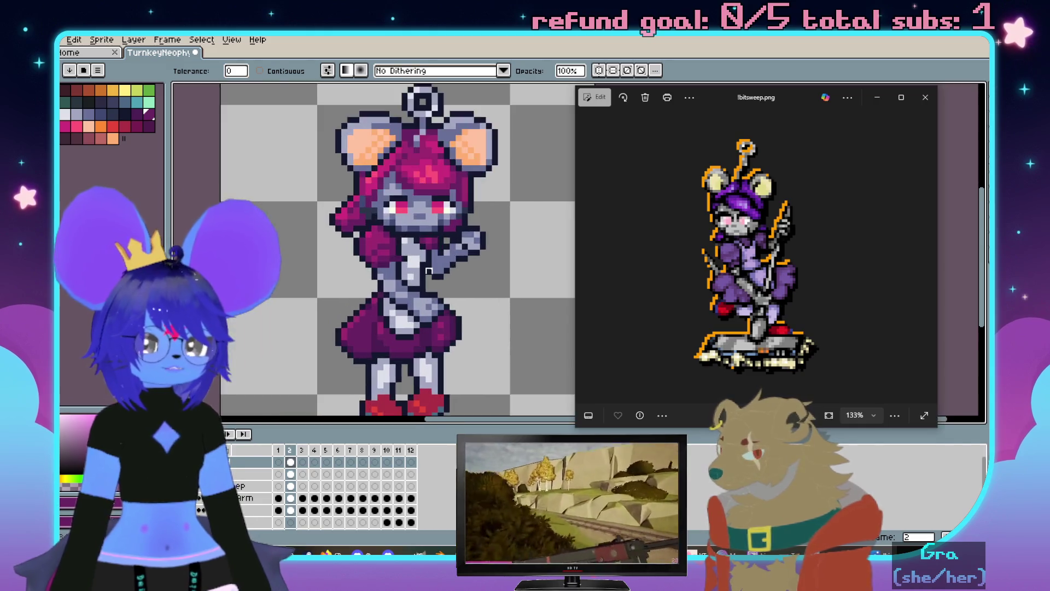
{"action": "scroll", "coordinate": [427, 270], "scroll_direction": "up", "scroll_amount": 1}
{"action": "scroll", "coordinate": [427, 271], "scroll_direction": "down", "scroll_amount": 1}
{"action": "scroll", "coordinate": [457, 267], "scroll_direction": "down", "scroll_amount": 1}
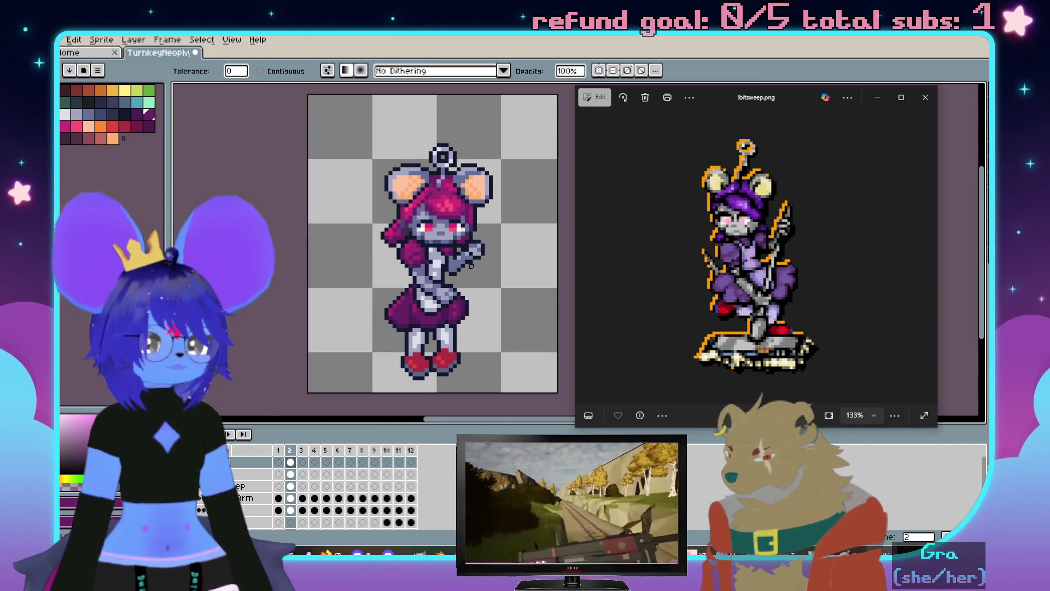
{"action": "scroll", "coordinate": [455, 277], "scroll_direction": "up", "scroll_amount": 1}
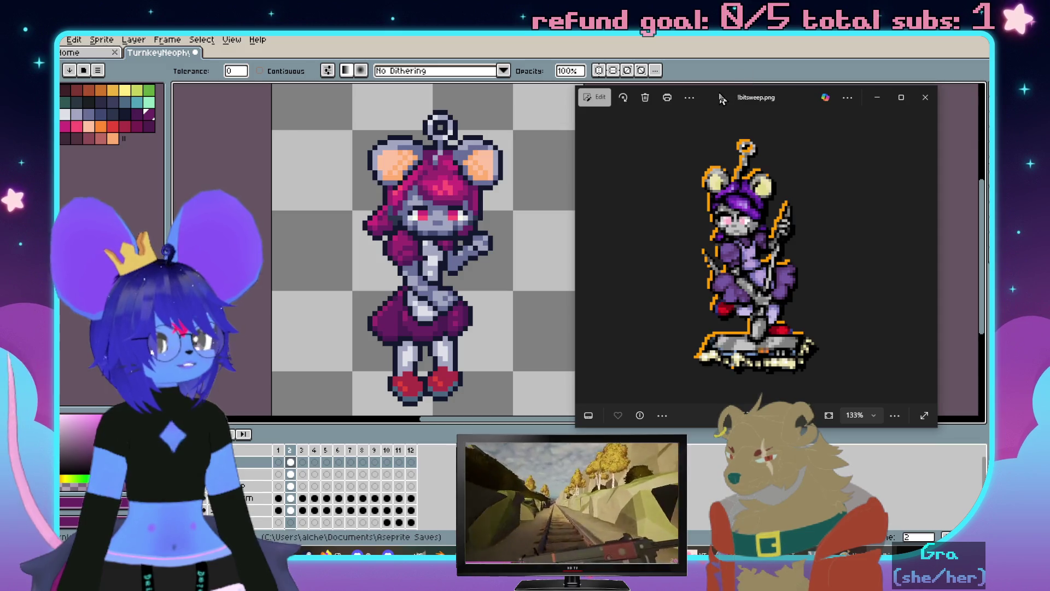
Close the reference image viewer and recentre the sprite in the canvas
{"action": "left_click", "coordinate": [542, 255]}
{"action": "left_click_drag", "start_coordinate": [584, 257], "coordinate": [692, 258]}
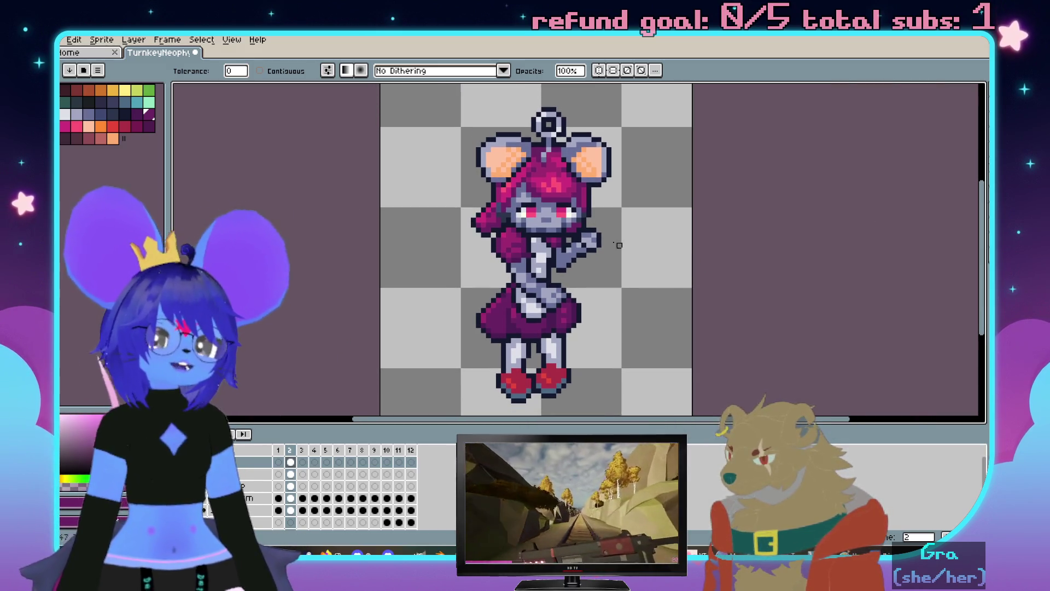
{"action": "scroll", "coordinate": [524, 250], "scroll_direction": "up", "scroll_amount": 1}
{"action": "scroll", "coordinate": [533, 247], "scroll_direction": "up", "scroll_amount": 1}
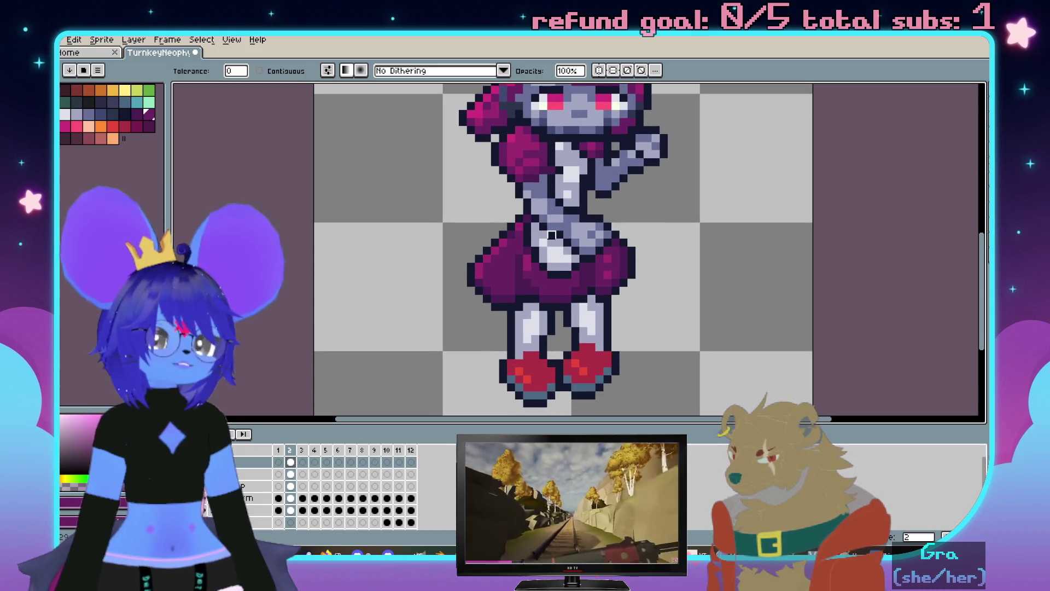
{"action": "scroll", "coordinate": [544, 246], "scroll_direction": "up", "scroll_amount": 1}
{"action": "scroll", "coordinate": [565, 239], "scroll_direction": "down", "scroll_amount": 2}
{"action": "scroll", "coordinate": [533, 221], "scroll_direction": "down", "scroll_amount": 1}
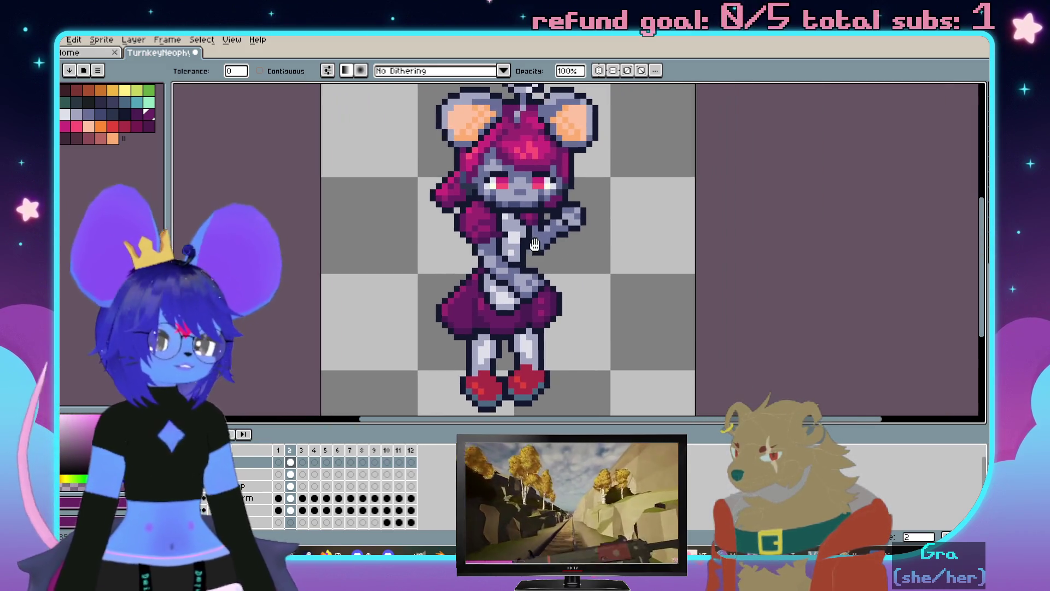
{"action": "scroll", "coordinate": [517, 210], "scroll_direction": "down", "scroll_amount": 1}
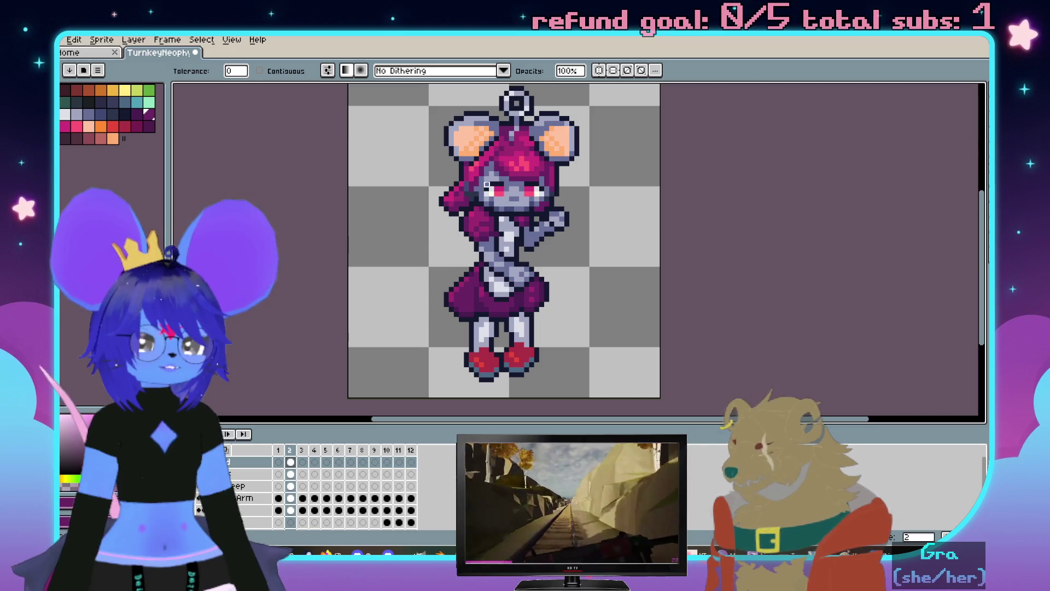
{"action": "left_click_drag", "start_coordinate": [483, 166], "coordinate": [501, 144]}
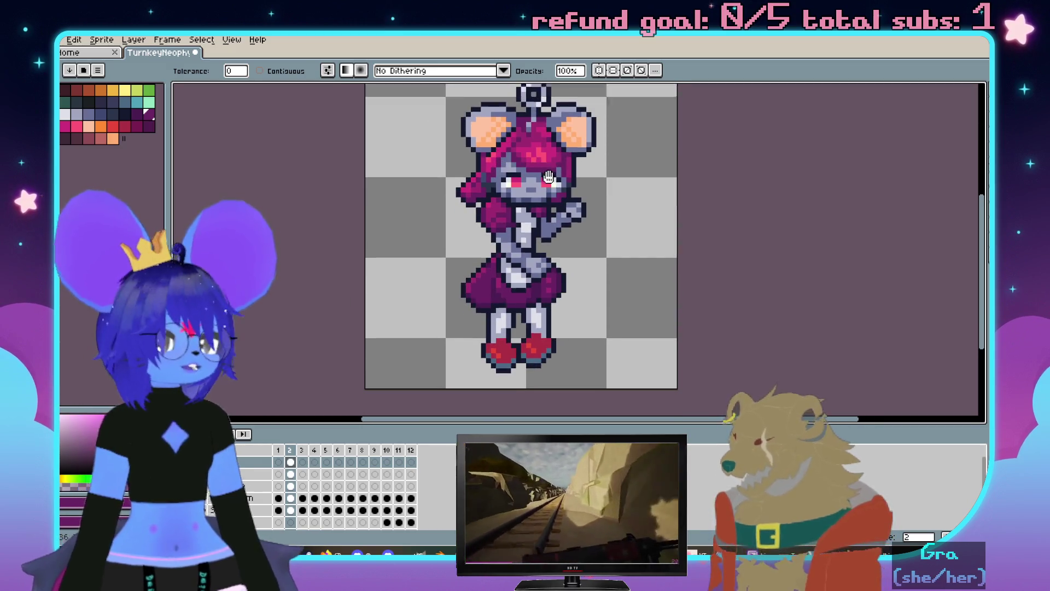
{"action": "scroll", "coordinate": [545, 222], "scroll_direction": "up", "scroll_amount": 2}
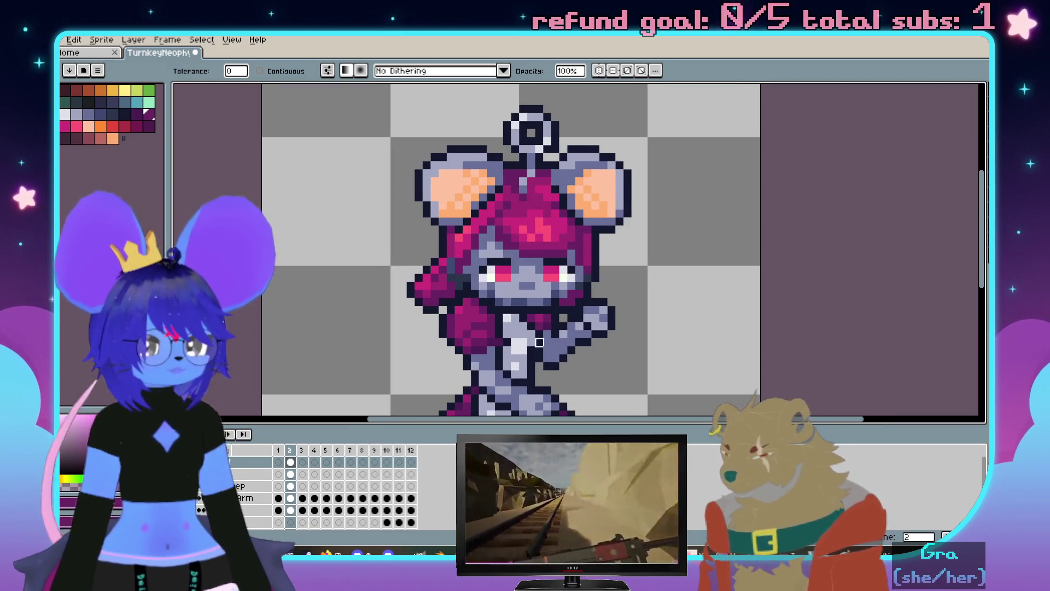
{"action": "left_click_drag", "start_coordinate": [538, 230], "coordinate": [520, 58]}
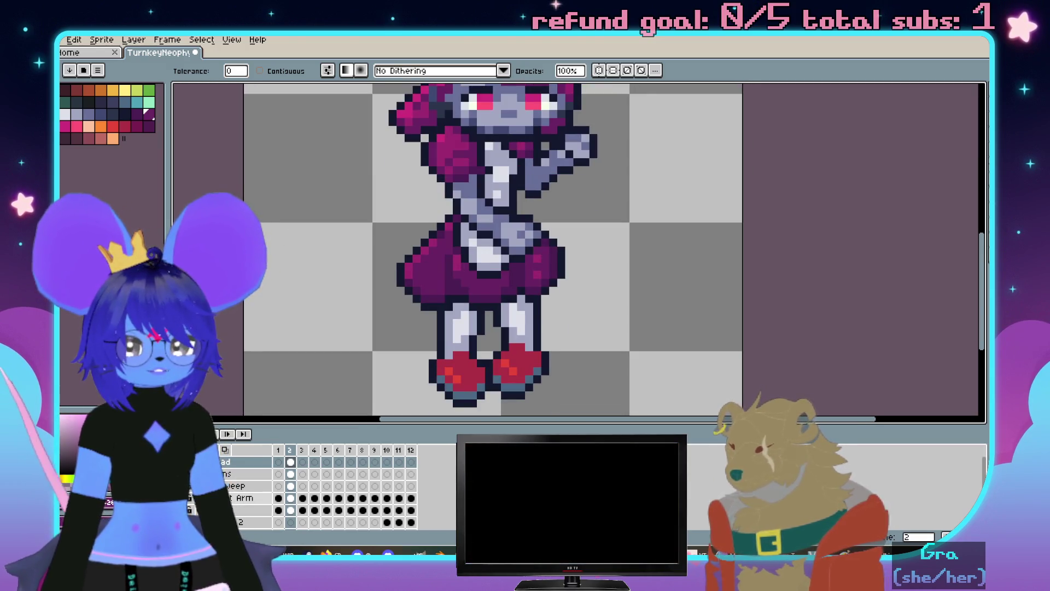
{"action": "left_click", "coordinate": [238, 486]}
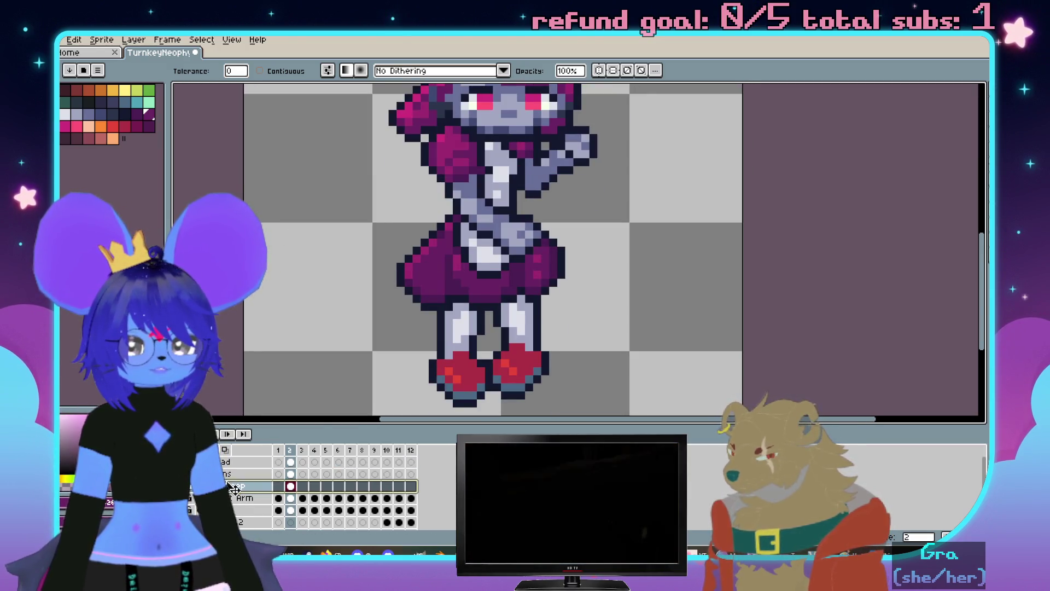
{"action": "key", "text": "w"}
{"action": "scroll", "coordinate": [474, 293], "scroll_direction": "up", "scroll_amount": 1}
{"action": "left_click", "coordinate": [475, 293]}
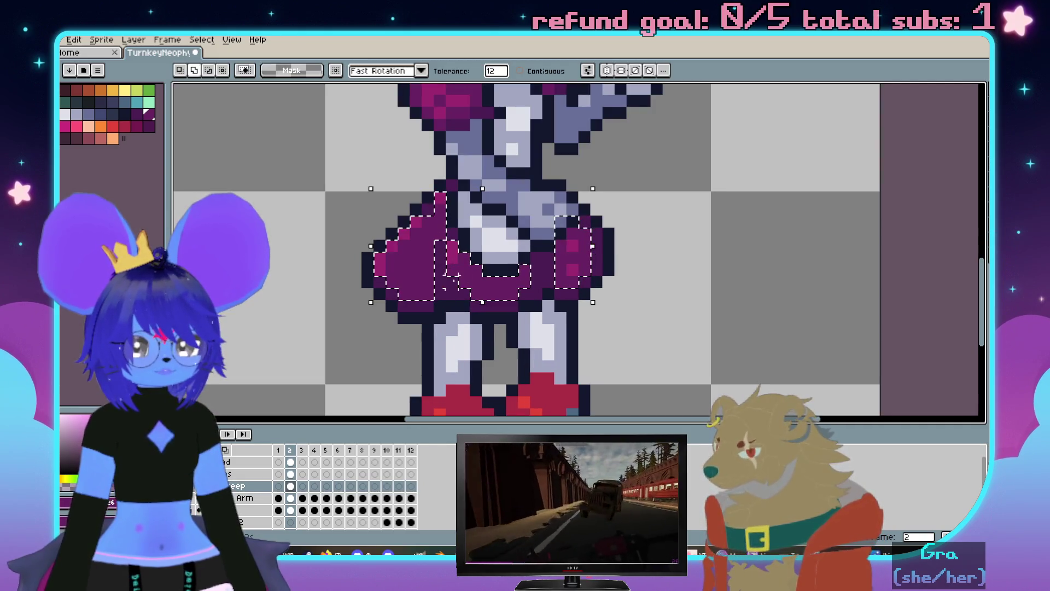
{"action": "scroll", "coordinate": [457, 283], "scroll_direction": "down", "scroll_amount": 1}
{"action": "scroll", "coordinate": [457, 282], "scroll_direction": "down", "scroll_amount": 1}
{"action": "scroll", "coordinate": [526, 300], "scroll_direction": "up", "scroll_amount": 1}
{"action": "scroll", "coordinate": [525, 300], "scroll_direction": "up", "scroll_amount": 1}
Apply Hue/Saturation to the skirt: hue -21, saturation -15, lightness 7, giving a muted violet-purple
{"action": "left_click_drag", "start_coordinate": [526, 299], "coordinate": [590, 193]}
{"action": "left_click", "coordinate": [102, 40]}
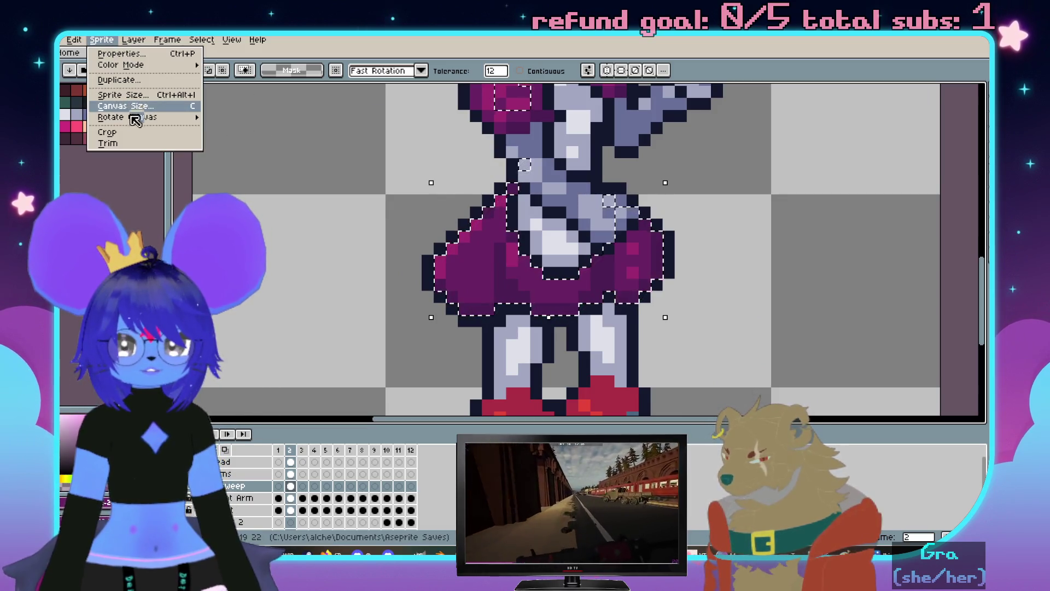
{"action": "left_click", "coordinate": [74, 39]}
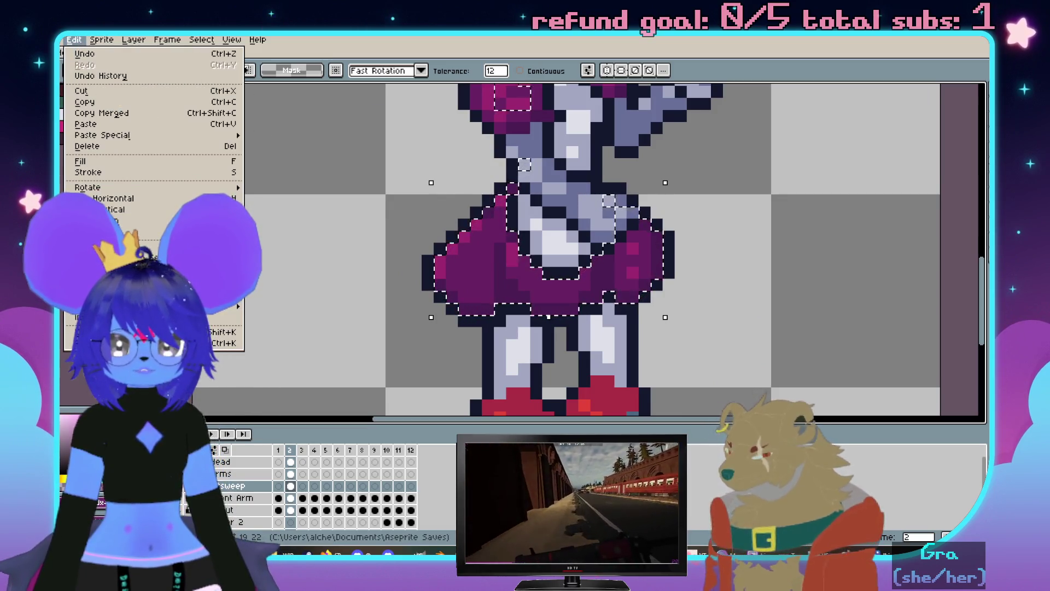
{"action": "mouse_move", "coordinate": [123, 303]}
{"action": "left_click", "coordinate": [305, 303]}
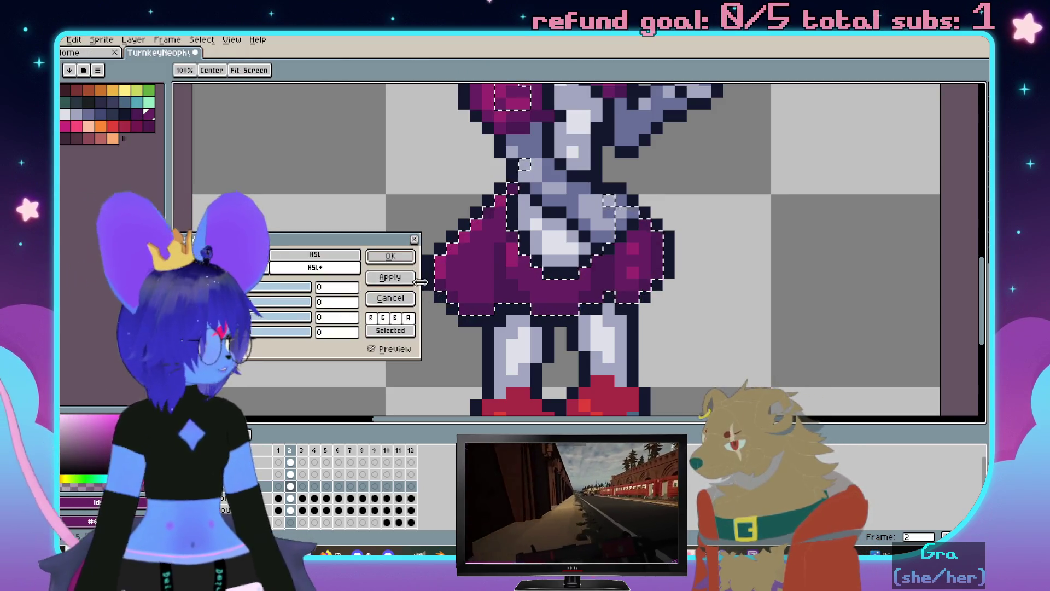
{"action": "left_click", "coordinate": [255, 317]}
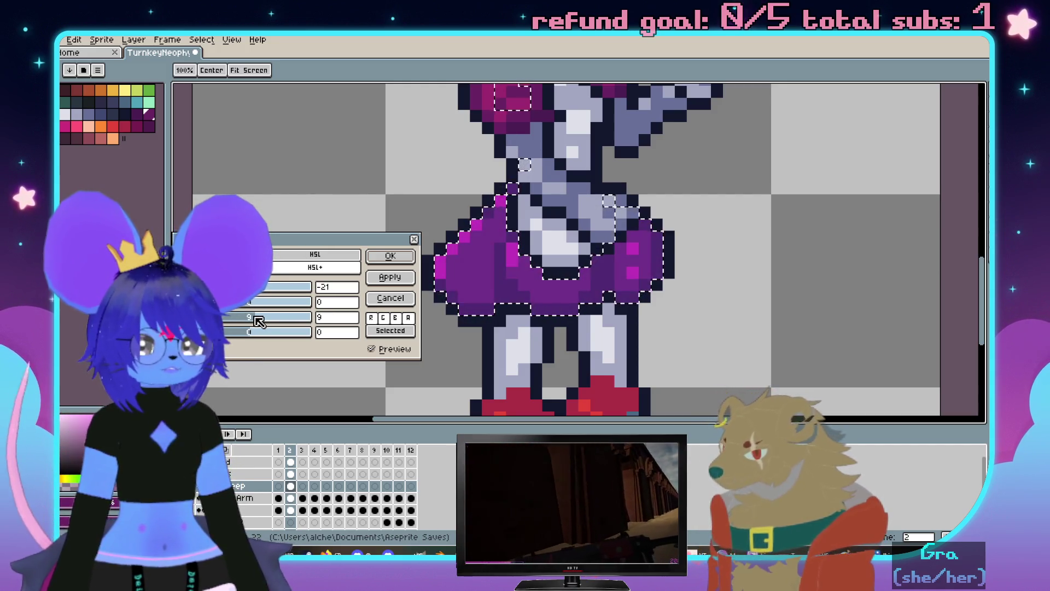
{"action": "scroll", "coordinate": [256, 316], "scroll_direction": "down", "scroll_amount": 2}
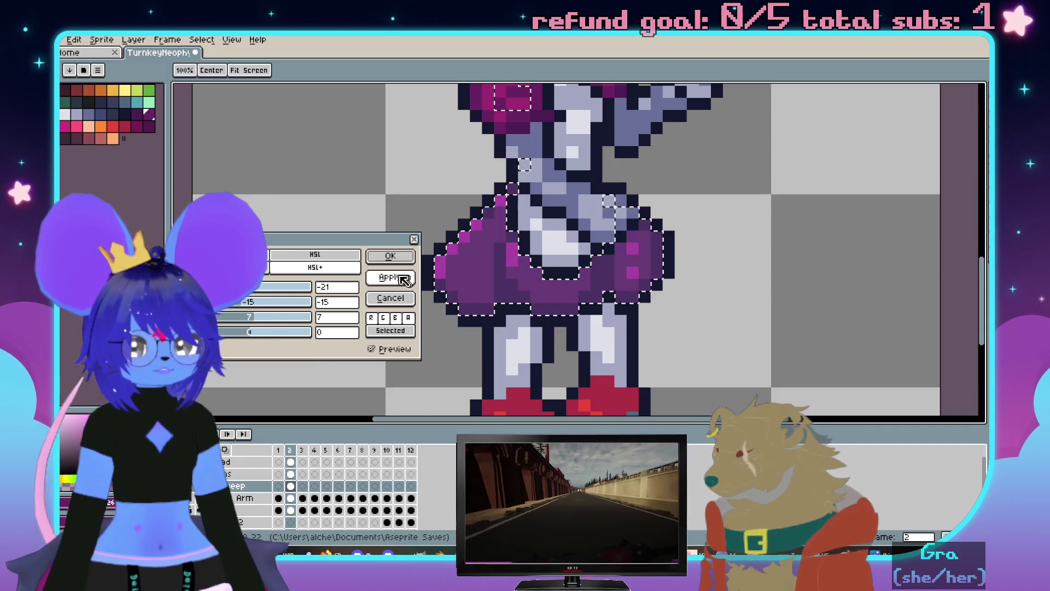
{"action": "left_click", "coordinate": [390, 256]}
{"action": "scroll", "coordinate": [575, 246], "scroll_direction": "down", "scroll_amount": 1}
{"action": "scroll", "coordinate": [574, 247], "scroll_direction": "down", "scroll_amount": 1}
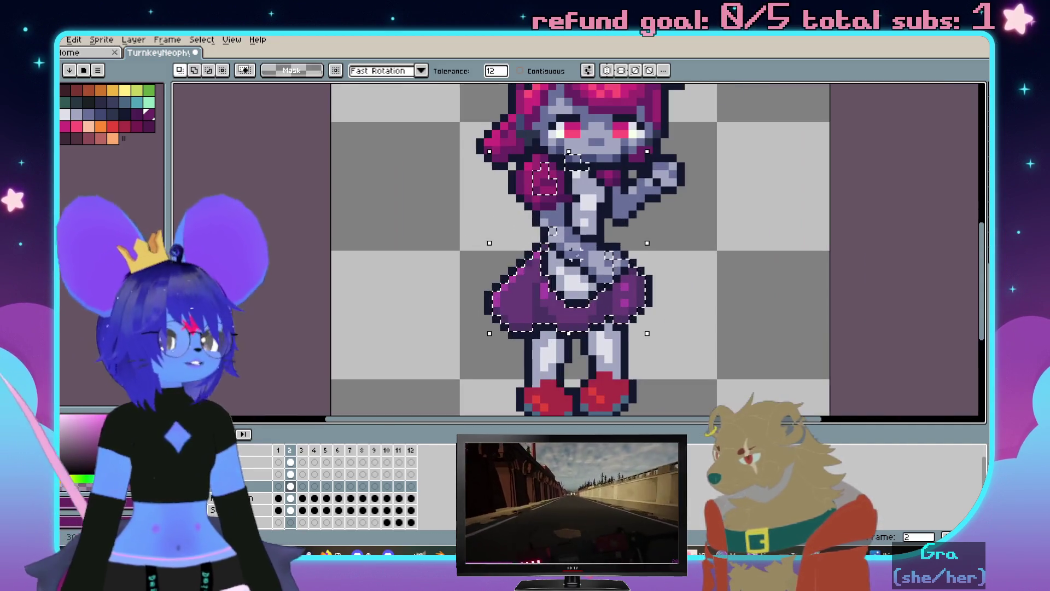
On the Arms layer, refill the purple sleeve patch with the skirt's muted purple sampled from the sprite
{"action": "left_click_drag", "start_coordinate": [521, 215], "coordinate": [532, 220]}
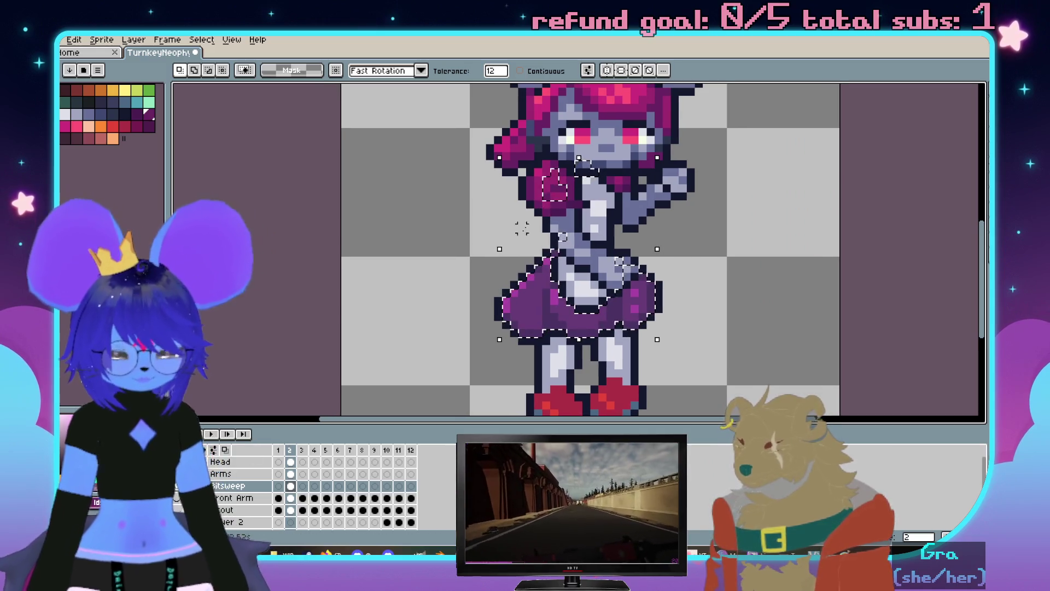
{"action": "key", "text": "Up"}
{"action": "key", "text": "i"}
{"action": "scroll", "coordinate": [536, 302], "scroll_direction": "up", "scroll_amount": 2}
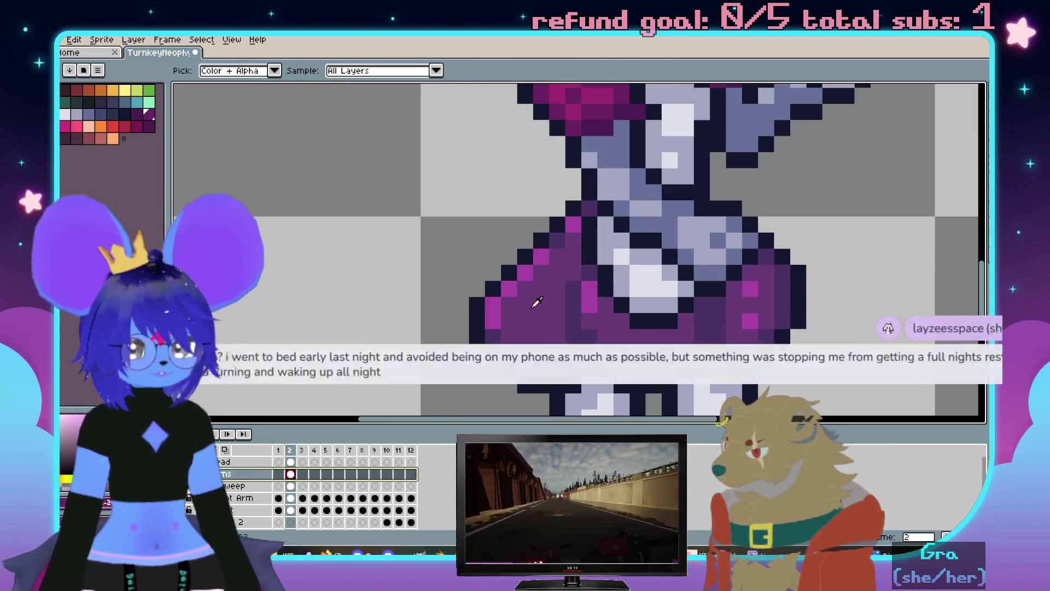
{"action": "scroll", "coordinate": [574, 206], "scroll_direction": "up", "scroll_amount": 2}
{"action": "key", "text": "g"}
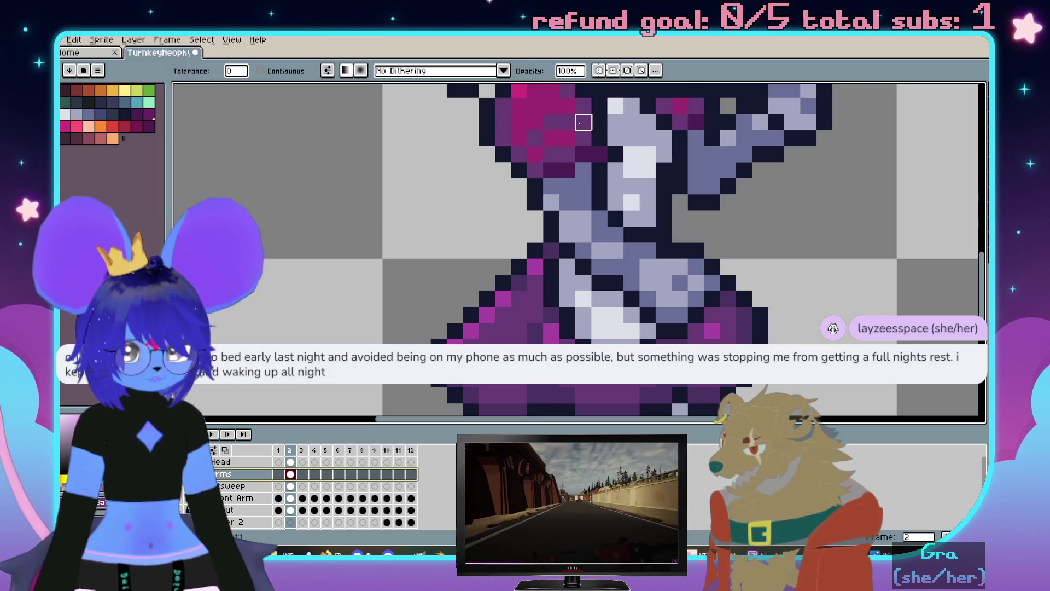
{"action": "key", "text": "i"}
{"action": "key", "text": "g"}
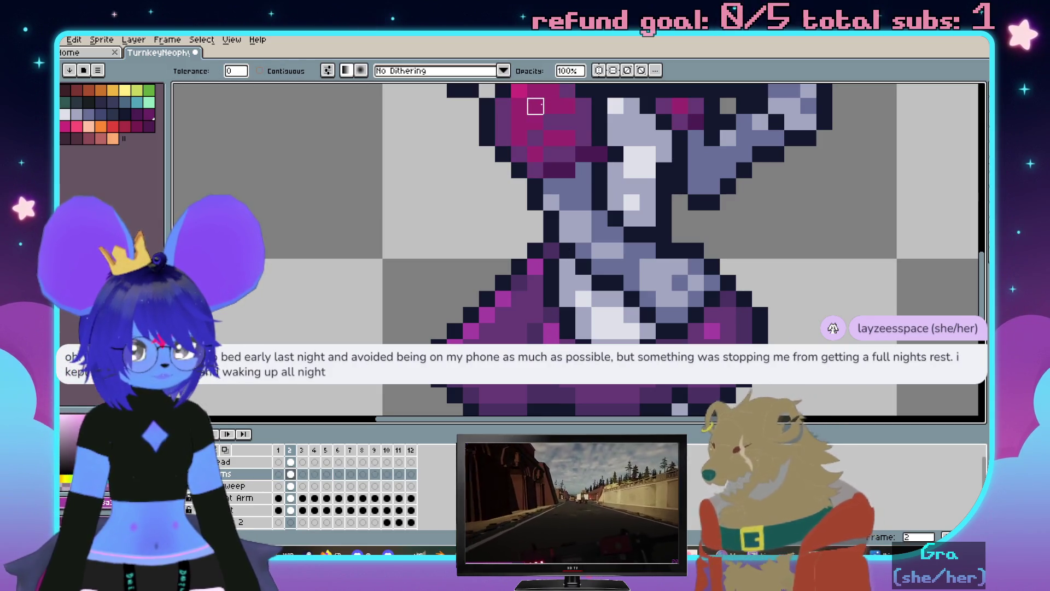
{"action": "left_click", "coordinate": [552, 138]}
{"action": "key", "text": "b"}
{"action": "scroll", "coordinate": [551, 283], "scroll_direction": "down", "scroll_amount": 3}
{"action": "scroll", "coordinate": [511, 241], "scroll_direction": "up", "scroll_amount": 3}
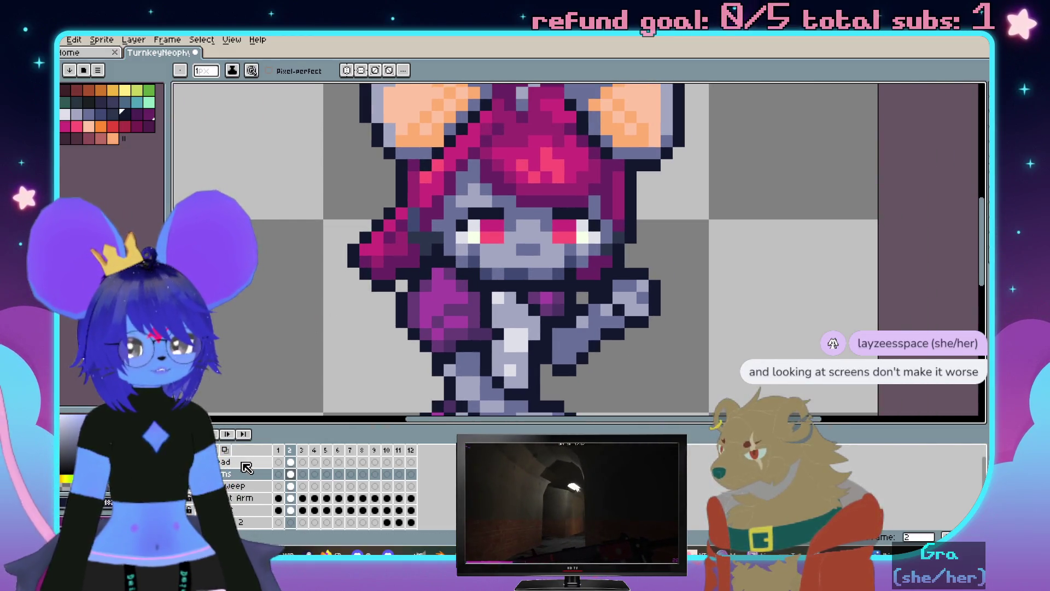
{"action": "scroll", "coordinate": [486, 348], "scroll_direction": "down", "scroll_amount": 1}
{"action": "scroll", "coordinate": [486, 348], "scroll_direction": "up", "scroll_amount": 2}
Magic-wand the bright pink and magenta hair pixels into one selection, heading for the colour adjustments
{"action": "key", "text": "w"}
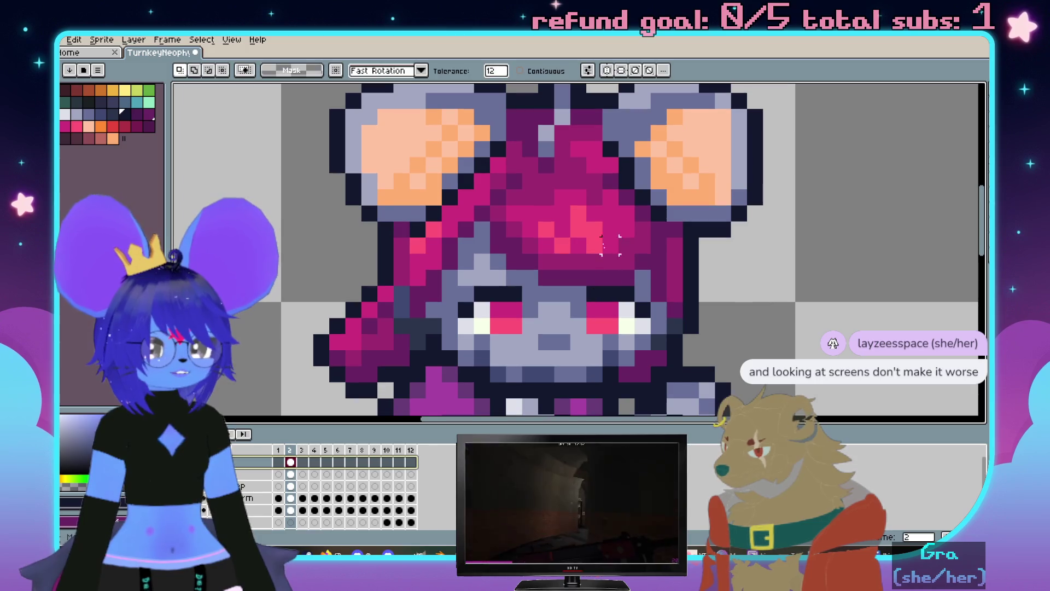
{"action": "left_click", "coordinate": [591, 235]}
{"action": "left_click", "coordinate": [607, 187], "text": "shift"}
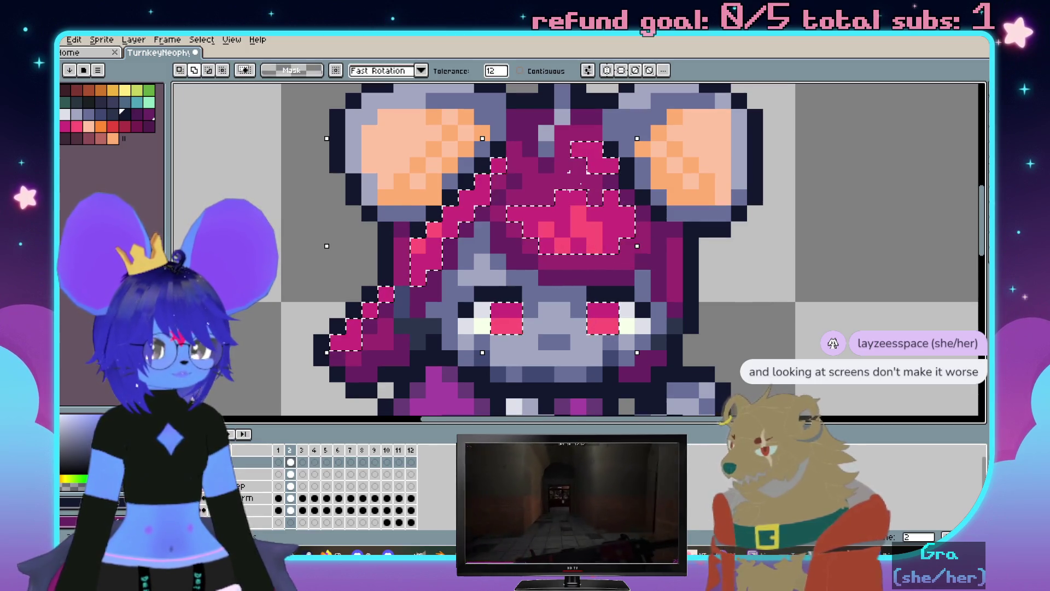
{"action": "left_click", "coordinate": [607, 214], "text": "shift"}
{"action": "scroll", "coordinate": [539, 277], "scroll_direction": "down", "scroll_amount": 1}
{"action": "key", "text": "m"}
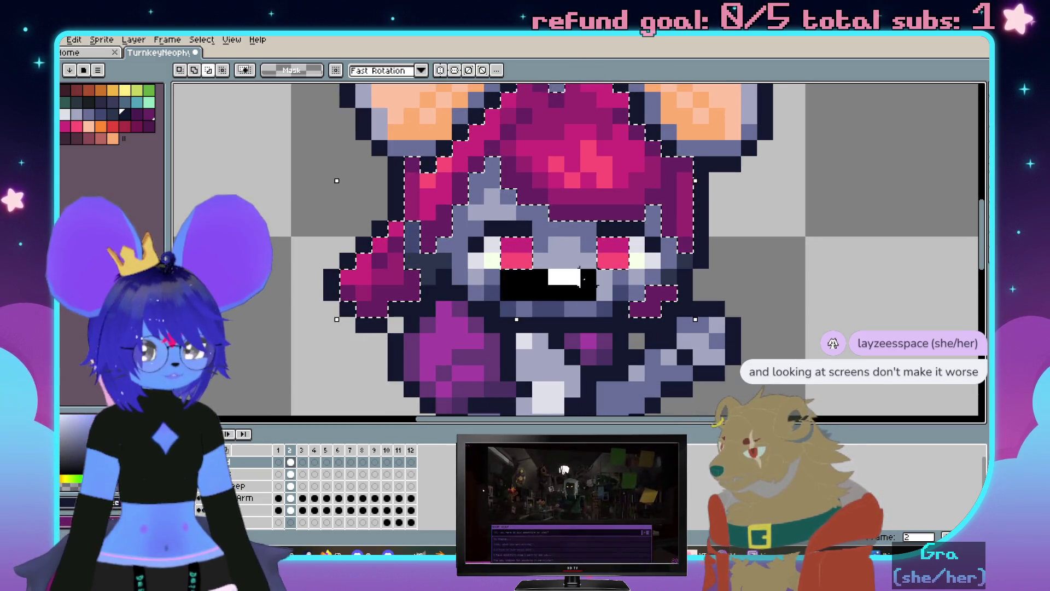
{"action": "scroll", "coordinate": [579, 255], "scroll_direction": "down", "scroll_amount": 2}
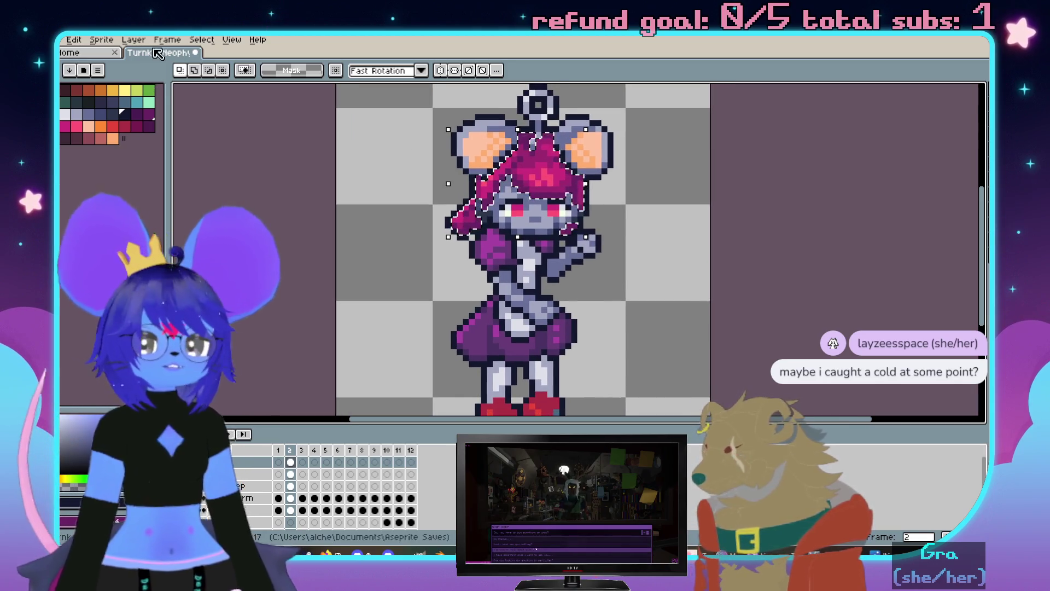
{"action": "left_click", "coordinate": [101, 39]}
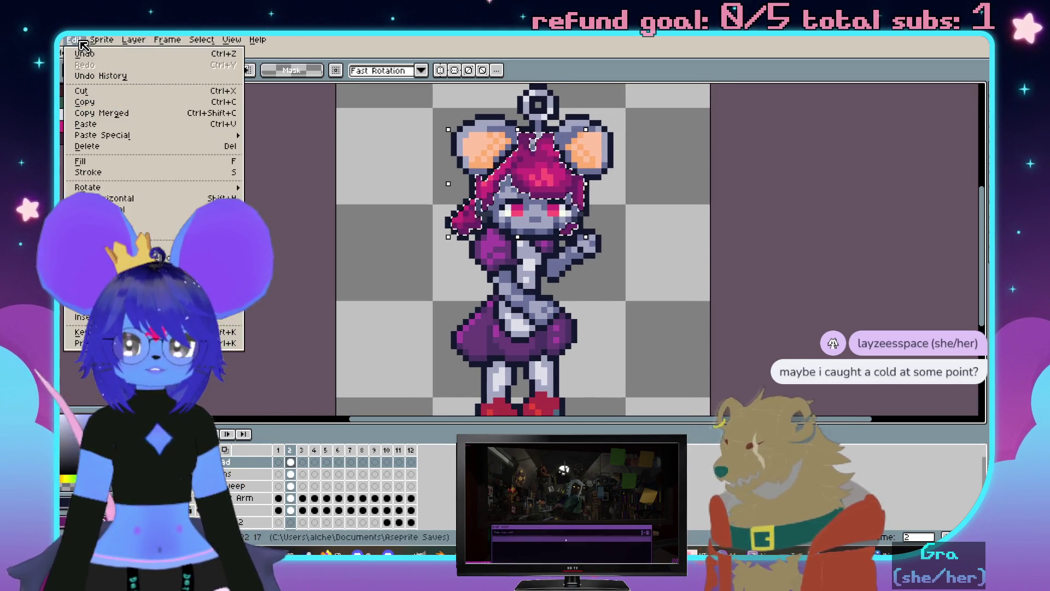
{"action": "mouse_move", "coordinate": [123, 306]}
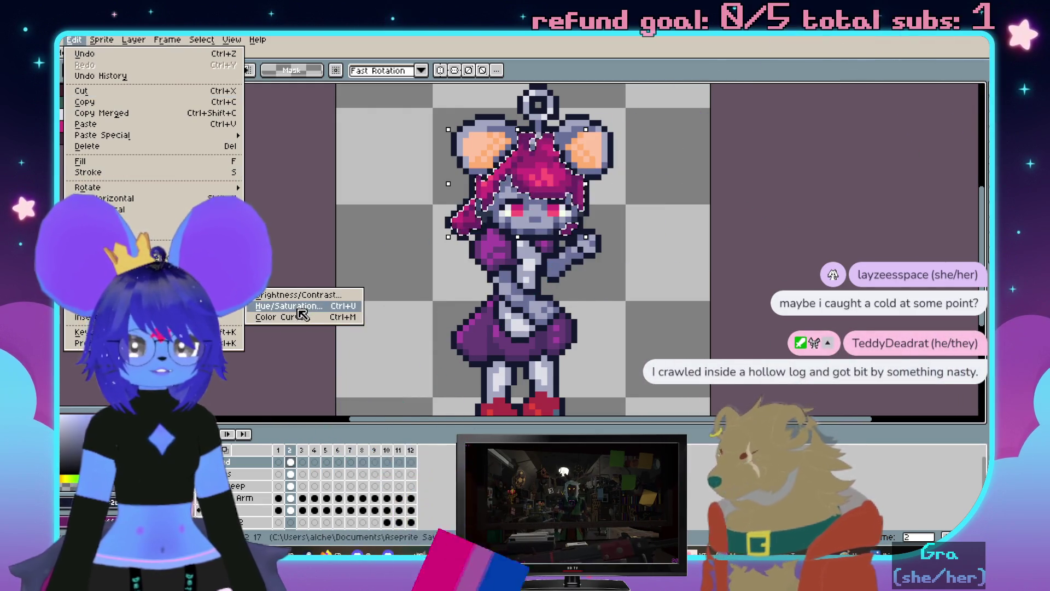
Shift the mouse girl's magenta hair to a violet purple with Hue/Saturation and apply it
{"action": "left_click", "coordinate": [288, 305]}
{"action": "scroll", "coordinate": [359, 134], "scroll_direction": "up", "scroll_amount": 1}
{"action": "scroll", "coordinate": [500, 170], "scroll_direction": "up", "scroll_amount": 1}
{"action": "left_click_drag", "start_coordinate": [500, 170], "coordinate": [377, 170]}
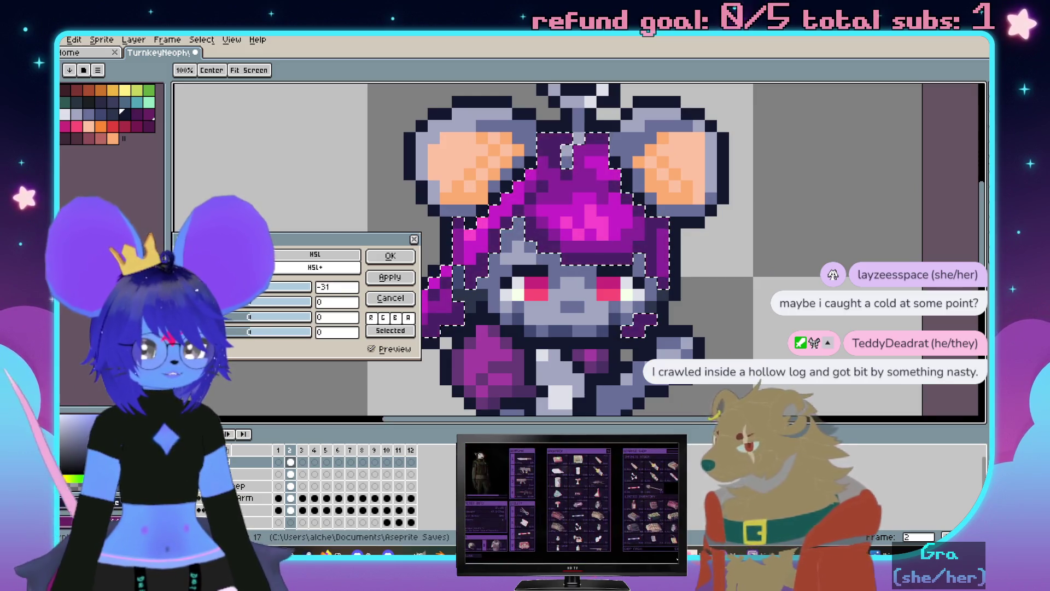
{"action": "left_click_drag", "start_coordinate": [240, 286], "coordinate": [233, 286]}
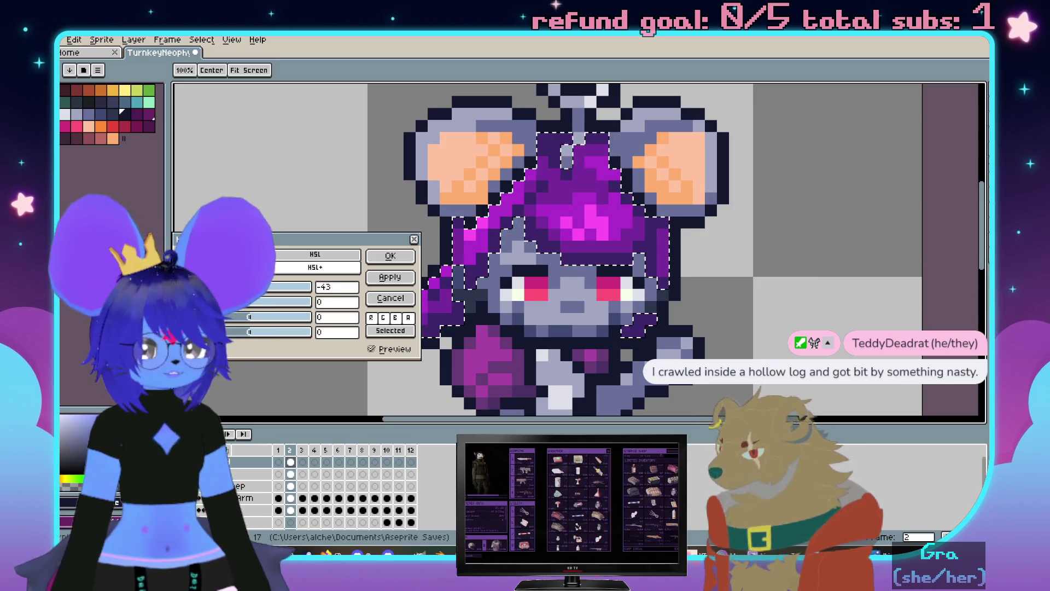
{"action": "left_click", "coordinate": [390, 255]}
{"action": "scroll", "coordinate": [470, 245], "scroll_direction": "down", "scroll_amount": 3}
Bring the bitsweep.png reference picture in beside the repositioned sprite
{"action": "left_click_drag", "start_coordinate": [463, 254], "coordinate": [632, 254]}
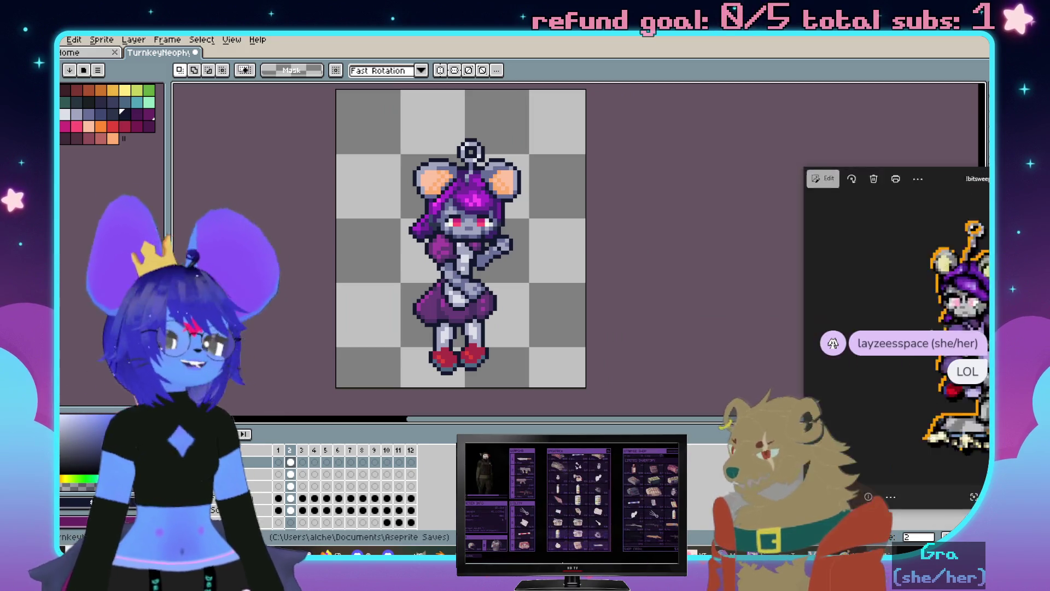
{"action": "left_click_drag", "start_coordinate": [1042, 164], "coordinate": [810, 161]}
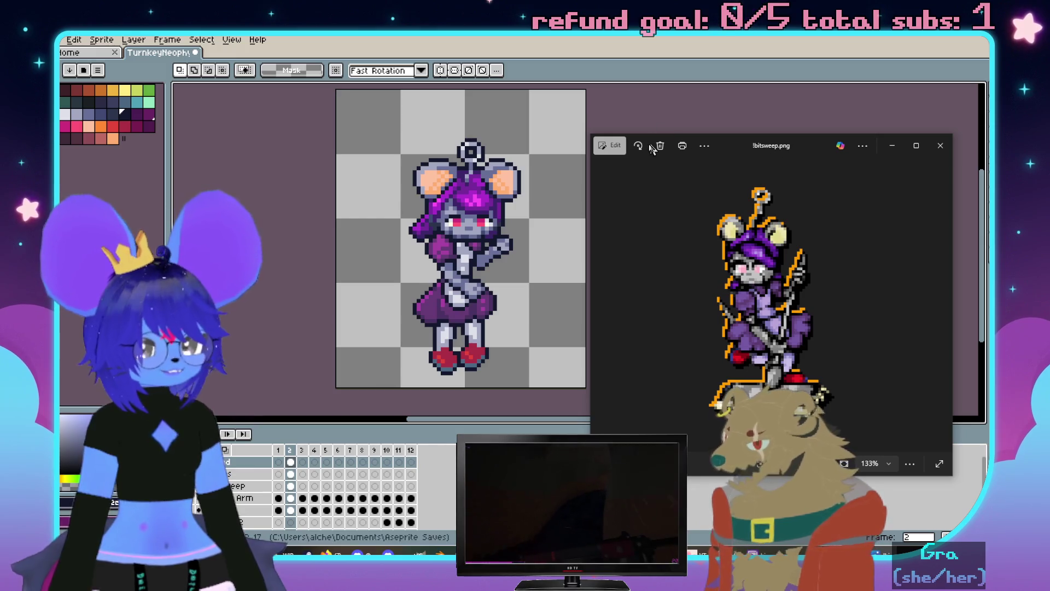
{"action": "scroll", "coordinate": [436, 265], "scroll_direction": "up", "scroll_amount": 2}
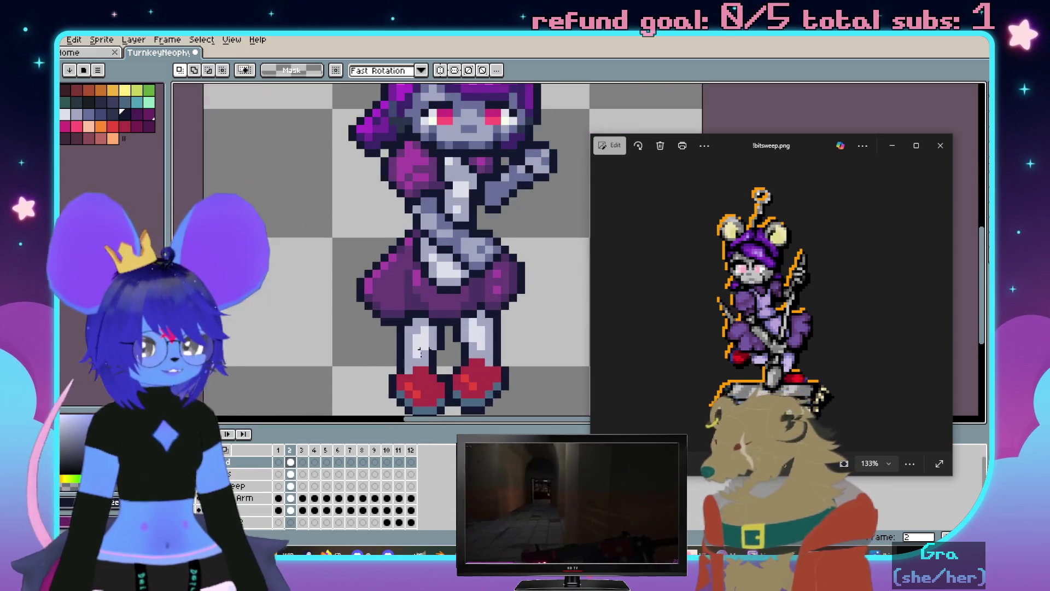
Pick teal and try a shoe accent pixel, then undo the stroke made on the wrong layer
{"action": "left_click", "coordinate": [523, 289]}
{"action": "scroll", "coordinate": [522, 289], "scroll_direction": "up", "scroll_amount": 1}
{"action": "scroll", "coordinate": [523, 289], "scroll_direction": "up", "scroll_amount": 2}
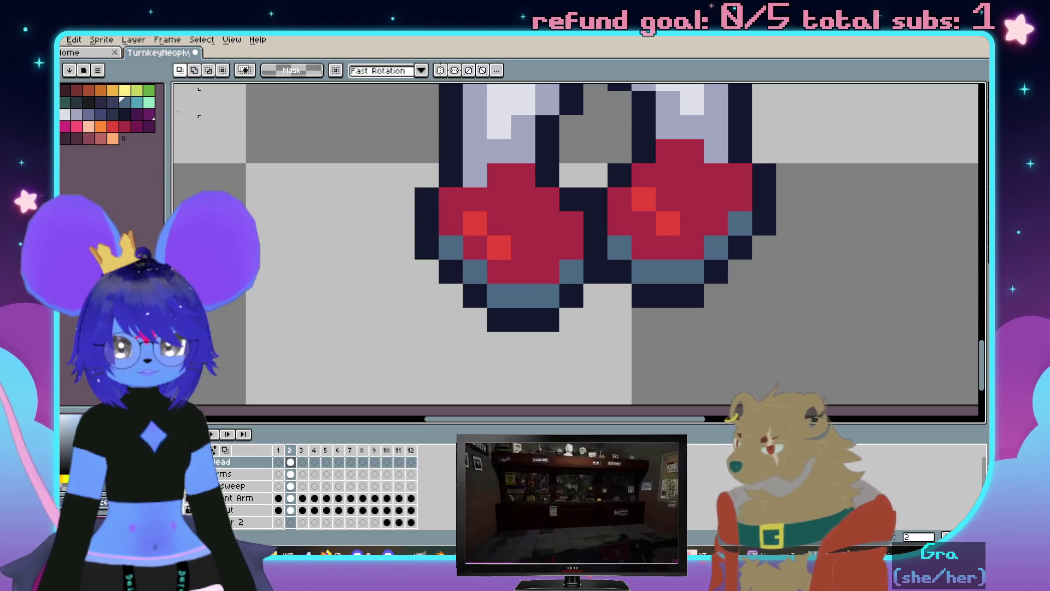
{"action": "left_click", "coordinate": [136, 106]}
{"action": "key", "text": "b"}
{"action": "left_click", "coordinate": [389, 232]}
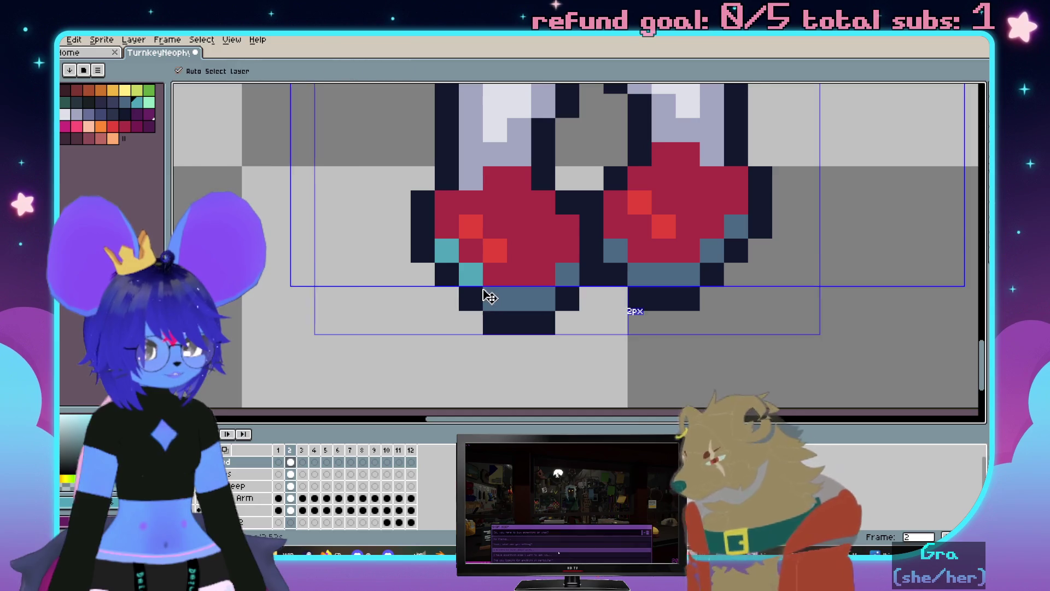
{"action": "key", "text": "v"}
{"action": "key", "text": "b"}
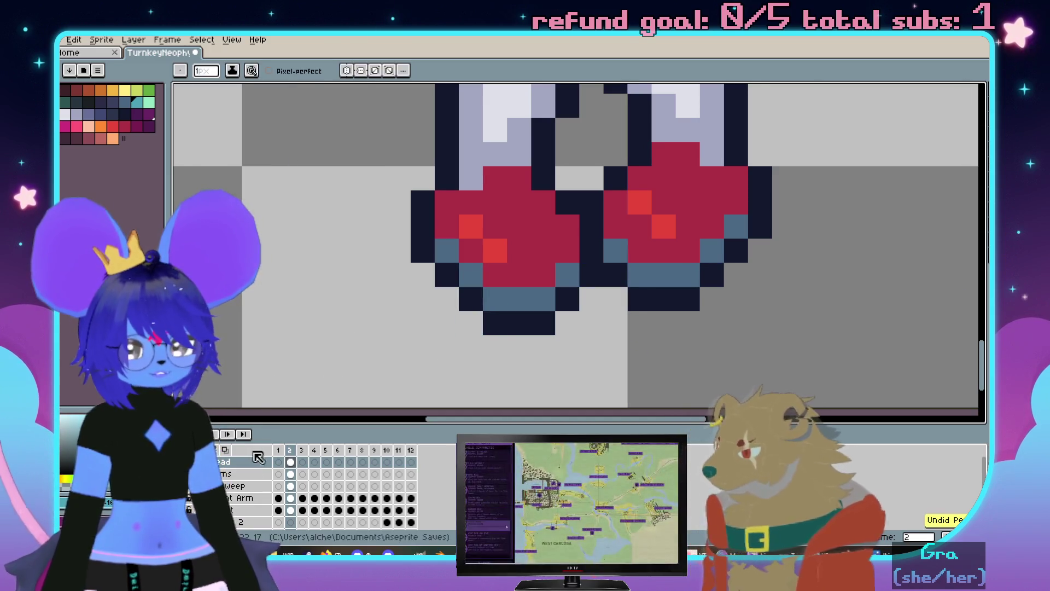
Make the Sleep layer active for drawing the teal sole pixels and recentre the sprite
{"action": "left_click", "coordinate": [506, 305], "text": "ctrl"}
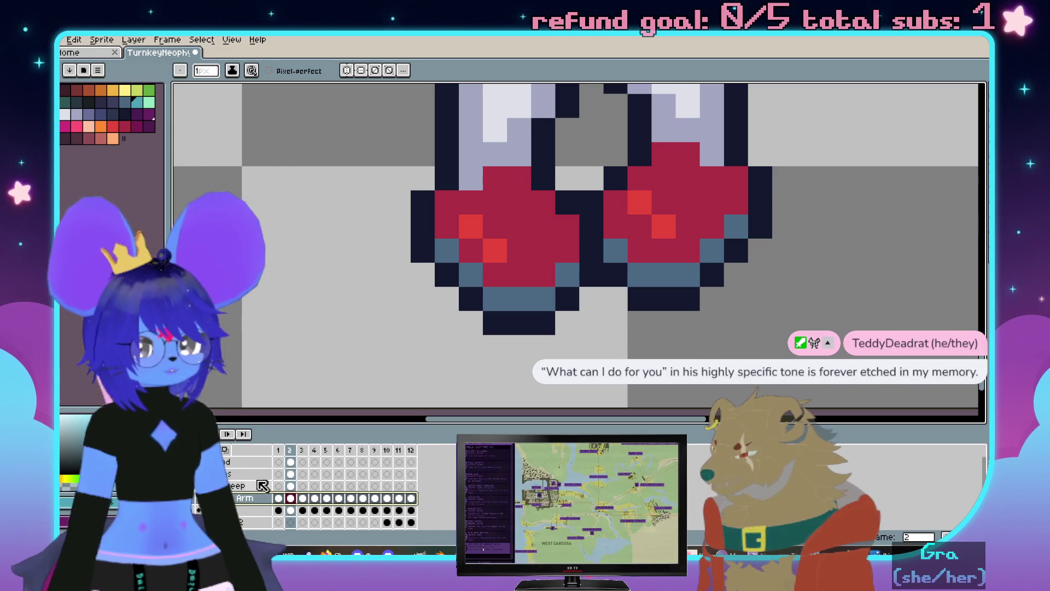
{"action": "left_click", "coordinate": [235, 488]}
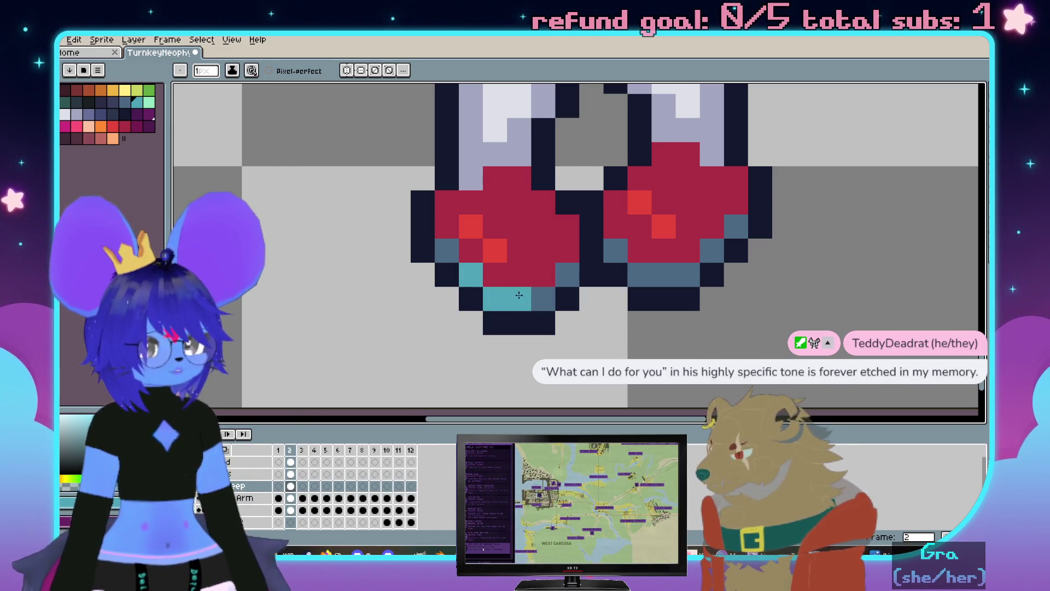
{"action": "scroll", "coordinate": [676, 285], "scroll_direction": "down", "scroll_amount": 3}
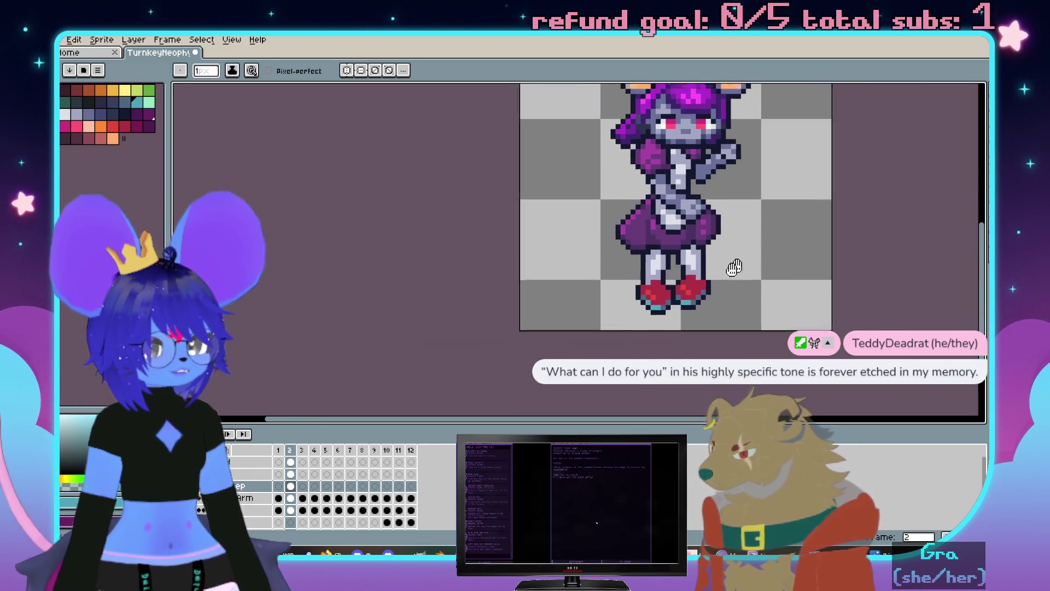
{"action": "scroll", "coordinate": [648, 276], "scroll_direction": "up", "scroll_amount": 1}
{"action": "scroll", "coordinate": [634, 271], "scroll_direction": "up", "scroll_amount": 1}
{"action": "left_click_drag", "start_coordinate": [642, 276], "coordinate": [598, 260]}
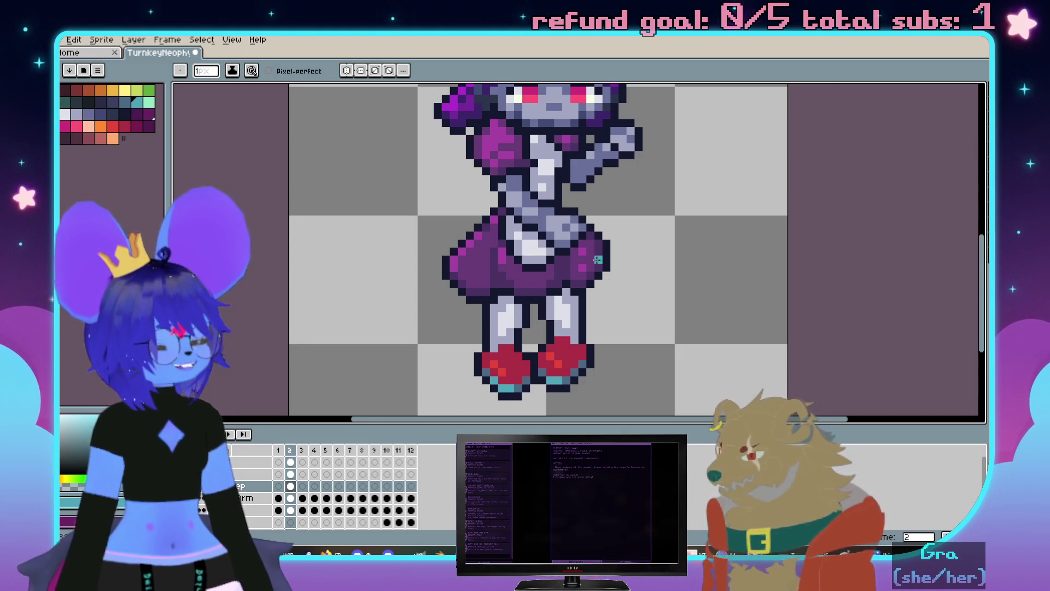
{"action": "scroll", "coordinate": [597, 259], "scroll_direction": "down", "scroll_amount": 1}
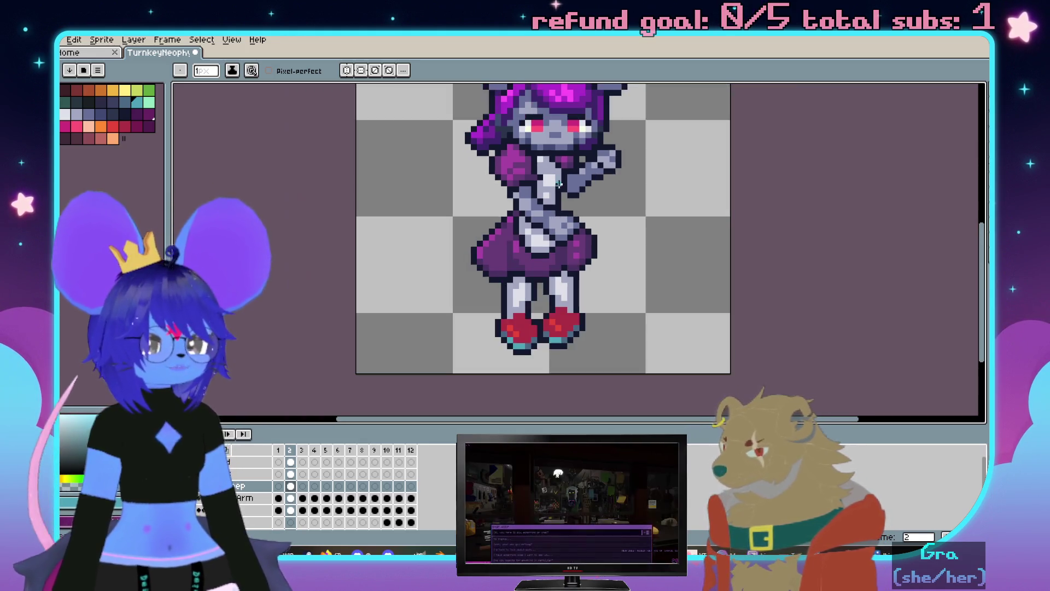
{"action": "scroll", "coordinate": [574, 254], "scroll_direction": "up", "scroll_amount": 1}
{"action": "scroll", "coordinate": [550, 247], "scroll_direction": "up", "scroll_amount": 1}
{"action": "scroll", "coordinate": [528, 244], "scroll_direction": "up", "scroll_amount": 1}
{"action": "scroll", "coordinate": [517, 240], "scroll_direction": "up", "scroll_amount": 1}
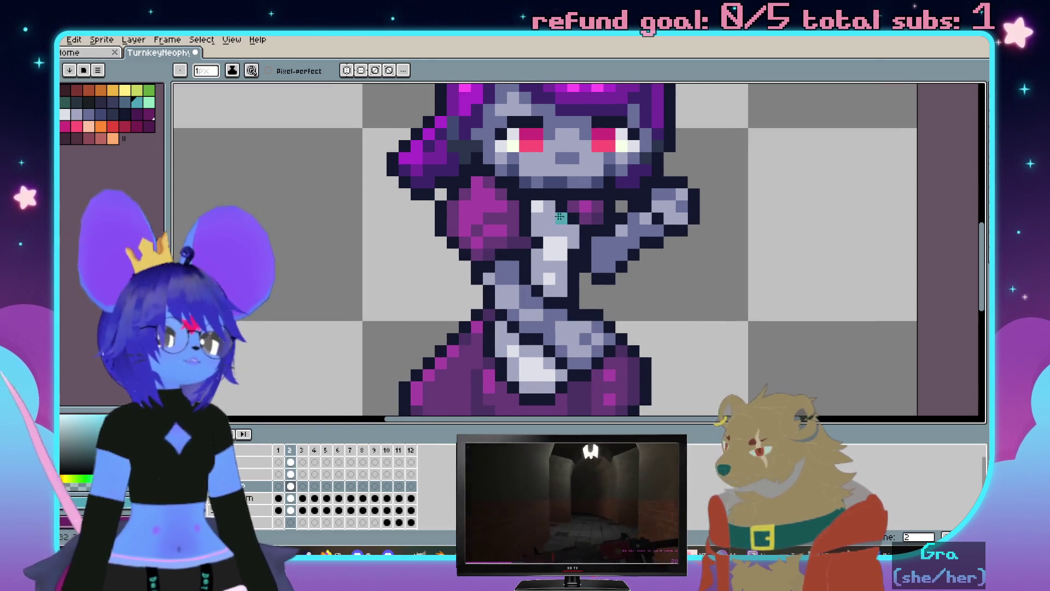
{"action": "scroll", "coordinate": [496, 232], "scroll_direction": "up", "scroll_amount": 1}
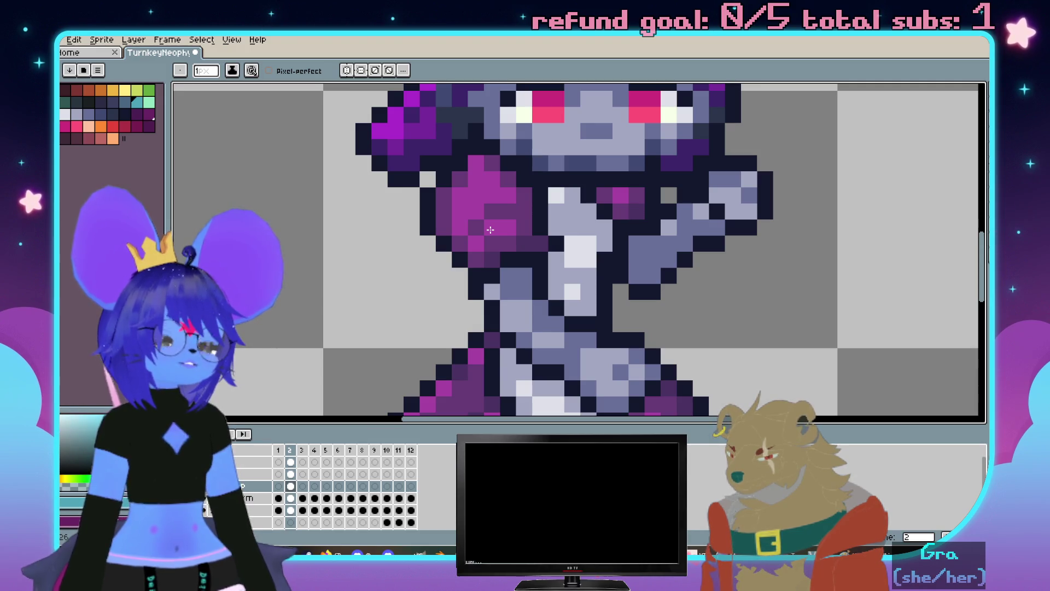
{"action": "scroll", "coordinate": [490, 230], "scroll_direction": "down", "scroll_amount": 1}
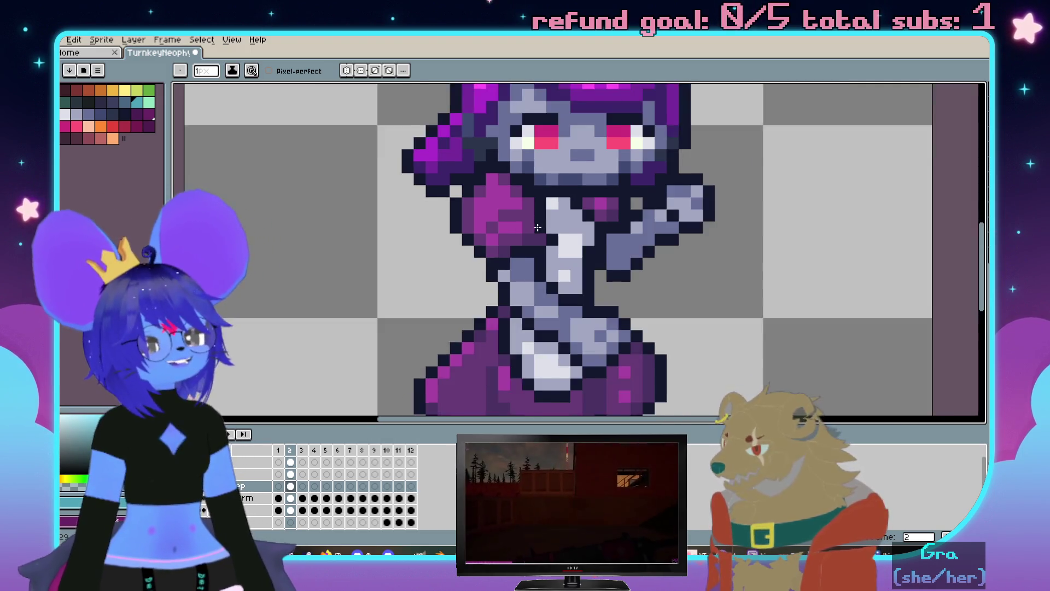
{"action": "scroll", "coordinate": [593, 242], "scroll_direction": "down", "scroll_amount": 2}
{"action": "scroll", "coordinate": [593, 243], "scroll_direction": "up", "scroll_amount": 1}
{"action": "scroll", "coordinate": [624, 270], "scroll_direction": "down", "scroll_amount": 1}
{"action": "scroll", "coordinate": [617, 281], "scroll_direction": "up", "scroll_amount": 1}
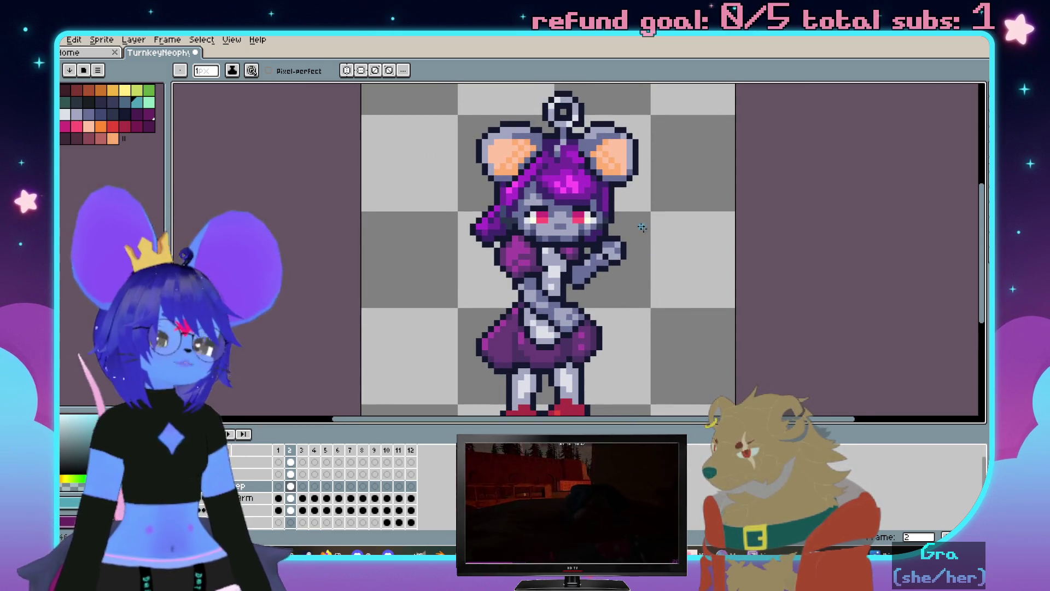
{"action": "scroll", "coordinate": [607, 181], "scroll_direction": "down", "scroll_amount": 1}
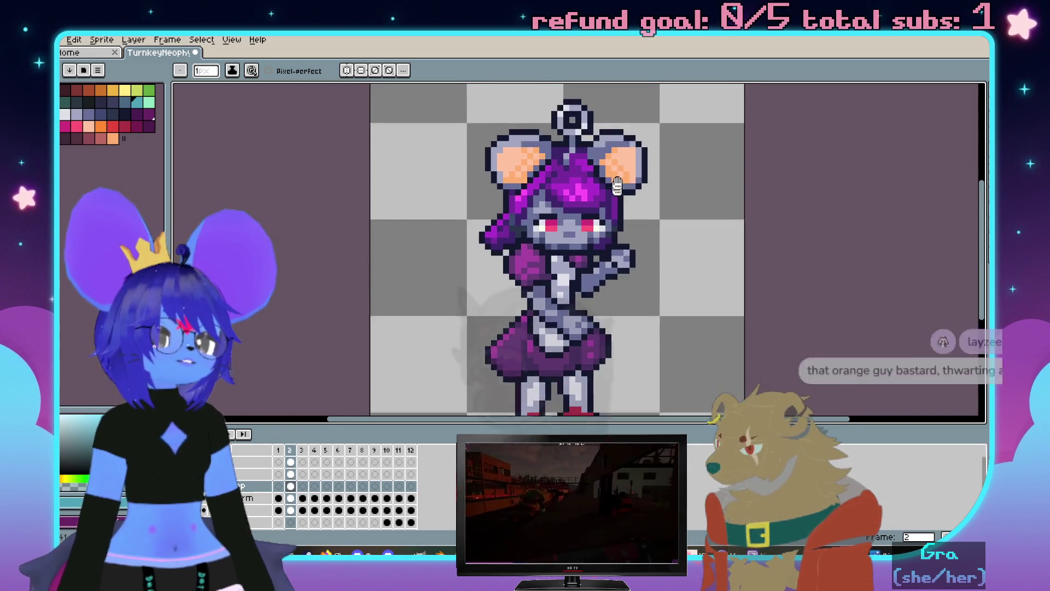
{"action": "scroll", "coordinate": [656, 150], "scroll_direction": "up", "scroll_amount": 1}
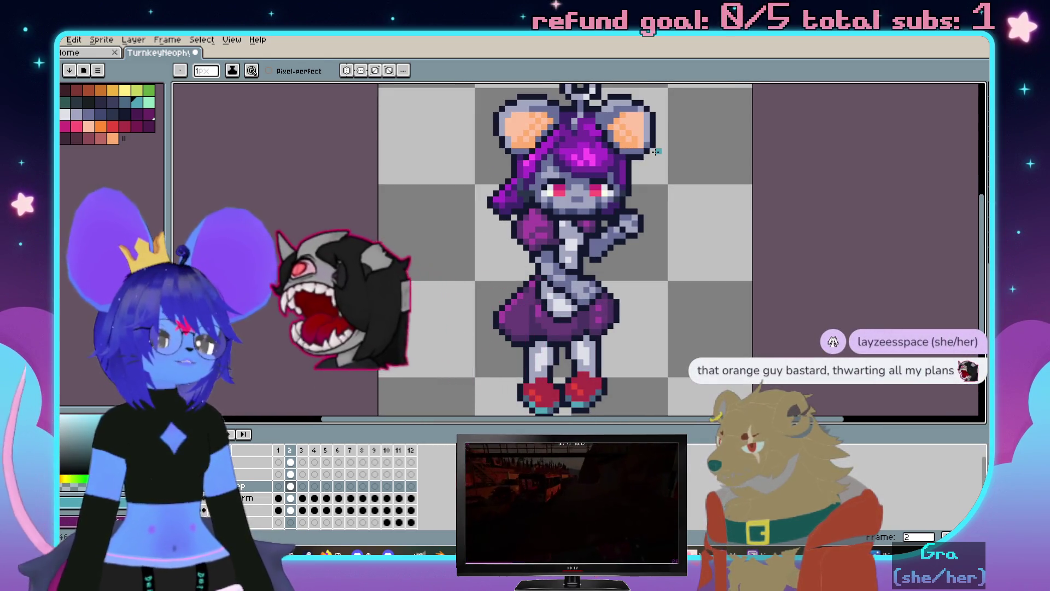
{"action": "scroll", "coordinate": [590, 184], "scroll_direction": "up", "scroll_amount": 2}
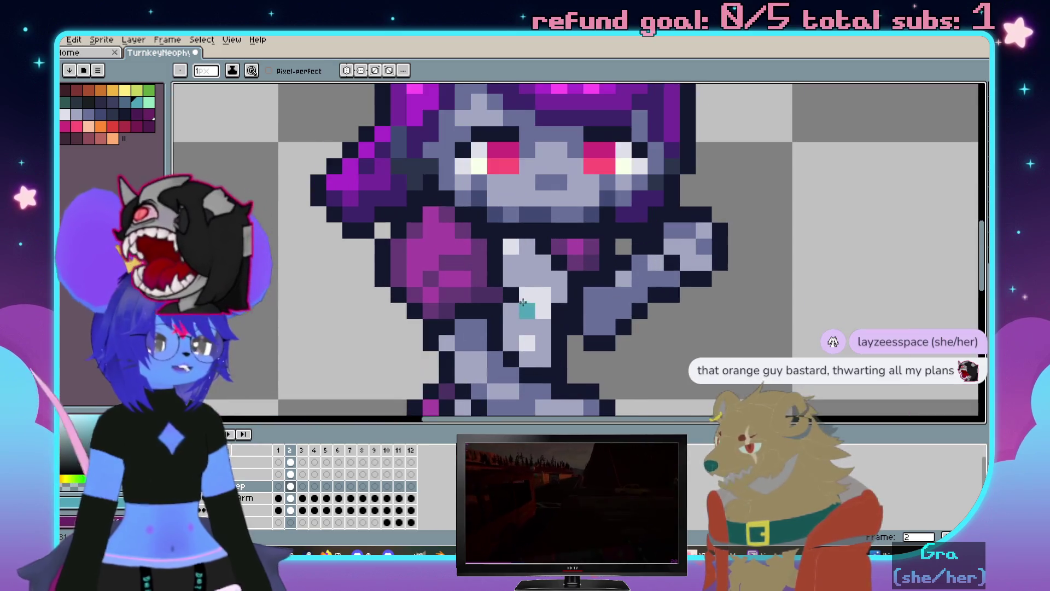
{"action": "scroll", "coordinate": [657, 213], "scroll_direction": "up", "scroll_amount": 2}
{"action": "key", "text": "i"}
{"action": "key", "text": "b"}
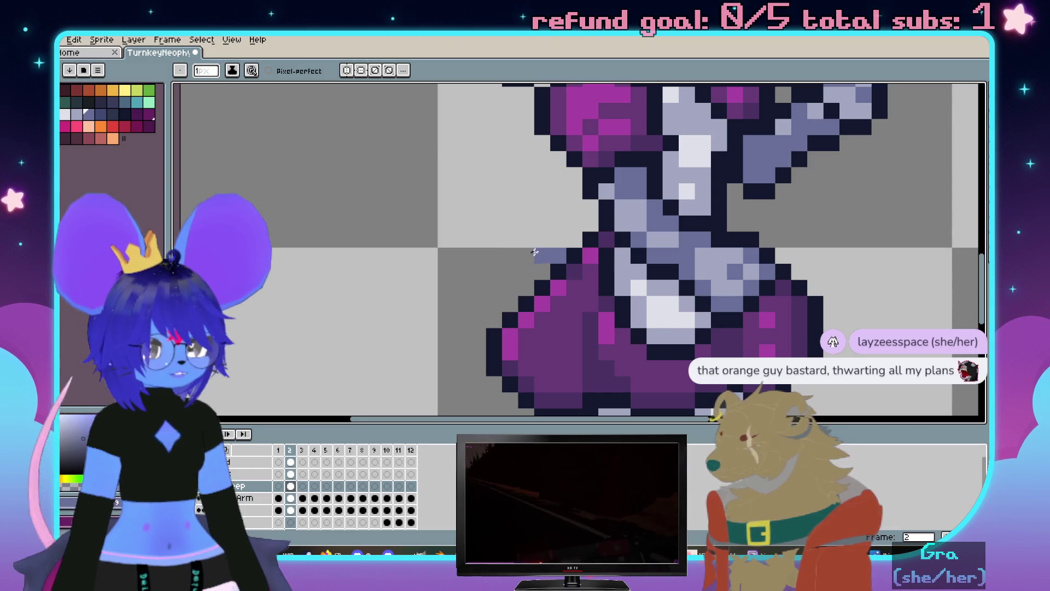
Draw the grey tail pixels curling out beside the skirt, sampling a lighter grey for its body
{"action": "left_click", "coordinate": [506, 228]}
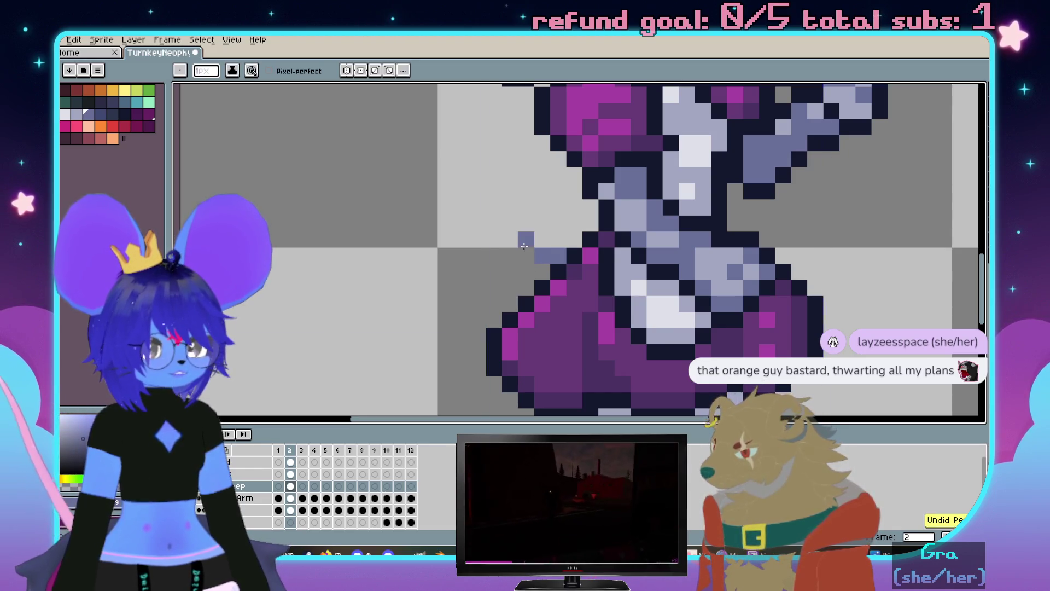
{"action": "scroll", "coordinate": [525, 205], "scroll_direction": "down", "scroll_amount": 2}
{"action": "scroll", "coordinate": [526, 206], "scroll_direction": "down", "scroll_amount": 1}
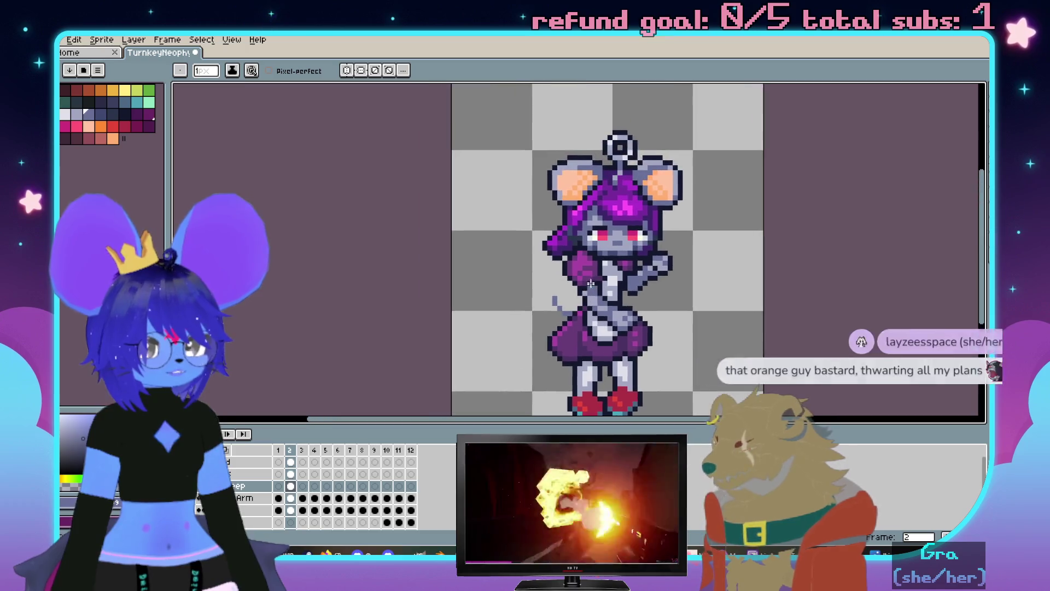
{"action": "scroll", "coordinate": [574, 213], "scroll_direction": "up", "scroll_amount": 4}
{"action": "key", "text": "i"}
{"action": "left_click", "coordinate": [637, 218]}
{"action": "left_click", "coordinate": [431, 230]}
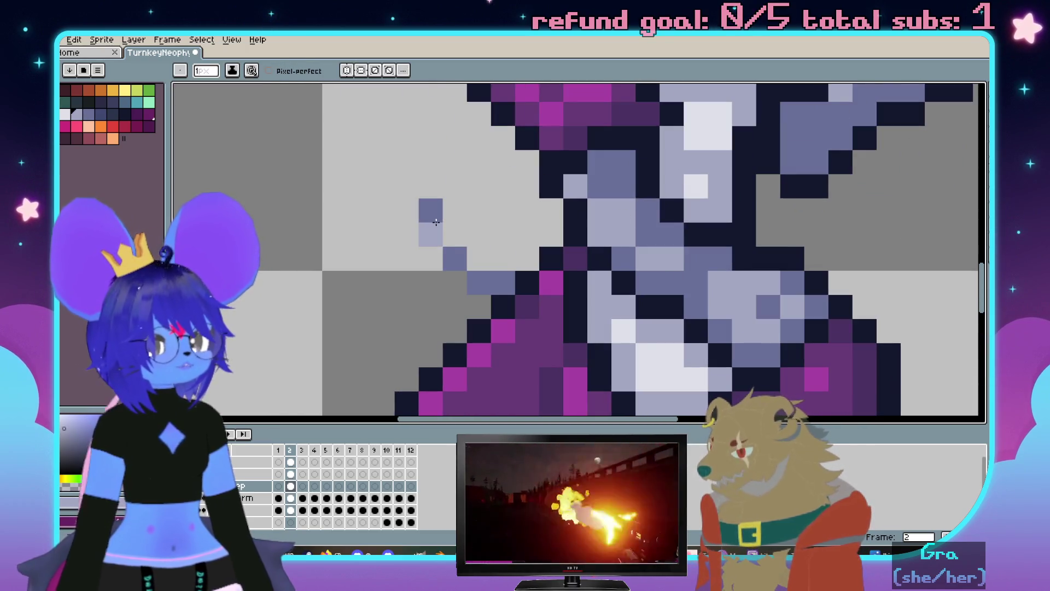
{"action": "left_click", "coordinate": [451, 251]}
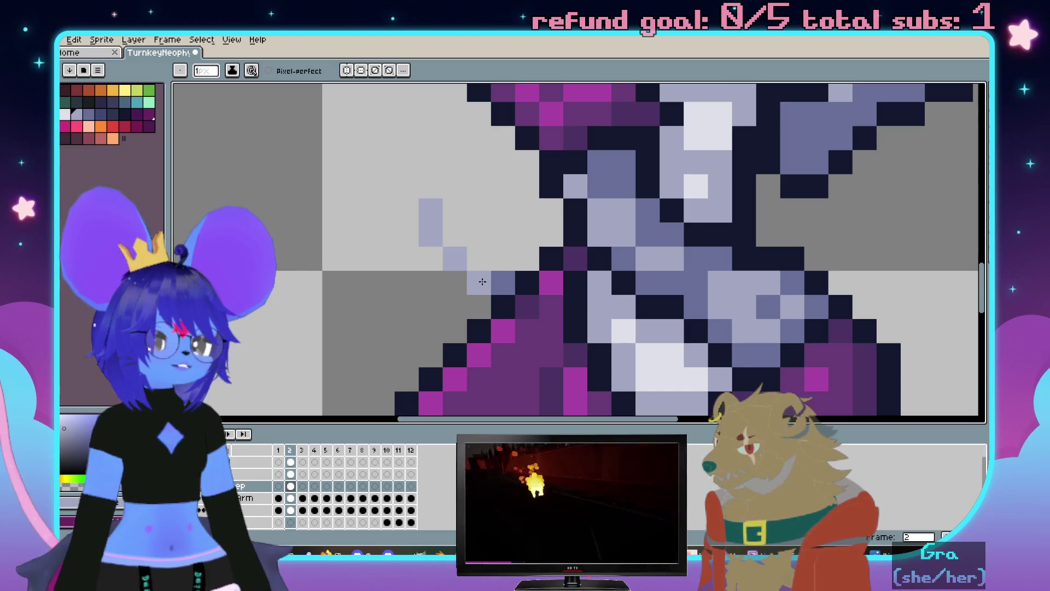
{"action": "scroll", "coordinate": [451, 249], "scroll_direction": "down", "scroll_amount": 4}
{"action": "scroll", "coordinate": [452, 248], "scroll_direction": "down", "scroll_amount": 2}
{"action": "scroll", "coordinate": [510, 288], "scroll_direction": "up", "scroll_amount": 2}
{"action": "scroll", "coordinate": [493, 328], "scroll_direction": "up", "scroll_amount": 2}
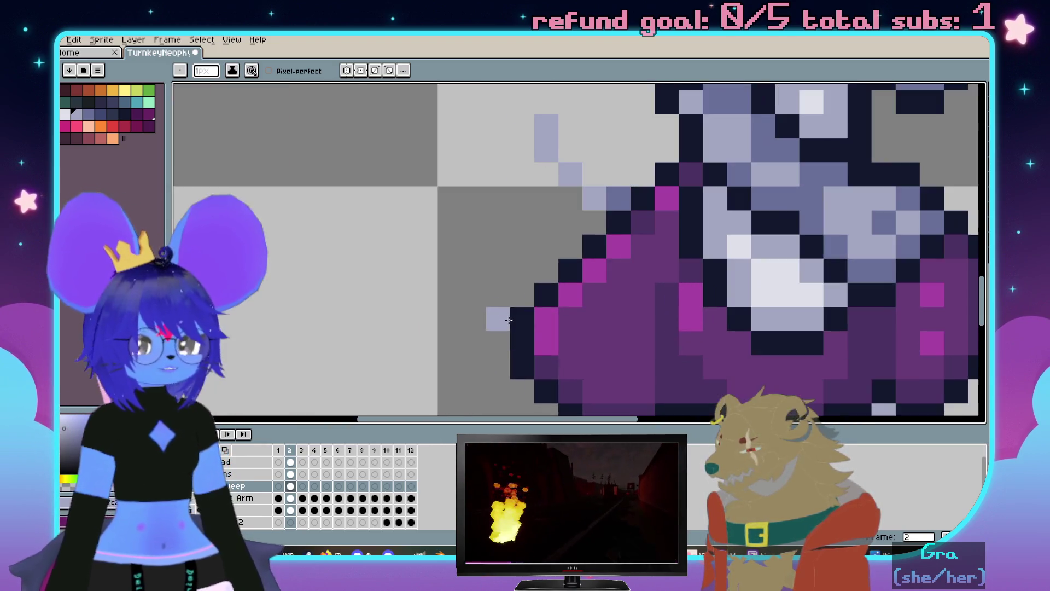
Sample the dark outline colour and outline the tail along its length
{"action": "key", "text": "i"}
{"action": "left_click", "coordinate": [590, 226]}
{"action": "mouse_move", "coordinate": [555, 216]}
{"action": "left_mouse_down"}
{"action": "mouse_move", "coordinate": [534, 217]}
{"action": "mouse_move", "coordinate": [458, 175]}
{"action": "mouse_move", "coordinate": [526, 270]}
{"action": "left_mouse_up"}
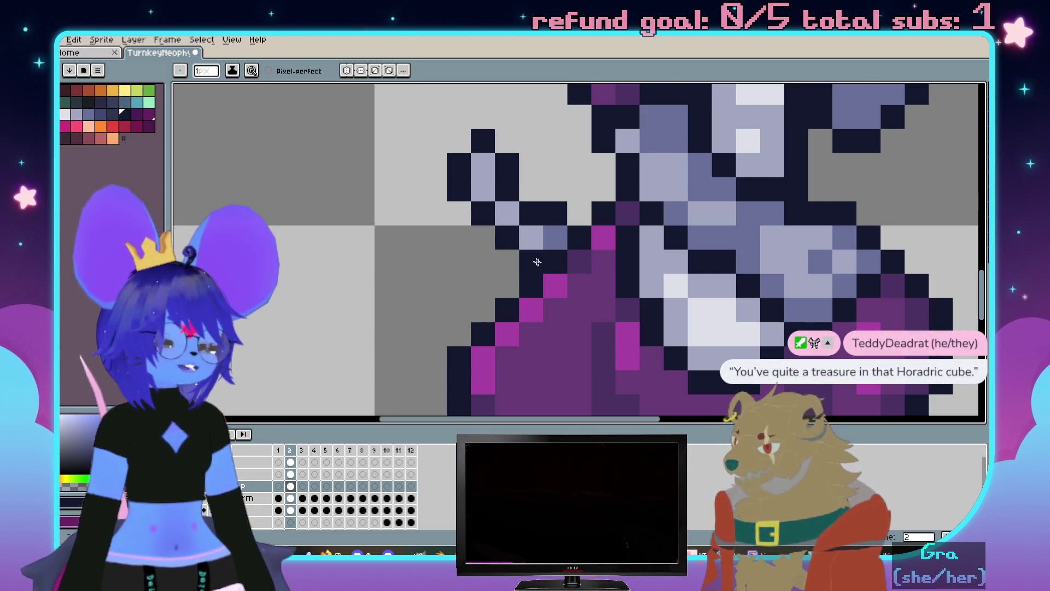
{"action": "scroll", "coordinate": [538, 263], "scroll_direction": "down", "scroll_amount": 4}
{"action": "scroll", "coordinate": [538, 262], "scroll_direction": "down", "scroll_amount": 1}
{"action": "scroll", "coordinate": [540, 261], "scroll_direction": "up", "scroll_amount": 1}
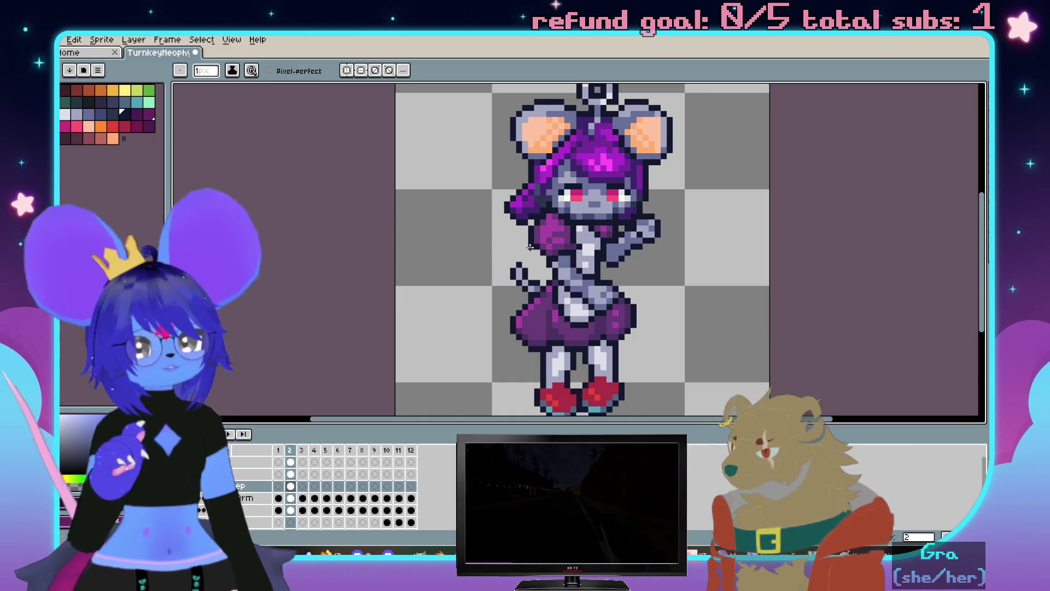
{"action": "scroll", "coordinate": [542, 262], "scroll_direction": "down", "scroll_amount": 1}
{"action": "scroll", "coordinate": [550, 246], "scroll_direction": "up", "scroll_amount": 1}
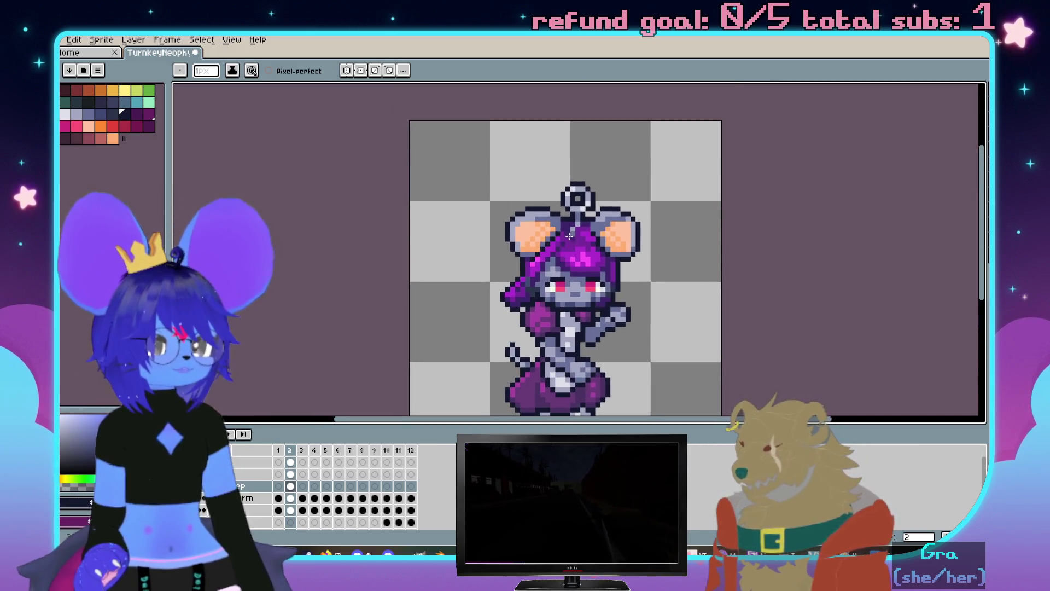
{"action": "scroll", "coordinate": [566, 222], "scroll_direction": "up", "scroll_amount": 2}
{"action": "scroll", "coordinate": [577, 211], "scroll_direction": "up", "scroll_amount": 1}
{"action": "key", "text": "i"}
{"action": "key", "text": "b"}
{"action": "scroll", "coordinate": [575, 221], "scroll_direction": "down", "scroll_amount": 2}
{"action": "scroll", "coordinate": [570, 247], "scroll_direction": "up", "scroll_amount": 1}
{"action": "left_click_drag", "start_coordinate": [567, 258], "coordinate": [567, 262]}
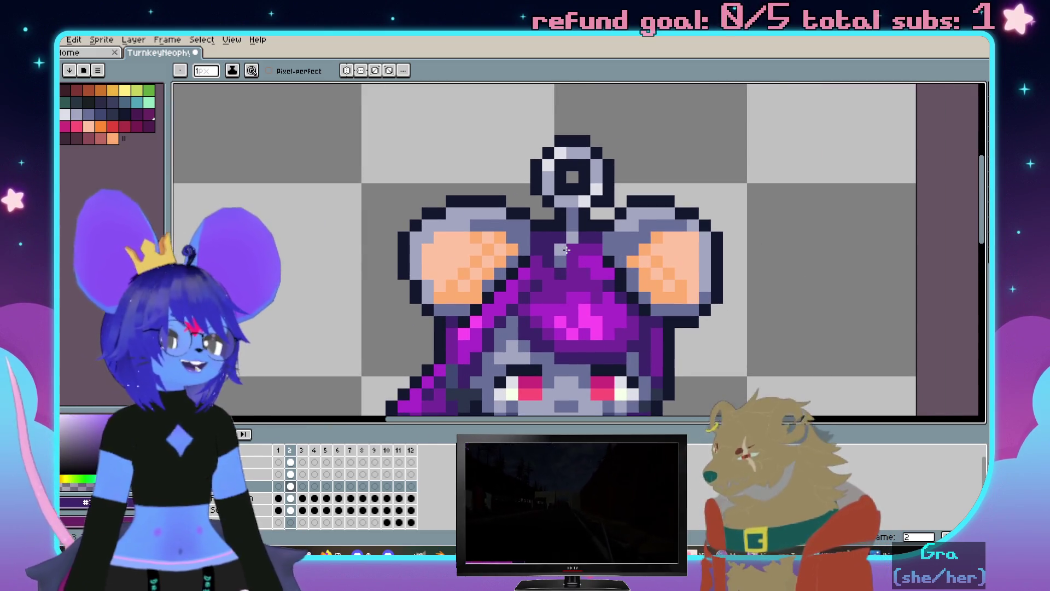
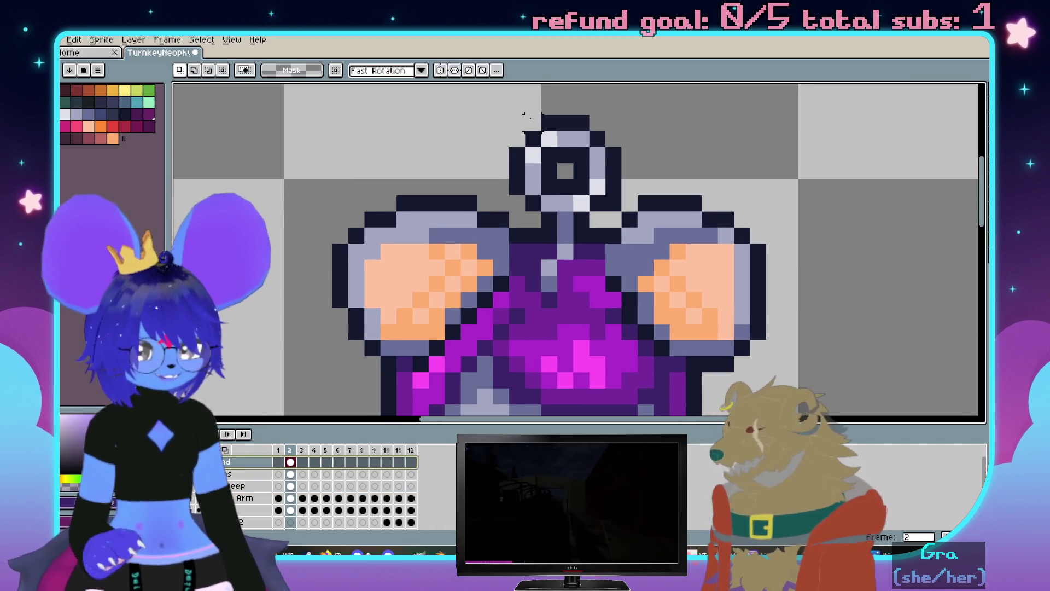
Cut the antenna from the head and add a new top layer named Antenna
{"action": "mouse_move", "coordinate": [516, 123]}
{"action": "left_mouse_down"}
{"action": "mouse_move", "coordinate": [620, 229]}
{"action": "mouse_move", "coordinate": [533, 329]}
{"action": "left_mouse_up"}
{"action": "scroll", "coordinate": [563, 235], "scroll_direction": "up", "scroll_amount": 2}
{"action": "key", "text": "Delete"}
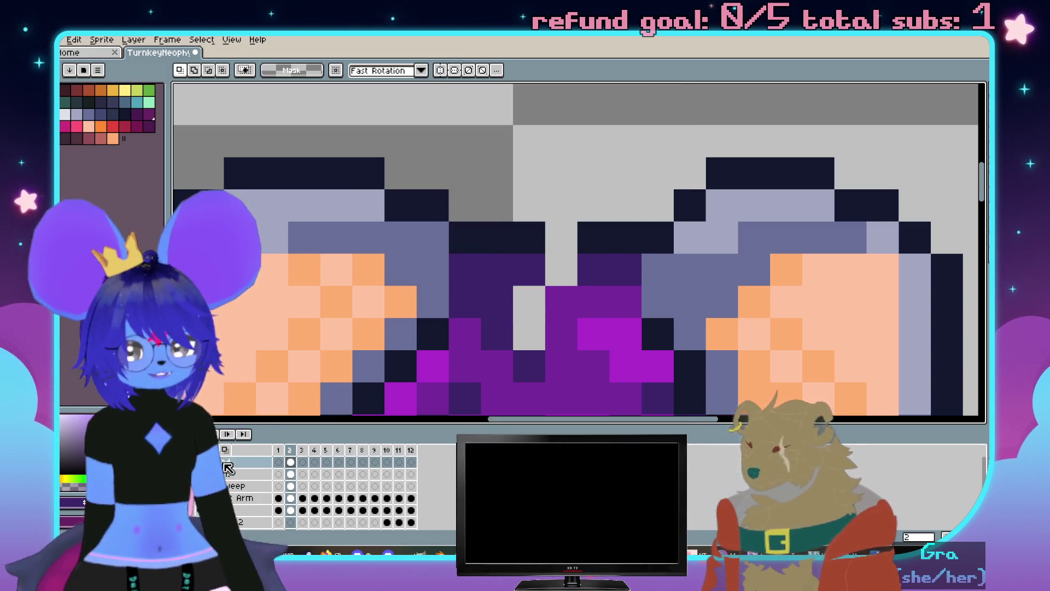
{"action": "right_click", "coordinate": [228, 468]}
{"action": "left_click", "coordinate": [336, 461]}
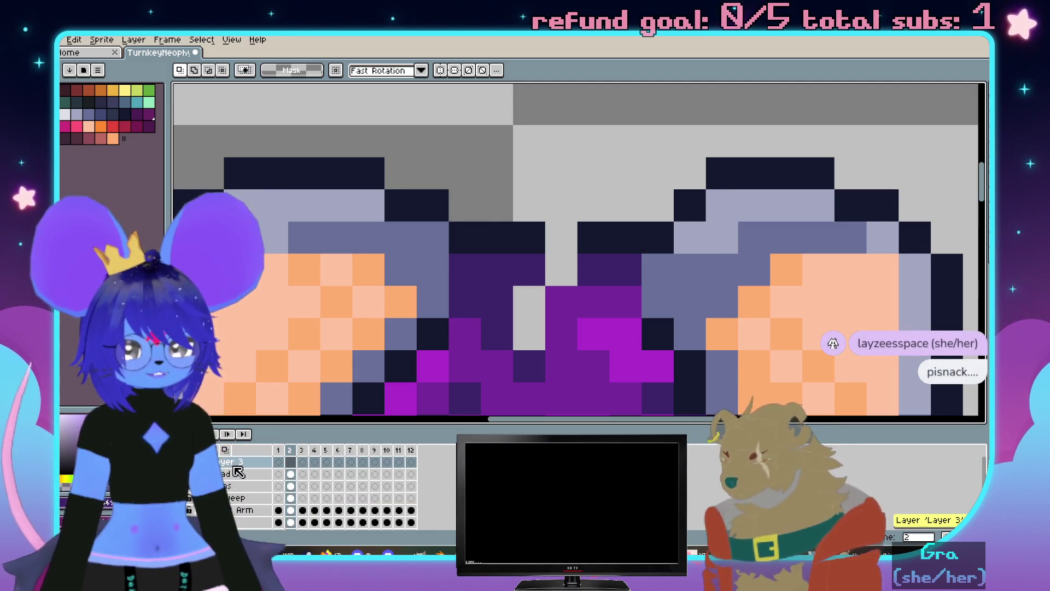
{"action": "double_click", "coordinate": [235, 464]}
{"action": "type", "text": "ntenn"}
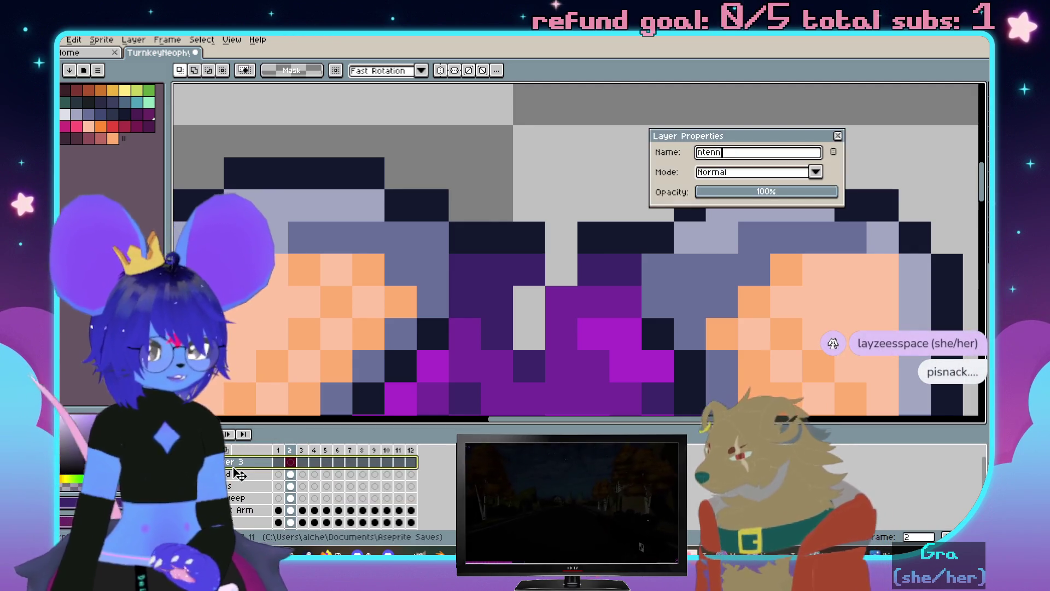
{"action": "type", "text": "a"}
{"action": "key", "text": "Return"}
Paste the antenna onto its layer, hide it, and fill the hair gap with purple and navy
{"action": "key", "text": "ctrl+v"}
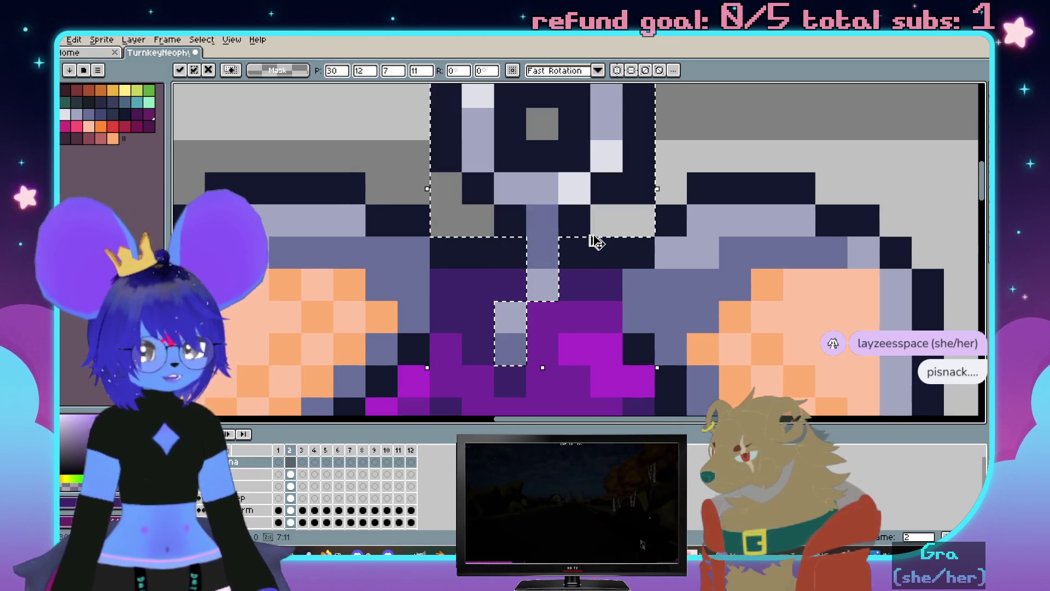
{"action": "key", "text": "Return"}
{"action": "key", "text": "ctrl+z"}
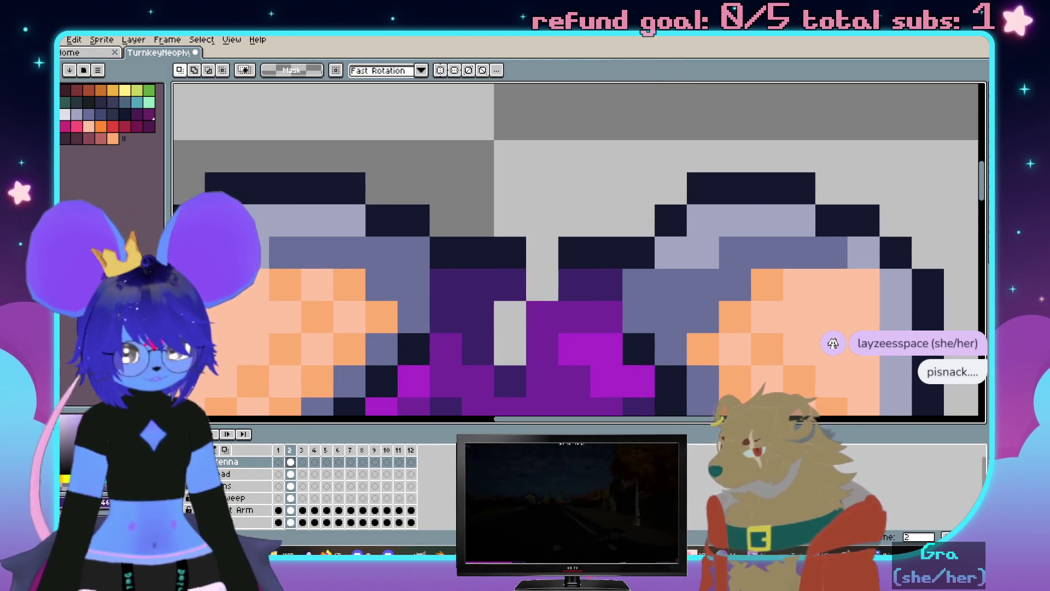
{"action": "scroll", "coordinate": [563, 227], "scroll_direction": "down", "scroll_amount": 2}
{"action": "key", "text": "b"}
{"action": "key", "text": "alt+Down"}
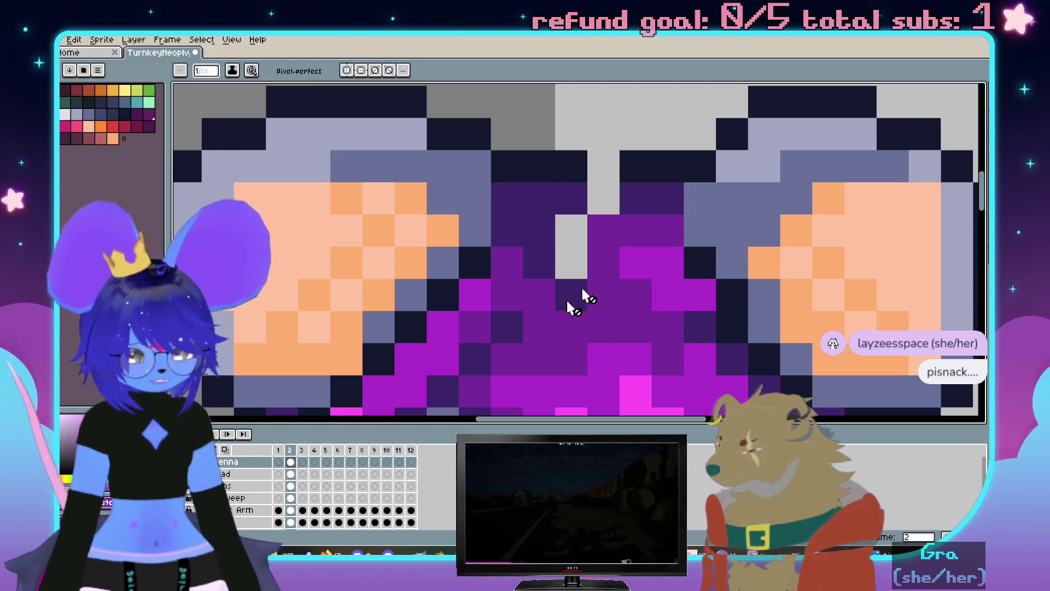
{"action": "left_click", "coordinate": [583, 238]}
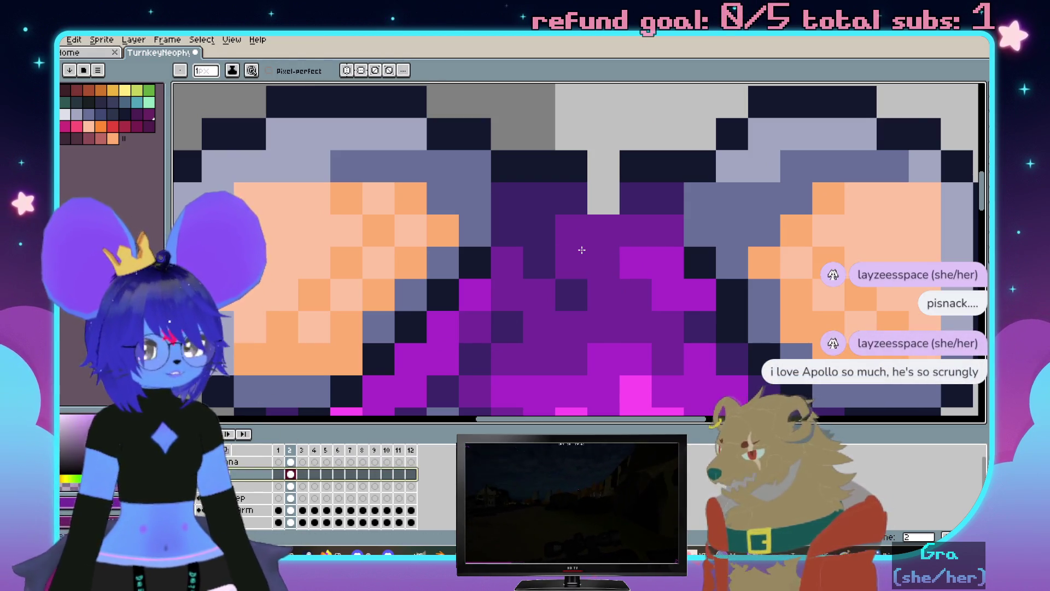
{"action": "left_click", "coordinate": [600, 198]}
{"action": "left_click", "coordinate": [600, 160]}
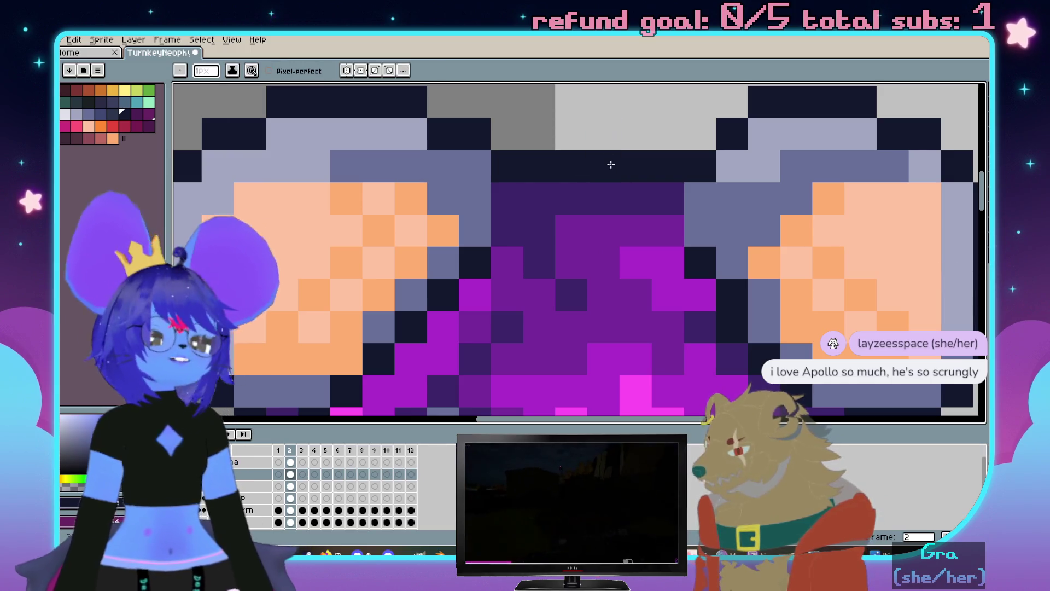
{"action": "scroll", "coordinate": [610, 165], "scroll_direction": "down", "scroll_amount": 2}
{"action": "scroll", "coordinate": [599, 188], "scroll_direction": "up", "scroll_amount": 1}
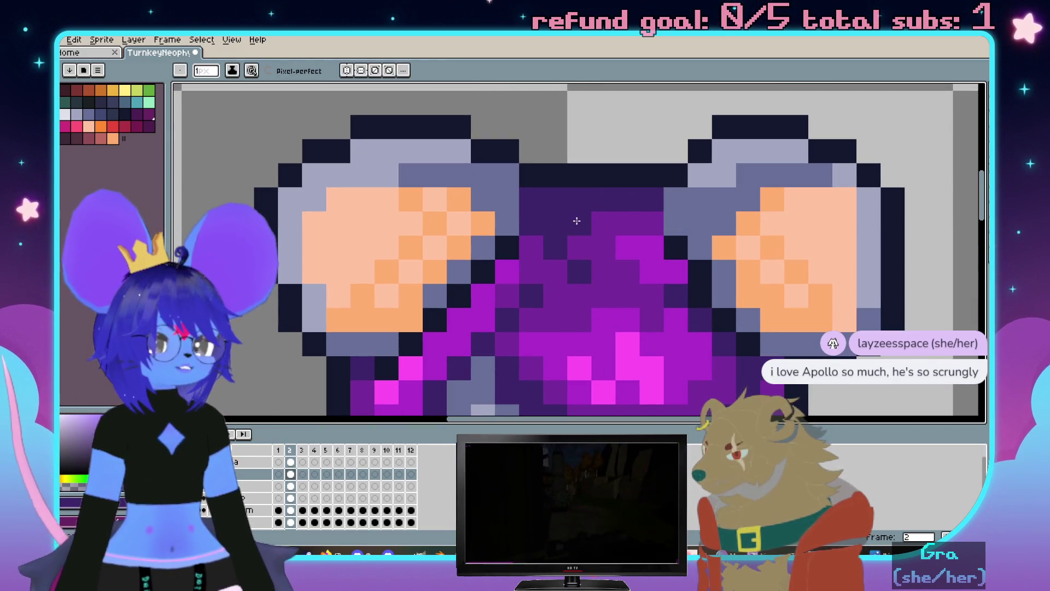
{"action": "scroll", "coordinate": [720, 204], "scroll_direction": "down", "scroll_amount": 1}
{"action": "scroll", "coordinate": [720, 204], "scroll_direction": "down", "scroll_amount": 2}
{"action": "scroll", "coordinate": [676, 171], "scroll_direction": "up", "scroll_amount": 1}
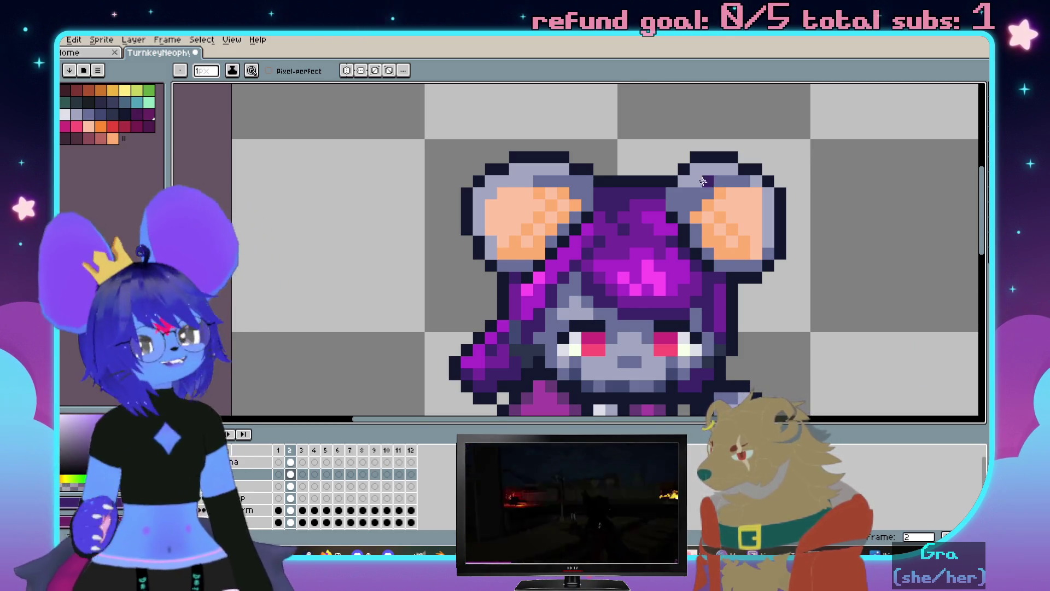
{"action": "scroll", "coordinate": [668, 229], "scroll_direction": "down", "scroll_amount": 6}
{"action": "scroll", "coordinate": [667, 228], "scroll_direction": "up", "scroll_amount": 4}
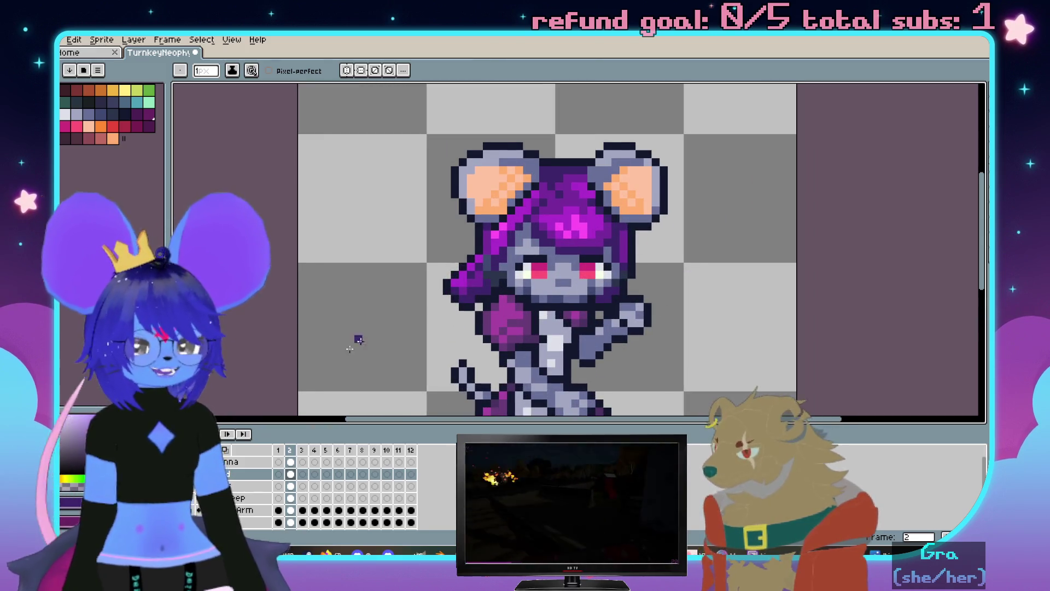
Show the Antenna layer again, review its properties unchanged, and eyedrop the dark navy colour
{"action": "key", "text": "ctrl+z"}
{"action": "double_click", "coordinate": [225, 463]}
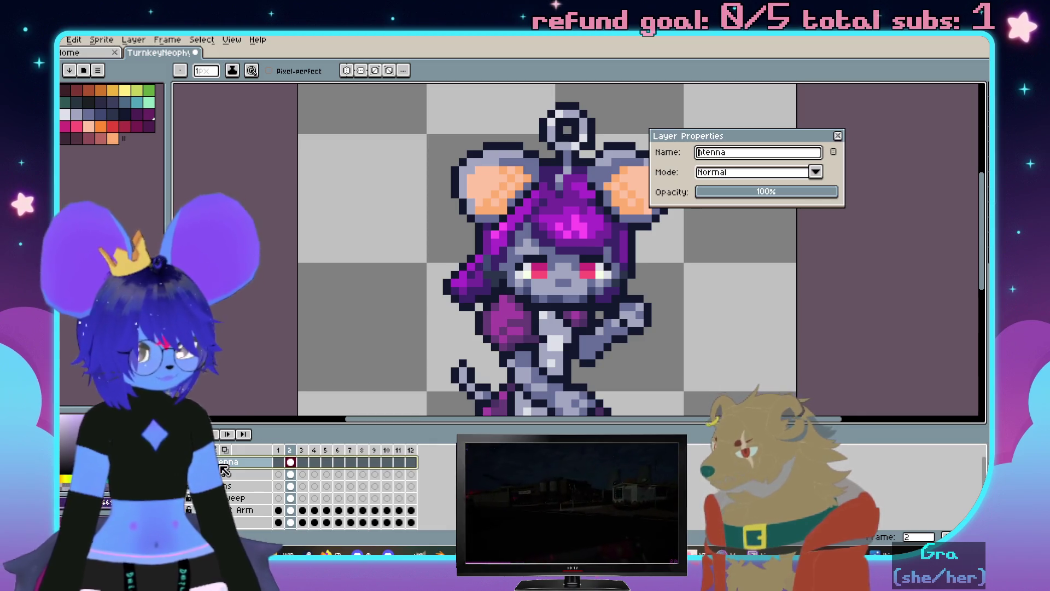
{"action": "type", "text": "A"}
{"action": "key", "text": "Return"}
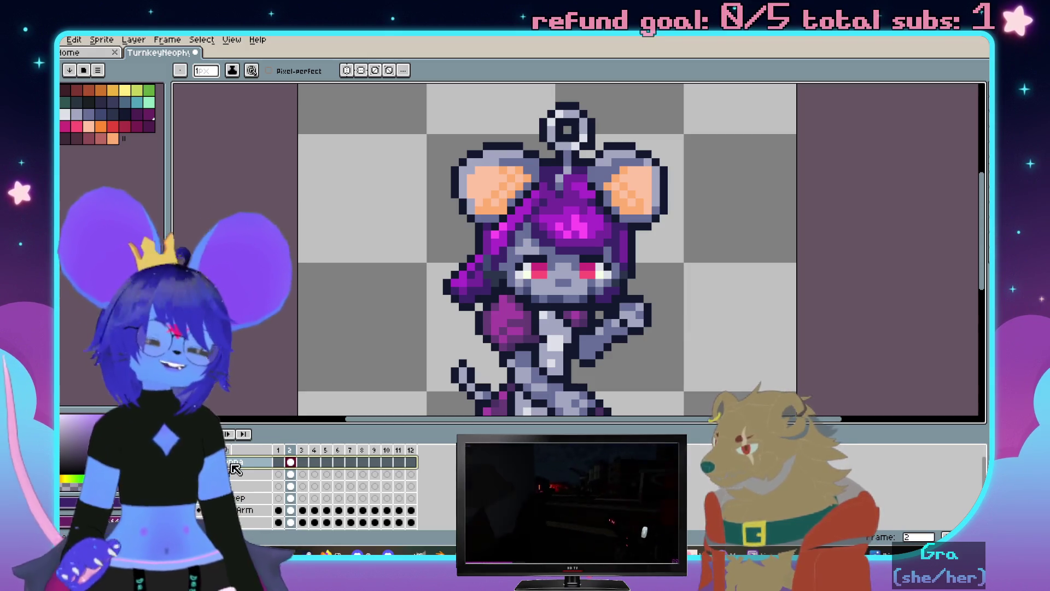
{"action": "scroll", "coordinate": [614, 181], "scroll_direction": "up", "scroll_amount": 1}
{"action": "scroll", "coordinate": [613, 181], "scroll_direction": "up", "scroll_amount": 1}
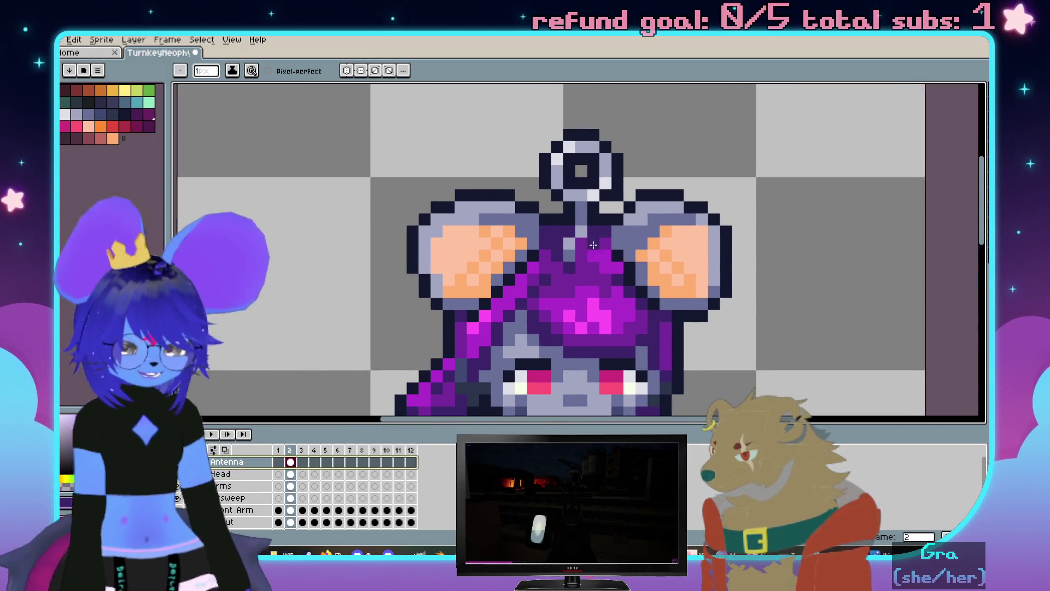
{"action": "scroll", "coordinate": [614, 180], "scroll_direction": "up", "scroll_amount": 1}
{"action": "left_click", "coordinate": [614, 181], "text": "alt"}
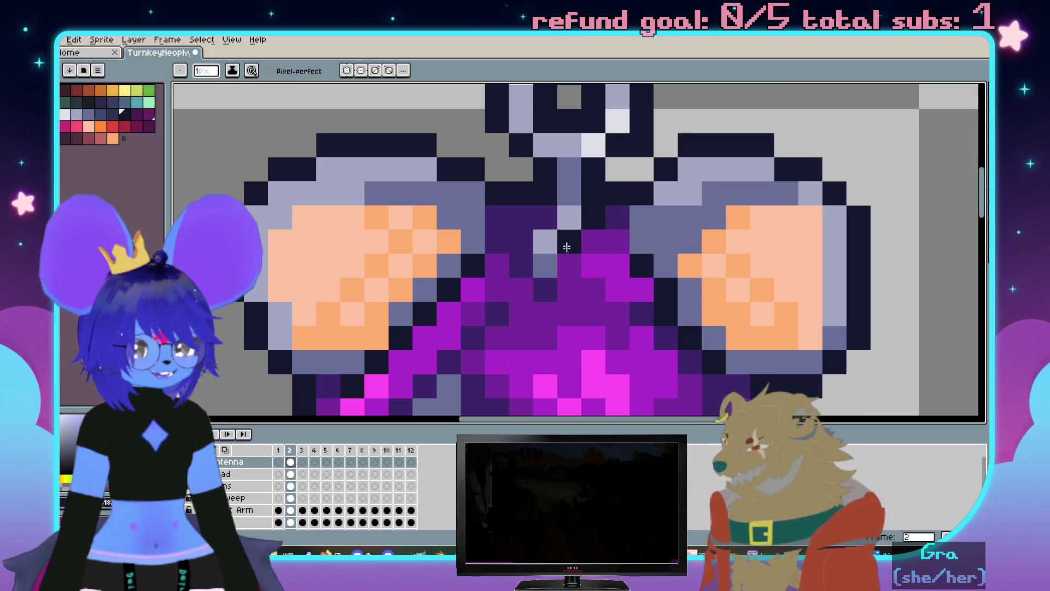
{"action": "scroll", "coordinate": [523, 235], "scroll_direction": "down", "scroll_amount": 5}
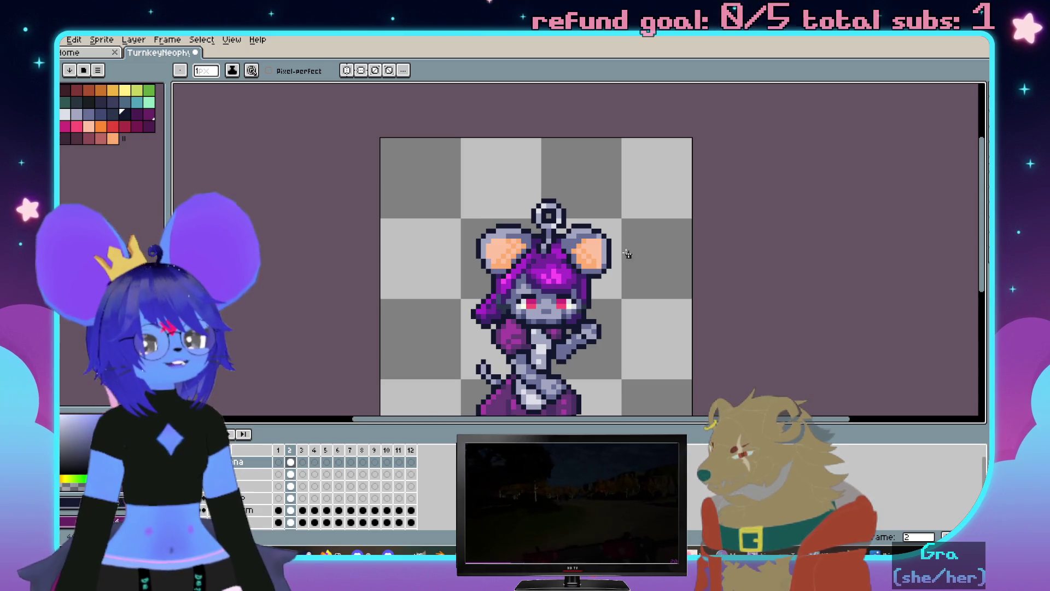
{"action": "scroll", "coordinate": [644, 264], "scroll_direction": "down", "scroll_amount": 4}
{"action": "scroll", "coordinate": [659, 277], "scroll_direction": "up", "scroll_amount": 2}
{"action": "scroll", "coordinate": [662, 246], "scroll_direction": "up", "scroll_amount": 2}
{"action": "scroll", "coordinate": [640, 165], "scroll_direction": "up", "scroll_amount": 1}
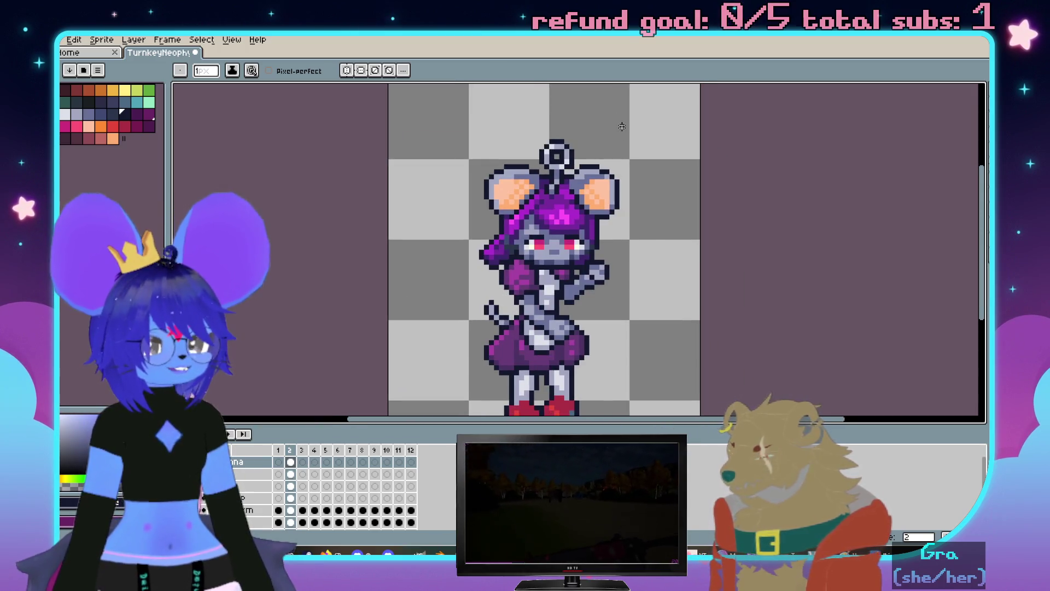
{"action": "scroll", "coordinate": [632, 176], "scroll_direction": "down", "scroll_amount": 1}
{"action": "scroll", "coordinate": [638, 283], "scroll_direction": "up", "scroll_amount": 1}
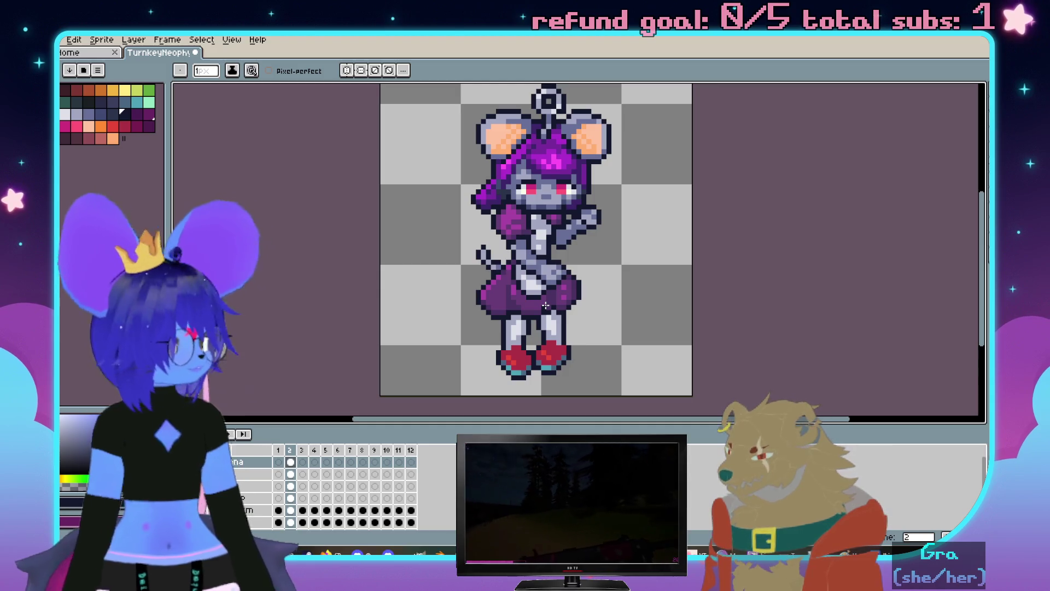
{"action": "scroll", "coordinate": [730, 361], "scroll_direction": "up", "scroll_amount": 1}
{"action": "scroll", "coordinate": [697, 312], "scroll_direction": "up", "scroll_amount": 1}
{"action": "scroll", "coordinate": [648, 246], "scroll_direction": "up", "scroll_amount": 2}
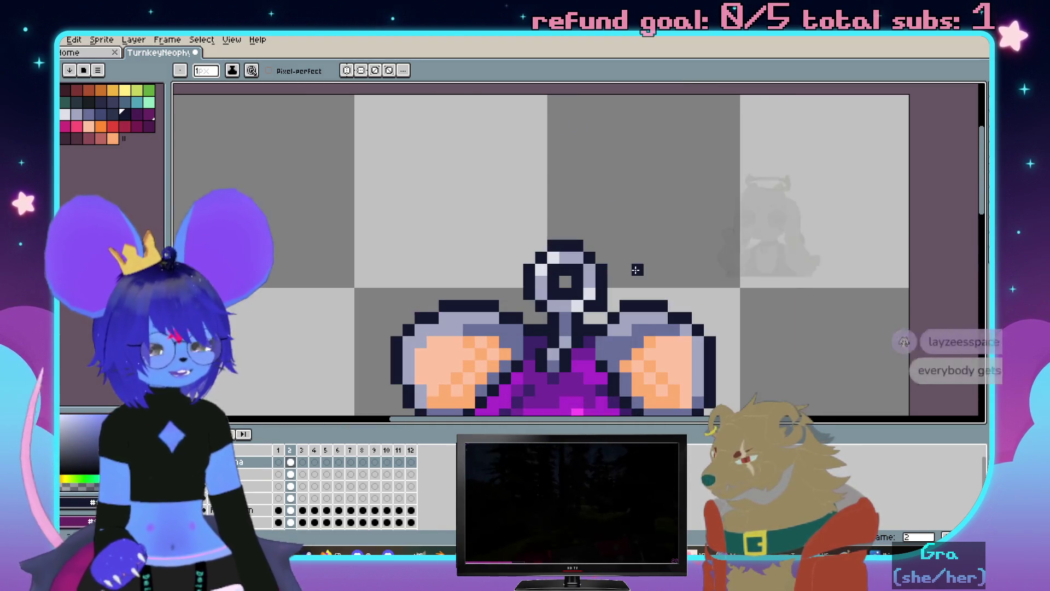
{"action": "scroll", "coordinate": [614, 190], "scroll_direction": "up", "scroll_amount": 1}
{"action": "scroll", "coordinate": [614, 190], "scroll_direction": "up", "scroll_amount": 1}
{"action": "key", "text": "m"}
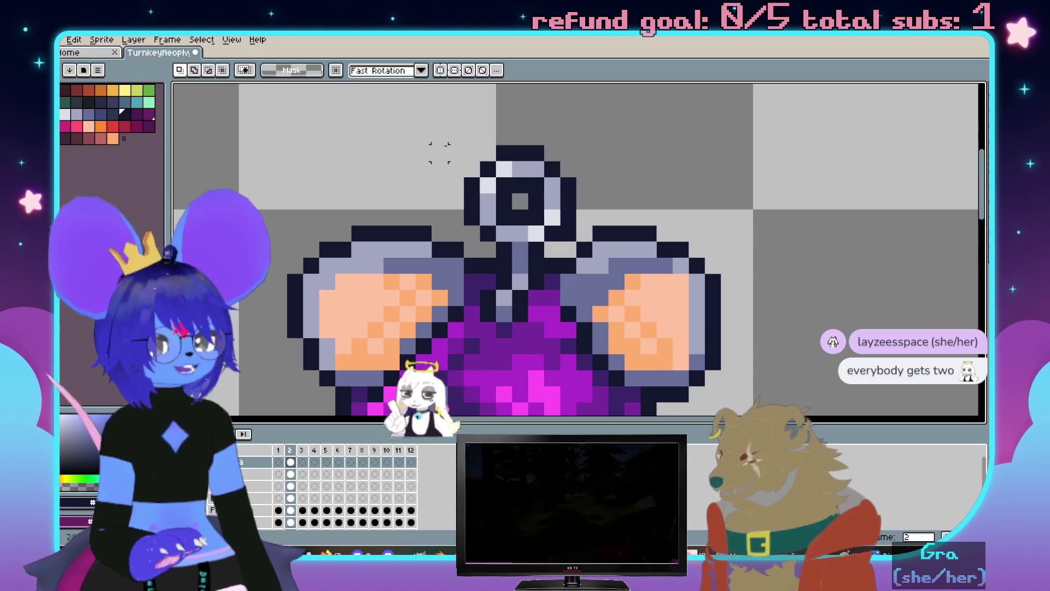
{"action": "left_click_drag", "start_coordinate": [494, 161], "coordinate": [594, 211]}
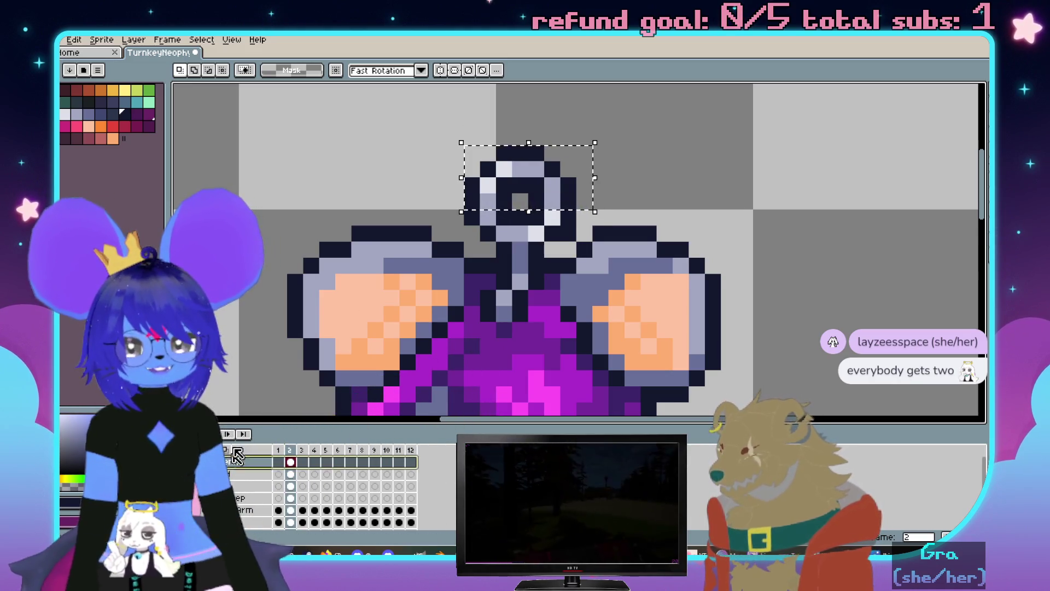
{"action": "key", "text": "Down"}
{"action": "key", "text": "ctrl+d"}
{"action": "scroll", "coordinate": [673, 176], "scroll_direction": "down", "scroll_amount": 5}
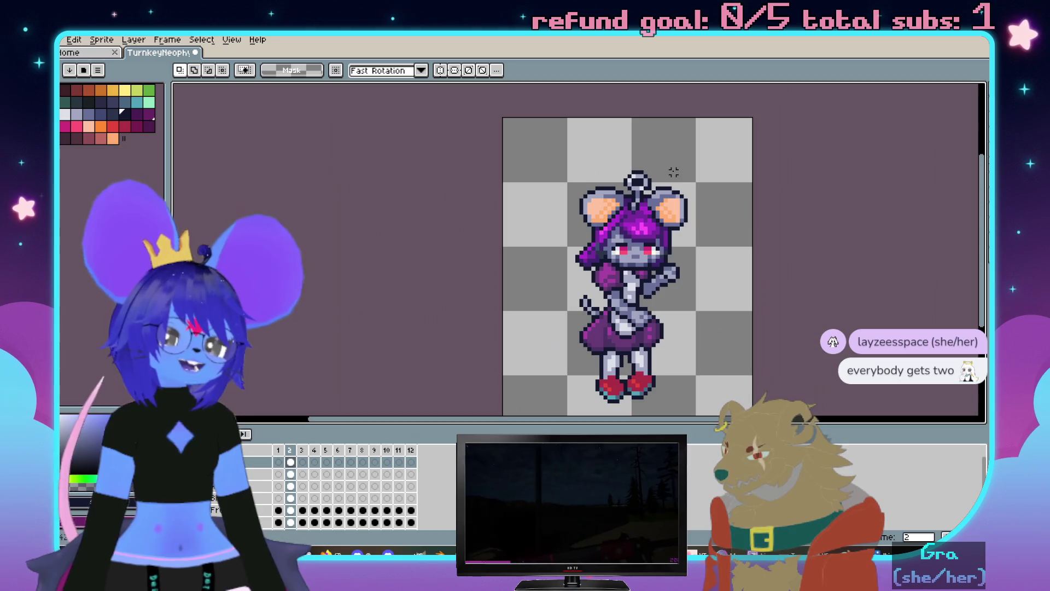
{"action": "scroll", "coordinate": [608, 255], "scroll_direction": "up", "scroll_amount": 2}
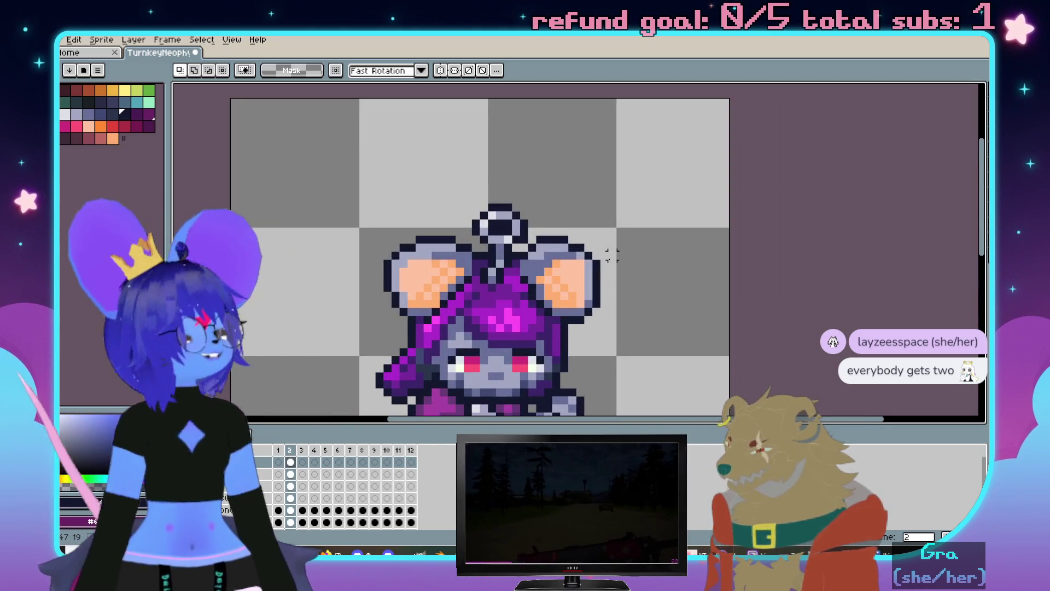
{"action": "scroll", "coordinate": [526, 262], "scroll_direction": "up", "scroll_amount": 3}
{"action": "scroll", "coordinate": [525, 263], "scroll_direction": "down", "scroll_amount": 1}
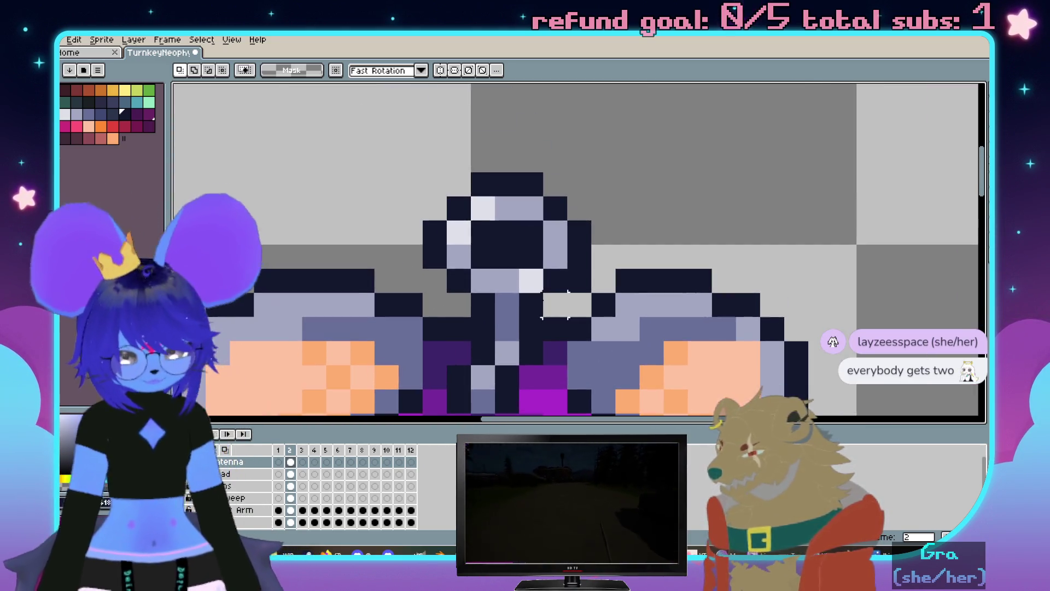
{"action": "key", "text": "i"}
{"action": "key", "text": "b"}
{"action": "scroll", "coordinate": [590, 263], "scroll_direction": "down", "scroll_amount": 3}
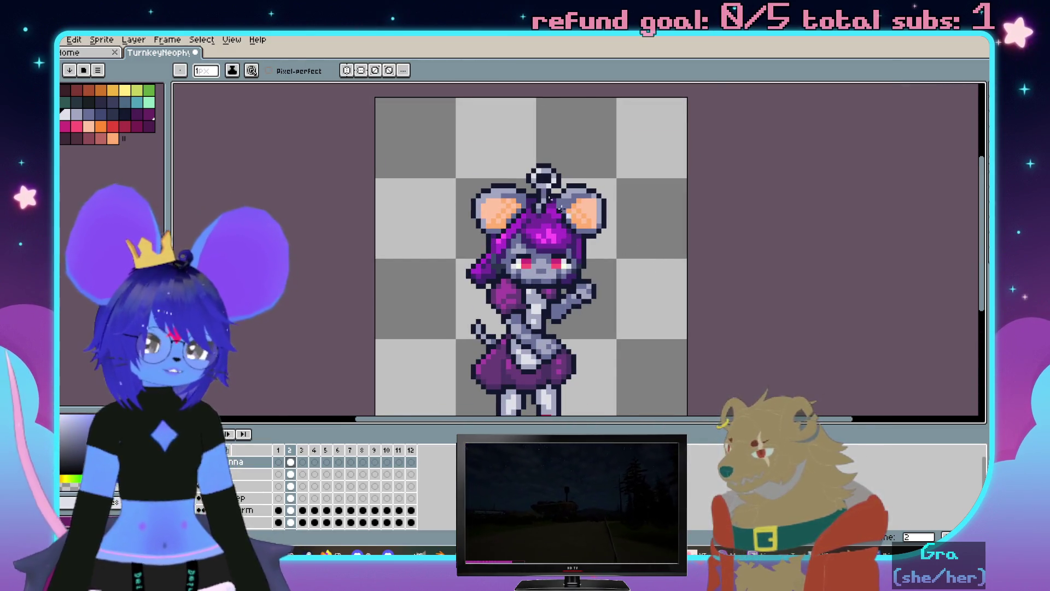
{"action": "scroll", "coordinate": [550, 173], "scroll_direction": "up", "scroll_amount": 3}
{"action": "key", "text": "m"}
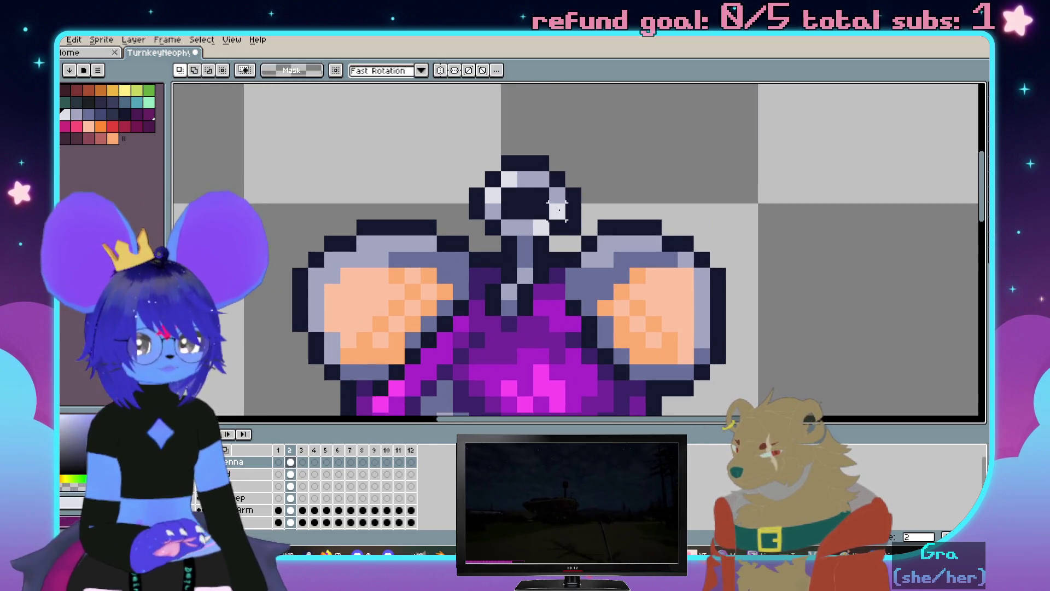
{"action": "key", "text": "b"}
{"action": "key", "text": "Left"}
{"action": "key", "text": "m"}
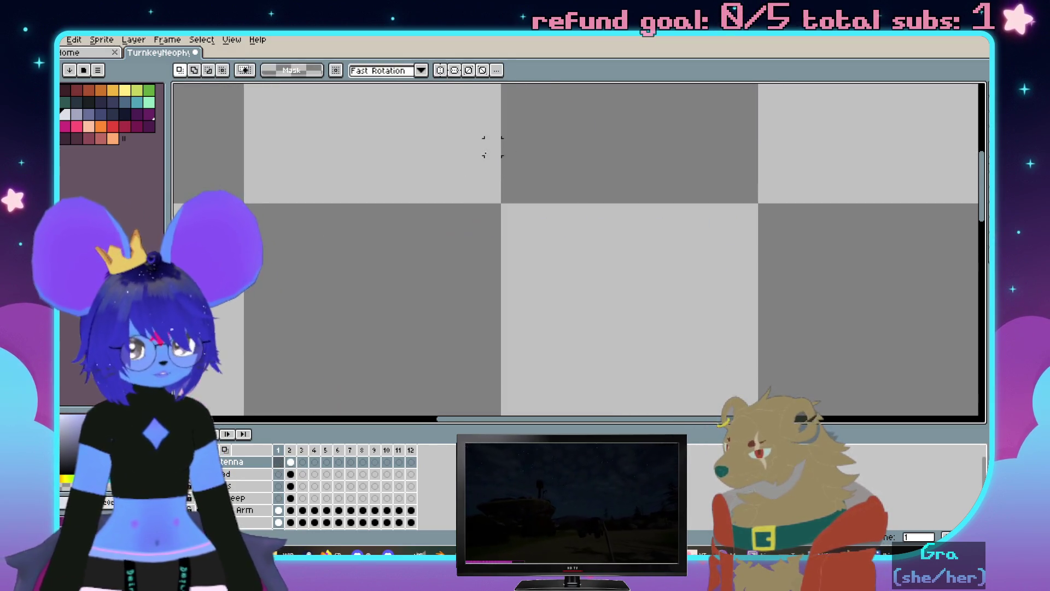
{"action": "key", "text": "Right"}
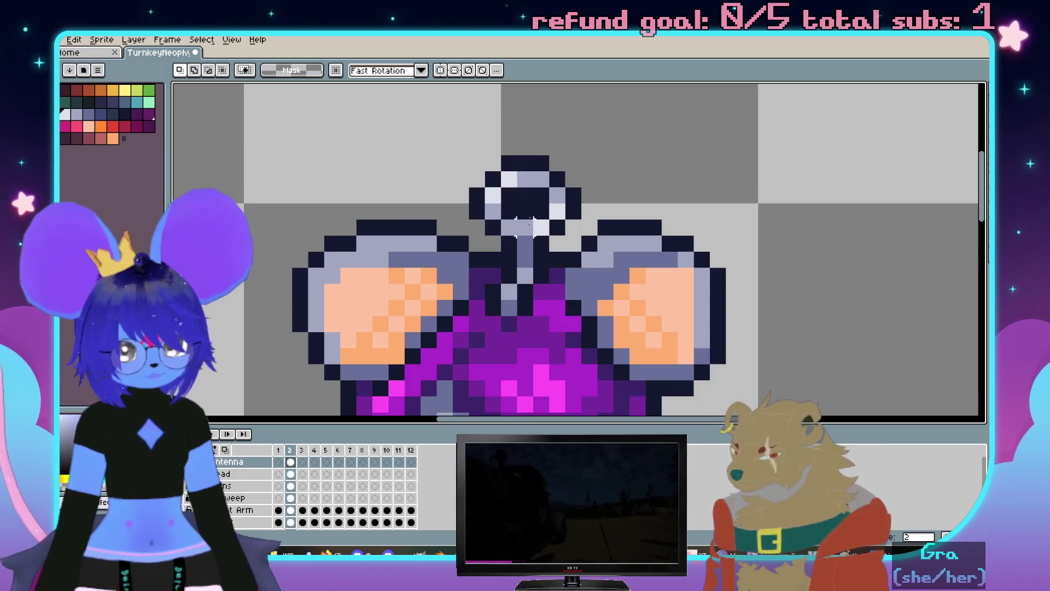
{"action": "key", "text": "Left"}
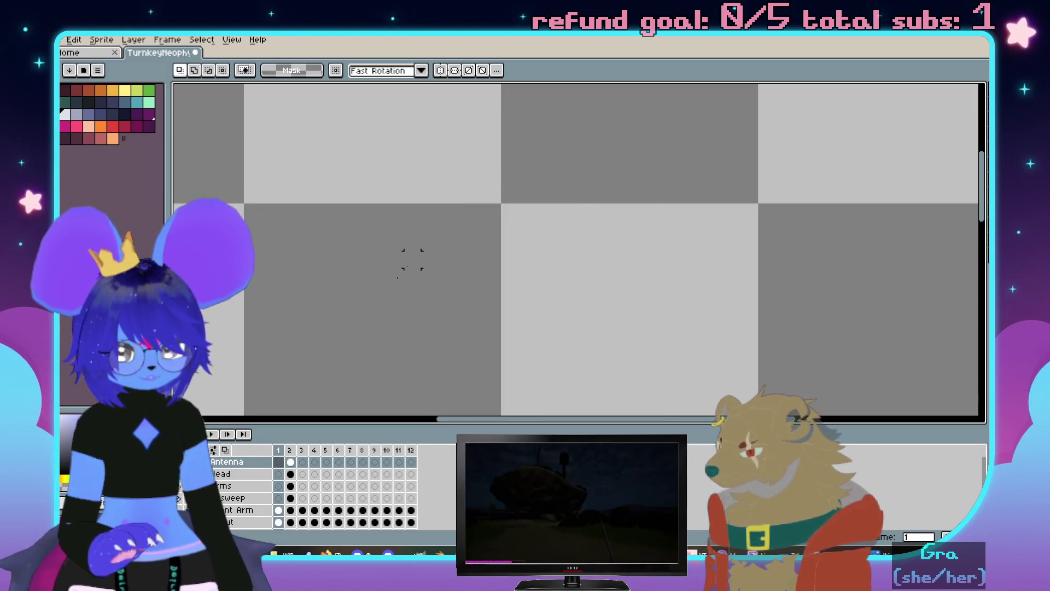
{"action": "left_click", "coordinate": [291, 450]}
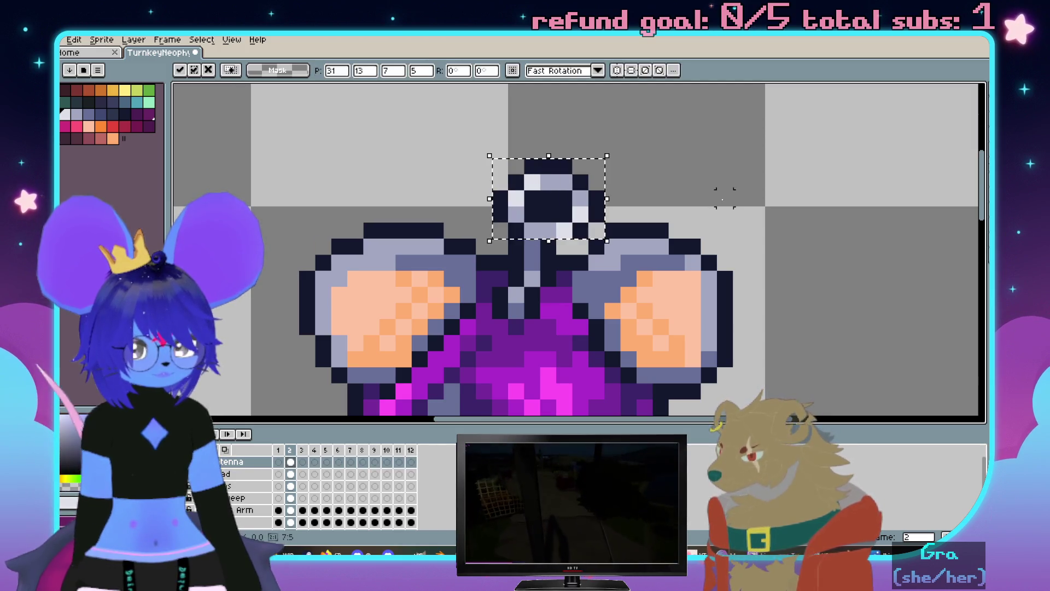
{"action": "scroll", "coordinate": [711, 197], "scroll_direction": "down", "scroll_amount": 3}
{"action": "scroll", "coordinate": [711, 197], "scroll_direction": "up", "scroll_amount": 1}
{"action": "scroll", "coordinate": [694, 220], "scroll_direction": "up", "scroll_amount": 2}
{"action": "scroll", "coordinate": [685, 202], "scroll_direction": "up", "scroll_amount": 1}
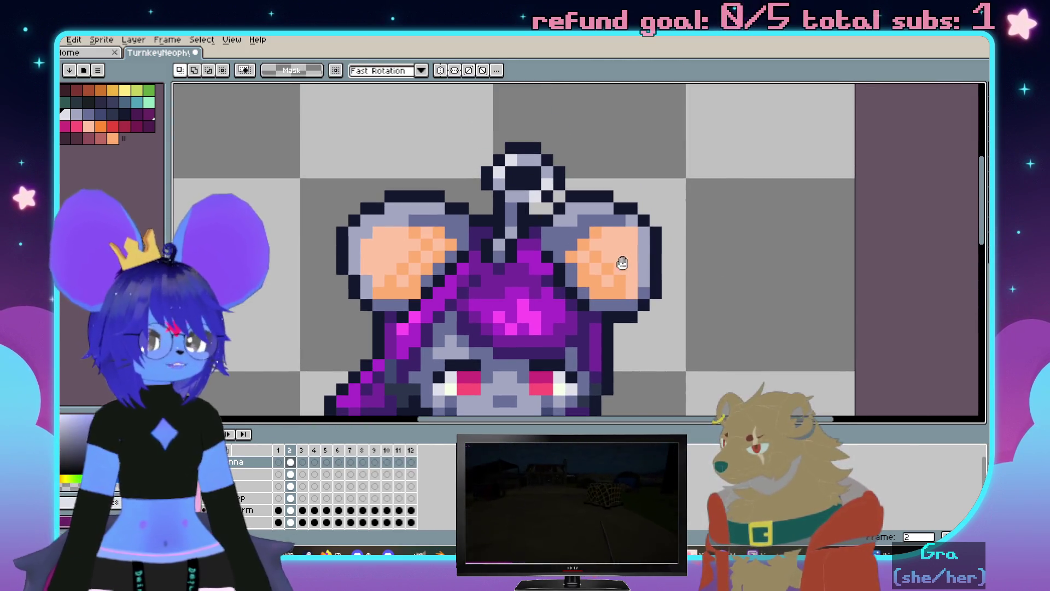
{"action": "scroll", "coordinate": [621, 257], "scroll_direction": "up", "scroll_amount": 1}
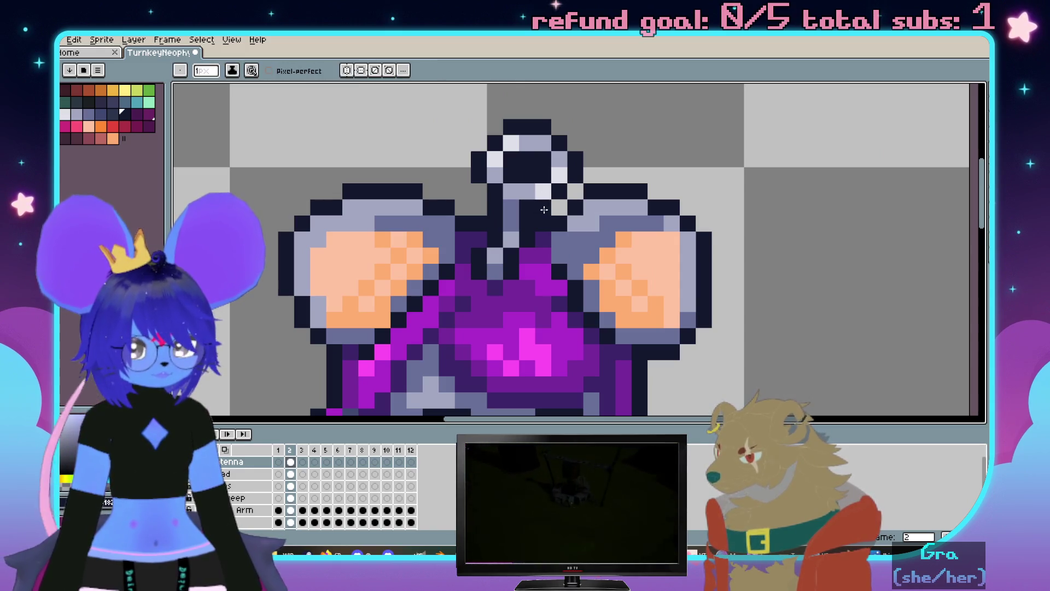
{"action": "scroll", "coordinate": [624, 195], "scroll_direction": "down", "scroll_amount": 3}
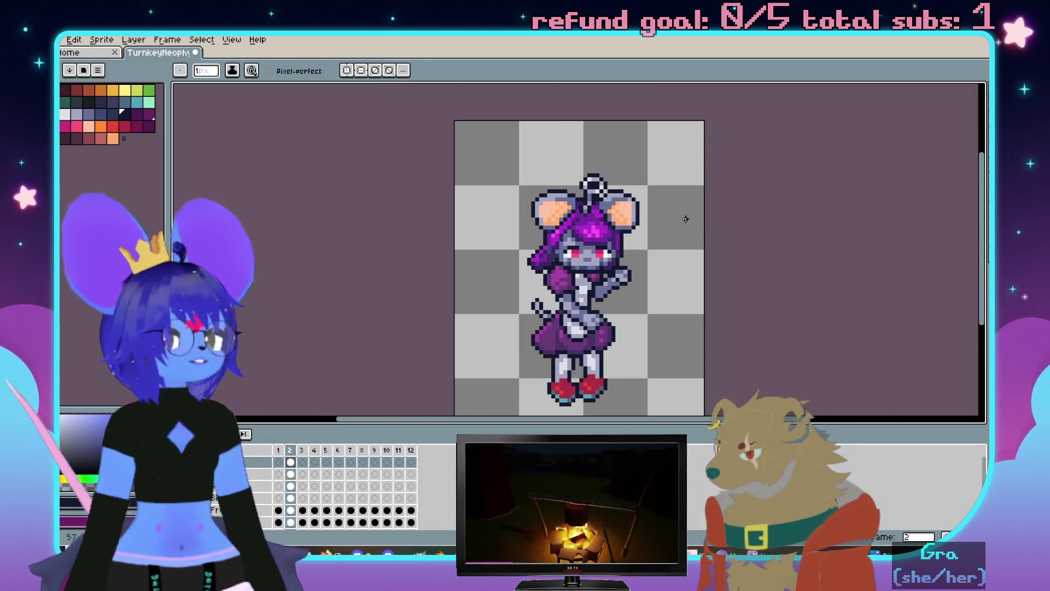
{"action": "scroll", "coordinate": [672, 194], "scroll_direction": "up", "scroll_amount": 2}
{"action": "scroll", "coordinate": [672, 241], "scroll_direction": "down", "scroll_amount": 1}
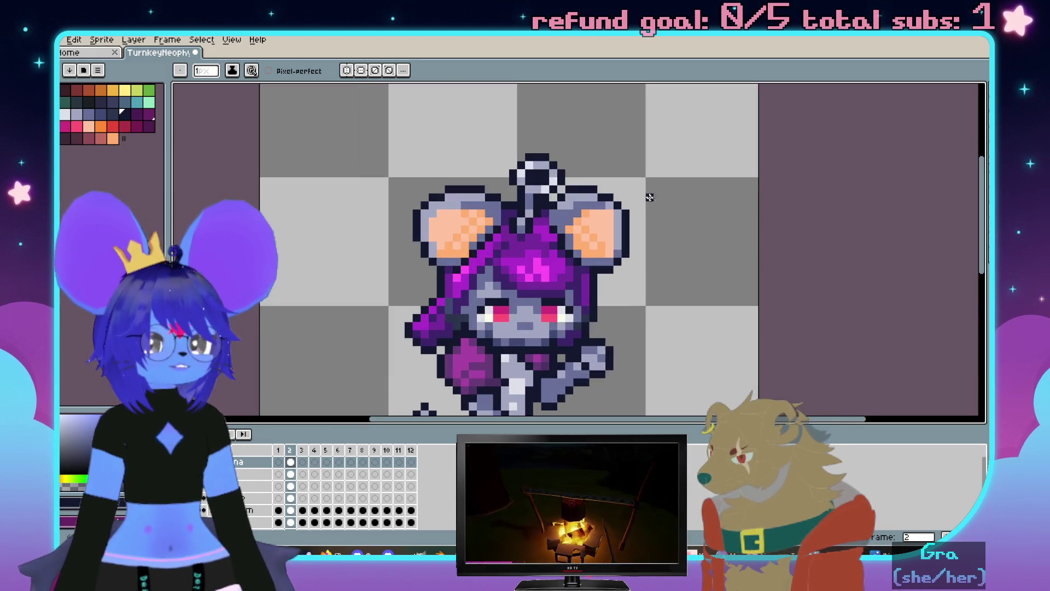
{"action": "left_click_drag", "start_coordinate": [673, 241], "coordinate": [668, 183]}
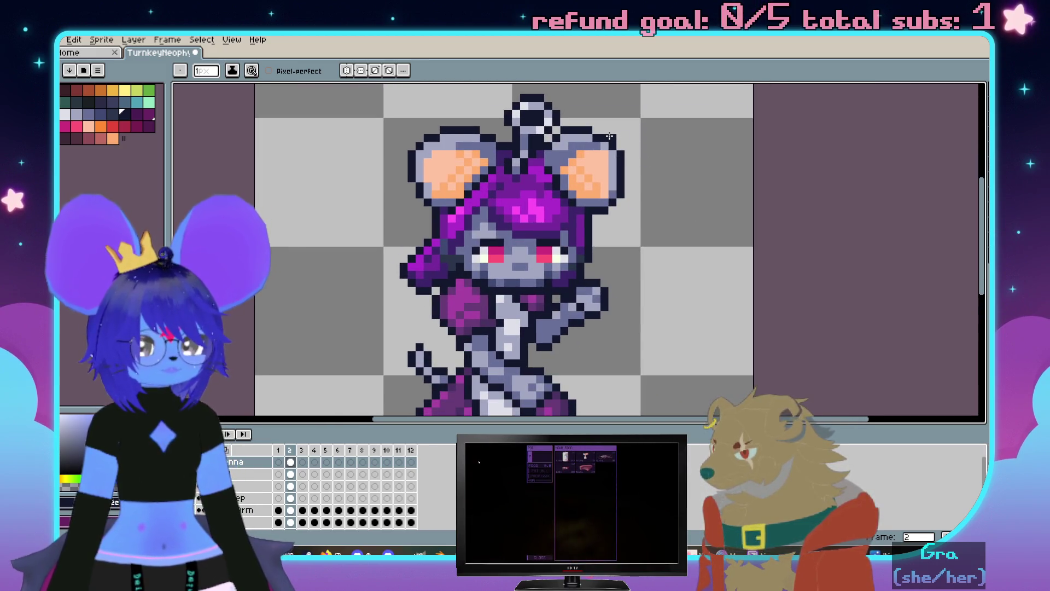
{"action": "scroll", "coordinate": [610, 136], "scroll_direction": "down", "scroll_amount": 1}
{"action": "scroll", "coordinate": [371, 301], "scroll_direction": "down", "scroll_amount": 1}
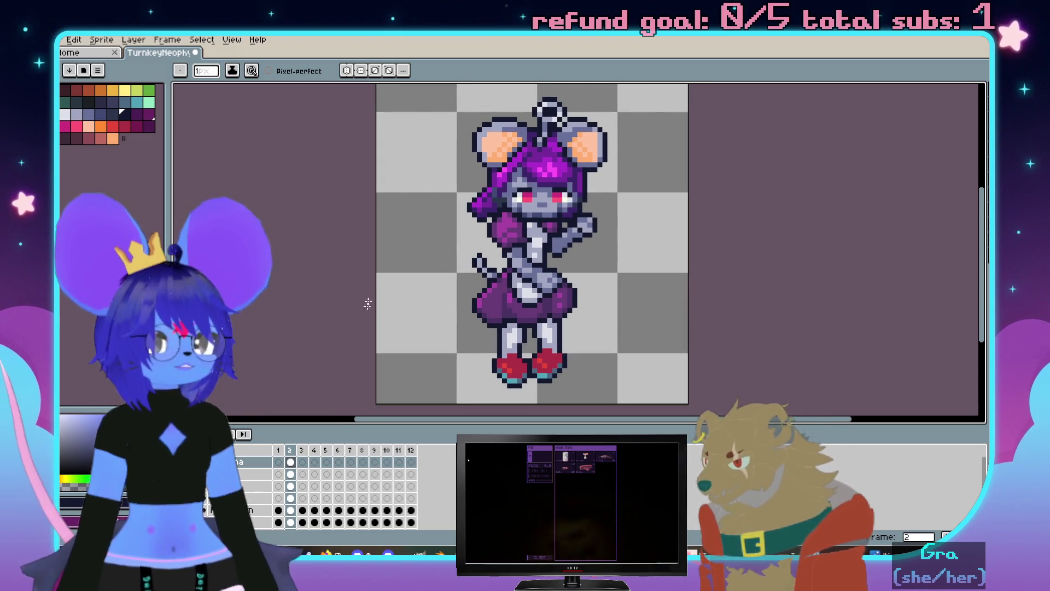
{"action": "left_click_drag", "start_coordinate": [370, 300], "coordinate": [344, 294]}
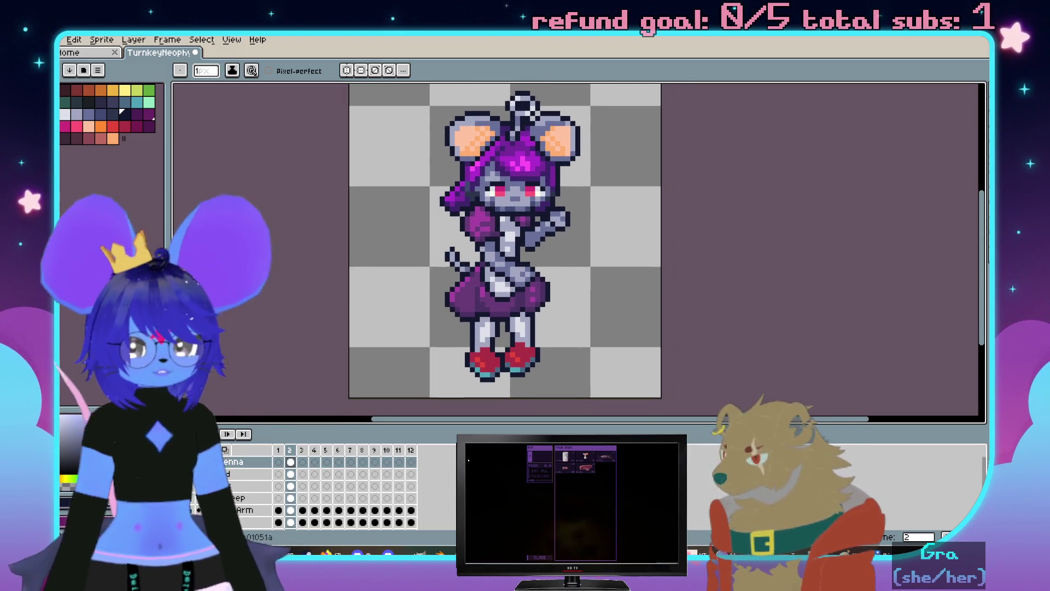
Add a new empty Layer 3 from the layer commands and leave its properties unchanged
{"action": "left_click", "coordinate": [232, 497]}
{"action": "right_click", "coordinate": [231, 499]}
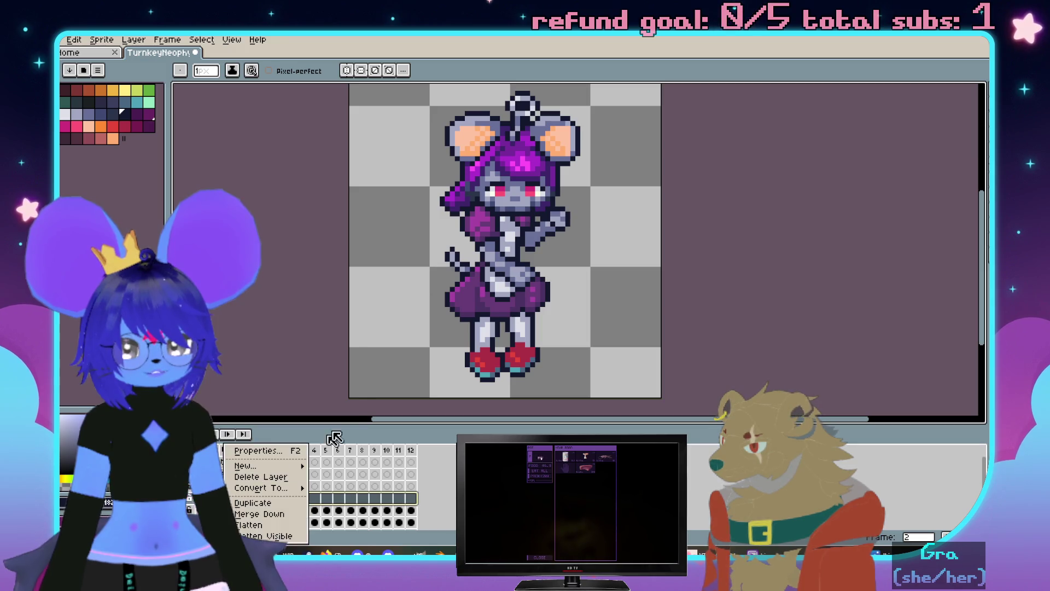
{"action": "key", "text": "Escape"}
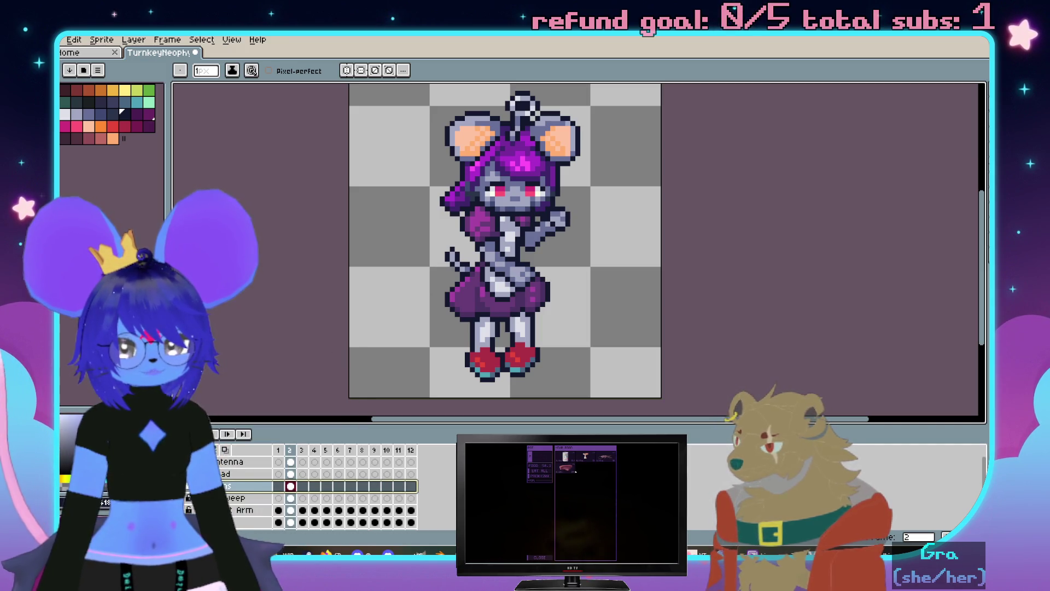
{"action": "right_click", "coordinate": [233, 499]}
{"action": "key", "text": "Escape"}
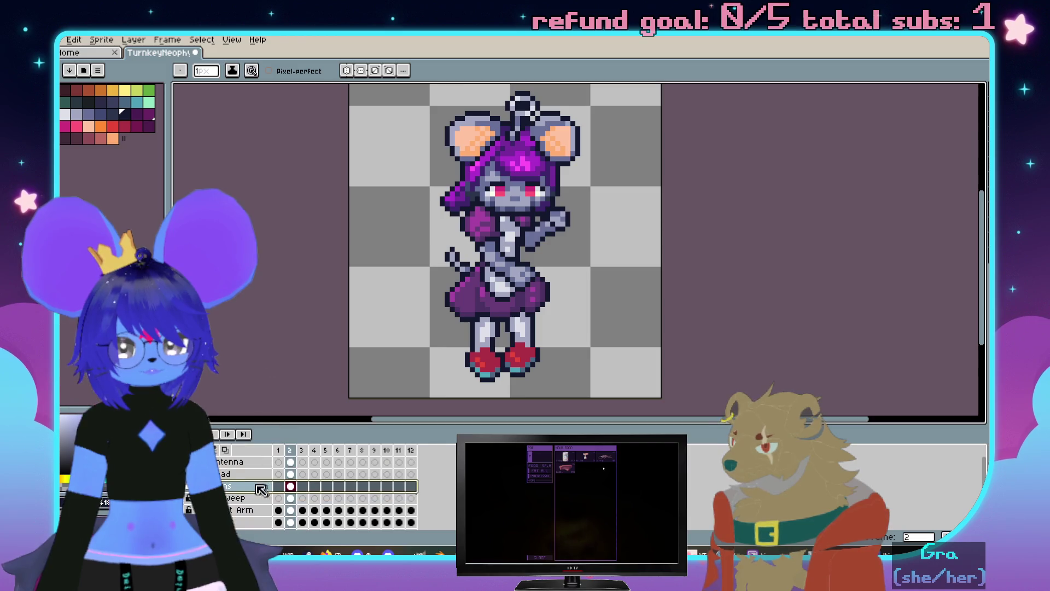
{"action": "right_click", "coordinate": [249, 491]}
{"action": "left_click", "coordinate": [352, 463]}
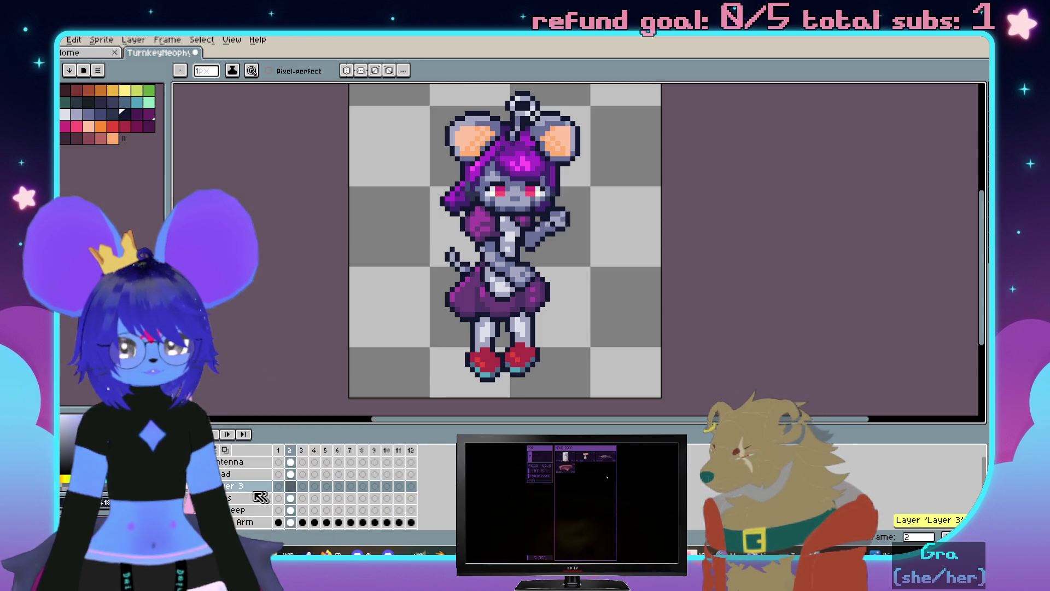
{"action": "double_click", "coordinate": [254, 486]}
{"action": "key", "text": "Return"}
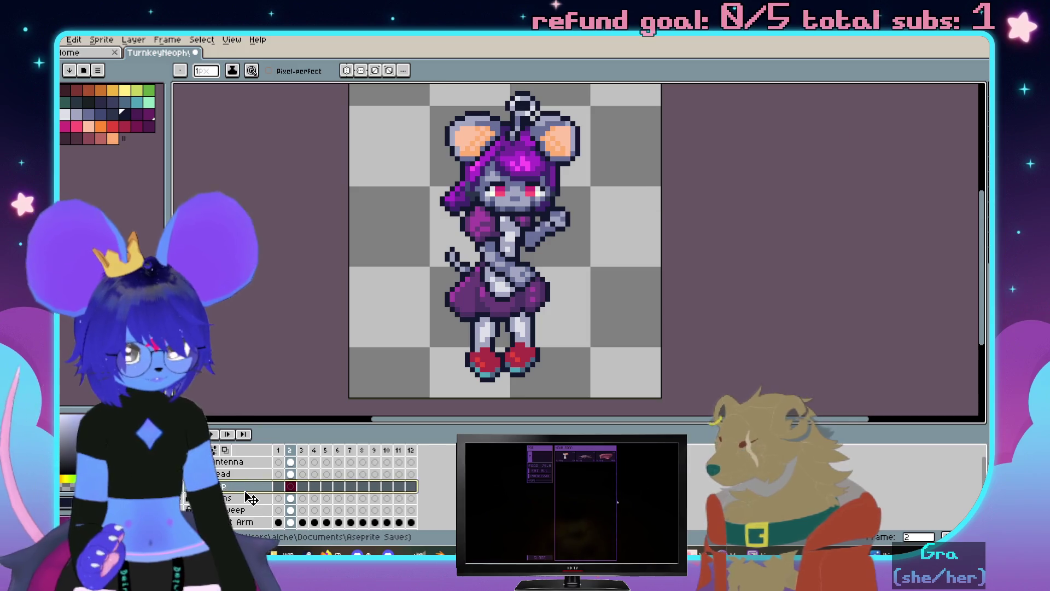
Close the reference window, frame the legs, and switch on vertical-axis mirrored drawing
{"action": "mouse_move", "coordinate": [510, 241]}
{"action": "left_mouse_down"}
{"action": "mouse_move", "coordinate": [467, 180]}
{"action": "mouse_move", "coordinate": [469, 122]}
{"action": "left_mouse_up"}
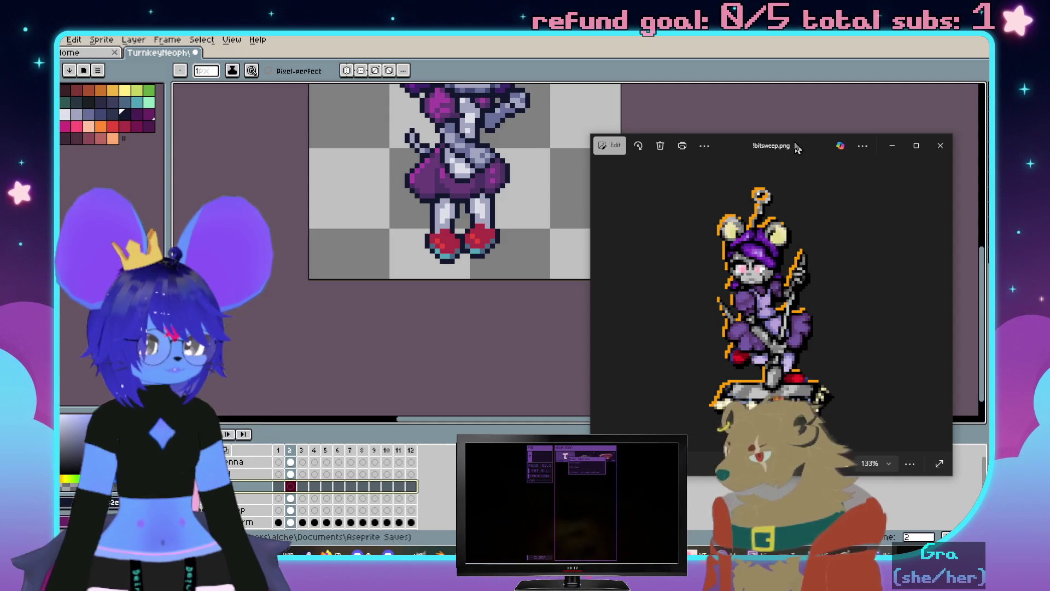
{"action": "key", "text": "alt+Tab"}
{"action": "left_click_drag", "start_coordinate": [555, 164], "coordinate": [560, 223]}
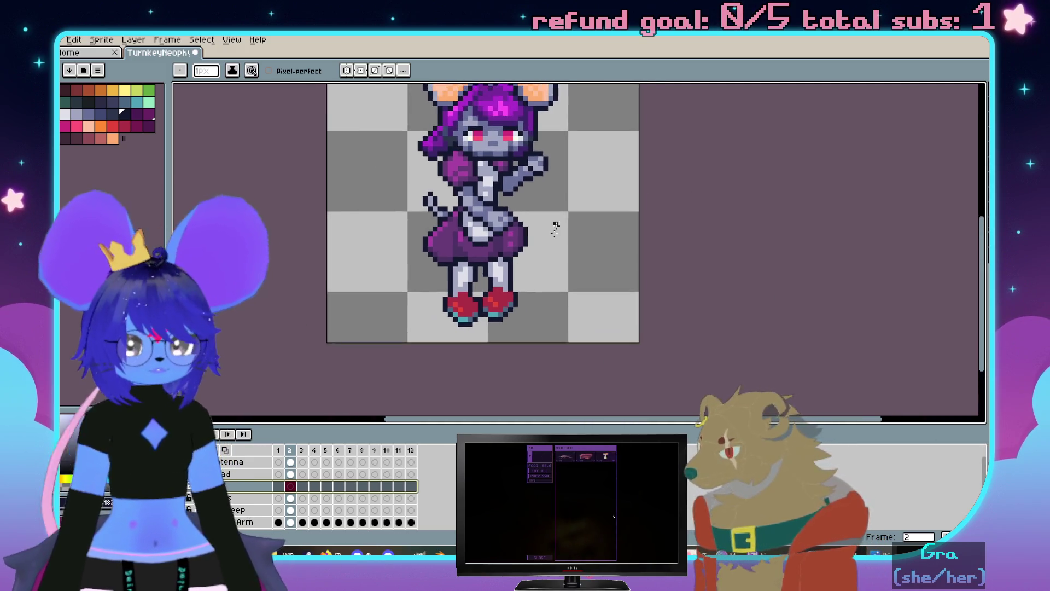
{"action": "scroll", "coordinate": [509, 246], "scroll_direction": "up", "scroll_amount": 1}
{"action": "left_click_drag", "start_coordinate": [476, 299], "coordinate": [496, 258]}
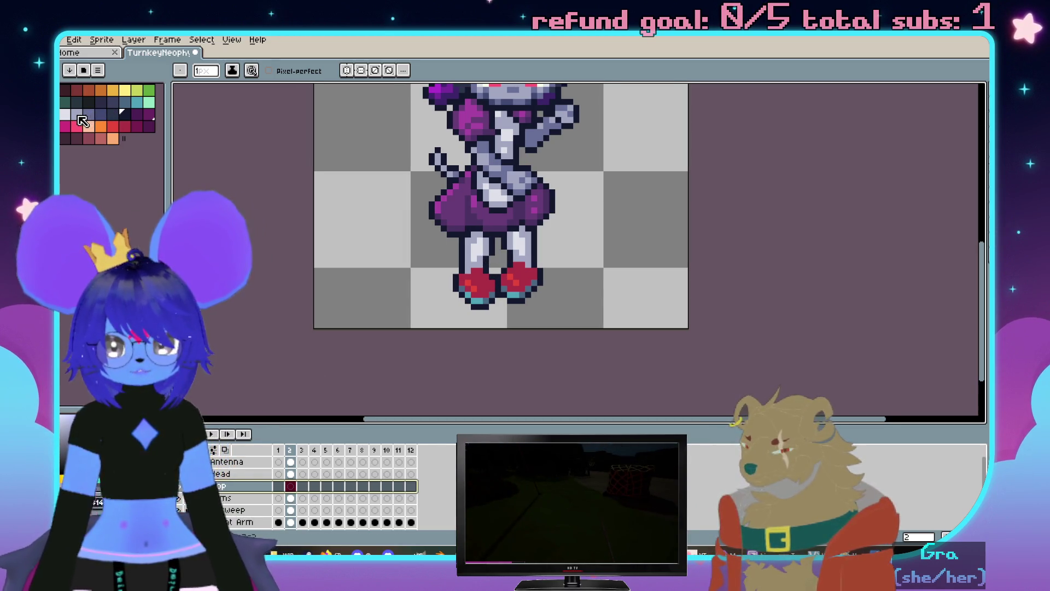
{"action": "scroll", "coordinate": [449, 289], "scroll_direction": "up", "scroll_amount": 2}
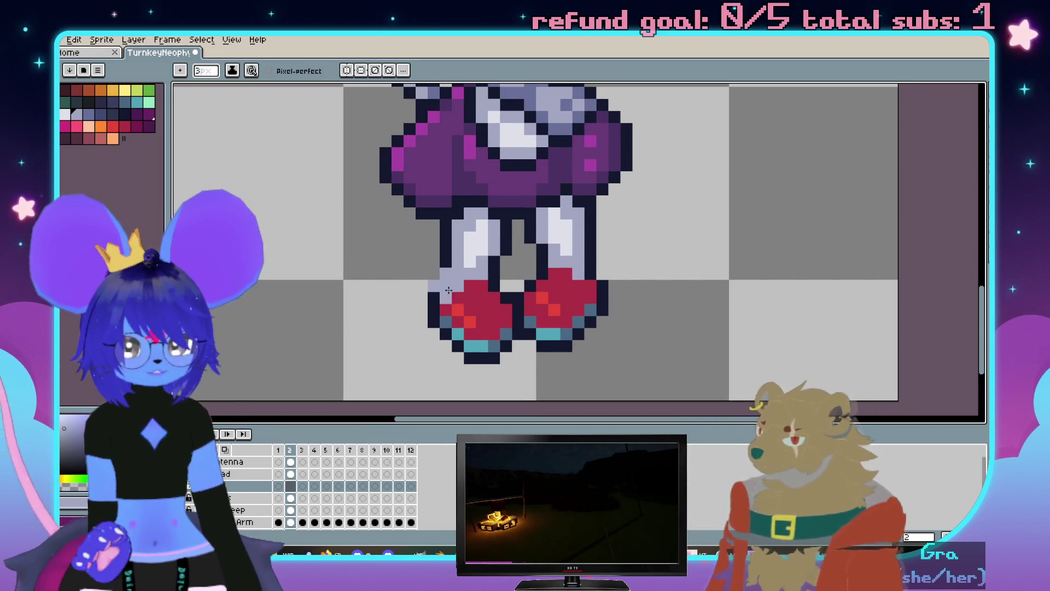
{"action": "key", "text": "shift+s"}
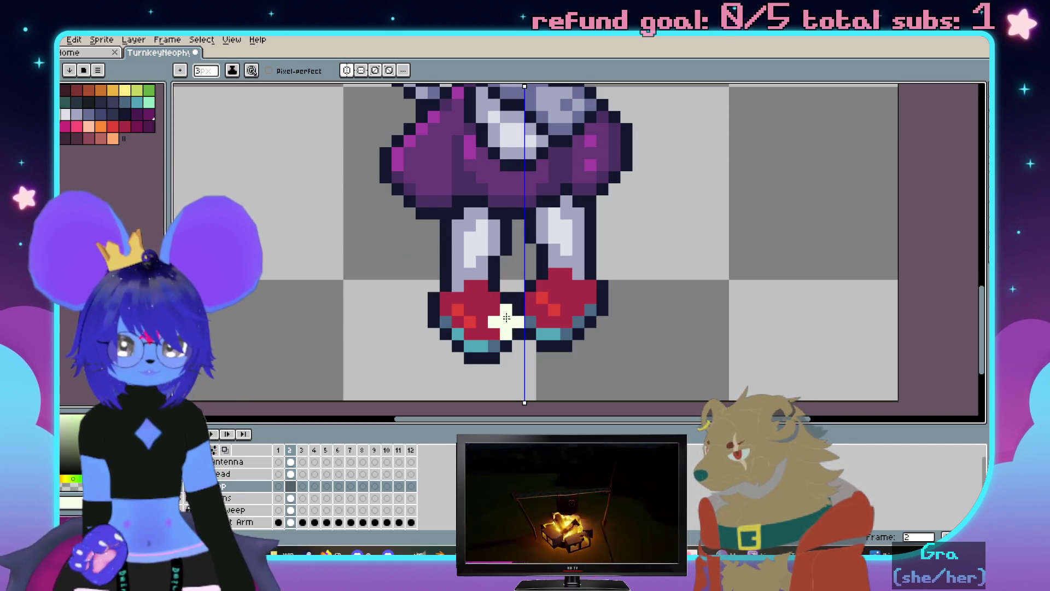
Paint a mirrored cream bar under the shoes, then a diagonal cream staff line across the sprite
{"action": "mouse_move", "coordinate": [518, 322]}
{"action": "left_mouse_down"}
{"action": "mouse_move", "coordinate": [374, 318]}
{"action": "mouse_move", "coordinate": [380, 361]}
{"action": "mouse_move", "coordinate": [544, 356]}
{"action": "left_mouse_up"}
{"action": "scroll", "coordinate": [541, 353], "scroll_direction": "down", "scroll_amount": 3}
{"action": "scroll", "coordinate": [546, 329], "scroll_direction": "up", "scroll_amount": 1}
{"action": "scroll", "coordinate": [553, 263], "scroll_direction": "up", "scroll_amount": 1}
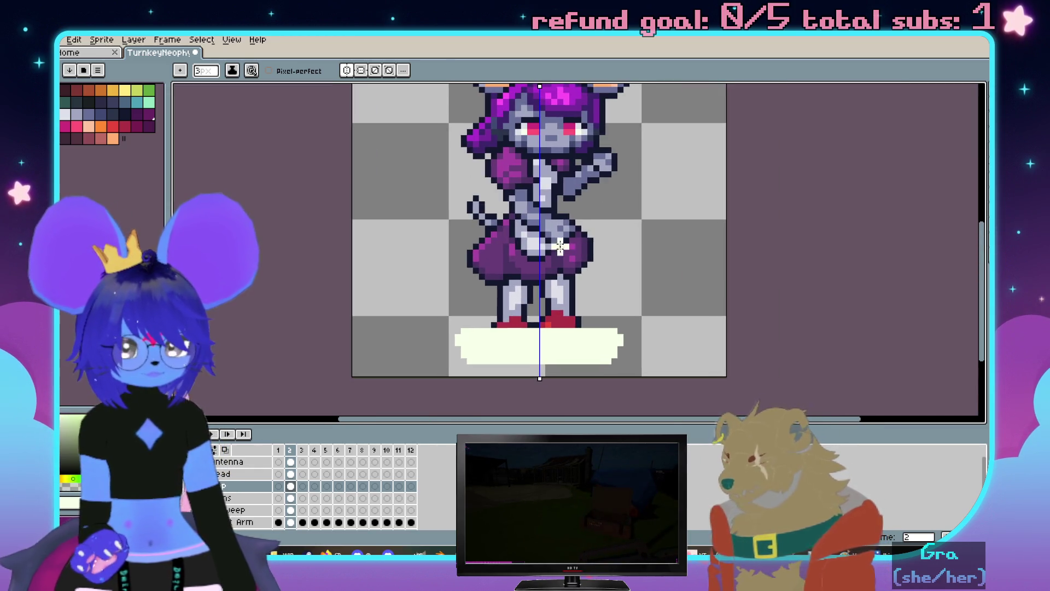
{"action": "left_click", "coordinate": [388, 70]}
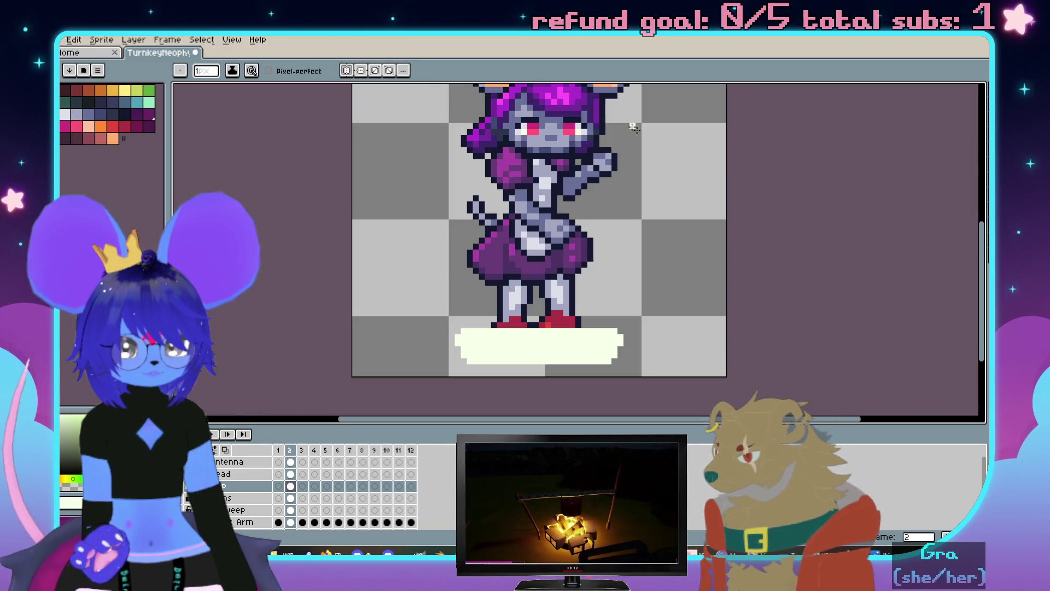
{"action": "left_click_drag", "start_coordinate": [617, 121], "coordinate": [536, 300]}
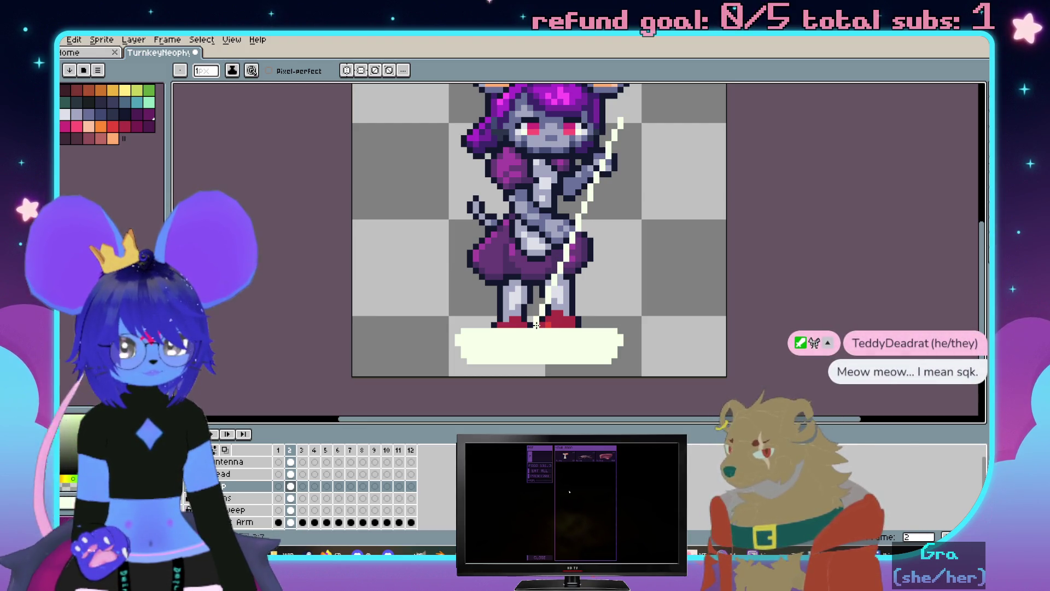
{"action": "scroll", "coordinate": [582, 237], "scroll_direction": "up", "scroll_amount": 1}
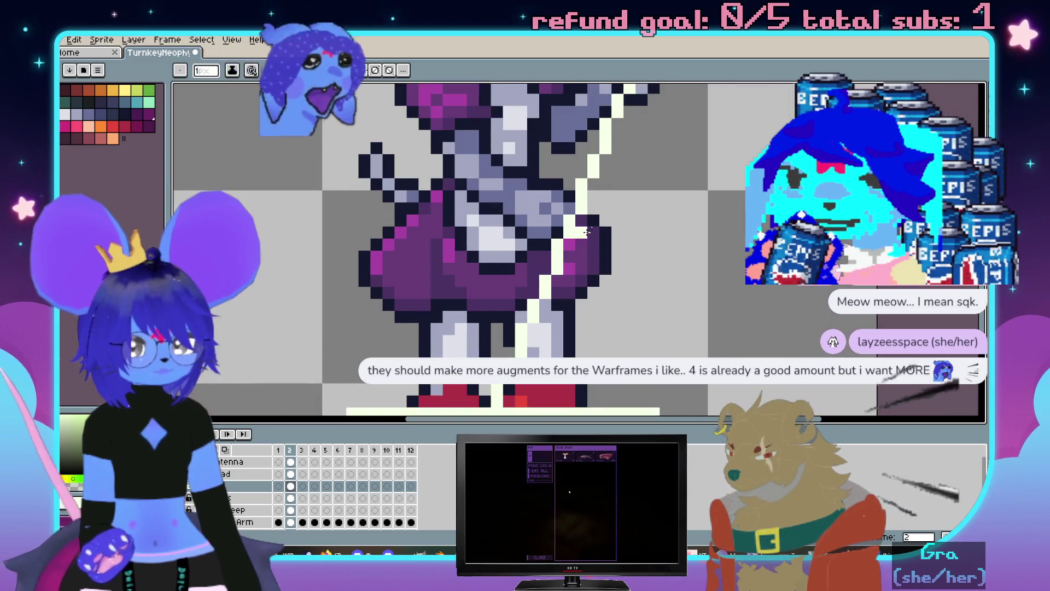
{"action": "scroll", "coordinate": [583, 238], "scroll_direction": "down", "scroll_amount": 1}
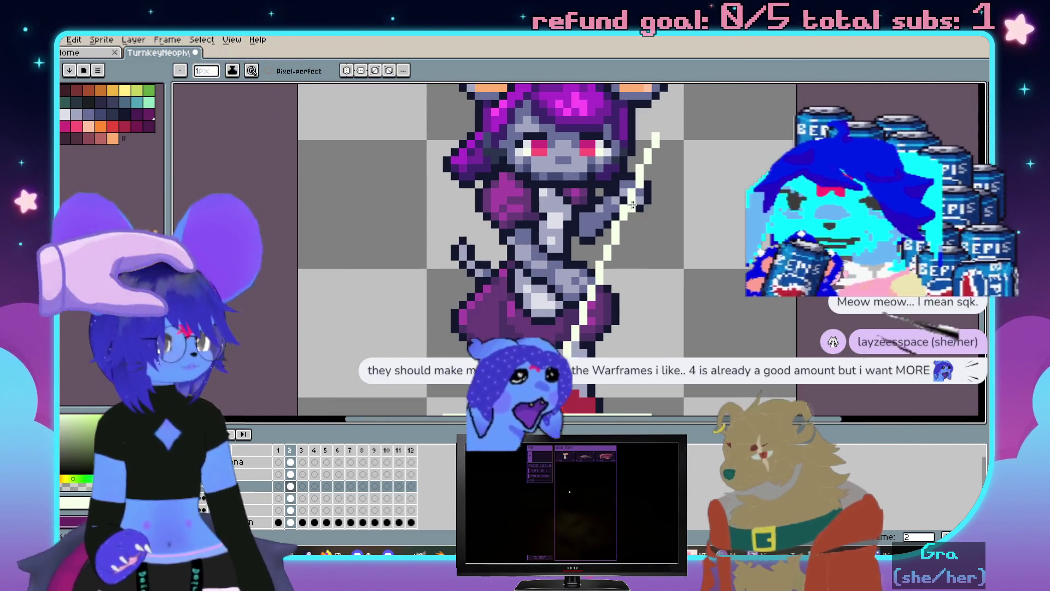
{"action": "scroll", "coordinate": [687, 175], "scroll_direction": "up", "scroll_amount": 1}
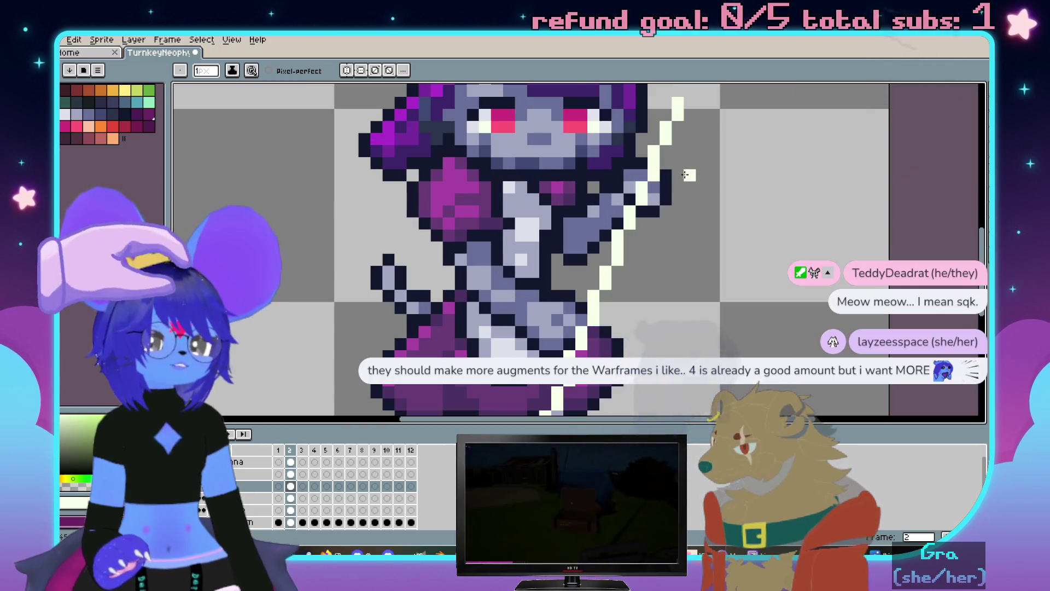
{"action": "scroll", "coordinate": [688, 175], "scroll_direction": "up", "scroll_amount": 1}
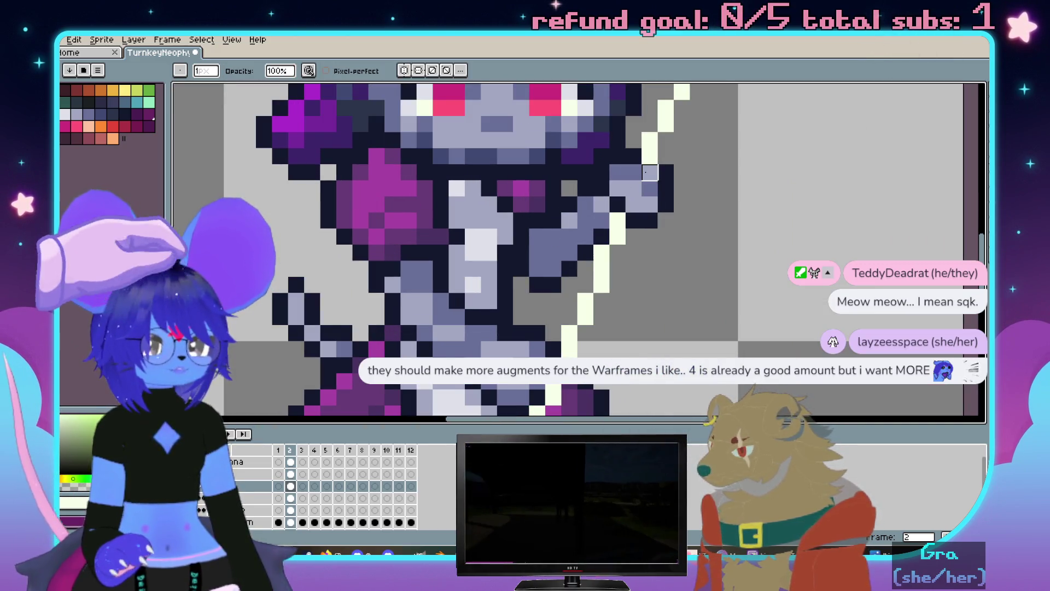
{"action": "scroll", "coordinate": [648, 173], "scroll_direction": "down", "scroll_amount": 2}
{"action": "scroll", "coordinate": [609, 252], "scroll_direction": "up", "scroll_amount": 1}
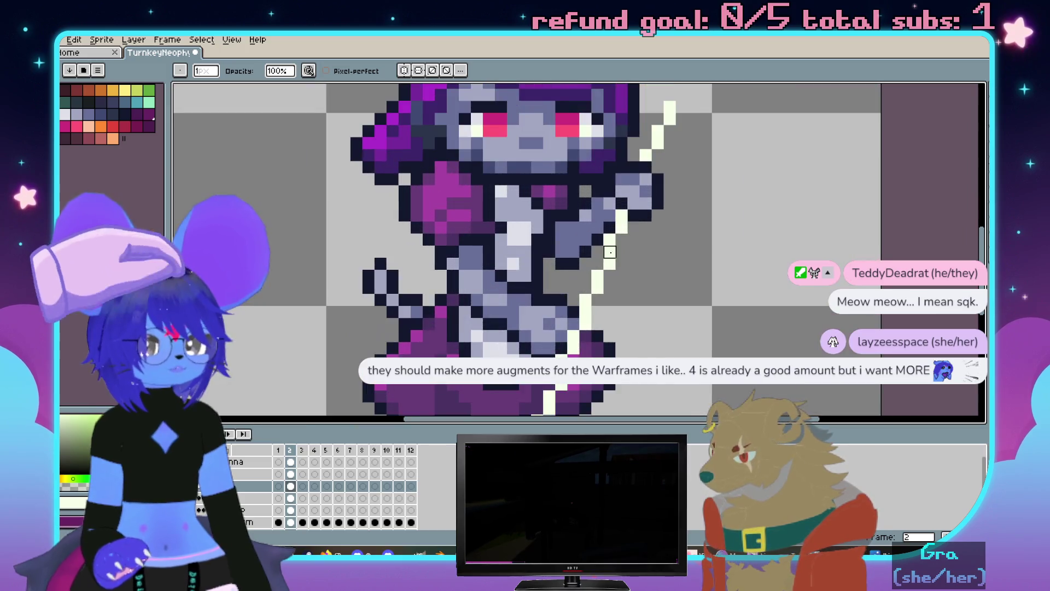
{"action": "scroll", "coordinate": [610, 252], "scroll_direction": "up", "scroll_amount": 1}
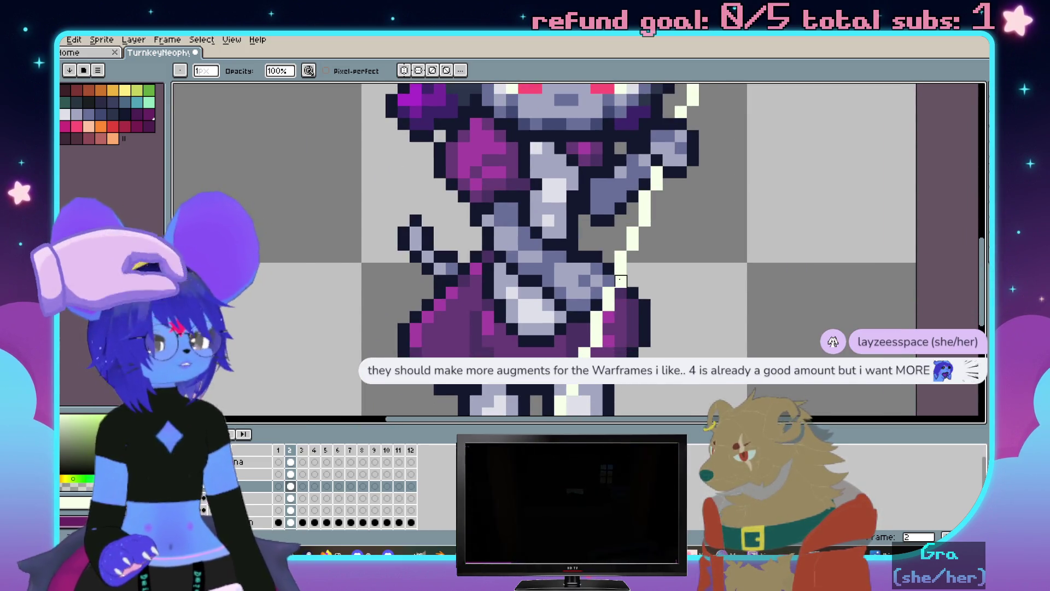
{"action": "scroll", "coordinate": [525, 273], "scroll_direction": "down", "scroll_amount": 1}
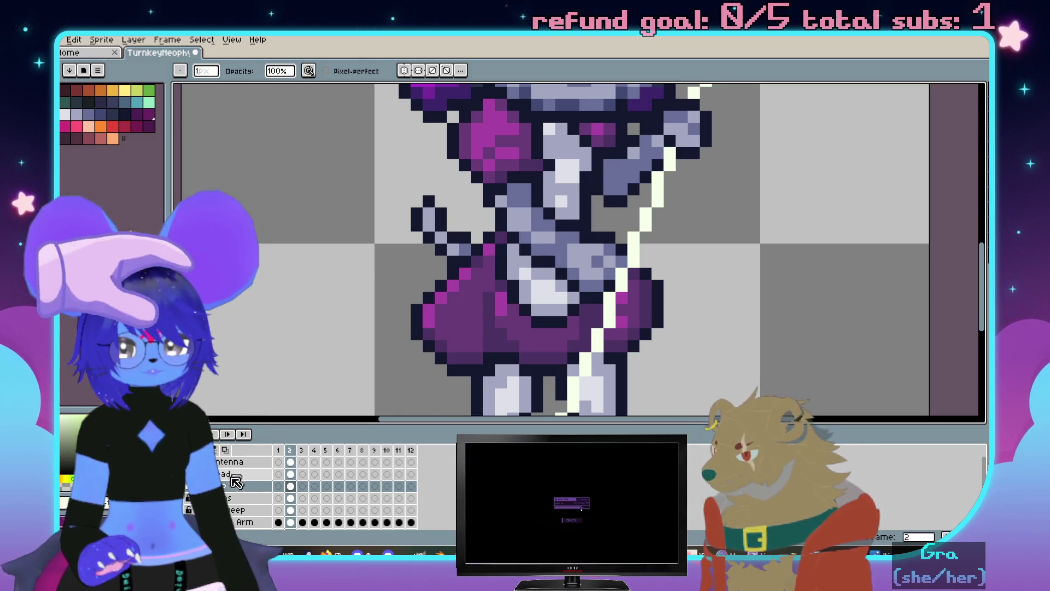
{"action": "left_click", "coordinate": [234, 502]}
{"action": "scroll", "coordinate": [512, 330], "scroll_direction": "up", "scroll_amount": 1}
On the layer above, extend the cream diagonal stripe further down the body
{"action": "key", "text": "m"}
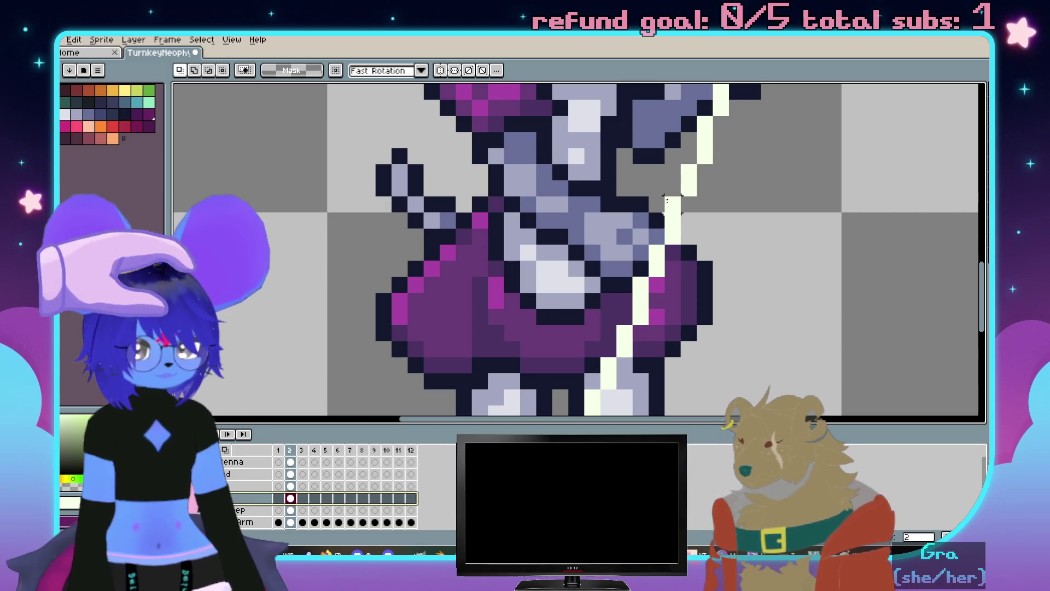
{"action": "left_click_drag", "start_coordinate": [696, 179], "coordinate": [583, 293]}
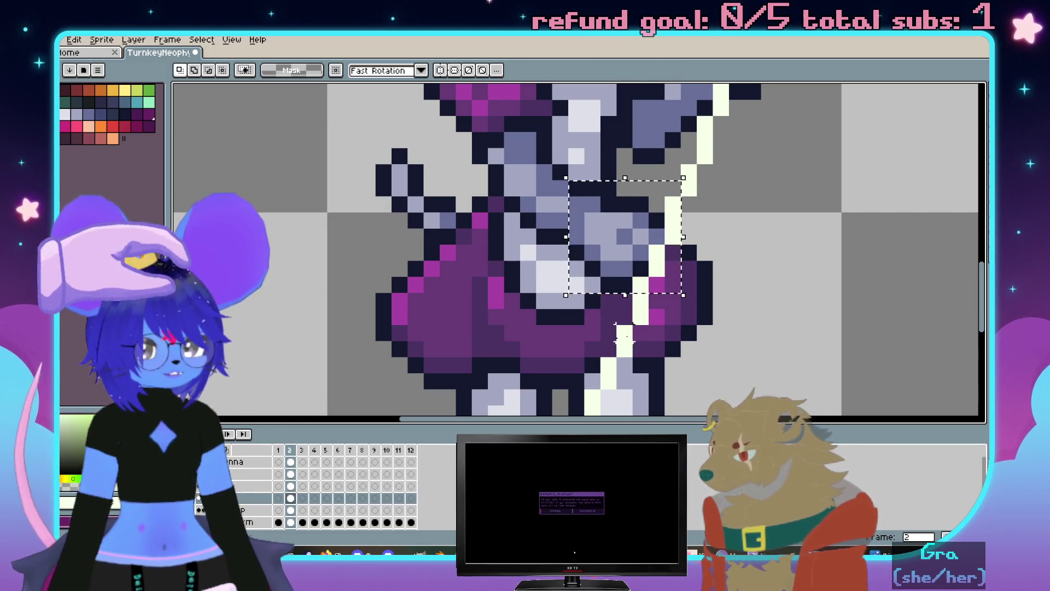
{"action": "scroll", "coordinate": [512, 330], "scroll_direction": "up", "scroll_amount": 2}
{"action": "key", "text": "b"}
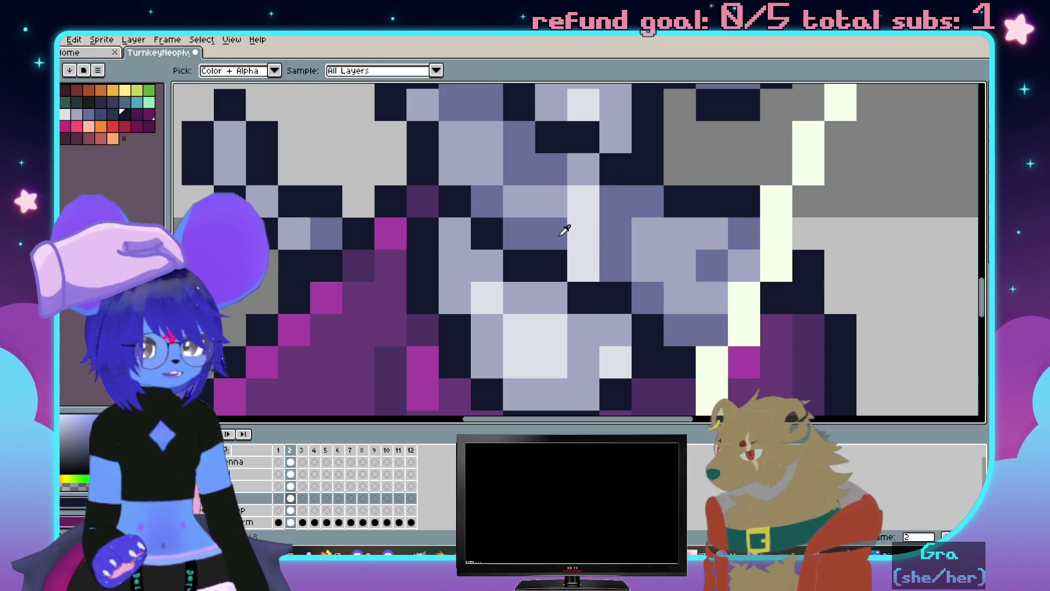
{"action": "scroll", "coordinate": [606, 187], "scroll_direction": "down", "scroll_amount": 2}
{"action": "scroll", "coordinate": [606, 187], "scroll_direction": "up", "scroll_amount": 3}
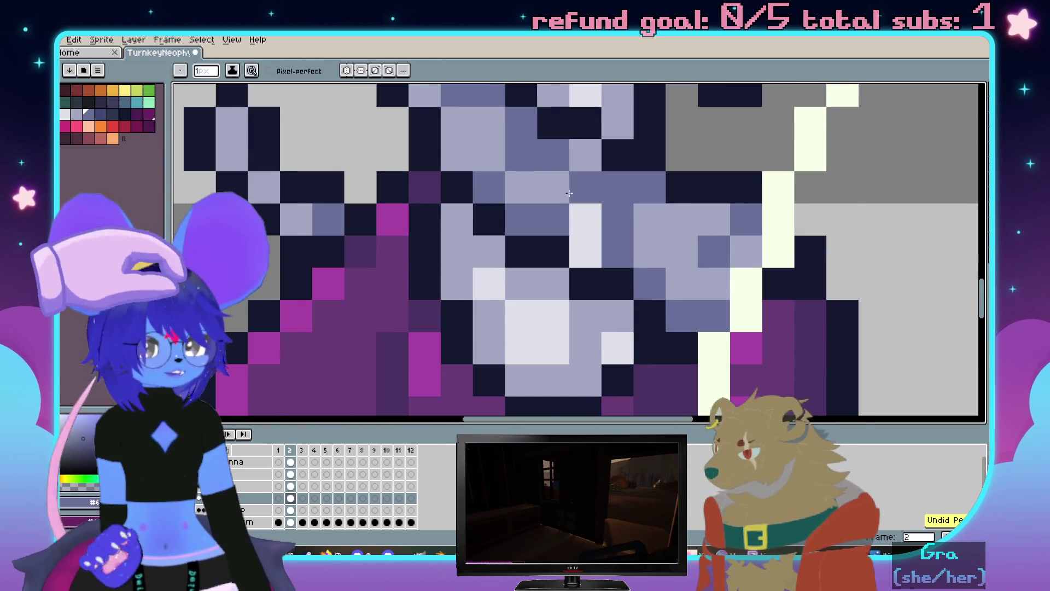
{"action": "scroll", "coordinate": [579, 242], "scroll_direction": "down", "scroll_amount": 5}
{"action": "scroll", "coordinate": [599, 214], "scroll_direction": "up", "scroll_amount": 3}
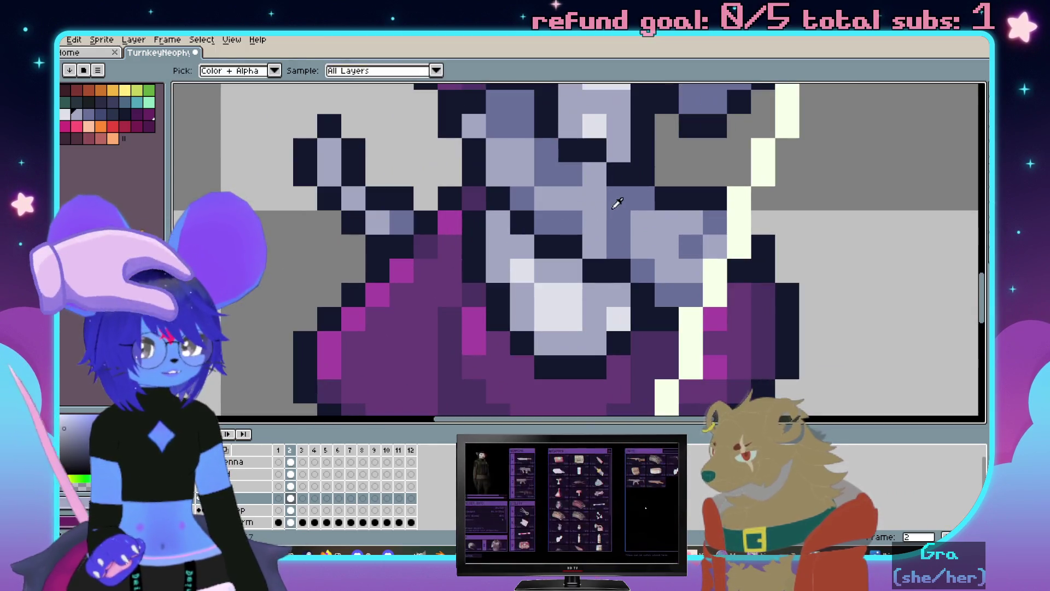
{"action": "scroll", "coordinate": [613, 316], "scroll_direction": "down", "scroll_amount": 3}
{"action": "scroll", "coordinate": [613, 317], "scroll_direction": "up", "scroll_amount": 3}
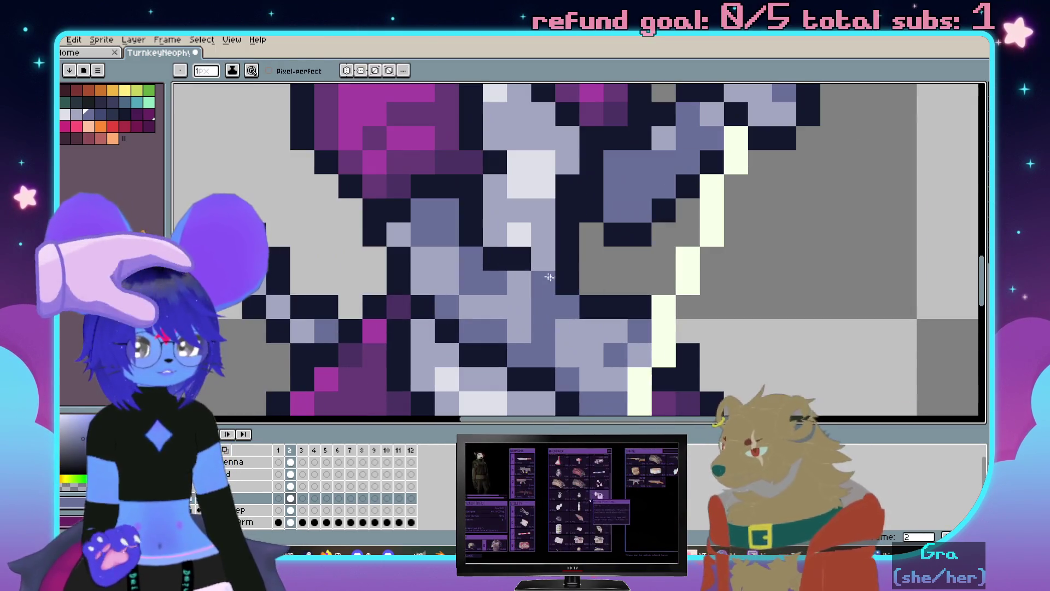
{"action": "scroll", "coordinate": [568, 258], "scroll_direction": "down", "scroll_amount": 2}
{"action": "scroll", "coordinate": [567, 259], "scroll_direction": "up", "scroll_amount": 1}
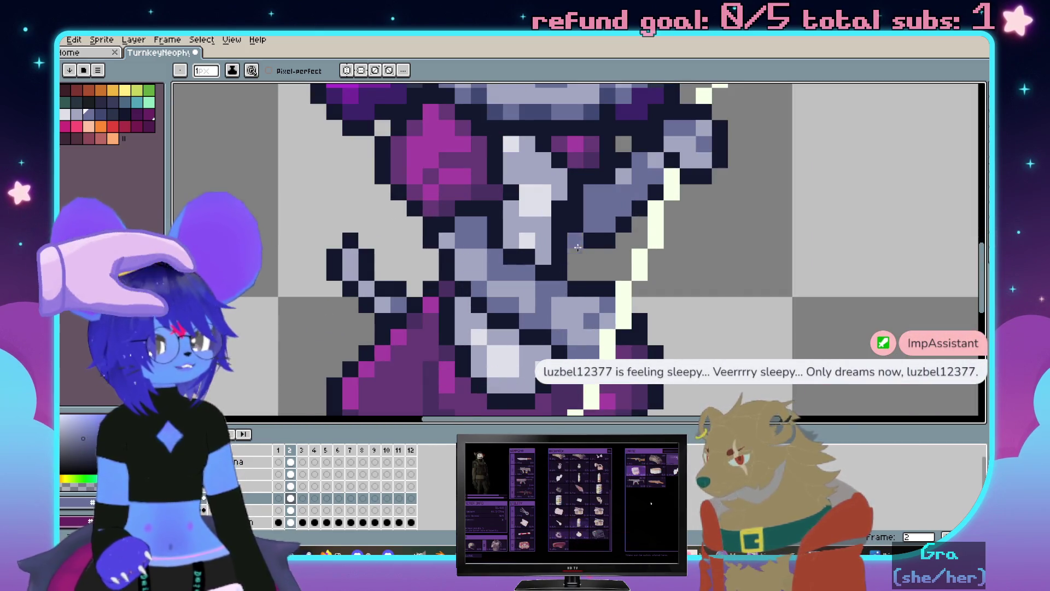
{"action": "scroll", "coordinate": [577, 246], "scroll_direction": "down", "scroll_amount": 3}
{"action": "scroll", "coordinate": [523, 289], "scroll_direction": "up", "scroll_amount": 3}
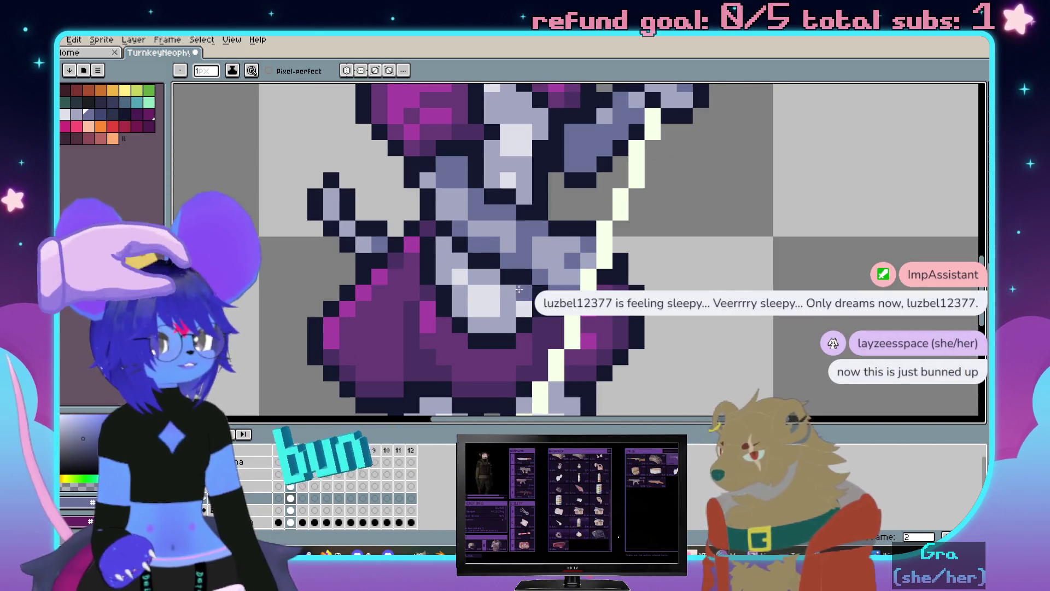
{"action": "scroll", "coordinate": [523, 289], "scroll_direction": "left", "scroll_amount": 2}
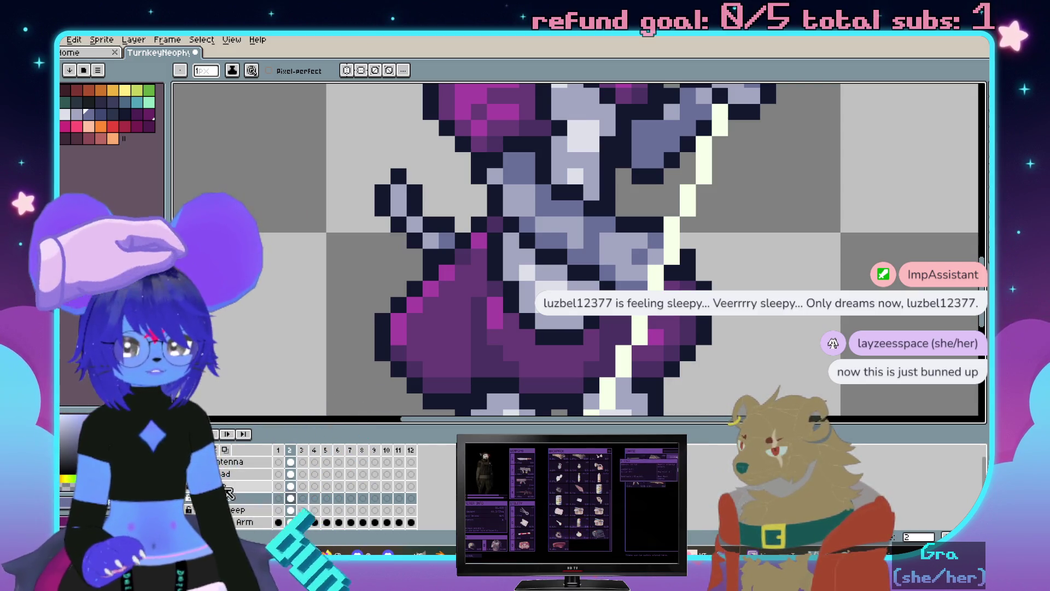
{"action": "left_click", "coordinate": [228, 487]}
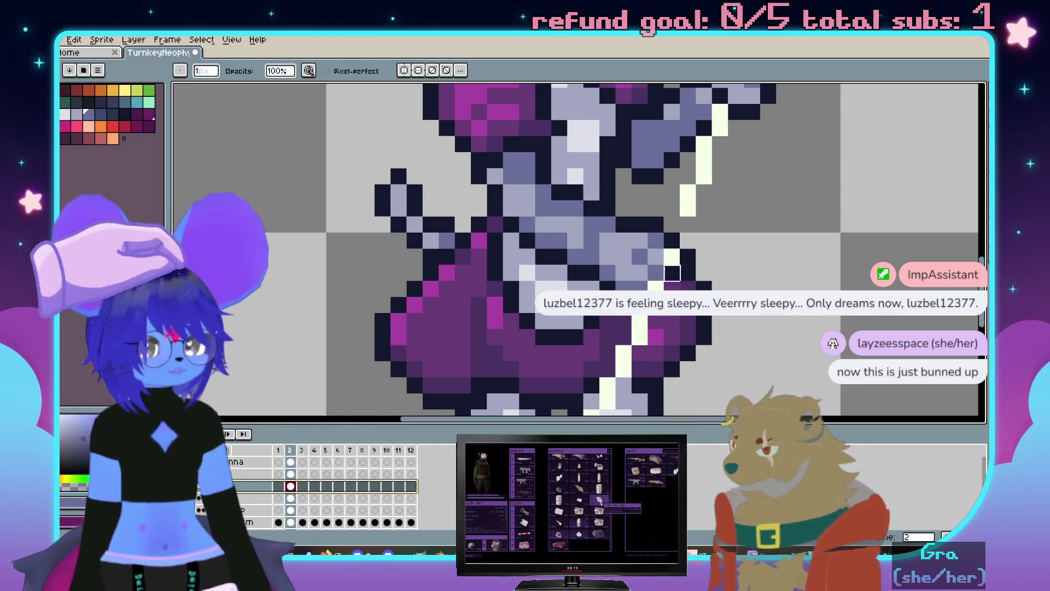
{"action": "left_click_drag", "start_coordinate": [672, 225], "coordinate": [671, 256]}
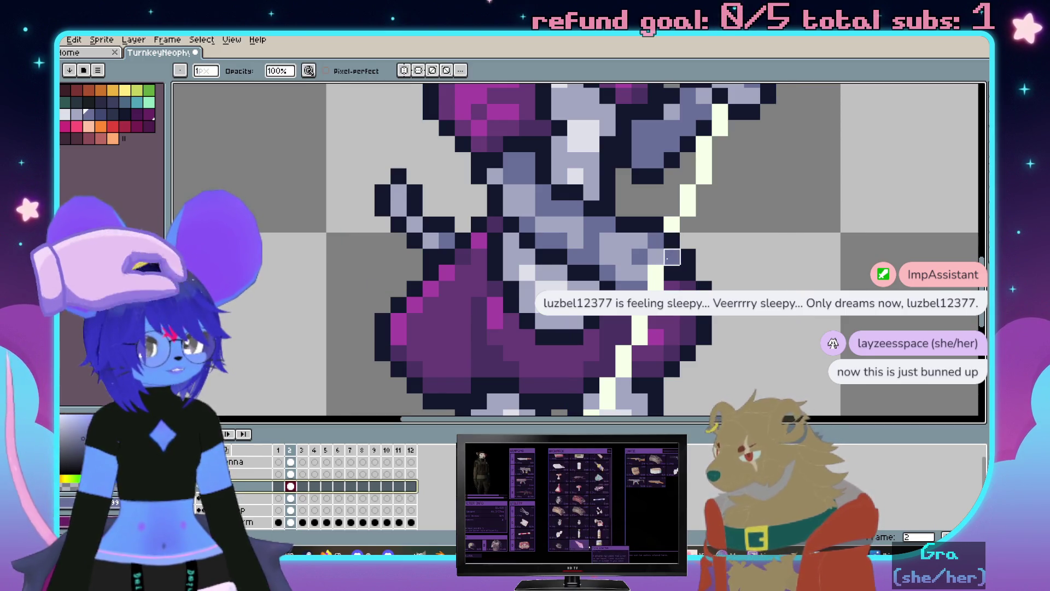
{"action": "scroll", "coordinate": [657, 324], "scroll_direction": "down", "scroll_amount": 1}
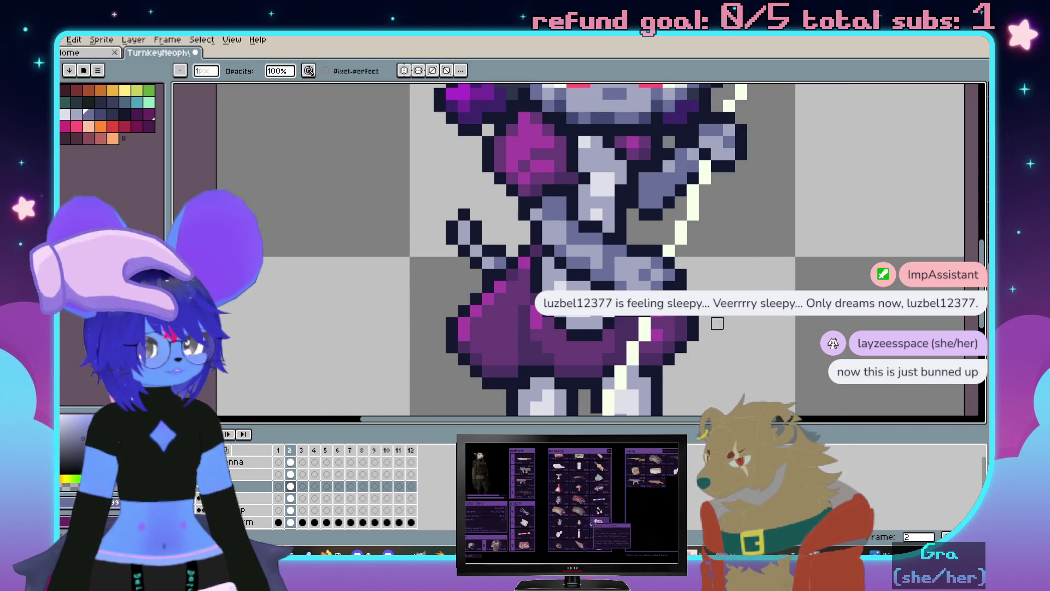
{"action": "scroll", "coordinate": [694, 323], "scroll_direction": "down", "scroll_amount": 2}
{"action": "scroll", "coordinate": [718, 248], "scroll_direction": "down", "scroll_amount": 1}
{"action": "scroll", "coordinate": [722, 253], "scroll_direction": "up", "scroll_amount": 2}
{"action": "left_click_drag", "start_coordinate": [722, 253], "coordinate": [706, 180]}
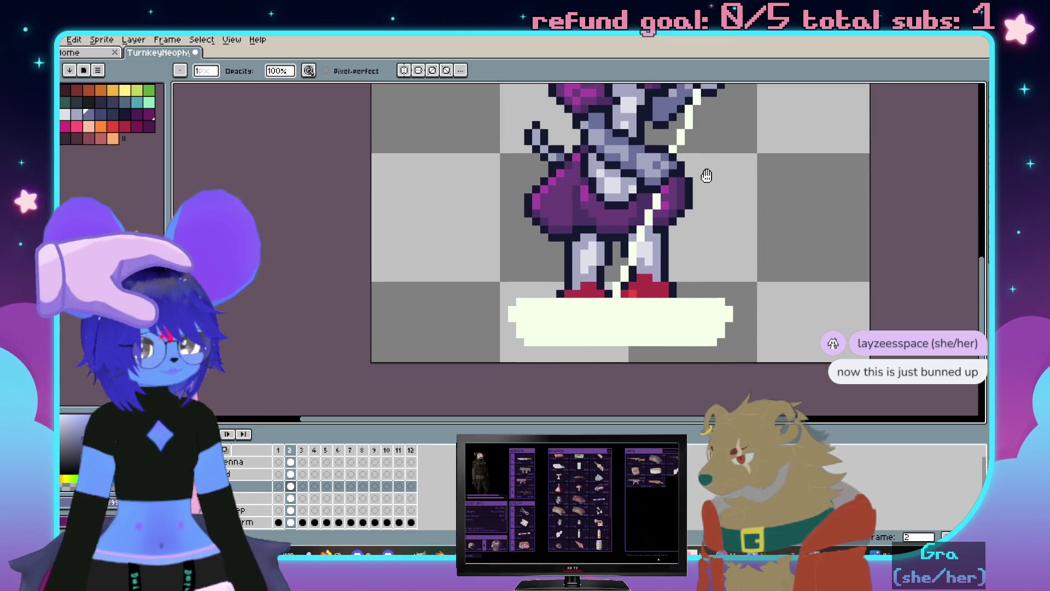
{"action": "scroll", "coordinate": [671, 230], "scroll_direction": "up", "scroll_amount": 1}
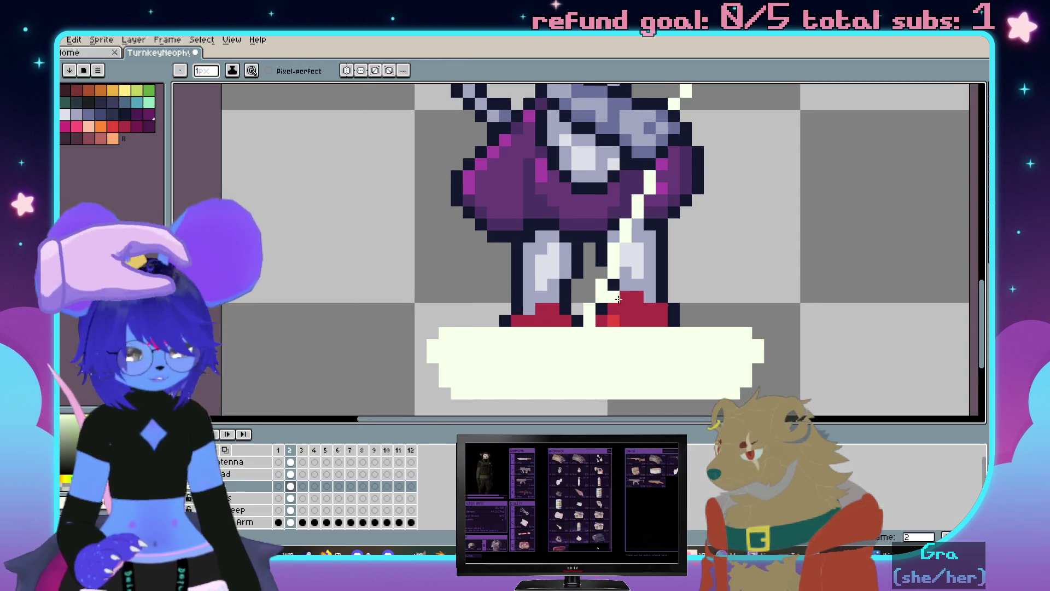
{"action": "scroll", "coordinate": [592, 288], "scroll_direction": "up", "scroll_amount": 2}
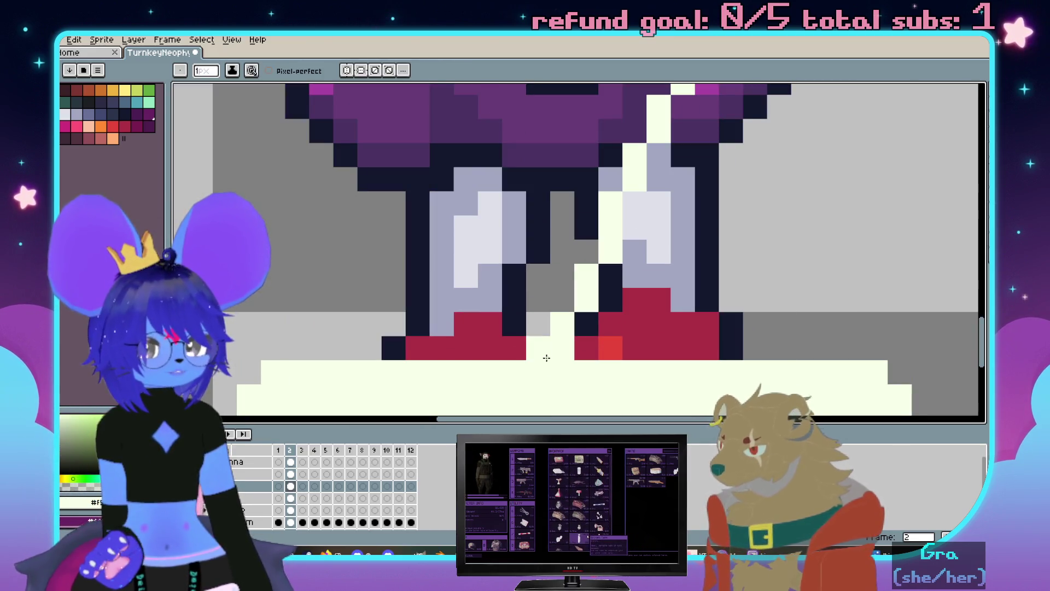
{"action": "scroll", "coordinate": [550, 349], "scroll_direction": "down", "scroll_amount": 1}
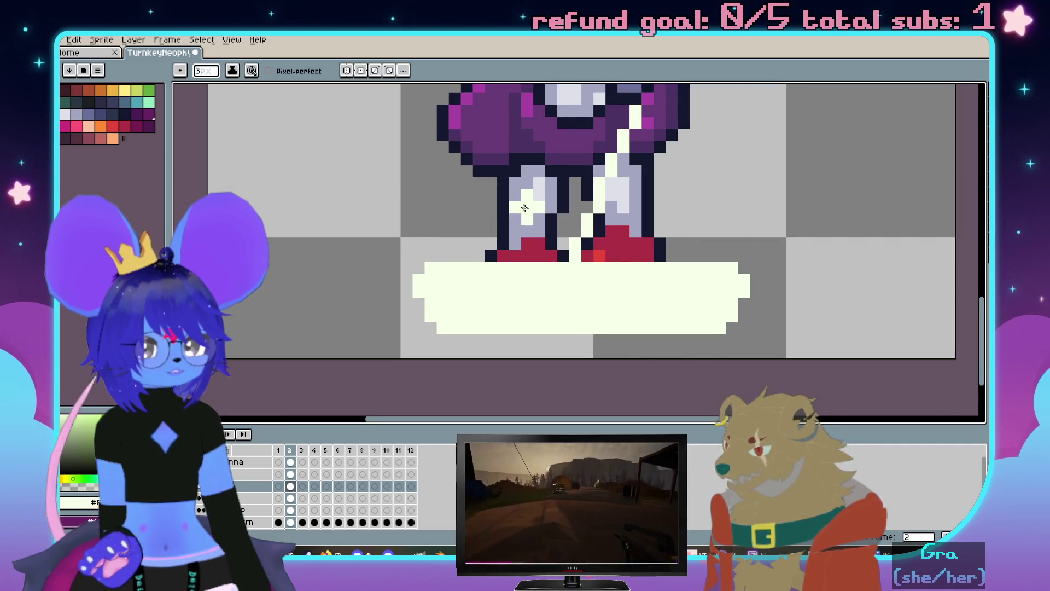
Widen the cream strip between the legs and switch mirrored drawing on
{"action": "left_click_drag", "start_coordinate": [585, 225], "coordinate": [571, 259]}
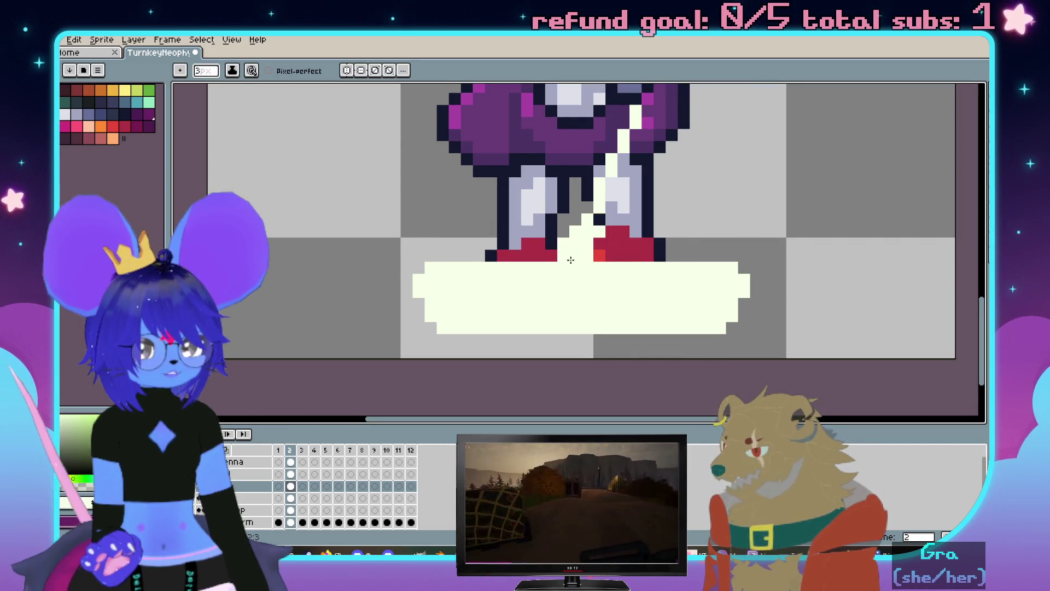
{"action": "scroll", "coordinate": [567, 267], "scroll_direction": "down", "scroll_amount": 2}
{"action": "scroll", "coordinate": [569, 265], "scroll_direction": "up", "scroll_amount": 2}
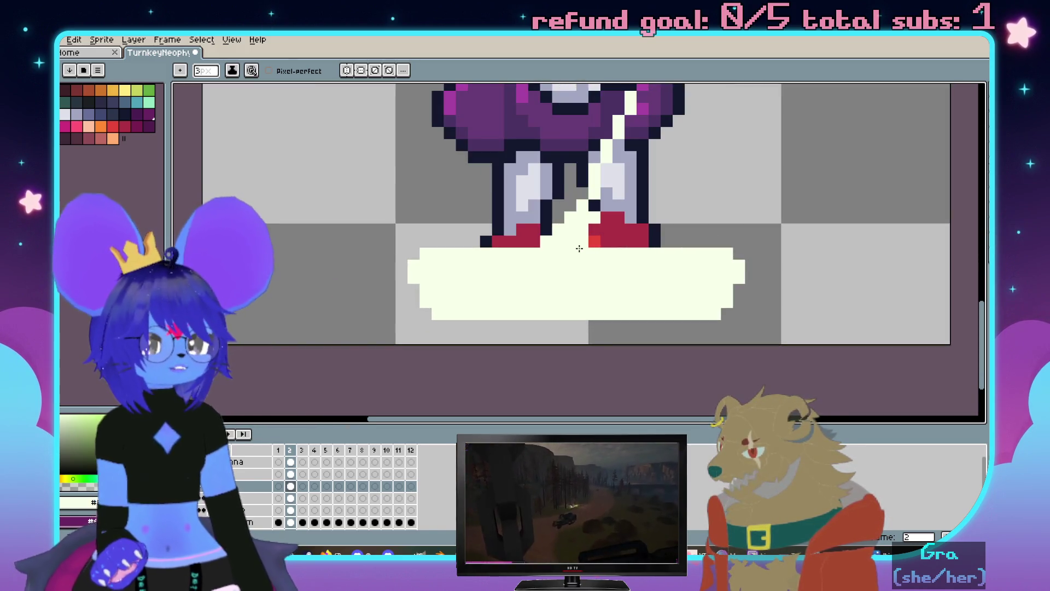
{"action": "scroll", "coordinate": [611, 265], "scroll_direction": "down", "scroll_amount": 2}
{"action": "scroll", "coordinate": [611, 265], "scroll_direction": "up", "scroll_amount": 2}
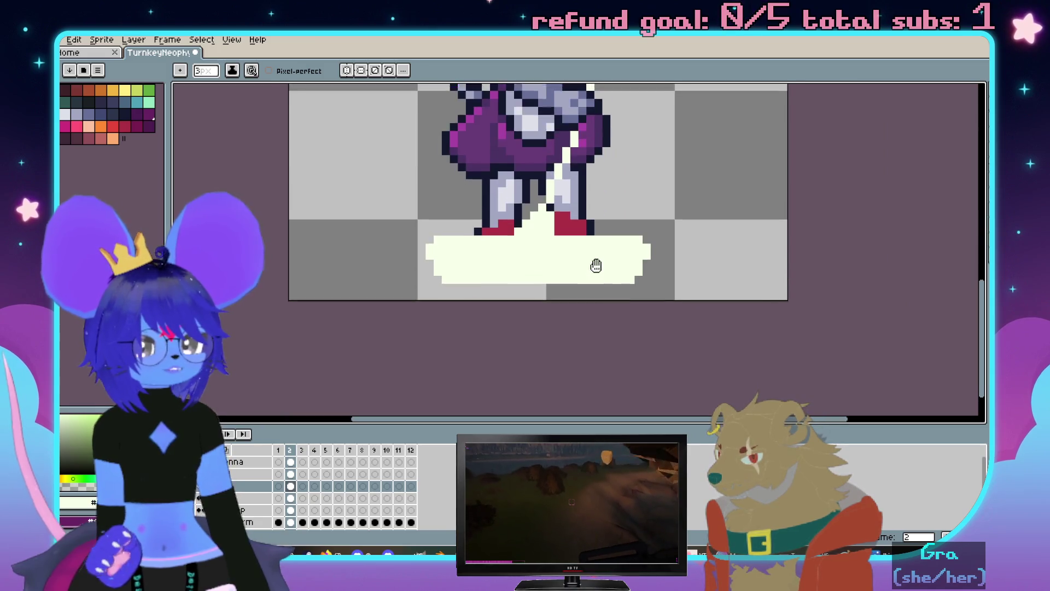
{"action": "key", "text": "v"}
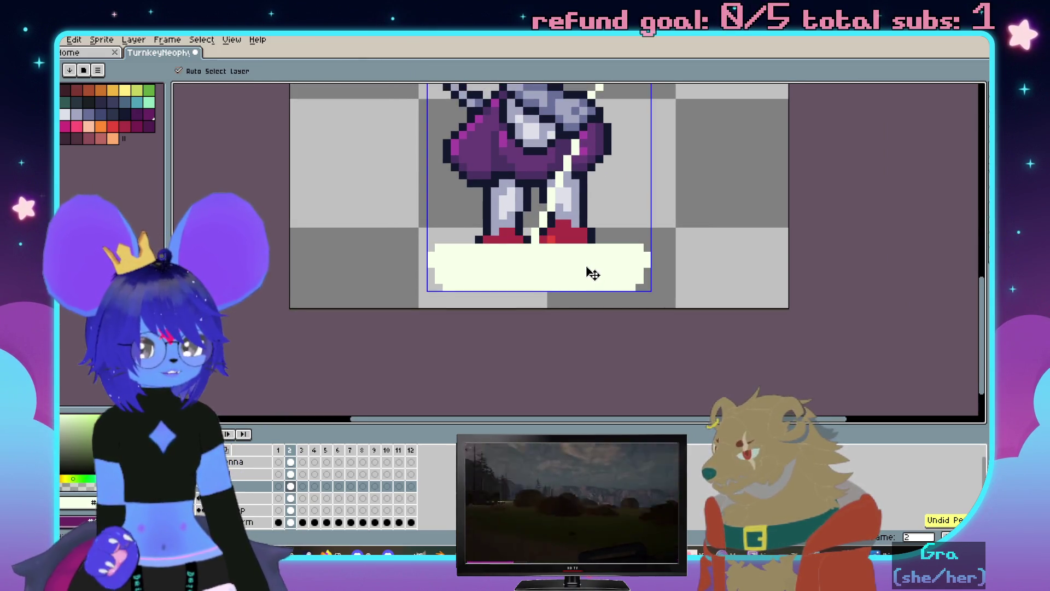
{"action": "key", "text": "b"}
{"action": "scroll", "coordinate": [593, 273], "scroll_direction": "down", "scroll_amount": 1}
{"action": "scroll", "coordinate": [574, 230], "scroll_direction": "up", "scroll_amount": 1}
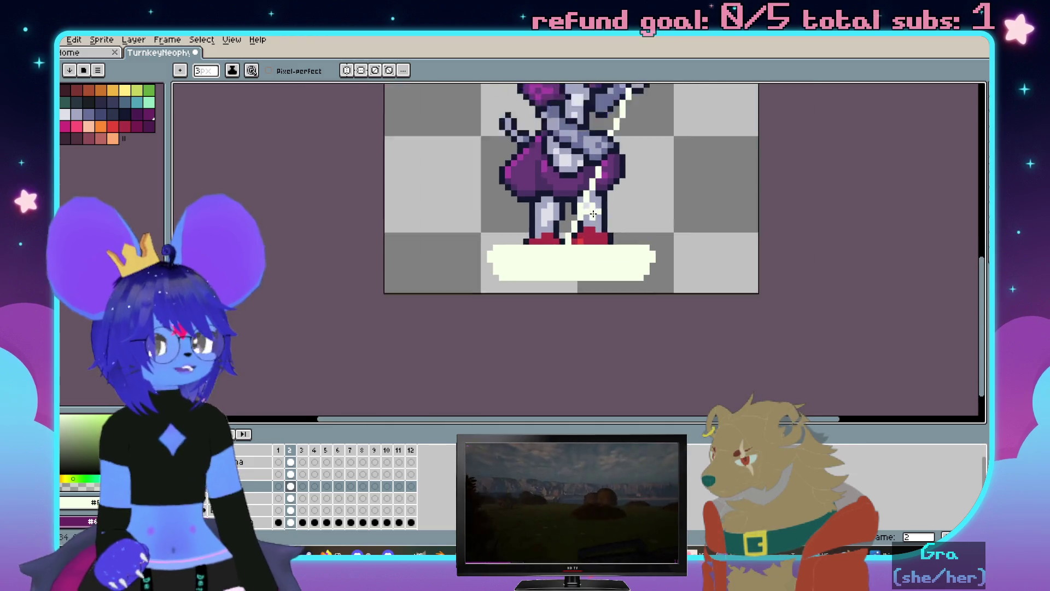
{"action": "scroll", "coordinate": [603, 206], "scroll_direction": "up", "scroll_amount": 2}
{"action": "left_click", "coordinate": [348, 71]}
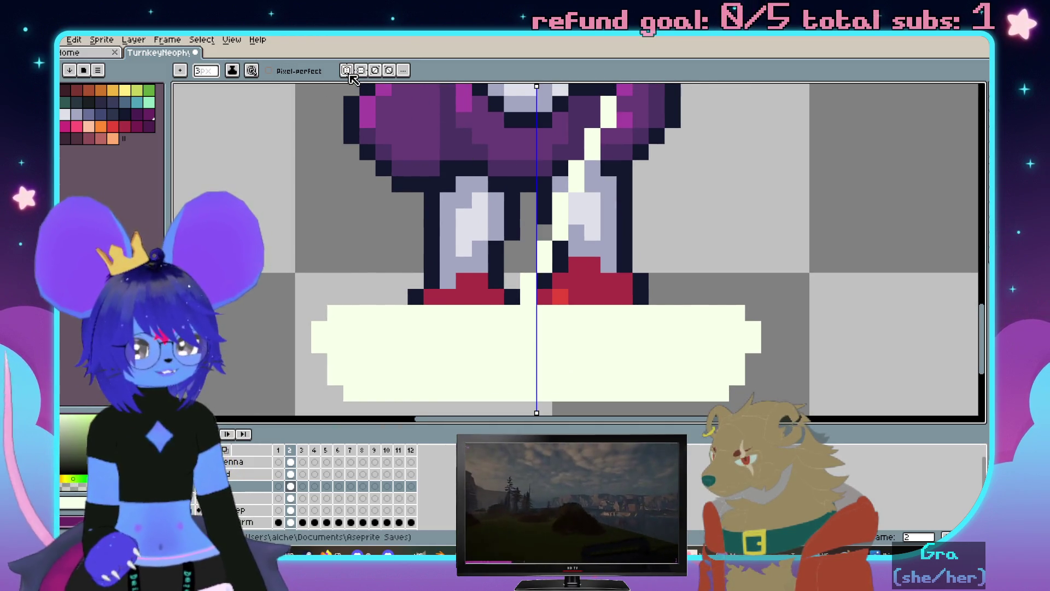
Paint mirrored cream between the legs and over the red foot pixels down to the base
{"action": "mouse_move", "coordinate": [524, 292]}
{"action": "left_mouse_down"}
{"action": "mouse_move", "coordinate": [536, 280]}
{"action": "mouse_move", "coordinate": [537, 295]}
{"action": "mouse_move", "coordinate": [575, 232]}
{"action": "left_mouse_up"}
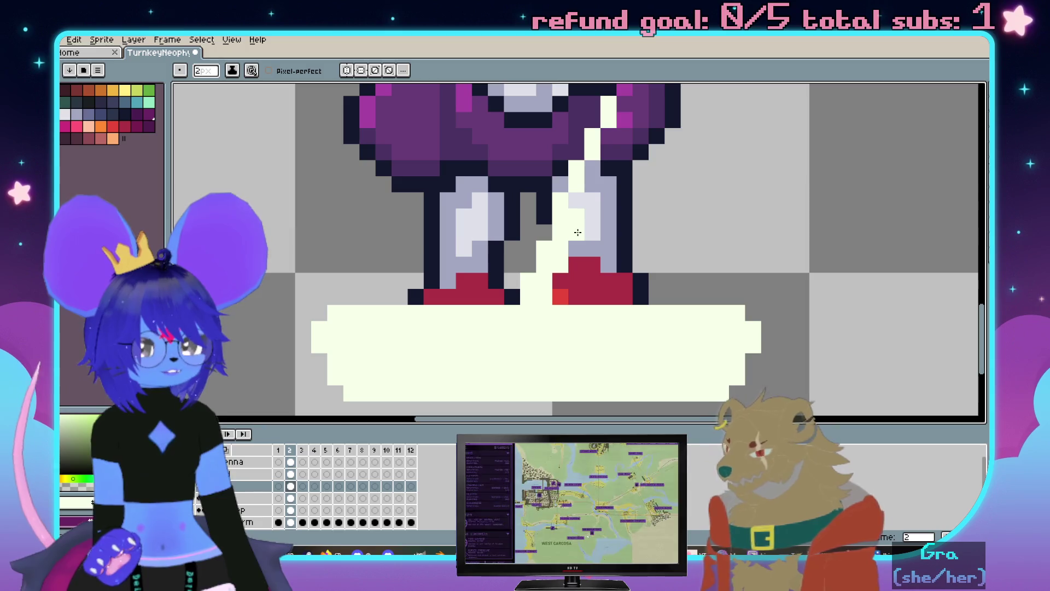
{"action": "left_click_drag", "start_coordinate": [560, 277], "coordinate": [557, 293]}
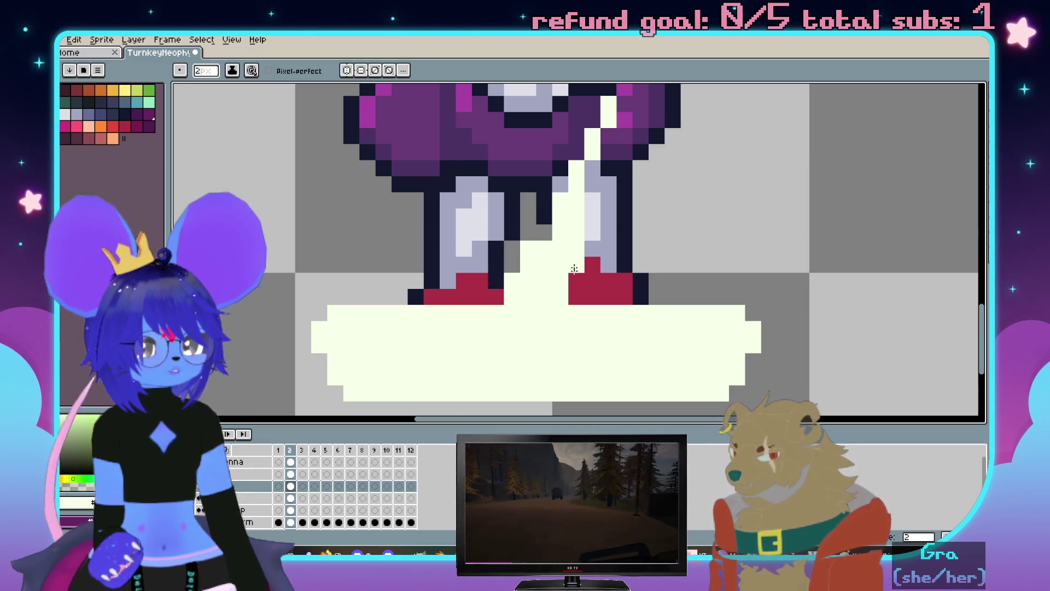
{"action": "scroll", "coordinate": [569, 303], "scroll_direction": "down", "scroll_amount": 5}
{"action": "scroll", "coordinate": [562, 287], "scroll_direction": "up", "scroll_amount": 1}
{"action": "scroll", "coordinate": [559, 275], "scroll_direction": "up", "scroll_amount": 1}
{"action": "scroll", "coordinate": [557, 270], "scroll_direction": "up", "scroll_amount": 2}
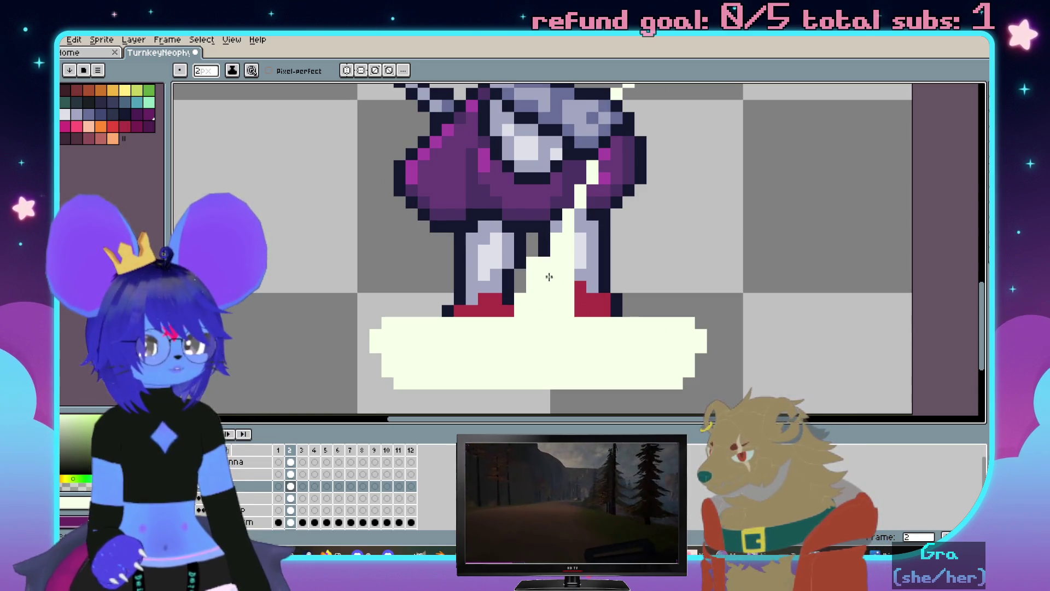
{"action": "scroll", "coordinate": [532, 293], "scroll_direction": "down", "scroll_amount": 3}
{"action": "scroll", "coordinate": [605, 293], "scroll_direction": "up", "scroll_amount": 1}
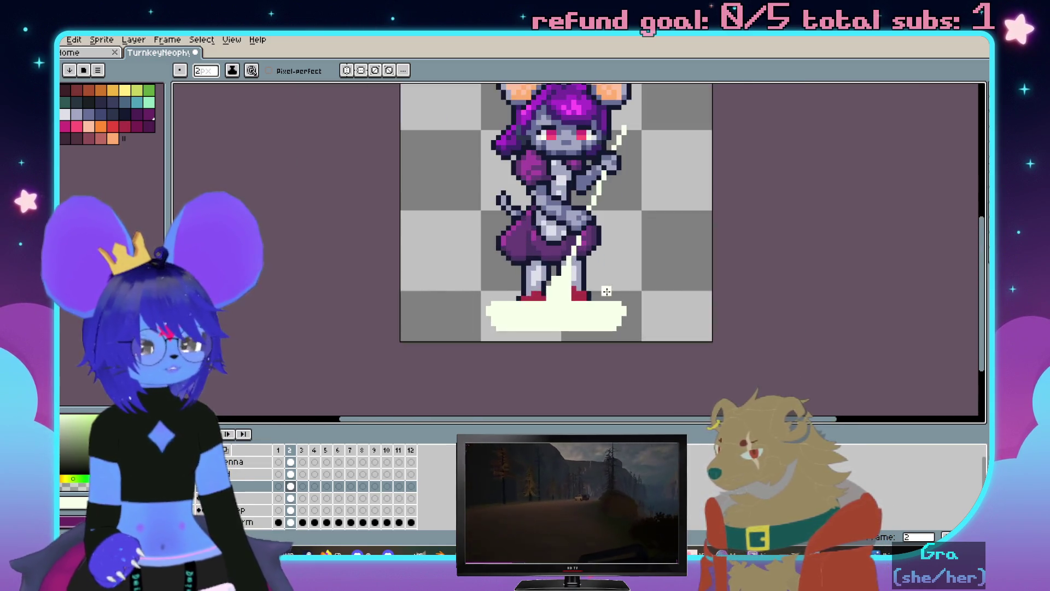
{"action": "scroll", "coordinate": [621, 246], "scroll_direction": "down", "scroll_amount": 1}
{"action": "key", "text": "v"}
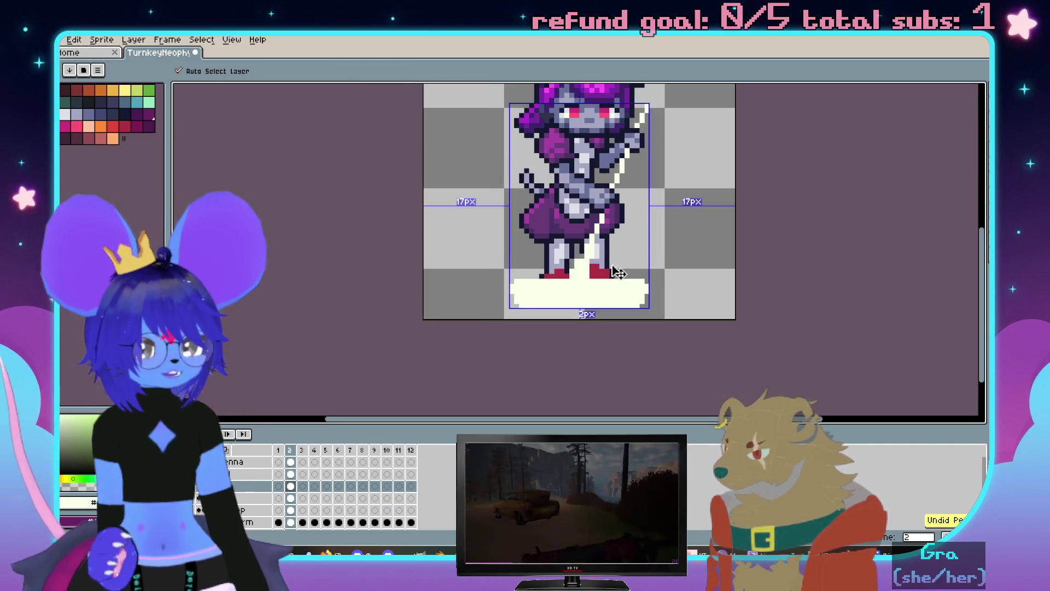
{"action": "key", "text": "b"}
{"action": "scroll", "coordinate": [617, 273], "scroll_direction": "up", "scroll_amount": 3}
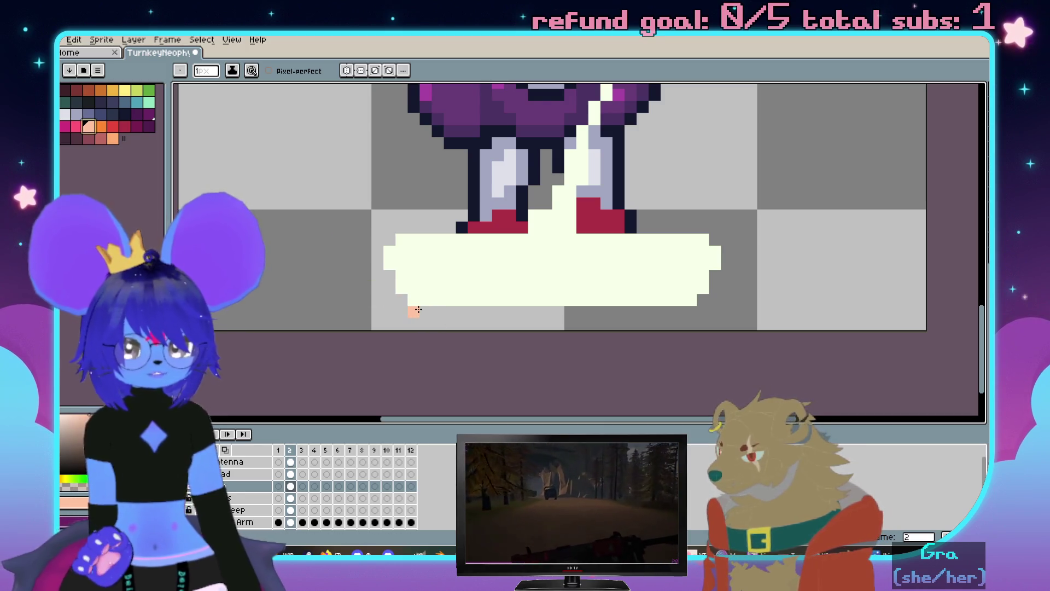
Fill the base lavender with the bucket and apply a dark outline via the Outline FX
{"action": "left_click", "coordinate": [349, 71]}
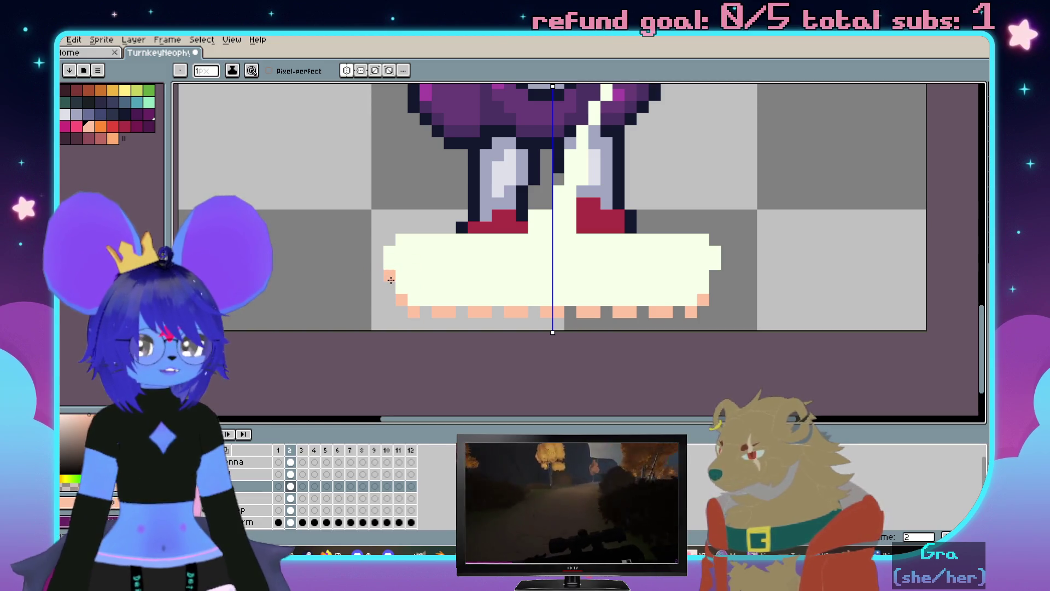
{"action": "scroll", "coordinate": [512, 178], "scroll_direction": "up", "scroll_amount": 2}
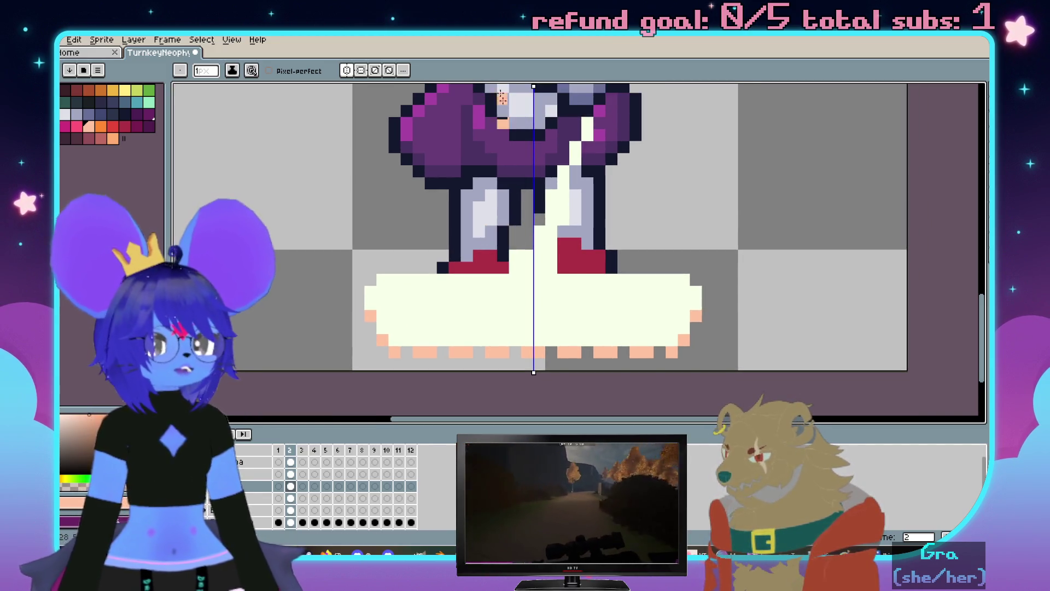
{"action": "left_click", "coordinate": [346, 70]}
{"action": "scroll", "coordinate": [470, 277], "scroll_direction": "up", "scroll_amount": 1}
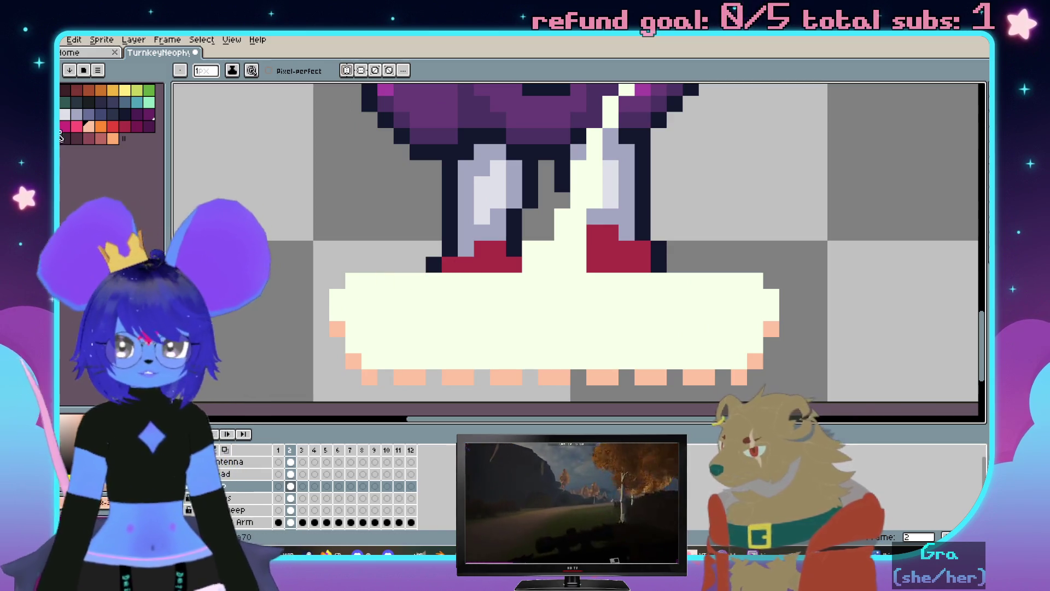
{"action": "scroll", "coordinate": [525, 246], "scroll_direction": "down", "scroll_amount": 2}
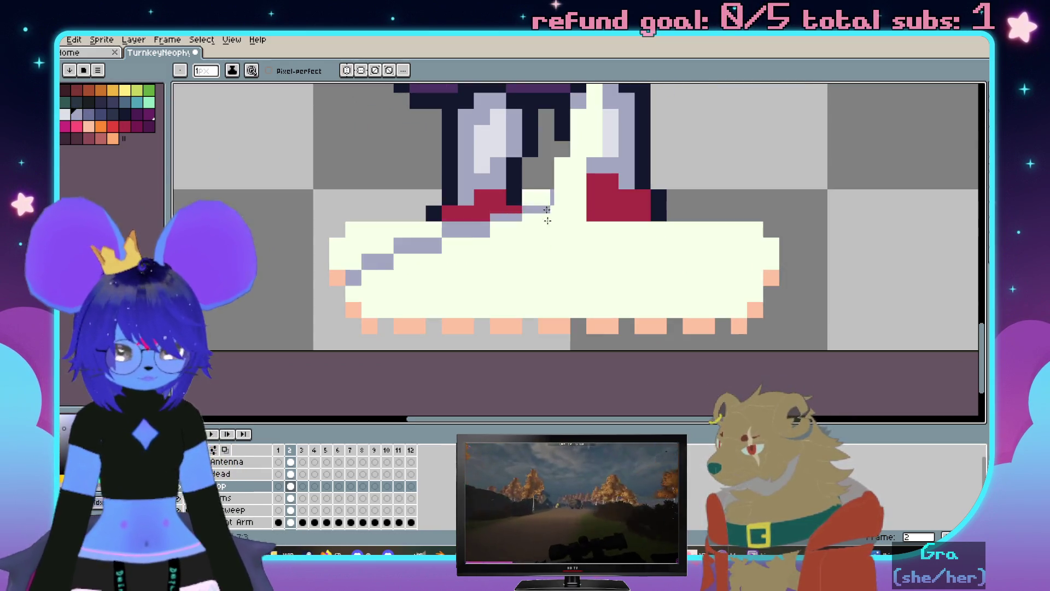
{"action": "key", "text": "g"}
{"action": "left_click", "coordinate": [547, 261]}
{"action": "scroll", "coordinate": [547, 260], "scroll_direction": "down", "scroll_amount": 2}
{"action": "scroll", "coordinate": [598, 196], "scroll_direction": "up", "scroll_amount": 1}
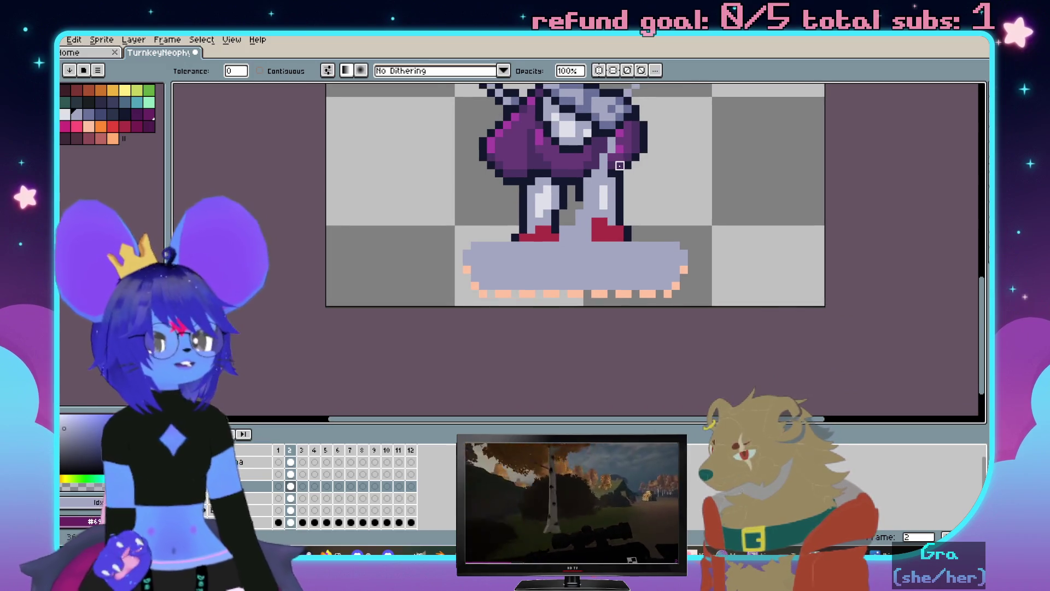
{"action": "scroll", "coordinate": [597, 195], "scroll_direction": "up", "scroll_amount": 2}
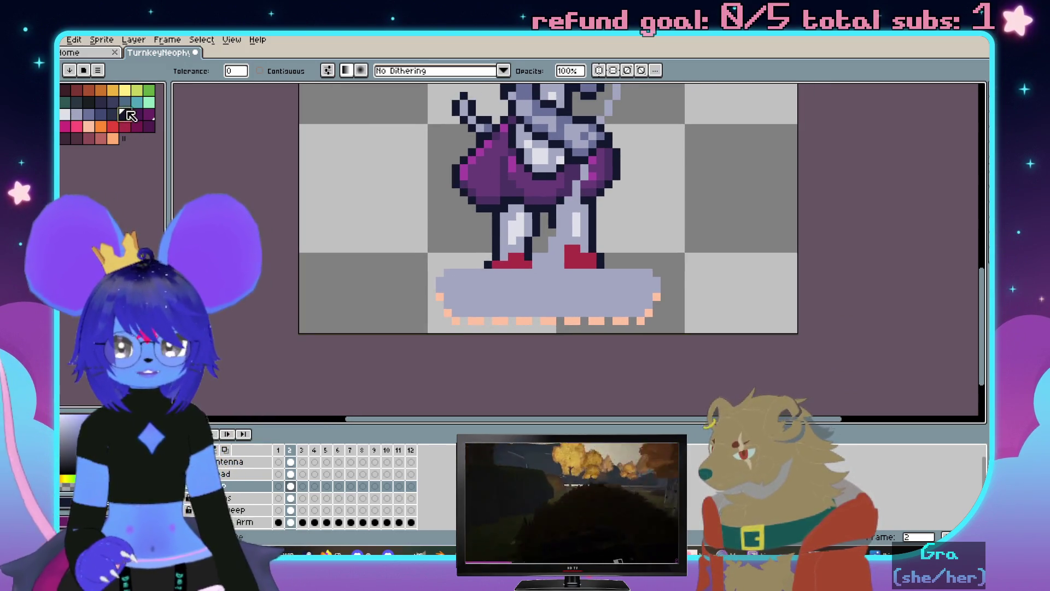
{"action": "key", "text": "shift+o"}
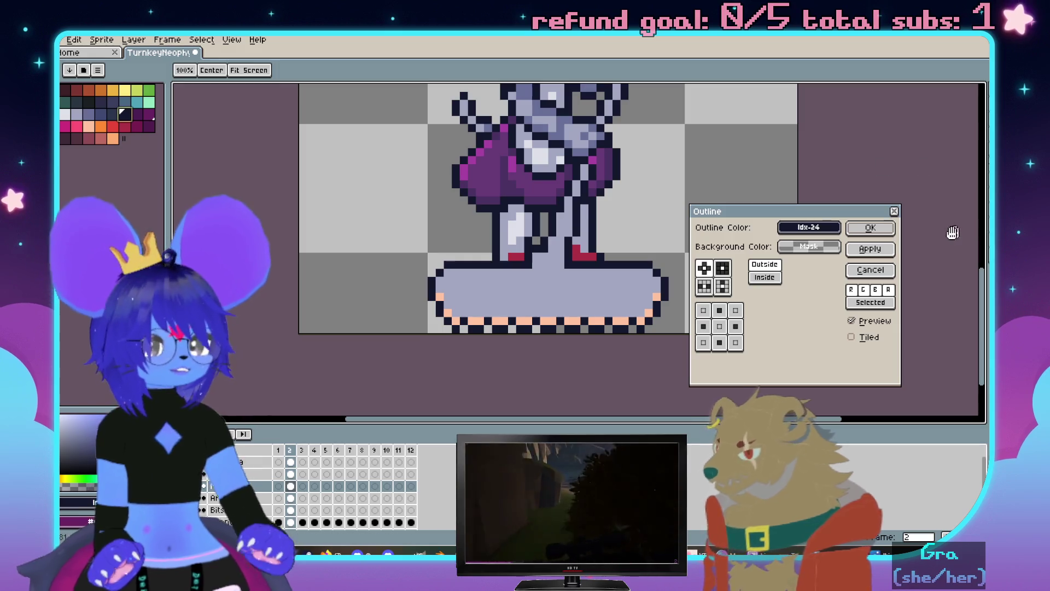
{"action": "left_click", "coordinate": [871, 228]}
{"action": "scroll", "coordinate": [657, 359], "scroll_direction": "up", "scroll_amount": 2}
{"action": "scroll", "coordinate": [633, 293], "scroll_direction": "up", "scroll_amount": 1}
{"action": "scroll", "coordinate": [598, 281], "scroll_direction": "down", "scroll_amount": 2}
{"action": "scroll", "coordinate": [689, 182], "scroll_direction": "down", "scroll_amount": 1}
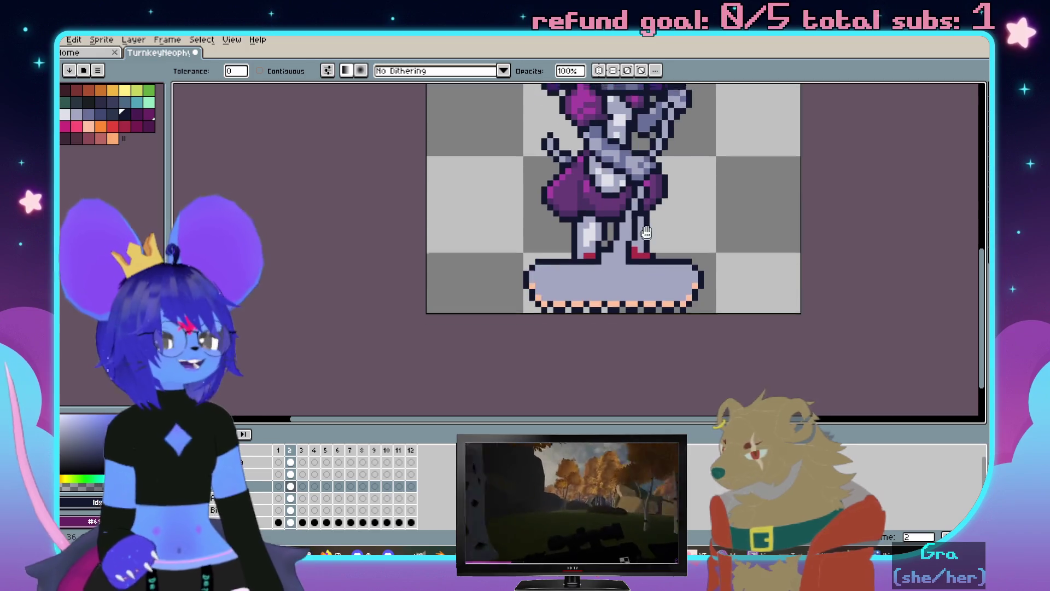
{"action": "scroll", "coordinate": [575, 246], "scroll_direction": "up", "scroll_amount": 1}
{"action": "scroll", "coordinate": [519, 239], "scroll_direction": "up", "scroll_amount": 1}
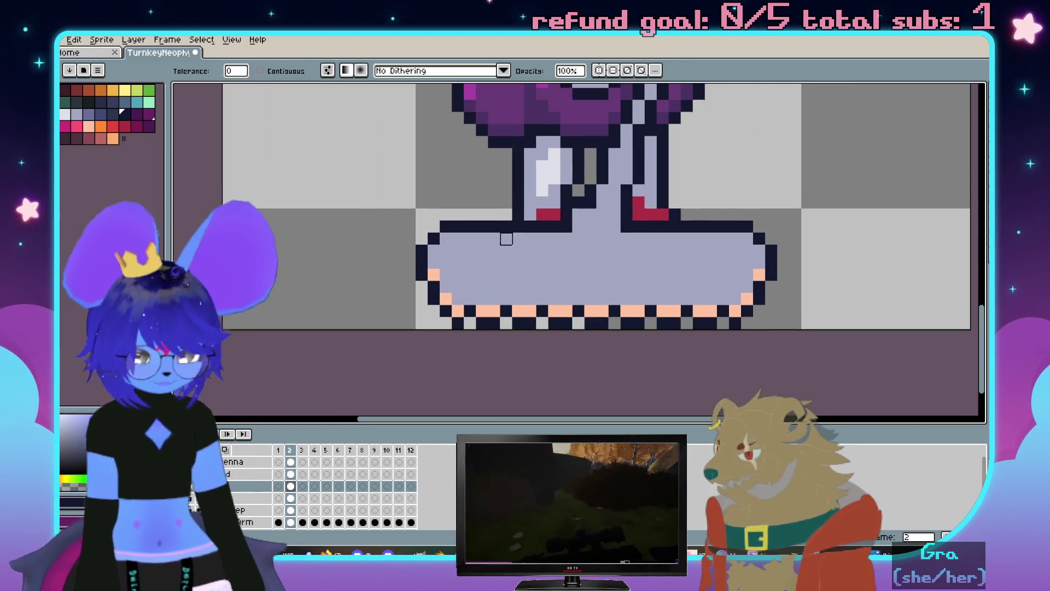
{"action": "scroll", "coordinate": [504, 234], "scroll_direction": "up", "scroll_amount": 1}
Try a mirrored dark stroke across the base and undo it
{"action": "key", "text": "b"}
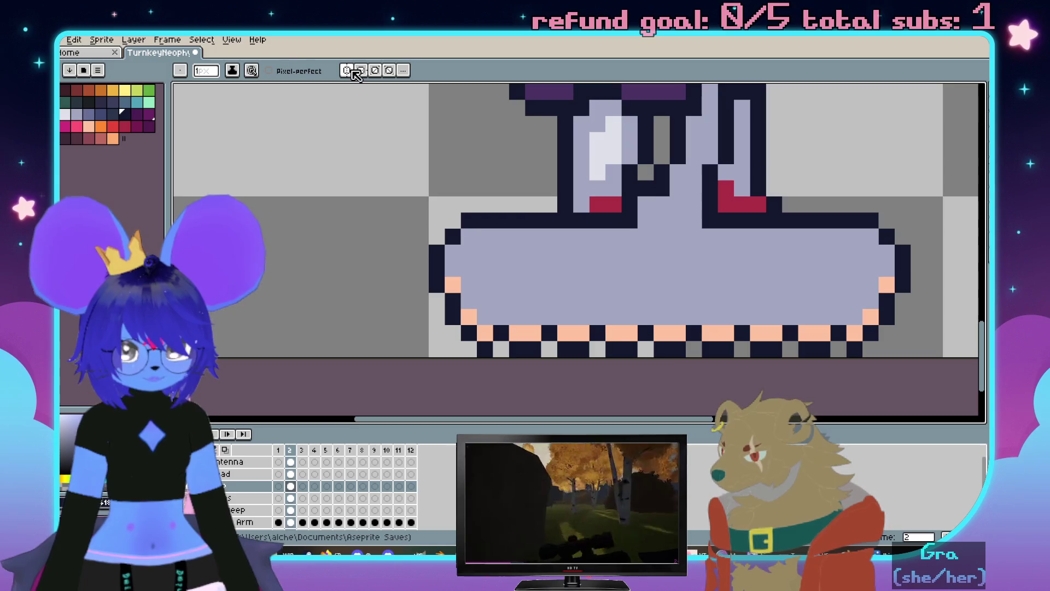
{"action": "mouse_move", "coordinate": [656, 301]}
{"action": "left_mouse_down"}
{"action": "mouse_move", "coordinate": [476, 301]}
{"action": "mouse_move", "coordinate": [468, 254]}
{"action": "left_mouse_up"}
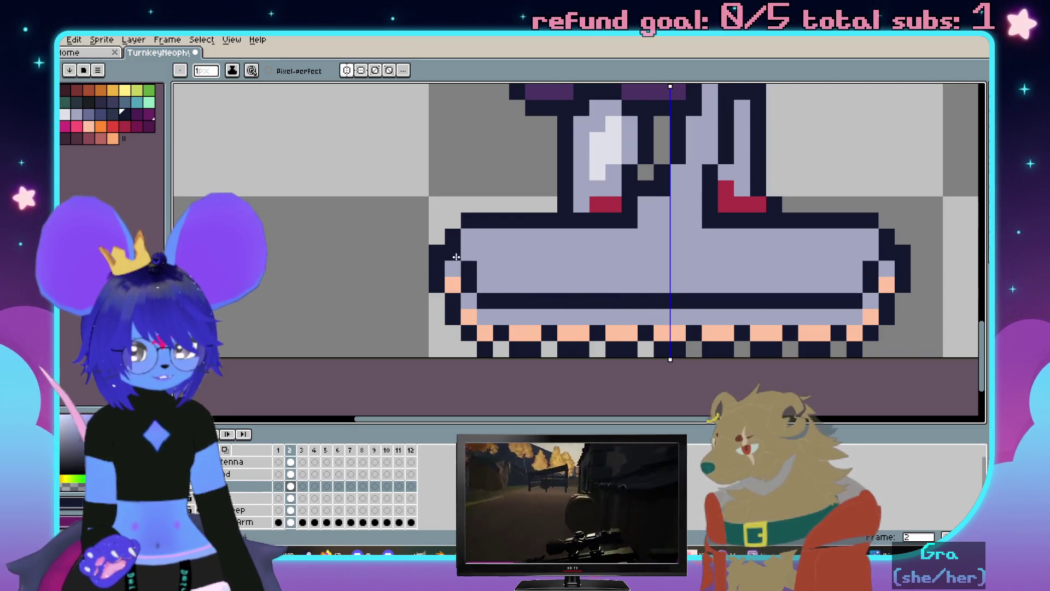
{"action": "scroll", "coordinate": [517, 255], "scroll_direction": "down", "scroll_amount": 1}
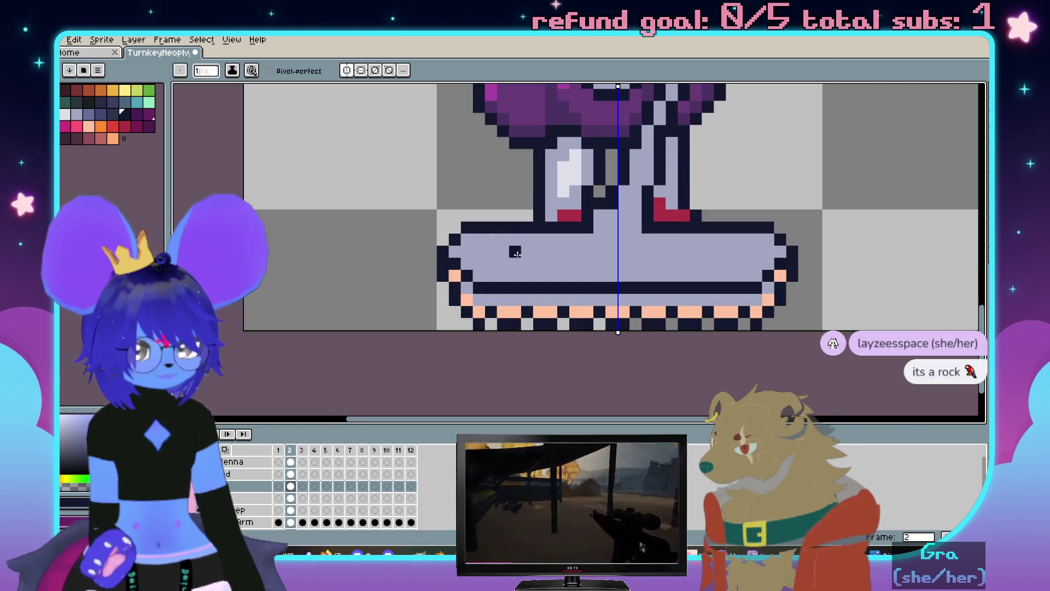
{"action": "key", "text": "v"}
{"action": "key", "text": "ctrl+z"}
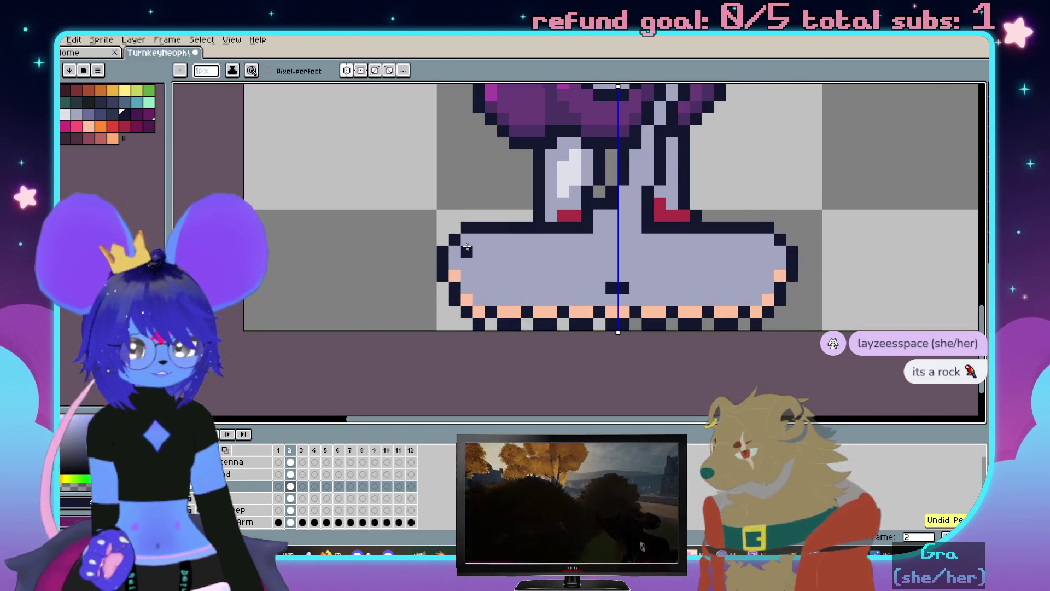
{"action": "scroll", "coordinate": [514, 263], "scroll_direction": "up", "scroll_amount": 1}
Draw a mirrored dark stepped edge on the base and pick teal for filling
{"action": "key", "text": "b"}
{"action": "mouse_move", "coordinate": [460, 263]}
{"action": "left_mouse_down"}
{"action": "mouse_move", "coordinate": [477, 310]}
{"action": "mouse_move", "coordinate": [614, 322]}
{"action": "mouse_move", "coordinate": [646, 300]}
{"action": "left_mouse_up"}
{"action": "scroll", "coordinate": [659, 305], "scroll_direction": "down", "scroll_amount": 3}
{"action": "scroll", "coordinate": [629, 274], "scroll_direction": "up", "scroll_amount": 3}
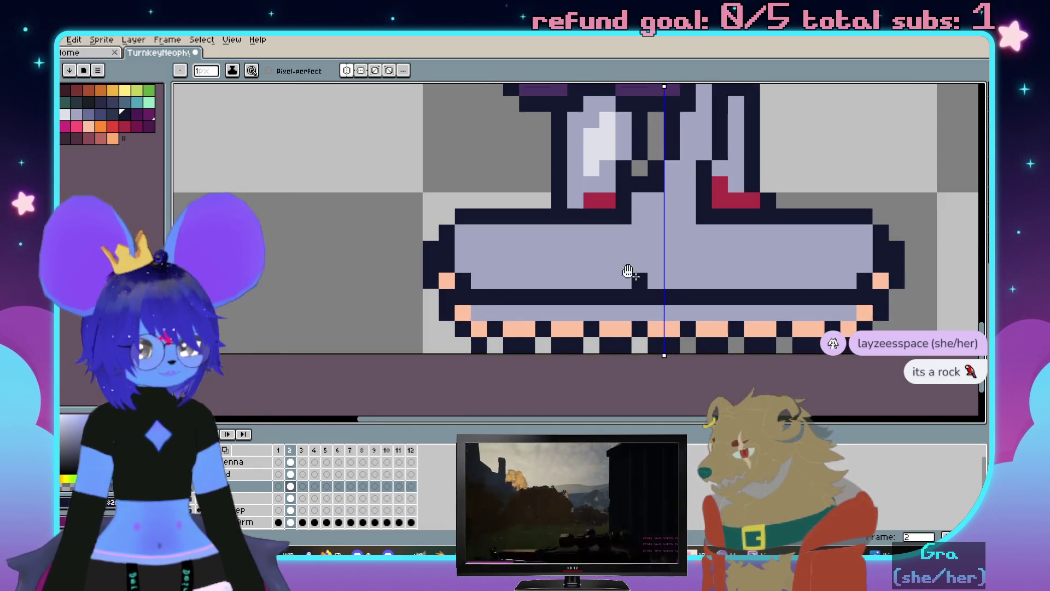
{"action": "left_click", "coordinate": [137, 102]}
{"action": "key", "text": "g"}
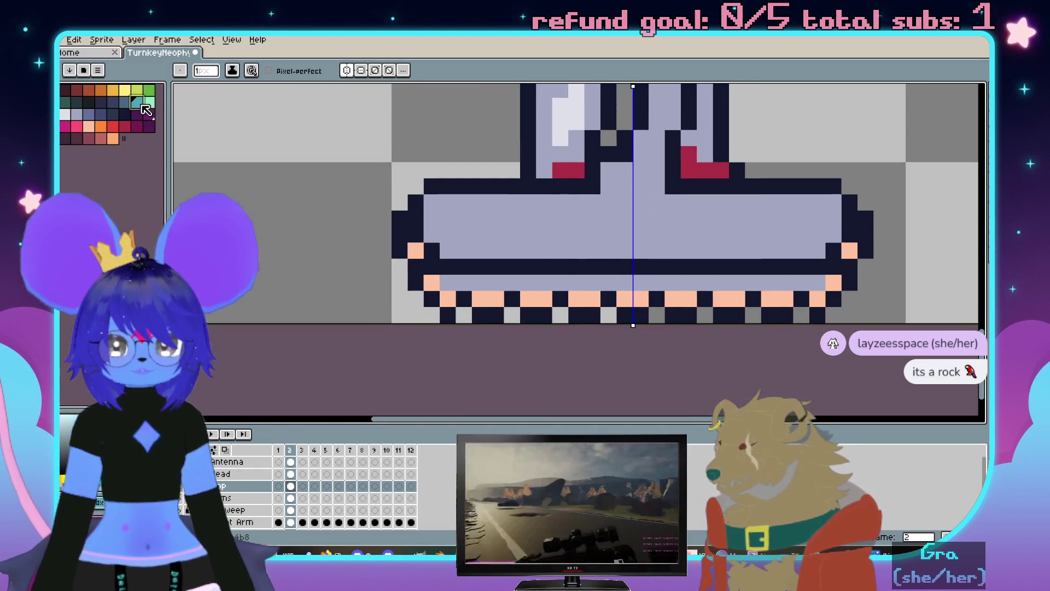
Fill the light row above the trim teal, undoing an accidental navy refill
{"action": "left_click", "coordinate": [594, 283]}
{"action": "scroll", "coordinate": [594, 283], "scroll_direction": "down", "scroll_amount": 3}
{"action": "scroll", "coordinate": [594, 282], "scroll_direction": "up", "scroll_amount": 2}
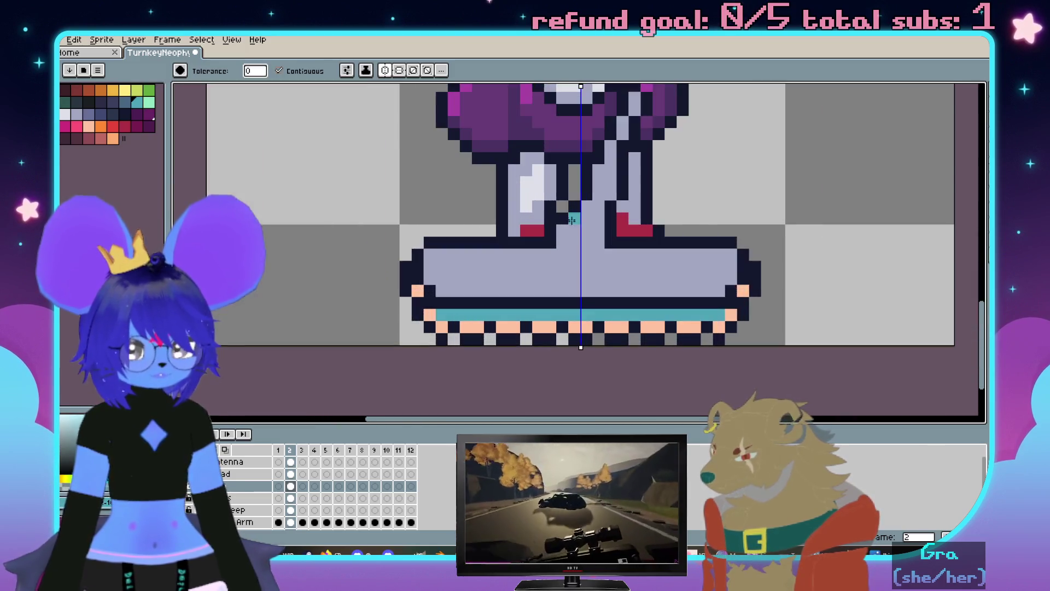
{"action": "left_click_drag", "start_coordinate": [556, 241], "coordinate": [602, 221]}
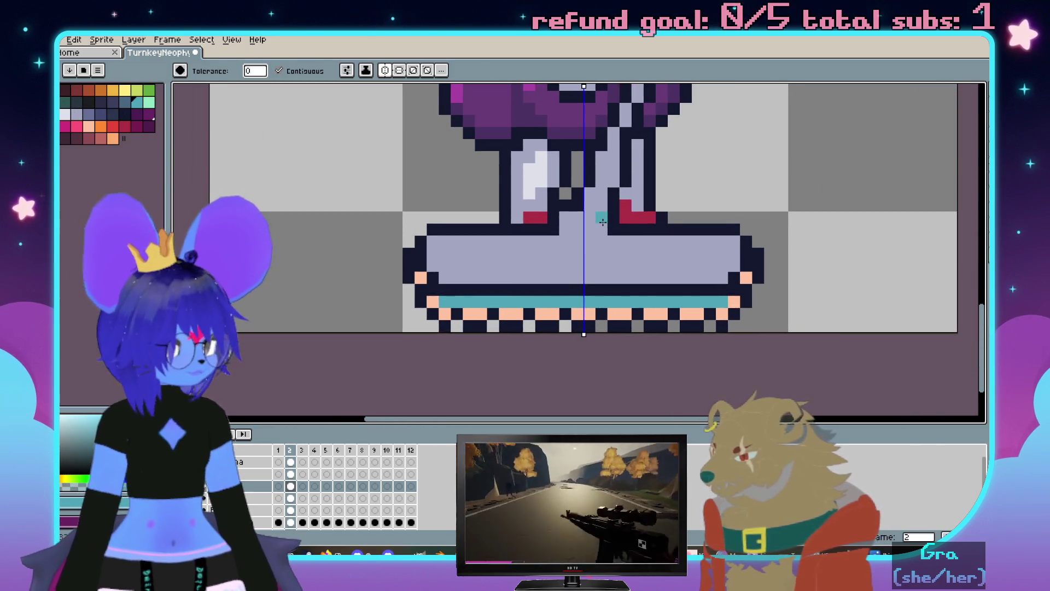
{"action": "left_click", "coordinate": [572, 310], "text": "alt"}
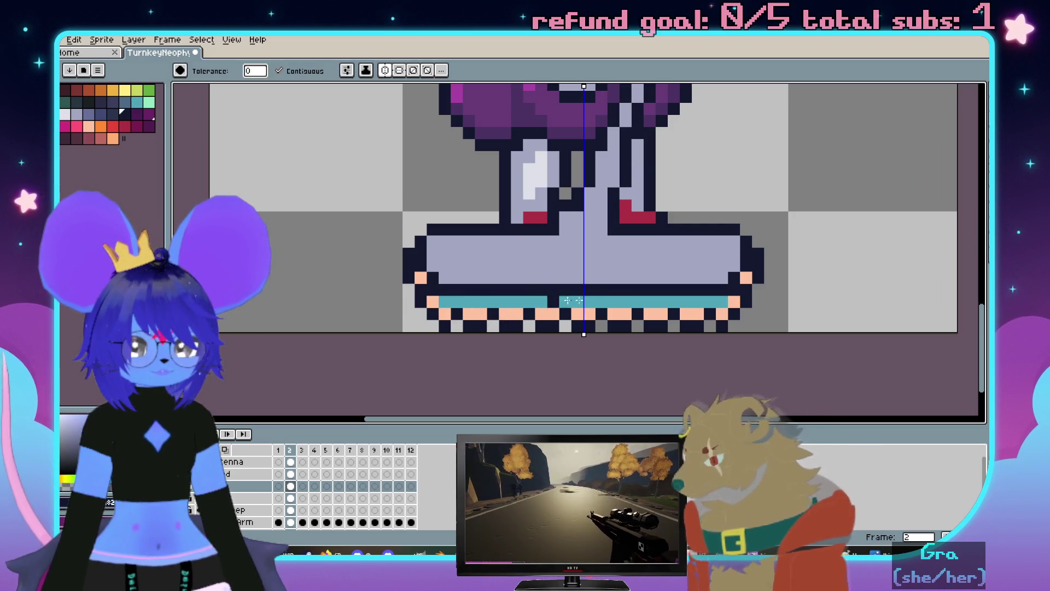
{"action": "left_click", "coordinate": [575, 305]}
{"action": "key", "text": "ctrl+z"}
Turn alternate teal trim pixels navy to make a checkered row
{"action": "key", "text": "b"}
{"action": "scroll", "coordinate": [560, 305], "scroll_direction": "up", "scroll_amount": 1}
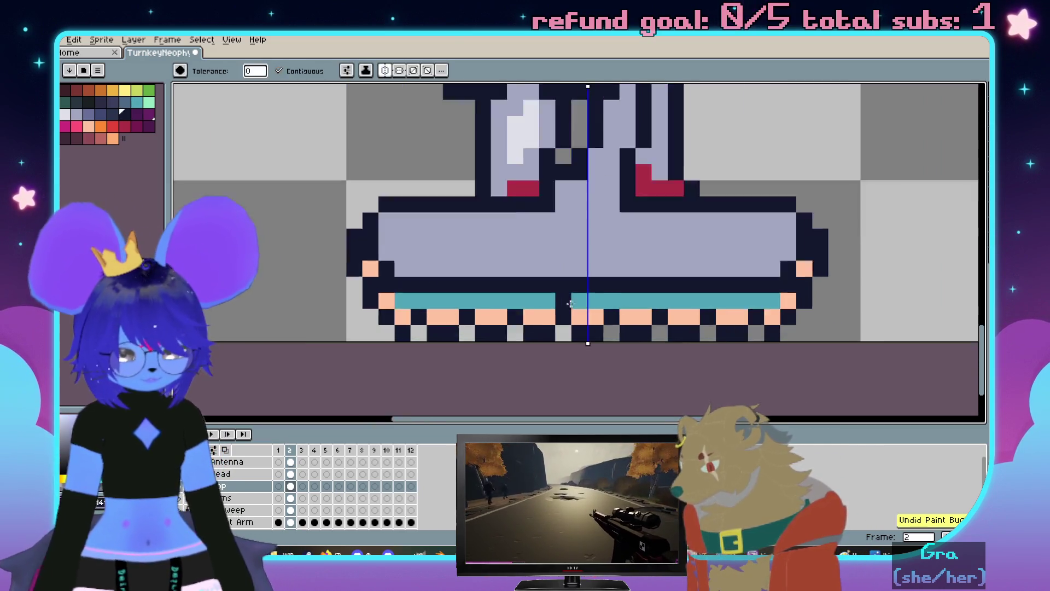
{"action": "scroll", "coordinate": [575, 304], "scroll_direction": "up", "scroll_amount": 1}
{"action": "left_click", "coordinate": [584, 304]}
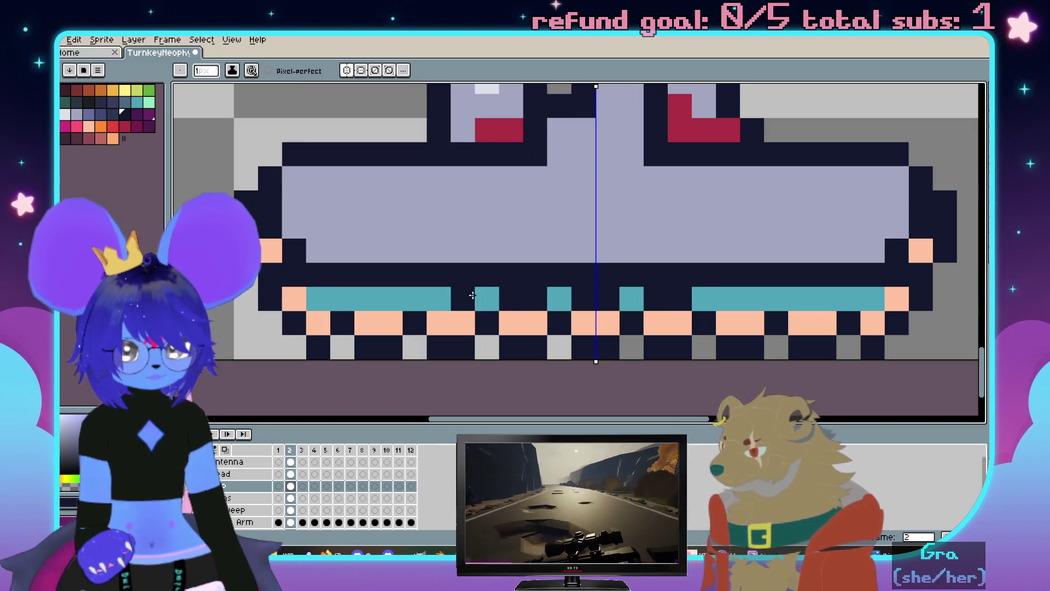
{"action": "left_click", "coordinate": [371, 299]}
{"action": "left_click", "coordinate": [319, 298]}
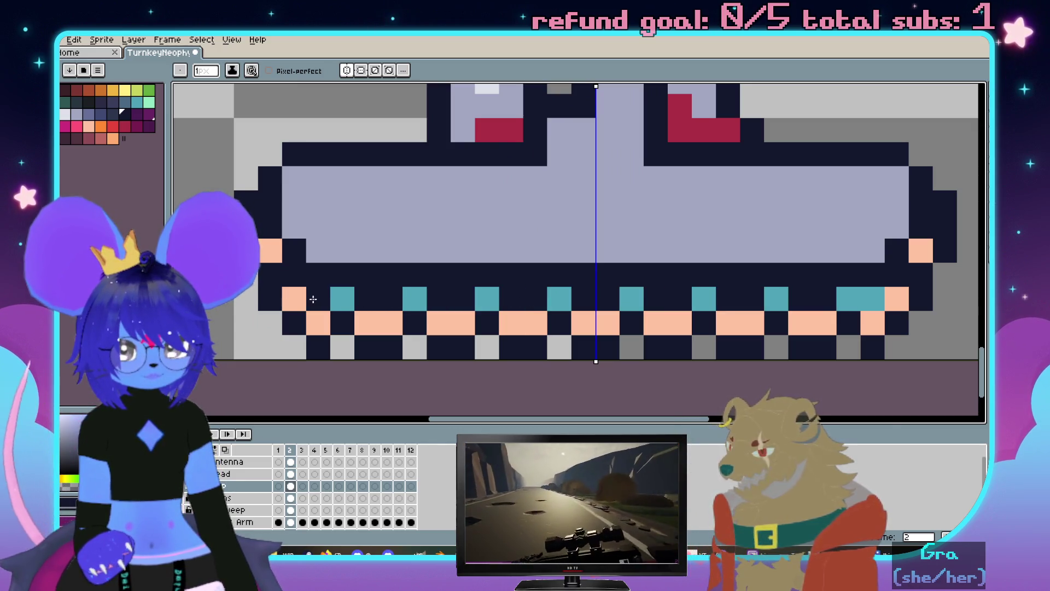
{"action": "left_click", "coordinate": [873, 299]}
{"action": "scroll", "coordinate": [476, 240], "scroll_direction": "down", "scroll_amount": 4}
{"action": "scroll", "coordinate": [475, 241], "scroll_direction": "up", "scroll_amount": 1}
{"action": "scroll", "coordinate": [477, 241], "scroll_direction": "up", "scroll_amount": 1}
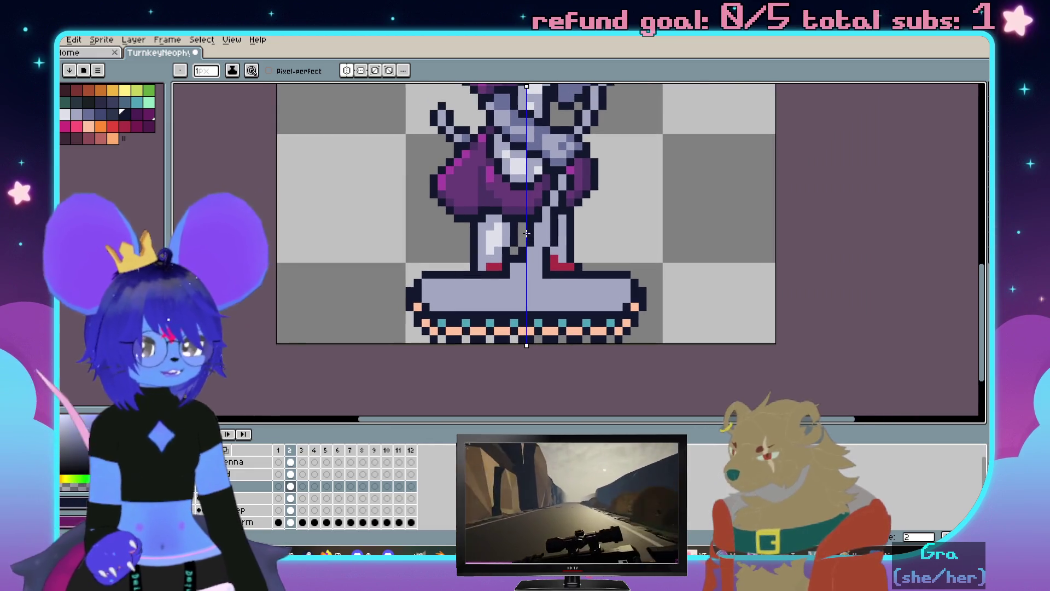
{"action": "scroll", "coordinate": [548, 222], "scroll_direction": "down", "scroll_amount": 4}
{"action": "scroll", "coordinate": [566, 226], "scroll_direction": "up", "scroll_amount": 2}
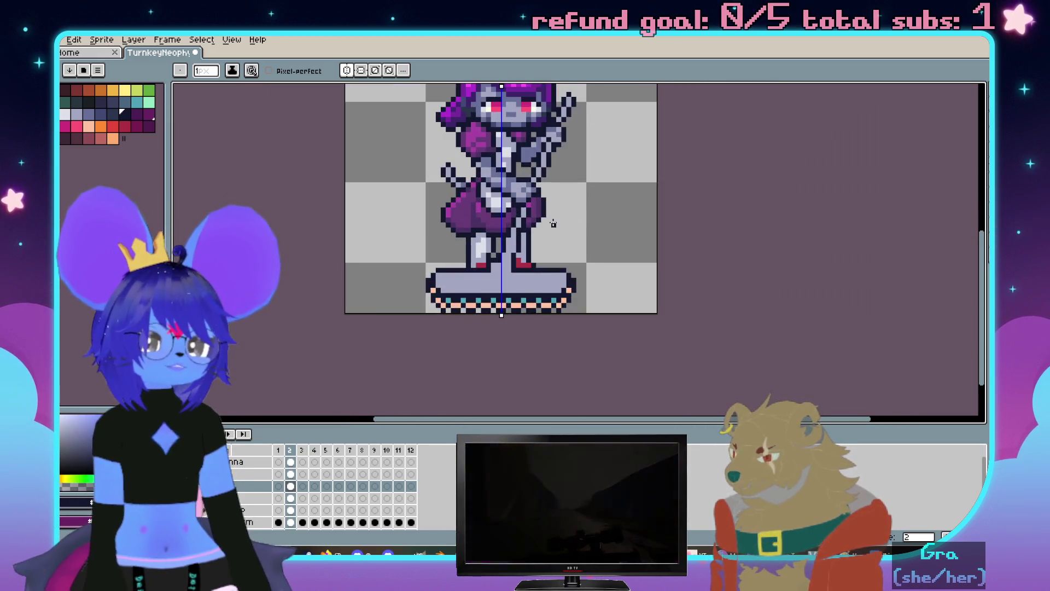
{"action": "scroll", "coordinate": [585, 231], "scroll_direction": "up", "scroll_amount": 1}
Marquee-select the base area and return to the pencil to redraw the legs
{"action": "key", "text": "m"}
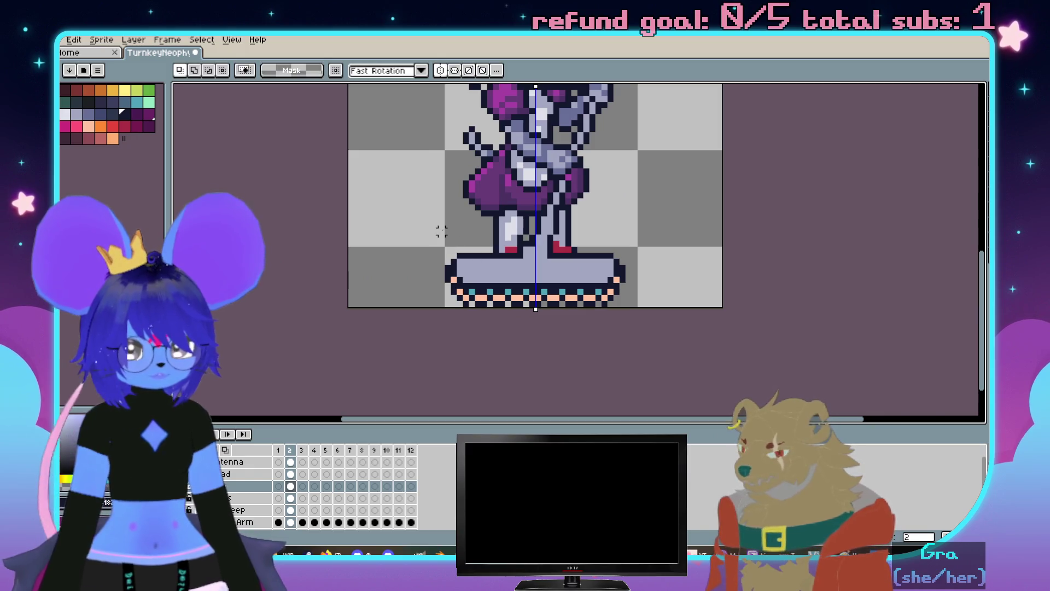
{"action": "scroll", "coordinate": [472, 225], "scroll_direction": "up", "scroll_amount": 1}
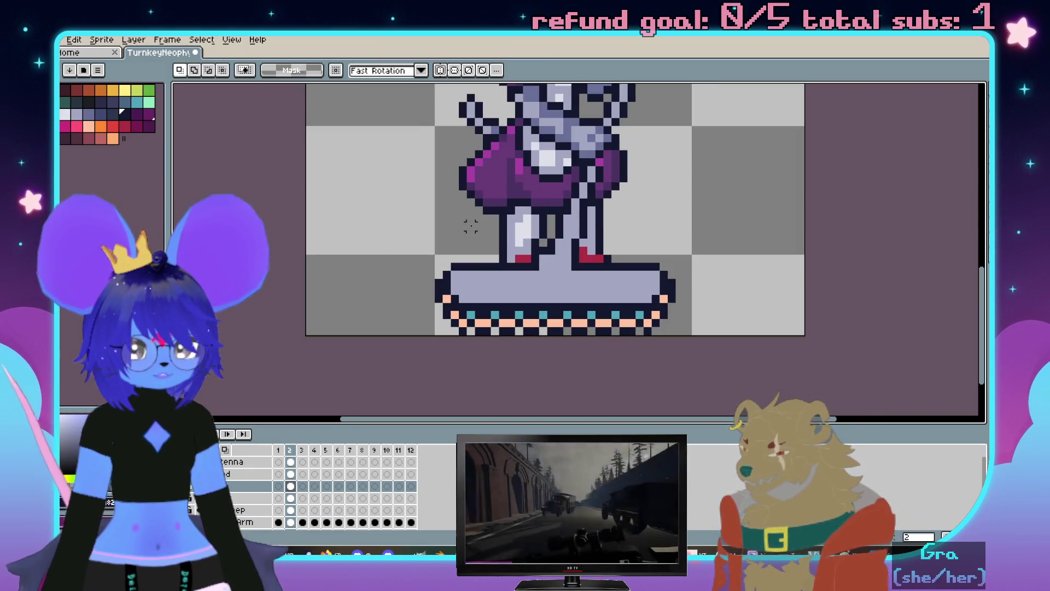
{"action": "left_click_drag", "start_coordinate": [439, 240], "coordinate": [677, 339]}
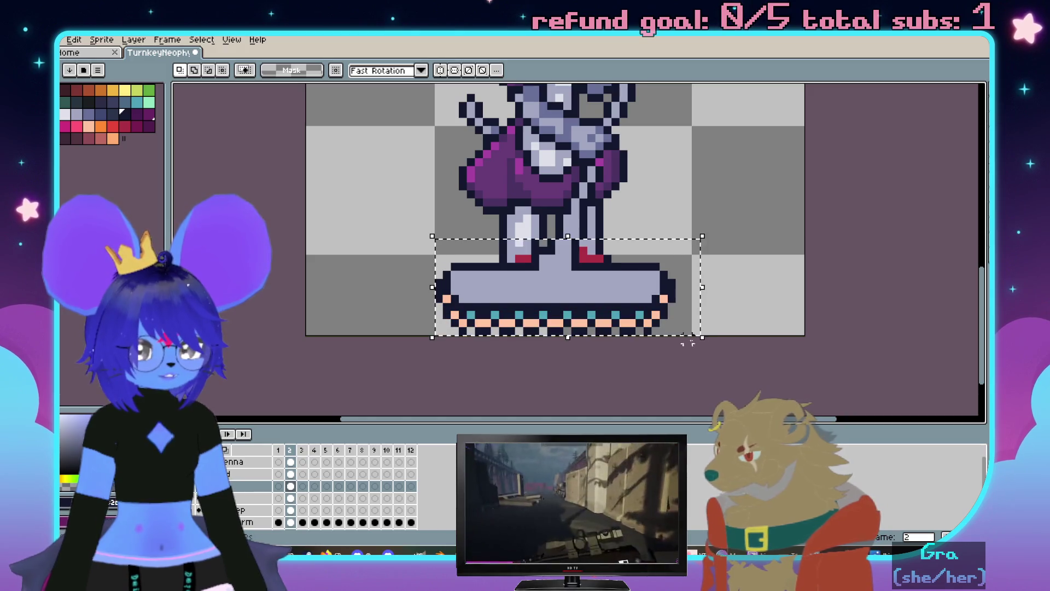
{"action": "scroll", "coordinate": [648, 269], "scroll_direction": "up", "scroll_amount": 1}
{"action": "key", "text": "b"}
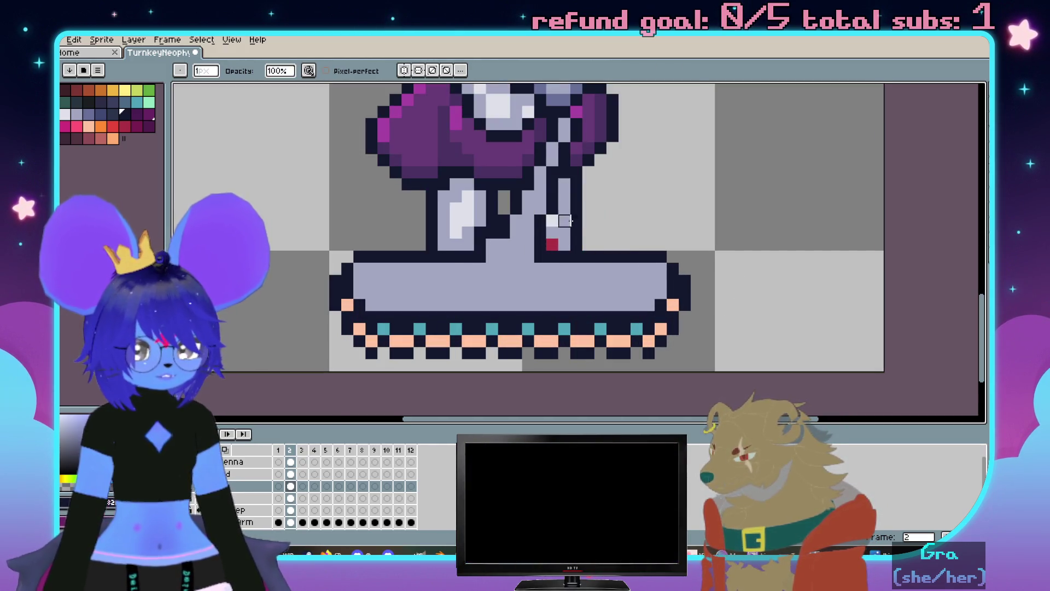
{"action": "scroll", "coordinate": [552, 220], "scroll_direction": "down", "scroll_amount": 2}
{"action": "scroll", "coordinate": [658, 267], "scroll_direction": "up", "scroll_amount": 1}
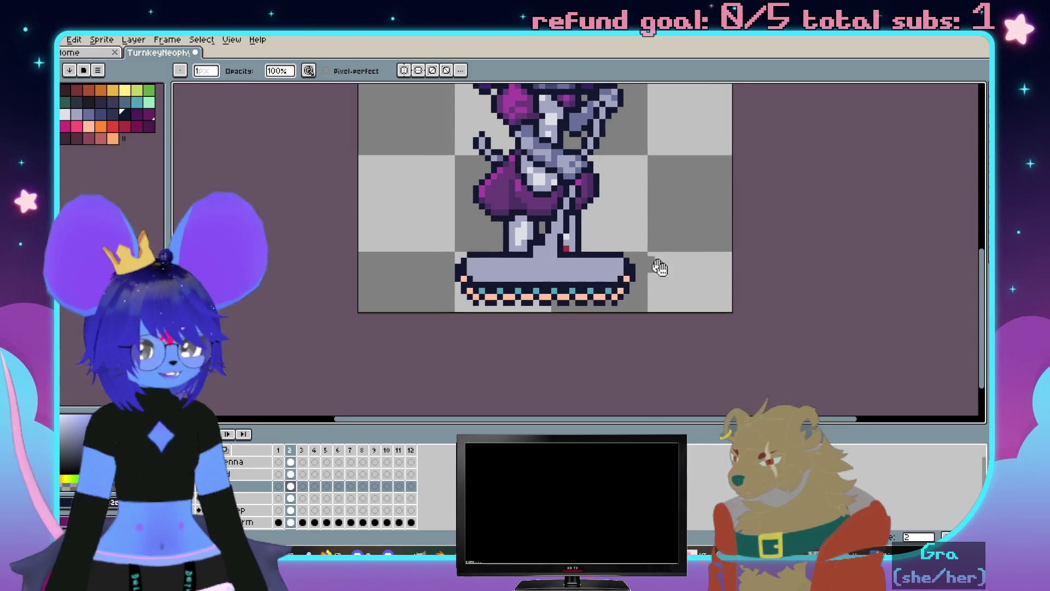
{"action": "scroll", "coordinate": [658, 266], "scroll_direction": "up", "scroll_amount": 2}
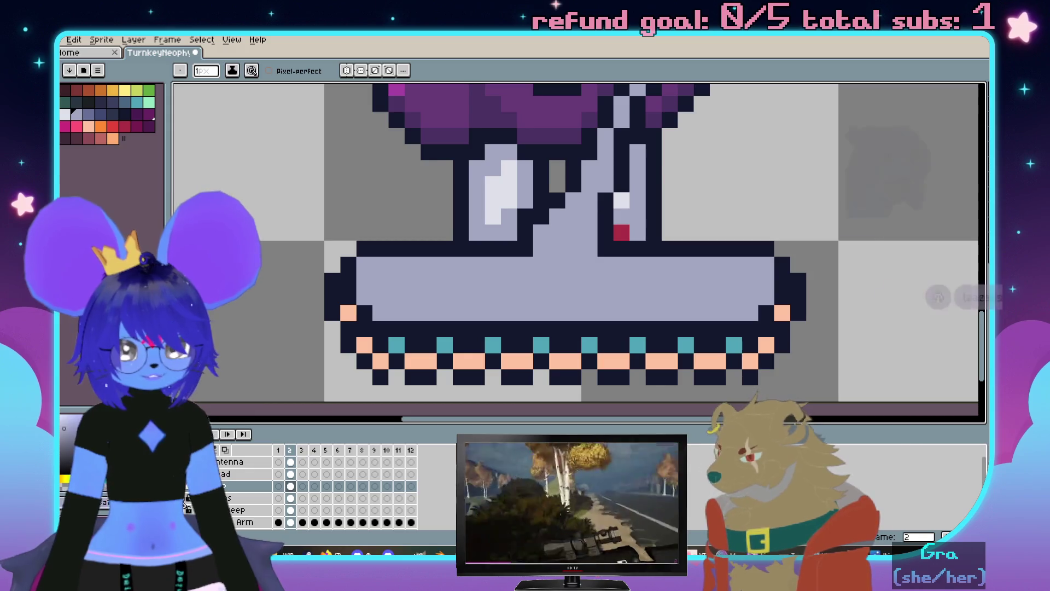
{"action": "scroll", "coordinate": [608, 242], "scroll_direction": "down", "scroll_amount": 1}
{"action": "scroll", "coordinate": [608, 242], "scroll_direction": "down", "scroll_amount": 1}
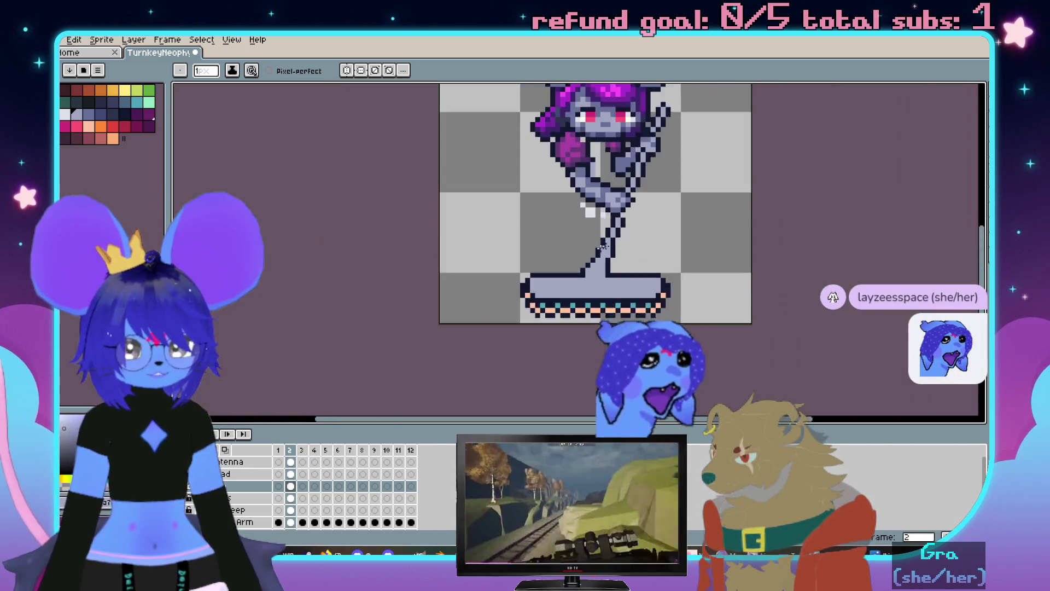
{"action": "scroll", "coordinate": [610, 240], "scroll_direction": "up", "scroll_amount": 2}
{"action": "scroll", "coordinate": [575, 240], "scroll_direction": "up", "scroll_amount": 1}
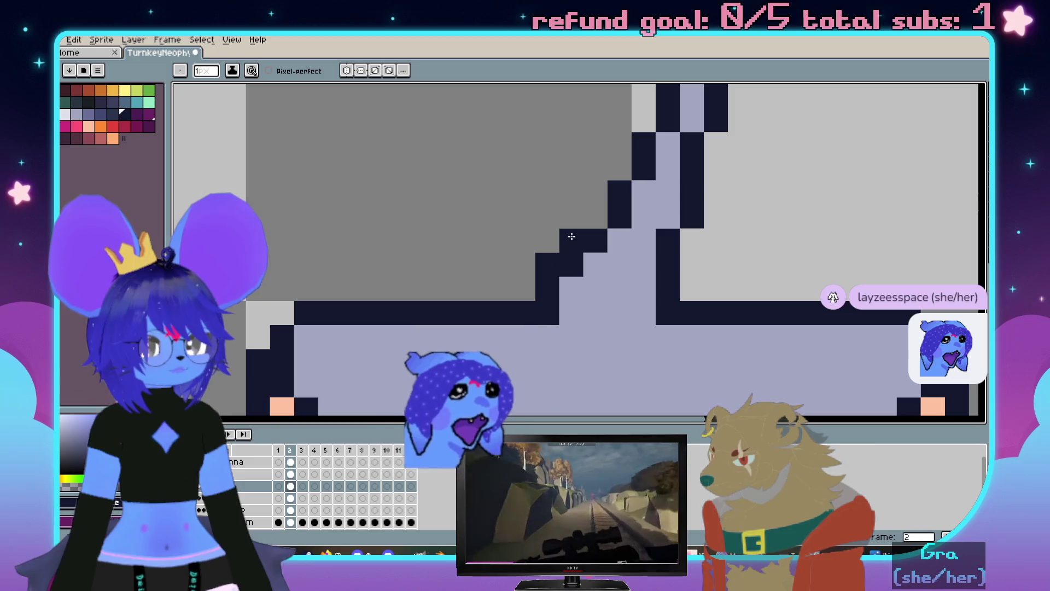
Add a dark outline pixel and light edge pixels where the pole meets the base
{"action": "left_click", "coordinate": [595, 217]}
{"action": "left_click", "coordinate": [622, 246], "text": "alt"}
{"action": "left_click_drag", "start_coordinate": [595, 242], "coordinate": [571, 267]}
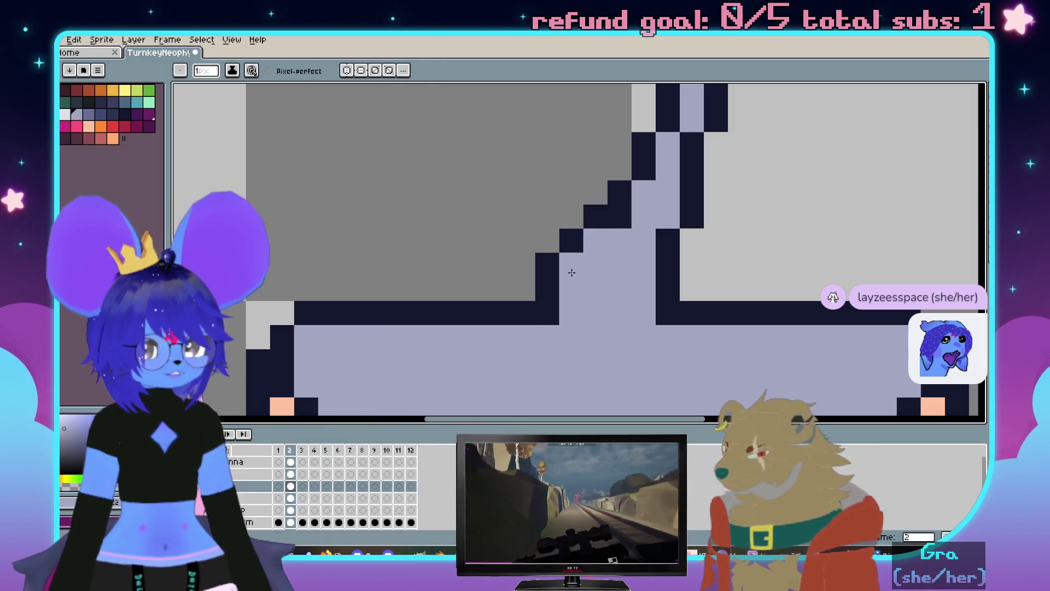
{"action": "scroll", "coordinate": [572, 273], "scroll_direction": "down", "scroll_amount": 3}
{"action": "scroll", "coordinate": [621, 227], "scroll_direction": "up", "scroll_amount": 2}
{"action": "scroll", "coordinate": [596, 205], "scroll_direction": "down", "scroll_amount": 2}
{"action": "scroll", "coordinate": [619, 229], "scroll_direction": "up", "scroll_amount": 1}
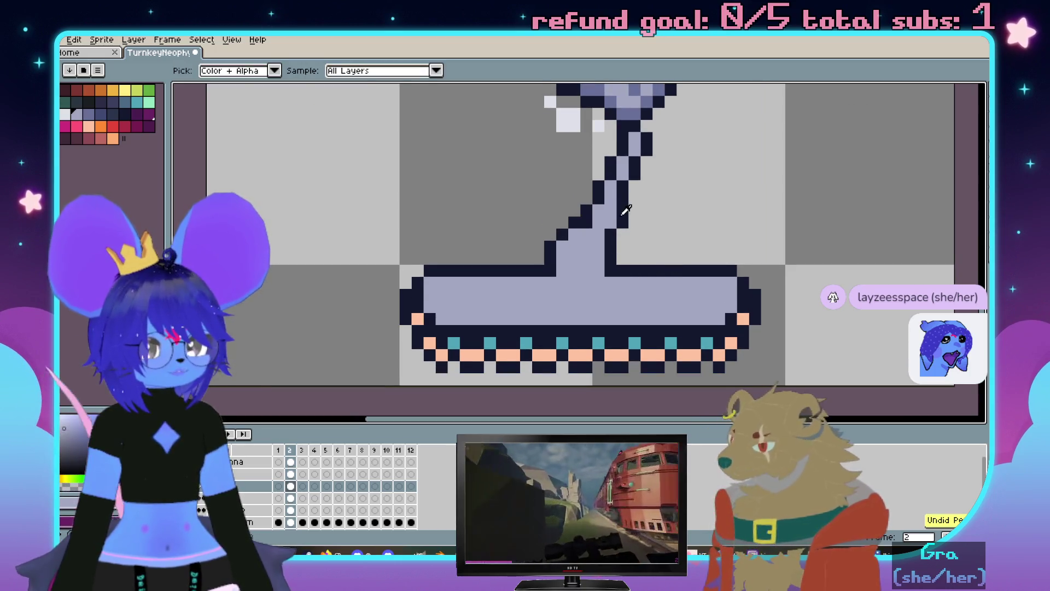
{"action": "scroll", "coordinate": [629, 224], "scroll_direction": "down", "scroll_amount": 2}
{"action": "scroll", "coordinate": [629, 230], "scroll_direction": "up", "scroll_amount": 2}
{"action": "key", "text": "e"}
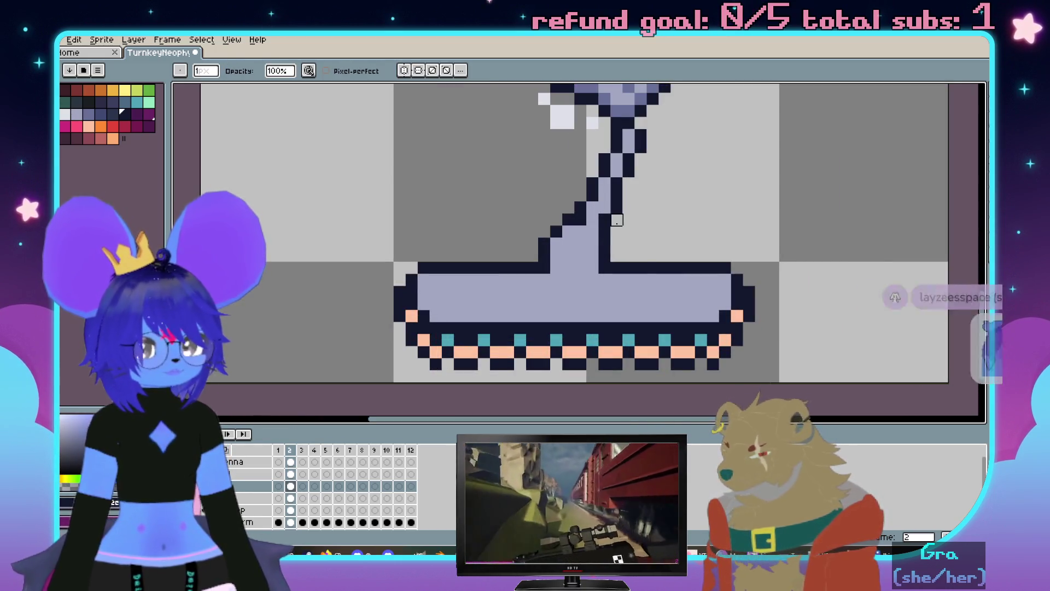
{"action": "scroll", "coordinate": [629, 232], "scroll_direction": "down", "scroll_amount": 3}
{"action": "scroll", "coordinate": [656, 211], "scroll_direction": "up", "scroll_amount": 1}
{"action": "scroll", "coordinate": [656, 211], "scroll_direction": "down", "scroll_amount": 1}
{"action": "scroll", "coordinate": [525, 238], "scroll_direction": "up", "scroll_amount": 2}
{"action": "scroll", "coordinate": [339, 362], "scroll_direction": "down", "scroll_amount": 2}
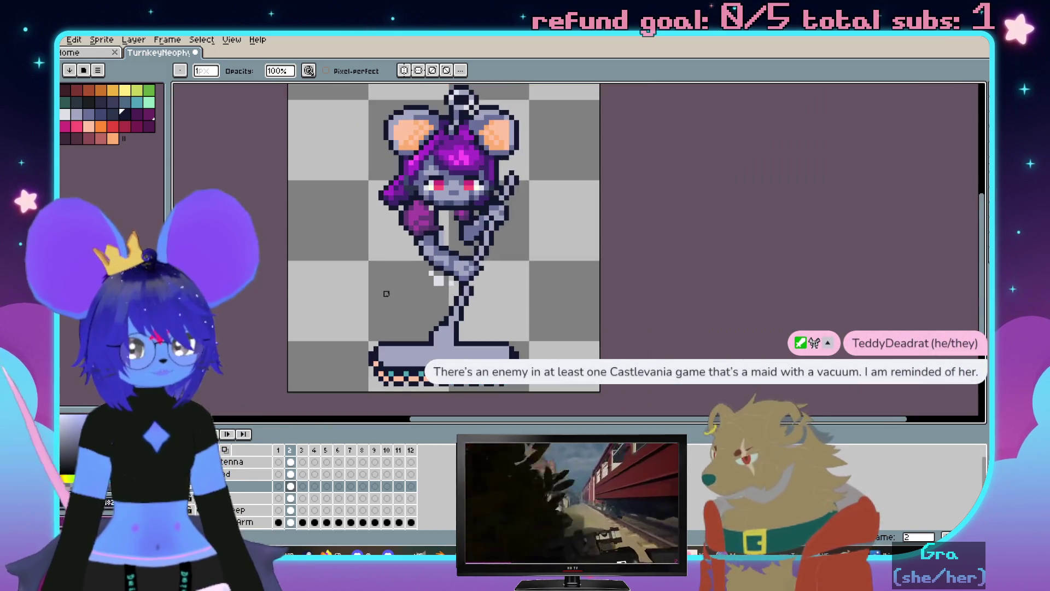
{"action": "scroll", "coordinate": [403, 288], "scroll_direction": "up", "scroll_amount": 1}
{"action": "scroll", "coordinate": [412, 288], "scroll_direction": "up", "scroll_amount": 1}
{"action": "scroll", "coordinate": [478, 252], "scroll_direction": "up", "scroll_amount": 1}
{"action": "scroll", "coordinate": [479, 252], "scroll_direction": "up", "scroll_amount": 1}
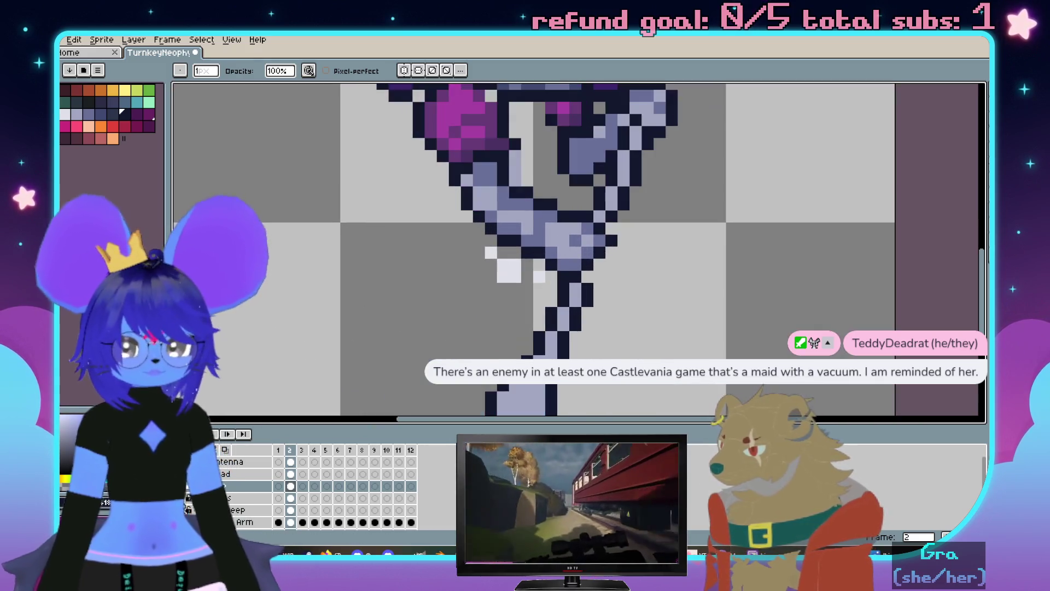
{"action": "left_click", "coordinate": [230, 498]}
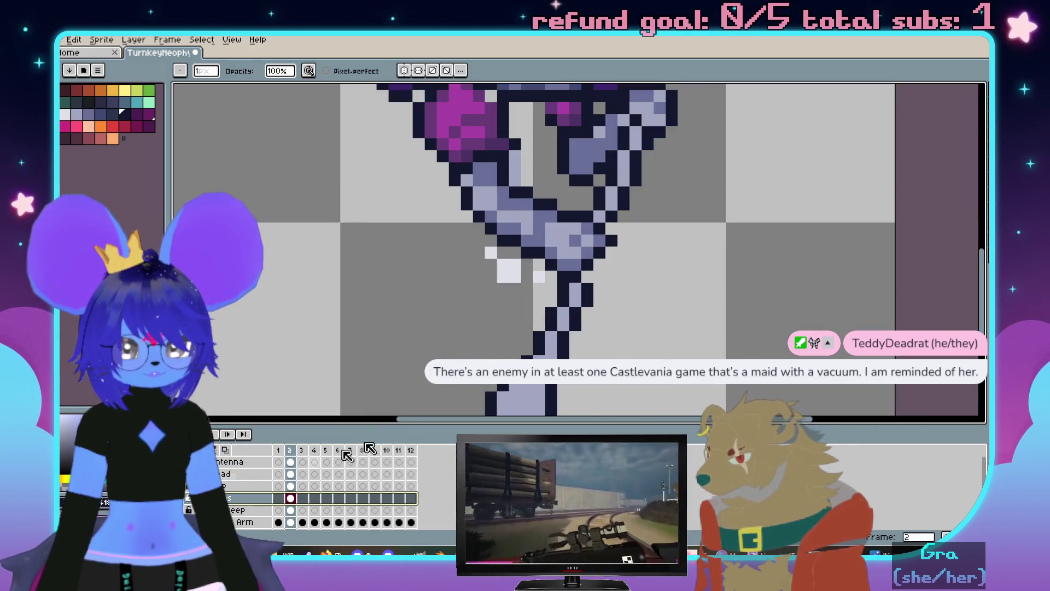
Magic-wand and delete the stray white pixels near the arm, then save the sprite
{"action": "key", "text": "w"}
{"action": "left_click", "coordinate": [508, 279]}
{"action": "scroll", "coordinate": [505, 278], "scroll_direction": "down", "scroll_amount": 2}
{"action": "scroll", "coordinate": [502, 279], "scroll_direction": "up", "scroll_amount": 1}
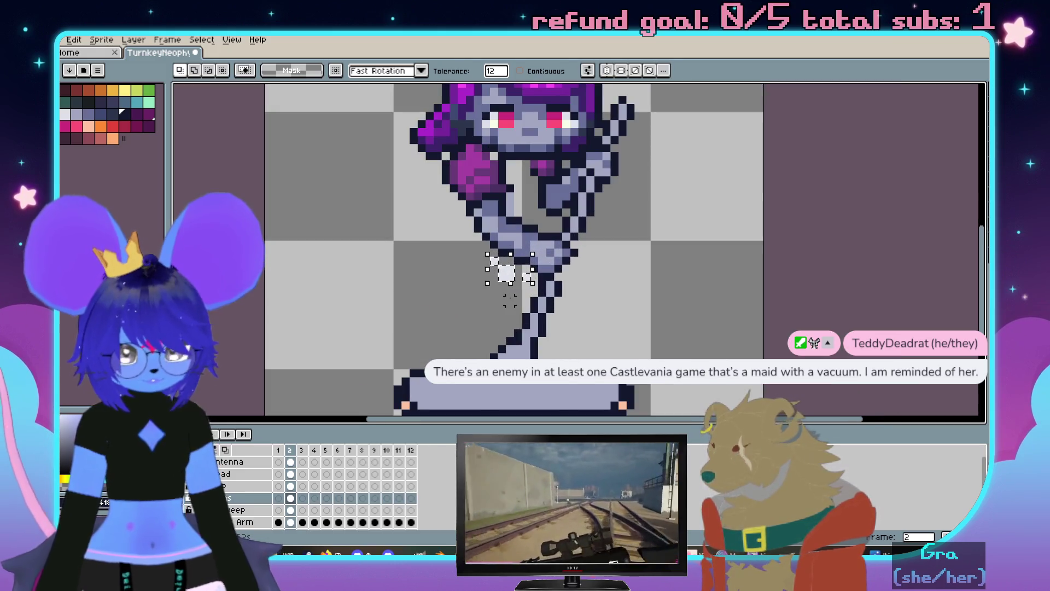
{"action": "key", "text": "Delete"}
{"action": "left_click", "coordinate": [229, 510]}
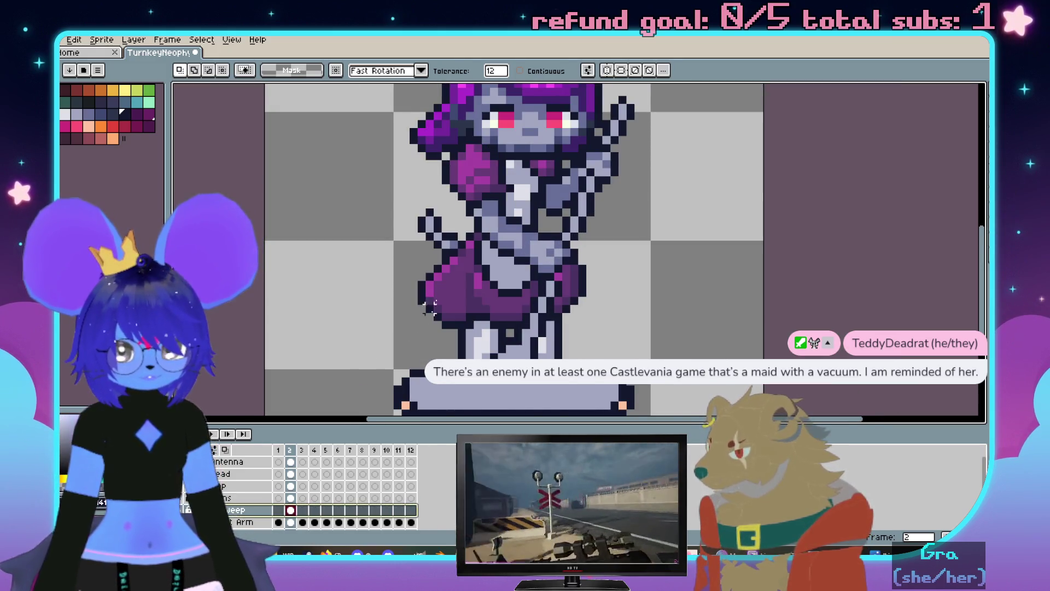
{"action": "left_click", "coordinate": [538, 269]}
{"action": "key", "text": "w"}
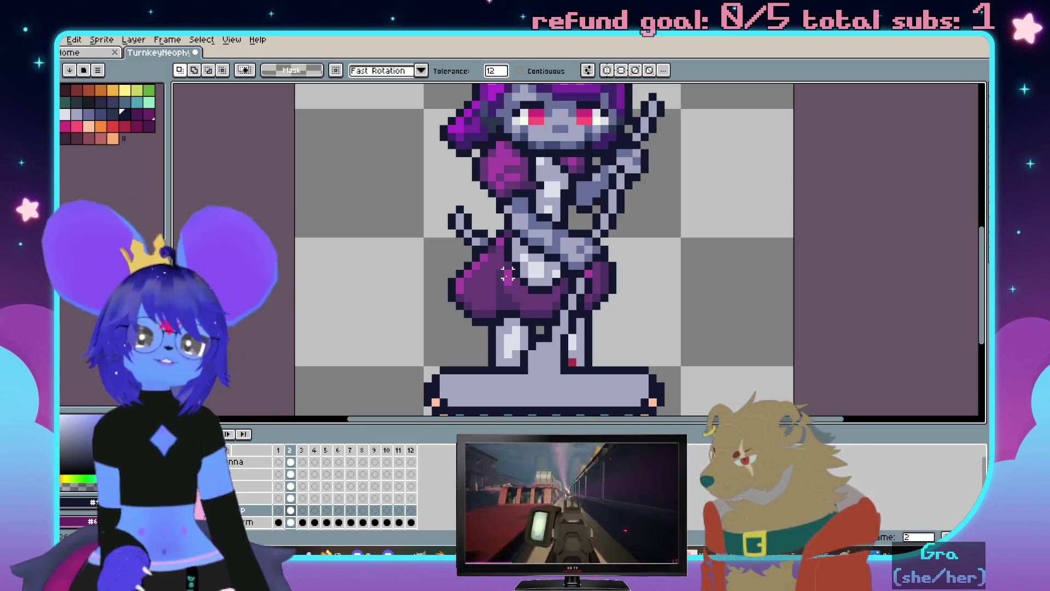
{"action": "scroll", "coordinate": [626, 282], "scroll_direction": "down", "scroll_amount": 2}
{"action": "key", "text": "ctrl+s"}
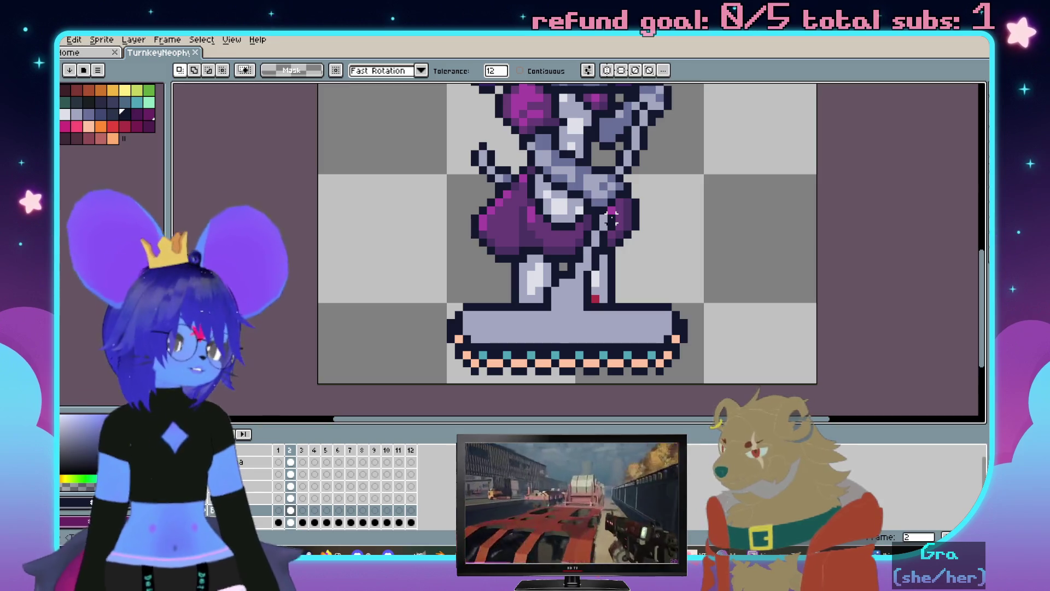
{"action": "scroll", "coordinate": [492, 288], "scroll_direction": "up", "scroll_amount": 1}
{"action": "scroll", "coordinate": [493, 295], "scroll_direction": "down", "scroll_amount": 3}
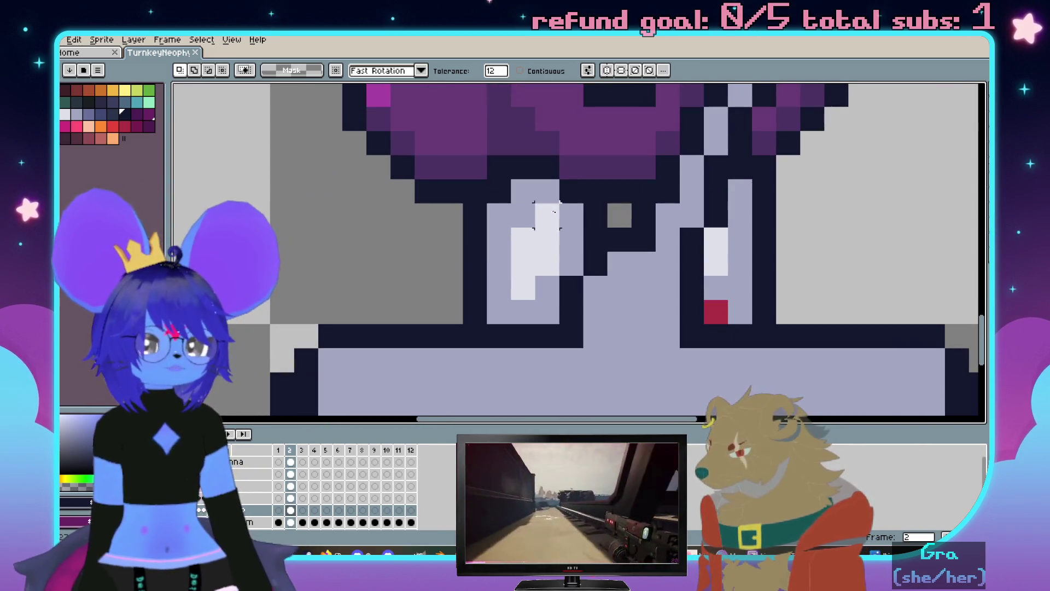
Sample the leg's light gray and paint a highlight stripe down to the base
{"action": "key", "text": "i"}
{"action": "key", "text": "b"}
{"action": "scroll", "coordinate": [504, 222], "scroll_direction": "down", "scroll_amount": 1}
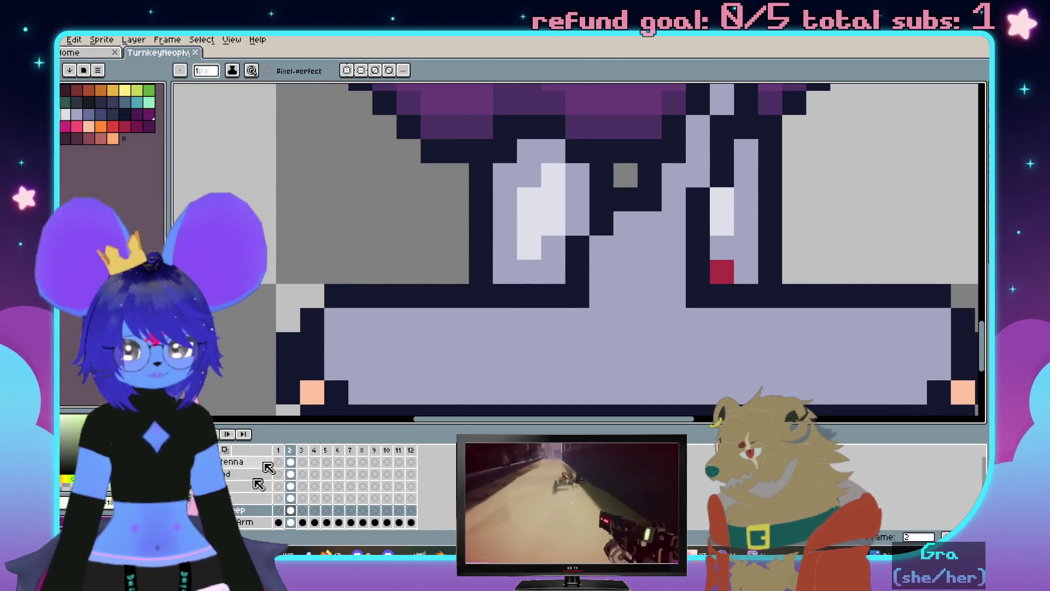
{"action": "left_click", "coordinate": [270, 486]}
{"action": "key", "text": "i"}
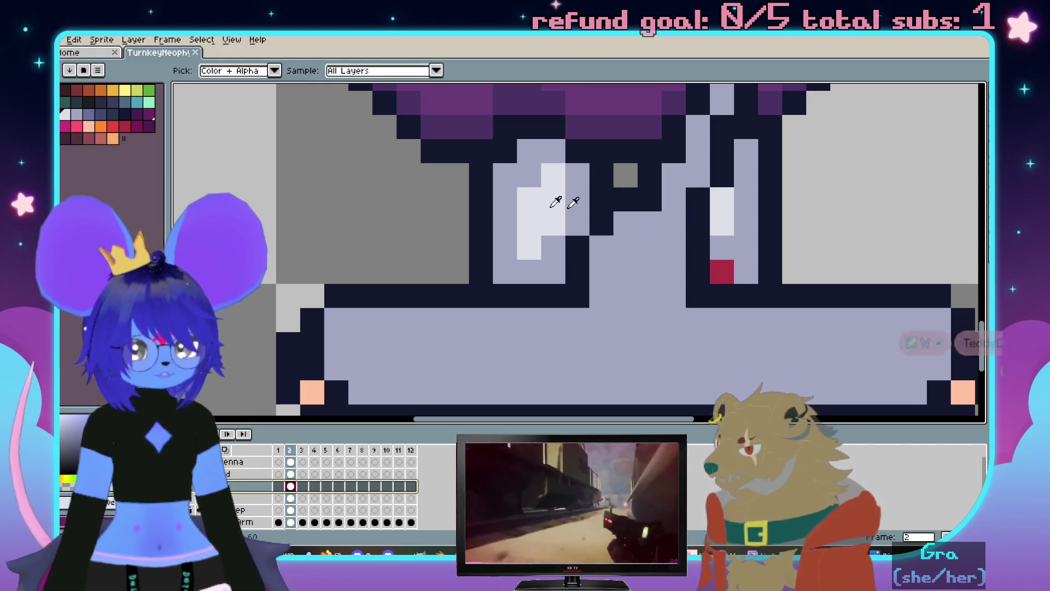
{"action": "left_click", "coordinate": [553, 202]}
{"action": "key", "text": "b"}
{"action": "left_click", "coordinate": [626, 223]}
{"action": "left_click", "coordinate": [600, 248]}
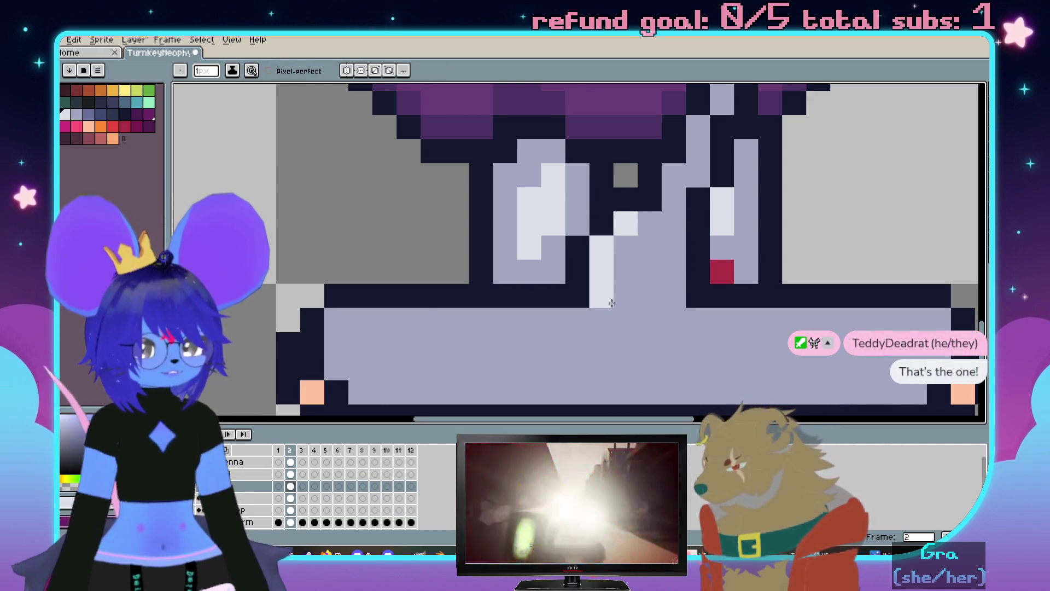
{"action": "left_click", "coordinate": [624, 316]}
{"action": "scroll", "coordinate": [645, 312], "scroll_direction": "down", "scroll_amount": 2}
{"action": "scroll", "coordinate": [628, 281], "scroll_direction": "up", "scroll_amount": 2}
Touch up dark outline and light pixels along the base edge under the leg
{"action": "key", "text": "i"}
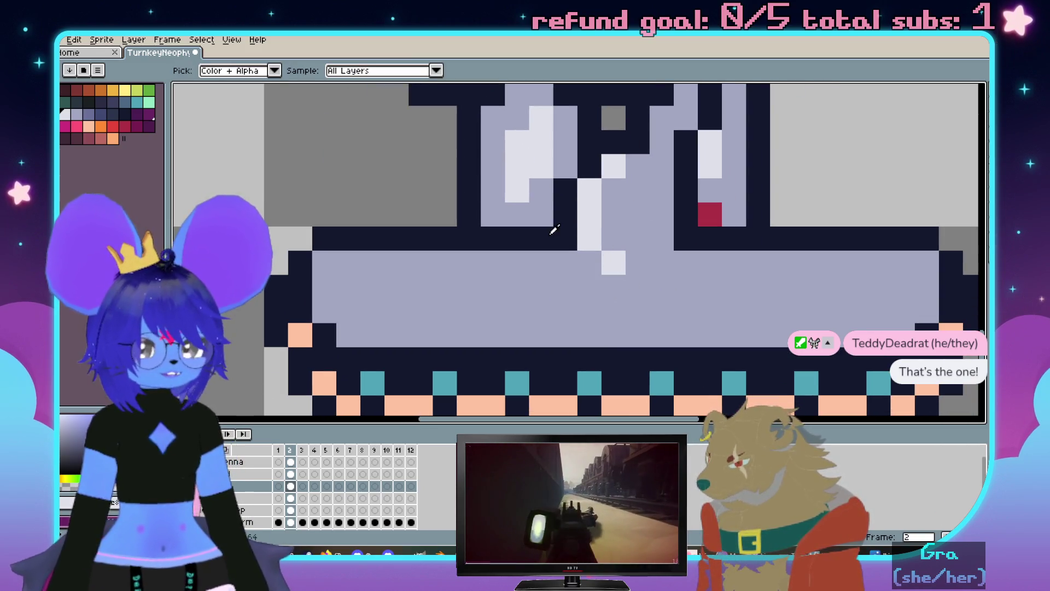
{"action": "left_click", "coordinate": [554, 231]}
{"action": "key", "text": "b"}
{"action": "left_click", "coordinate": [589, 264]}
{"action": "left_click", "coordinate": [614, 288]}
{"action": "left_click", "coordinate": [662, 263]}
{"action": "right_click", "coordinate": [662, 287]}
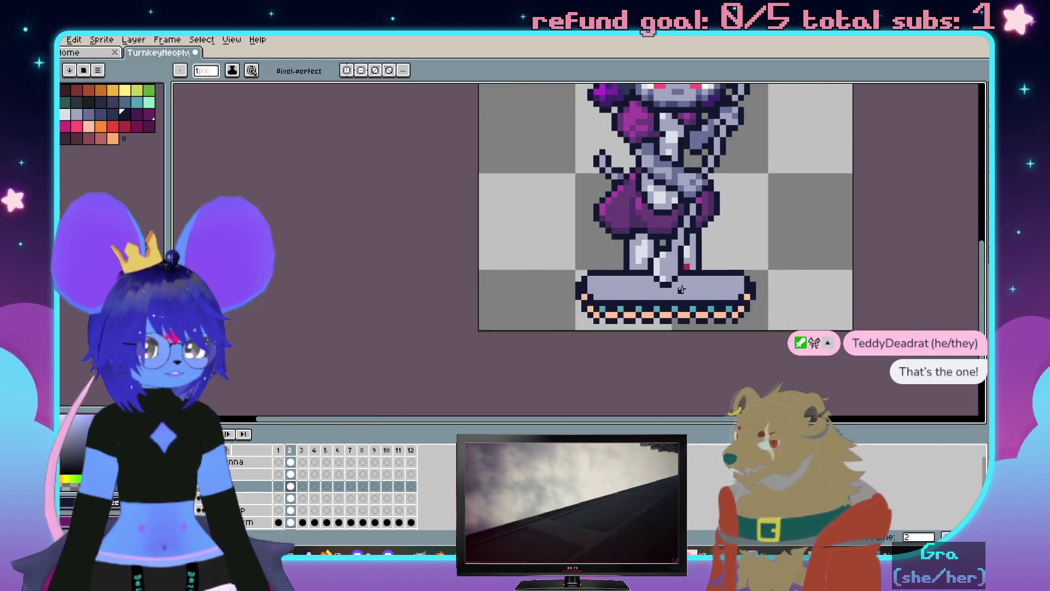
{"action": "scroll", "coordinate": [663, 275], "scroll_direction": "down", "scroll_amount": 3}
{"action": "scroll", "coordinate": [646, 212], "scroll_direction": "up", "scroll_amount": 2}
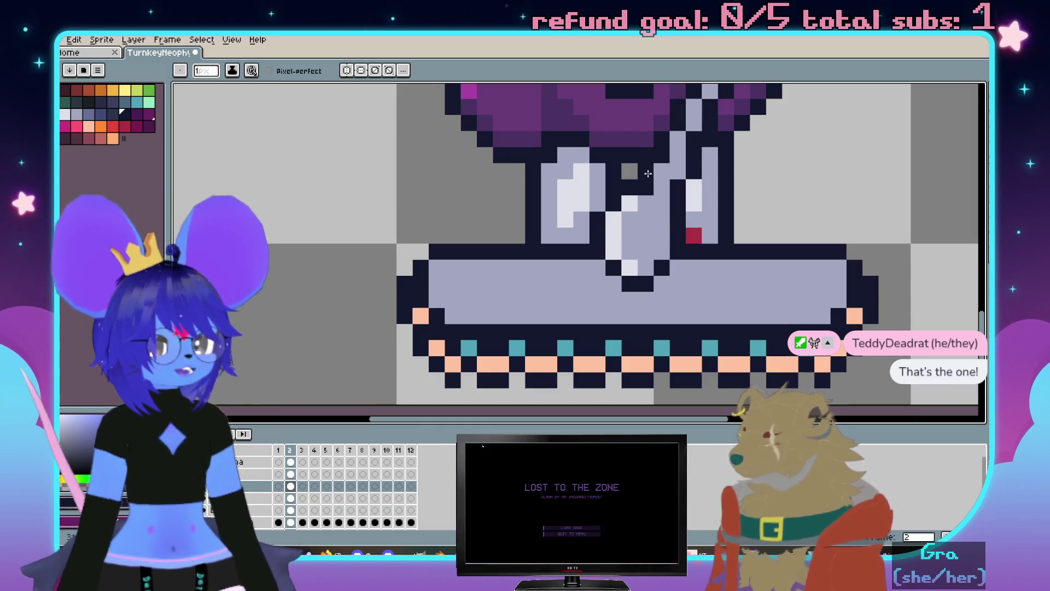
{"action": "key", "text": "i"}
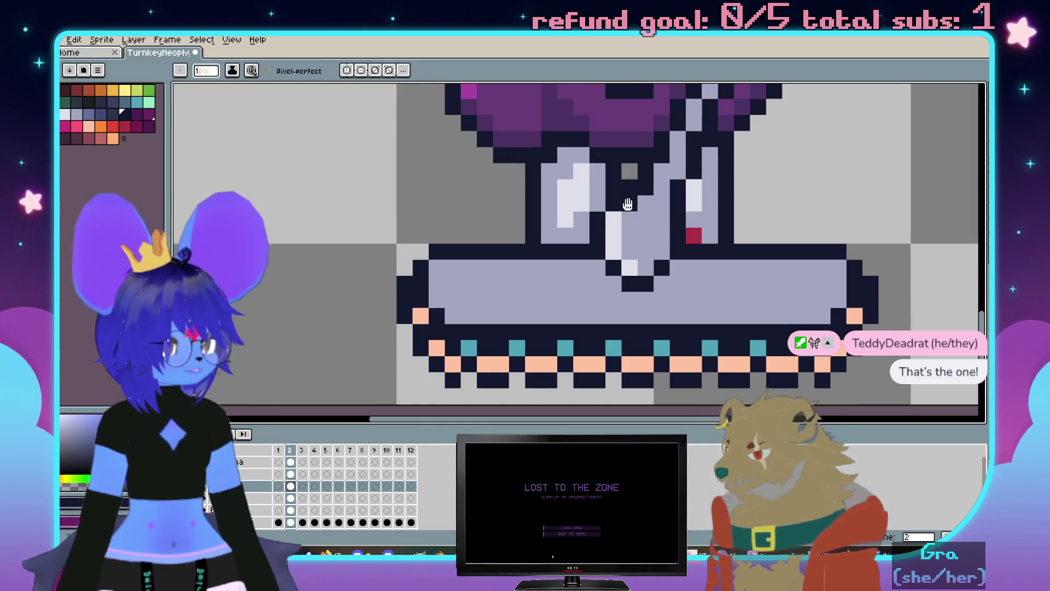
{"action": "scroll", "coordinate": [636, 214], "scroll_direction": "up", "scroll_amount": 2}
{"action": "key", "text": "b"}
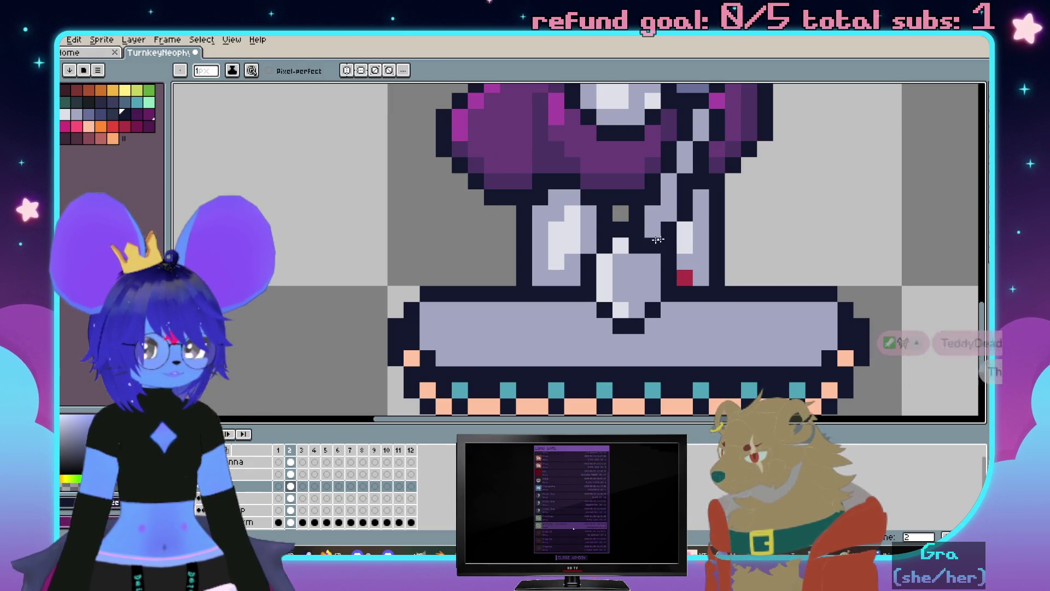
{"action": "scroll", "coordinate": [646, 243], "scroll_direction": "down", "scroll_amount": 3}
{"action": "scroll", "coordinate": [699, 233], "scroll_direction": "up", "scroll_amount": 2}
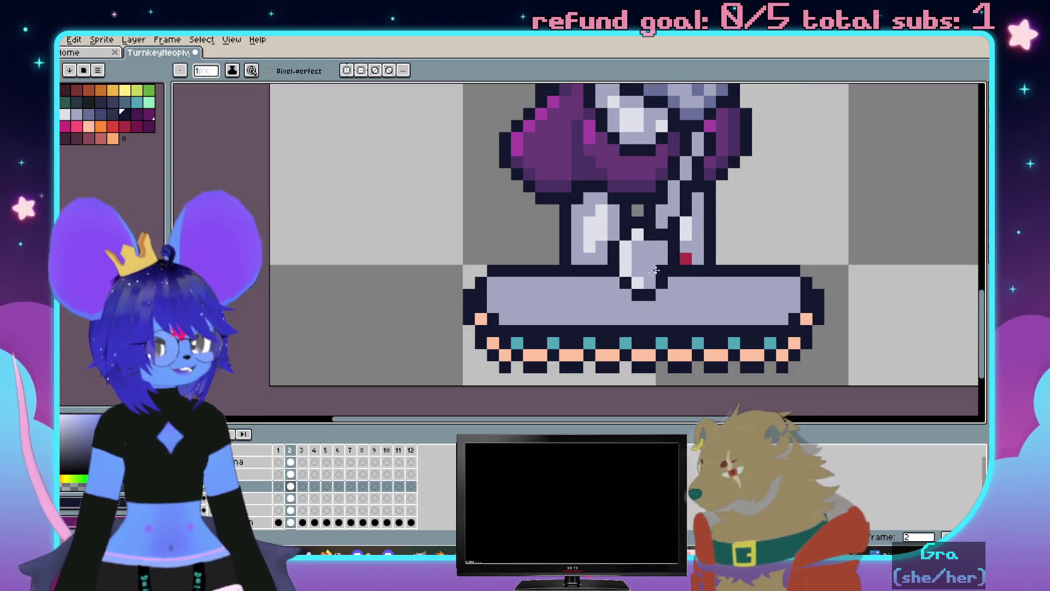
{"action": "left_click_drag", "start_coordinate": [635, 274], "coordinate": [647, 263]}
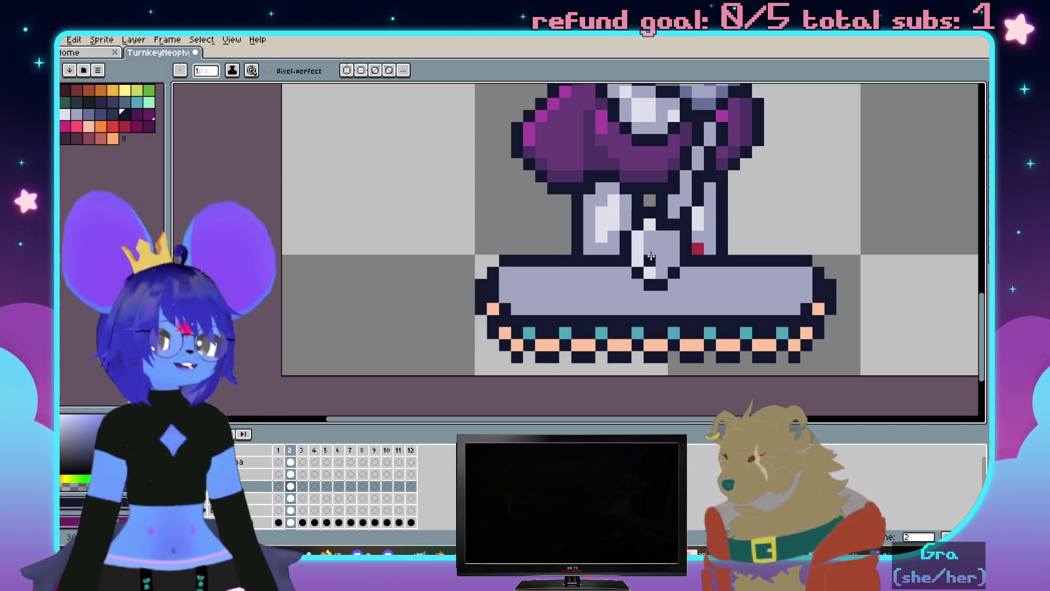
{"action": "scroll", "coordinate": [648, 265], "scroll_direction": "up", "scroll_amount": 1}
{"action": "scroll", "coordinate": [644, 276], "scroll_direction": "up", "scroll_amount": 1}
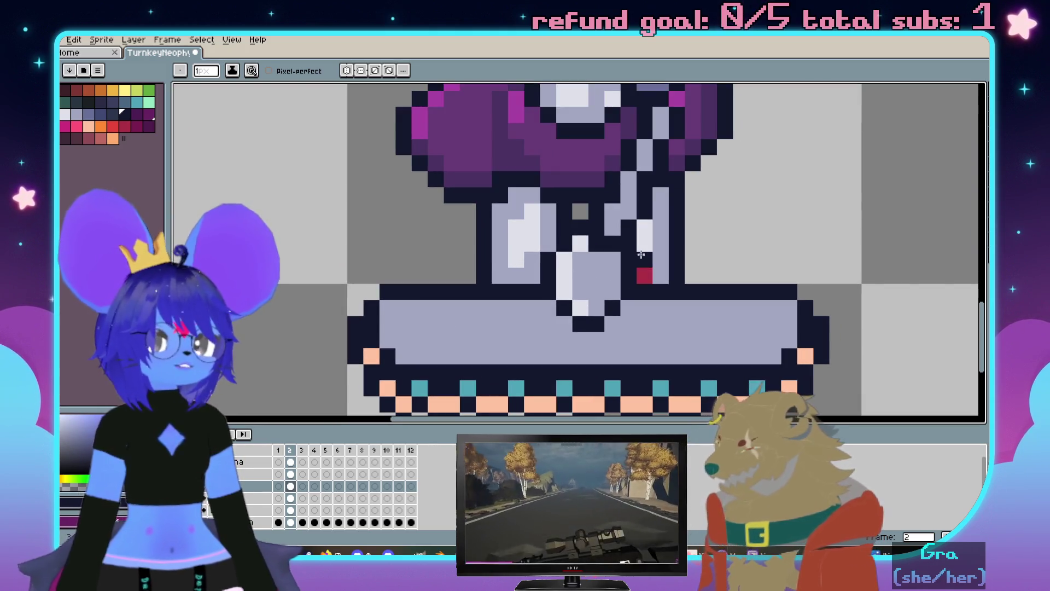
{"action": "scroll", "coordinate": [642, 264], "scroll_direction": "up", "scroll_amount": 1}
{"action": "scroll", "coordinate": [575, 283], "scroll_direction": "down", "scroll_amount": 1}
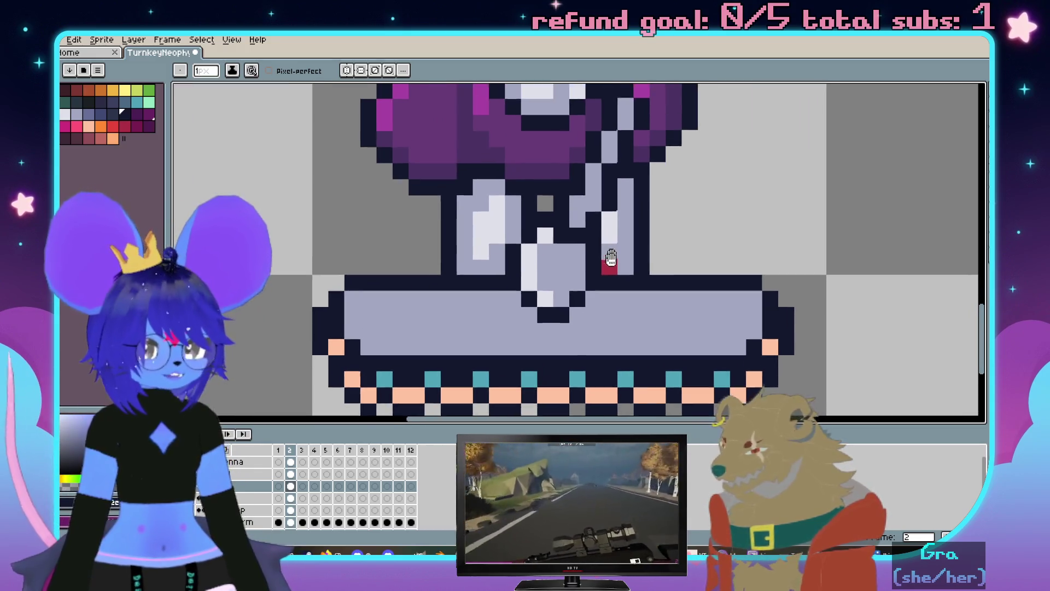
{"action": "scroll", "coordinate": [577, 297], "scroll_direction": "down", "scroll_amount": 1}
{"action": "scroll", "coordinate": [623, 279], "scroll_direction": "up", "scroll_amount": 1}
{"action": "key", "text": "alt"}
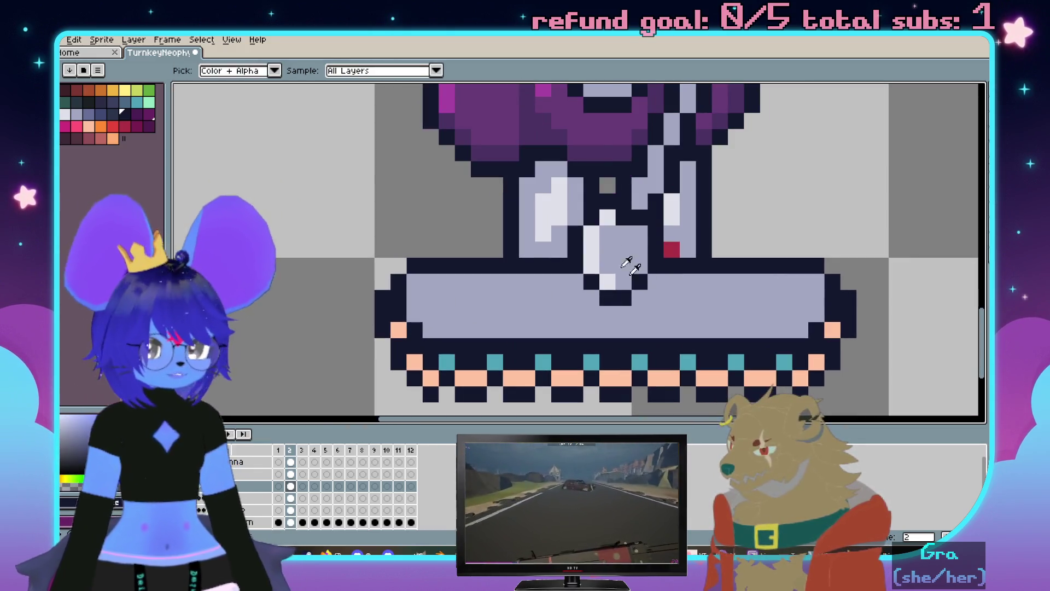
{"action": "left_click", "coordinate": [519, 302]}
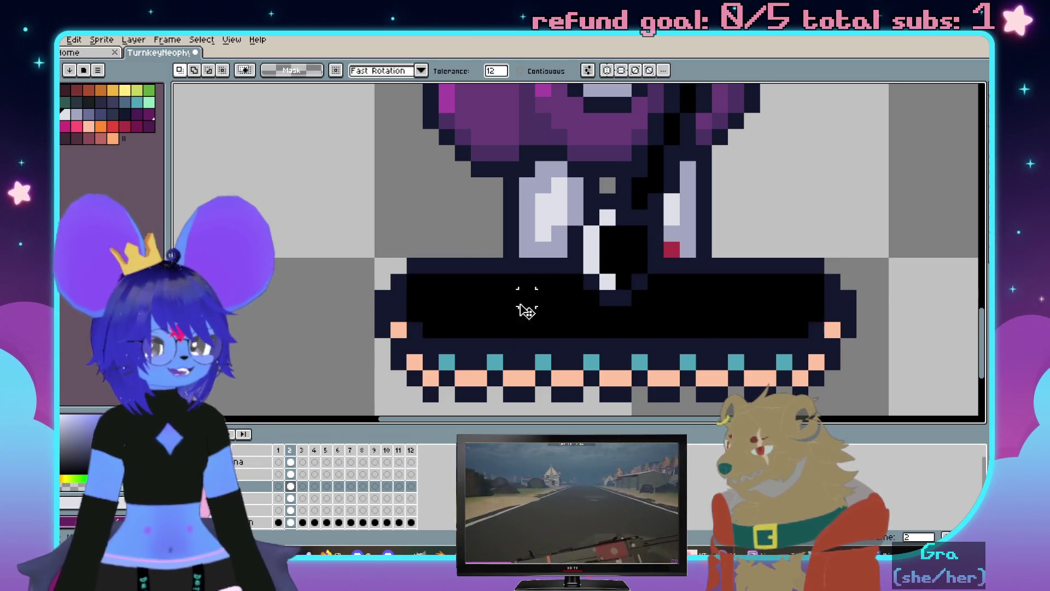
Paint mirrored light diagonal highlights and white accents on both sides of the base
{"action": "key", "text": "b"}
{"action": "left_click_drag", "start_coordinate": [497, 316], "coordinate": [575, 265]}
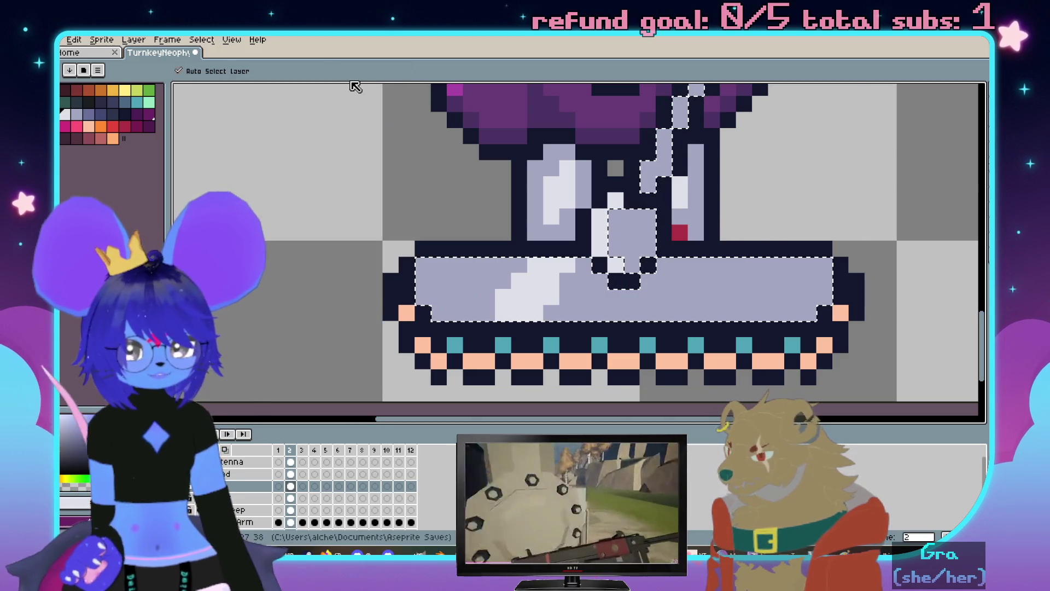
{"action": "key", "text": "ctrl+s"}
{"action": "key", "text": "ctrl+z"}
{"action": "left_click_drag", "start_coordinate": [575, 264], "coordinate": [498, 316]}
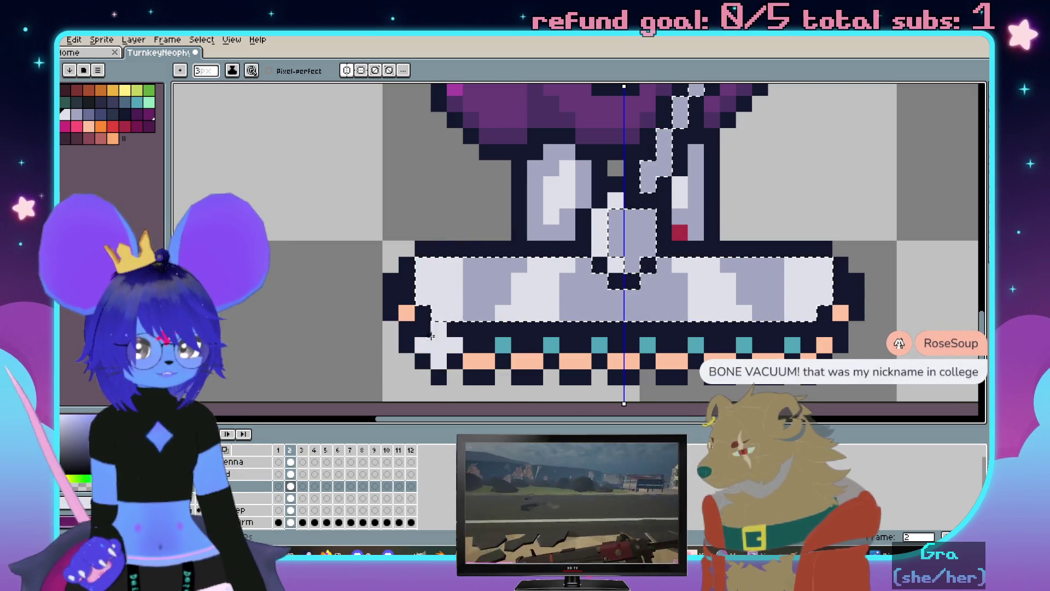
{"action": "left_click_drag", "start_coordinate": [436, 272], "coordinate": [451, 297]}
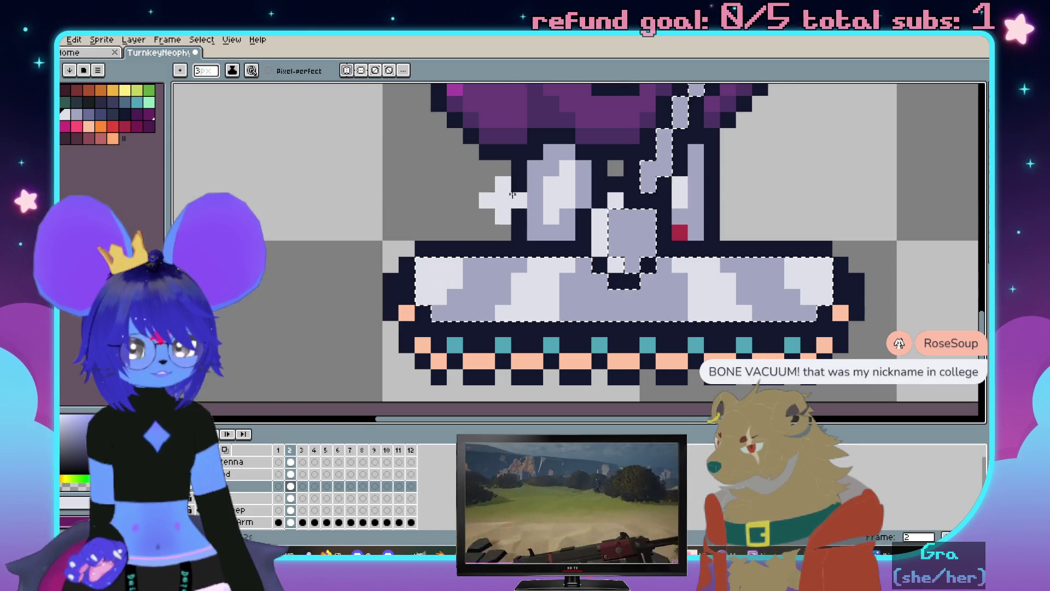
{"action": "scroll", "coordinate": [506, 193], "scroll_direction": "down", "scroll_amount": 1}
{"action": "scroll", "coordinate": [587, 216], "scroll_direction": "down", "scroll_amount": 1}
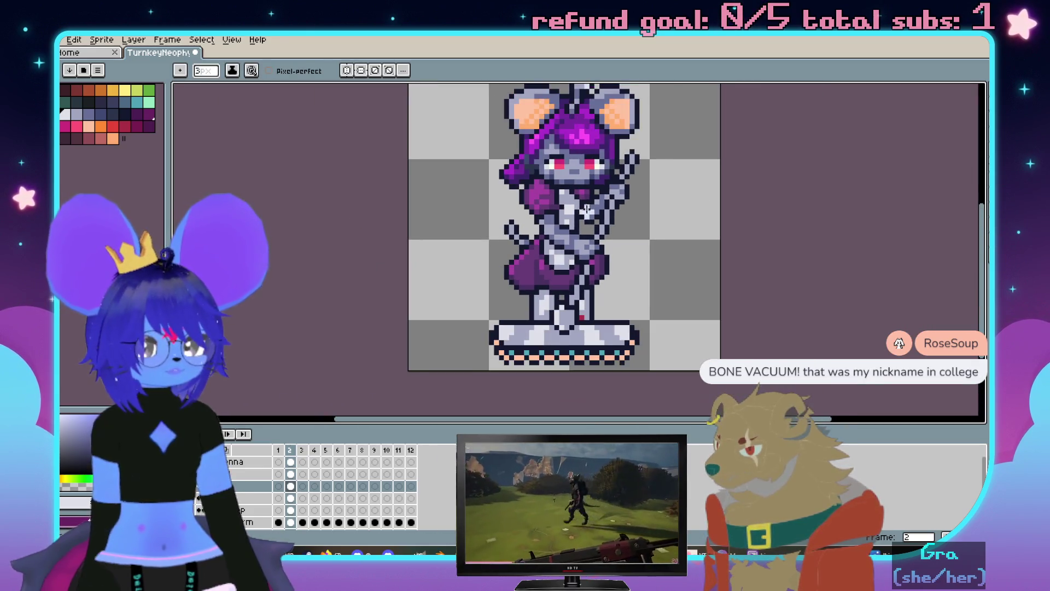
{"action": "scroll", "coordinate": [588, 215], "scroll_direction": "up", "scroll_amount": 1}
{"action": "scroll", "coordinate": [584, 246], "scroll_direction": "up", "scroll_amount": 1}
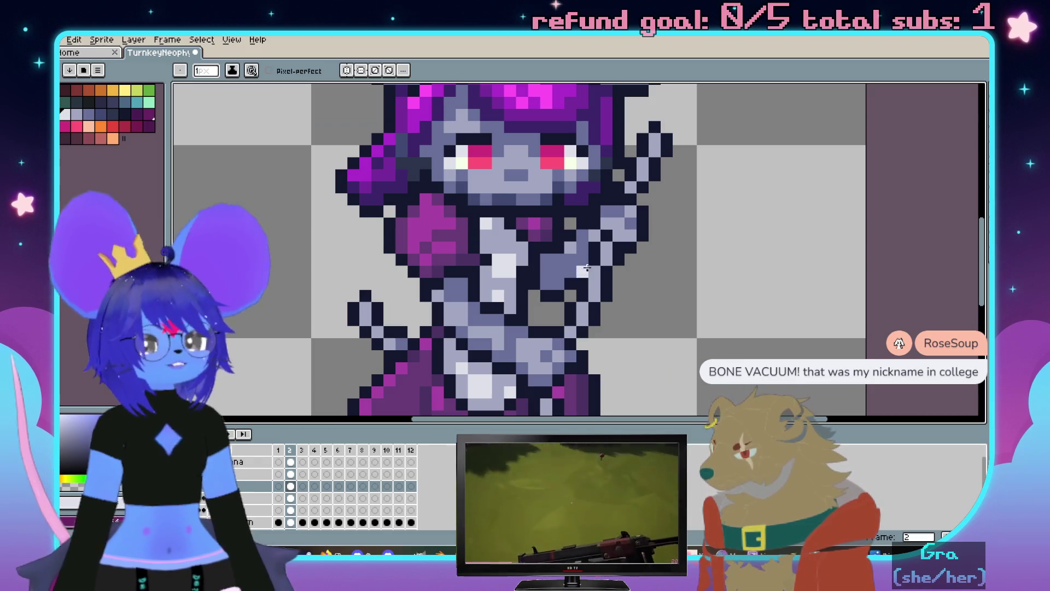
{"action": "scroll", "coordinate": [583, 267], "scroll_direction": "up", "scroll_amount": 1}
{"action": "scroll", "coordinate": [623, 251], "scroll_direction": "up", "scroll_amount": 1}
Shade the front leg's foot blue-grey and draw dark navy outline pixels beneath it
{"action": "key", "text": "i"}
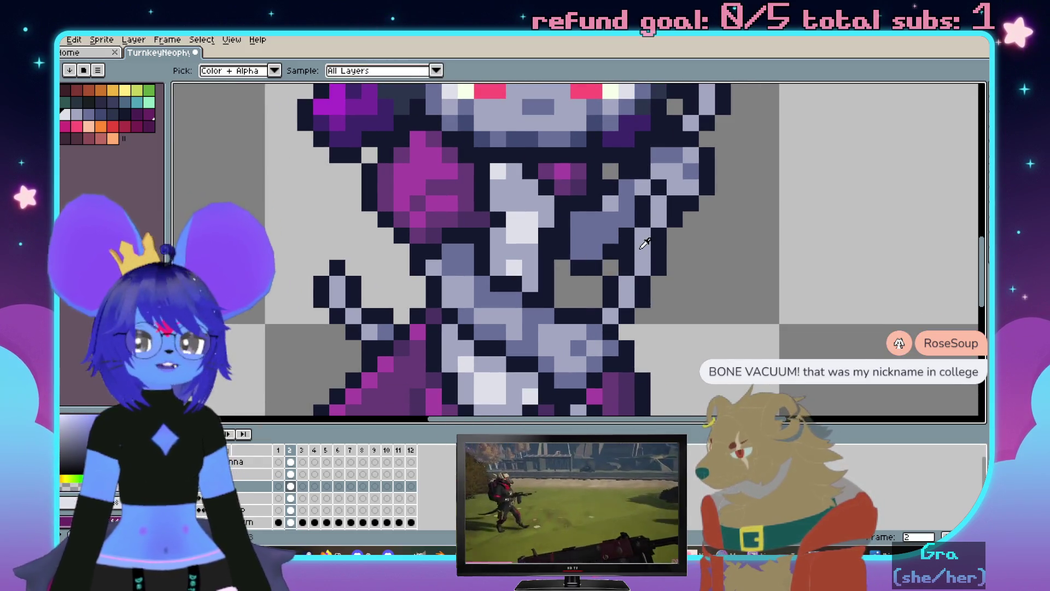
{"action": "left_click", "coordinate": [645, 243], "text": "alt"}
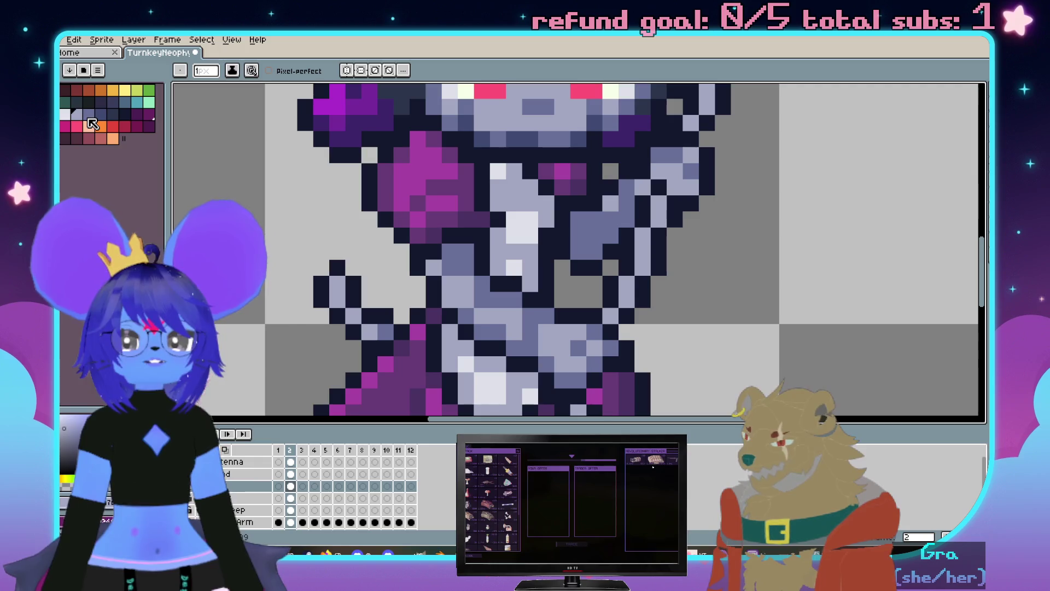
{"action": "scroll", "coordinate": [632, 298], "scroll_direction": "down", "scroll_amount": 1}
{"action": "scroll", "coordinate": [630, 297], "scroll_direction": "up", "scroll_amount": 1}
{"action": "scroll", "coordinate": [628, 297], "scroll_direction": "up", "scroll_amount": 1}
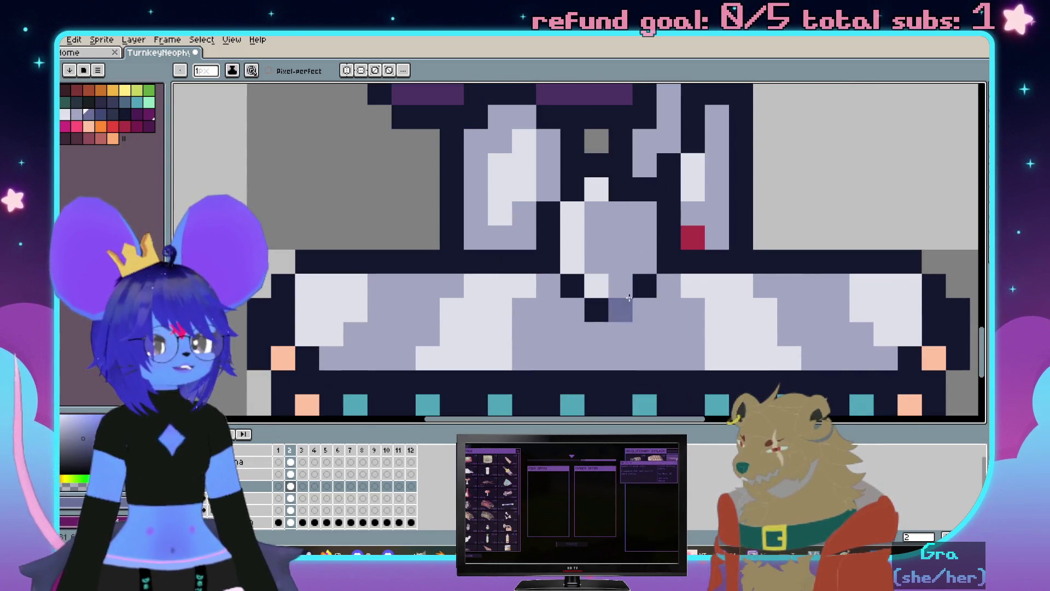
{"action": "left_click_drag", "start_coordinate": [637, 266], "coordinate": [646, 238]}
{"action": "left_click", "coordinate": [644, 190]}
{"action": "scroll", "coordinate": [644, 190], "scroll_direction": "down", "scroll_amount": 1}
{"action": "scroll", "coordinate": [649, 213], "scroll_direction": "up", "scroll_amount": 1}
{"action": "left_click", "coordinate": [637, 227], "text": "alt"}
{"action": "left_click_drag", "start_coordinate": [607, 242], "coordinate": [650, 215]}
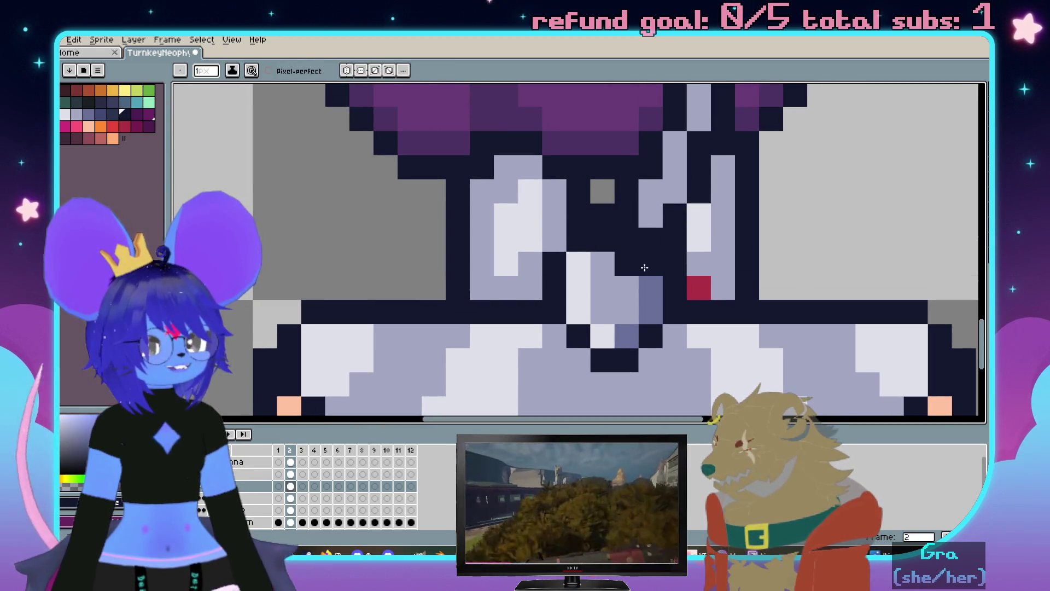
{"action": "scroll", "coordinate": [658, 241], "scroll_direction": "down", "scroll_amount": 1}
{"action": "scroll", "coordinate": [658, 242], "scroll_direction": "up", "scroll_amount": 1}
{"action": "scroll", "coordinate": [658, 241], "scroll_direction": "down", "scroll_amount": 1}
{"action": "scroll", "coordinate": [658, 241], "scroll_direction": "up", "scroll_amount": 1}
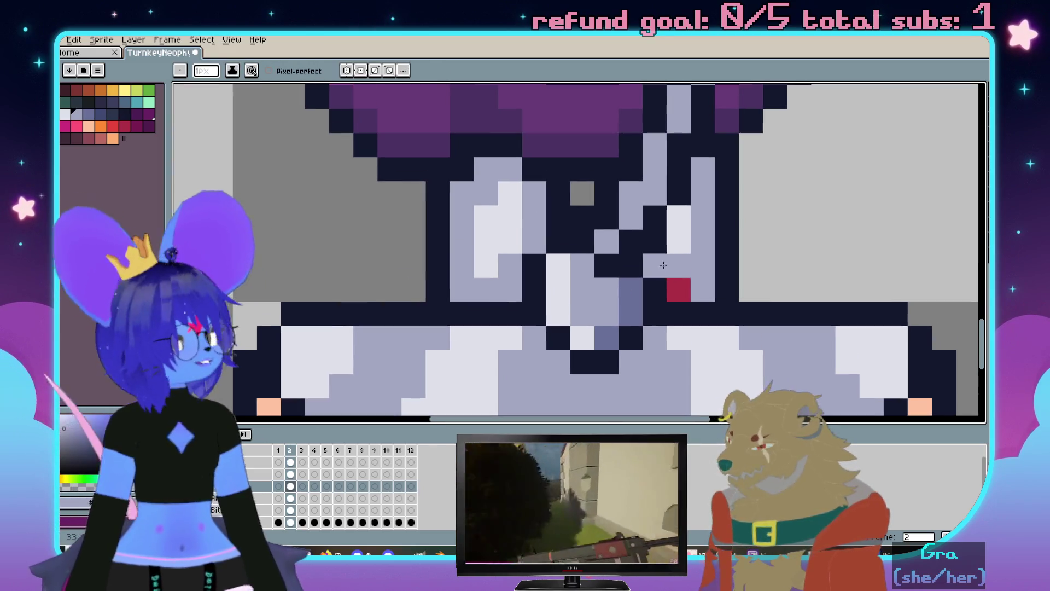
Recolour stray navy pixels blue-grey and darken two white pixels on the leg
{"action": "left_click", "coordinate": [632, 299], "text": "alt"}
{"action": "left_click", "coordinate": [637, 271]}
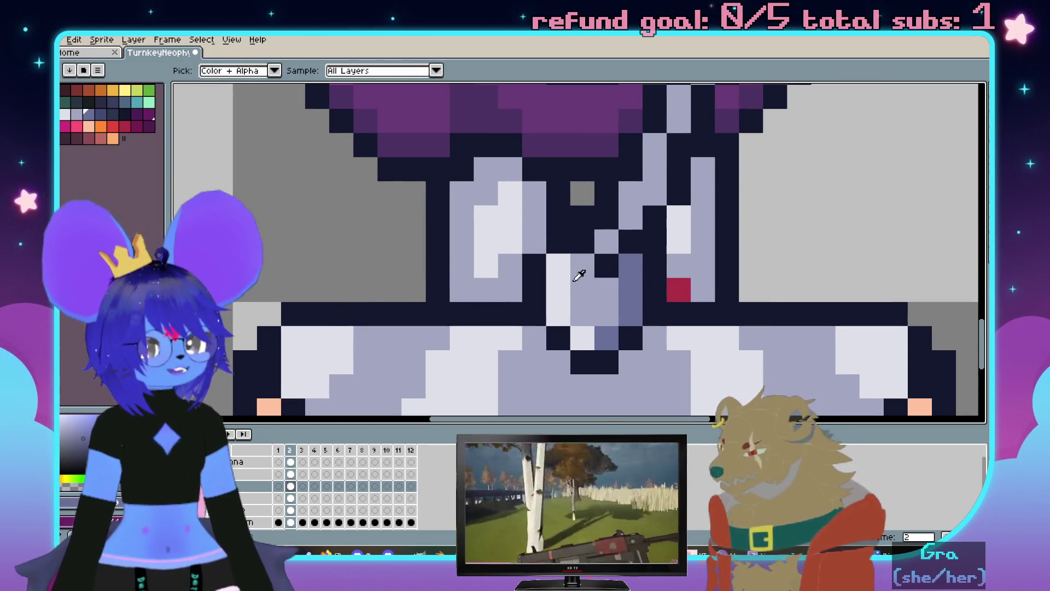
{"action": "scroll", "coordinate": [592, 261], "scroll_direction": "down", "scroll_amount": 1}
{"action": "scroll", "coordinate": [631, 301], "scroll_direction": "up", "scroll_amount": 1}
{"action": "key", "text": "alt"}
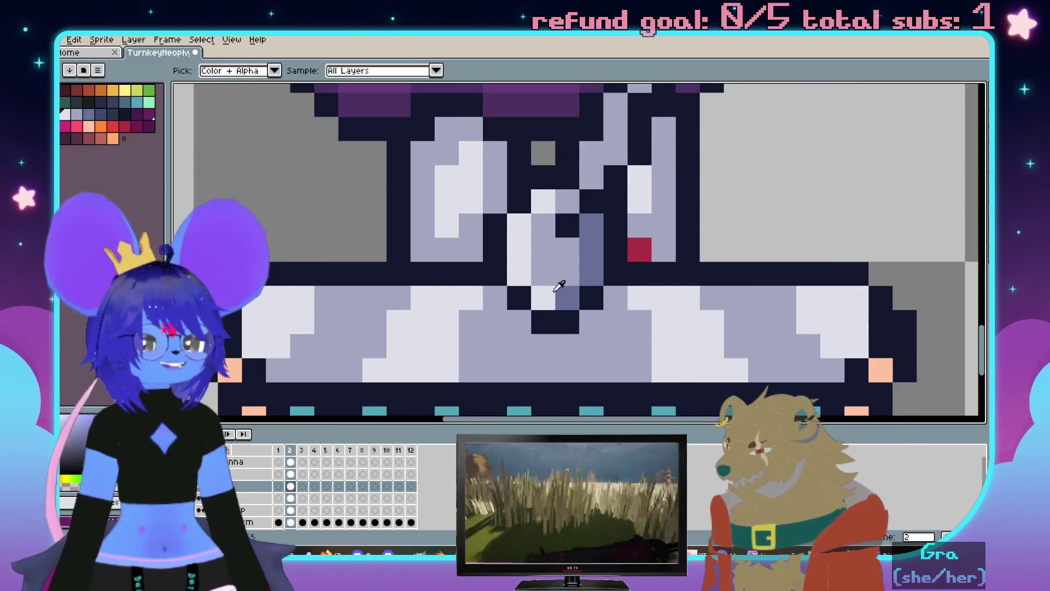
{"action": "left_click_drag", "start_coordinate": [519, 275], "coordinate": [520, 249]}
{"action": "scroll", "coordinate": [578, 283], "scroll_direction": "down", "scroll_amount": 2}
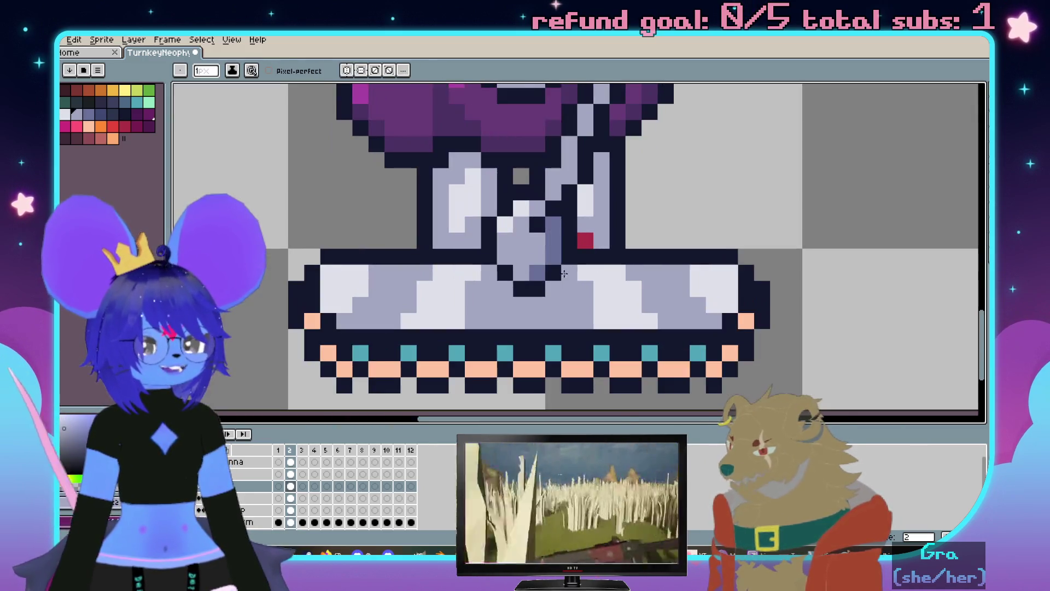
{"action": "key", "text": "ctrl"}
{"action": "key", "text": "ctrl"}
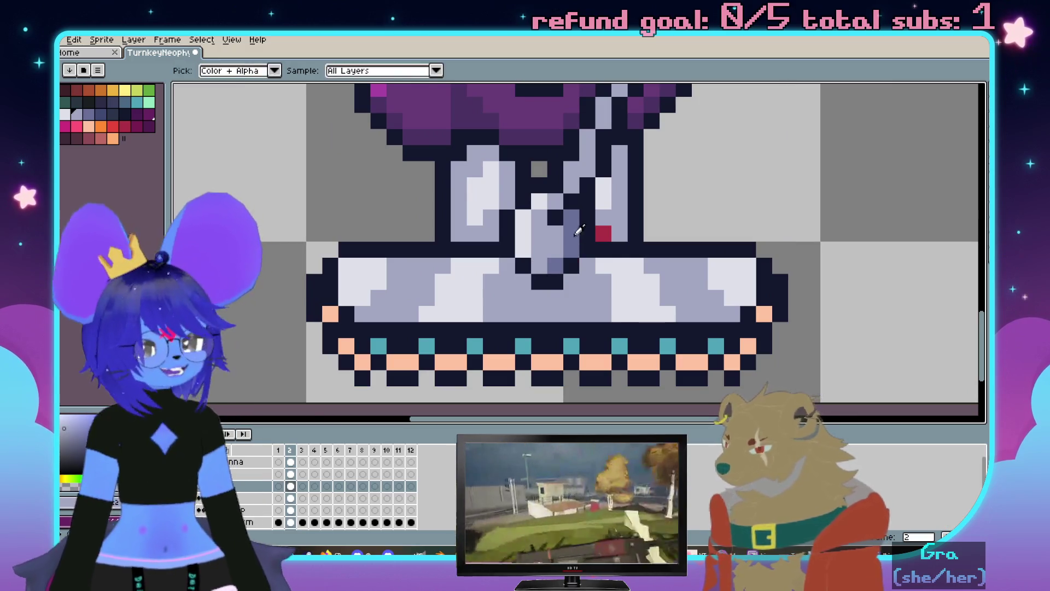
{"action": "scroll", "coordinate": [601, 256], "scroll_direction": "down", "scroll_amount": 1}
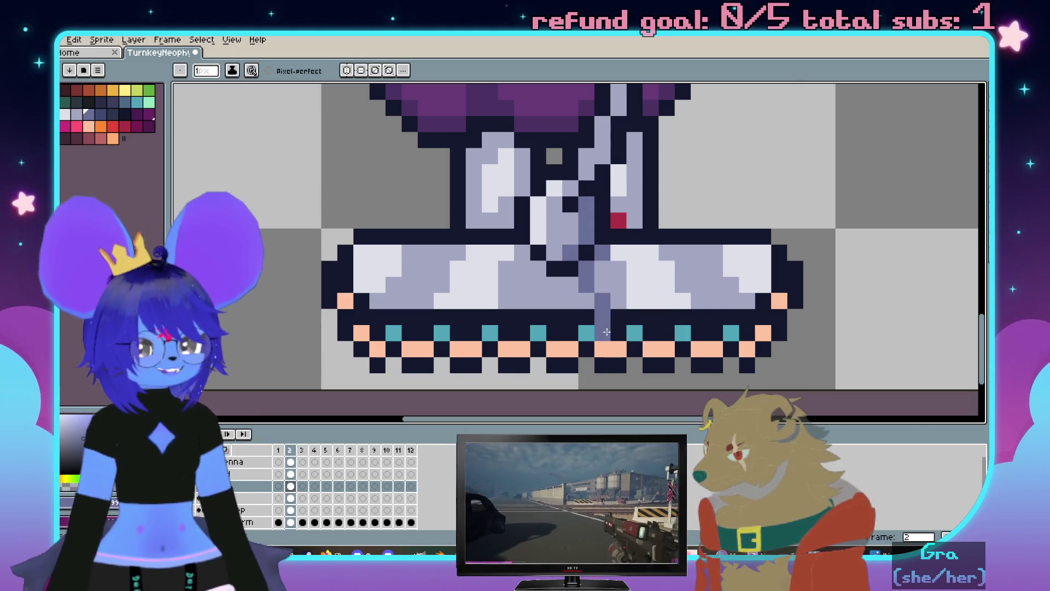
{"action": "key", "text": "g"}
{"action": "scroll", "coordinate": [649, 261], "scroll_direction": "down", "scroll_amount": 3}
{"action": "scroll", "coordinate": [648, 261], "scroll_direction": "up", "scroll_amount": 2}
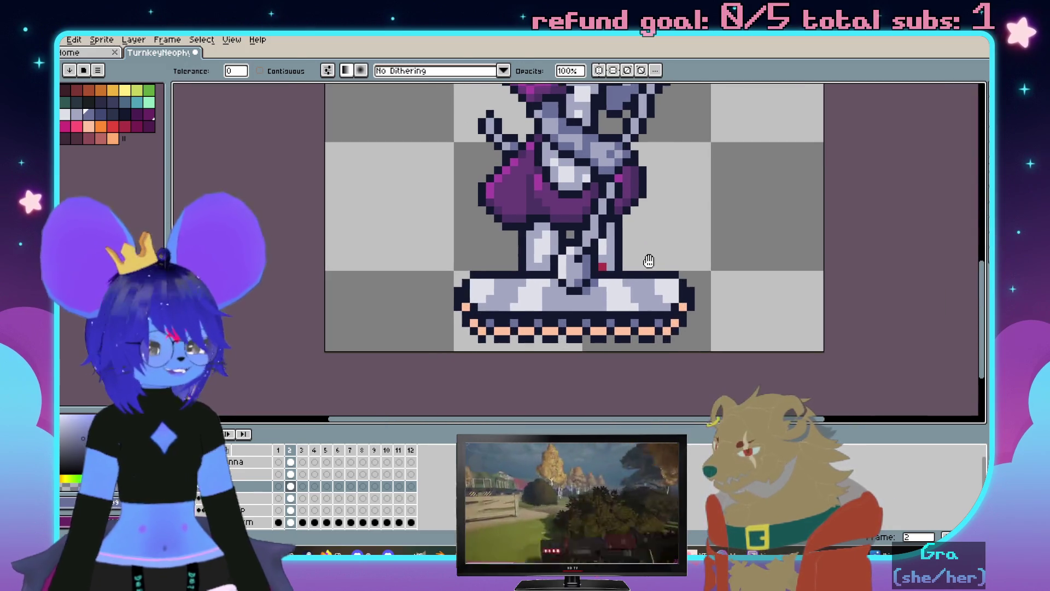
{"action": "scroll", "coordinate": [649, 261], "scroll_direction": "up", "scroll_amount": 1}
{"action": "scroll", "coordinate": [626, 163], "scroll_direction": "up", "scroll_amount": 1}
Recolour the peach trim yellow, then fill it back with the peach swatch
{"action": "left_click_drag", "start_coordinate": [627, 163], "coordinate": [632, 146]}
{"action": "left_click_drag", "start_coordinate": [678, 225], "coordinate": [667, 217]}
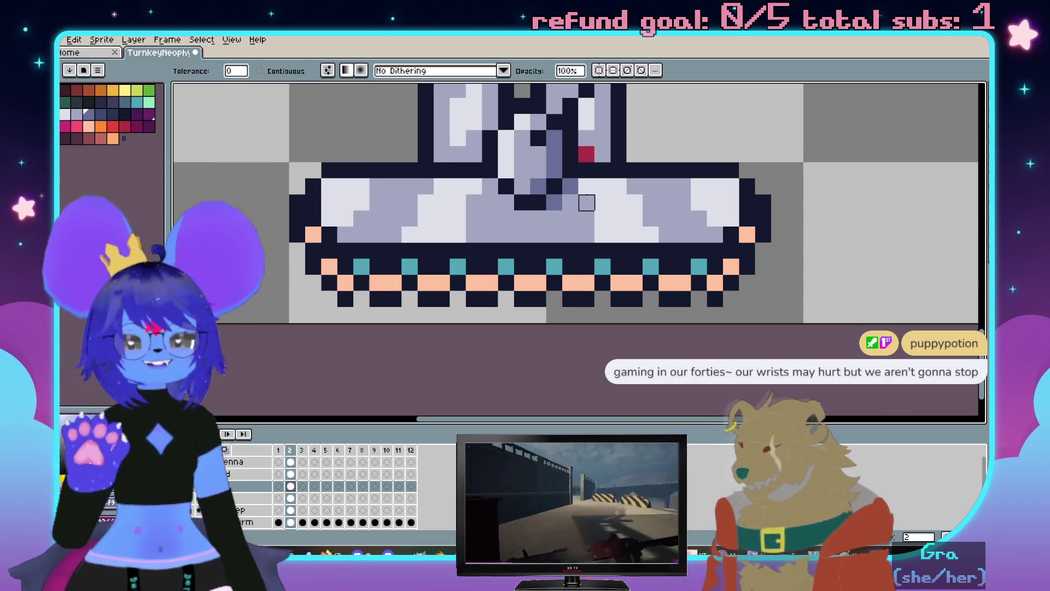
{"action": "scroll", "coordinate": [571, 219], "scroll_direction": "down", "scroll_amount": 2}
{"action": "scroll", "coordinate": [571, 218], "scroll_direction": "up", "scroll_amount": 2}
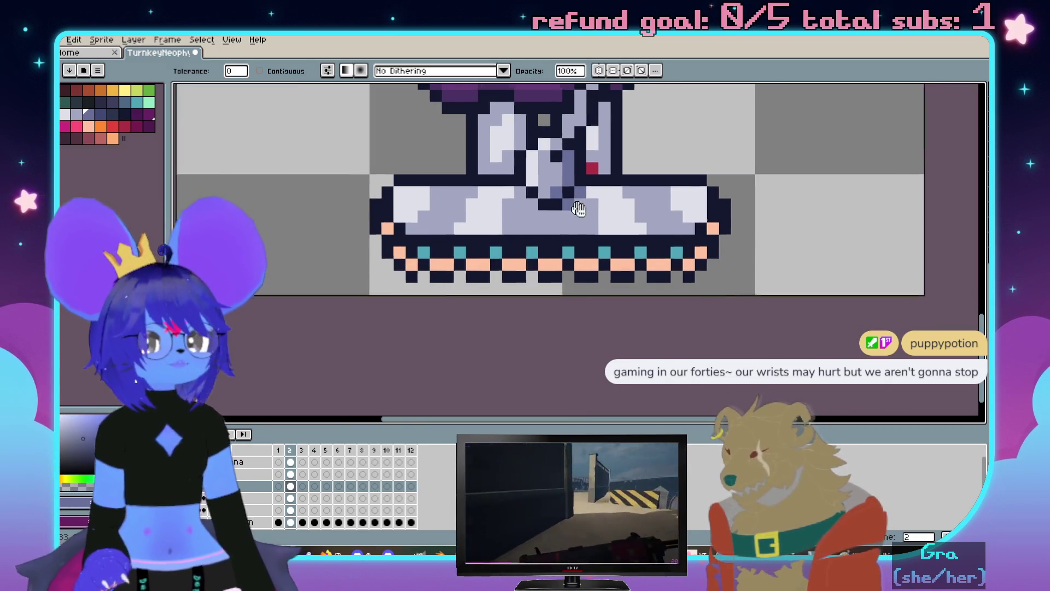
{"action": "scroll", "coordinate": [258, 189], "scroll_direction": "up", "scroll_amount": 2}
{"action": "scroll", "coordinate": [574, 91], "scroll_direction": "down", "scroll_amount": 3}
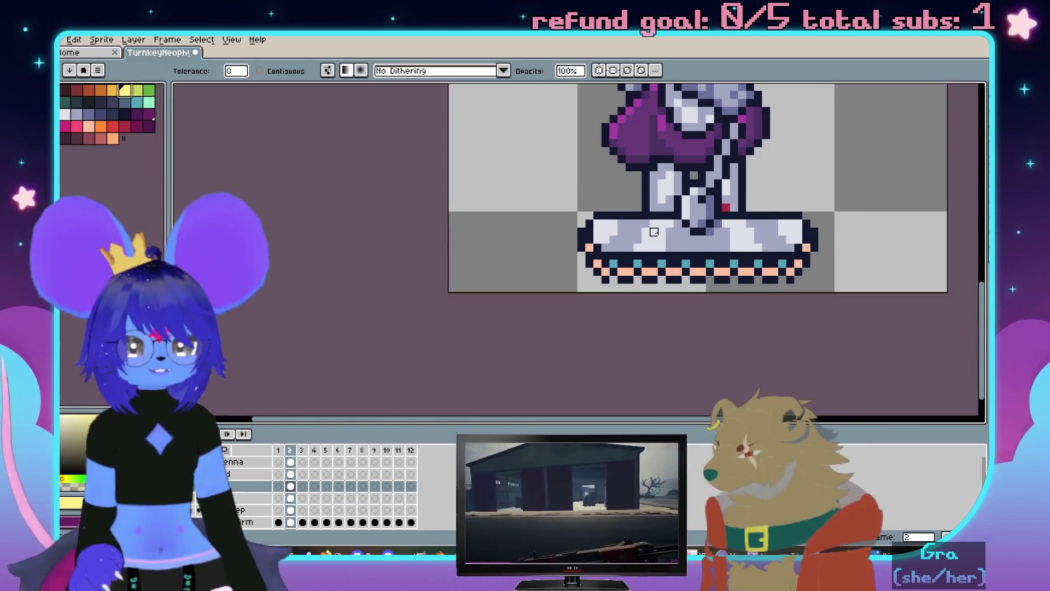
{"action": "scroll", "coordinate": [599, 246], "scroll_direction": "up", "scroll_amount": 2}
{"action": "scroll", "coordinate": [730, 164], "scroll_direction": "up", "scroll_amount": 2}
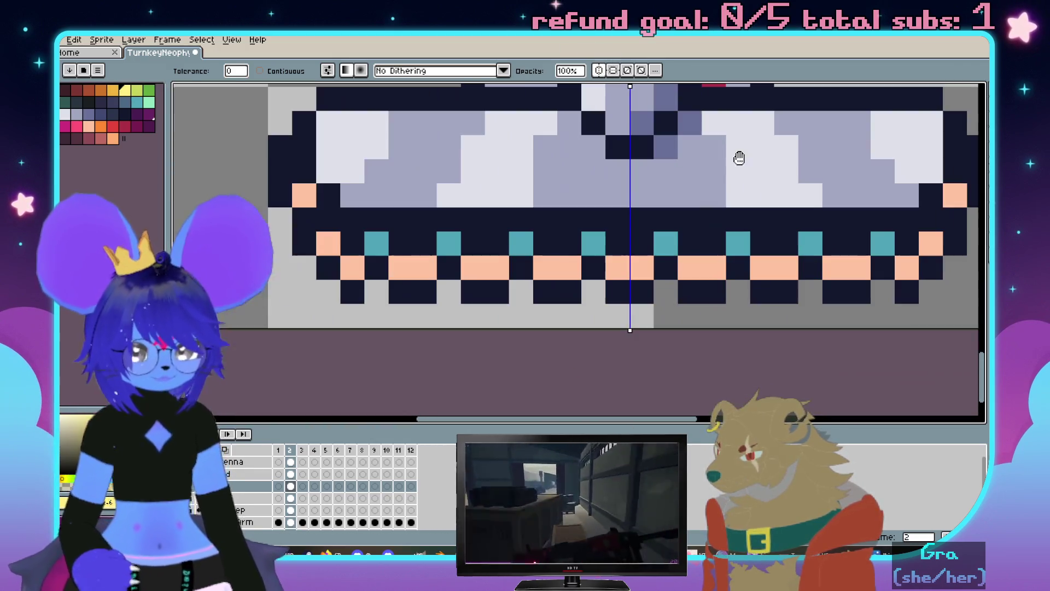
{"action": "key", "text": "b"}
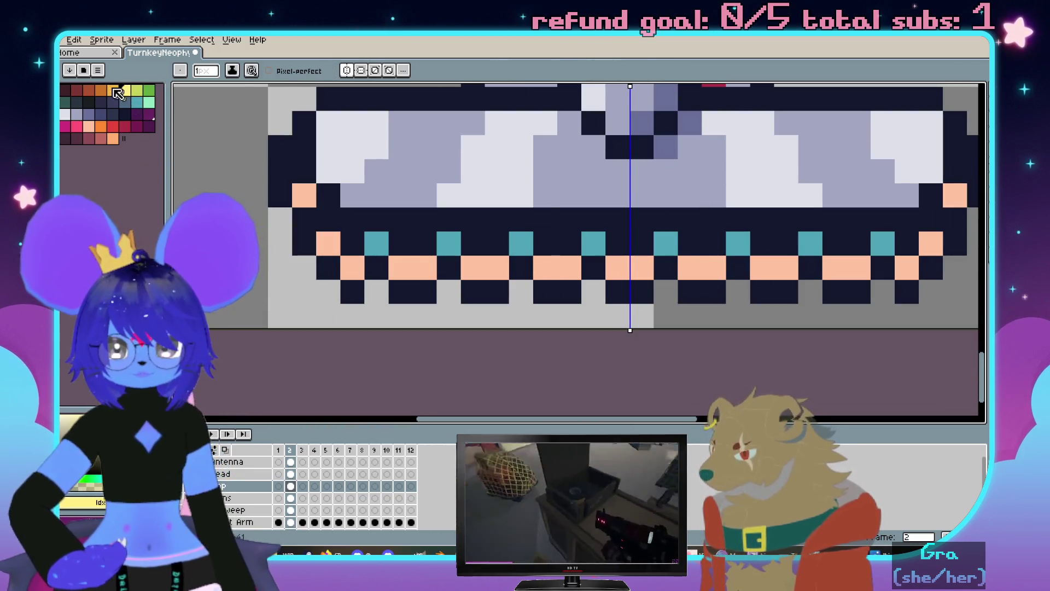
{"action": "left_click_drag", "start_coordinate": [612, 288], "coordinate": [621, 177]}
{"action": "key", "text": "ctrl+z"}
{"action": "key", "text": "g"}
{"action": "left_click", "coordinate": [619, 267]}
{"action": "scroll", "coordinate": [569, 274], "scroll_direction": "down", "scroll_amount": 2}
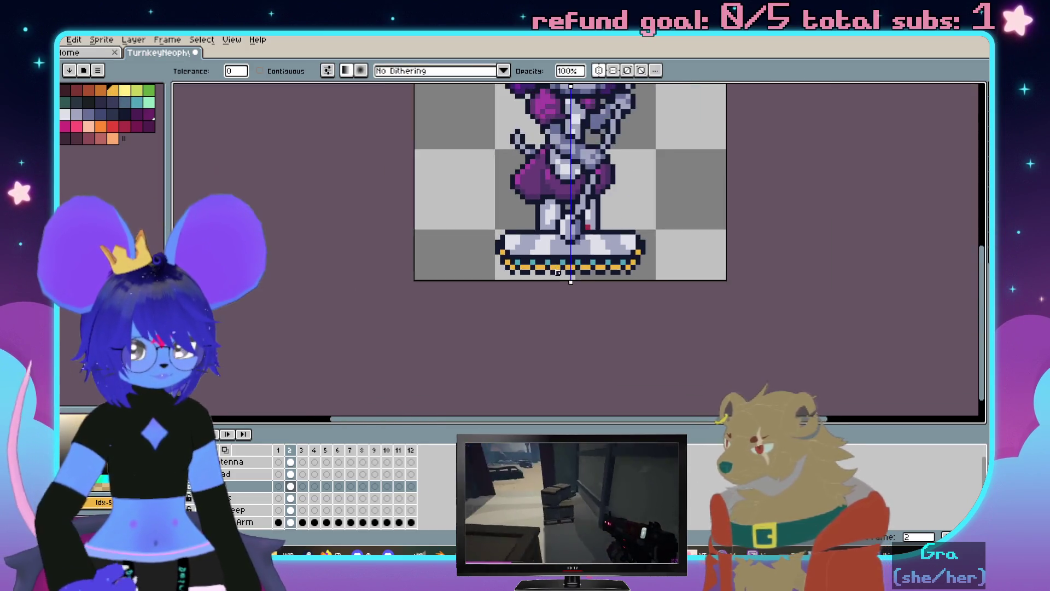
{"action": "scroll", "coordinate": [314, 209], "scroll_direction": "up", "scroll_amount": 1}
{"action": "left_click", "coordinate": [421, 220], "text": "alt"}
{"action": "left_click", "coordinate": [543, 257]}
{"action": "scroll", "coordinate": [543, 256], "scroll_direction": "up", "scroll_amount": 1}
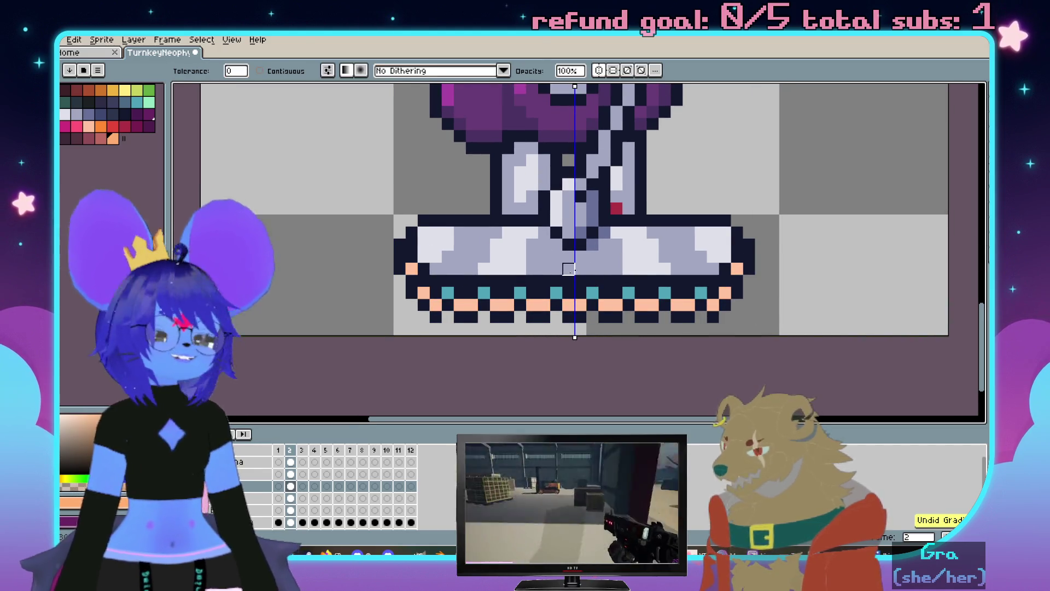
Darken four peach trim pixels to orange, then turn off mirrored drawing
{"action": "key", "text": "b"}
{"action": "scroll", "coordinate": [585, 243], "scroll_direction": "up", "scroll_amount": 1}
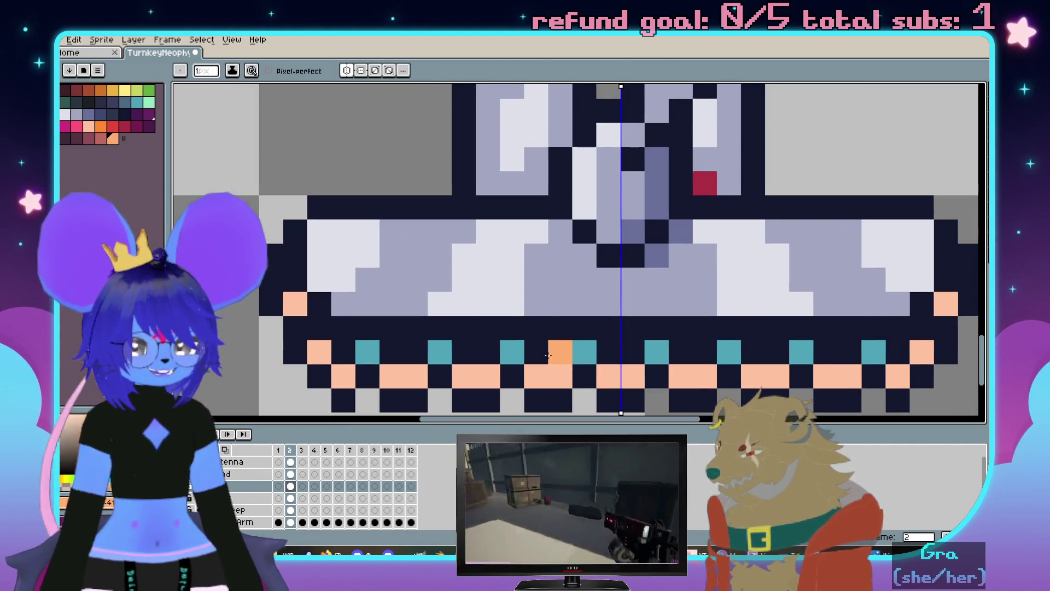
{"action": "left_click", "coordinate": [539, 368]}
{"action": "left_click", "coordinate": [706, 368]}
{"action": "scroll", "coordinate": [706, 368], "scroll_direction": "down", "scroll_amount": 1}
{"action": "left_click", "coordinate": [799, 325]}
{"action": "left_click", "coordinate": [406, 322]}
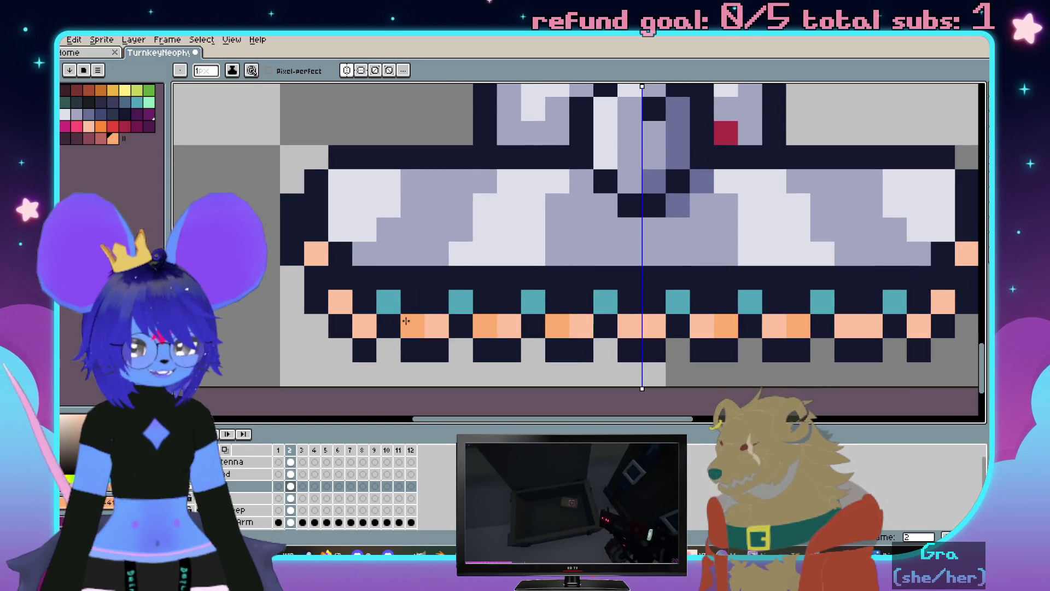
{"action": "scroll", "coordinate": [320, 255], "scroll_direction": "down", "scroll_amount": 3}
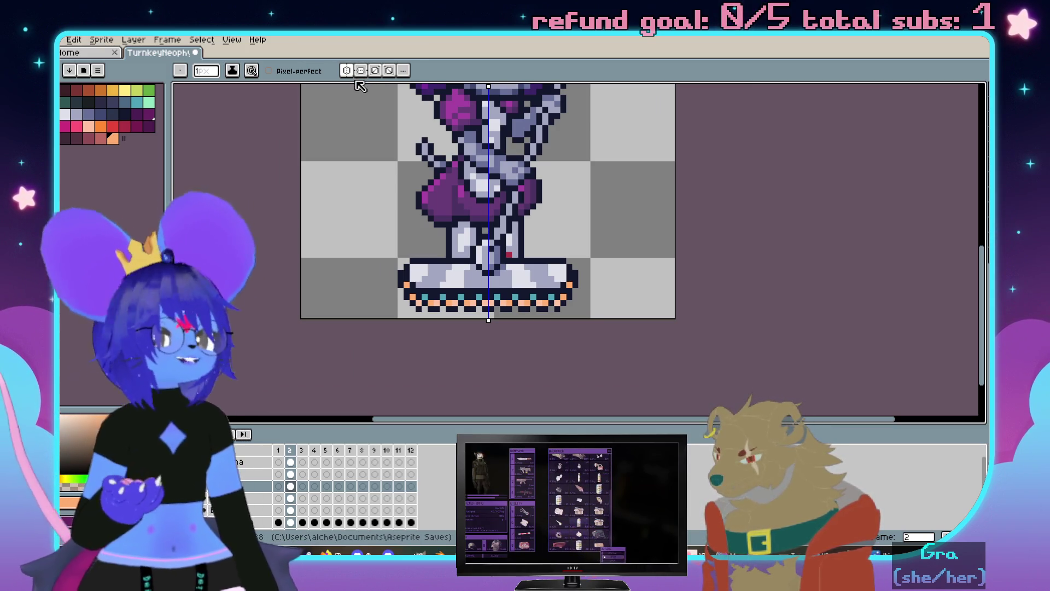
{"action": "left_click", "coordinate": [346, 70]}
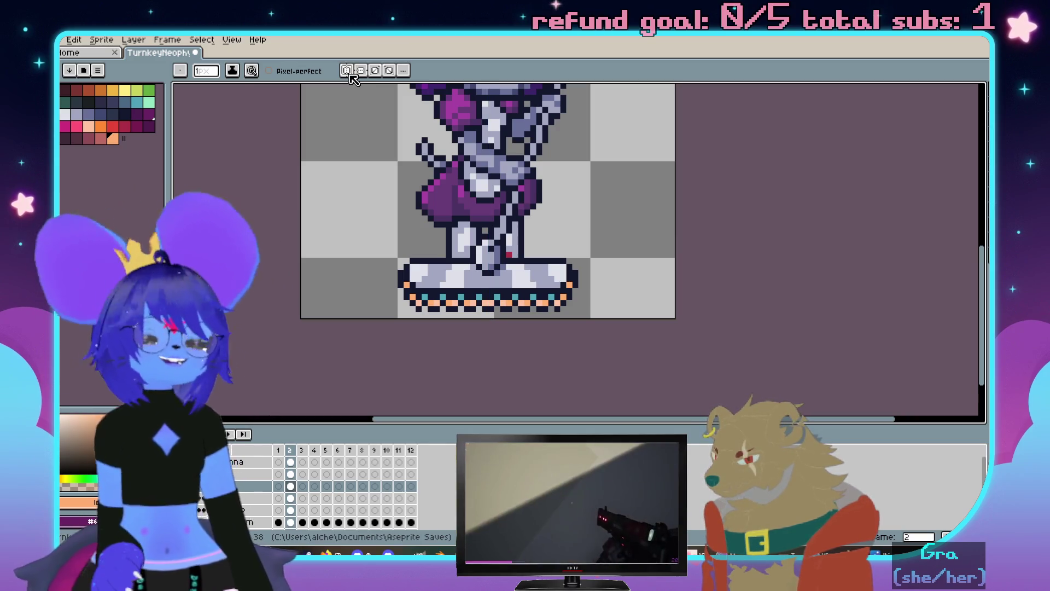
{"action": "scroll", "coordinate": [584, 330], "scroll_direction": "up", "scroll_amount": 2}
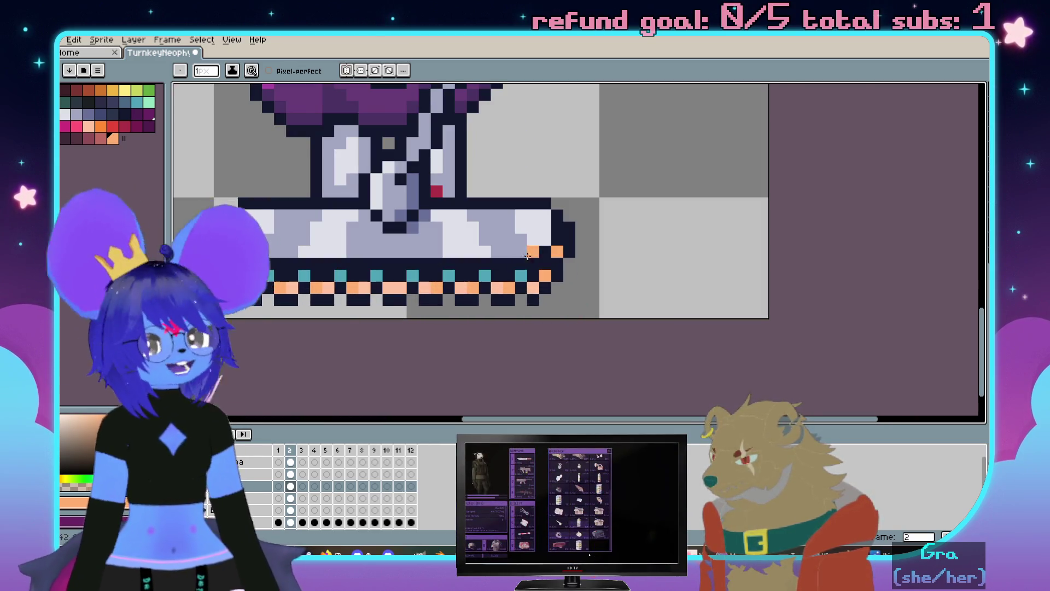
{"action": "scroll", "coordinate": [533, 259], "scroll_direction": "up", "scroll_amount": 1}
{"action": "scroll", "coordinate": [581, 266], "scroll_direction": "up", "scroll_amount": 1}
{"action": "scroll", "coordinate": [645, 277], "scroll_direction": "up", "scroll_amount": 1}
Undo a stray orange pixel and paint a dark outline pixel on the base
{"action": "left_click", "coordinate": [600, 287]}
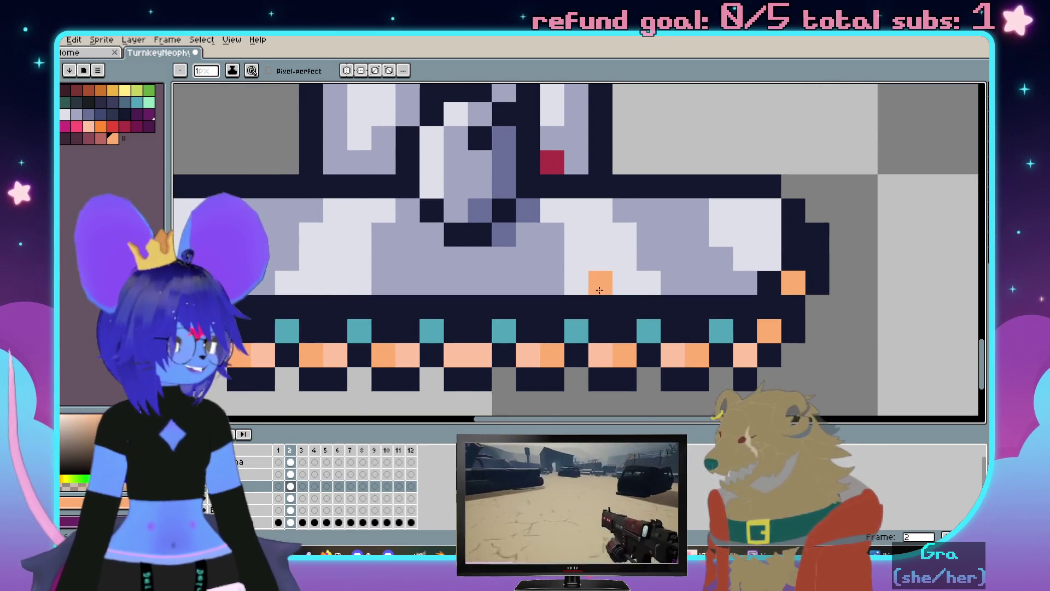
{"action": "scroll", "coordinate": [599, 288], "scroll_direction": "up", "scroll_amount": 1}
{"action": "key", "text": "ctrl+z"}
{"action": "left_click", "coordinate": [130, 116]}
{"action": "left_click", "coordinate": [636, 283]}
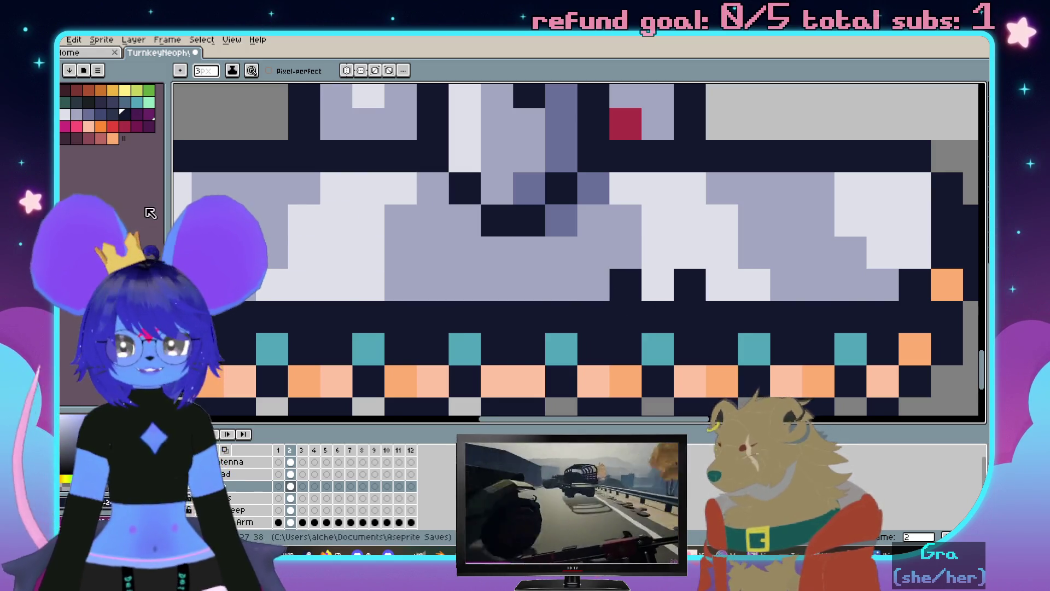
Add a red accent pixel and grey-blue highlight pixels in the dark band above the trim
{"action": "left_click", "coordinate": [116, 131]}
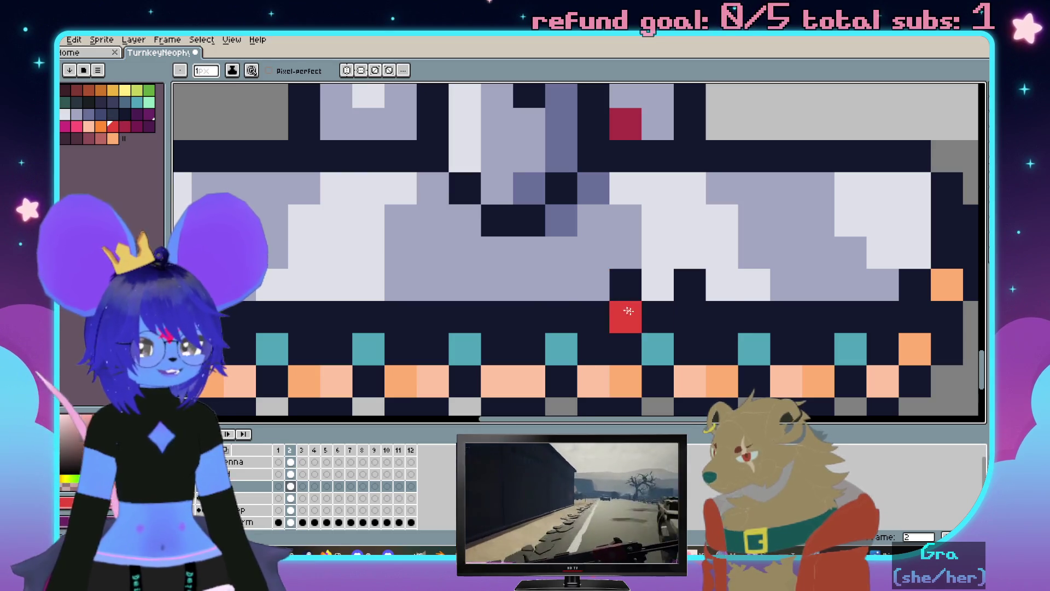
{"action": "left_click", "coordinate": [688, 312]}
{"action": "scroll", "coordinate": [688, 312], "scroll_direction": "down", "scroll_amount": 3}
{"action": "scroll", "coordinate": [669, 238], "scroll_direction": "up", "scroll_amount": 2}
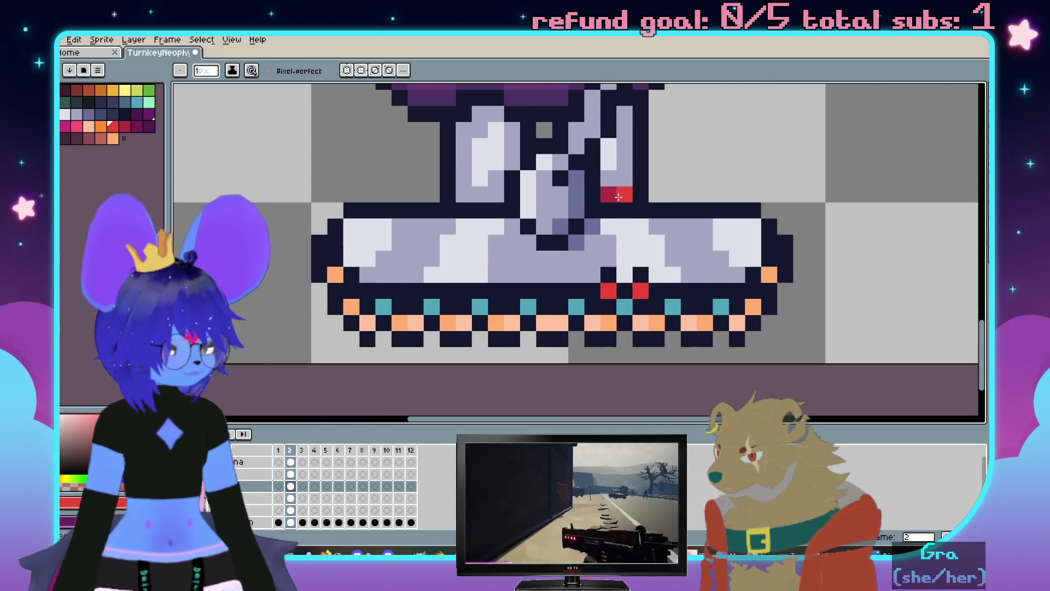
{"action": "scroll", "coordinate": [669, 245], "scroll_direction": "down", "scroll_amount": 1}
{"action": "scroll", "coordinate": [574, 206], "scroll_direction": "up", "scroll_amount": 1}
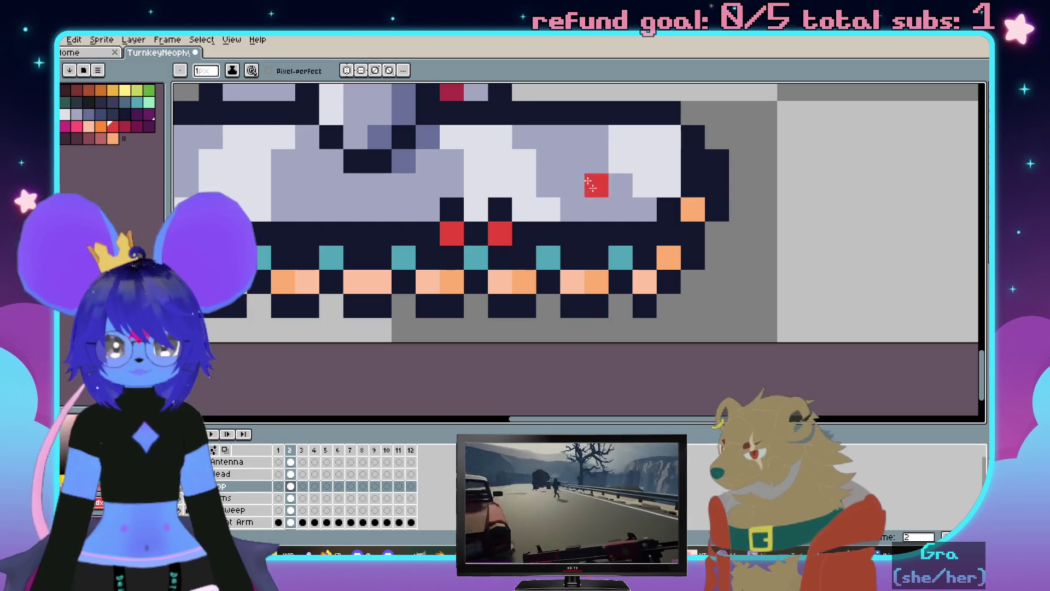
{"action": "key", "text": "i"}
{"action": "key", "text": "b"}
{"action": "left_click", "coordinate": [553, 210]}
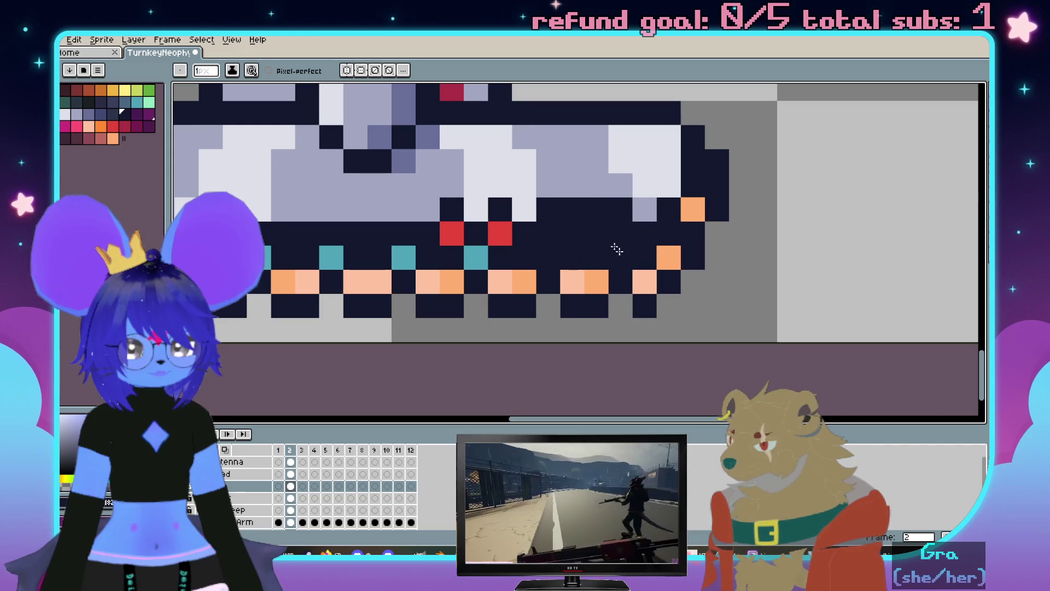
{"action": "scroll", "coordinate": [556, 203], "scroll_direction": "up", "scroll_amount": 1}
{"action": "left_click", "coordinate": [586, 106], "text": "alt"}
{"action": "left_click", "coordinate": [577, 244]}
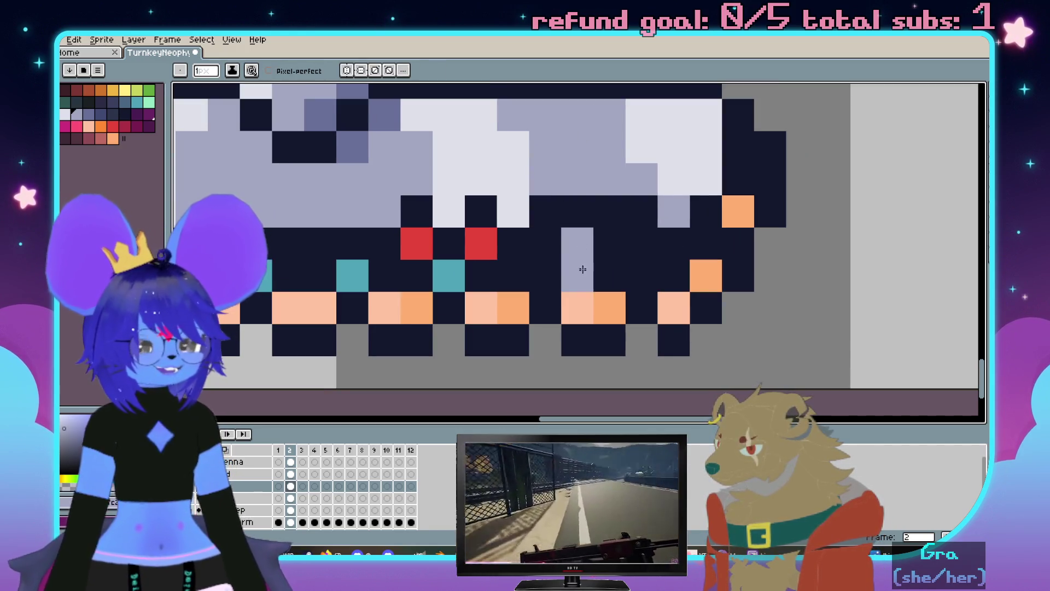
{"action": "left_click", "coordinate": [638, 267]}
Undo a misplaced navy pixel and turn the upper grey-blue pixel white
{"action": "left_click", "coordinate": [648, 205], "text": "alt"}
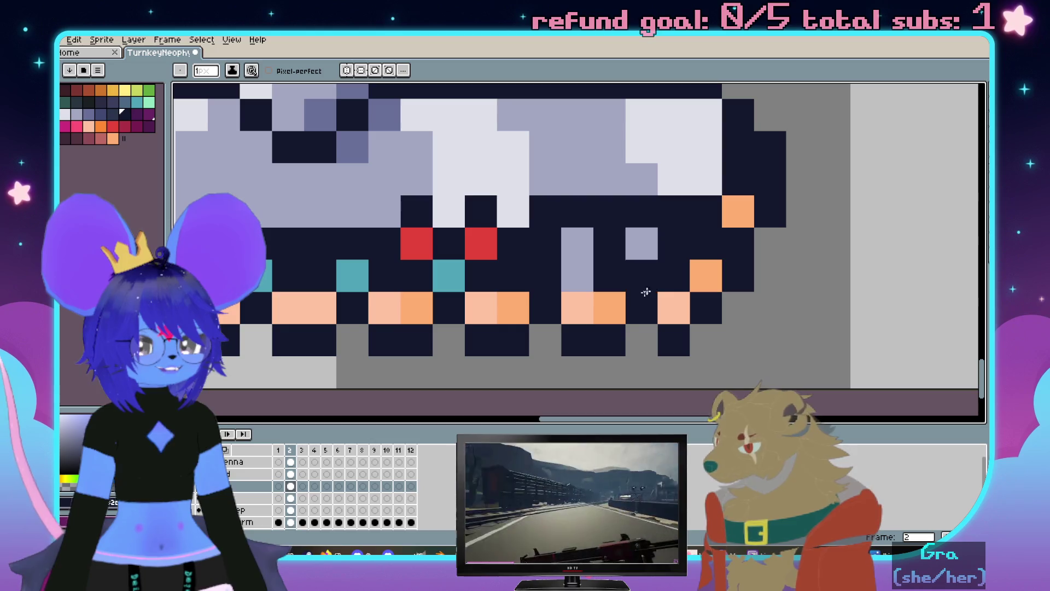
{"action": "left_click", "coordinate": [575, 310]}
{"action": "scroll", "coordinate": [673, 288], "scroll_direction": "down", "scroll_amount": 1}
{"action": "key", "text": "ctrl+z"}
{"action": "scroll", "coordinate": [682, 274], "scroll_direction": "up", "scroll_amount": 1}
{"action": "left_click", "coordinate": [734, 170], "text": "alt"}
{"action": "left_click", "coordinate": [643, 258]}
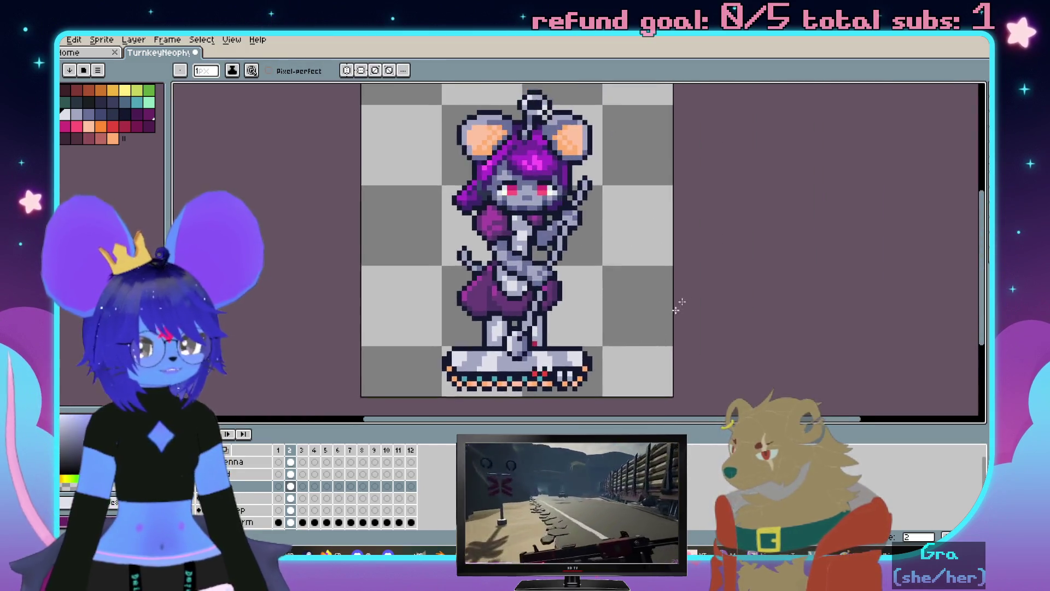
{"action": "scroll", "coordinate": [698, 229], "scroll_direction": "down", "scroll_amount": 2}
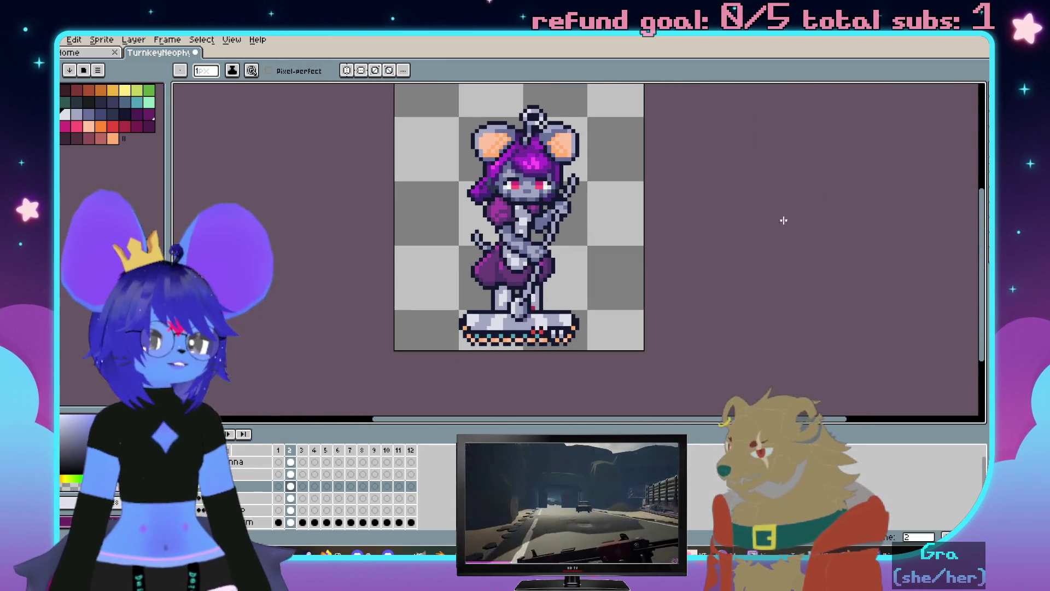
{"action": "scroll", "coordinate": [739, 205], "scroll_direction": "up", "scroll_amount": 2}
{"action": "scroll", "coordinate": [623, 222], "scroll_direction": "up", "scroll_amount": 2}
{"action": "scroll", "coordinate": [554, 237], "scroll_direction": "up", "scroll_amount": 2}
Refine leg shading with slate and light grey pixels, then pan along the body
{"action": "left_click", "coordinate": [553, 237]}
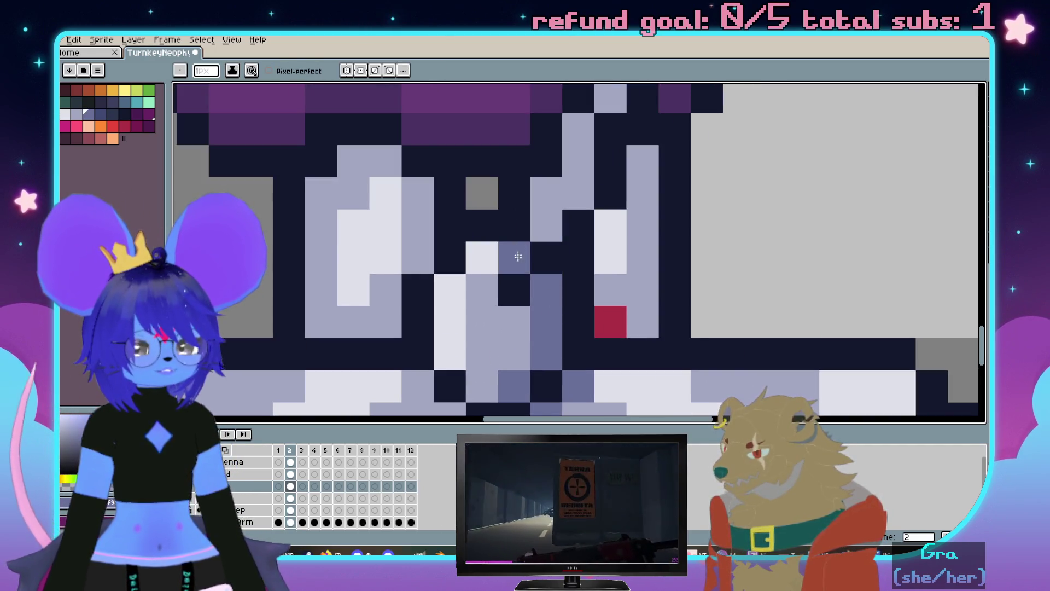
{"action": "left_click", "coordinate": [478, 259]}
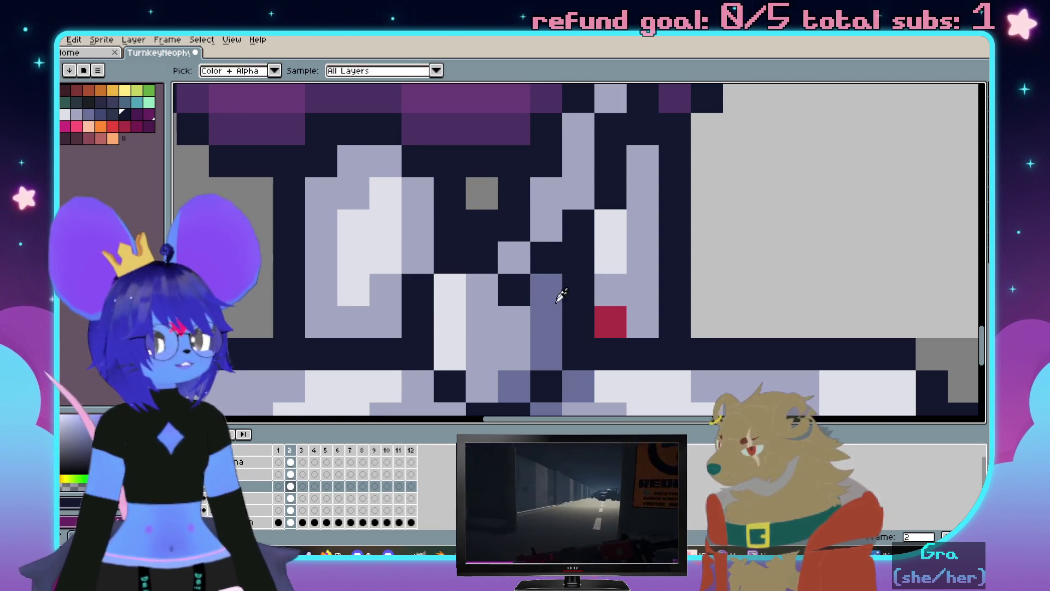
{"action": "left_click", "coordinate": [524, 253]}
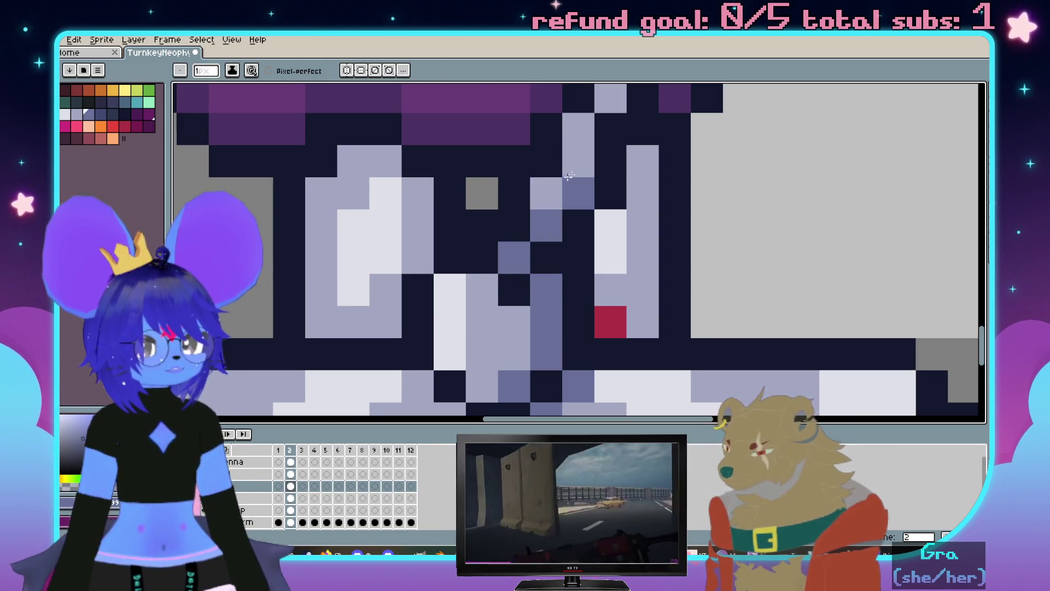
{"action": "scroll", "coordinate": [562, 180], "scroll_direction": "down", "scroll_amount": 3}
{"action": "scroll", "coordinate": [575, 246], "scroll_direction": "up", "scroll_amount": 1}
{"action": "scroll", "coordinate": [581, 276], "scroll_direction": "up", "scroll_amount": 1}
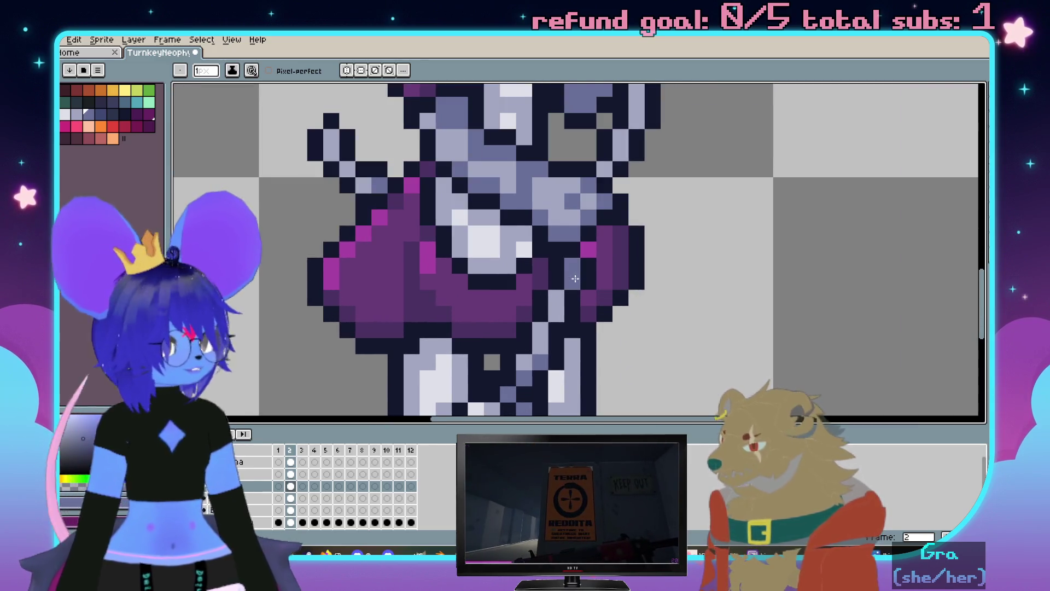
{"action": "left_click_drag", "start_coordinate": [697, 180], "coordinate": [697, 251]}
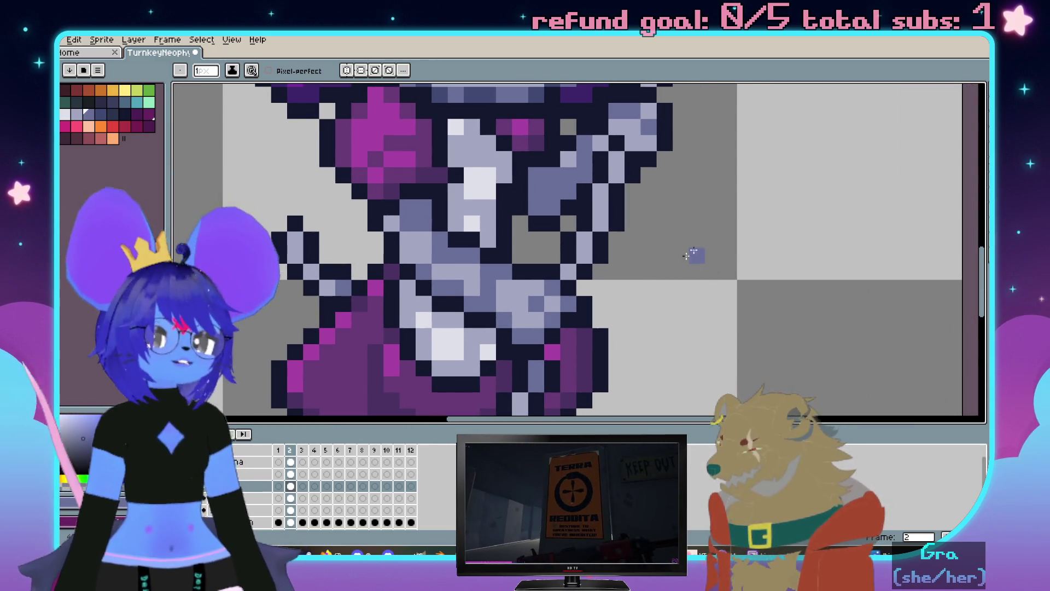
{"action": "scroll", "coordinate": [722, 207], "scroll_direction": "down", "scroll_amount": 1}
{"action": "scroll", "coordinate": [672, 181], "scroll_direction": "up", "scroll_amount": 3}
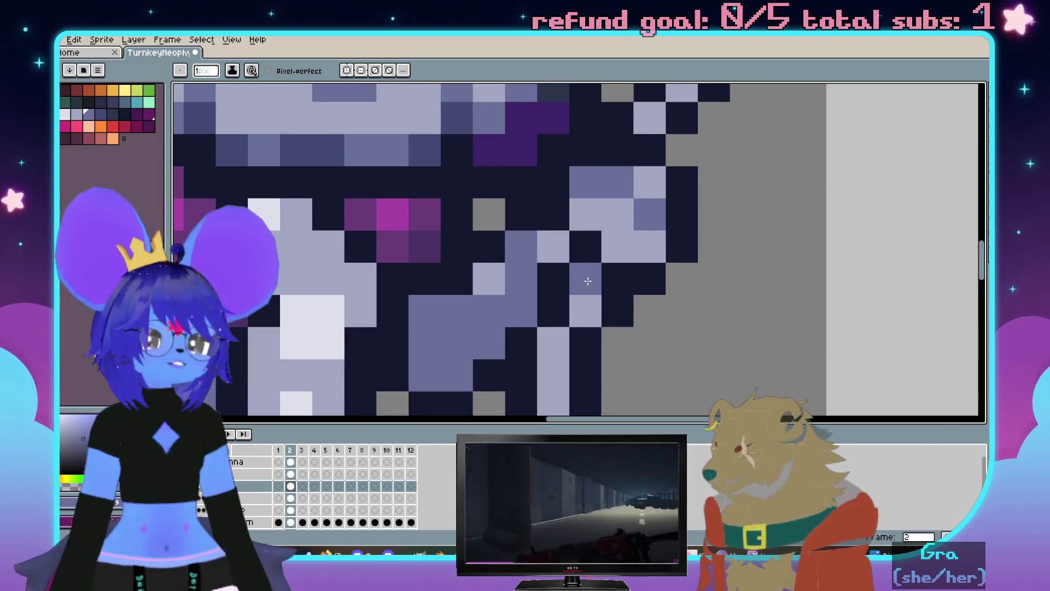
{"action": "scroll", "coordinate": [656, 169], "scroll_direction": "down", "scroll_amount": 2}
{"action": "scroll", "coordinate": [647, 162], "scroll_direction": "up", "scroll_amount": 3}
{"action": "scroll", "coordinate": [740, 167], "scroll_direction": "down", "scroll_amount": 1}
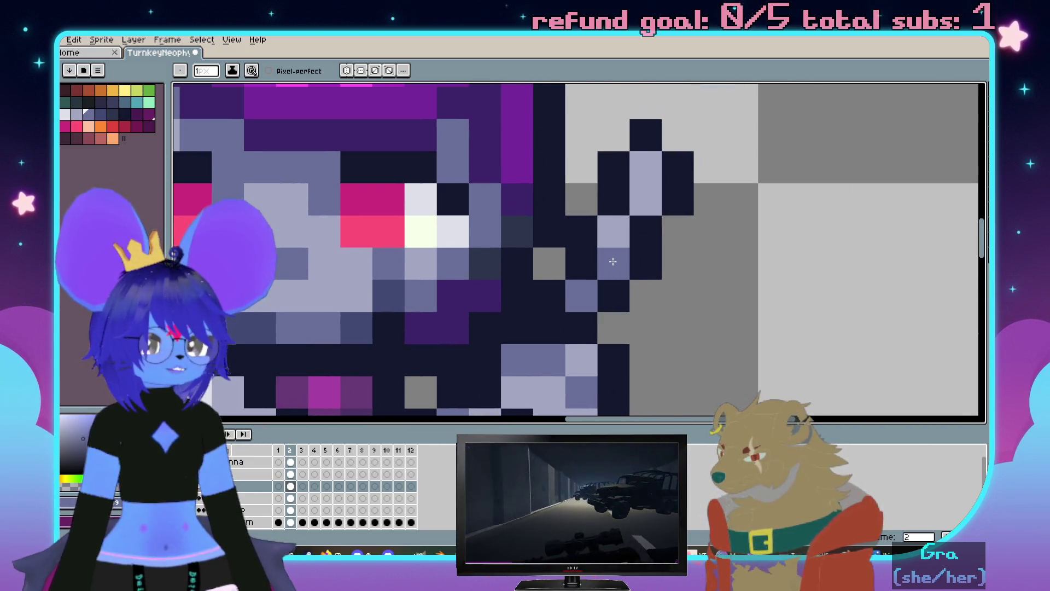
{"action": "scroll", "coordinate": [715, 230], "scroll_direction": "down", "scroll_amount": 1}
{"action": "scroll", "coordinate": [678, 282], "scroll_direction": "up", "scroll_amount": 1}
{"action": "scroll", "coordinate": [677, 287], "scroll_direction": "up", "scroll_amount": 1}
{"action": "left_click_drag", "start_coordinate": [678, 287], "coordinate": [669, 217]}
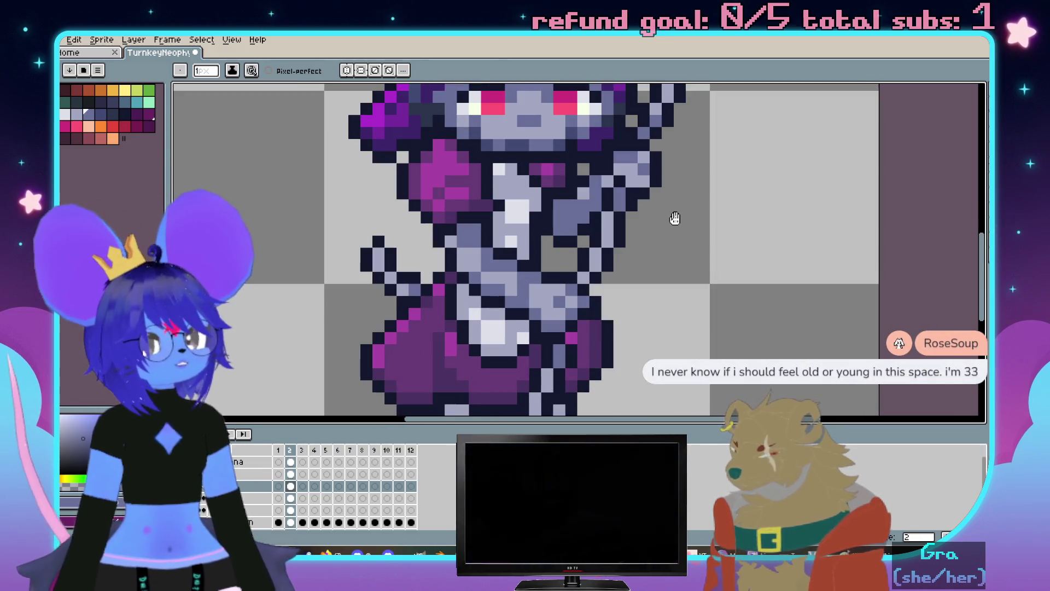
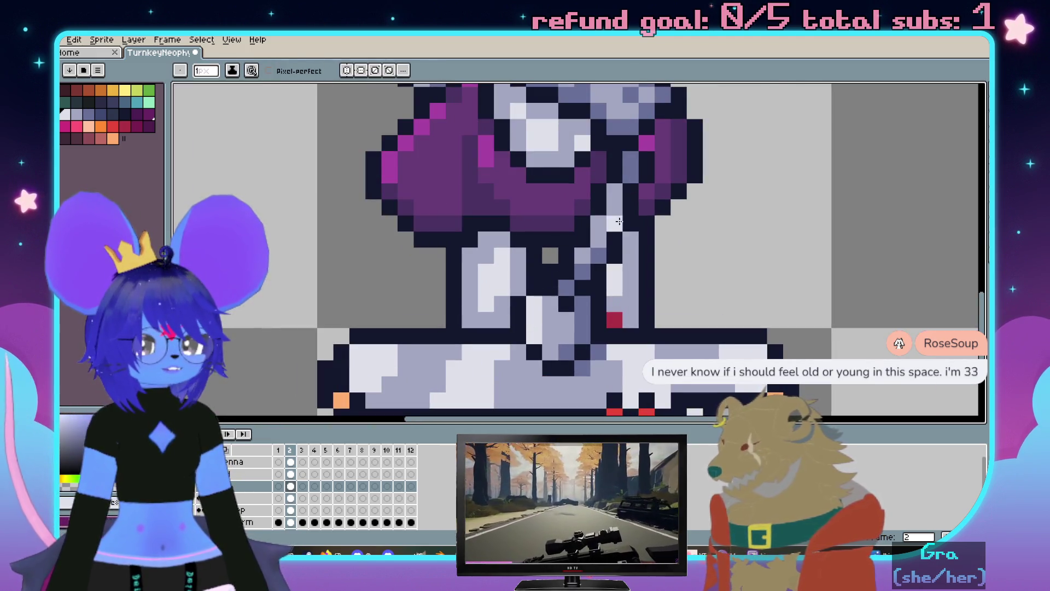
{"action": "scroll", "coordinate": [619, 222], "scroll_direction": "down", "scroll_amount": 1}
{"action": "scroll", "coordinate": [642, 223], "scroll_direction": "up", "scroll_amount": 1}
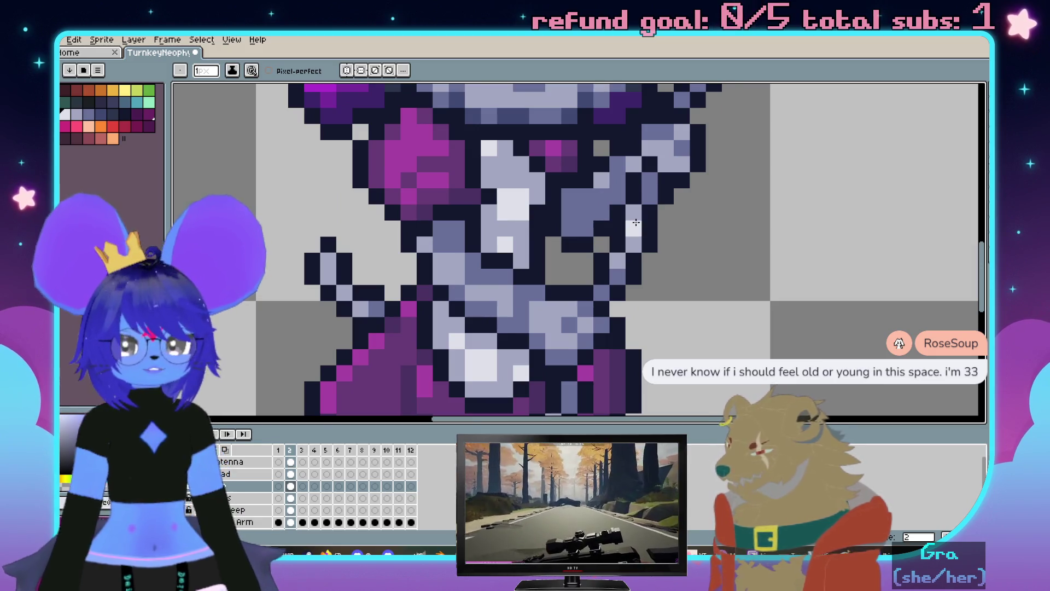
{"action": "scroll", "coordinate": [636, 222], "scroll_direction": "down", "scroll_amount": 2}
{"action": "scroll", "coordinate": [648, 263], "scroll_direction": "up", "scroll_amount": 2}
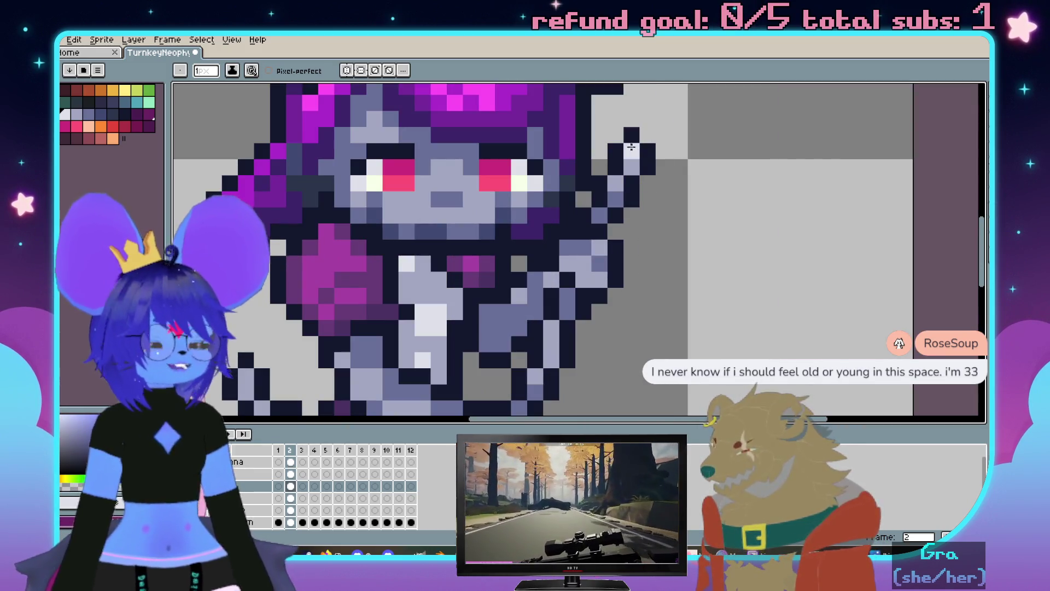
{"action": "scroll", "coordinate": [608, 164], "scroll_direction": "down", "scroll_amount": 3}
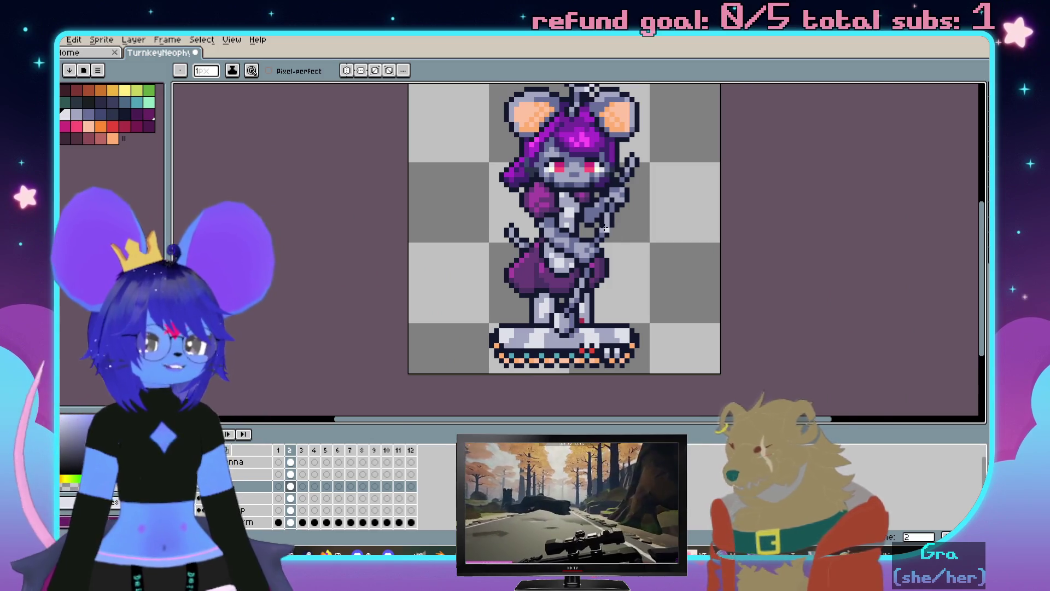
{"action": "scroll", "coordinate": [607, 225], "scroll_direction": "up", "scroll_amount": 1}
{"action": "scroll", "coordinate": [609, 224], "scroll_direction": "down", "scroll_amount": 1}
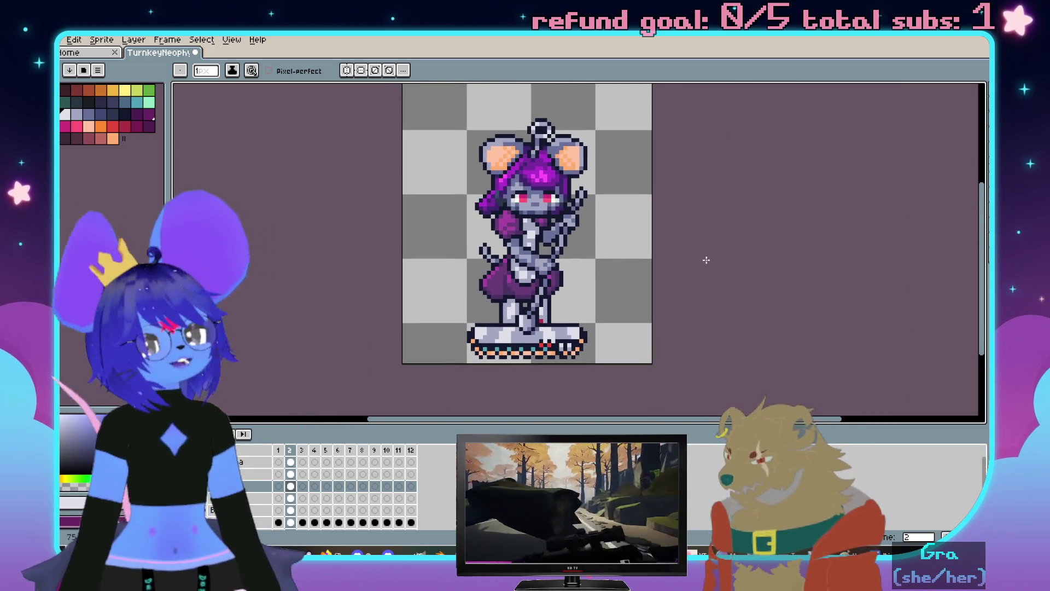
{"action": "scroll", "coordinate": [685, 254], "scroll_direction": "down", "scroll_amount": 1}
{"action": "scroll", "coordinate": [673, 262], "scroll_direction": "up", "scroll_amount": 1}
{"action": "scroll", "coordinate": [712, 254], "scroll_direction": "down", "scroll_amount": 1}
{"action": "scroll", "coordinate": [720, 274], "scroll_direction": "right", "scroll_amount": 1}
{"action": "scroll", "coordinate": [698, 271], "scroll_direction": "right", "scroll_amount": 2}
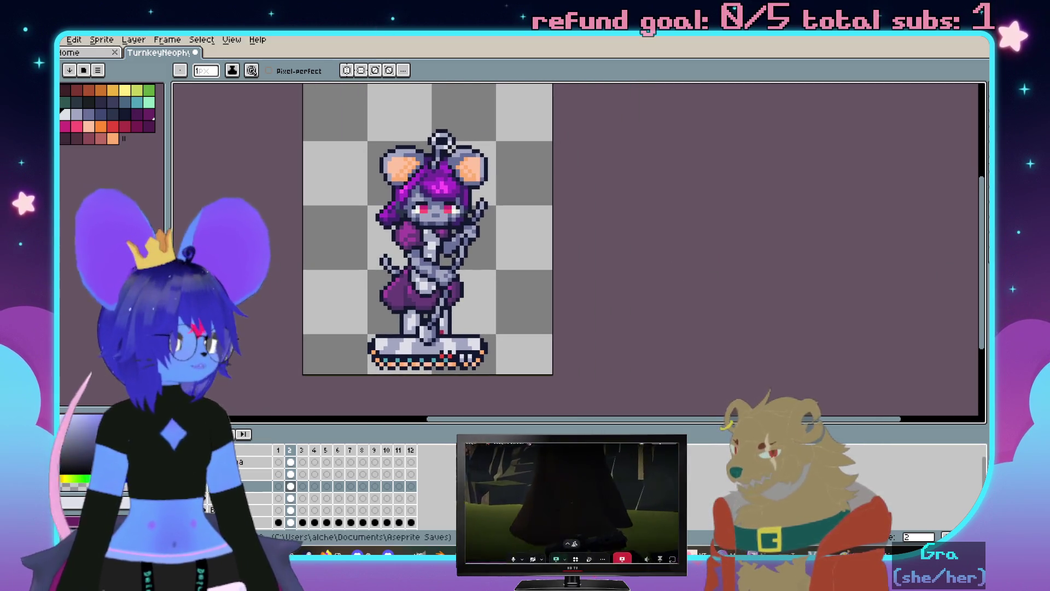
Bring up the bitsweep.png reference image in the viewer beside Aseprite
{"action": "key", "text": "alt+Tab"}
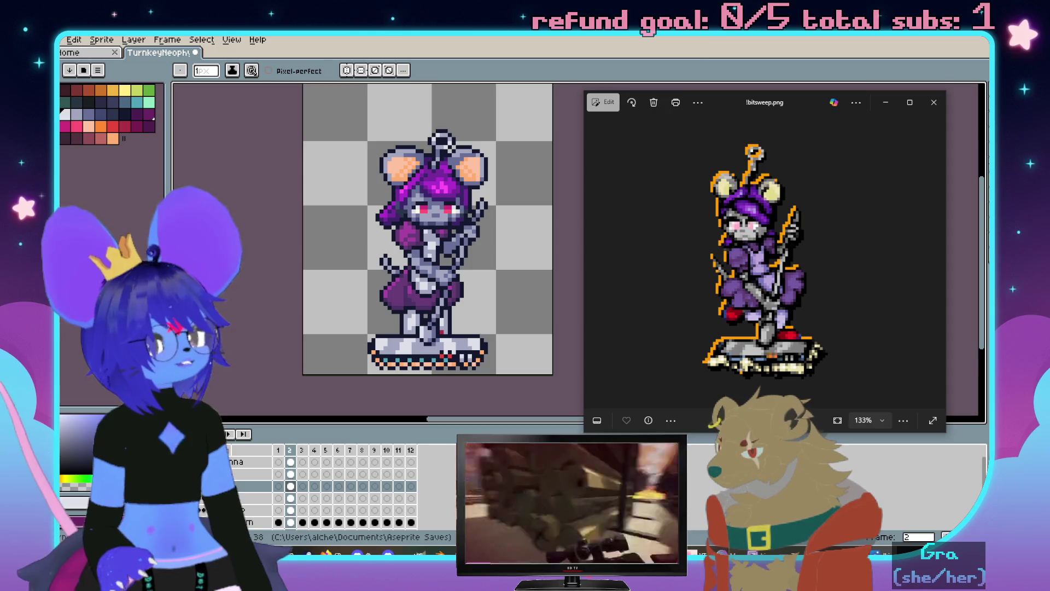
Move the reference window aside and return to frame 1 of the sprite
{"action": "left_click_drag", "start_coordinate": [753, 107], "coordinate": [1046, 148]}
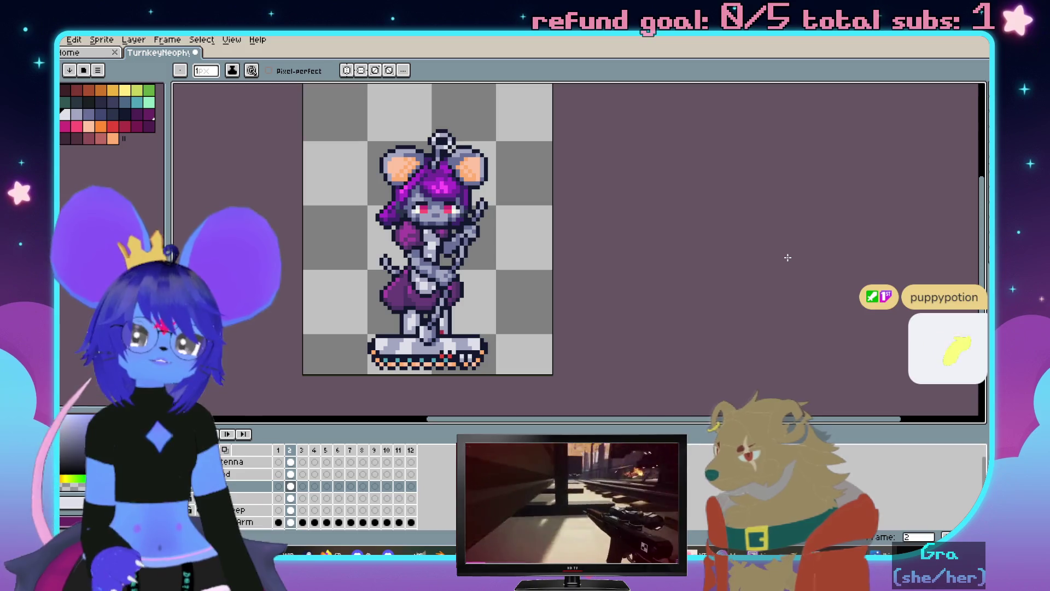
{"action": "key", "text": "Left"}
{"action": "scroll", "coordinate": [788, 258], "scroll_direction": "up", "scroll_amount": 1}
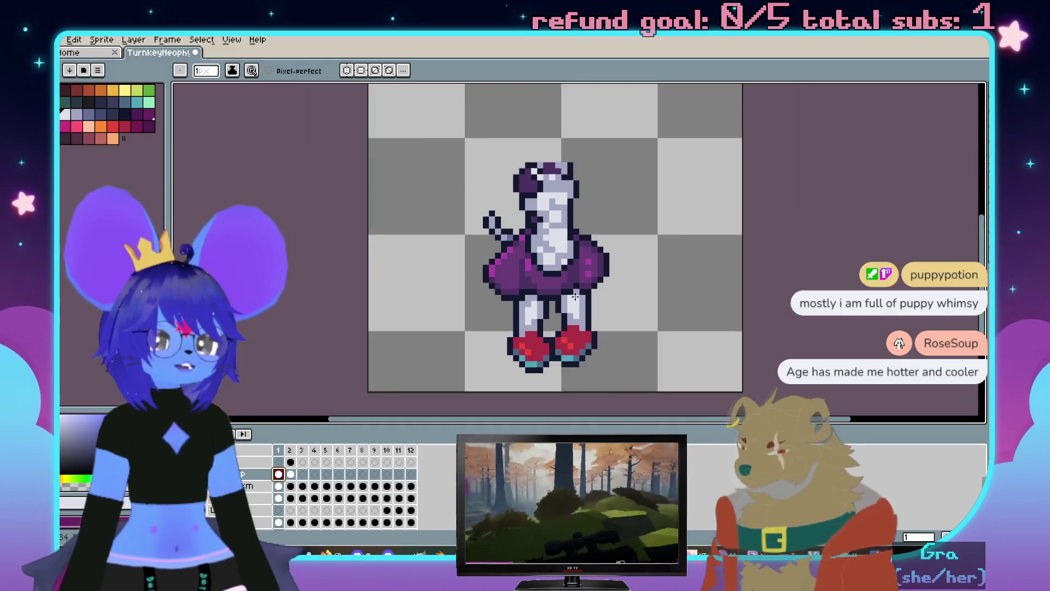
{"action": "scroll", "coordinate": [787, 259], "scroll_direction": "up", "scroll_amount": 1}
{"action": "left_click", "coordinate": [150, 101]}
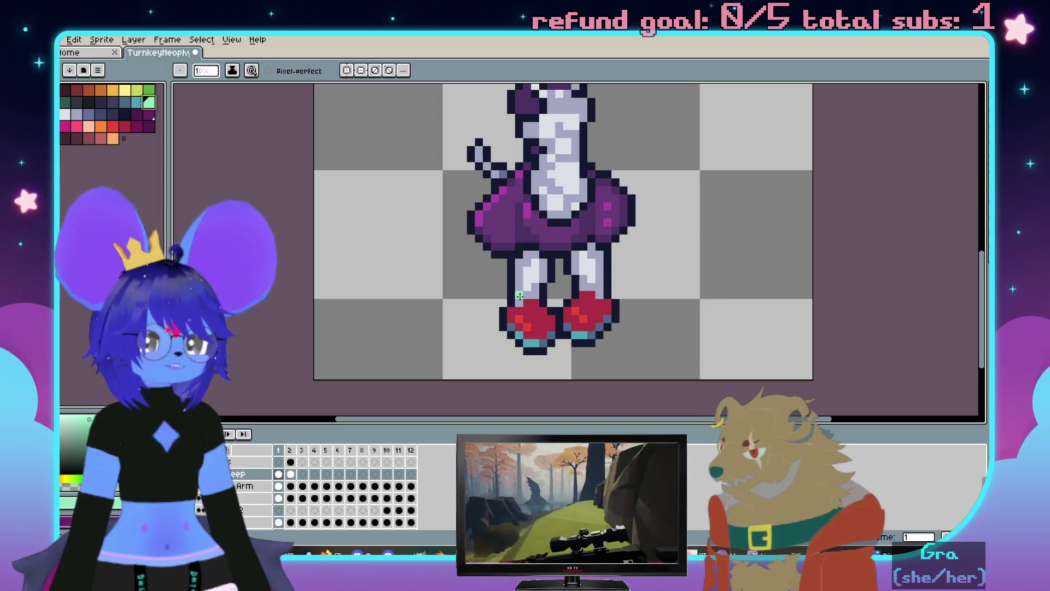
{"action": "scroll", "coordinate": [575, 307], "scroll_direction": "up", "scroll_amount": 2}
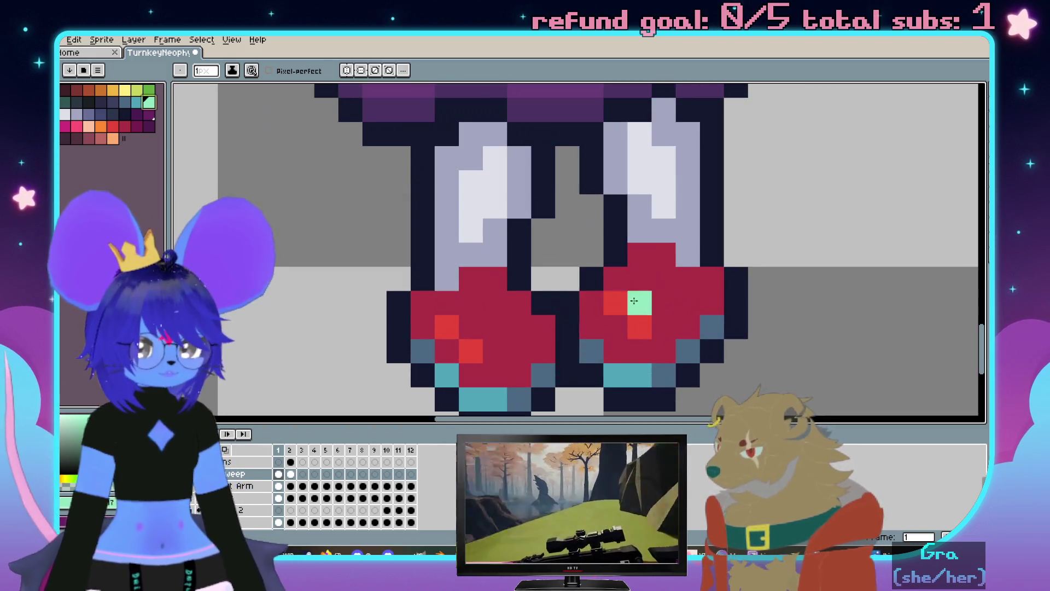
{"action": "scroll", "coordinate": [568, 311], "scroll_direction": "down", "scroll_amount": 1}
{"action": "scroll", "coordinate": [568, 312], "scroll_direction": "down", "scroll_amount": 1}
{"action": "scroll", "coordinate": [328, 488], "scroll_direction": "down", "scroll_amount": 1}
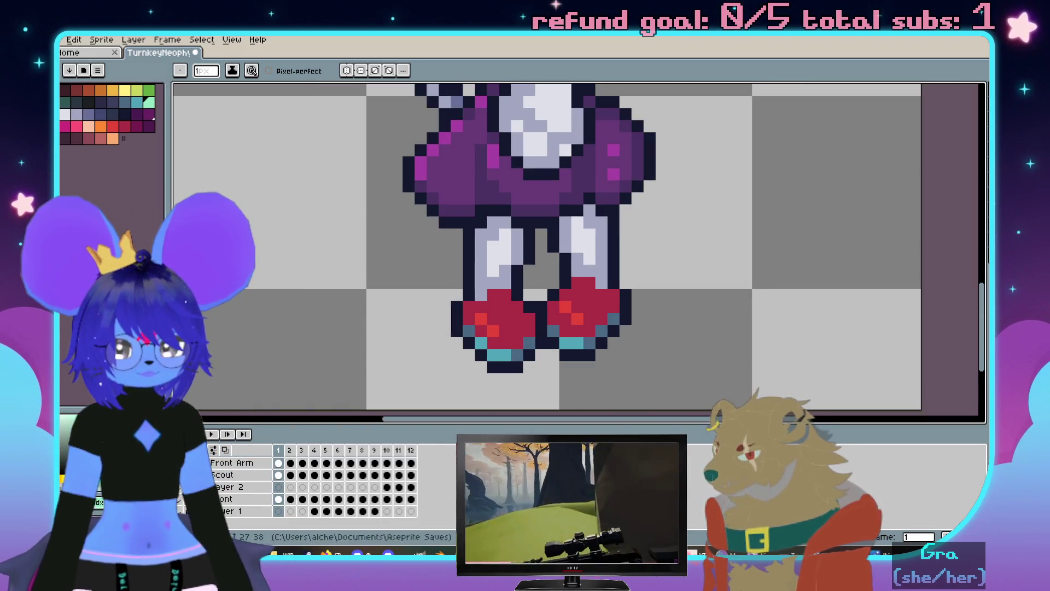
{"action": "scroll", "coordinate": [510, 340], "scroll_direction": "up", "scroll_amount": 2}
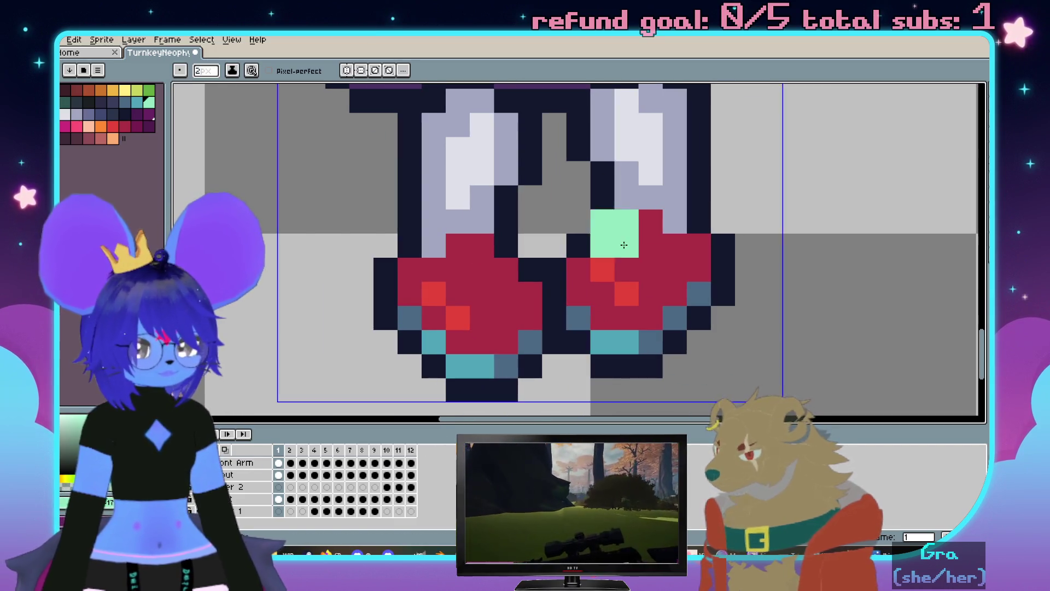
{"action": "mouse_move", "coordinate": [618, 243]}
{"action": "left_mouse_down"}
{"action": "mouse_move", "coordinate": [602, 232]}
{"action": "mouse_move", "coordinate": [615, 277]}
{"action": "mouse_move", "coordinate": [630, 244]}
{"action": "mouse_move", "coordinate": [643, 278]}
{"action": "left_mouse_up"}
{"action": "key", "text": "ctrl+z"}
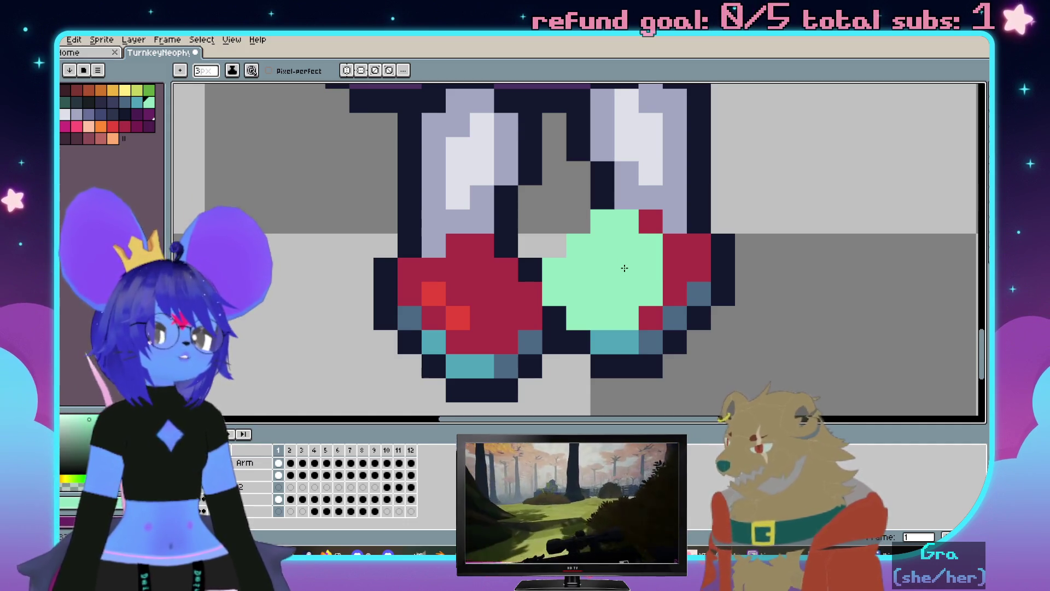
{"action": "left_click", "coordinate": [434, 293]}
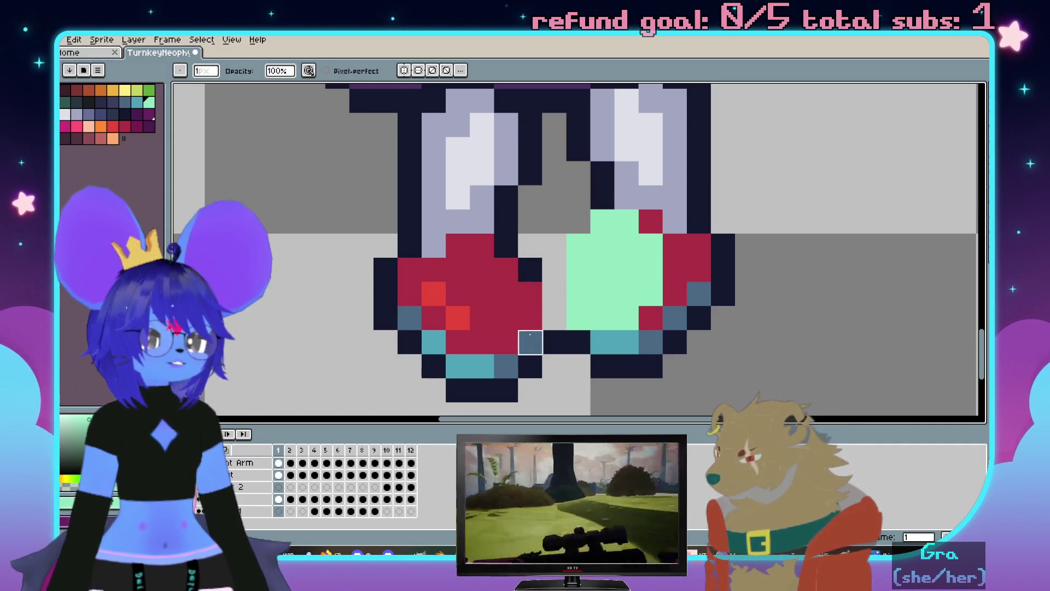
{"action": "scroll", "coordinate": [565, 357], "scroll_direction": "down", "scroll_amount": 2}
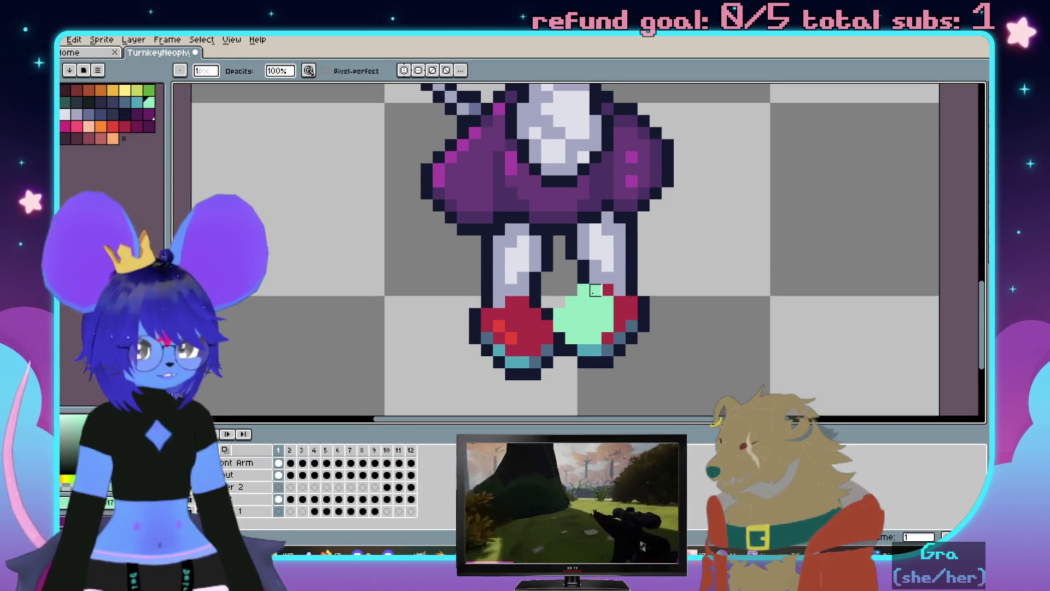
{"action": "key", "text": "ctrl+z"}
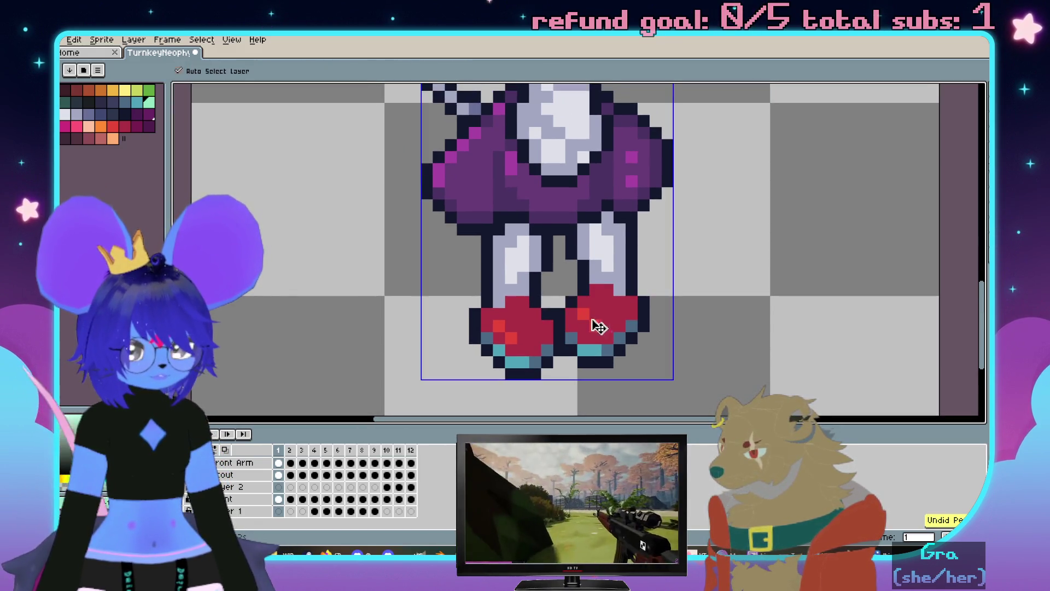
Block the right leg in mint green with the pencil, undoing and repainting the upper part
{"action": "key", "text": "b"}
{"action": "left_click", "coordinate": [574, 321]}
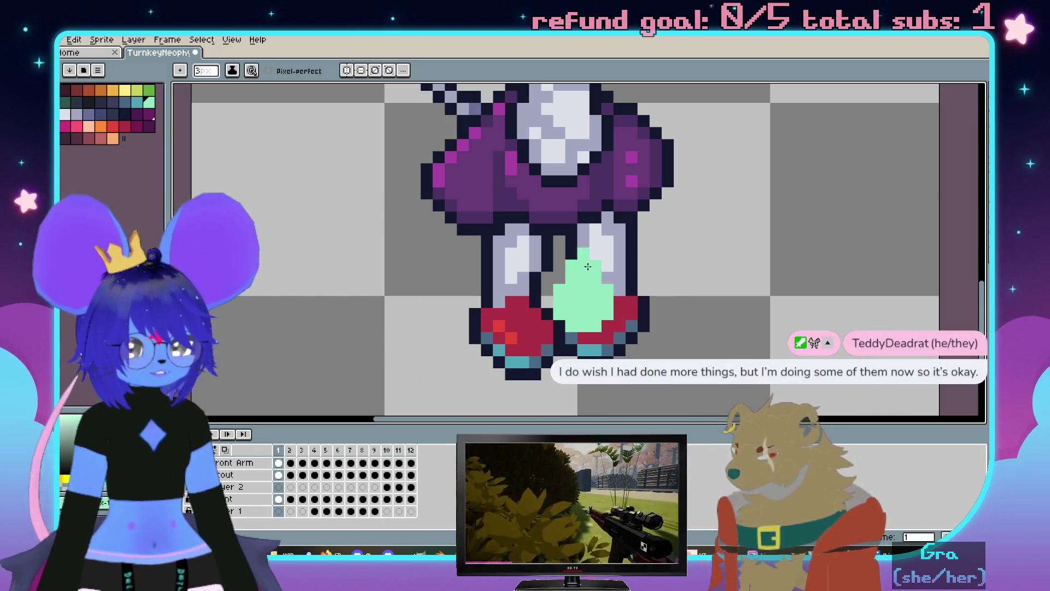
{"action": "left_click_drag", "start_coordinate": [595, 240], "coordinate": [600, 236]}
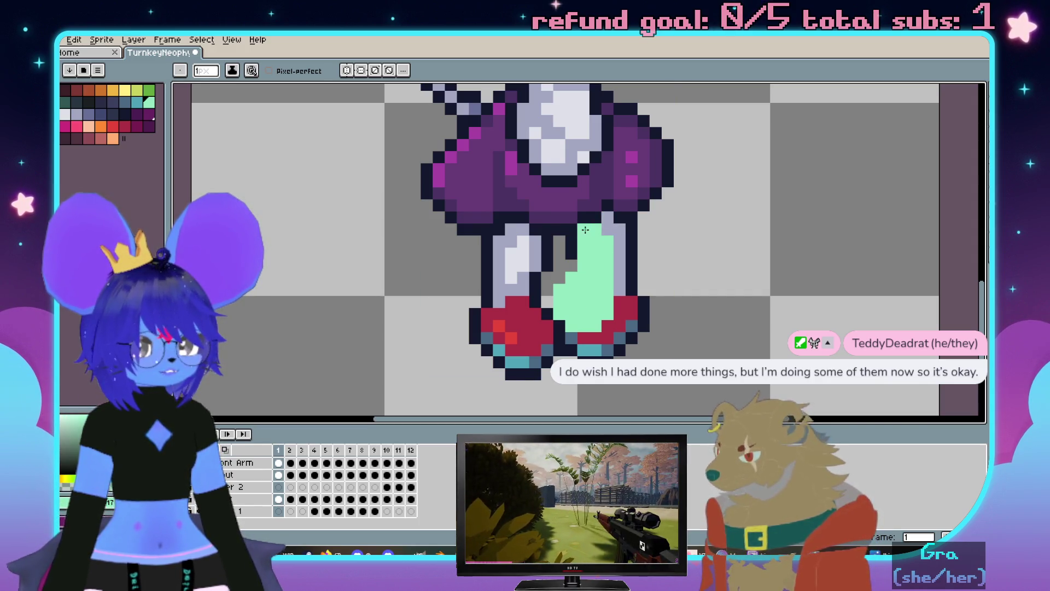
{"action": "left_click_drag", "start_coordinate": [604, 270], "coordinate": [576, 324]}
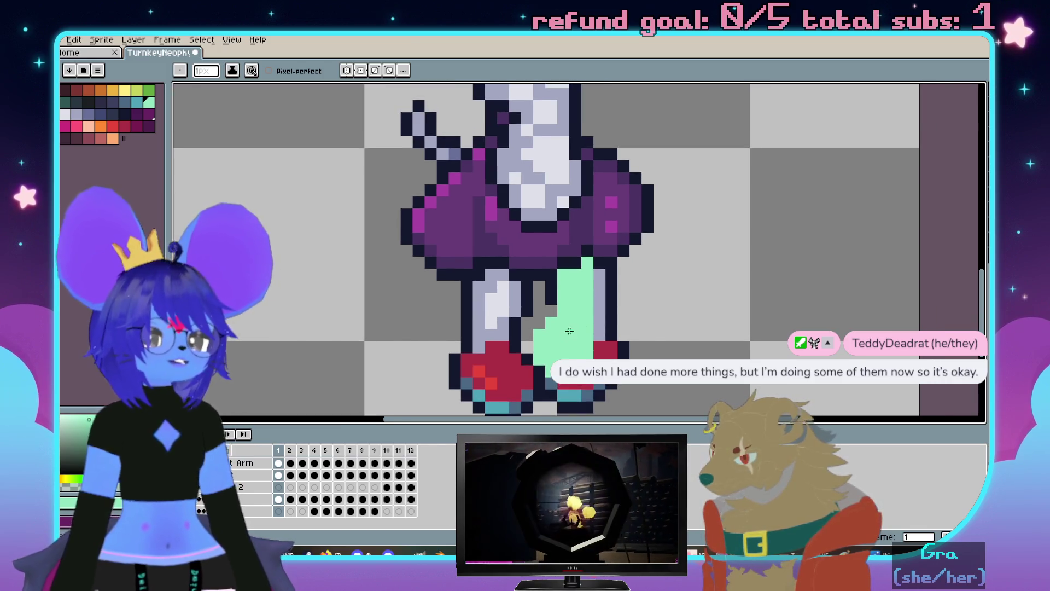
{"action": "key", "text": "ctrl+z"}
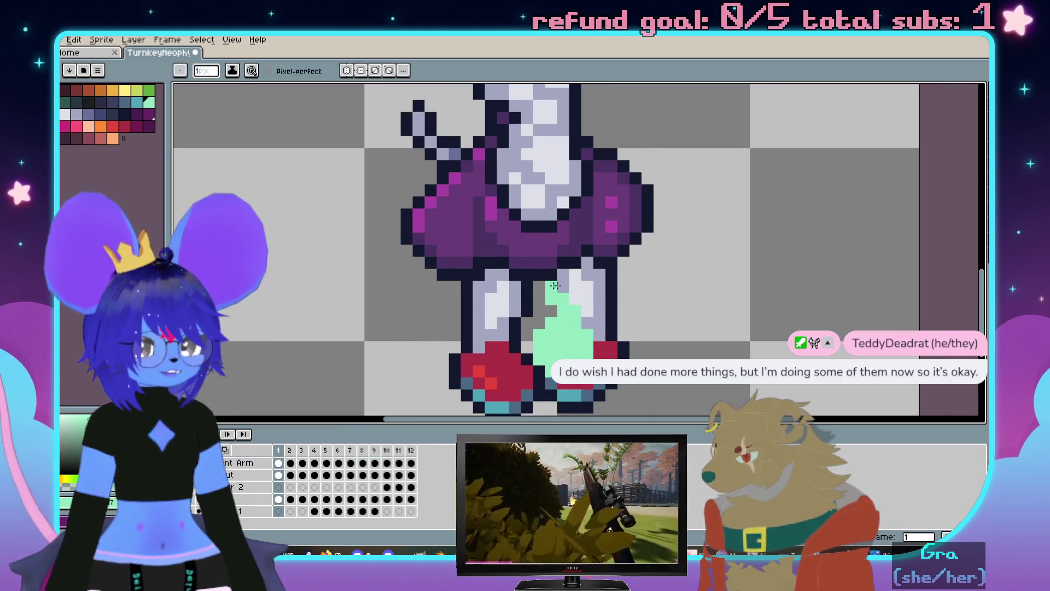
{"action": "left_click_drag", "start_coordinate": [553, 286], "coordinate": [574, 279]}
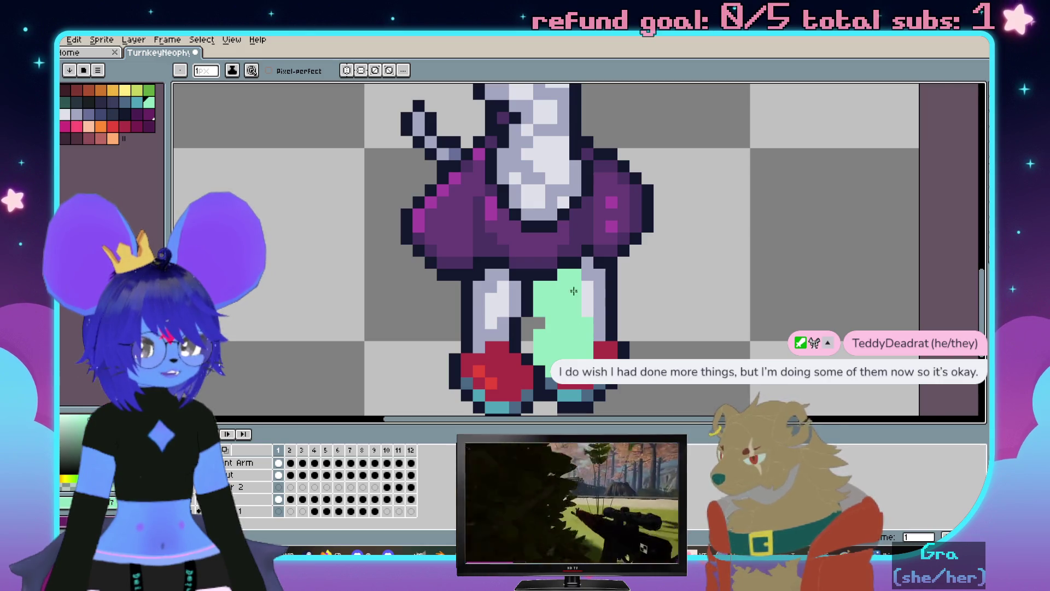
{"action": "scroll", "coordinate": [573, 288], "scroll_direction": "down", "scroll_amount": 1}
{"action": "scroll", "coordinate": [573, 288], "scroll_direction": "down", "scroll_amount": 1}
{"action": "scroll", "coordinate": [591, 270], "scroll_direction": "up", "scroll_amount": 2}
{"action": "scroll", "coordinate": [598, 253], "scroll_direction": "up", "scroll_amount": 1}
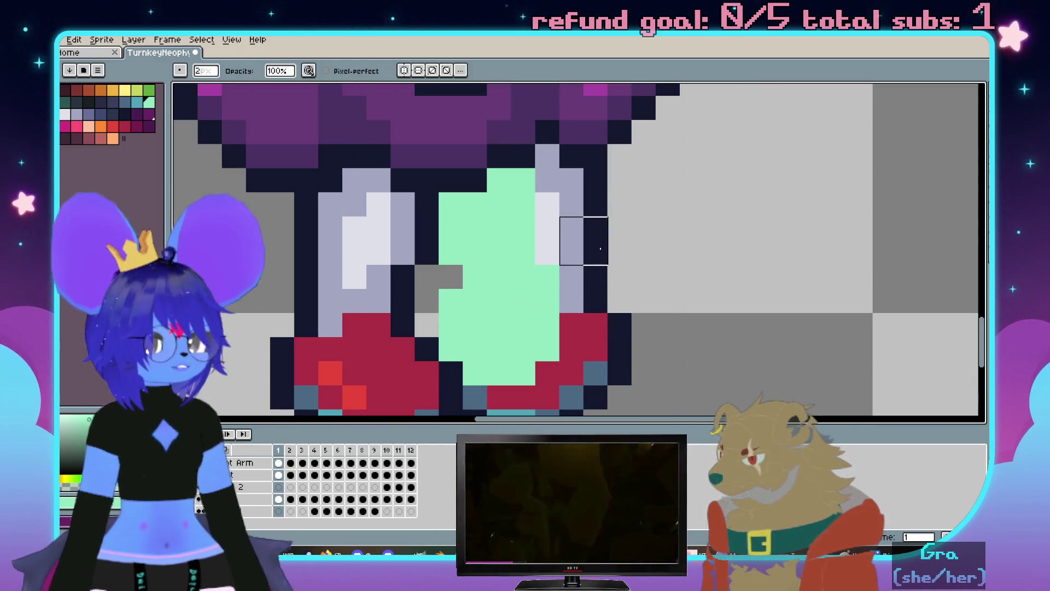
{"action": "scroll", "coordinate": [644, 180], "scroll_direction": "down", "scroll_amount": 3}
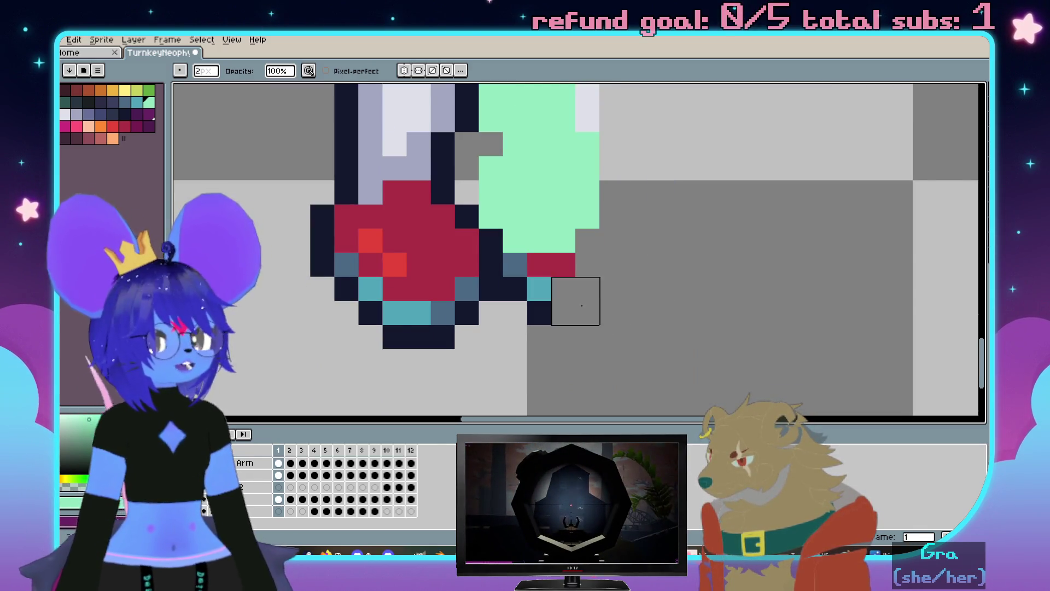
Erase the red and teal right shoe pixels and select the skirt's right edge
{"action": "left_click_drag", "start_coordinate": [586, 310], "coordinate": [563, 310]}
{"action": "scroll", "coordinate": [551, 181], "scroll_direction": "up", "scroll_amount": 3}
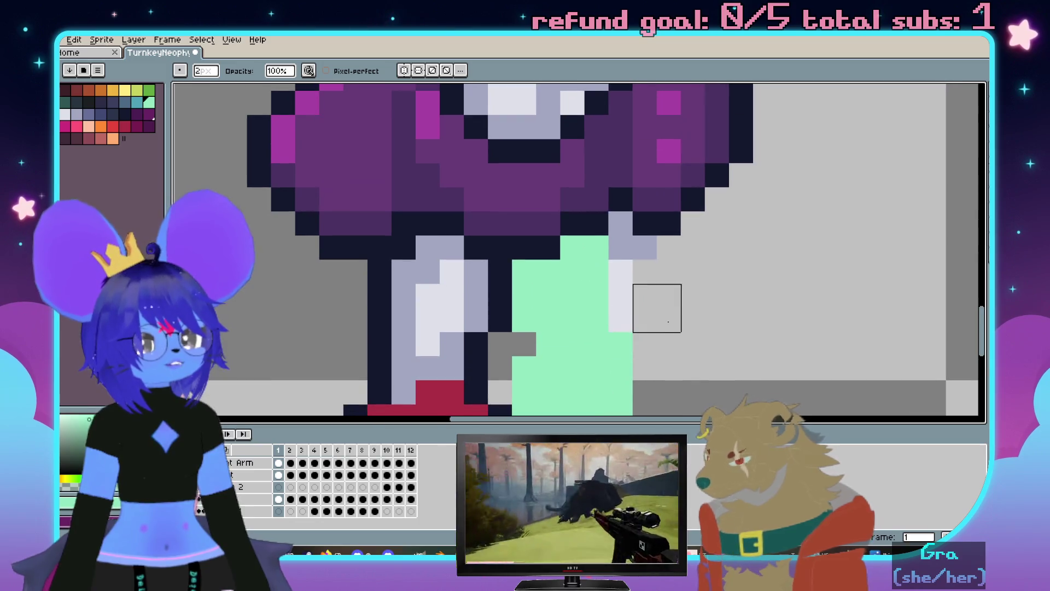
{"action": "scroll", "coordinate": [645, 223], "scroll_direction": "down", "scroll_amount": 3}
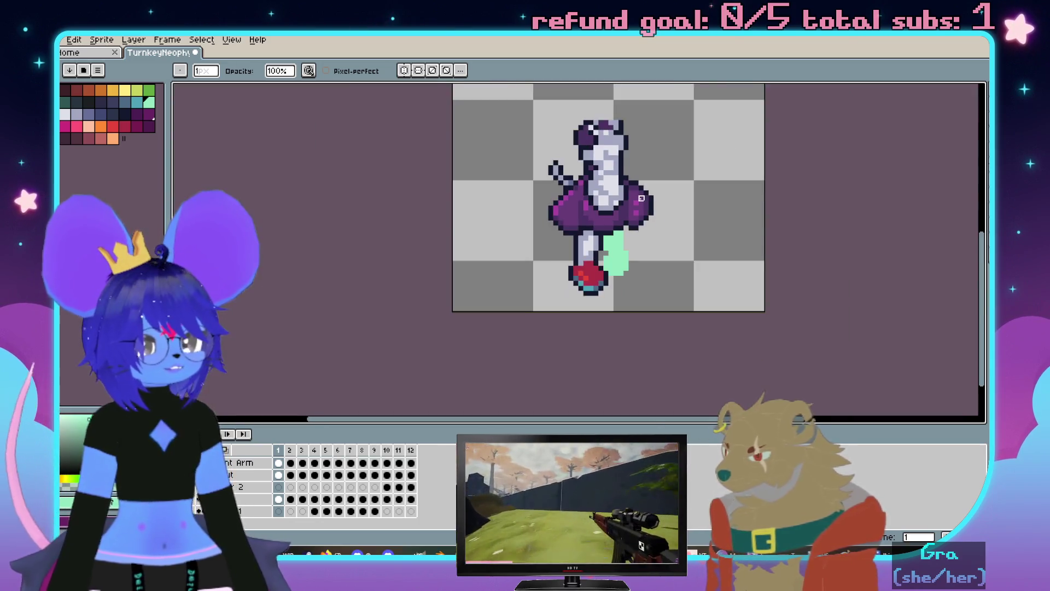
{"action": "scroll", "coordinate": [656, 226], "scroll_direction": "up", "scroll_amount": 2}
{"action": "left_click_drag", "start_coordinate": [708, 211], "coordinate": [670, 207]}
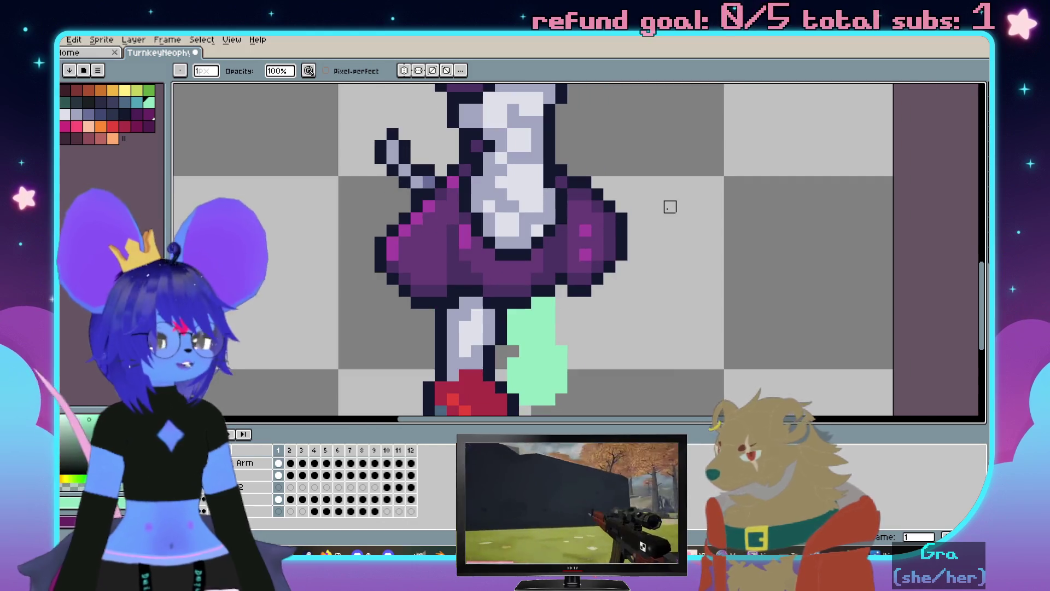
{"action": "scroll", "coordinate": [648, 221], "scroll_direction": "down", "scroll_amount": 1}
{"action": "scroll", "coordinate": [637, 218], "scroll_direction": "down", "scroll_amount": 1}
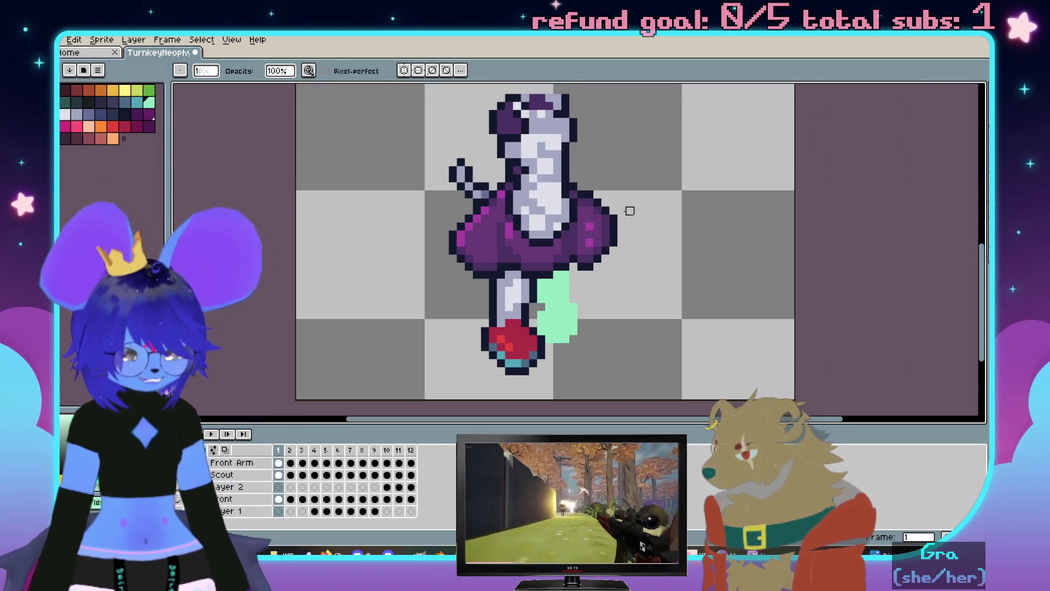
{"action": "key", "text": "m"}
{"action": "left_click_drag", "start_coordinate": [621, 185], "coordinate": [582, 281]}
Delete the selected skirt-edge pixels, then make and drop a selection beside the skirt
{"action": "key", "text": "Delete"}
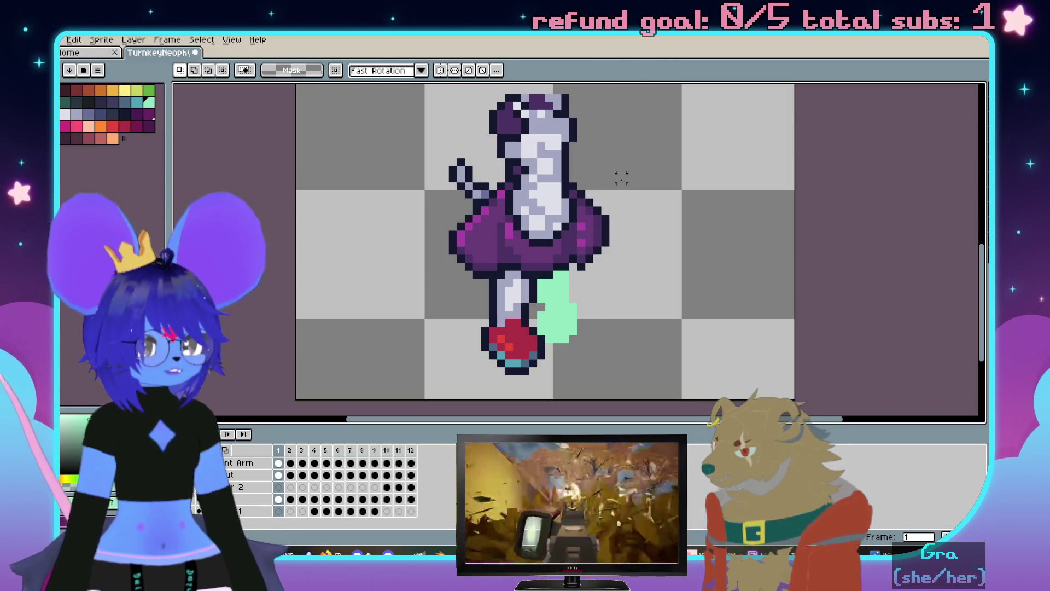
{"action": "scroll", "coordinate": [607, 250], "scroll_direction": "up", "scroll_amount": 1}
{"action": "key", "text": "i"}
{"action": "key", "text": "alt"}
{"action": "key", "text": "alt"}
{"action": "key", "text": "alt"}
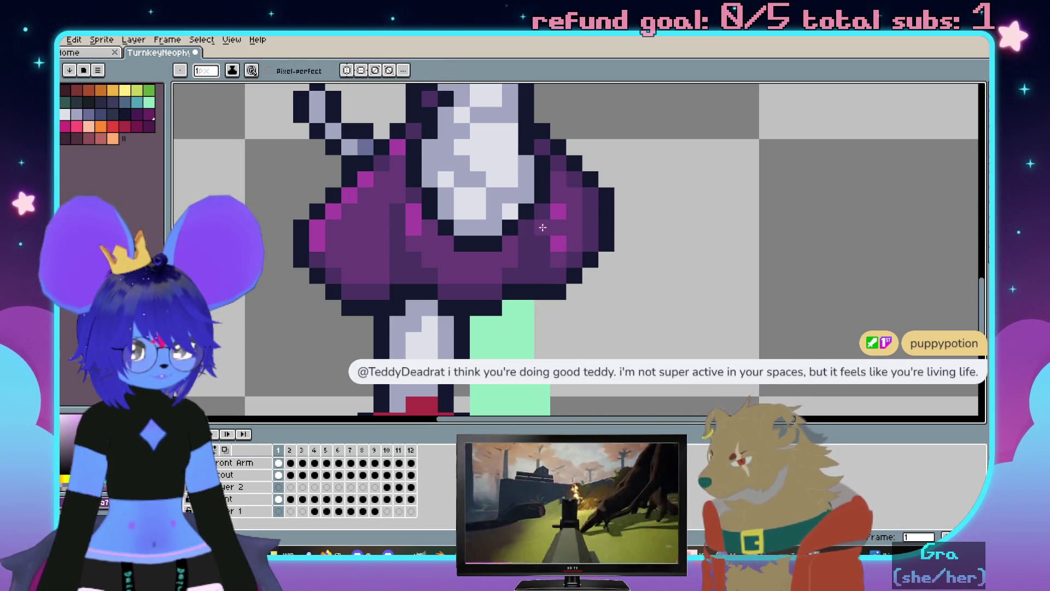
{"action": "key", "text": "m"}
{"action": "left_click_drag", "start_coordinate": [629, 125], "coordinate": [549, 300]}
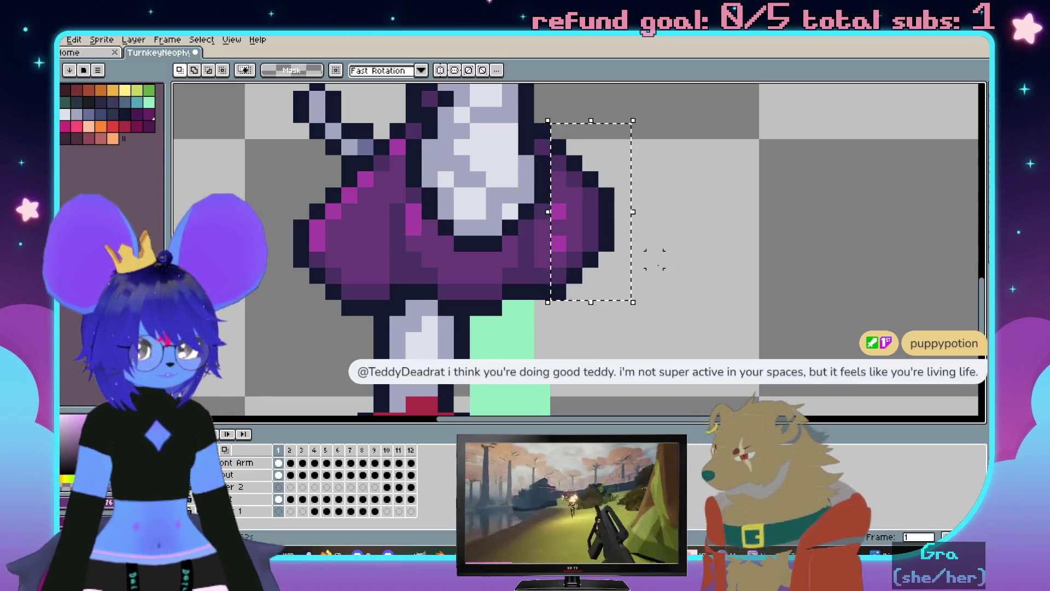
{"action": "key", "text": "ctrl+d"}
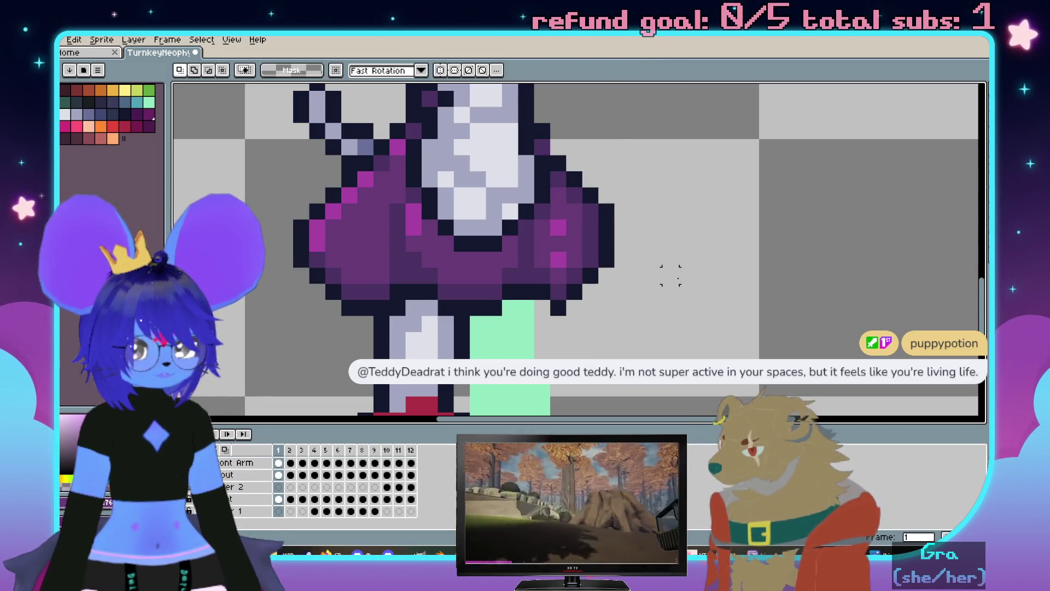
{"action": "scroll", "coordinate": [673, 276], "scroll_direction": "down", "scroll_amount": 3}
Undo the transform of the skirt's right puff and reselect the skirt's right side
{"action": "key", "text": "Right"}
{"action": "key", "text": "Left"}
{"action": "scroll", "coordinate": [663, 274], "scroll_direction": "up", "scroll_amount": 3}
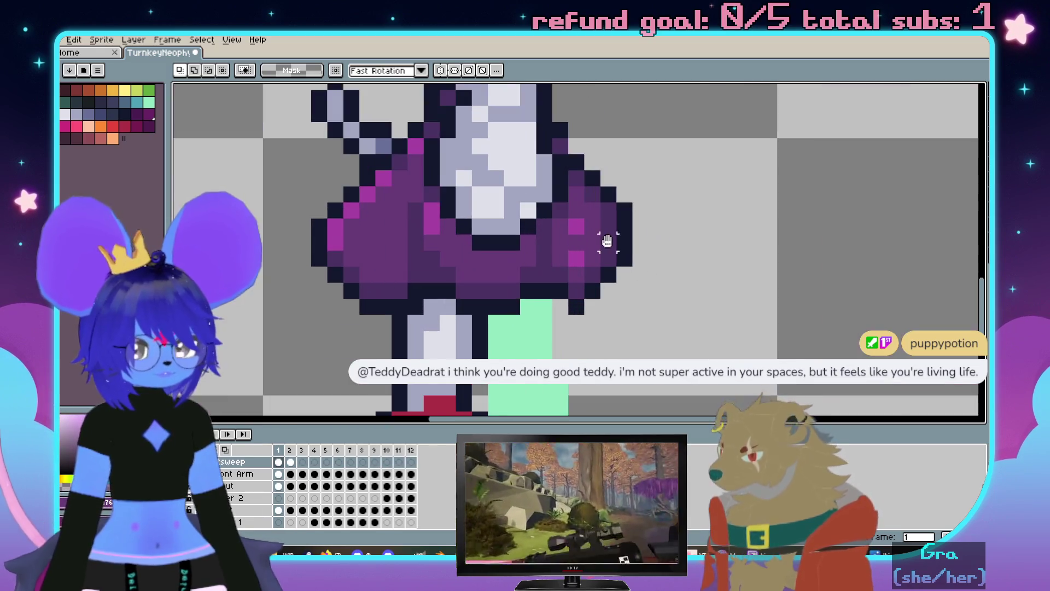
{"action": "left_click_drag", "start_coordinate": [597, 189], "coordinate": [684, 389]}
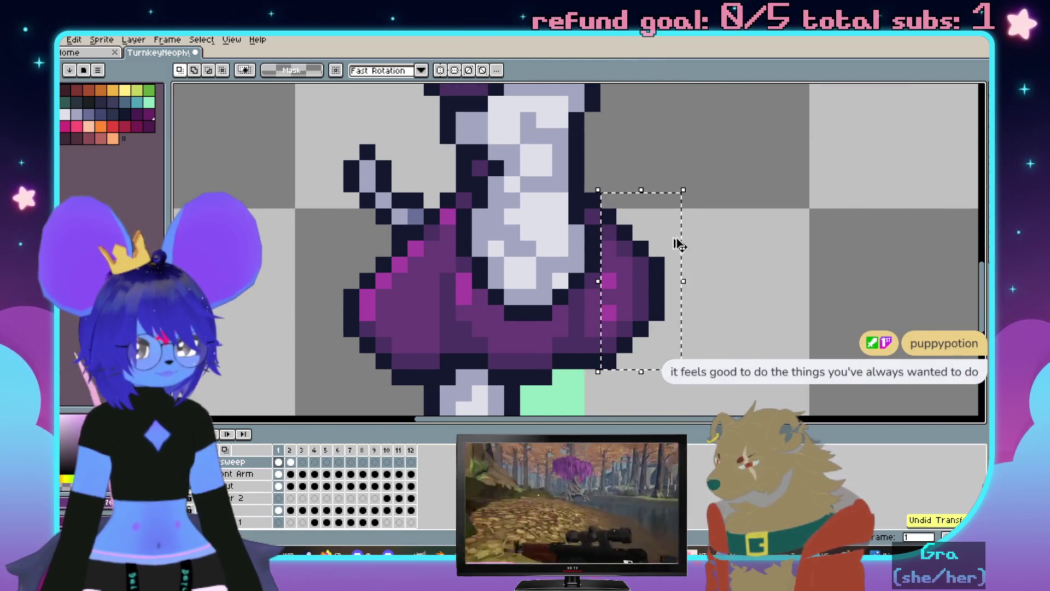
{"action": "key", "text": "ctrl+d"}
{"action": "left_click_drag", "start_coordinate": [683, 175], "coordinate": [566, 372]}
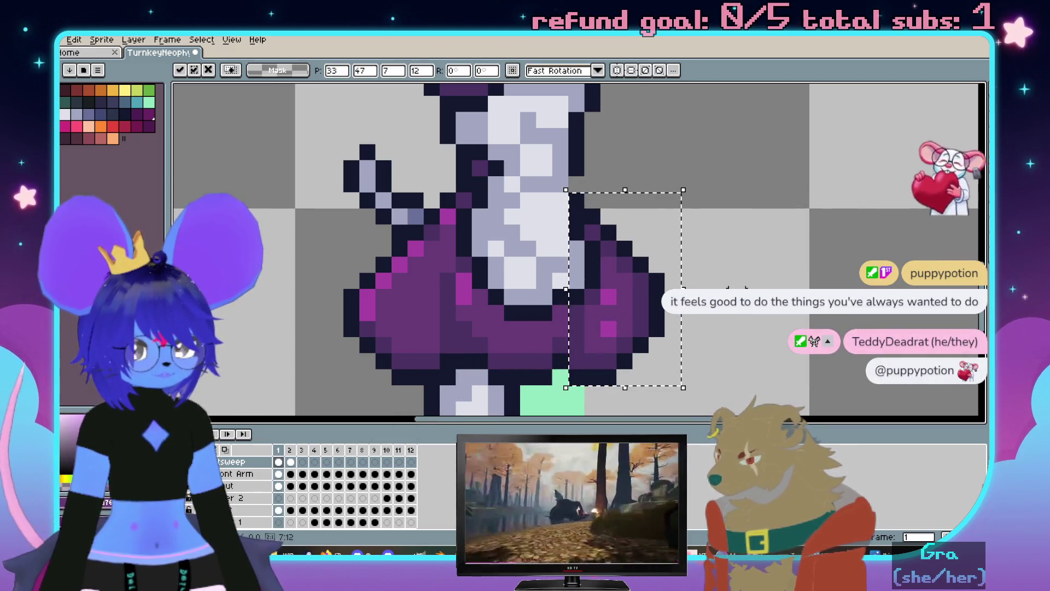
Flip between frames 1 and 2 to compare the skirt shape
{"action": "key", "text": "Right"}
{"action": "scroll", "coordinate": [721, 345], "scroll_direction": "down", "scroll_amount": 3}
{"action": "key", "text": "Left"}
{"action": "key", "text": "Right"}
{"action": "key", "text": "Left"}
{"action": "scroll", "coordinate": [629, 223], "scroll_direction": "up", "scroll_amount": 3}
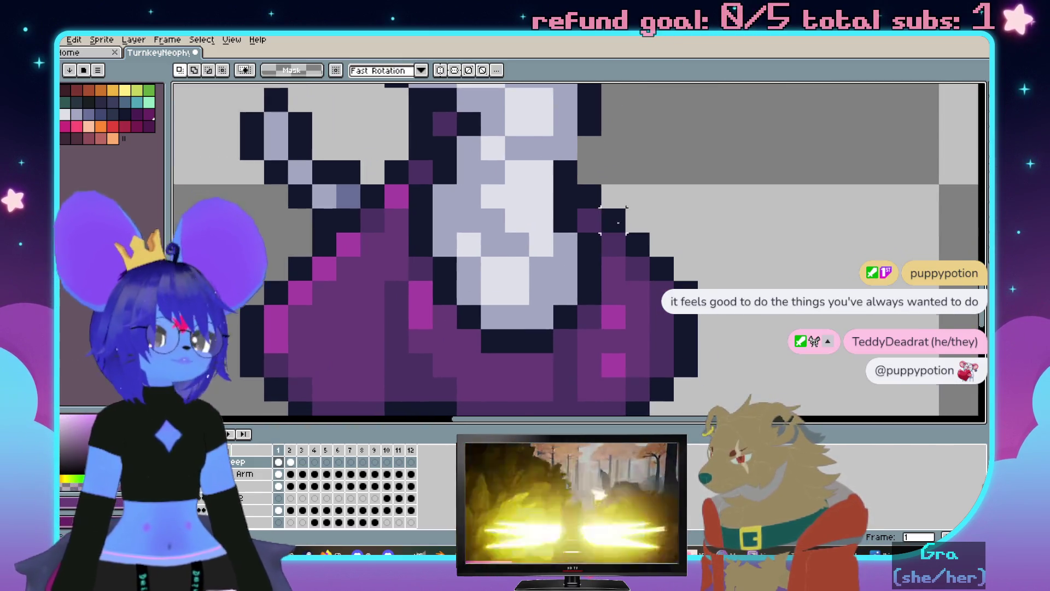
{"action": "scroll", "coordinate": [634, 231], "scroll_direction": "down", "scroll_amount": 2}
{"action": "left_click_drag", "start_coordinate": [636, 231], "coordinate": [594, 218]}
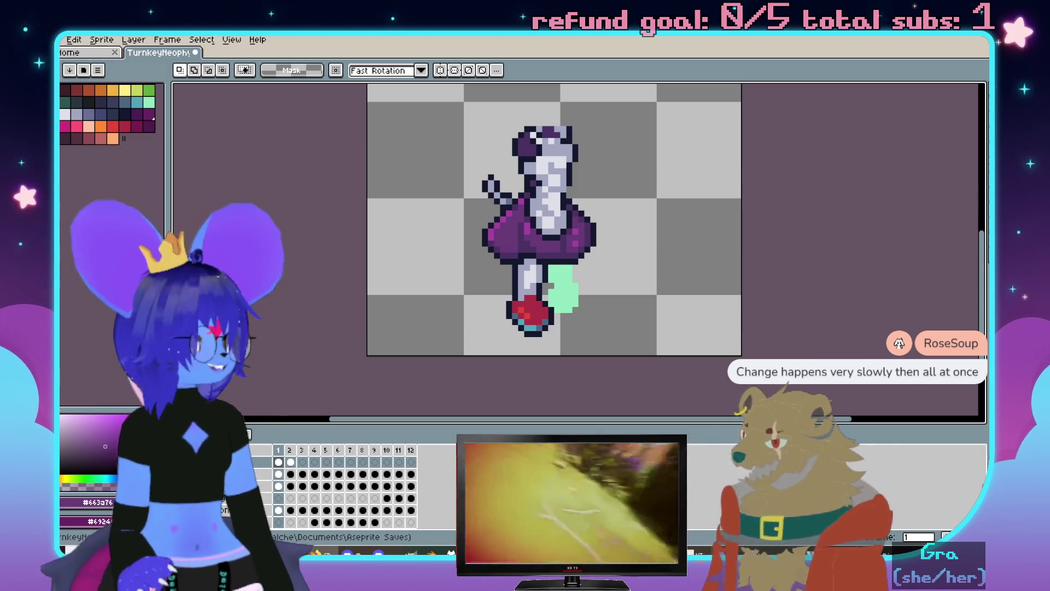
Show frame 2 and hide the grey armour and base platform layers, flipping frames to check
{"action": "left_click_drag", "start_coordinate": [660, 233], "coordinate": [647, 284]}
{"action": "scroll", "coordinate": [647, 285], "scroll_direction": "down", "scroll_amount": 1}
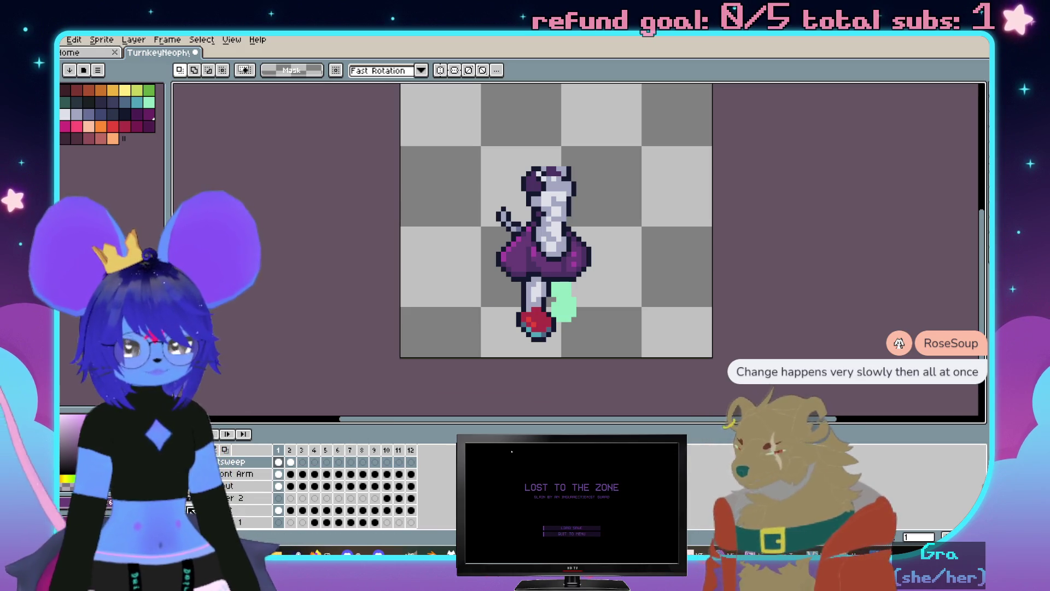
{"action": "key", "text": "Right"}
{"action": "scroll", "coordinate": [328, 489], "scroll_direction": "up", "scroll_amount": 3}
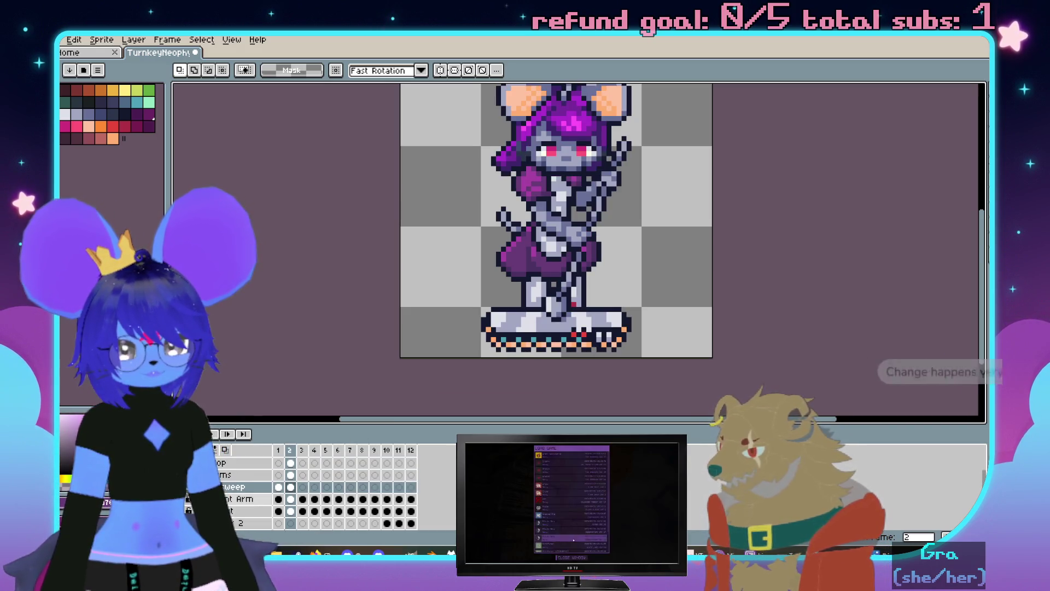
{"action": "left_click", "coordinate": [187, 499]}
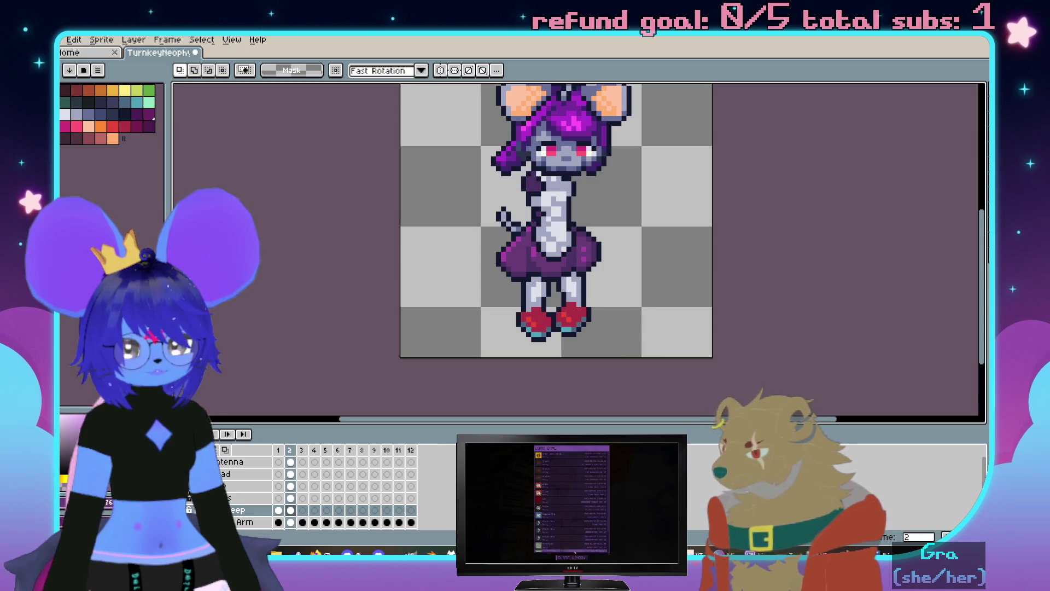
{"action": "key", "text": "Left"}
{"action": "key", "text": "Right"}
{"action": "key", "text": "Left"}
On frame 1, erase the grey left leg and red shoe beneath the skirt
{"action": "key", "text": "Right"}
{"action": "key", "text": "Left"}
{"action": "key", "text": "Right"}
{"action": "key", "text": "Left"}
{"action": "scroll", "coordinate": [495, 291], "scroll_direction": "up", "scroll_amount": 2}
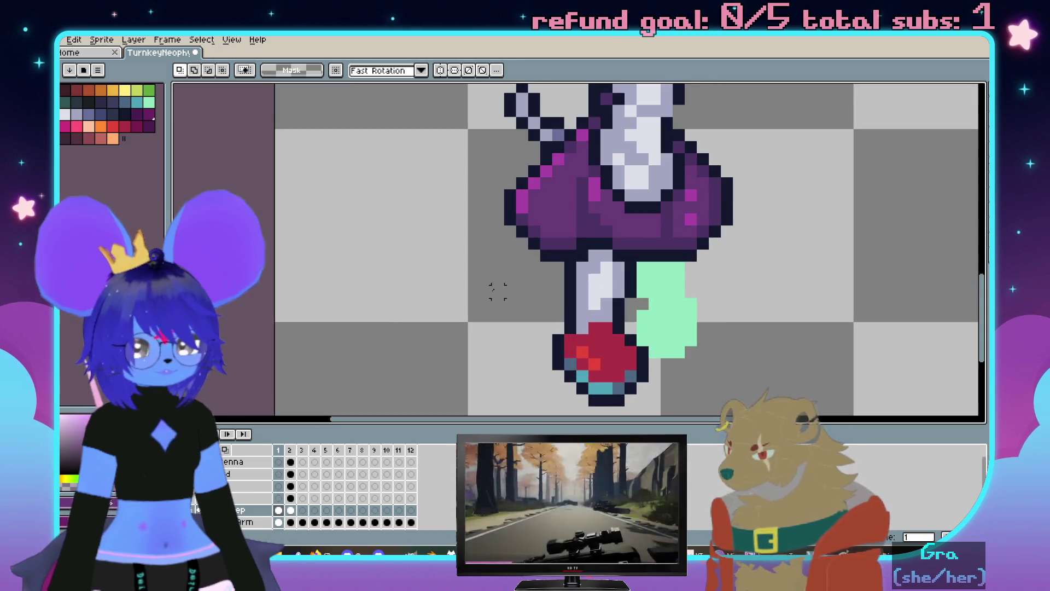
{"action": "scroll", "coordinate": [528, 262], "scroll_direction": "up", "scroll_amount": 1}
{"action": "left_click_drag", "start_coordinate": [528, 262], "coordinate": [508, 180]}
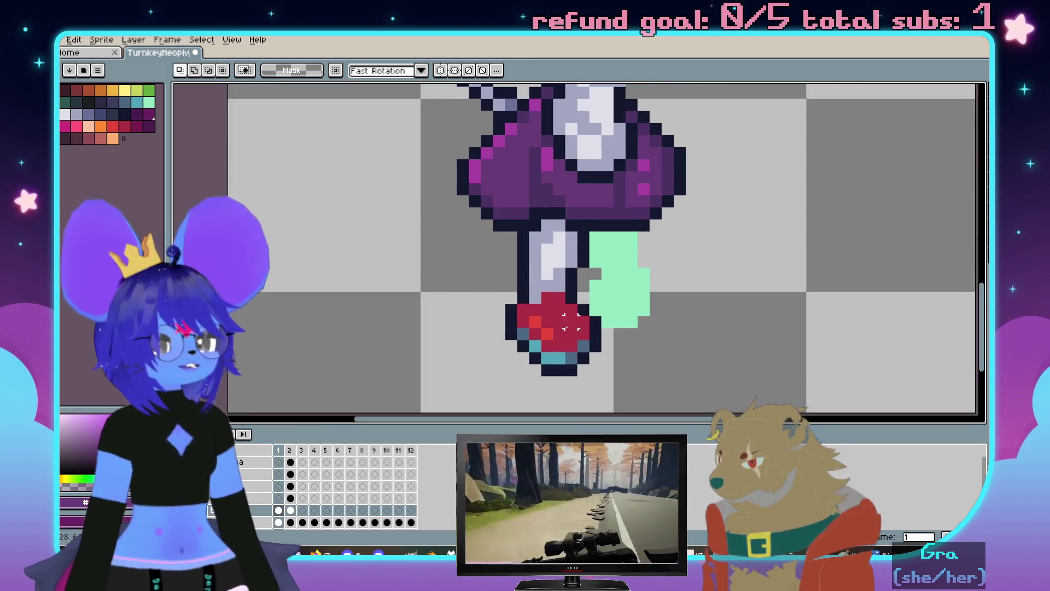
{"action": "key", "text": "b"}
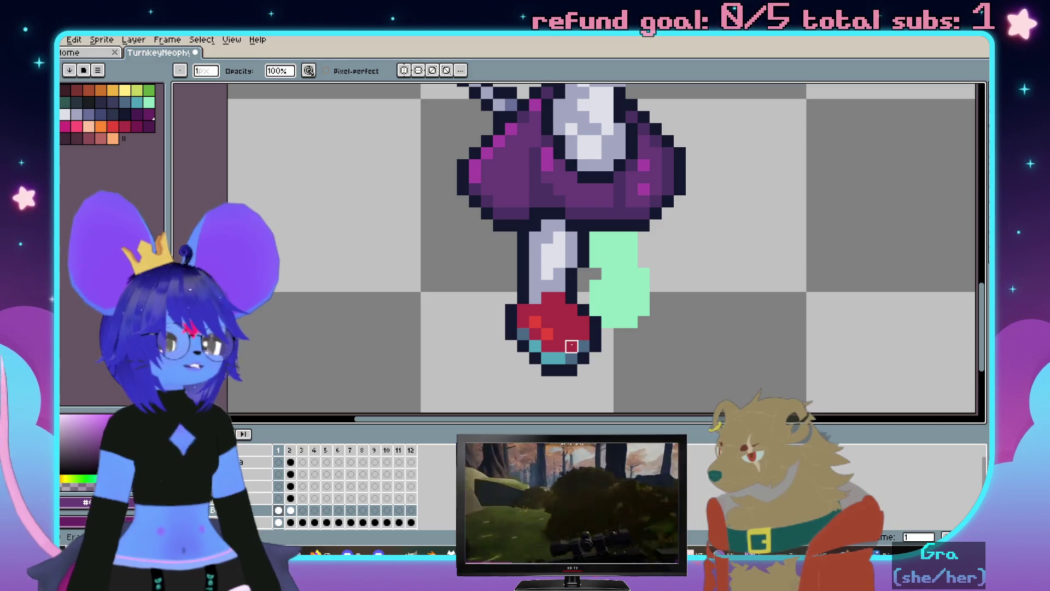
{"action": "key", "text": "plus"}
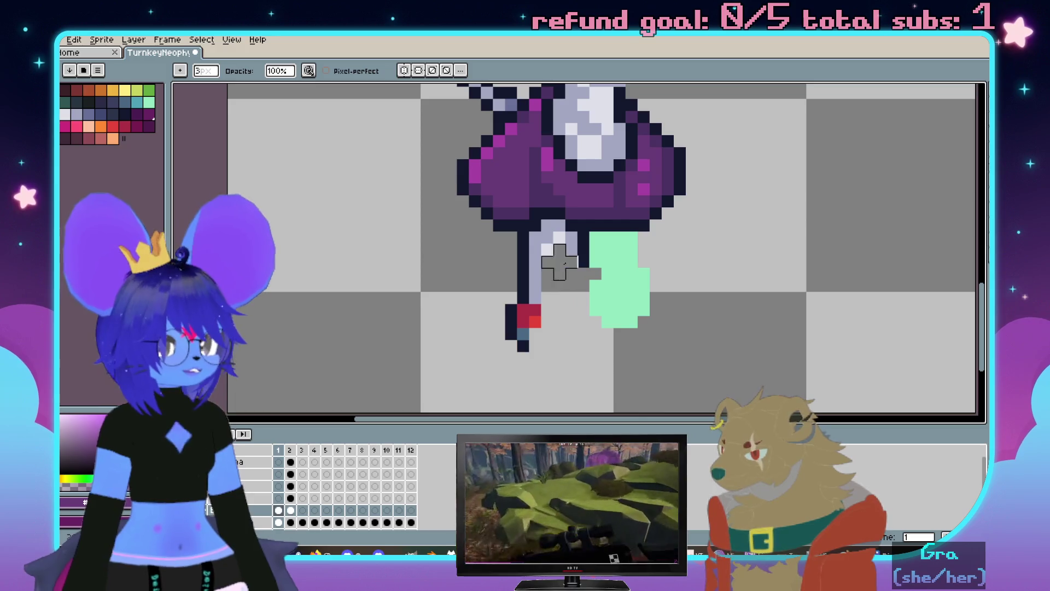
{"action": "key", "text": "minus"}
{"action": "key", "text": "minus"}
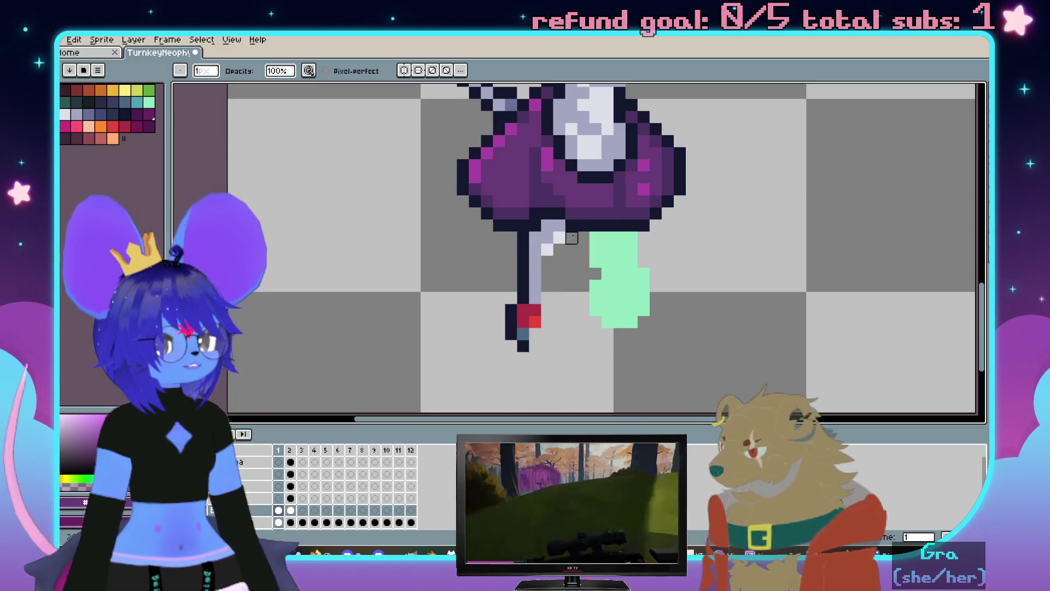
{"action": "left_click_drag", "start_coordinate": [548, 250], "coordinate": [525, 270]}
{"action": "key", "text": "plus"}
{"action": "key", "text": "plus"}
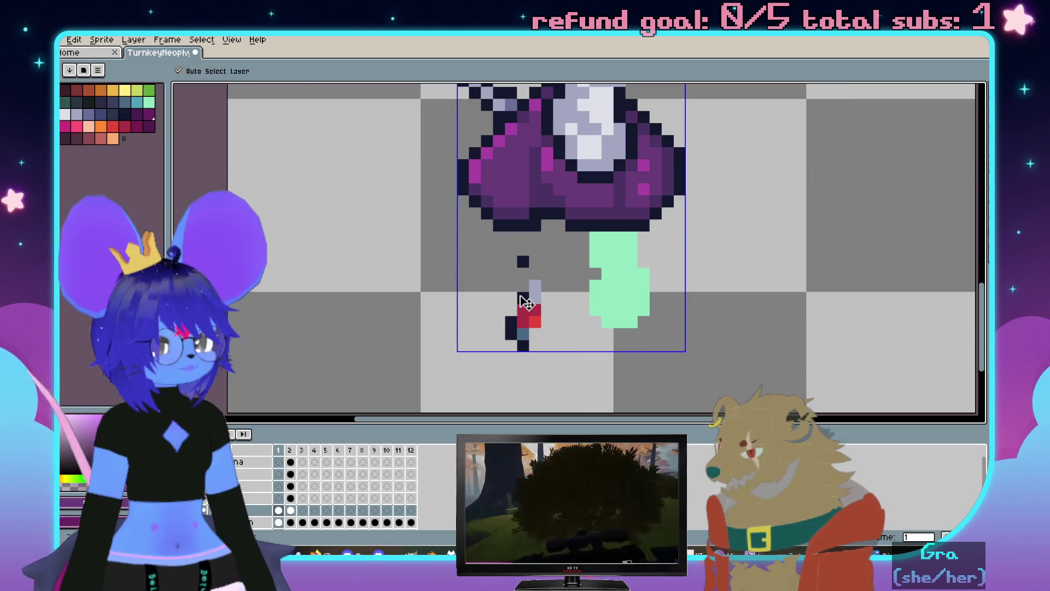
{"action": "scroll", "coordinate": [518, 296], "scroll_direction": "down", "scroll_amount": 1}
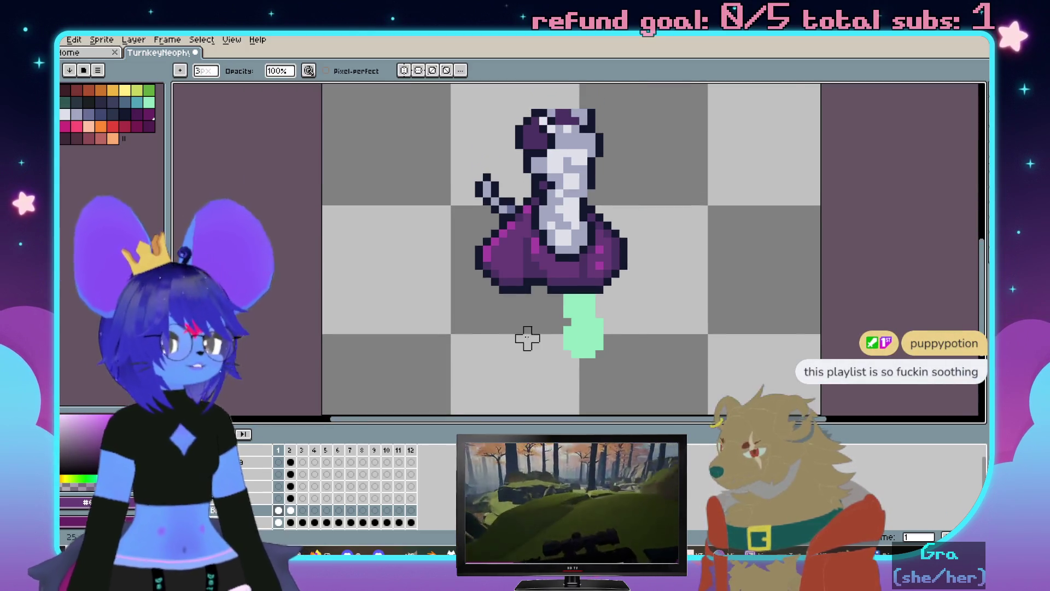
{"action": "scroll", "coordinate": [551, 326], "scroll_direction": "up", "scroll_amount": 1}
Sample the skirt's purple as the drawing colour
{"action": "key", "text": "i"}
{"action": "left_click", "coordinate": [485, 253]}
{"action": "key", "text": "b"}
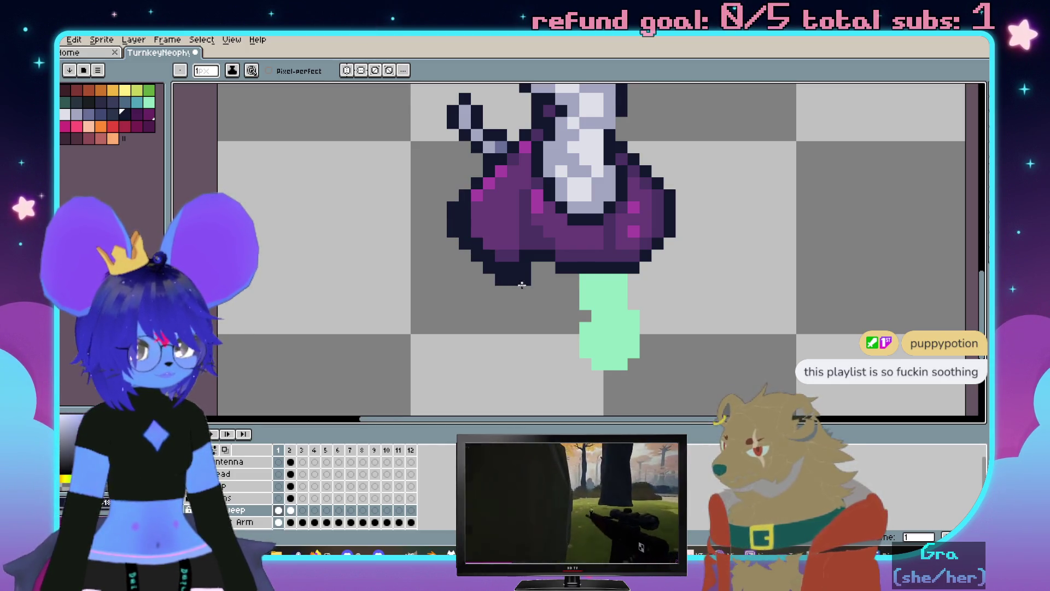
{"action": "scroll", "coordinate": [584, 265], "scroll_direction": "up", "scroll_amount": 1}
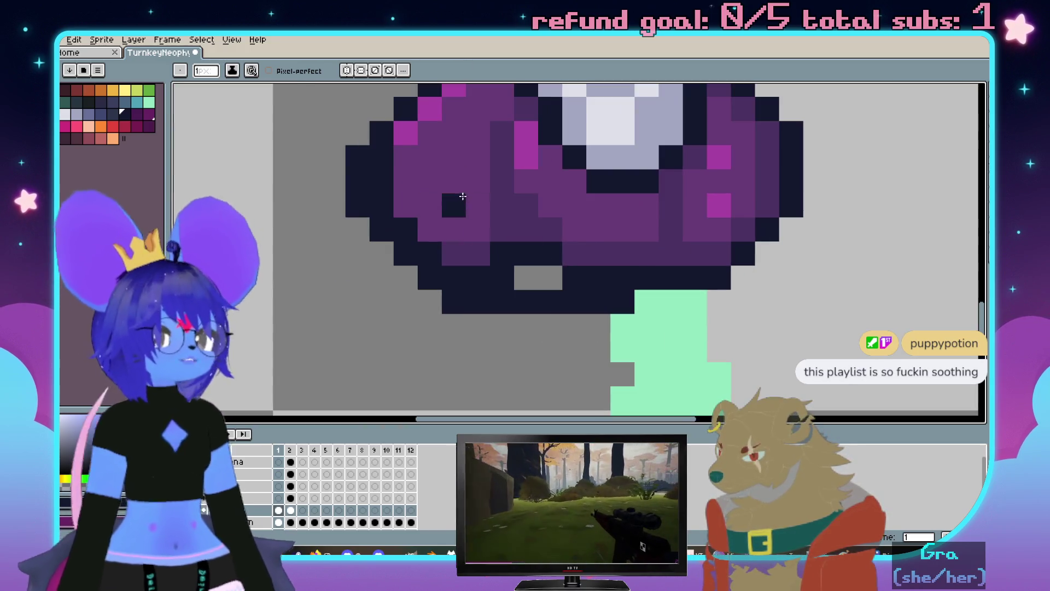
{"action": "left_click_drag", "start_coordinate": [333, 254], "coordinate": [347, 265]}
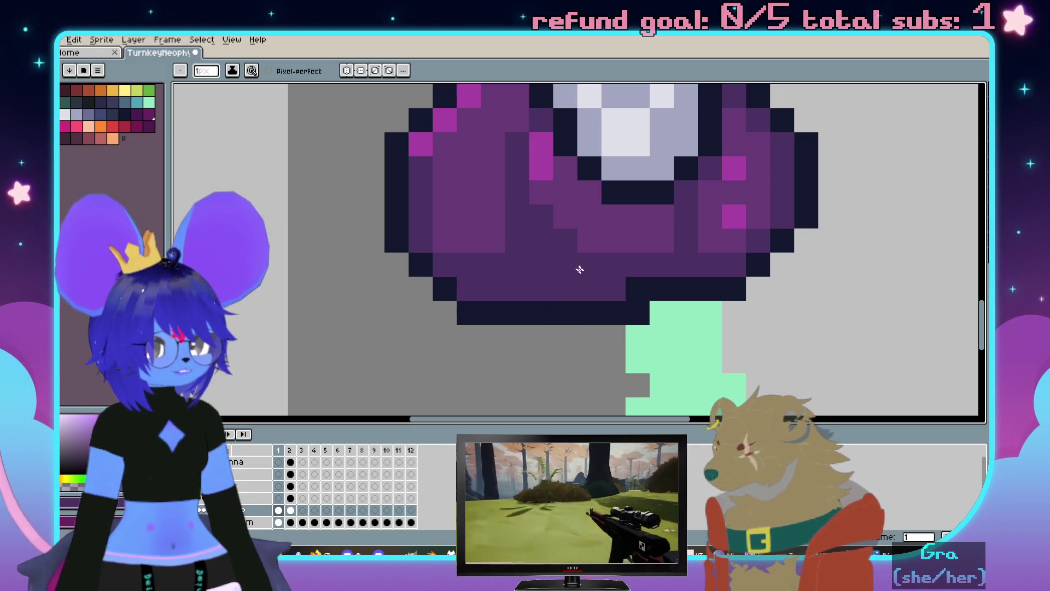
{"action": "left_click_drag", "start_coordinate": [648, 265], "coordinate": [627, 293]}
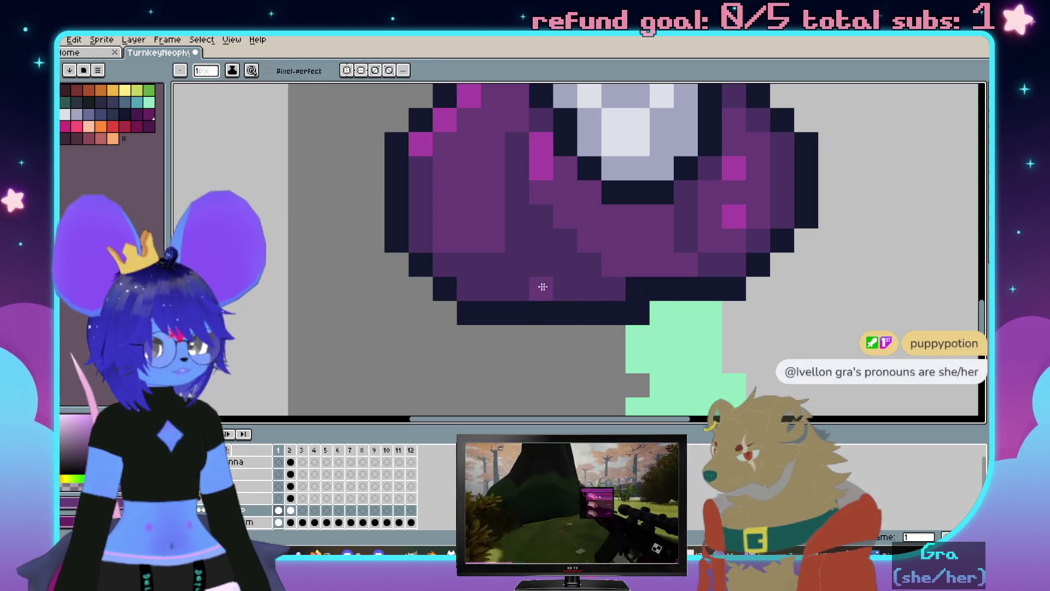
{"action": "left_click_drag", "start_coordinate": [540, 287], "coordinate": [473, 255]}
{"action": "scroll", "coordinate": [580, 262], "scroll_direction": "down", "scroll_amount": 3}
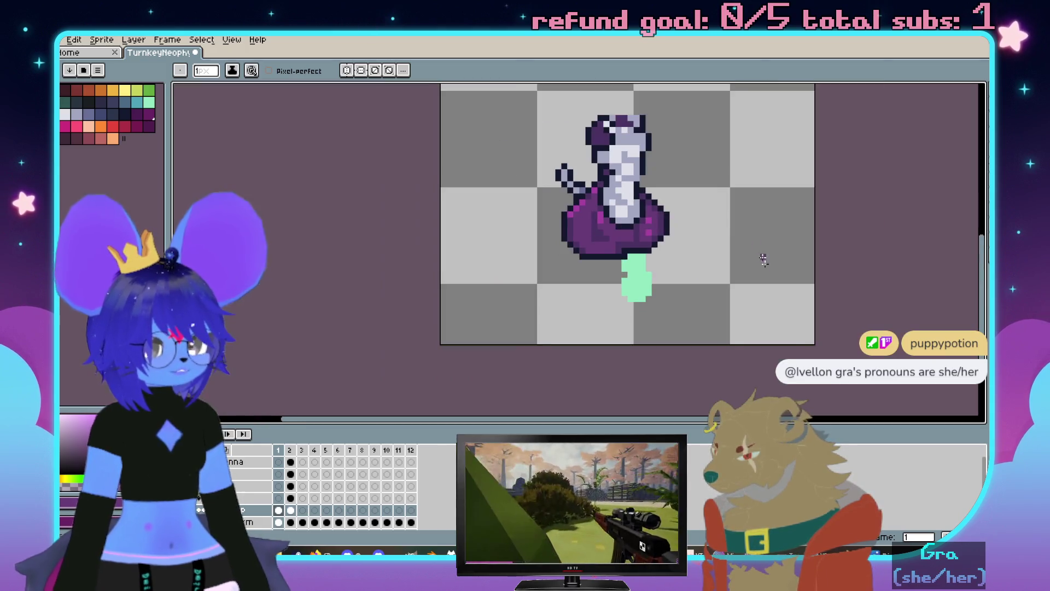
{"action": "key", "text": "Return"}
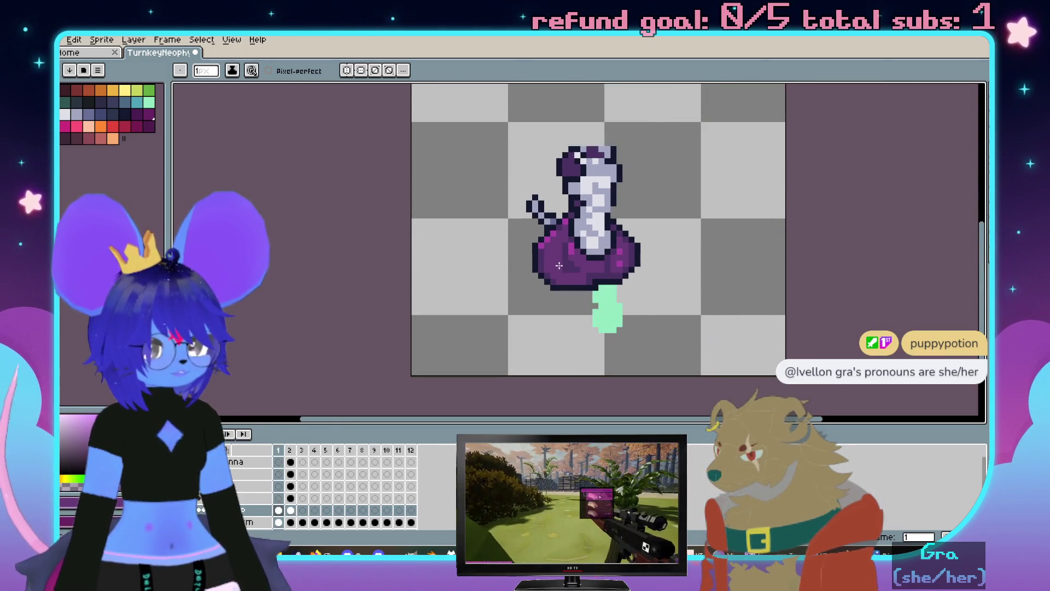
{"action": "scroll", "coordinate": [582, 242], "scroll_direction": "up", "scroll_amount": 3}
{"action": "key", "text": "m"}
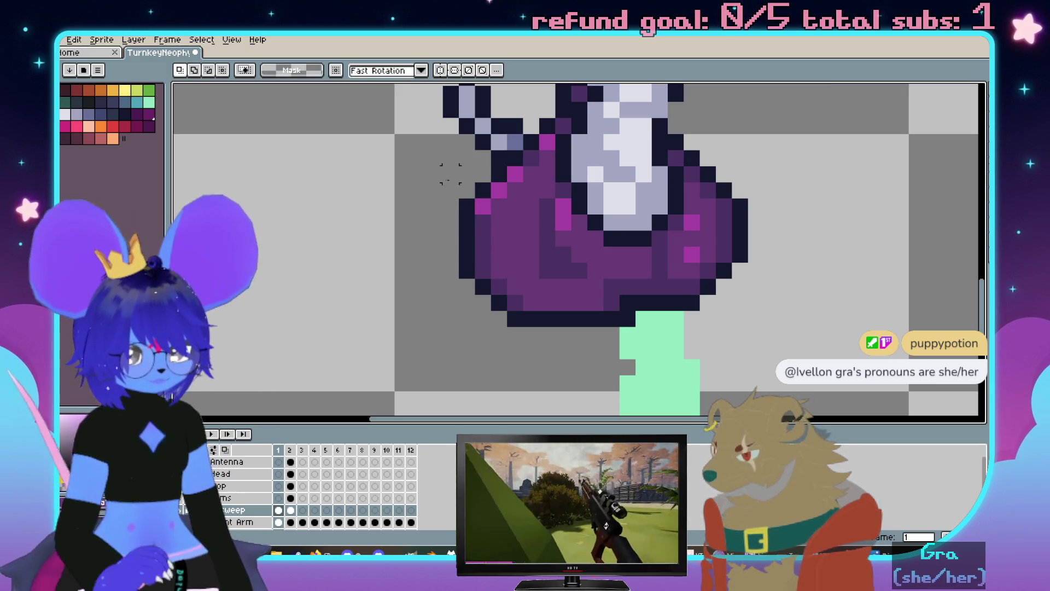
{"action": "left_click_drag", "start_coordinate": [436, 191], "coordinate": [503, 329]}
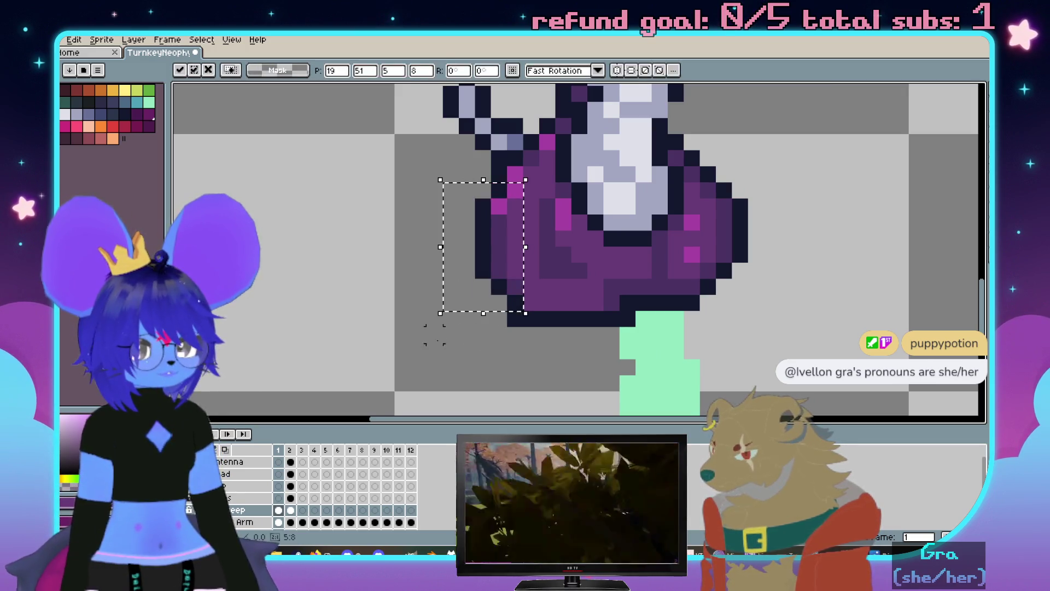
{"action": "scroll", "coordinate": [654, 345], "scroll_direction": "down", "scroll_amount": 2}
{"action": "key", "text": "Right"}
{"action": "key", "text": "Left"}
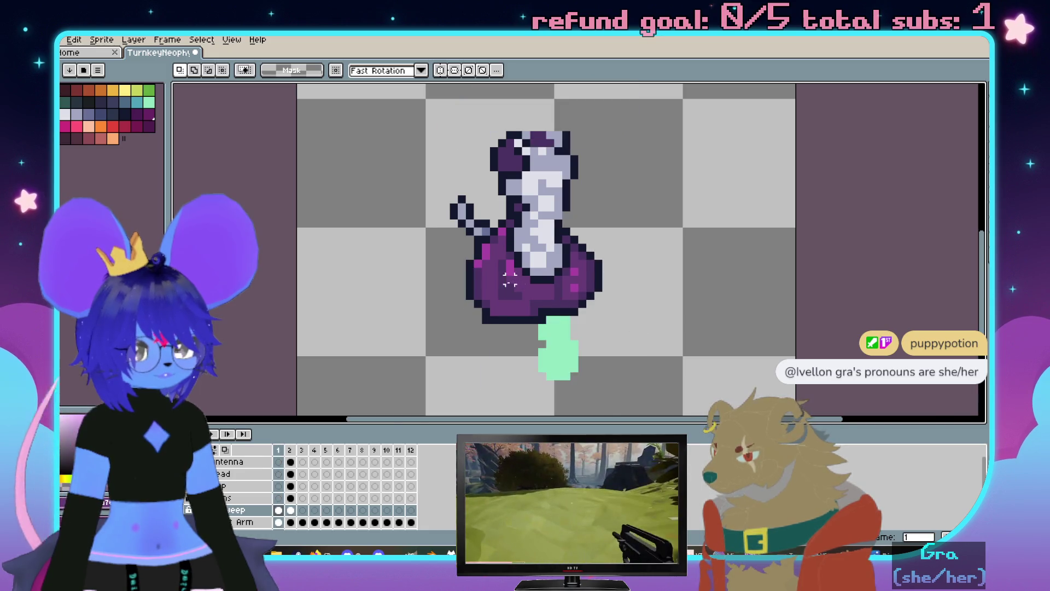
{"action": "scroll", "coordinate": [511, 277], "scroll_direction": "up", "scroll_amount": 3}
{"action": "key", "text": "b"}
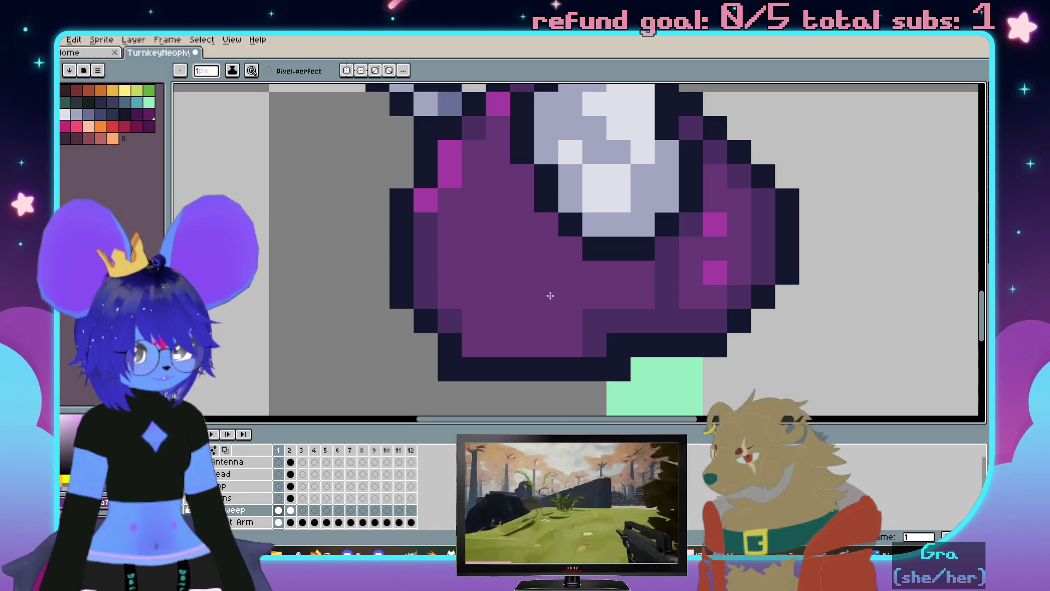
{"action": "key", "text": "Right"}
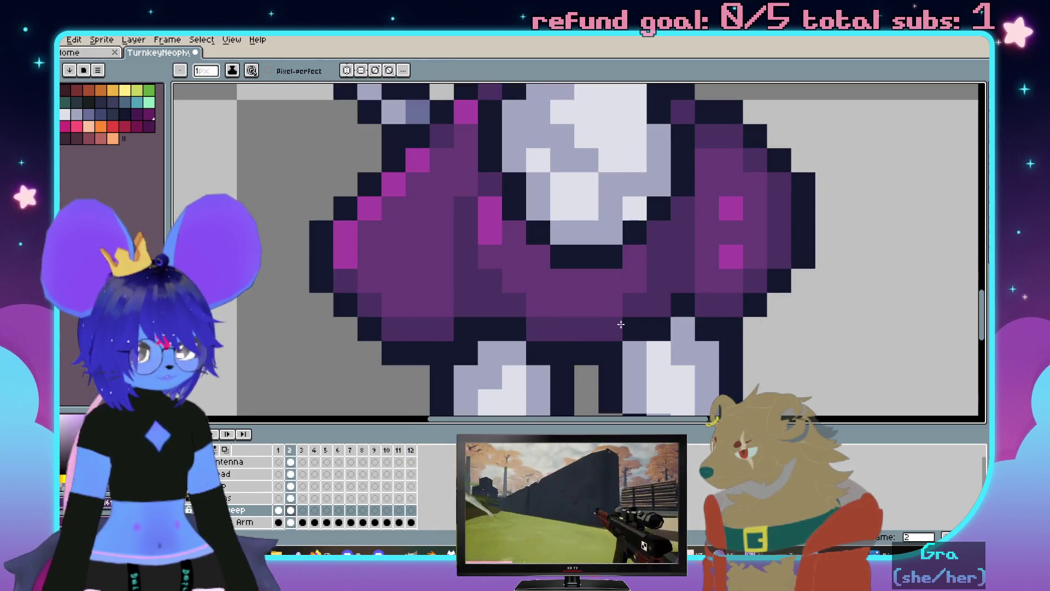
{"action": "key", "text": "Left"}
{"action": "key", "text": "m"}
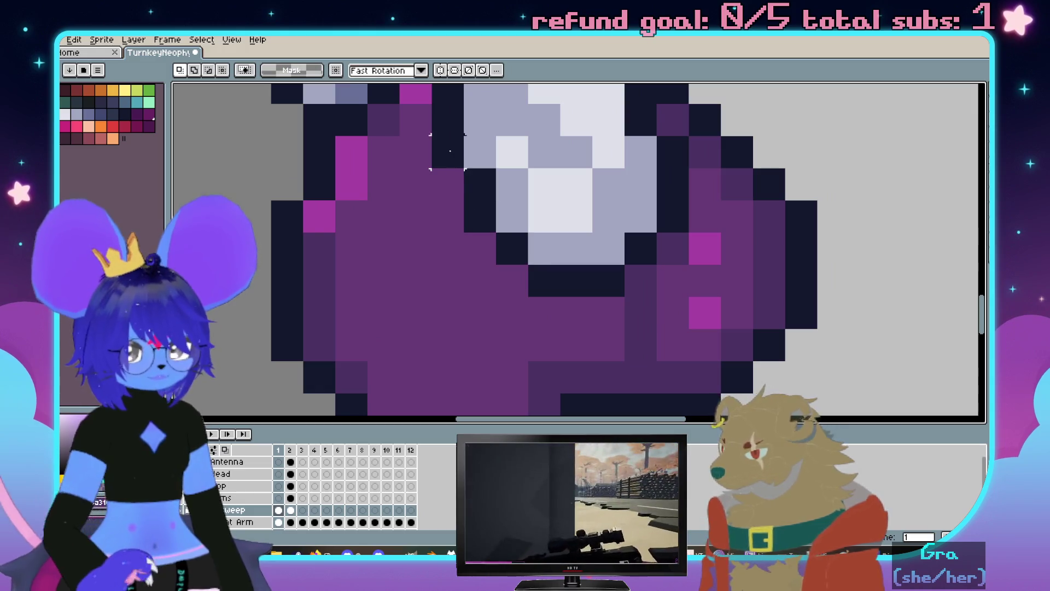
{"action": "left_click_drag", "start_coordinate": [447, 152], "coordinate": [597, 297]}
{"action": "key", "text": "Left"}
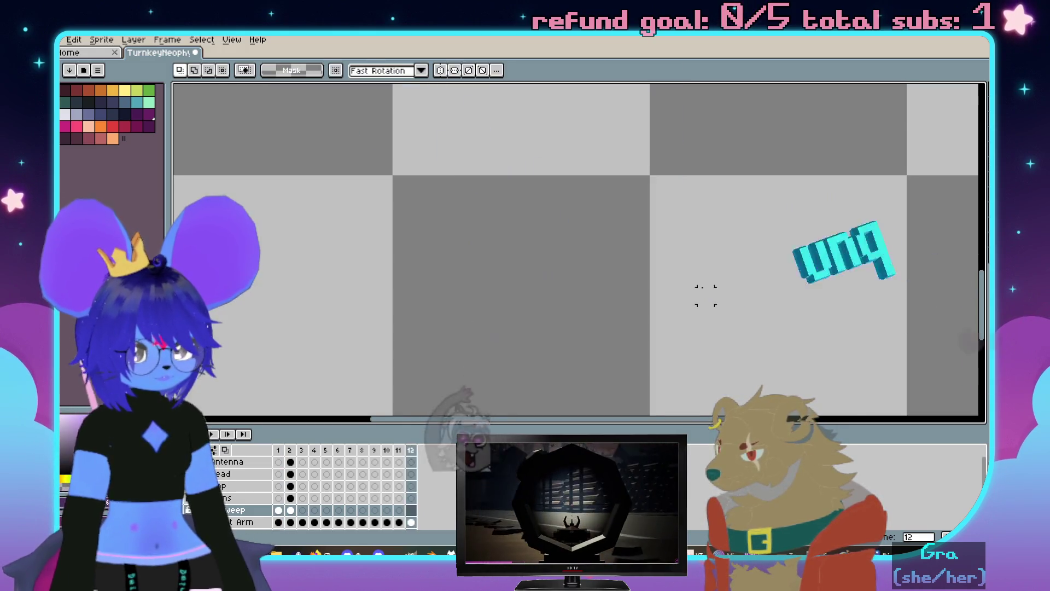
{"action": "key", "text": "Right"}
{"action": "scroll", "coordinate": [506, 184], "scroll_direction": "up", "scroll_amount": 1}
{"action": "key", "text": "i"}
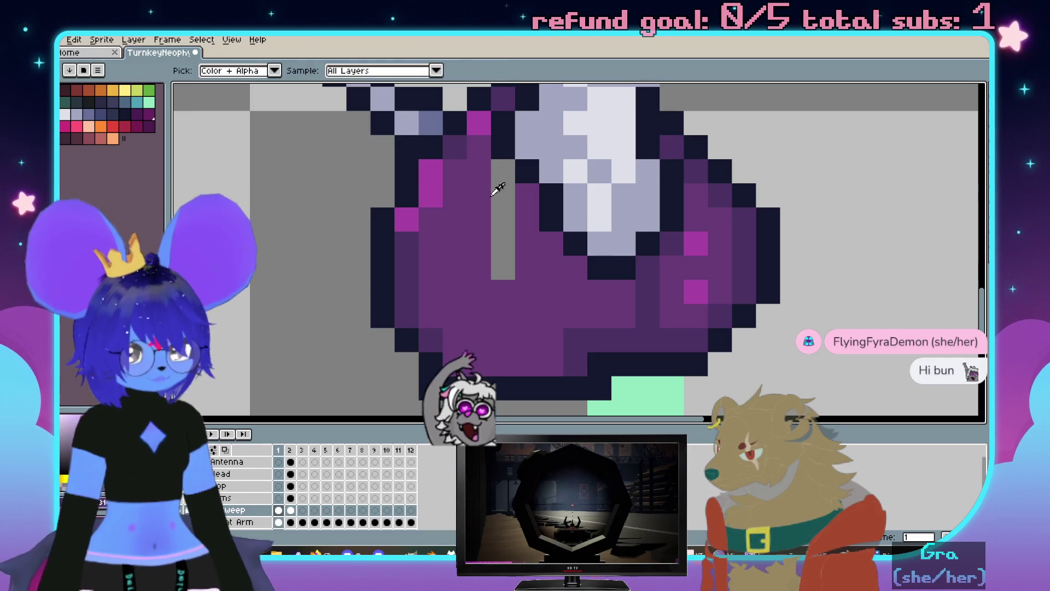
{"action": "left_click", "coordinate": [507, 185]}
{"action": "key", "text": "b"}
{"action": "left_click_drag", "start_coordinate": [503, 168], "coordinate": [503, 275]}
{"action": "left_click_drag", "start_coordinate": [593, 344], "coordinate": [573, 265]}
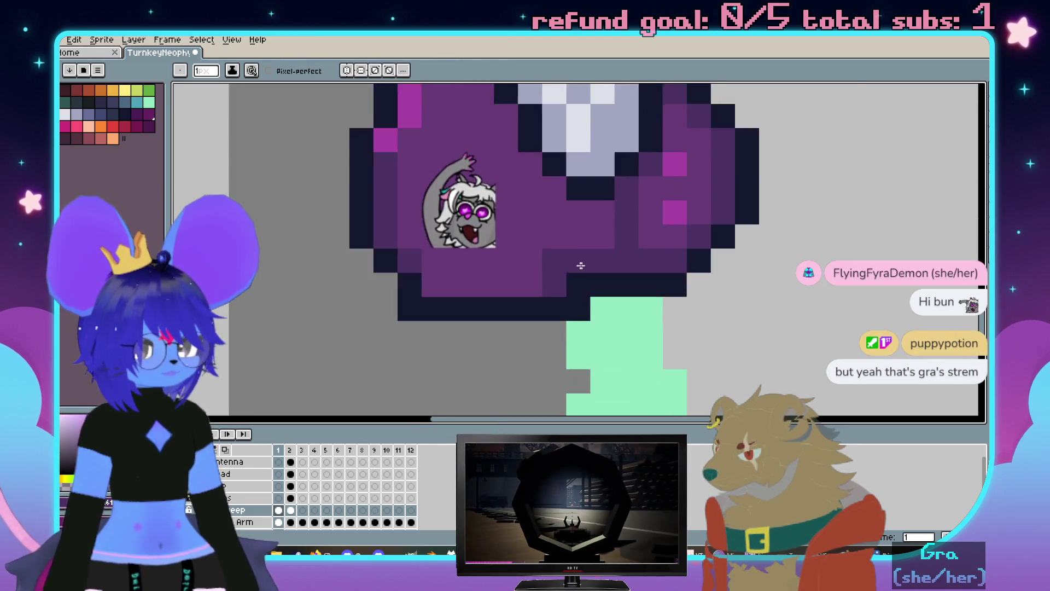
{"action": "scroll", "coordinate": [573, 265], "scroll_direction": "down", "scroll_amount": 2}
{"action": "key", "text": "Right"}
{"action": "key", "text": "Left"}
{"action": "key", "text": "Right"}
{"action": "key", "text": "Left"}
{"action": "scroll", "coordinate": [541, 240], "scroll_direction": "up", "scroll_amount": 1}
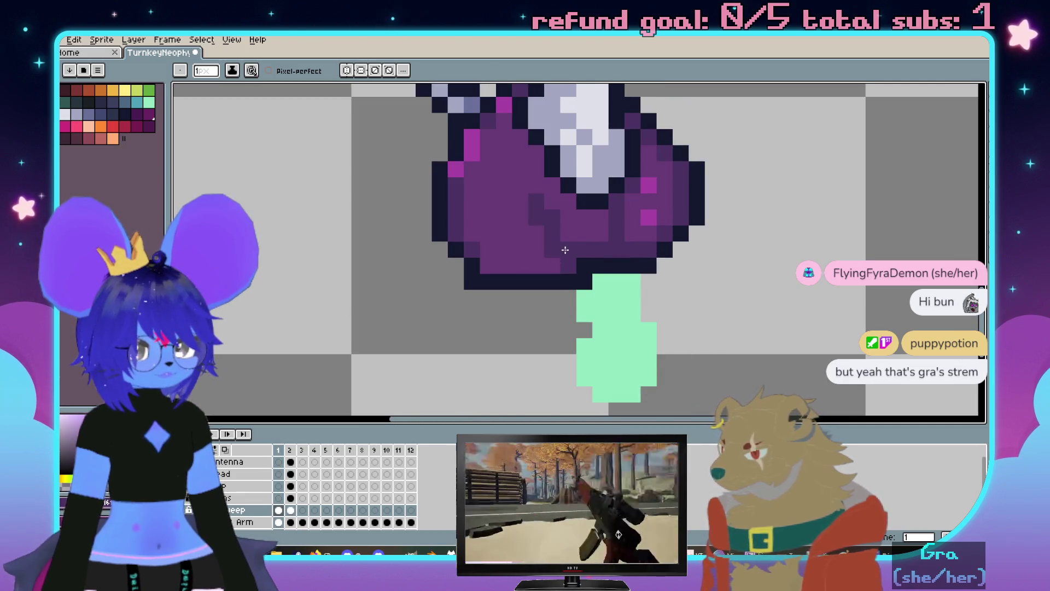
{"action": "key", "text": "Right"}
{"action": "key", "text": "Left"}
{"action": "key", "text": "Right"}
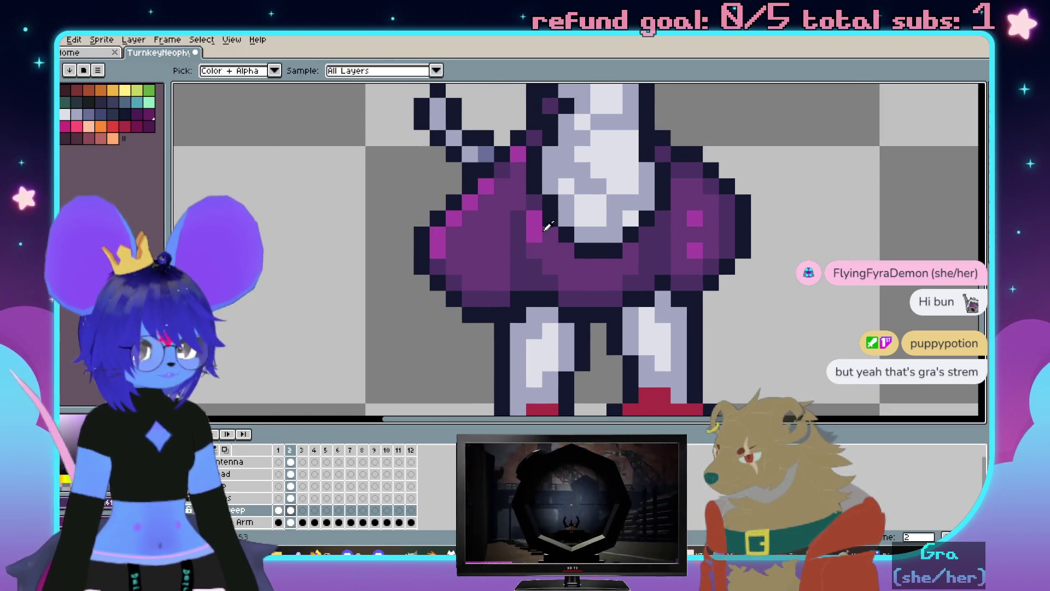
{"action": "key", "text": "Left"}
{"action": "scroll", "coordinate": [626, 316], "scroll_direction": "up", "scroll_amount": 1}
{"action": "scroll", "coordinate": [552, 225], "scroll_direction": "up", "scroll_amount": 1}
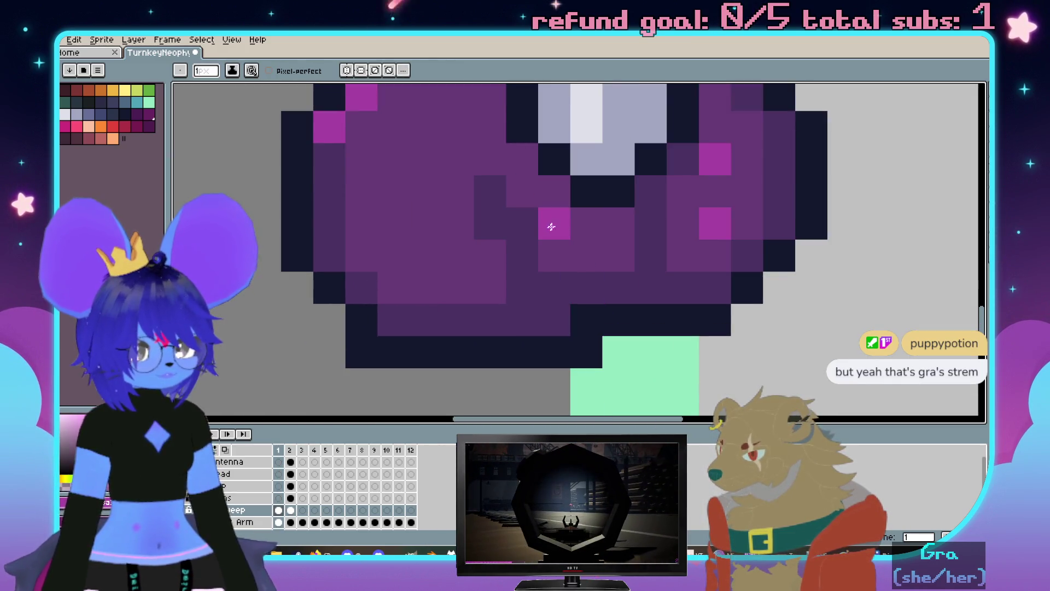
{"action": "scroll", "coordinate": [533, 223], "scroll_direction": "down", "scroll_amount": 3}
{"action": "key", "text": "Right"}
{"action": "key", "text": "Left"}
{"action": "key", "text": "Right"}
{"action": "key", "text": "Left"}
{"action": "scroll", "coordinate": [672, 320], "scroll_direction": "up", "scroll_amount": 1}
{"action": "scroll", "coordinate": [605, 287], "scroll_direction": "up", "scroll_amount": 2}
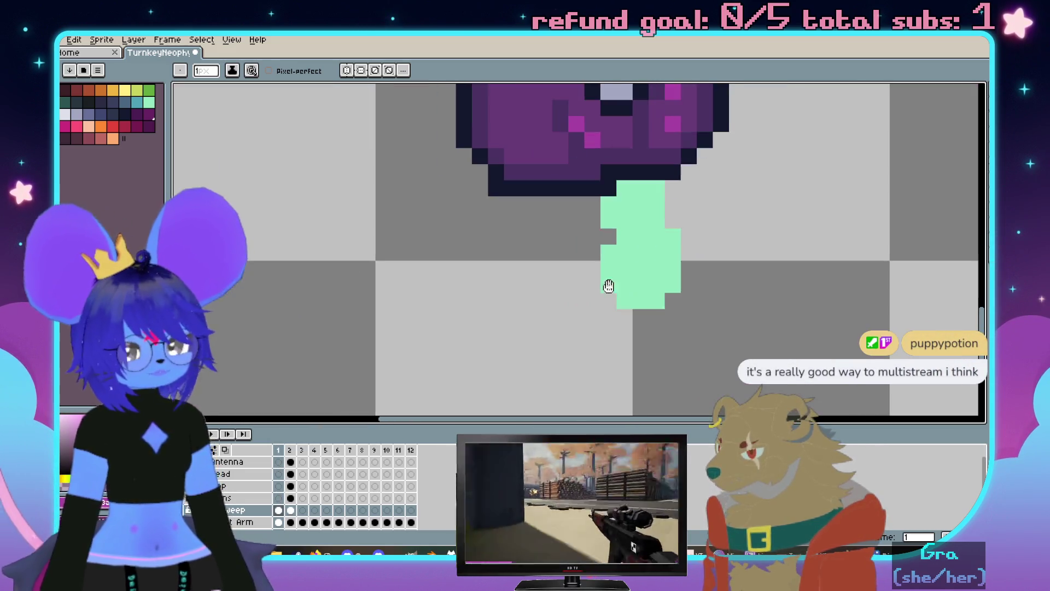
Paint a teal leg shape beside the green leg on frame 1, widening its top
{"action": "left_click", "coordinate": [141, 112]}
{"action": "key", "text": "Right"}
{"action": "scroll", "coordinate": [581, 318], "scroll_direction": "down", "scroll_amount": 1}
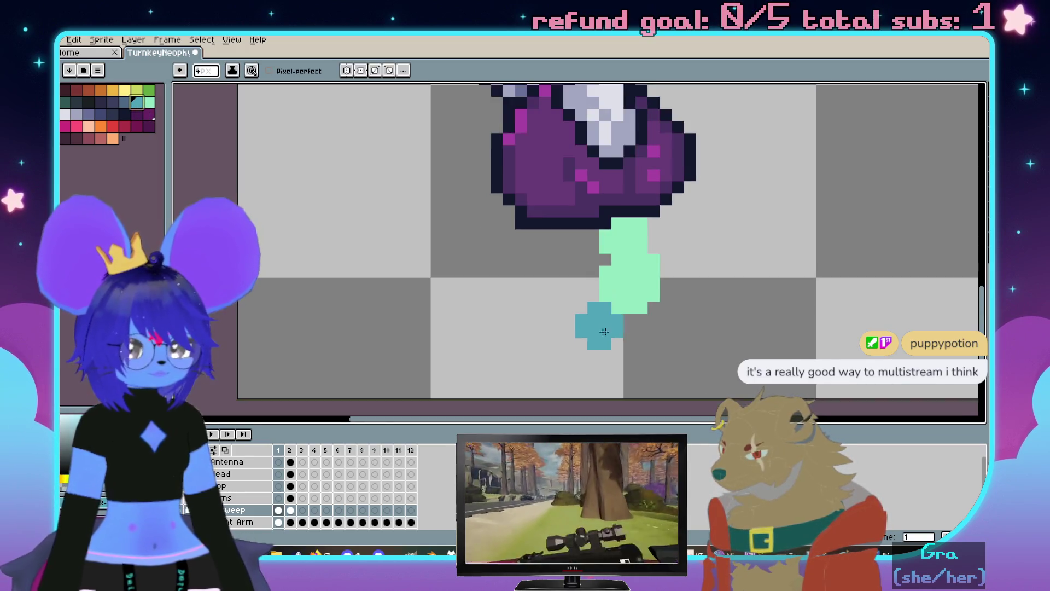
{"action": "key", "text": "Left"}
{"action": "mouse_move", "coordinate": [577, 276]}
{"action": "left_mouse_down"}
{"action": "mouse_move", "coordinate": [542, 238]}
{"action": "mouse_move", "coordinate": [580, 274]}
{"action": "left_mouse_up"}
{"action": "key", "text": "ctrl+z"}
{"action": "left_click_drag", "start_coordinate": [556, 216], "coordinate": [541, 204]}
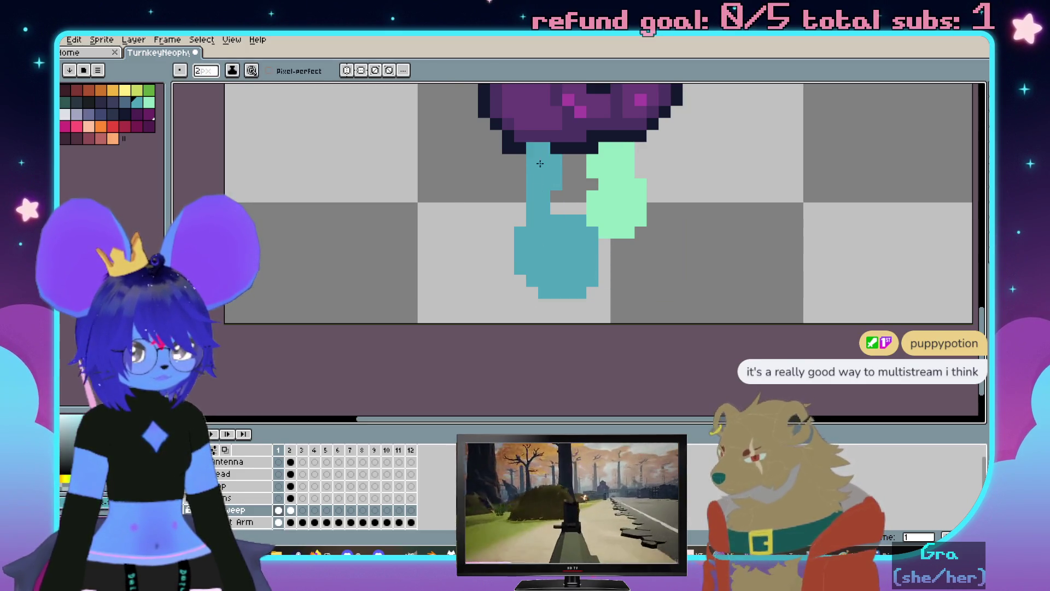
{"action": "left_click_drag", "start_coordinate": [535, 169], "coordinate": [570, 174]}
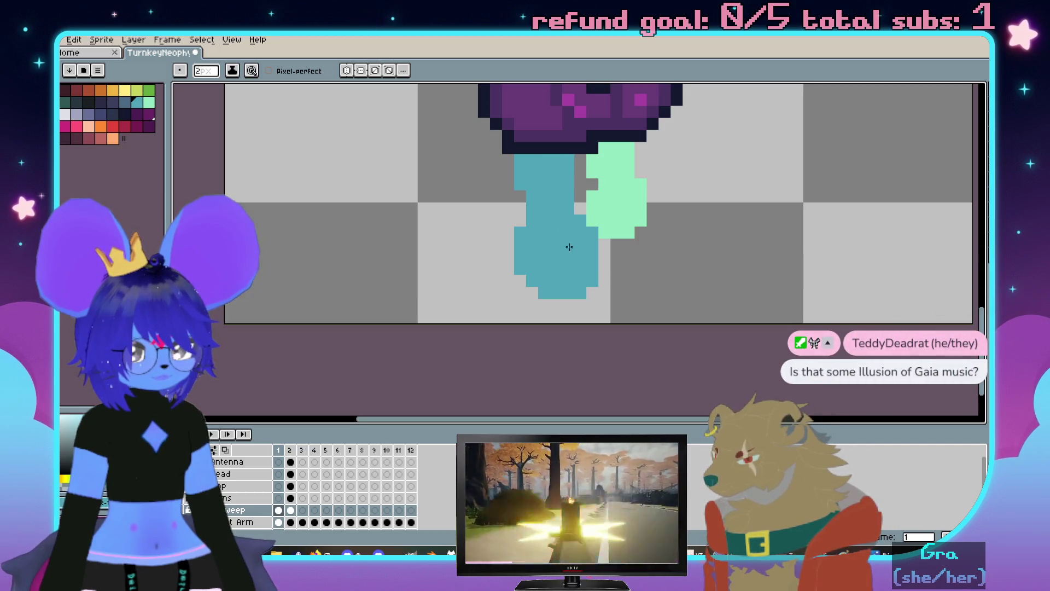
{"action": "scroll", "coordinate": [569, 243], "scroll_direction": "down", "scroll_amount": 2}
Flip between the two frames to preview the new leg pose
{"action": "key", "text": "Right"}
{"action": "key", "text": "Left"}
{"action": "scroll", "coordinate": [567, 284], "scroll_direction": "up", "scroll_amount": 3}
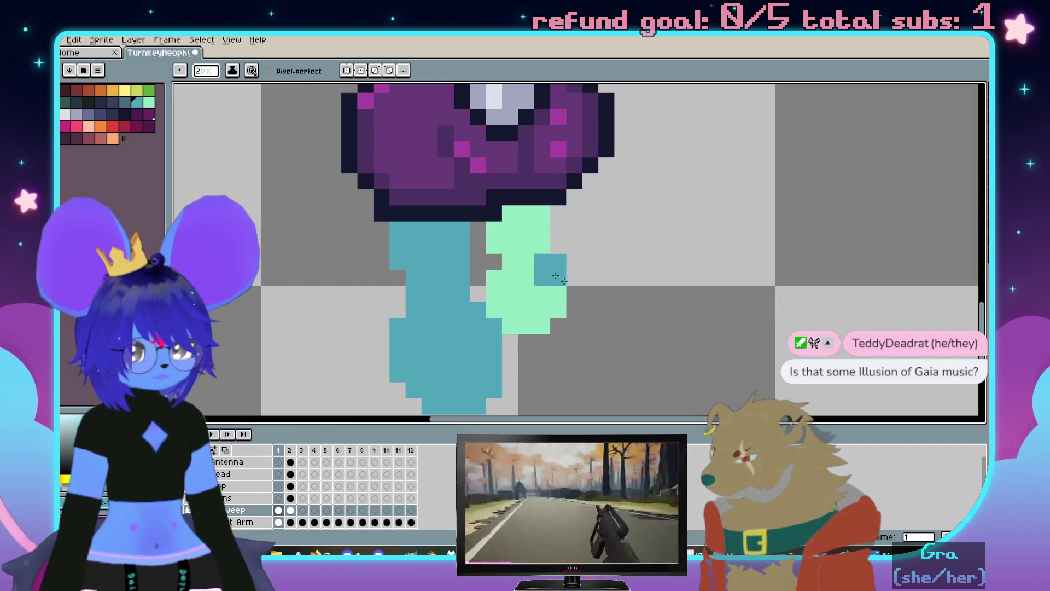
{"action": "scroll", "coordinate": [551, 280], "scroll_direction": "down", "scroll_amount": 2}
{"action": "key", "text": "Right"}
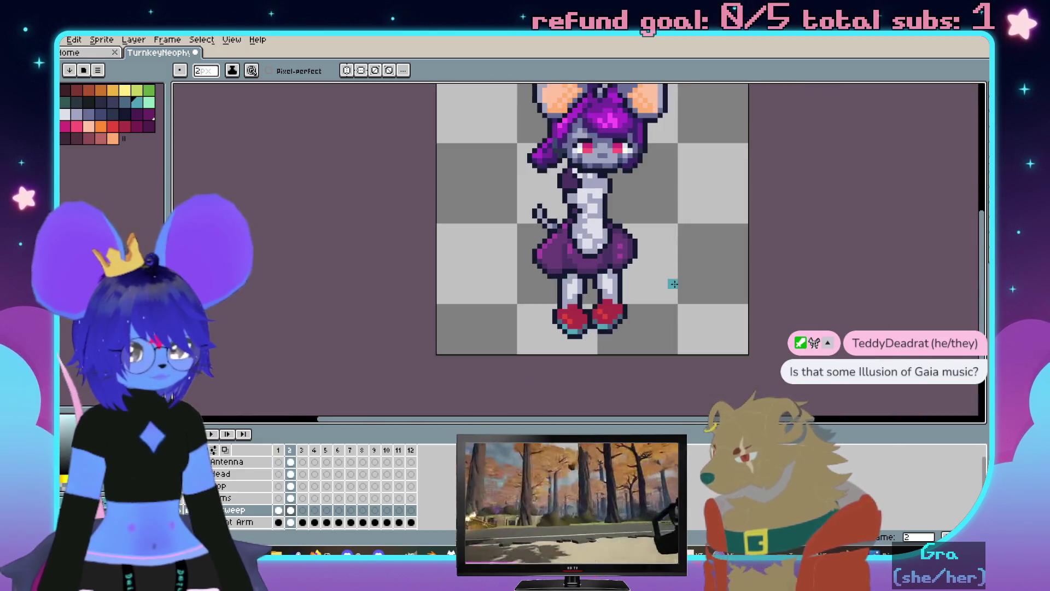
{"action": "key", "text": "Left"}
{"action": "scroll", "coordinate": [553, 282], "scroll_direction": "up", "scroll_amount": 3}
{"action": "scroll", "coordinate": [608, 285], "scroll_direction": "up", "scroll_amount": 2}
{"action": "key", "text": "b"}
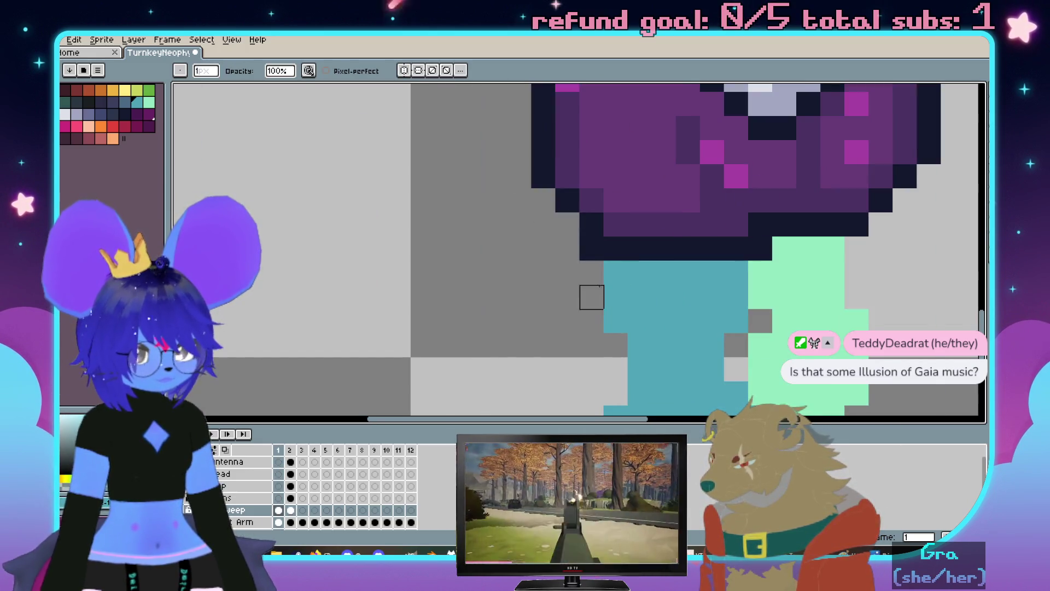
{"action": "scroll", "coordinate": [616, 369], "scroll_direction": "down", "scroll_amount": 2}
{"action": "key", "text": "Right"}
{"action": "key", "text": "Left"}
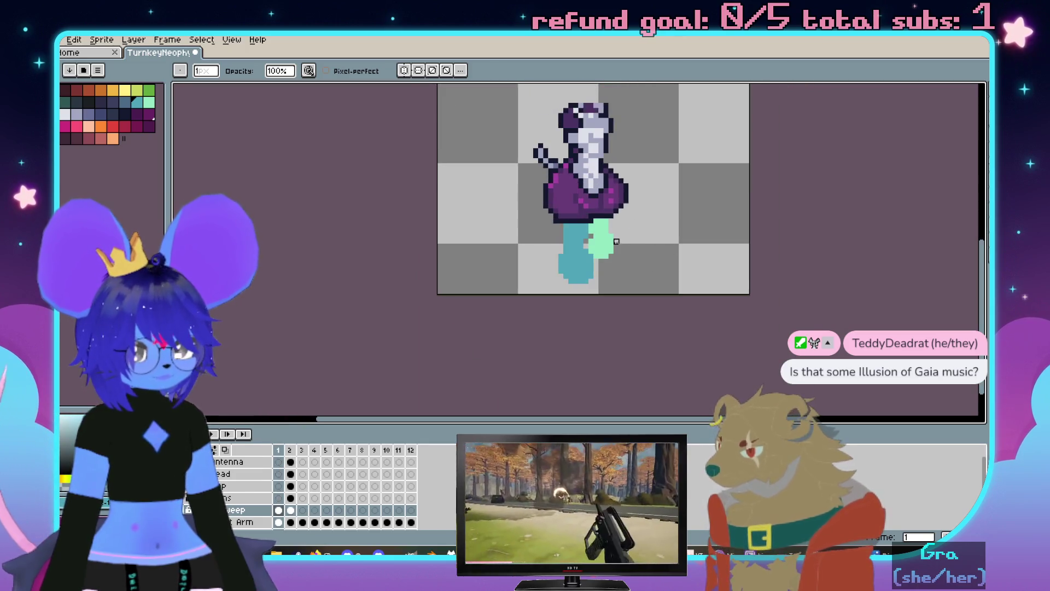
{"action": "scroll", "coordinate": [599, 260], "scroll_direction": "up", "scroll_amount": 3}
{"action": "scroll", "coordinate": [600, 259], "scroll_direction": "down", "scroll_amount": 2}
{"action": "key", "text": "Right"}
{"action": "scroll", "coordinate": [558, 246], "scroll_direction": "up", "scroll_amount": 2}
{"action": "key", "text": "Left"}
{"action": "key", "text": "Right"}
{"action": "key", "text": "Left"}
{"action": "key", "text": "g"}
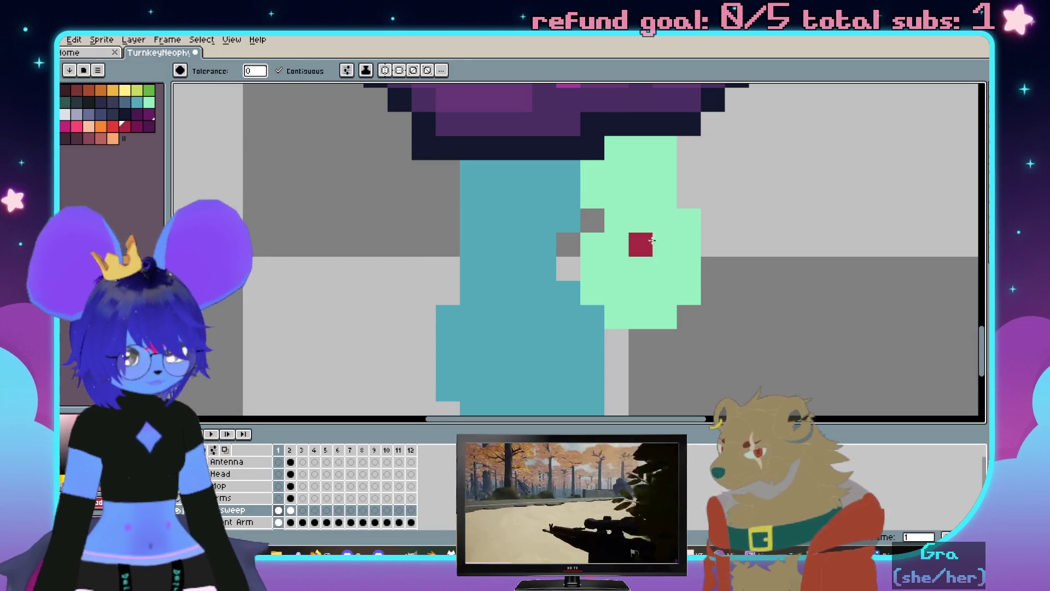
Bucket-fill the mint-green leg red on frame 1
{"action": "left_click", "coordinate": [696, 283]}
{"action": "key", "text": "Right"}
{"action": "key", "text": "space"}
{"action": "mouse_move", "coordinate": [668, 199]}
{"action": "left_mouse_down"}
{"action": "mouse_move", "coordinate": [629, 305]}
{"action": "mouse_move", "coordinate": [670, 282]}
{"action": "left_mouse_up"}
{"action": "key", "text": "Left"}
{"action": "key", "text": "space"}
{"action": "left_click", "coordinate": [670, 282]}
{"action": "key", "text": "b"}
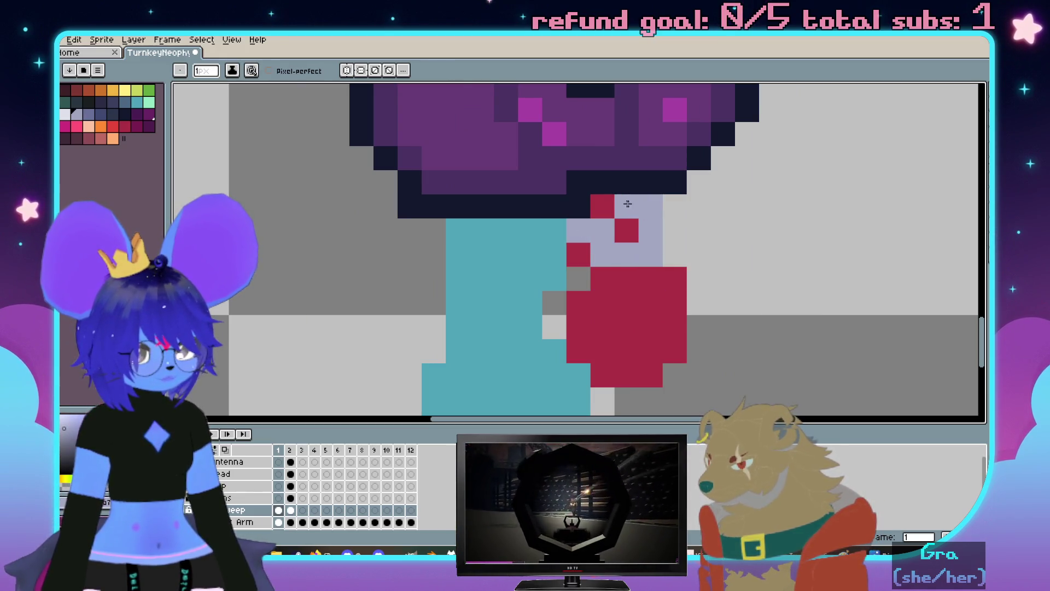
Draw dark outline pixels beside the red boot with the pencil
{"action": "left_click", "coordinate": [578, 206], "text": "alt"}
{"action": "left_click_drag", "start_coordinate": [578, 230], "coordinate": [585, 251]}
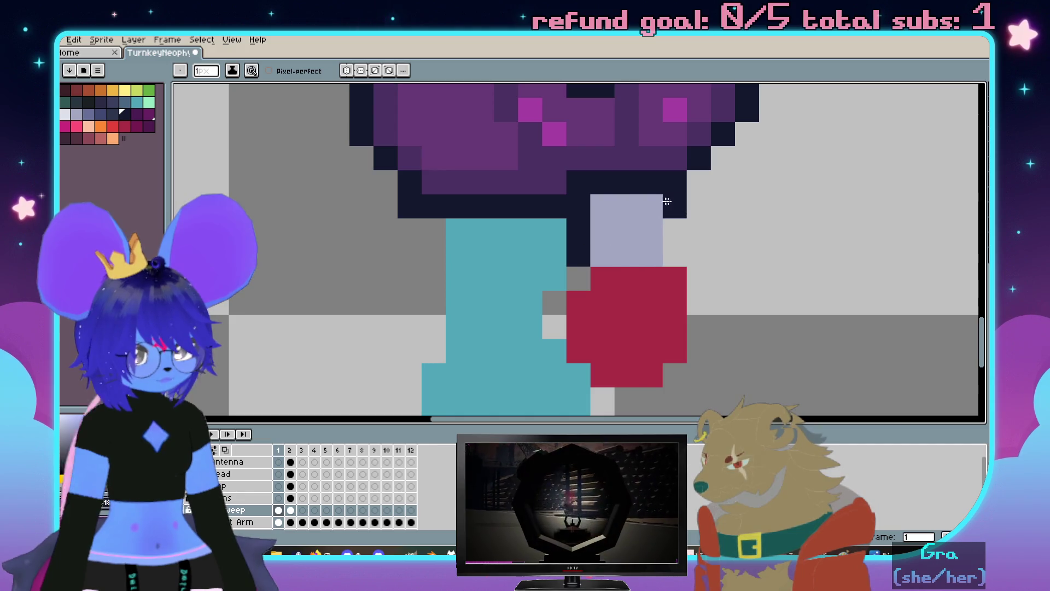
{"action": "scroll", "coordinate": [684, 236], "scroll_direction": "down", "scroll_amount": 5}
{"action": "key", "text": "Left"}
{"action": "key", "text": "Right"}
{"action": "key", "text": "Right"}
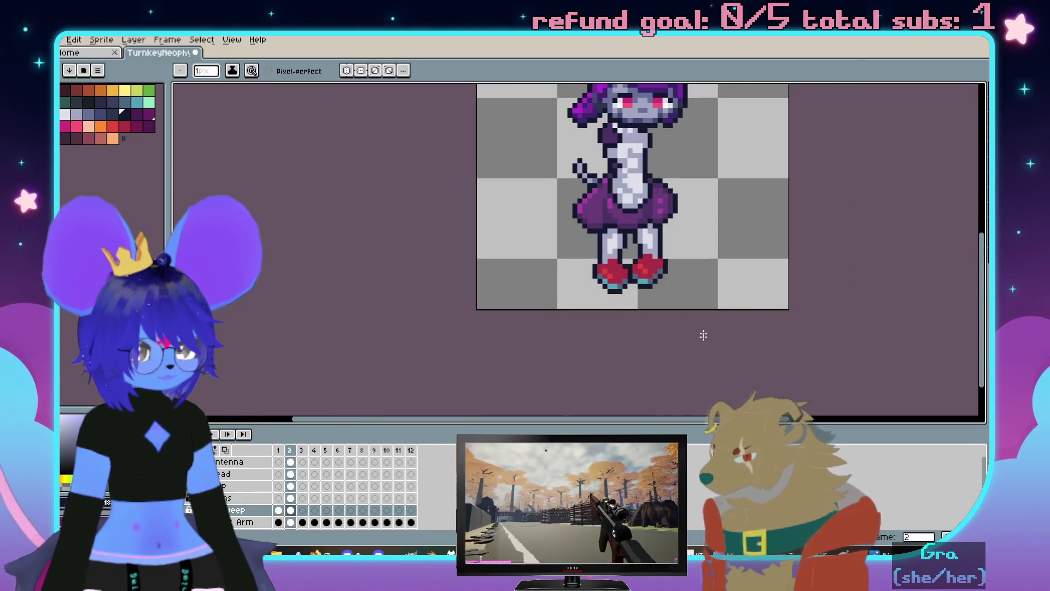
{"action": "key", "text": "Left"}
{"action": "scroll", "coordinate": [648, 263], "scroll_direction": "up", "scroll_amount": 3}
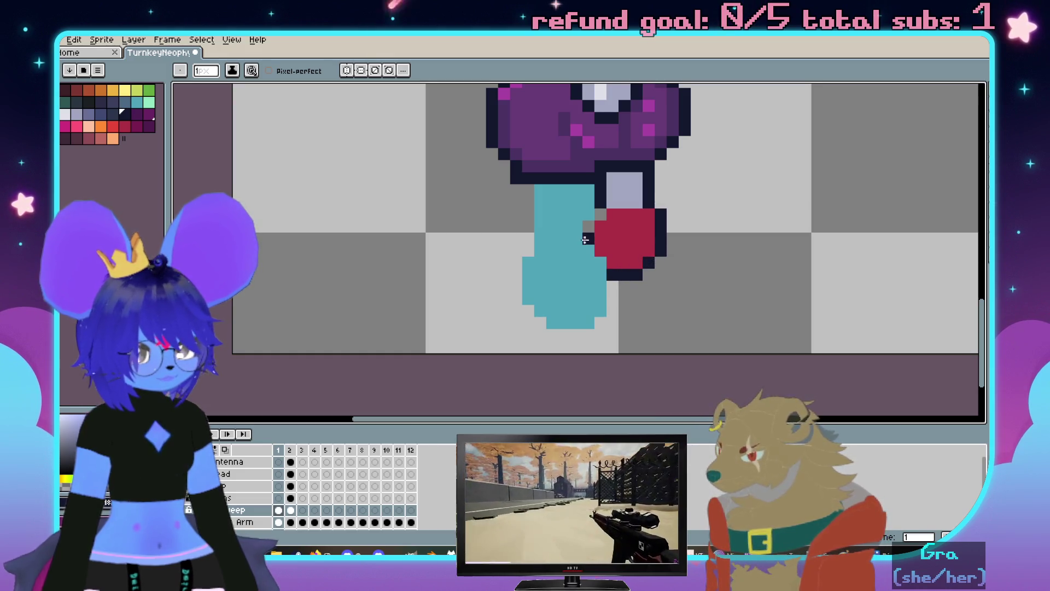
{"action": "left_click", "coordinate": [601, 214]}
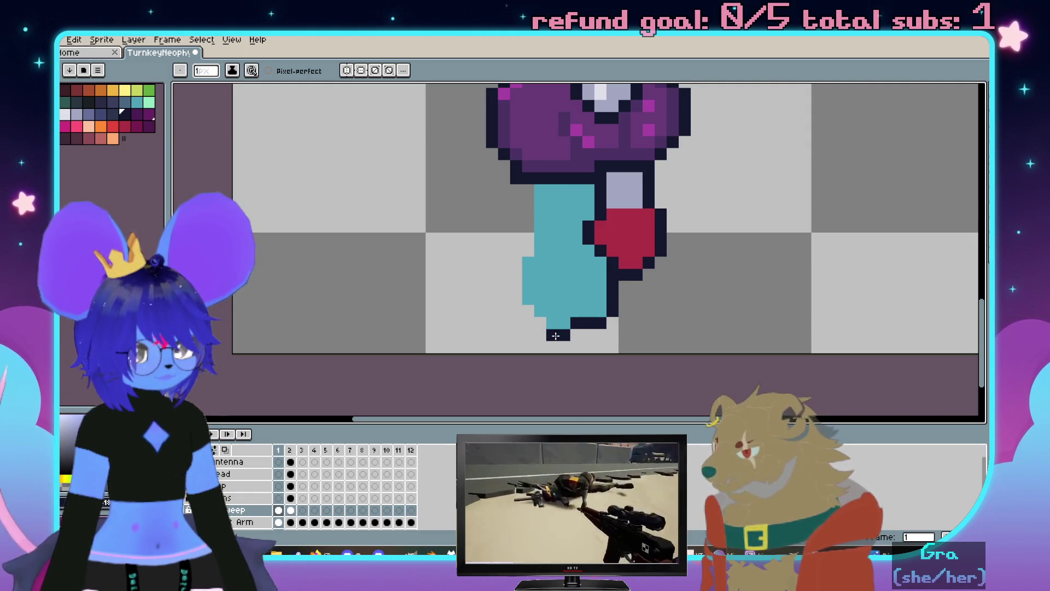
{"action": "key", "text": "ctrl+z"}
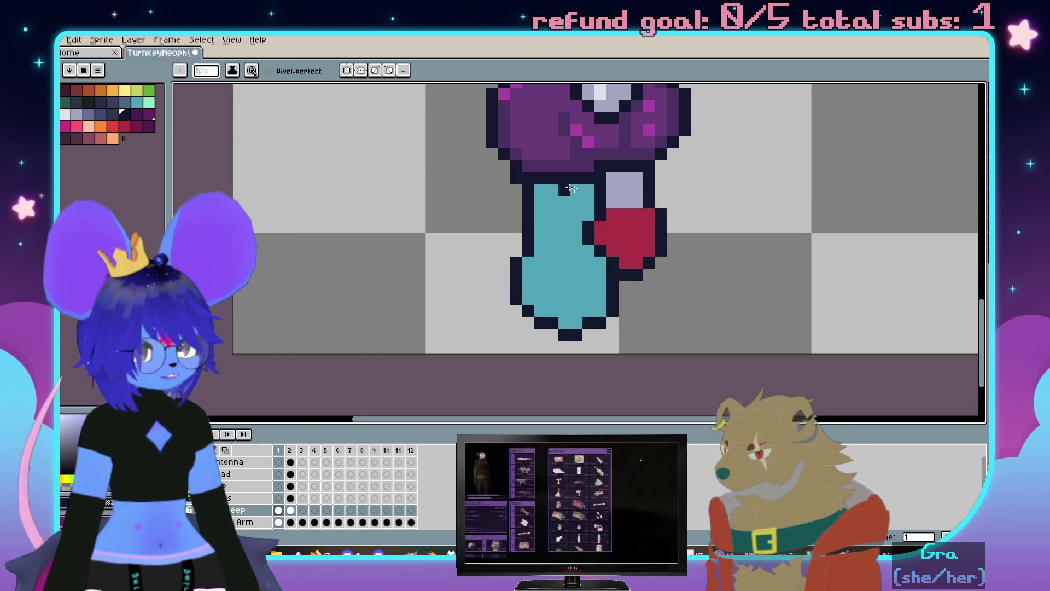
{"action": "scroll", "coordinate": [574, 247], "scroll_direction": "down", "scroll_amount": 3}
{"action": "scroll", "coordinate": [577, 280], "scroll_direction": "up", "scroll_amount": 3}
Sample blue-grey from frame 2 and shade the boot's sole and the teal leg's lower edge
{"action": "key", "text": "Right"}
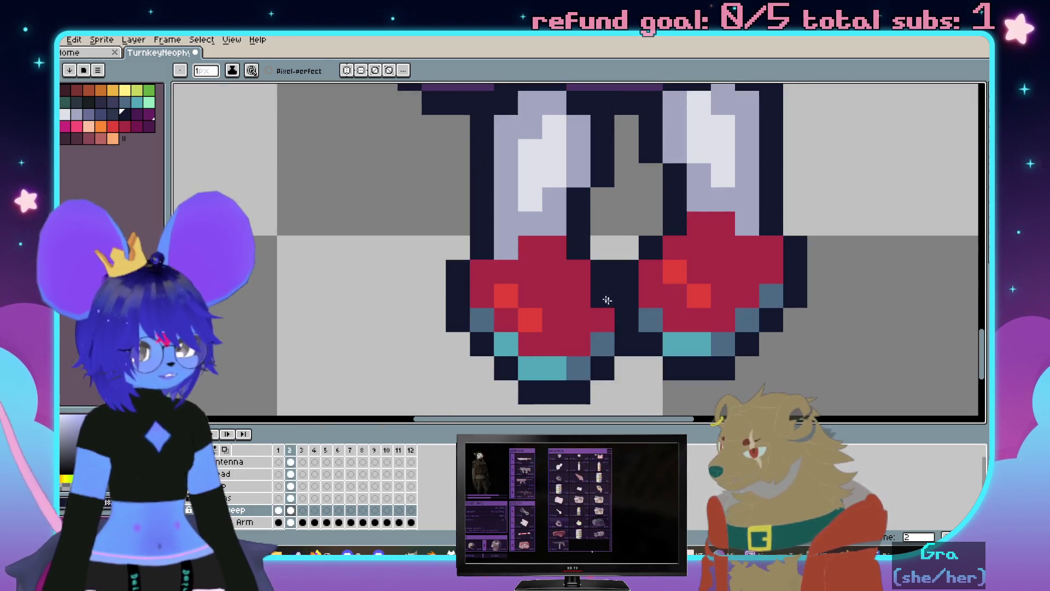
{"action": "key", "text": "i"}
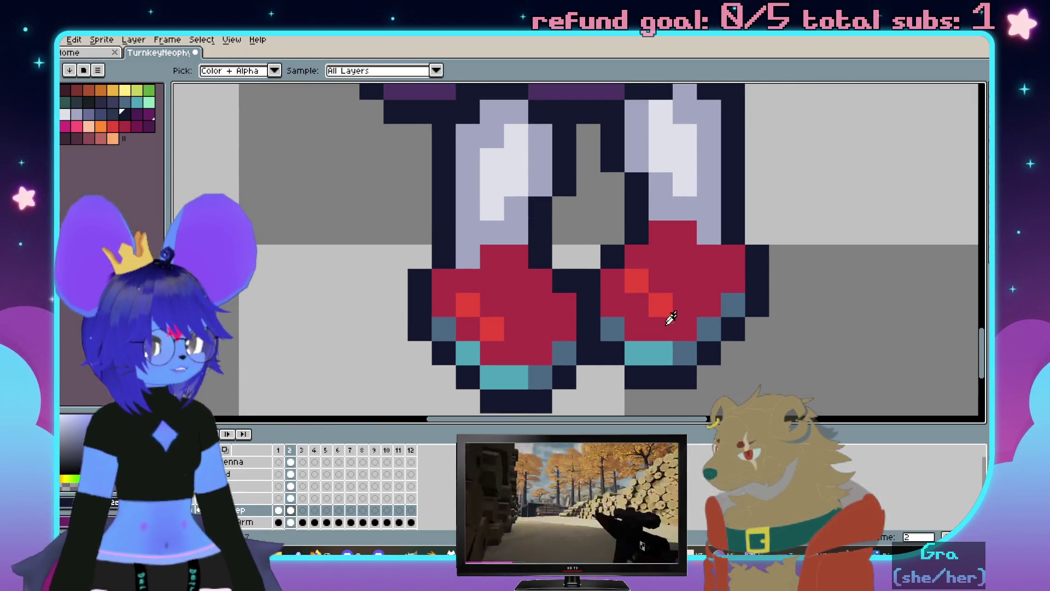
{"action": "left_click", "coordinate": [684, 357]}
{"action": "key", "text": "Left"}
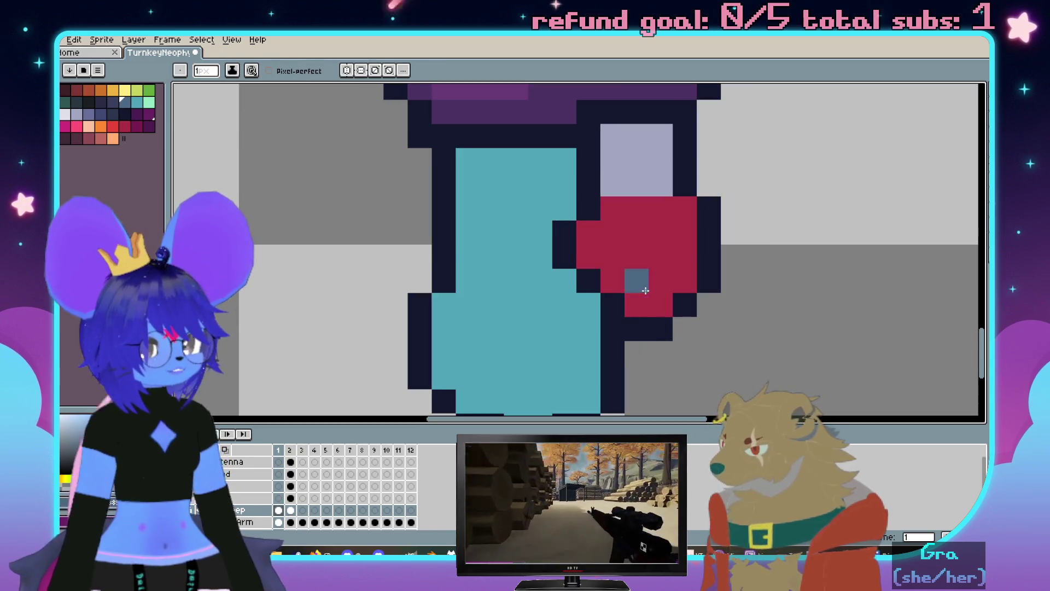
{"action": "left_click_drag", "start_coordinate": [639, 304], "coordinate": [661, 304]}
{"action": "scroll", "coordinate": [601, 281], "scroll_direction": "down", "scroll_amount": 2}
{"action": "scroll", "coordinate": [600, 282], "scroll_direction": "up", "scroll_amount": 1}
{"action": "scroll", "coordinate": [595, 304], "scroll_direction": "down", "scroll_amount": 1}
{"action": "key", "text": "Right"}
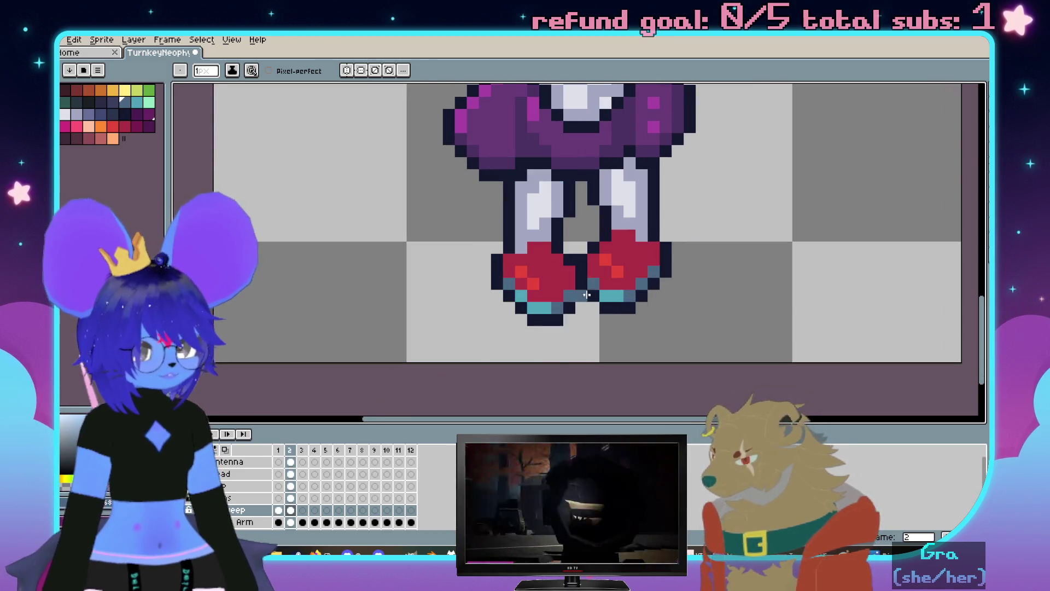
{"action": "scroll", "coordinate": [586, 292], "scroll_direction": "up", "scroll_amount": 1}
{"action": "key", "text": "Left"}
{"action": "scroll", "coordinate": [615, 329], "scroll_direction": "up", "scroll_amount": 1}
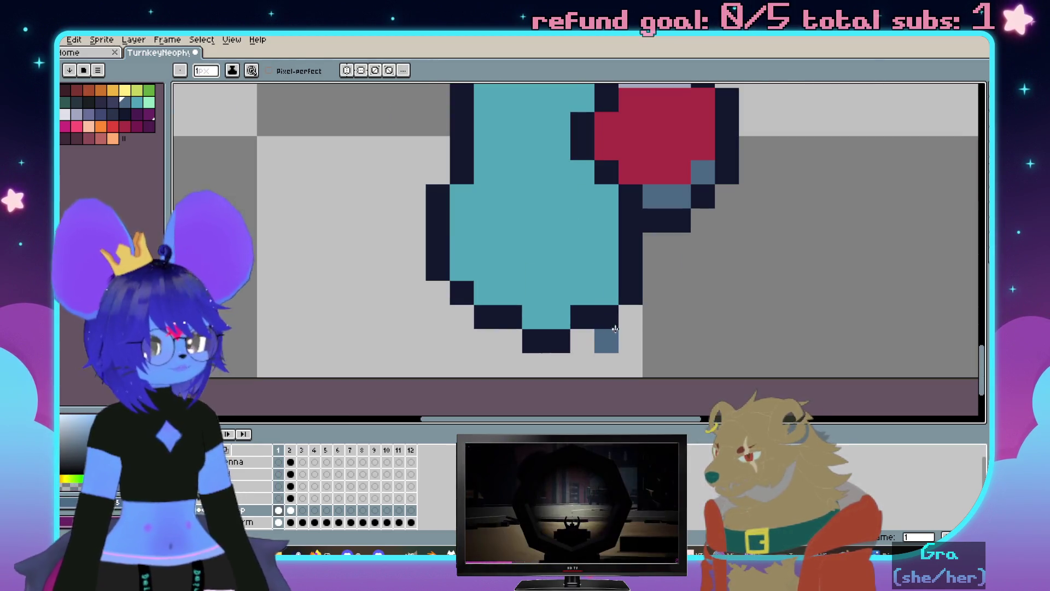
{"action": "left_click_drag", "start_coordinate": [602, 291], "coordinate": [581, 293]}
{"action": "left_click", "coordinate": [550, 316]}
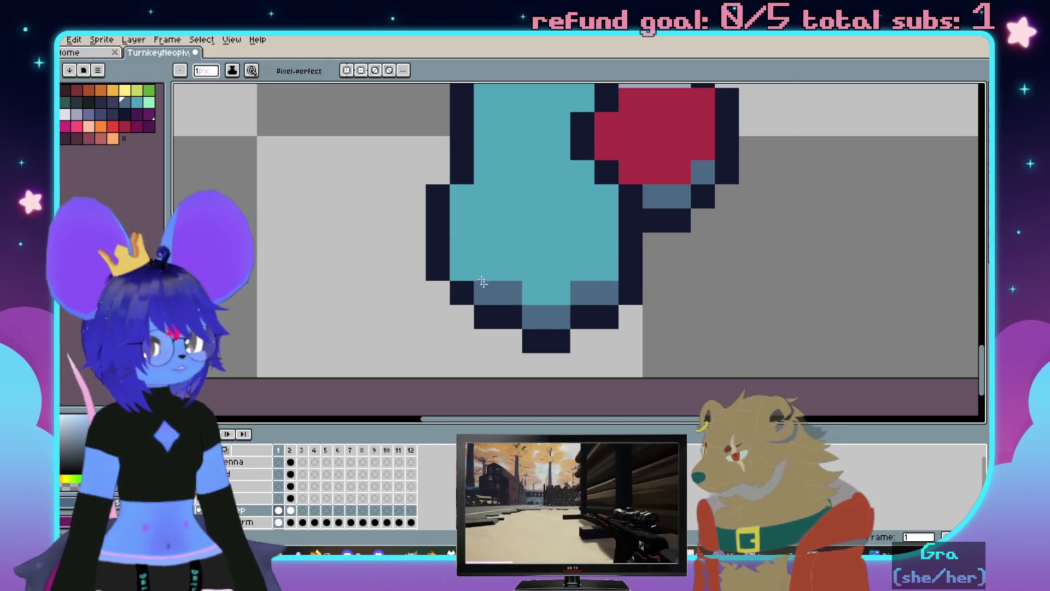
Mark a red boot line across the teal leg and bucket-fill its lower half red
{"action": "left_click", "coordinate": [661, 164], "text": "alt"}
{"action": "left_click", "coordinate": [525, 193]}
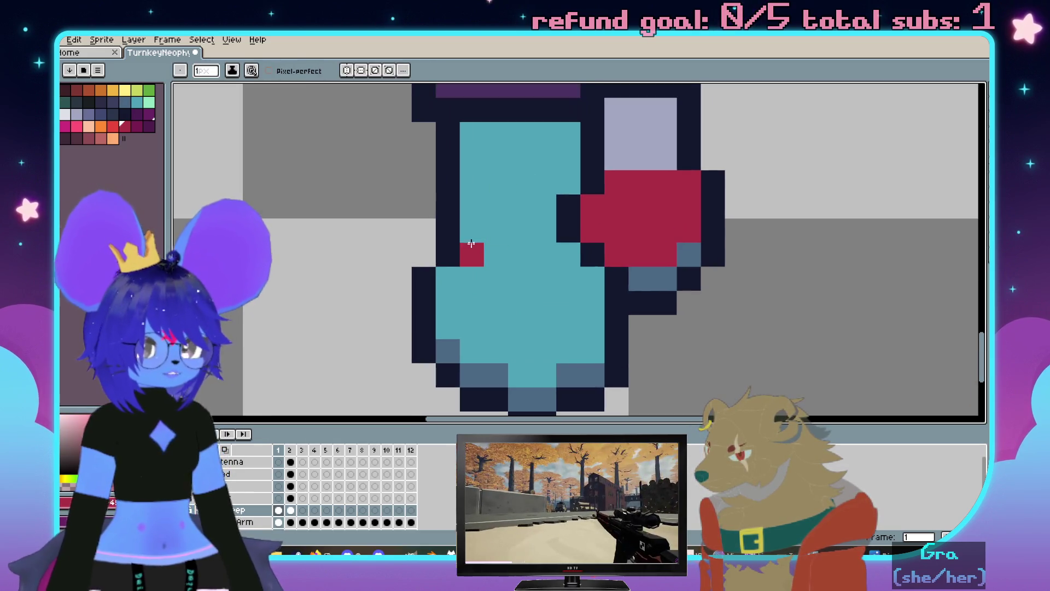
{"action": "left_click_drag", "start_coordinate": [473, 244], "coordinate": [539, 277]}
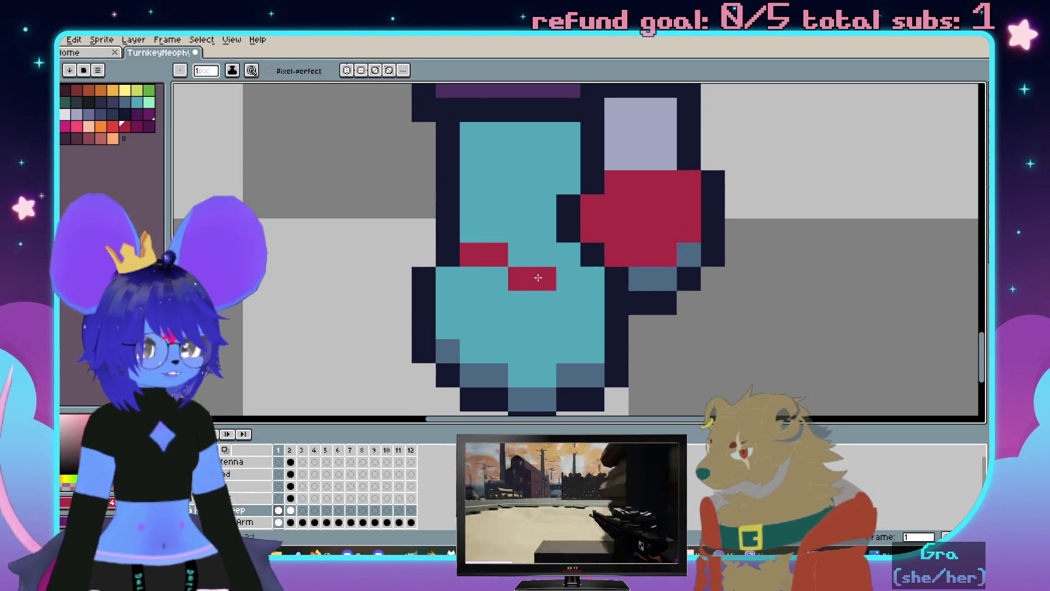
{"action": "key", "text": "g"}
{"action": "left_click", "coordinate": [578, 301]}
{"action": "scroll", "coordinate": [574, 301], "scroll_direction": "down", "scroll_amount": 3}
{"action": "scroll", "coordinate": [571, 302], "scroll_direction": "up", "scroll_amount": 1}
{"action": "scroll", "coordinate": [568, 303], "scroll_direction": "up", "scroll_amount": 2}
{"action": "left_click", "coordinate": [518, 254], "text": "alt"}
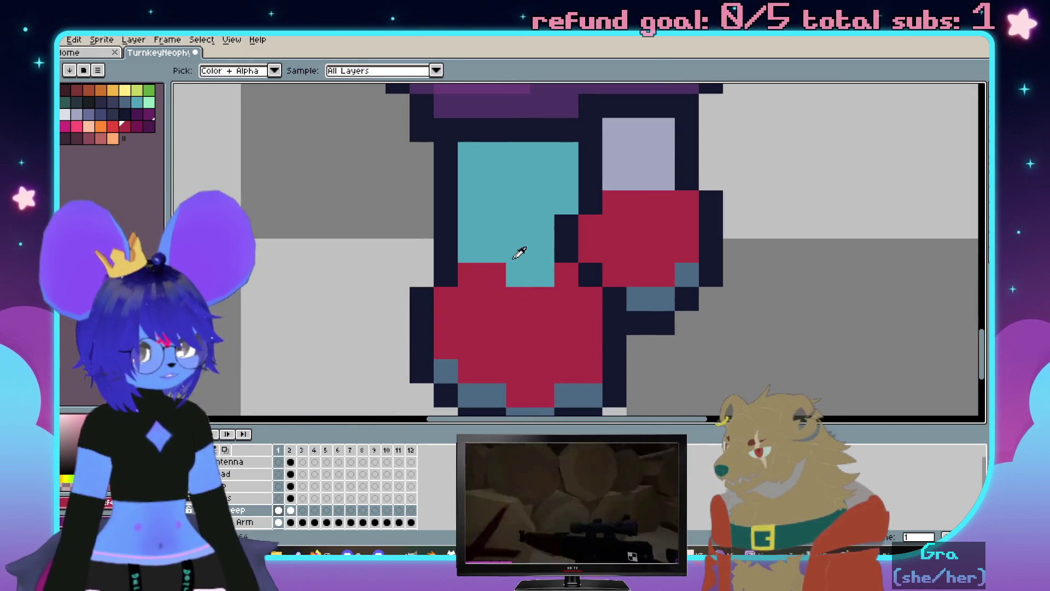
Redo the red fill on the lower leg and tidy stray teal pixels above the boot
{"action": "left_click", "coordinate": [472, 273]}
{"action": "left_click", "coordinate": [510, 294]}
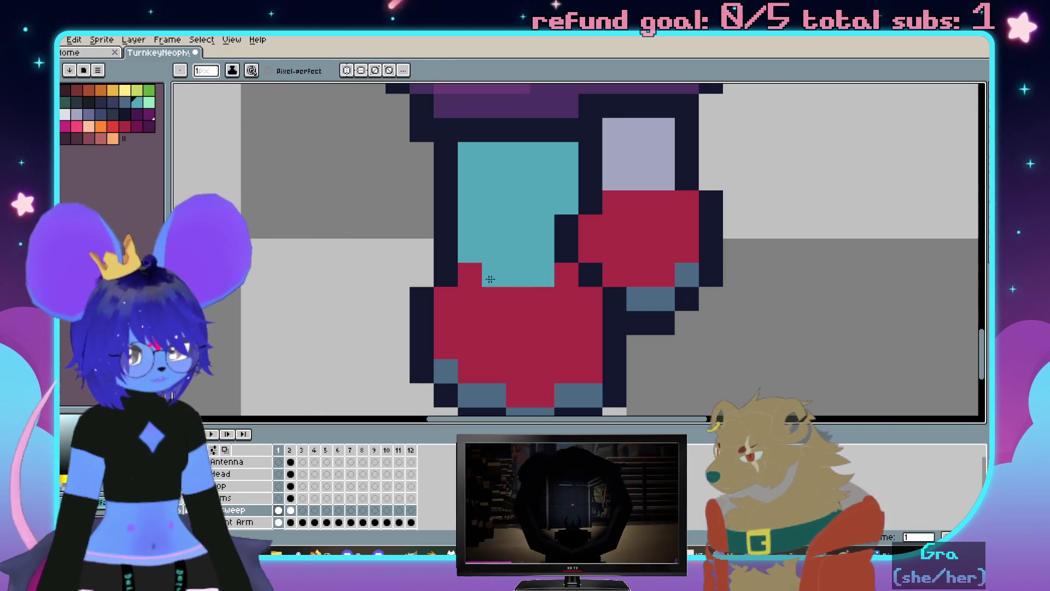
{"action": "key", "text": "e"}
{"action": "left_click_drag", "start_coordinate": [493, 276], "coordinate": [467, 274]}
{"action": "left_click", "coordinate": [504, 277]}
{"action": "scroll", "coordinate": [505, 277], "scroll_direction": "down", "scroll_amount": 3}
{"action": "scroll", "coordinate": [598, 298], "scroll_direction": "up", "scroll_amount": 1}
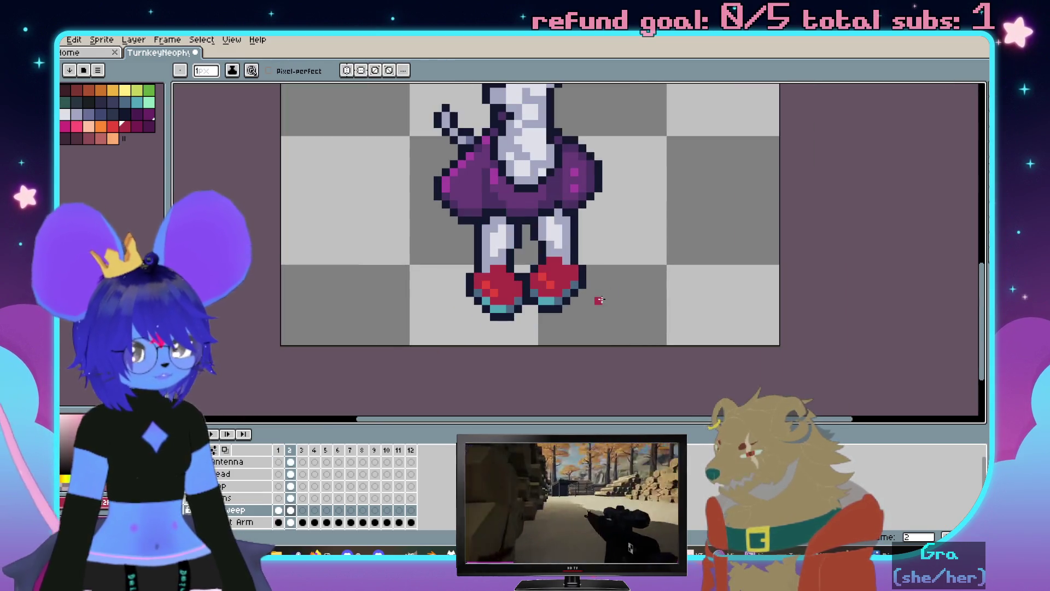
{"action": "scroll", "coordinate": [600, 301], "scroll_direction": "up", "scroll_amount": 2}
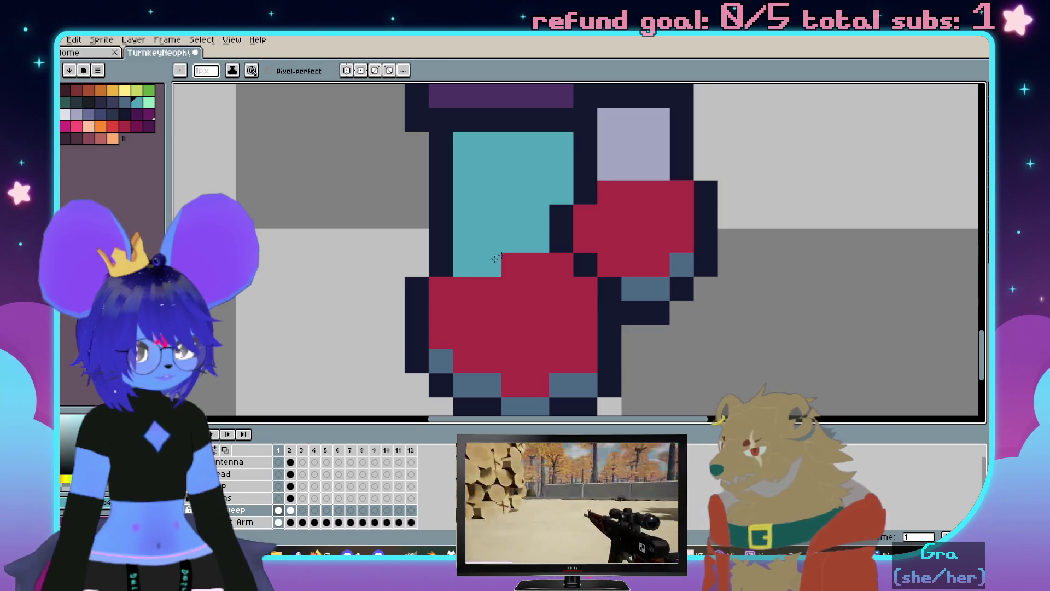
{"action": "key", "text": "g"}
{"action": "scroll", "coordinate": [602, 334], "scroll_direction": "down", "scroll_amount": 3}
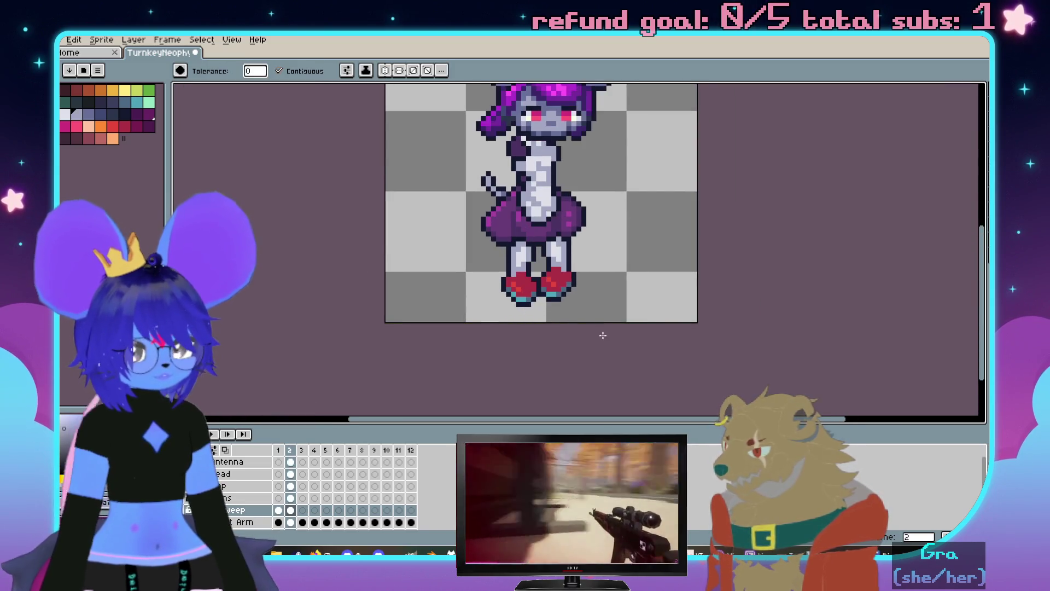
{"action": "scroll", "coordinate": [585, 271], "scroll_direction": "up", "scroll_amount": 3}
{"action": "scroll", "coordinate": [492, 246], "scroll_direction": "up", "scroll_amount": 1}
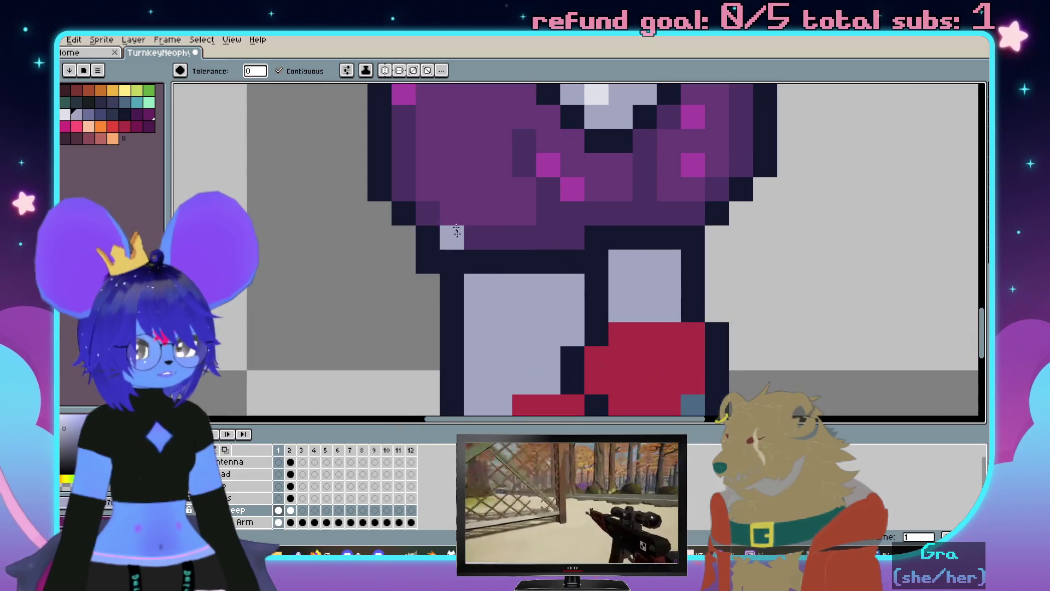
{"action": "key", "text": "e"}
Paint light-grey pixels at the leg top, add a dark outline pixel, and check frame 2
{"action": "left_click", "coordinate": [479, 237], "text": "alt"}
{"action": "key", "text": "b"}
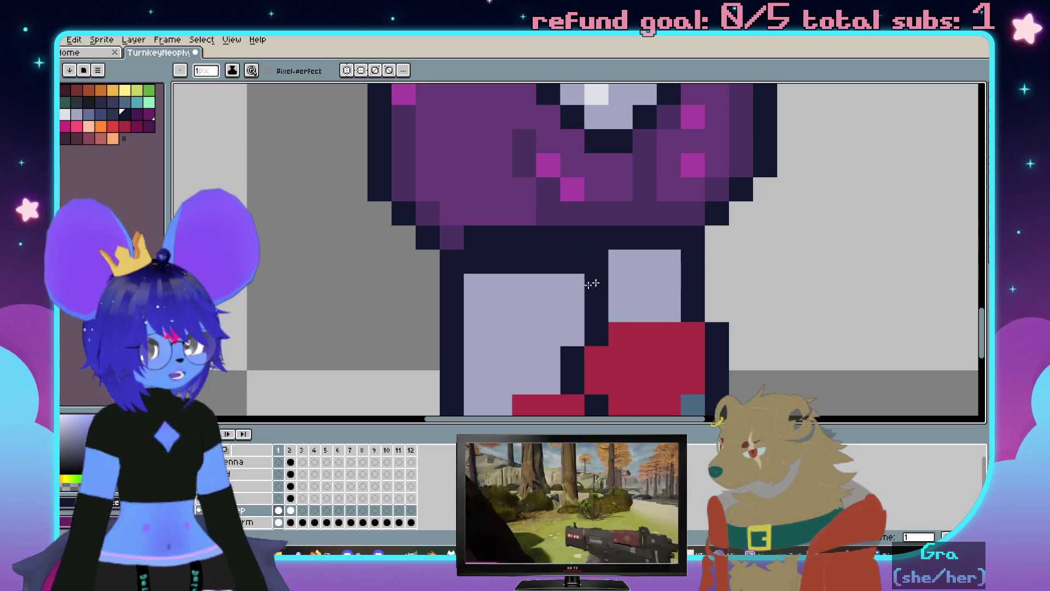
{"action": "left_click_drag", "start_coordinate": [507, 261], "coordinate": [550, 261]}
{"action": "scroll", "coordinate": [558, 254], "scroll_direction": "down", "scroll_amount": 3}
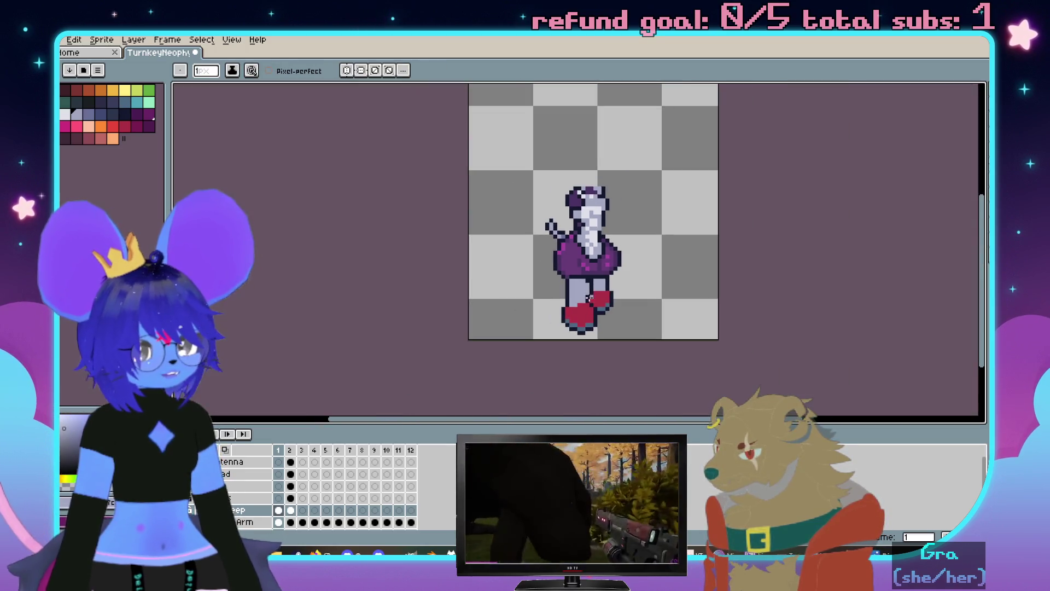
{"action": "scroll", "coordinate": [575, 246], "scroll_direction": "up", "scroll_amount": 2}
{"action": "scroll", "coordinate": [596, 237], "scroll_direction": "up", "scroll_amount": 1}
{"action": "left_click", "coordinate": [587, 207]}
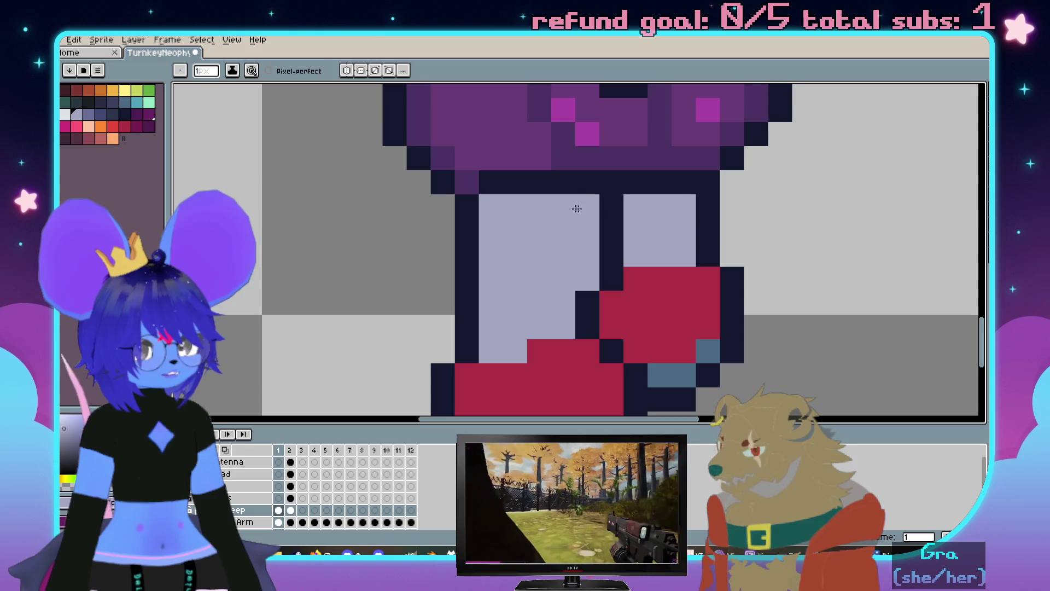
{"action": "left_click", "coordinate": [493, 212]}
{"action": "scroll", "coordinate": [495, 214], "scroll_direction": "down", "scroll_amount": 3}
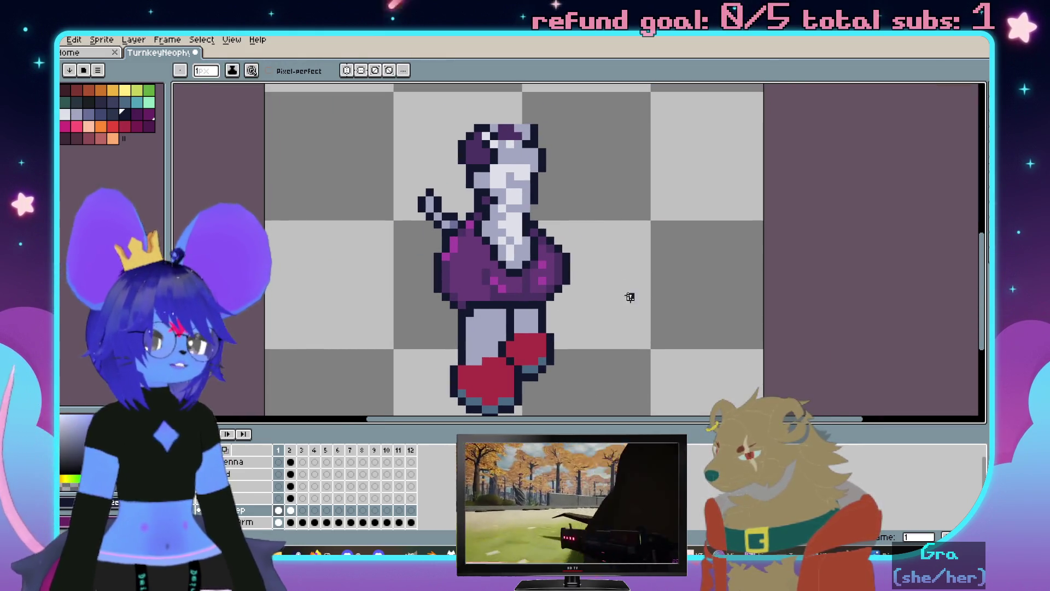
{"action": "key", "text": "Right"}
{"action": "scroll", "coordinate": [408, 320], "scroll_direction": "up", "scroll_amount": 3}
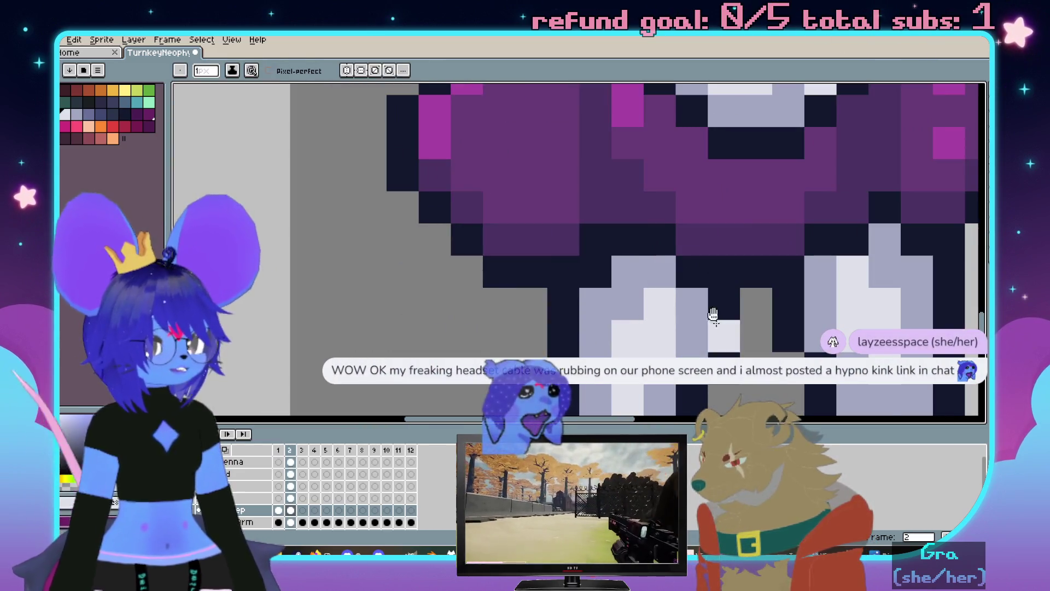
{"action": "scroll", "coordinate": [551, 199], "scroll_direction": "up", "scroll_amount": 2}
{"action": "key", "text": "Left"}
Paint a pale lavender highlight down the front leg
{"action": "key", "text": "plus"}
{"action": "left_click_drag", "start_coordinate": [493, 238], "coordinate": [505, 317]}
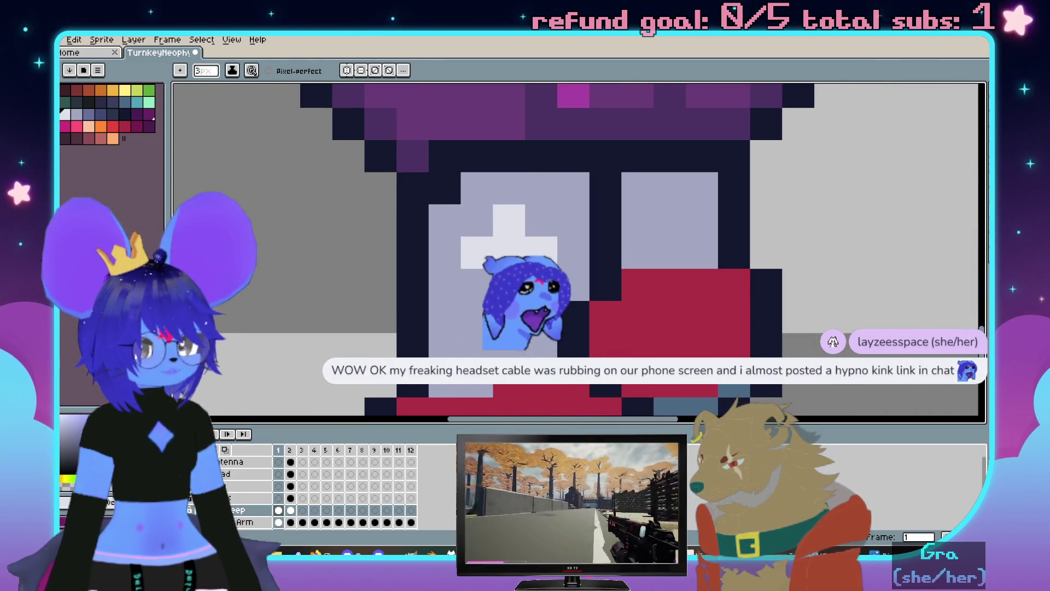
{"action": "scroll", "coordinate": [506, 317], "scroll_direction": "down", "scroll_amount": 3}
{"action": "scroll", "coordinate": [458, 347], "scroll_direction": "up", "scroll_amount": 3}
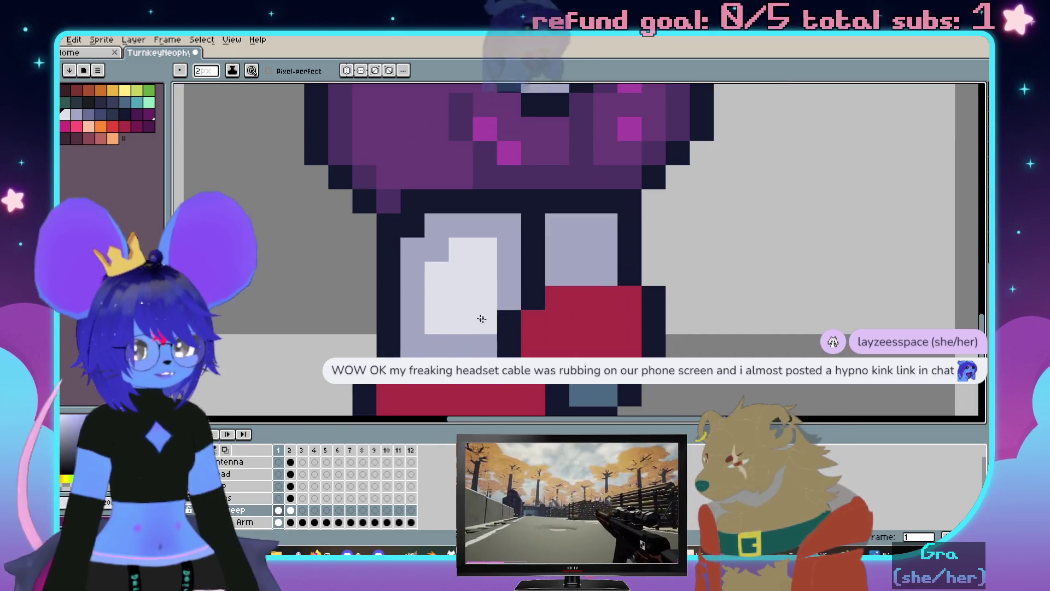
{"action": "scroll", "coordinate": [466, 337], "scroll_direction": "down", "scroll_amount": 2}
{"action": "scroll", "coordinate": [483, 291], "scroll_direction": "up", "scroll_amount": 2}
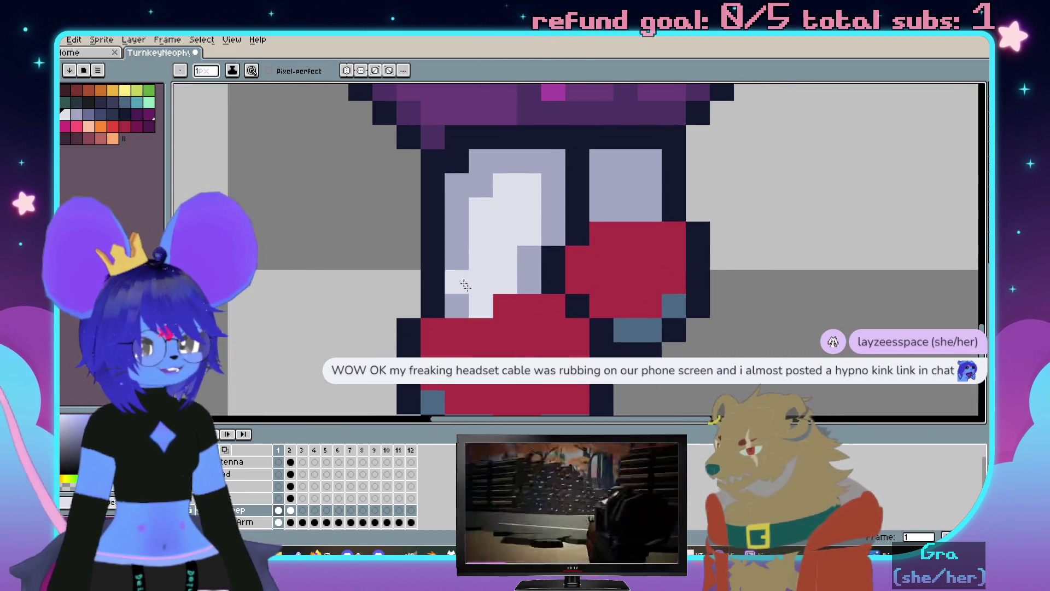
{"action": "left_click_drag", "start_coordinate": [457, 247], "coordinate": [452, 258]}
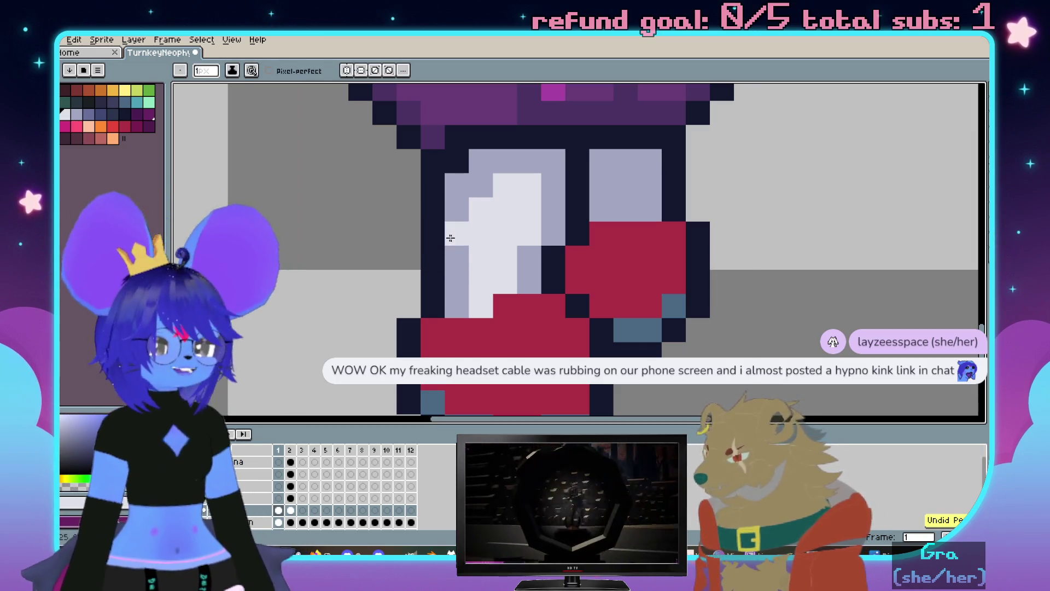
{"action": "scroll", "coordinate": [457, 284], "scroll_direction": "down", "scroll_amount": 2}
{"action": "scroll", "coordinate": [568, 294], "scroll_direction": "up", "scroll_amount": 2}
{"action": "key", "text": "Right"}
{"action": "scroll", "coordinate": [567, 295], "scroll_direction": "down", "scroll_amount": 3}
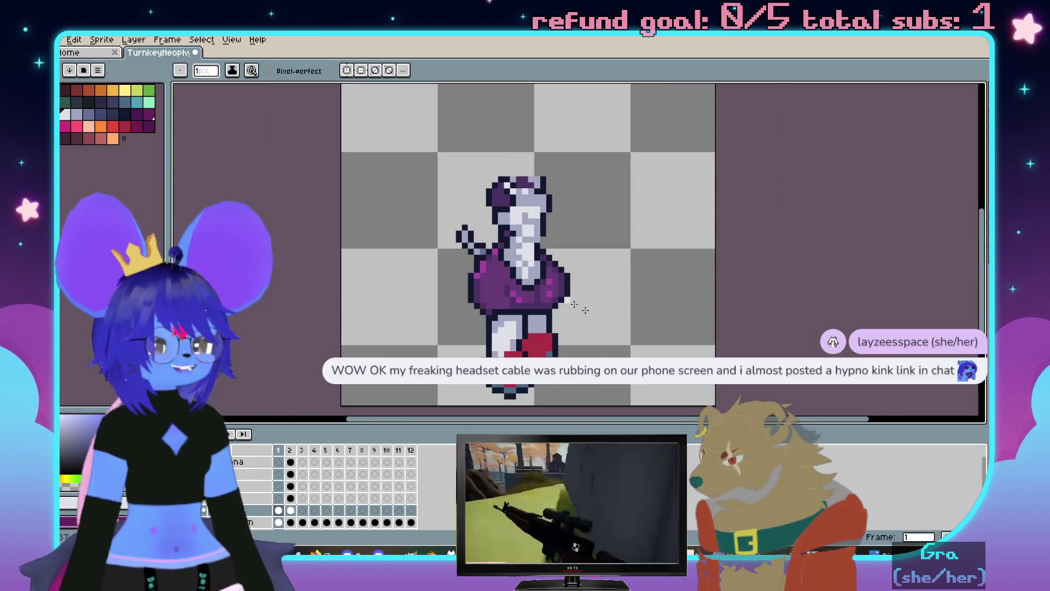
{"action": "scroll", "coordinate": [593, 241], "scroll_direction": "up", "scroll_amount": 2}
{"action": "scroll", "coordinate": [593, 241], "scroll_direction": "down", "scroll_amount": 2}
{"action": "scroll", "coordinate": [593, 241], "scroll_direction": "up", "scroll_amount": 2}
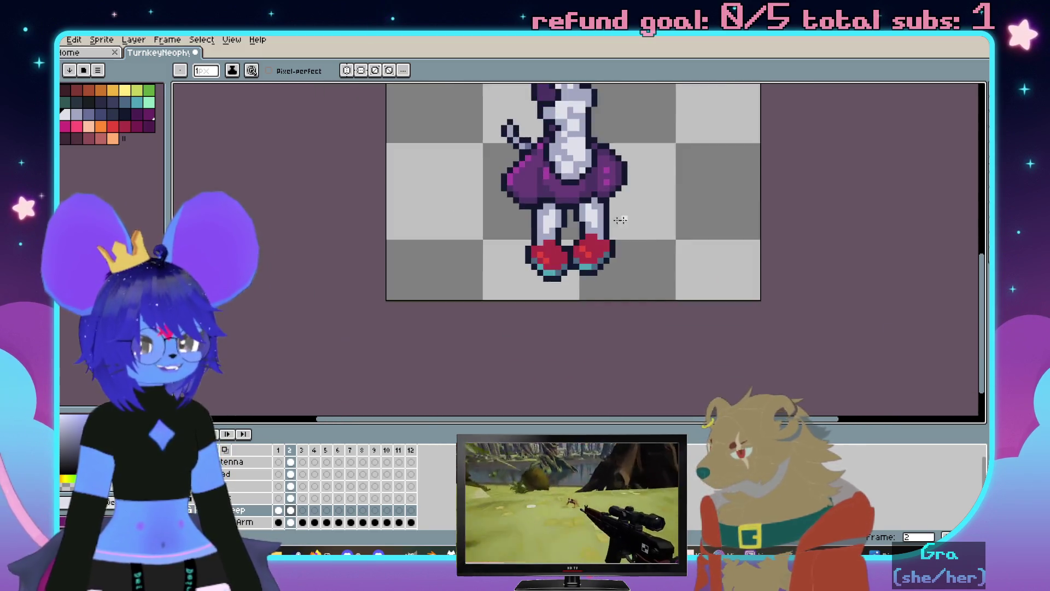
{"action": "scroll", "coordinate": [523, 309], "scroll_direction": "up", "scroll_amount": 3}
Sample bright red from frame 2 and paint highlight pixels on the front shoe
{"action": "key", "text": "i"}
{"action": "left_click", "coordinate": [465, 285]}
{"action": "key", "text": "Left"}
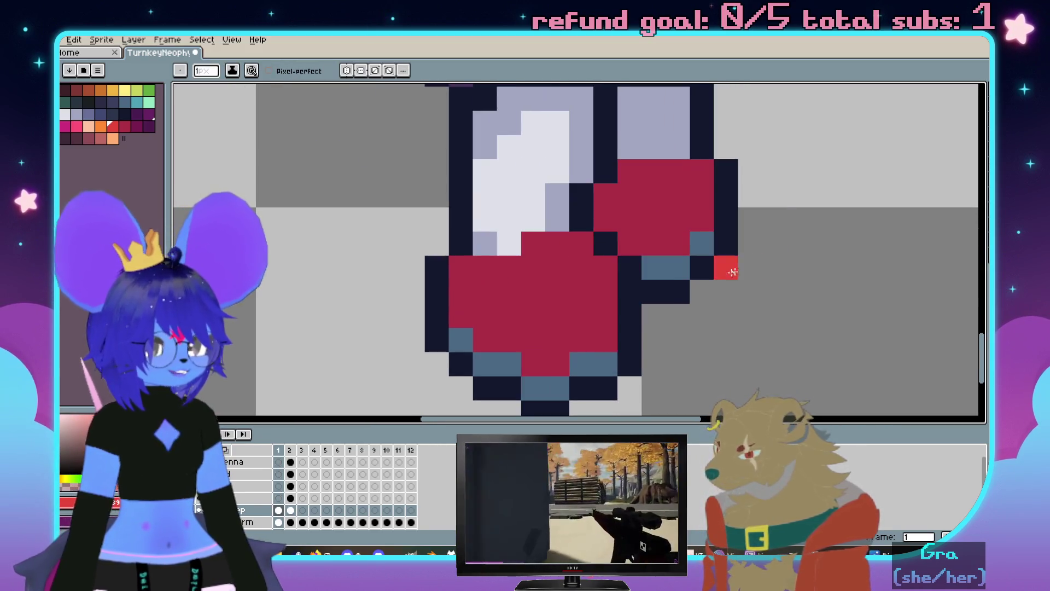
{"action": "key", "text": "minus"}
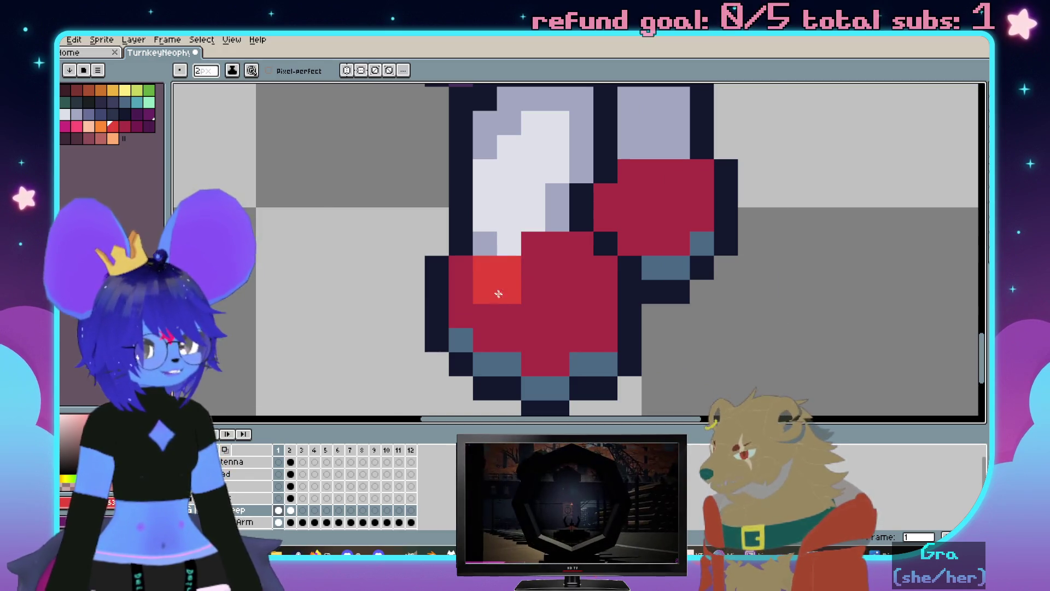
{"action": "key", "text": "plus"}
{"action": "left_click_drag", "start_coordinate": [503, 306], "coordinate": [536, 318]}
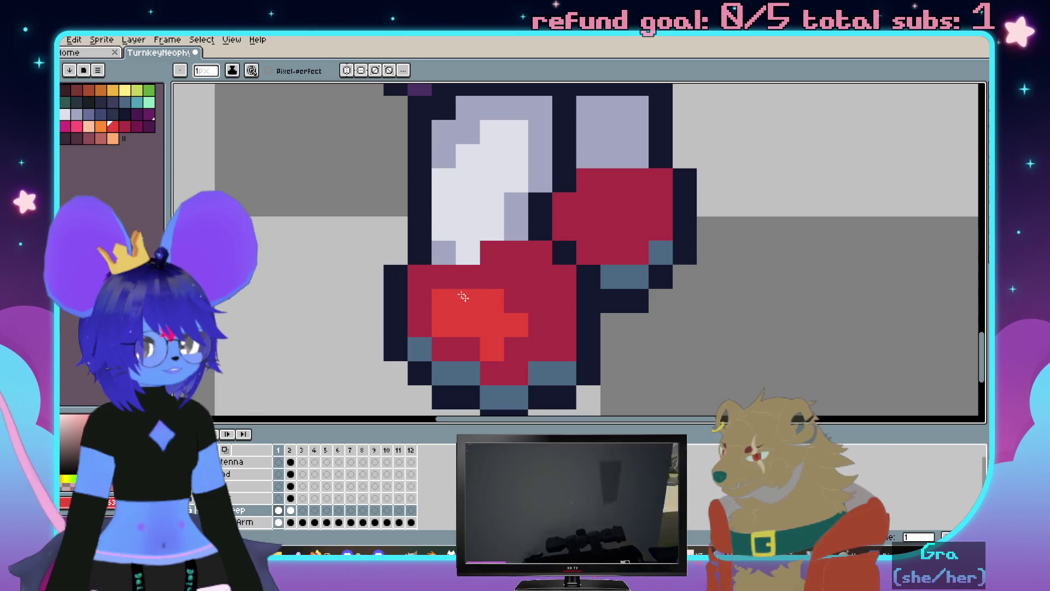
{"action": "scroll", "coordinate": [493, 254], "scroll_direction": "left", "scroll_amount": 2}
{"action": "left_click", "coordinate": [624, 247]}
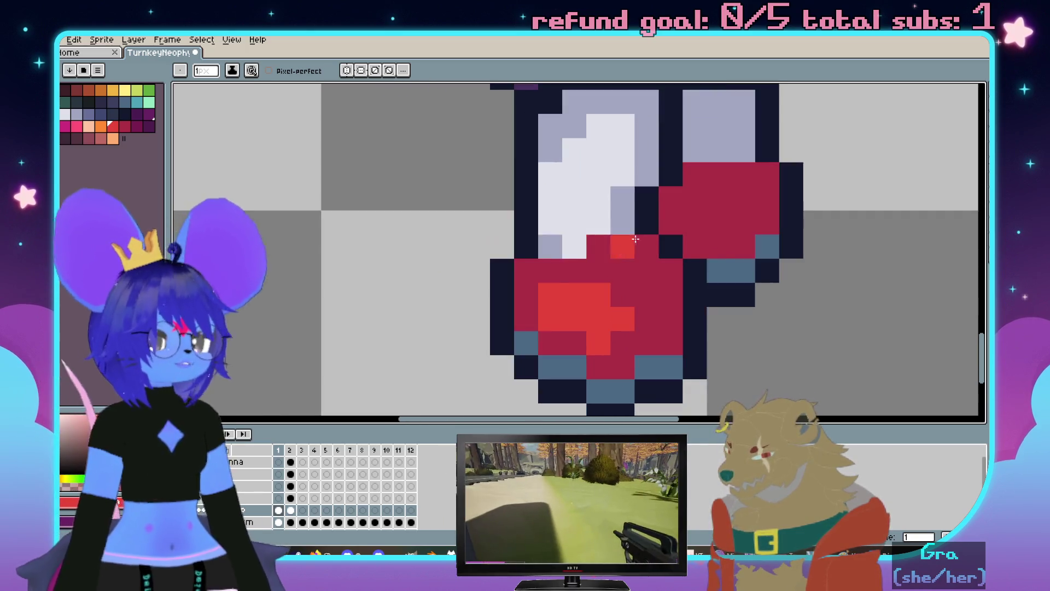
{"action": "scroll", "coordinate": [631, 243], "scroll_direction": "down", "scroll_amount": 2}
{"action": "scroll", "coordinate": [624, 279], "scroll_direction": "down", "scroll_amount": 2}
Return to frame 1 and switch to rectangular selection for the next edit
{"action": "key", "text": "comma"}
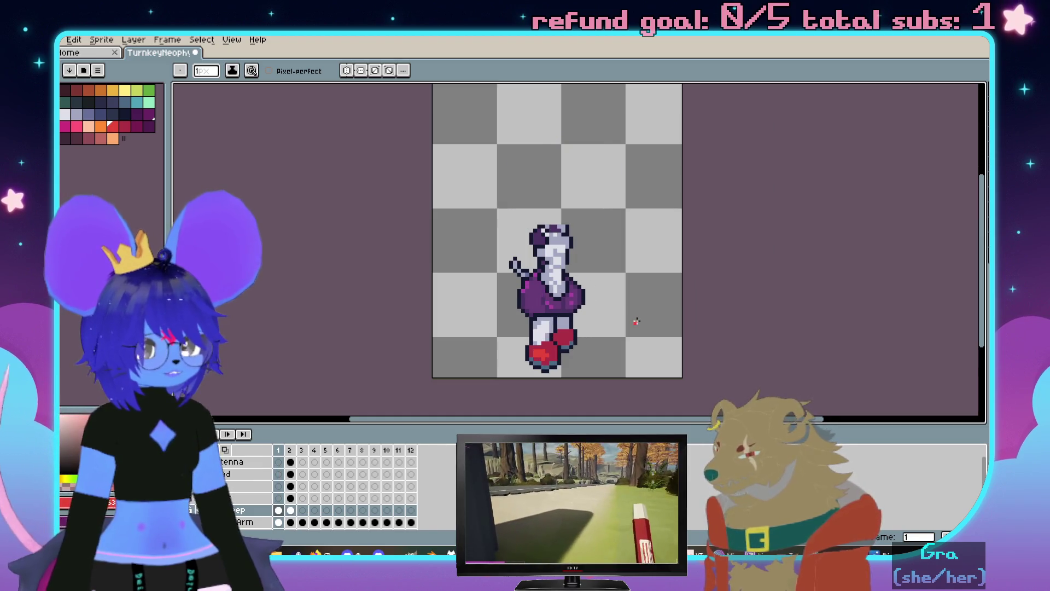
{"action": "scroll", "coordinate": [572, 278], "scroll_direction": "up", "scroll_amount": 3}
{"action": "key", "text": "i"}
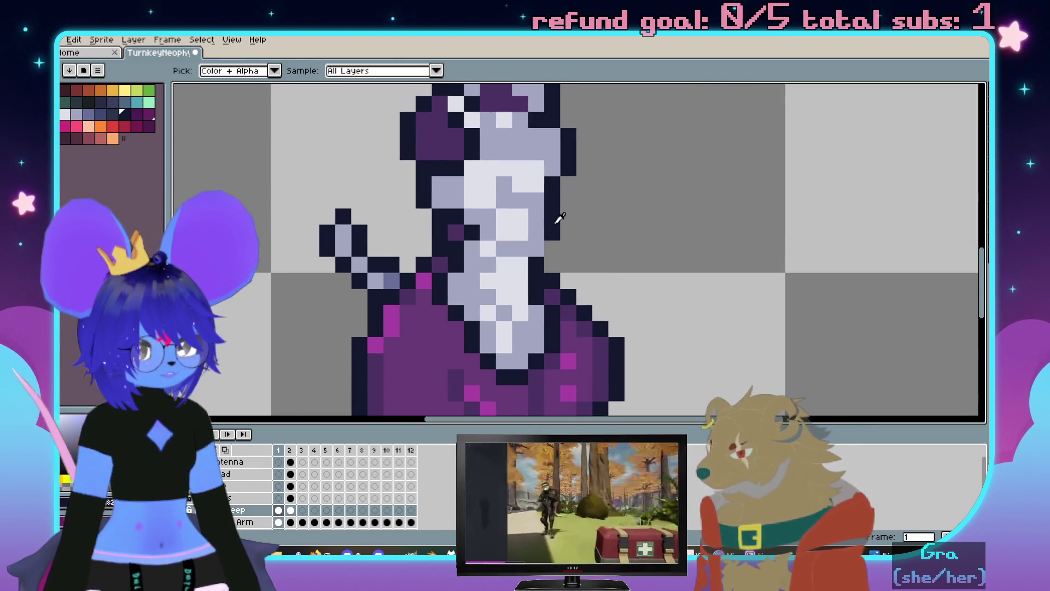
{"action": "key", "text": "b"}
{"action": "scroll", "coordinate": [561, 218], "scroll_direction": "down", "scroll_amount": 1}
{"action": "scroll", "coordinate": [558, 205], "scroll_direction": "down", "scroll_amount": 1}
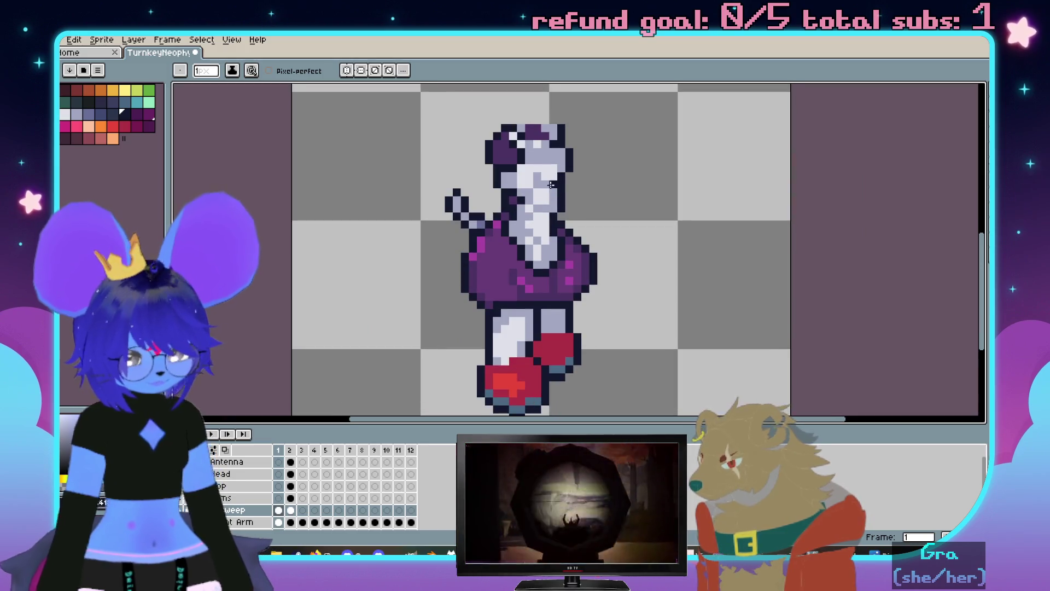
{"action": "key", "text": "m"}
Show the Head layer again so the mouse's head appears over its body in both frames
{"action": "left_click_drag", "start_coordinate": [408, 102], "coordinate": [692, 282]}
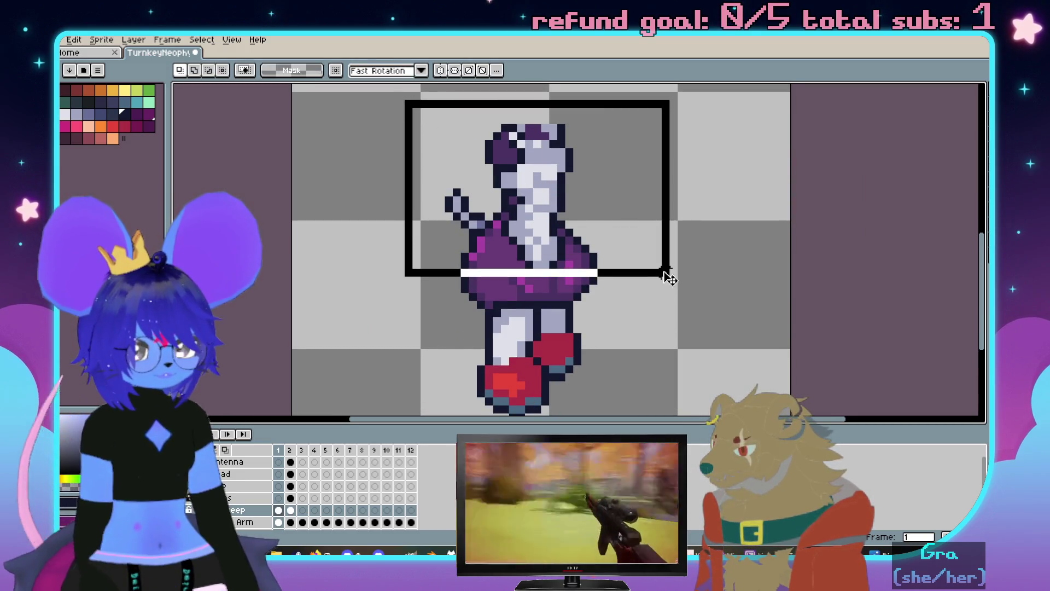
{"action": "key", "text": "ctrl+d"}
{"action": "scroll", "coordinate": [654, 327], "scroll_direction": "down", "scroll_amount": 1}
{"action": "left_click_drag", "start_coordinate": [653, 328], "coordinate": [647, 356]}
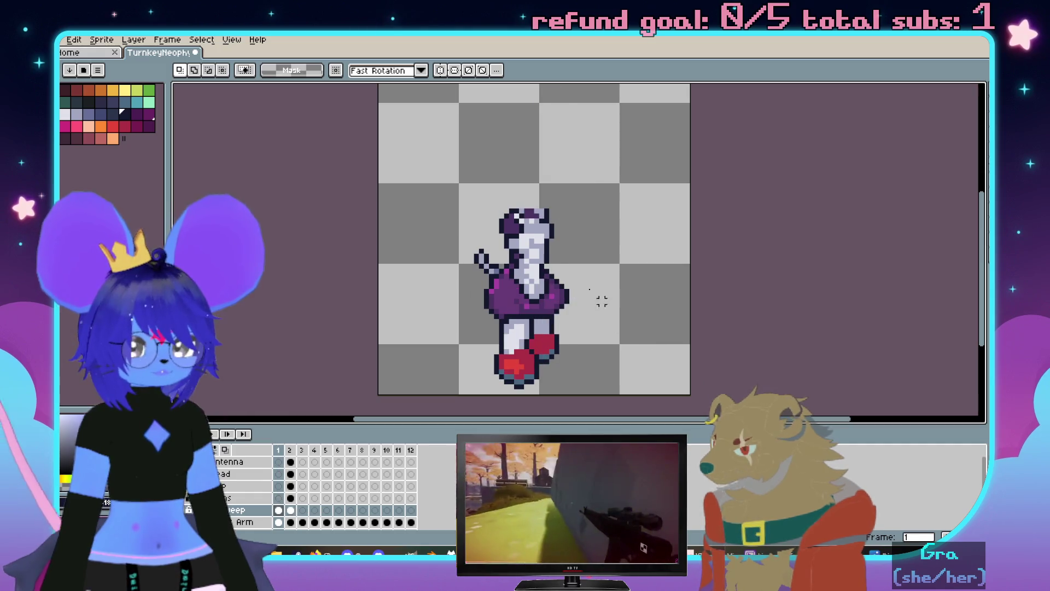
{"action": "key", "text": "Right"}
{"action": "left_click", "coordinate": [228, 475]}
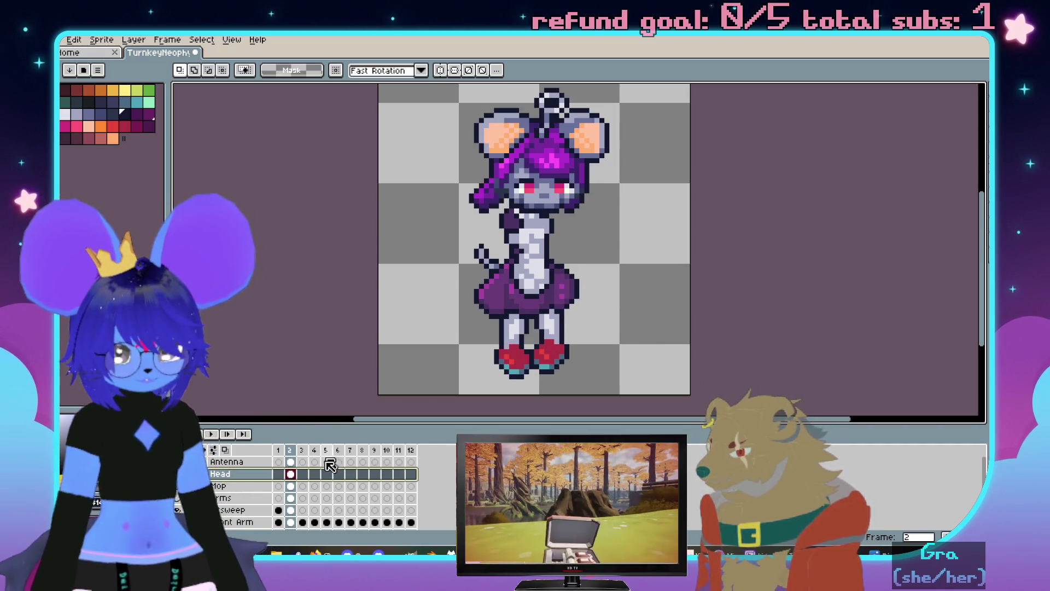
{"action": "left_click", "coordinate": [277, 474]}
{"action": "scroll", "coordinate": [456, 185], "scroll_direction": "down", "scroll_amount": 2}
{"action": "left_click_drag", "start_coordinate": [449, 120], "coordinate": [615, 244]}
{"action": "left_click", "coordinate": [624, 317]}
{"action": "scroll", "coordinate": [603, 216], "scroll_direction": "up", "scroll_amount": 1}
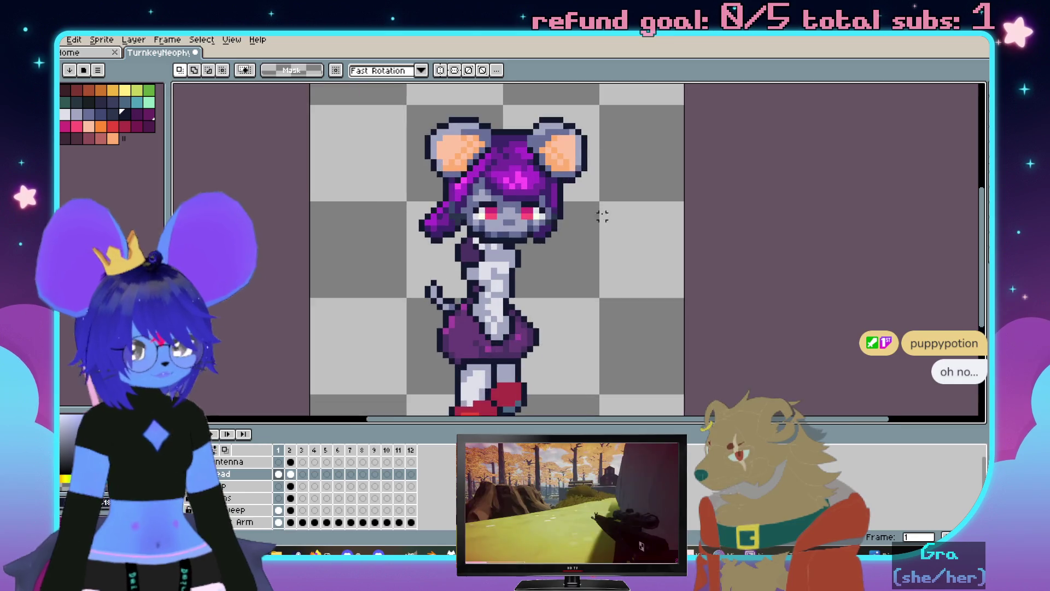
Compare the two poses and locate the layer holding the small raised arm beside the torso
{"action": "key", "text": "Right"}
{"action": "key", "text": "Left"}
{"action": "key", "text": "Right"}
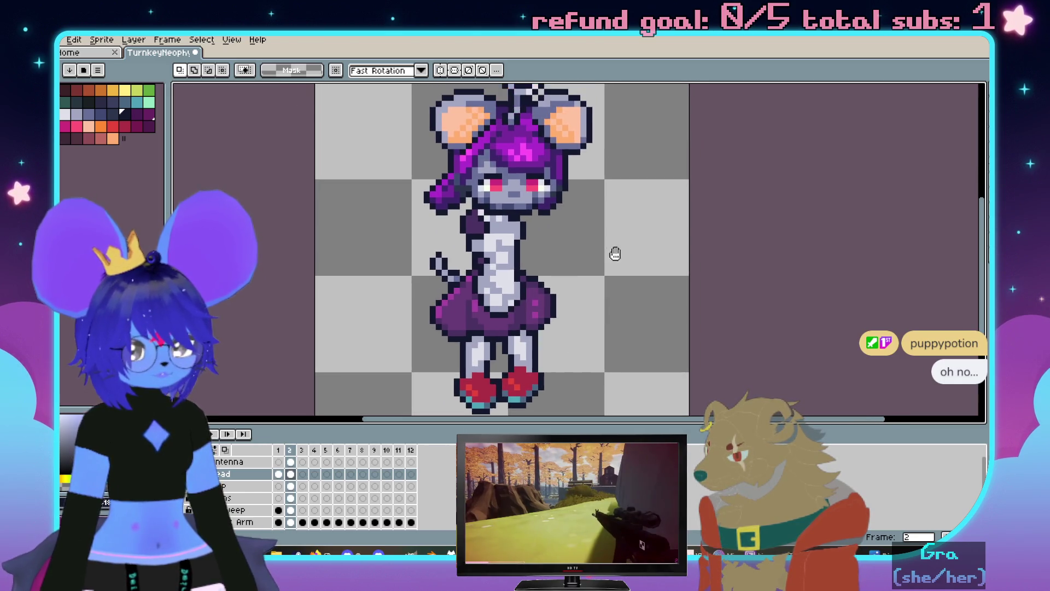
{"action": "key", "text": "Left"}
{"action": "scroll", "coordinate": [461, 220], "scroll_direction": "up", "scroll_amount": 2}
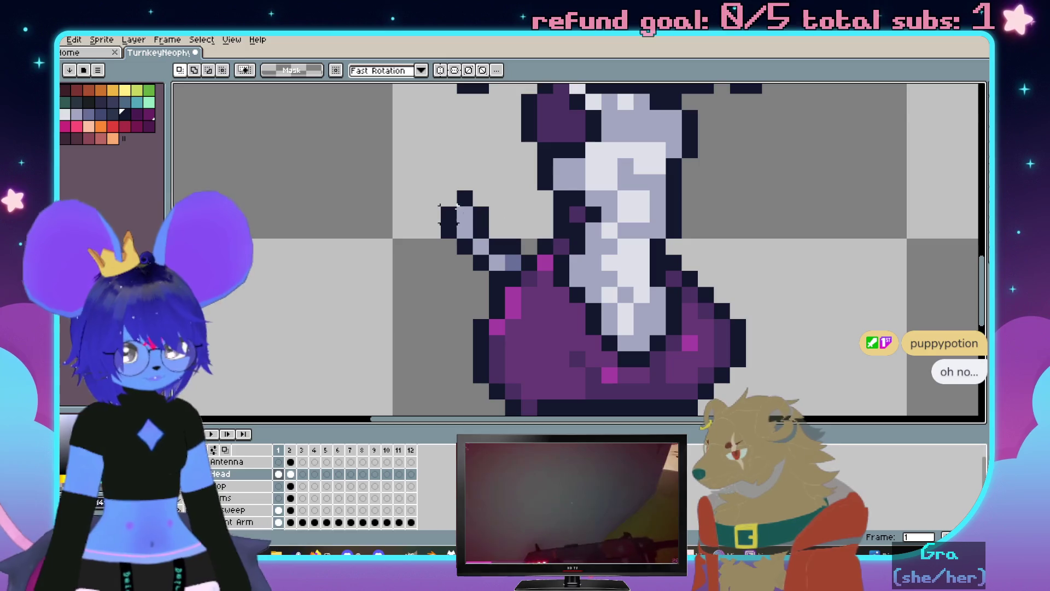
{"action": "left_click_drag", "start_coordinate": [438, 188], "coordinate": [508, 241]}
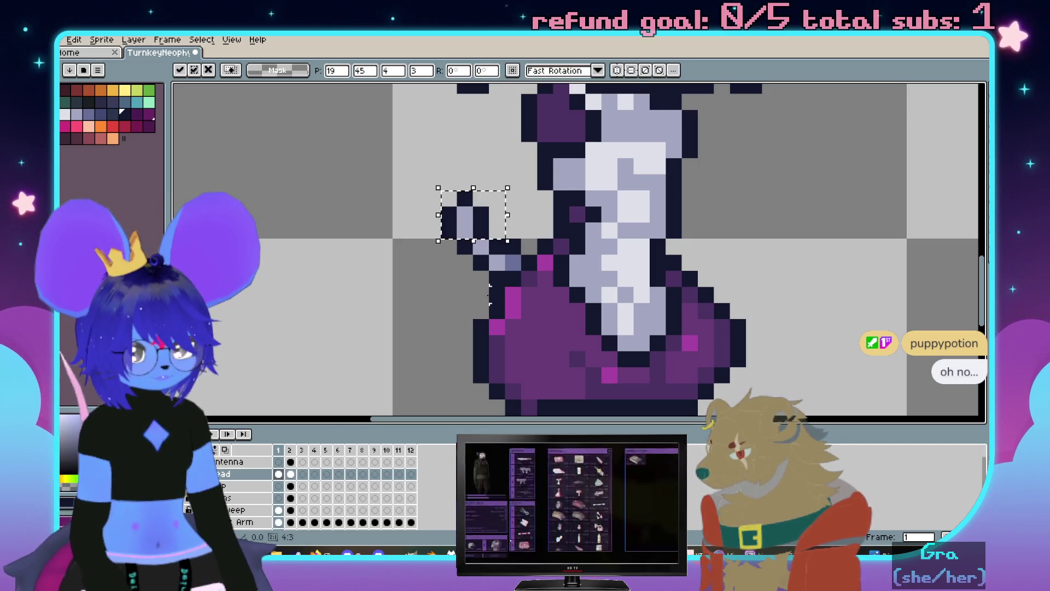
{"action": "key", "text": "Return"}
{"action": "left_click", "coordinate": [243, 486]}
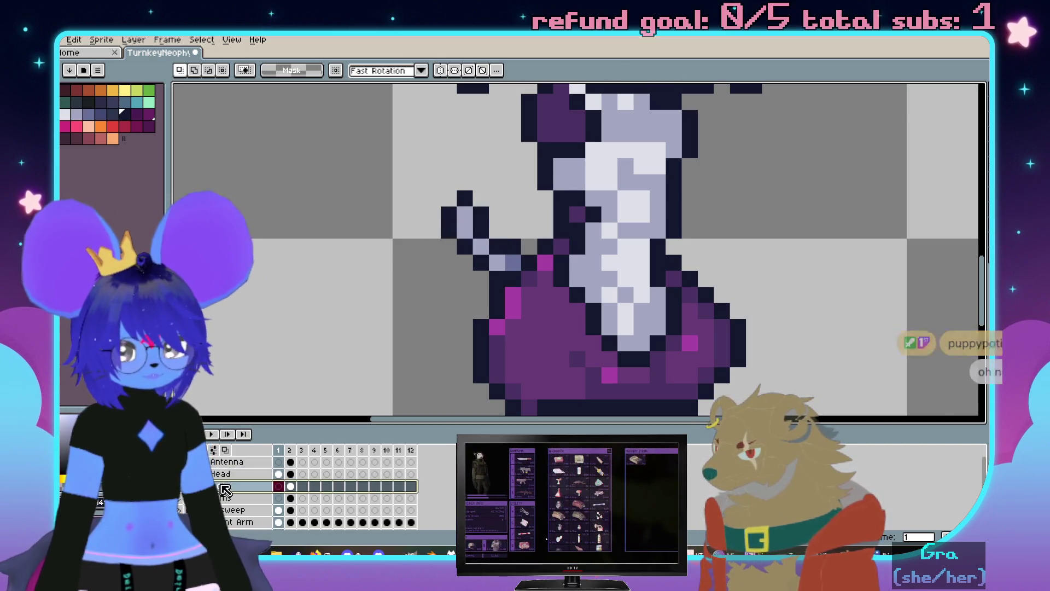
{"action": "left_click", "coordinate": [242, 509]}
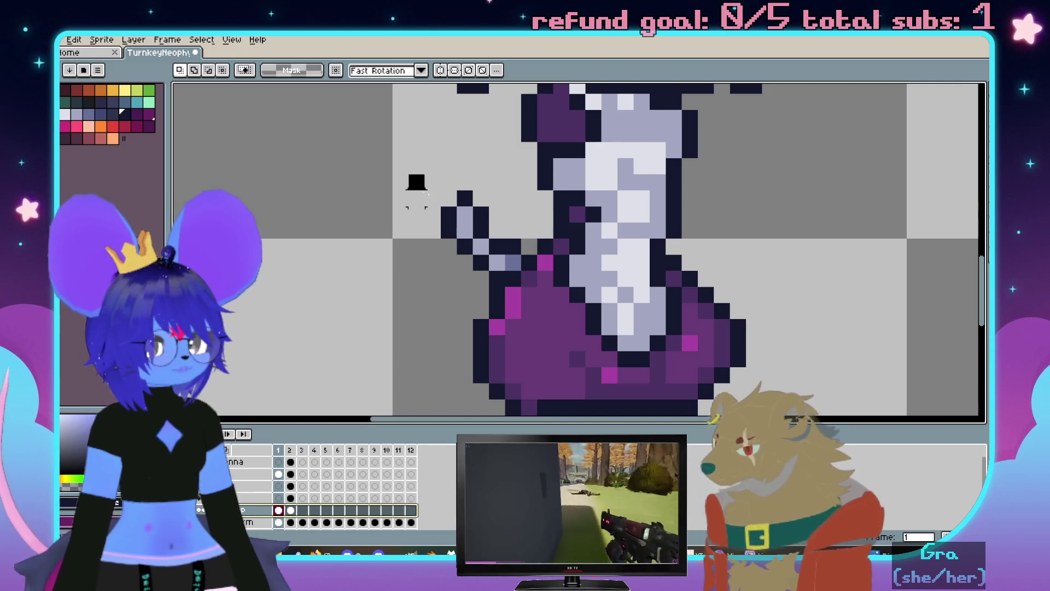
Shift the raised arm one pixel right on its layer and undo the stray black outline
{"action": "left_click_drag", "start_coordinate": [405, 171], "coordinate": [492, 239]}
{"action": "key", "text": "Right"}
{"action": "key", "text": "Return"}
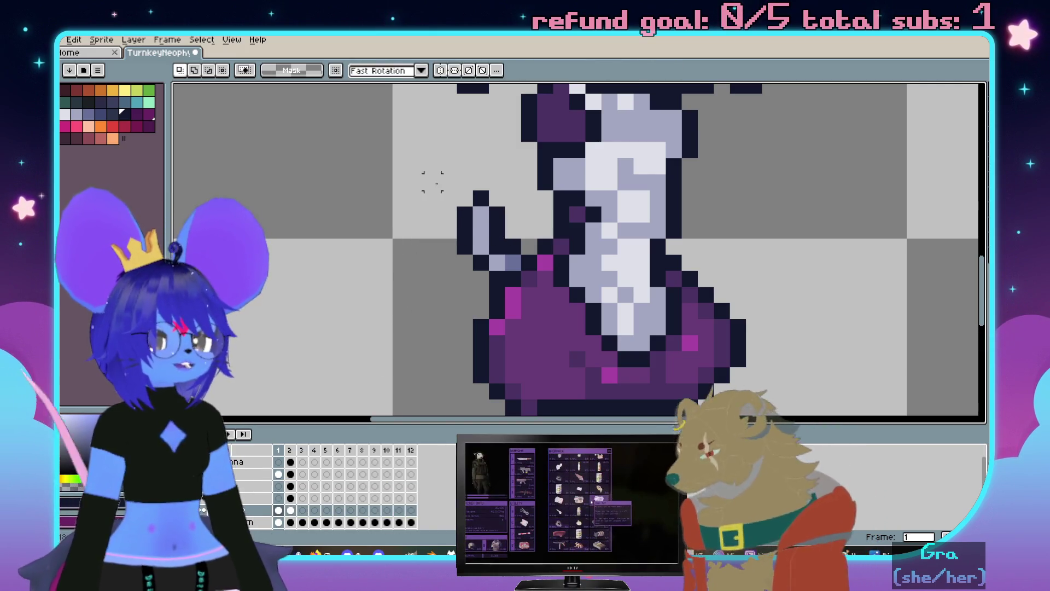
{"action": "left_click_drag", "start_coordinate": [425, 176], "coordinate": [520, 253]}
{"action": "key", "text": "ctrl+z"}
{"action": "scroll", "coordinate": [443, 295], "scroll_direction": "down", "scroll_amount": 2}
Flip between the two frames repeatedly to check the arm motion, ending on frame 1
{"action": "key", "text": "Right"}
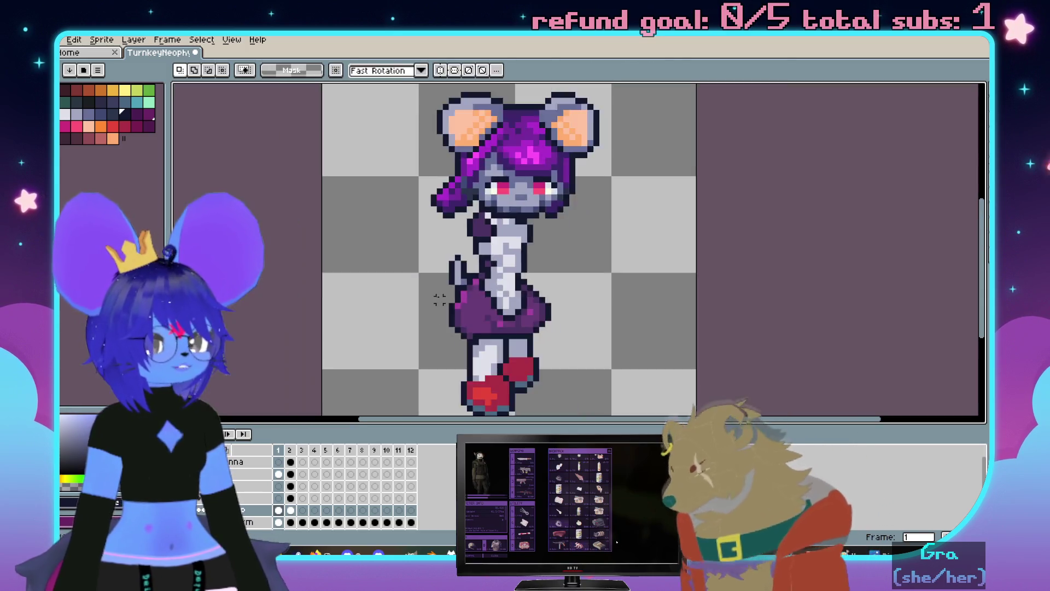
{"action": "key", "text": "Left"}
{"action": "key", "text": "Right"}
{"action": "key", "text": "Left"}
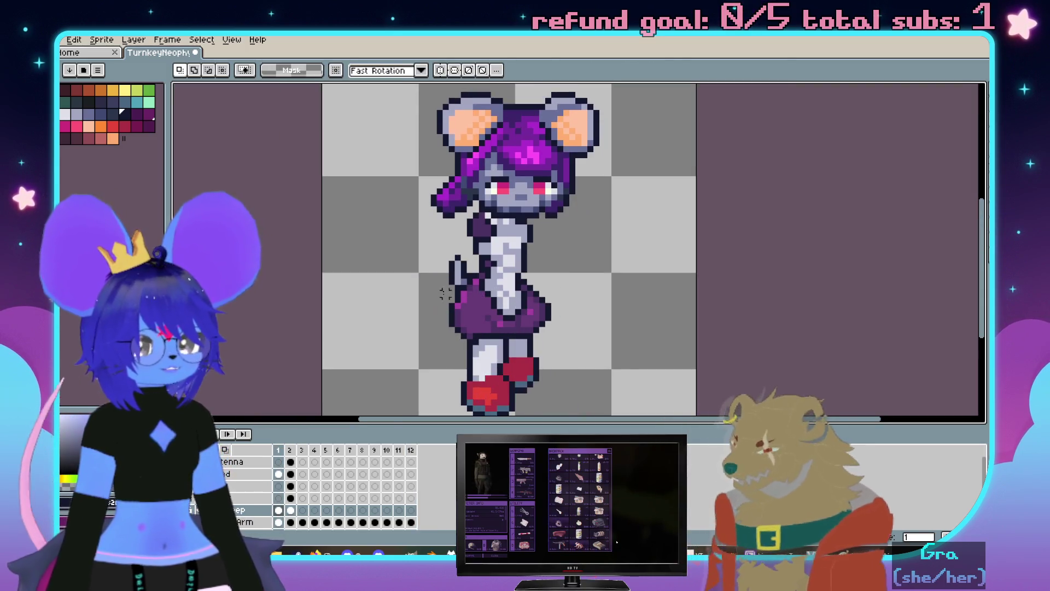
{"action": "scroll", "coordinate": [467, 281], "scroll_direction": "up", "scroll_amount": 3}
{"action": "key", "text": "b"}
{"action": "key", "text": "m"}
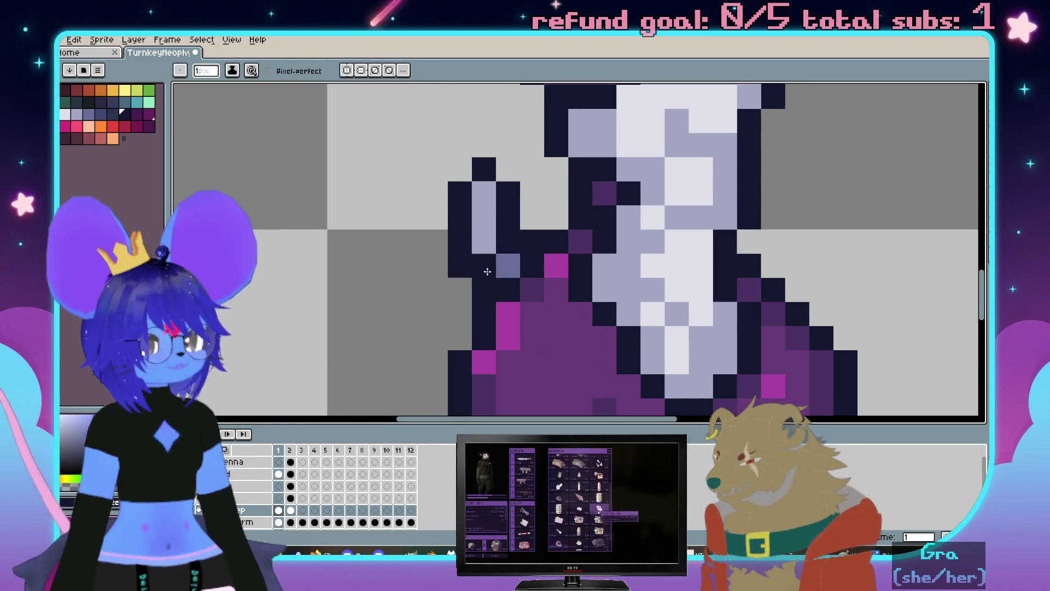
{"action": "key", "text": "e"}
{"action": "scroll", "coordinate": [436, 313], "scroll_direction": "down", "scroll_amount": 1}
{"action": "scroll", "coordinate": [436, 313], "scroll_direction": "down", "scroll_amount": 1}
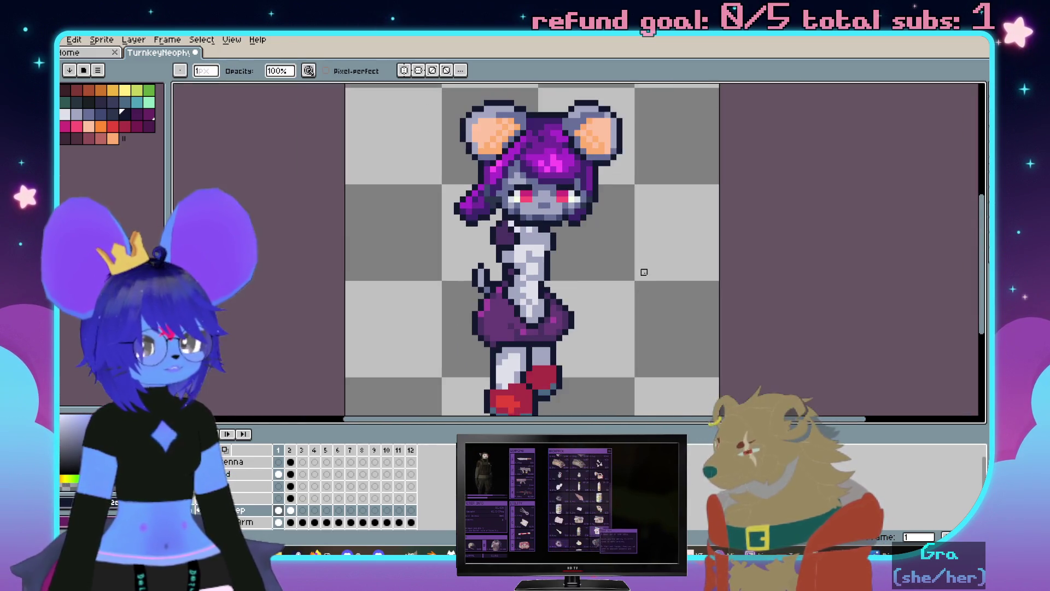
{"action": "scroll", "coordinate": [635, 281], "scroll_direction": "down", "scroll_amount": 1}
{"action": "key", "text": "Right"}
{"action": "key", "text": "Left"}
{"action": "key", "text": "Right"}
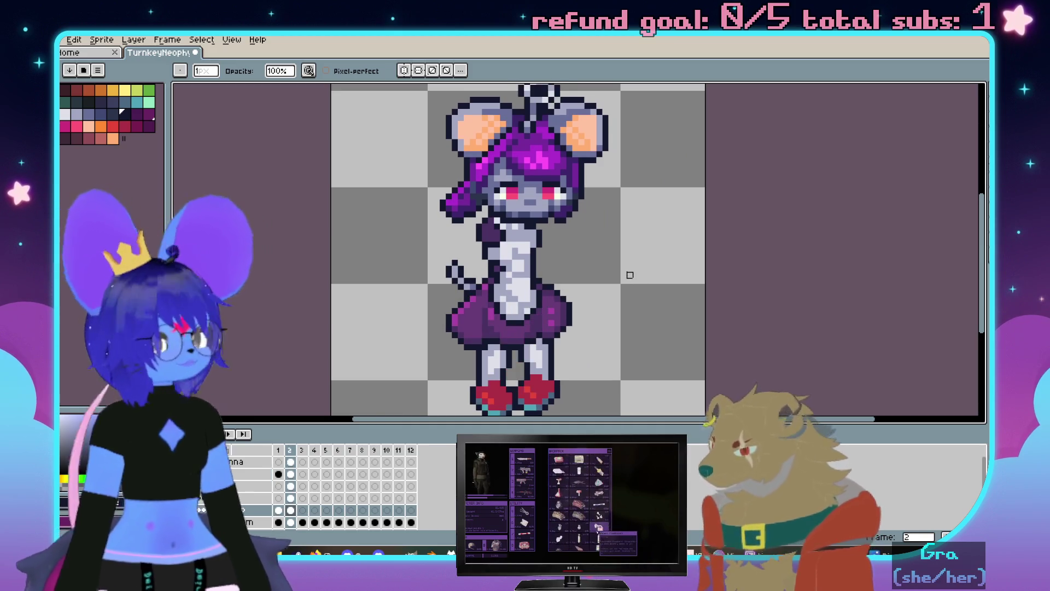
{"action": "key", "text": "Left"}
{"action": "key", "text": "Right"}
{"action": "key", "text": "Left"}
{"action": "key", "text": "Right"}
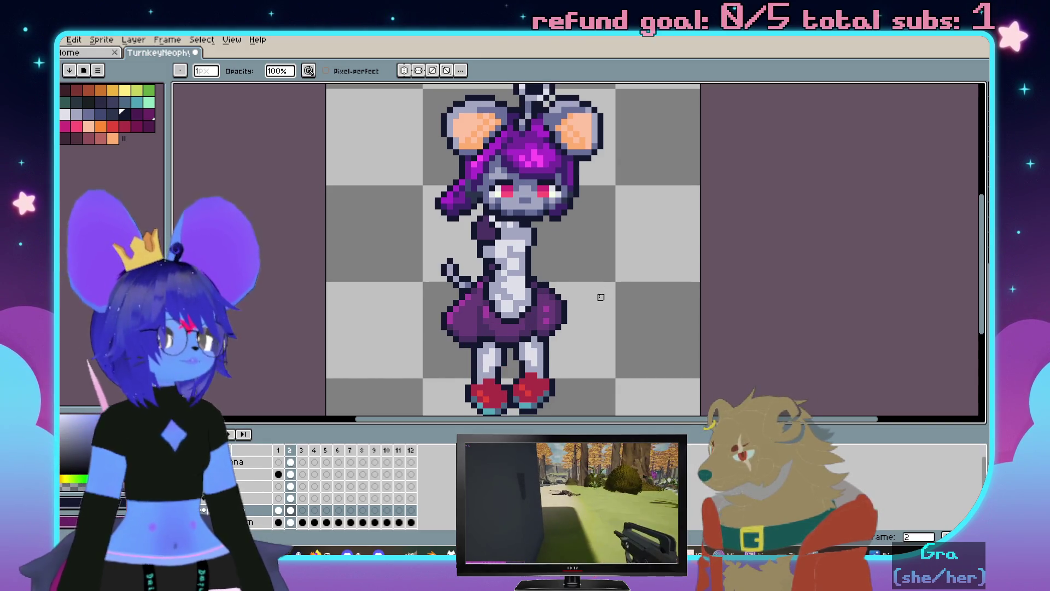
{"action": "key", "text": "Left"}
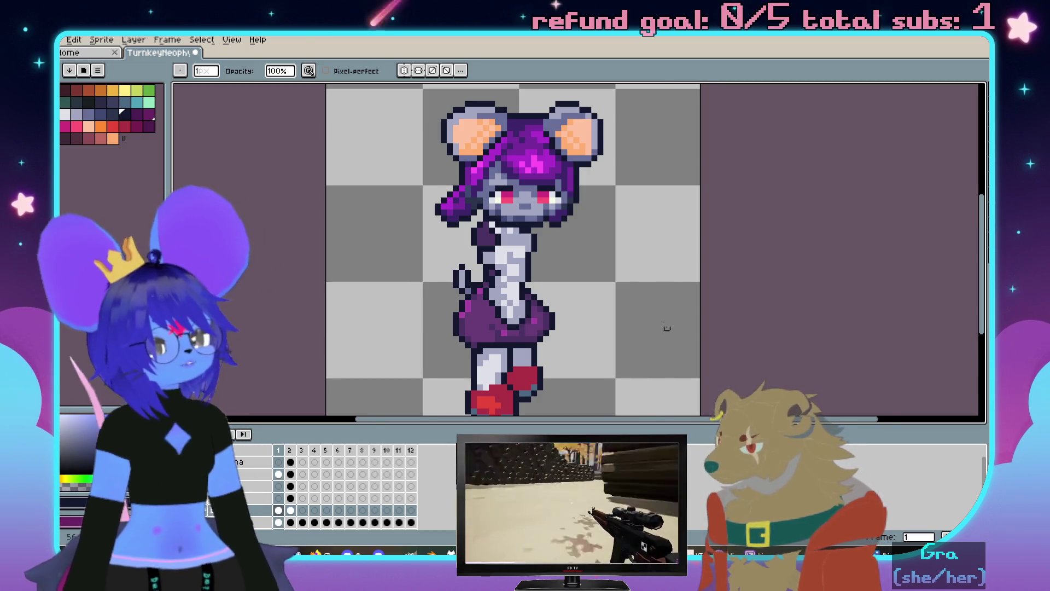
{"action": "scroll", "coordinate": [616, 288], "scroll_direction": "right", "scroll_amount": 2}
Flip between frames to compare the poses and stop on frame 2 with the antenna showing
{"action": "key", "text": "Right"}
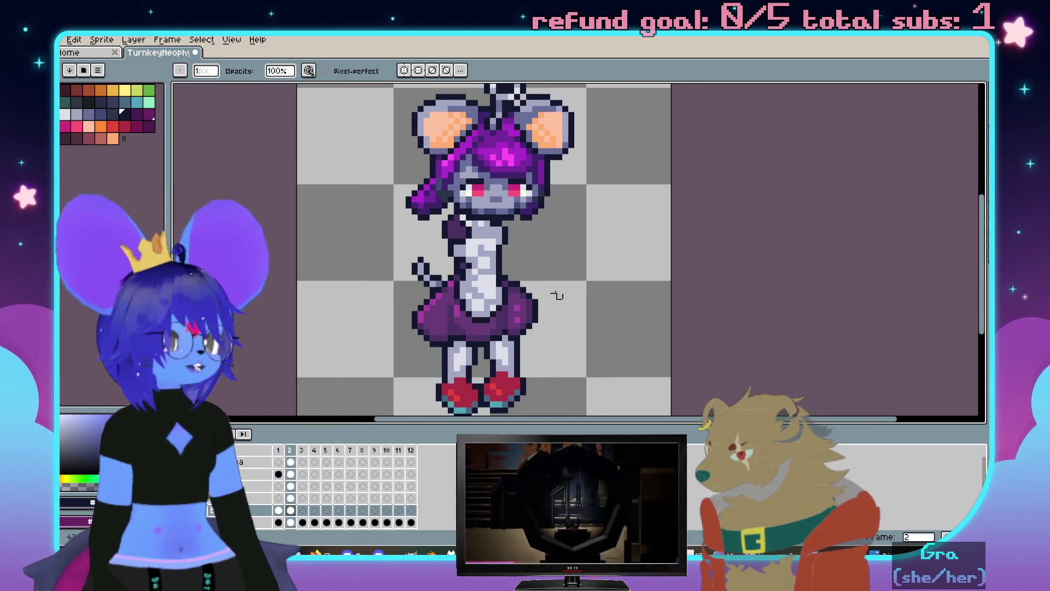
{"action": "key", "text": "Left"}
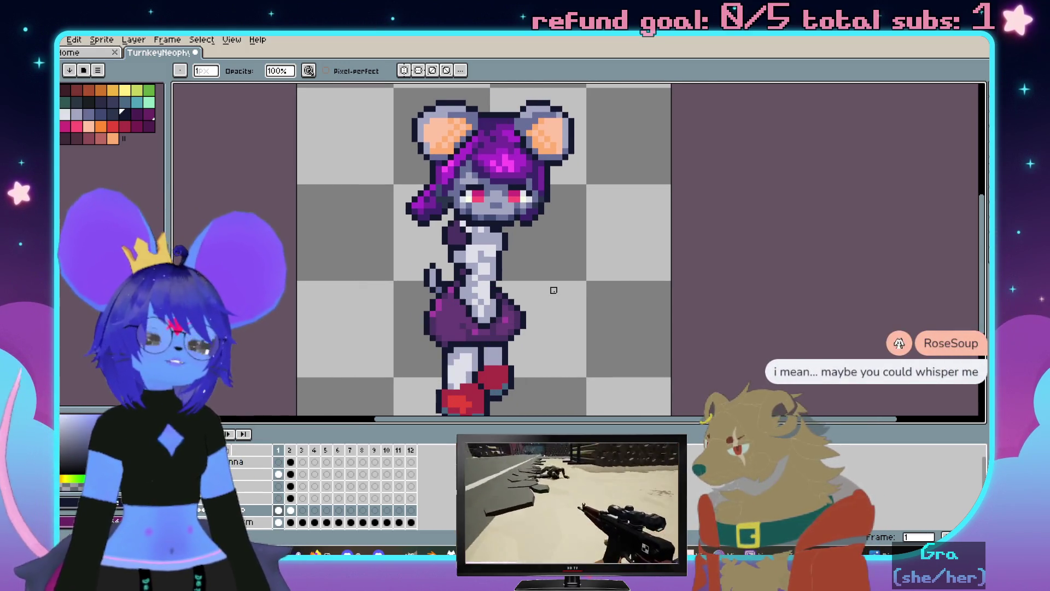
{"action": "key", "text": "Right"}
{"action": "key", "text": "Left"}
{"action": "key", "text": "Right"}
{"action": "key", "text": "Left"}
{"action": "key", "text": "Right"}
{"action": "scroll", "coordinate": [493, 291], "scroll_direction": "up", "scroll_amount": 2}
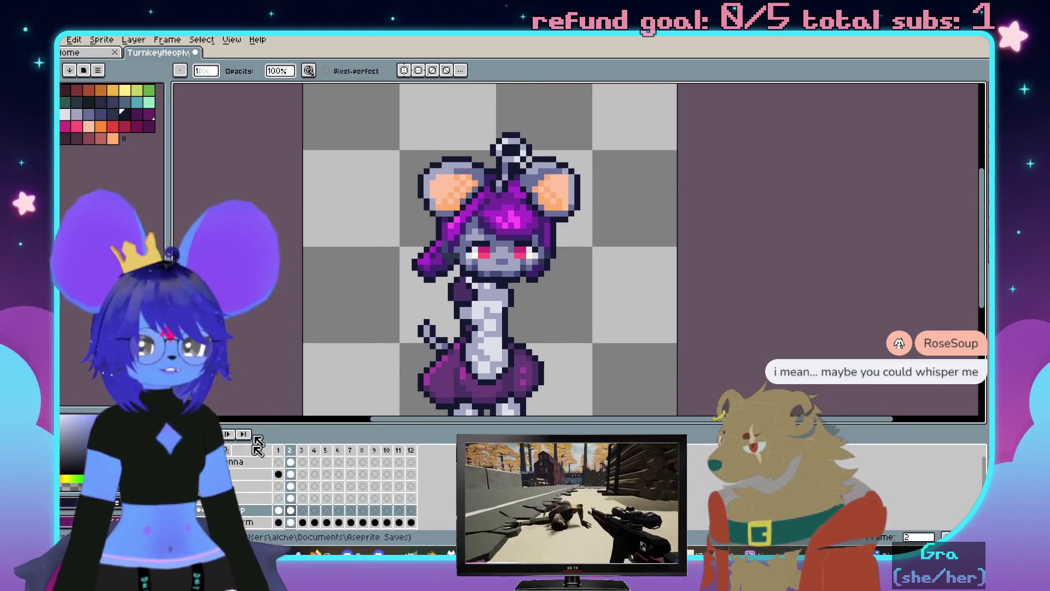
Paste the antenna into frame 1 of the Antenna layer and move it down onto the head
{"action": "left_click", "coordinate": [280, 462]}
{"action": "key", "text": "ctrl+v"}
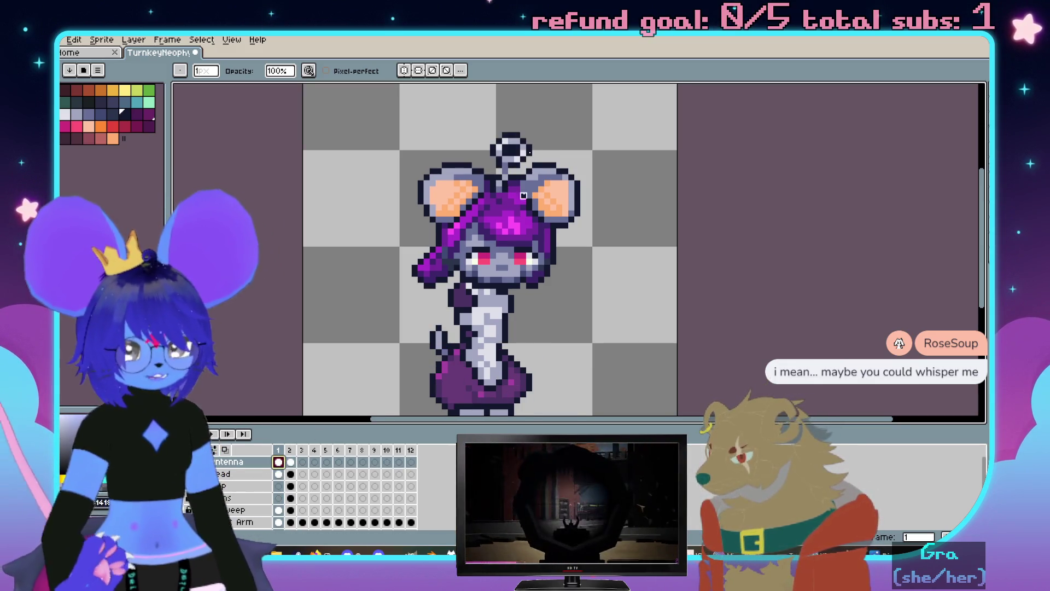
{"action": "scroll", "coordinate": [528, 168], "scroll_direction": "up", "scroll_amount": 2}
{"action": "key", "text": "m"}
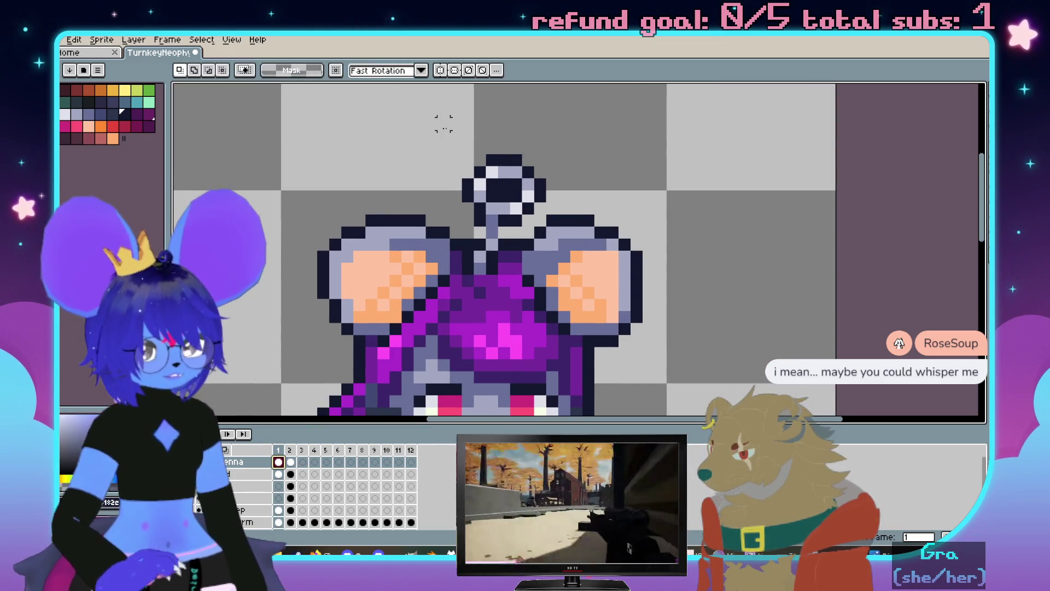
{"action": "left_click_drag", "start_coordinate": [435, 118], "coordinate": [548, 303]}
{"action": "key", "text": "Down"}
{"action": "key", "text": "ctrl+d"}
{"action": "scroll", "coordinate": [622, 341], "scroll_direction": "down", "scroll_amount": 3}
{"action": "scroll", "coordinate": [528, 158], "scroll_direction": "up", "scroll_amount": 1}
{"action": "scroll", "coordinate": [529, 158], "scroll_direction": "up", "scroll_amount": 2}
{"action": "left_click_drag", "start_coordinate": [528, 158], "coordinate": [514, 100]}
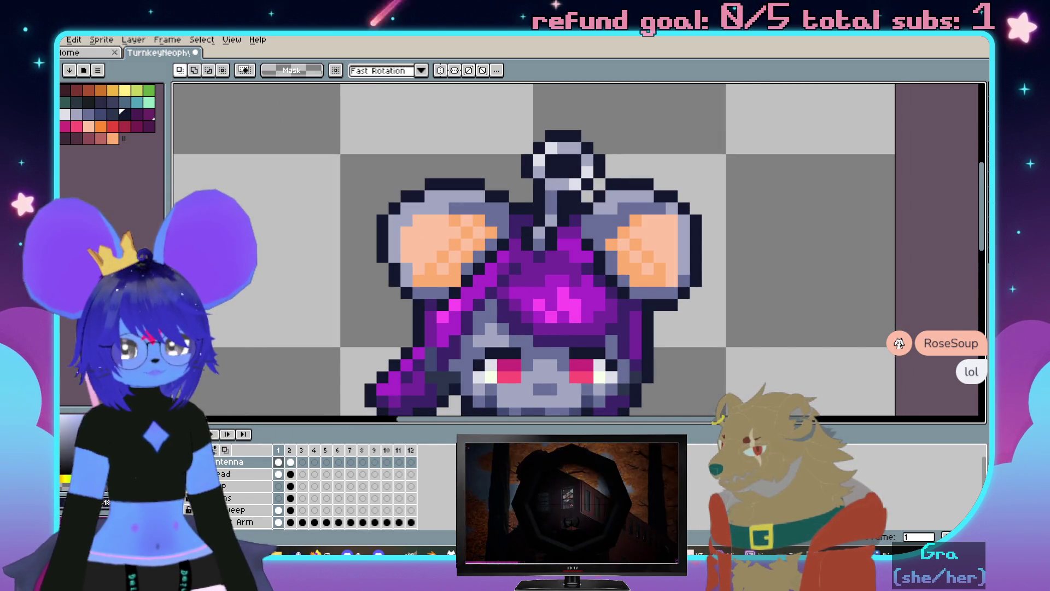
{"action": "scroll", "coordinate": [224, 505], "scroll_direction": "down", "scroll_amount": 3}
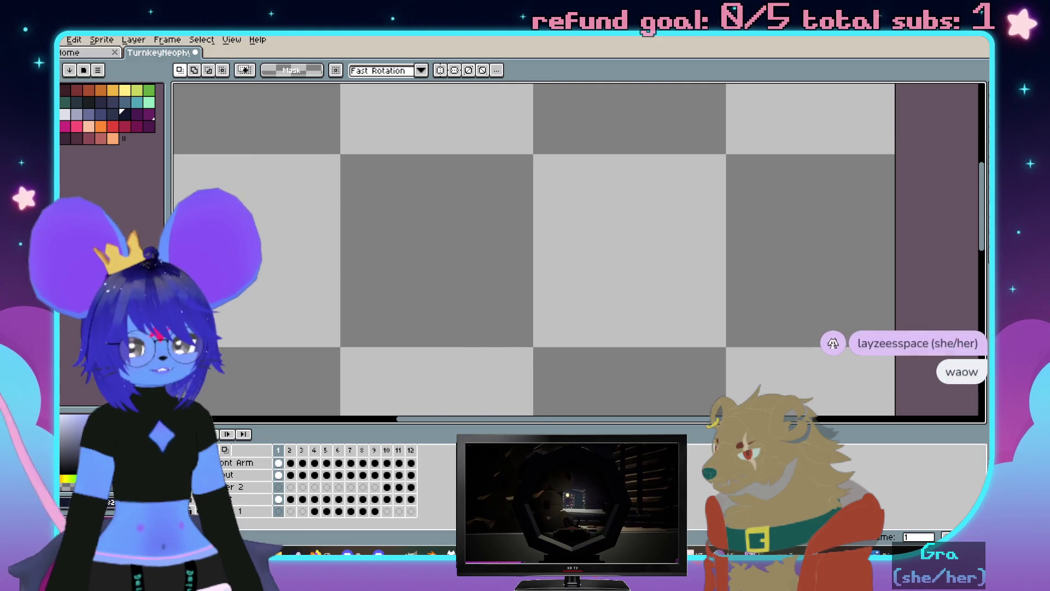
Undo and redo to compare the head placement between the two frames
{"action": "key", "text": "Right"}
{"action": "scroll", "coordinate": [321, 254], "scroll_direction": "down", "scroll_amount": 3}
{"action": "key", "text": "Left"}
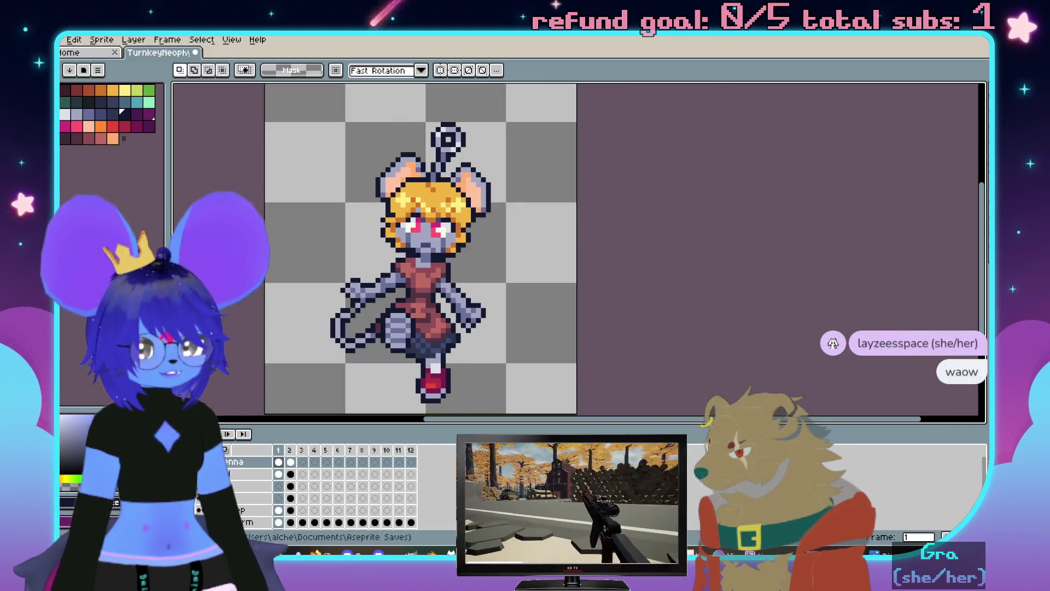
{"action": "scroll", "coordinate": [192, 502], "scroll_direction": "down", "scroll_amount": 3}
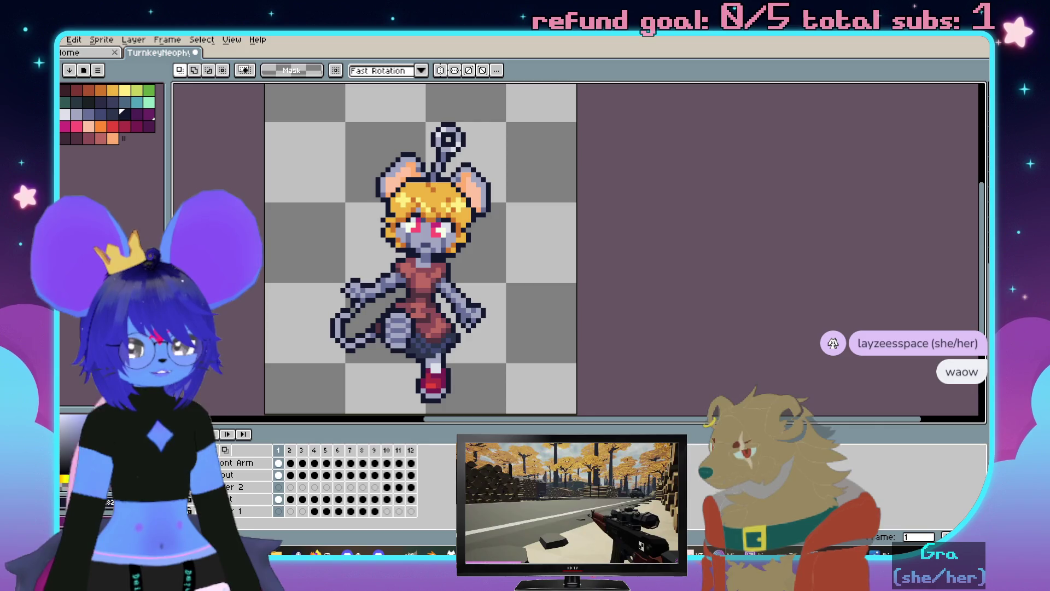
{"action": "key", "text": "ctrl+z"}
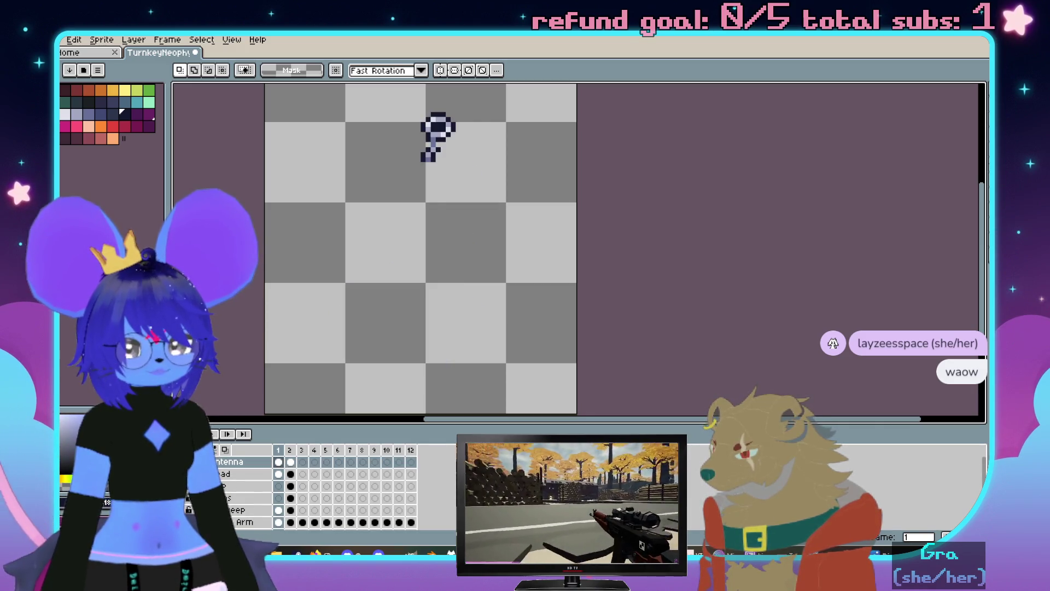
{"action": "key", "text": "ctrl+y"}
{"action": "key", "text": "ctrl+y"}
{"action": "left_click_drag", "start_coordinate": [524, 253], "coordinate": [558, 289]}
{"action": "key", "text": "ctrl+z"}
{"action": "key", "text": "ctrl+y"}
{"action": "scroll", "coordinate": [557, 289], "scroll_direction": "up", "scroll_amount": 2}
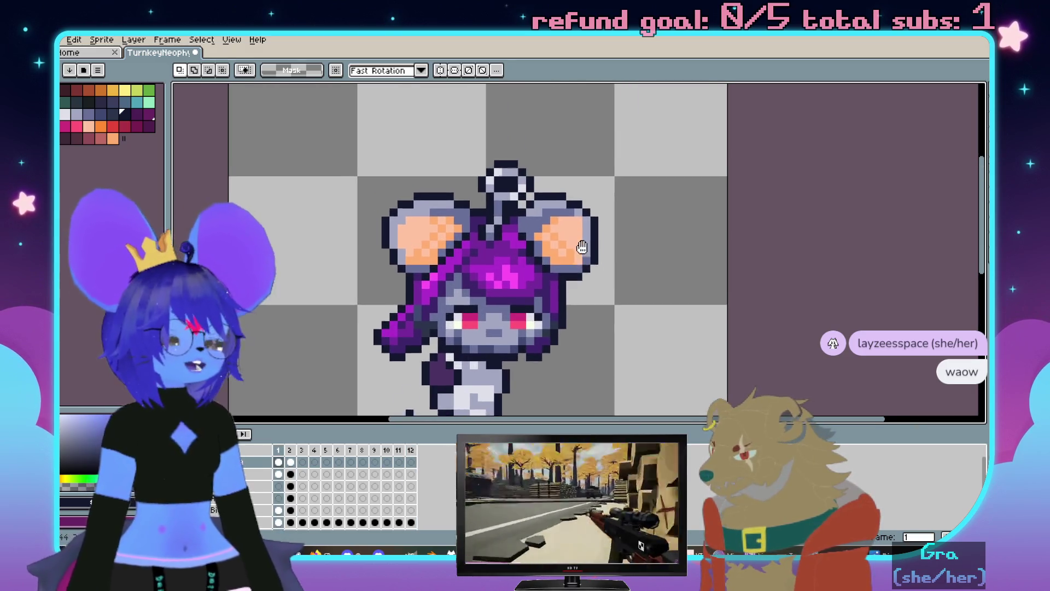
{"action": "scroll", "coordinate": [588, 208], "scroll_direction": "up", "scroll_amount": 1}
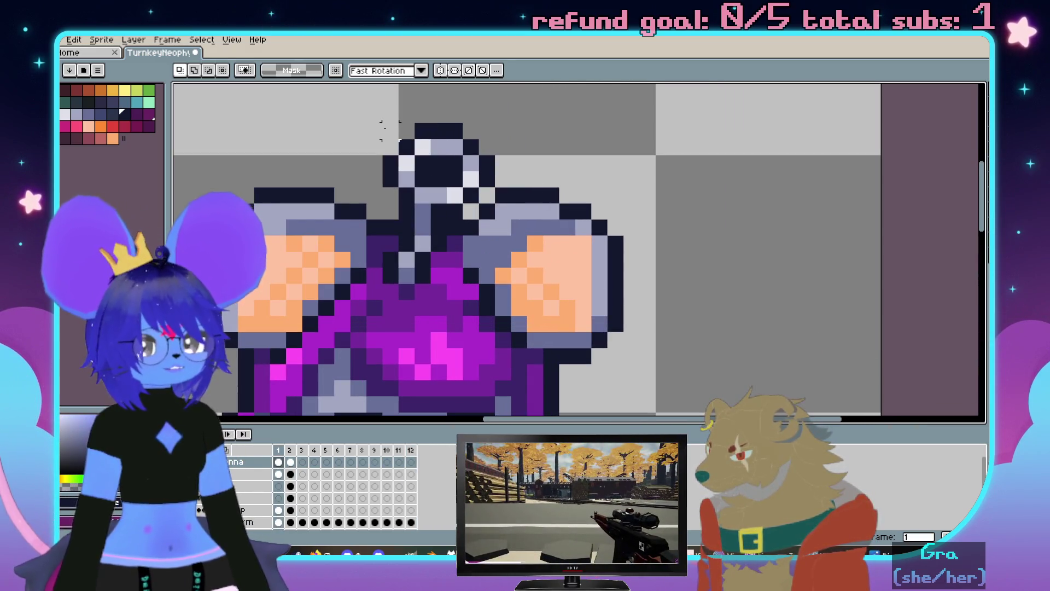
Move frame 1's head one pixel right and down, checking against frame 2
{"action": "left_click_drag", "start_coordinate": [381, 127], "coordinate": [496, 223]}
{"action": "left_click_drag", "start_coordinate": [443, 181], "coordinate": [476, 253]}
{"action": "scroll", "coordinate": [423, 265], "scroll_direction": "down", "scroll_amount": 2}
{"action": "key", "text": "Right"}
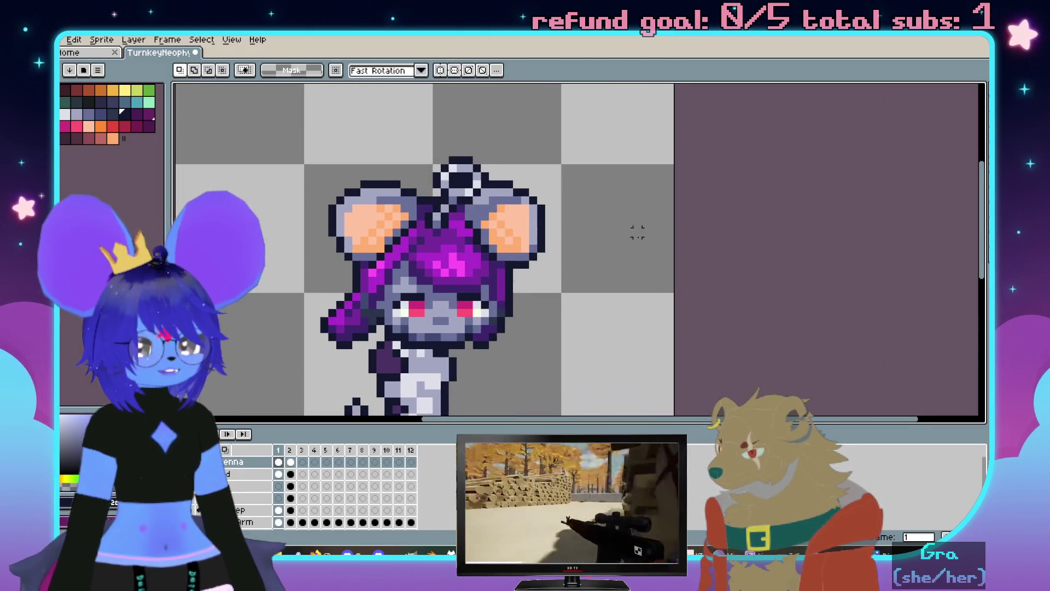
{"action": "scroll", "coordinate": [659, 257], "scroll_direction": "down", "scroll_amount": 1}
{"action": "scroll", "coordinate": [533, 164], "scroll_direction": "up", "scroll_amount": 2}
{"action": "key", "text": "Left"}
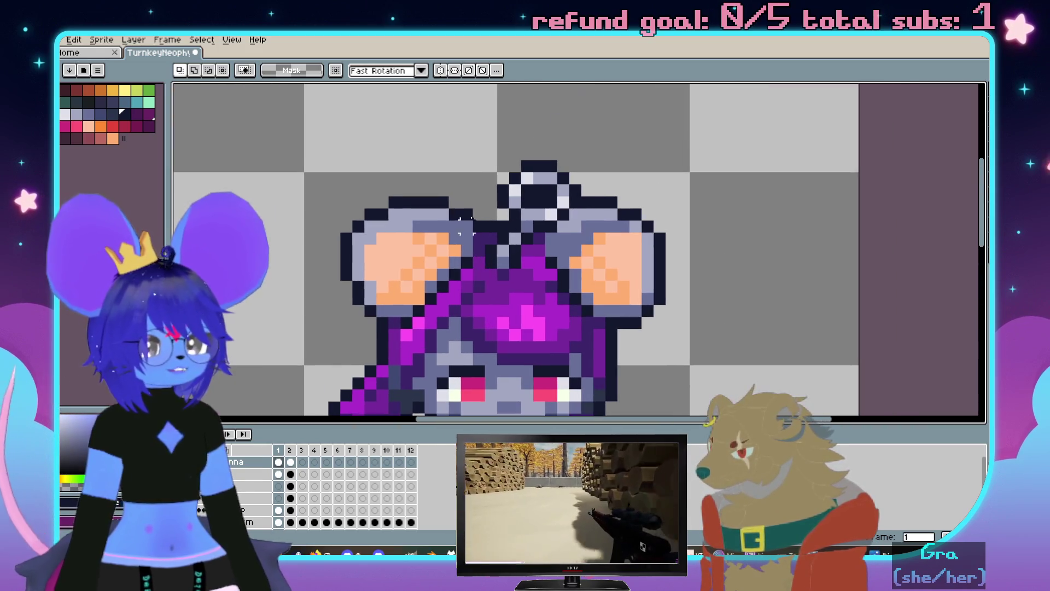
Nudge the antenna atop the head one pixel left in frame 1
{"action": "left_click_drag", "start_coordinate": [484, 162], "coordinate": [549, 212]}
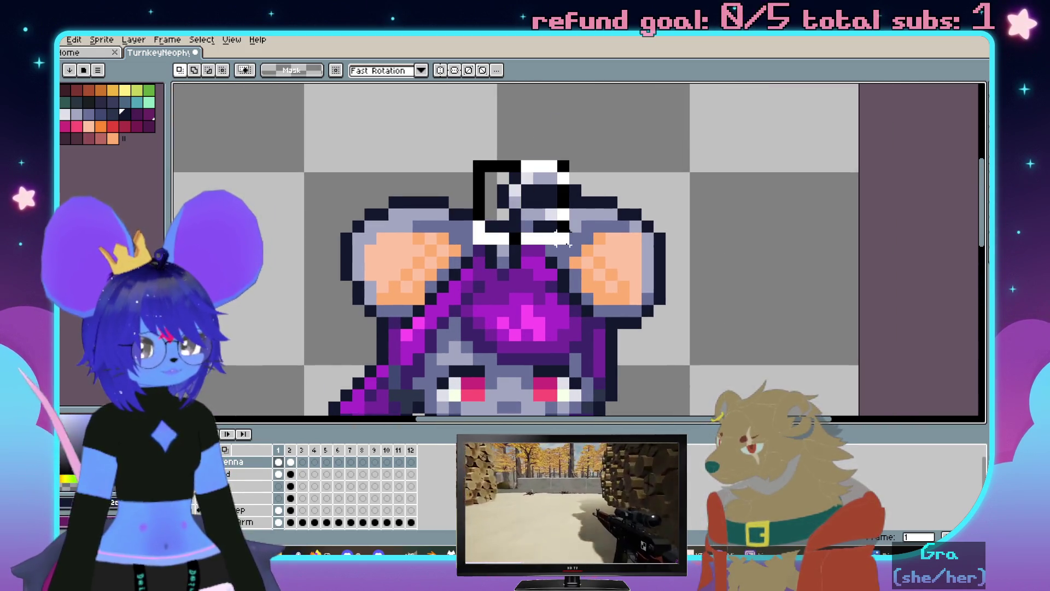
{"action": "scroll", "coordinate": [660, 279], "scroll_direction": "down", "scroll_amount": 1}
{"action": "scroll", "coordinate": [661, 281], "scroll_direction": "up", "scroll_amount": 1}
{"action": "scroll", "coordinate": [668, 276], "scroll_direction": "up", "scroll_amount": 1}
{"action": "key", "text": "Left"}
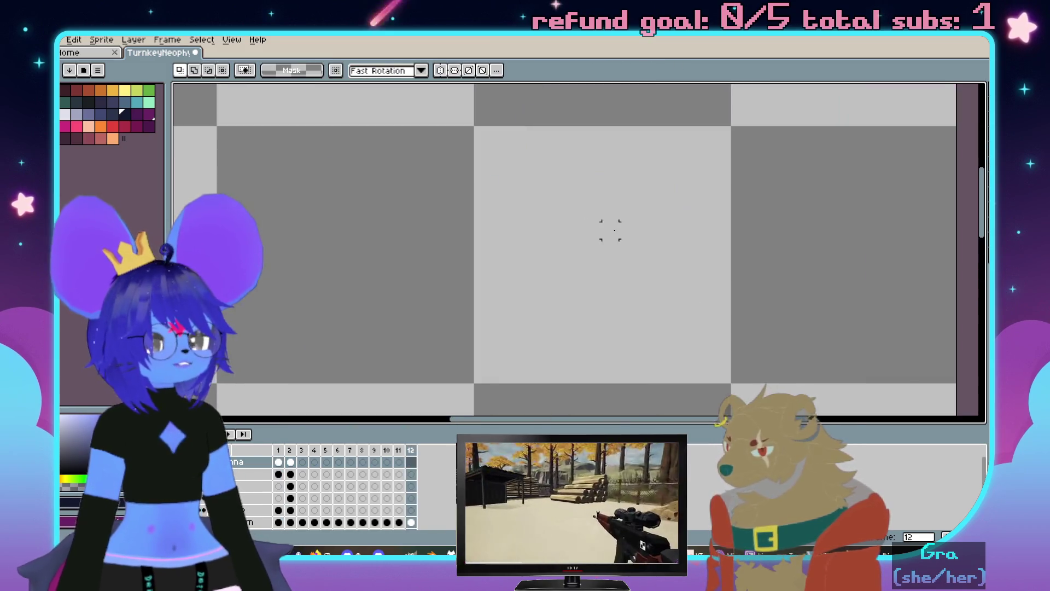
{"action": "key", "text": "Right"}
{"action": "key", "text": "Left"}
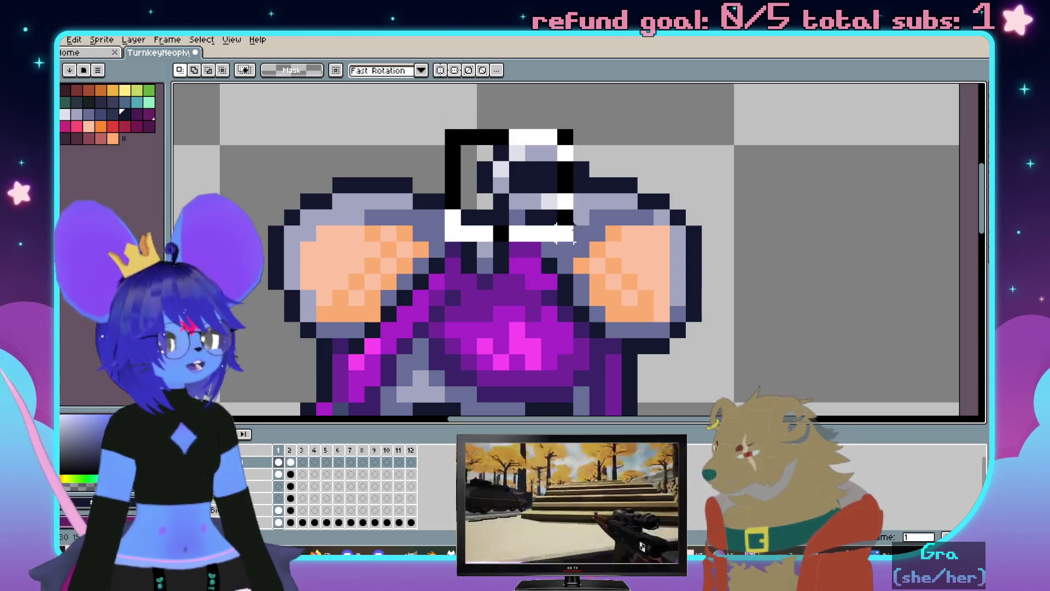
{"action": "scroll", "coordinate": [694, 295], "scroll_direction": "down", "scroll_amount": 2}
{"action": "scroll", "coordinate": [693, 294], "scroll_direction": "down", "scroll_amount": 1}
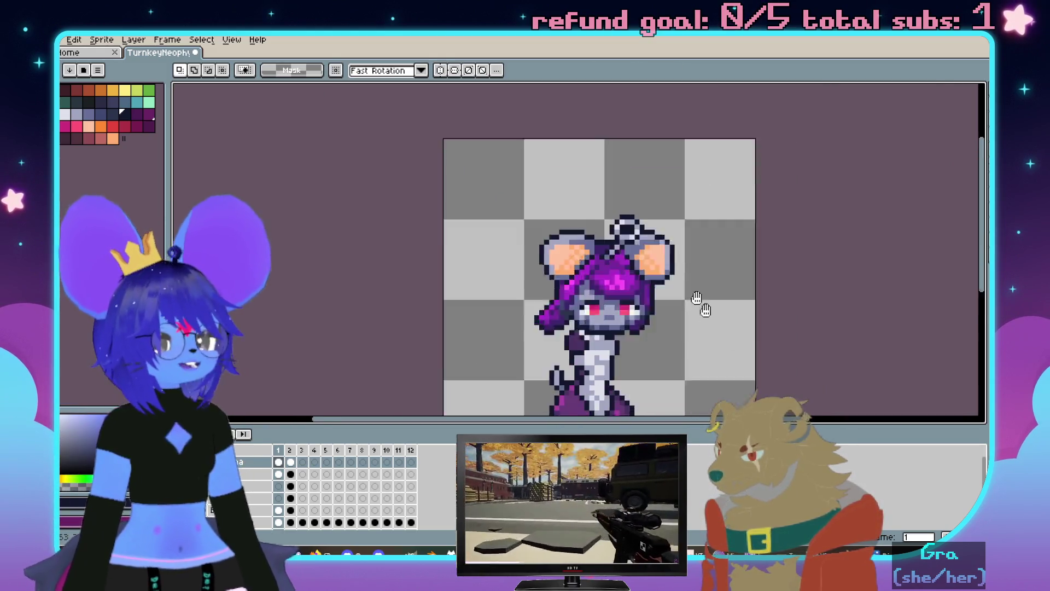
Preview the animation across frames, then marquee the purple hair tuft left of the head
{"action": "key", "text": "Right"}
{"action": "key", "text": "Left"}
{"action": "key", "text": "Right"}
{"action": "key", "text": "Left"}
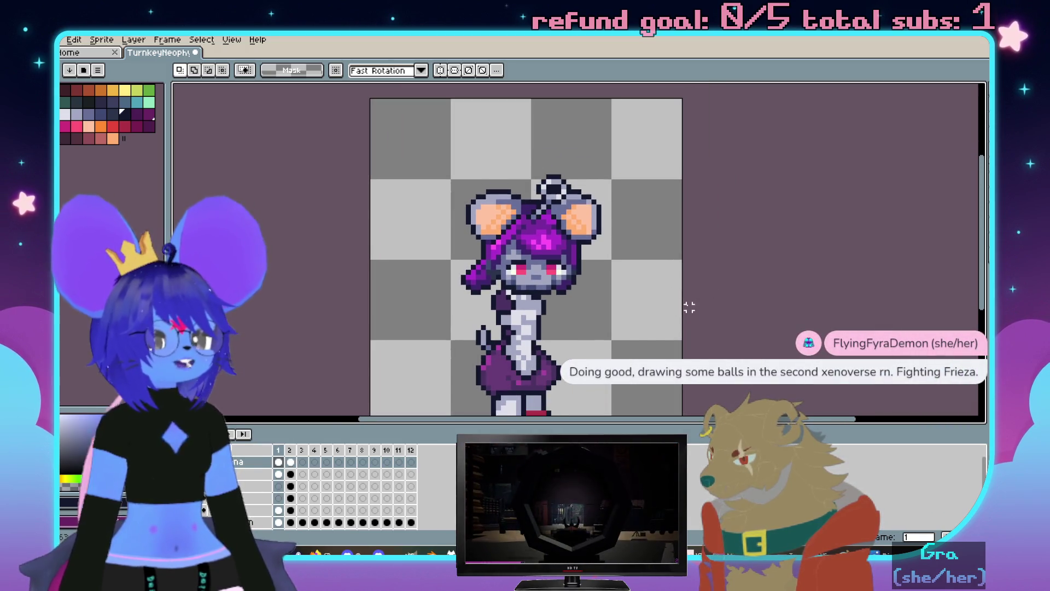
{"action": "scroll", "coordinate": [668, 300], "scroll_direction": "up", "scroll_amount": 1}
{"action": "scroll", "coordinate": [644, 328], "scroll_direction": "down", "scroll_amount": 1}
{"action": "key", "text": "Right"}
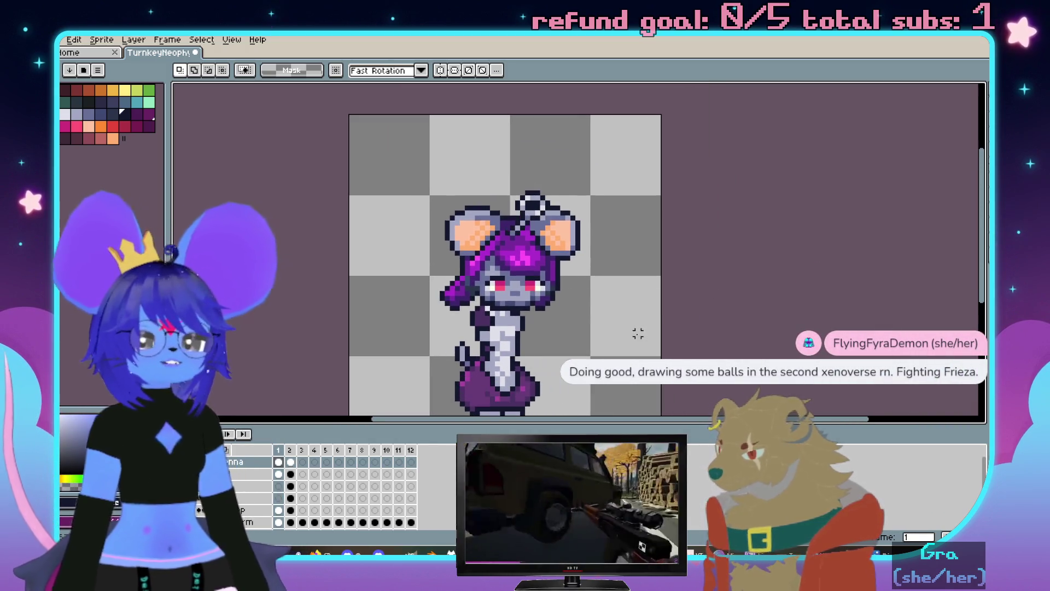
{"action": "scroll", "coordinate": [633, 327], "scroll_direction": "down", "scroll_amount": 2}
{"action": "scroll", "coordinate": [671, 285], "scroll_direction": "down", "scroll_amount": 2}
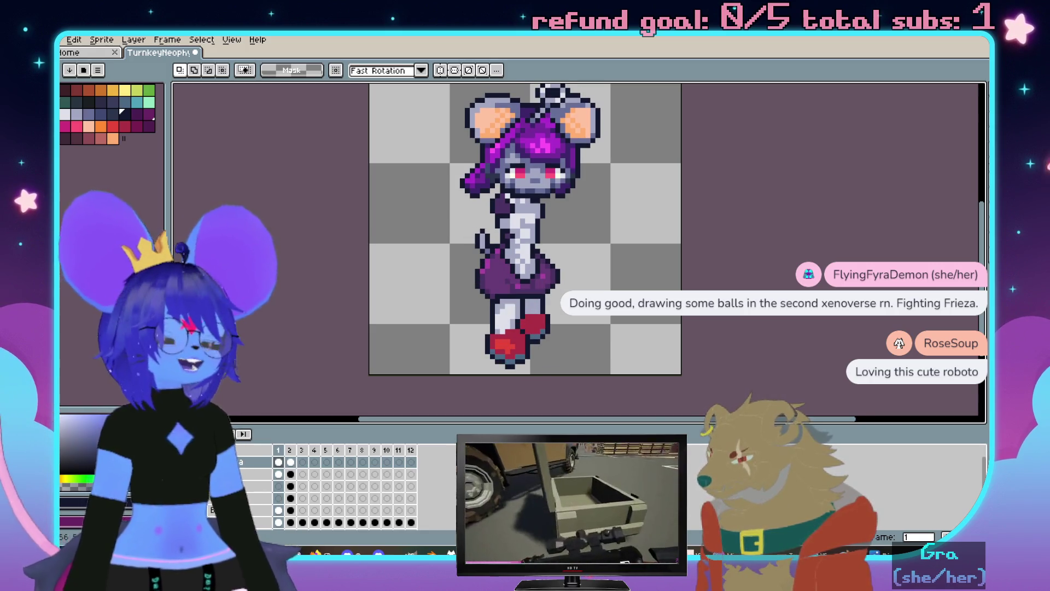
{"action": "scroll", "coordinate": [627, 346], "scroll_direction": "up", "scroll_amount": 1}
{"action": "scroll", "coordinate": [627, 346], "scroll_direction": "up", "scroll_amount": 2}
{"action": "scroll", "coordinate": [487, 301], "scroll_direction": "up", "scroll_amount": 1}
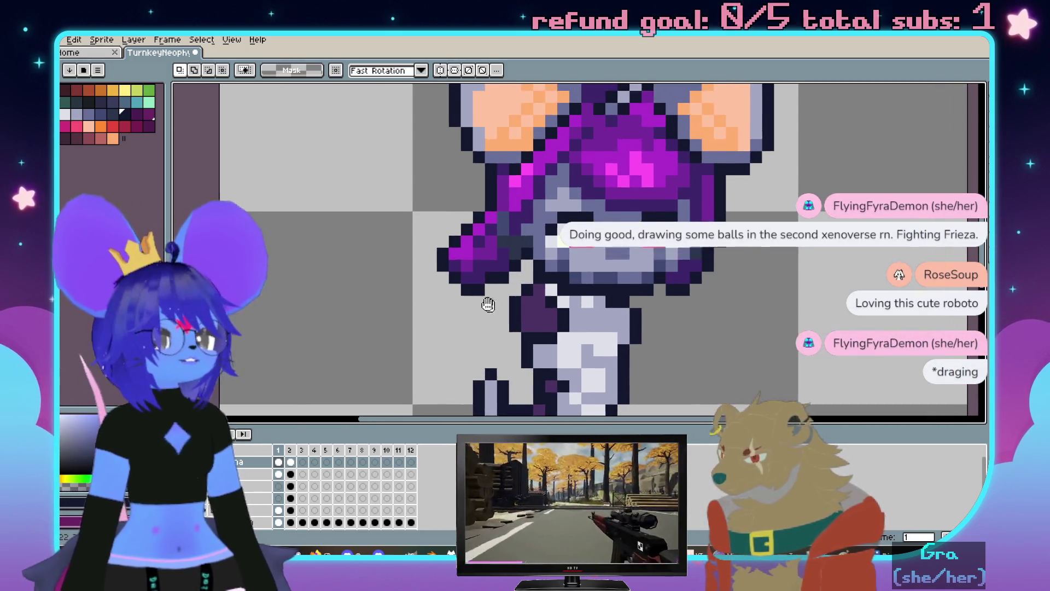
{"action": "scroll", "coordinate": [480, 279], "scroll_direction": "down", "scroll_amount": 3}
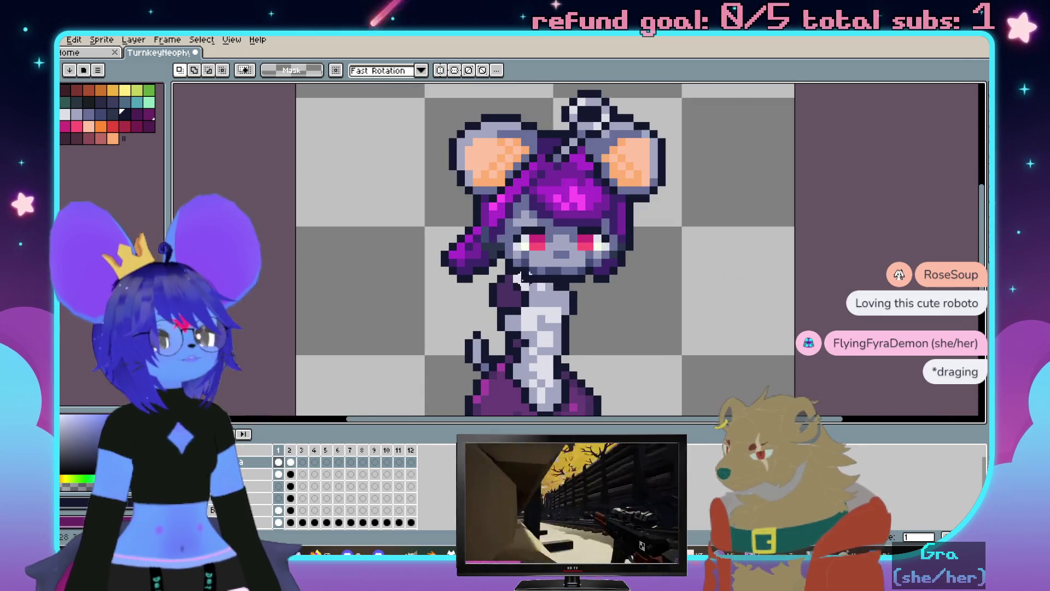
{"action": "scroll", "coordinate": [573, 274], "scroll_direction": "up", "scroll_amount": 1}
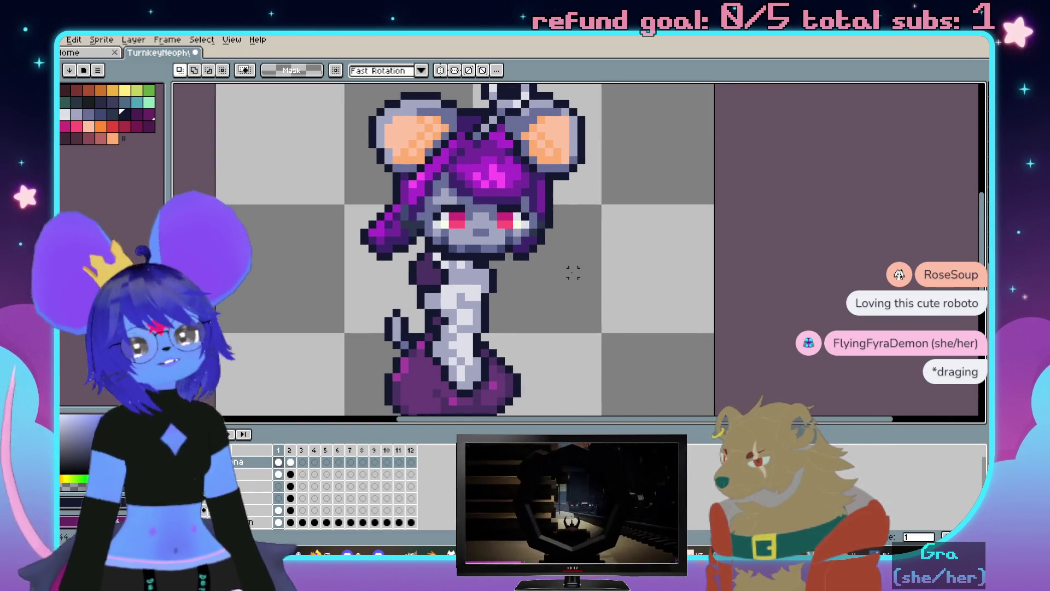
{"action": "scroll", "coordinate": [574, 254], "scroll_direction": "up", "scroll_amount": 1}
{"action": "scroll", "coordinate": [395, 230], "scroll_direction": "up", "scroll_amount": 1}
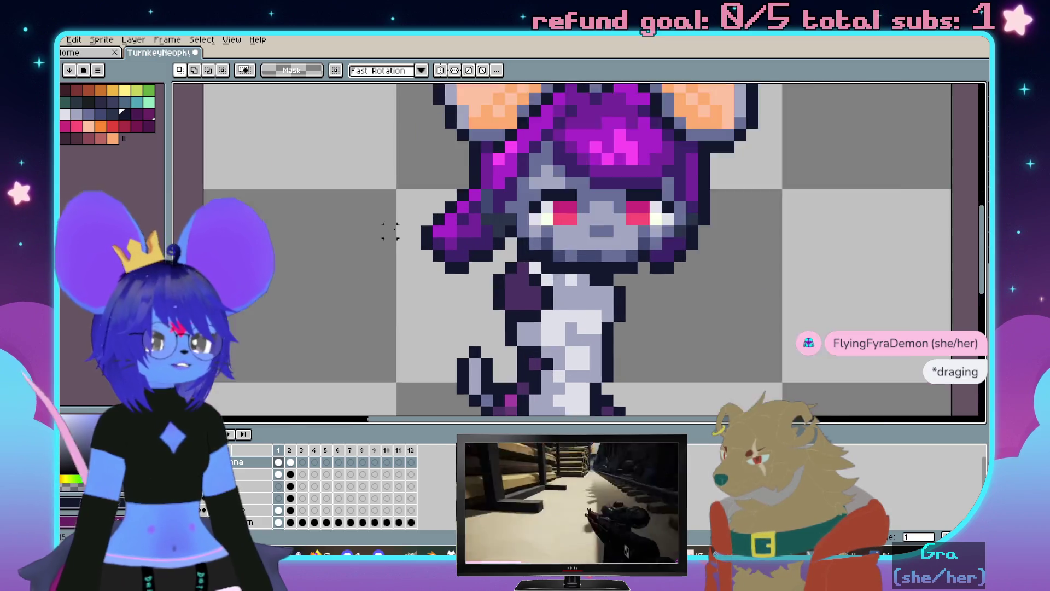
{"action": "scroll", "coordinate": [405, 234], "scroll_direction": "up", "scroll_amount": 1}
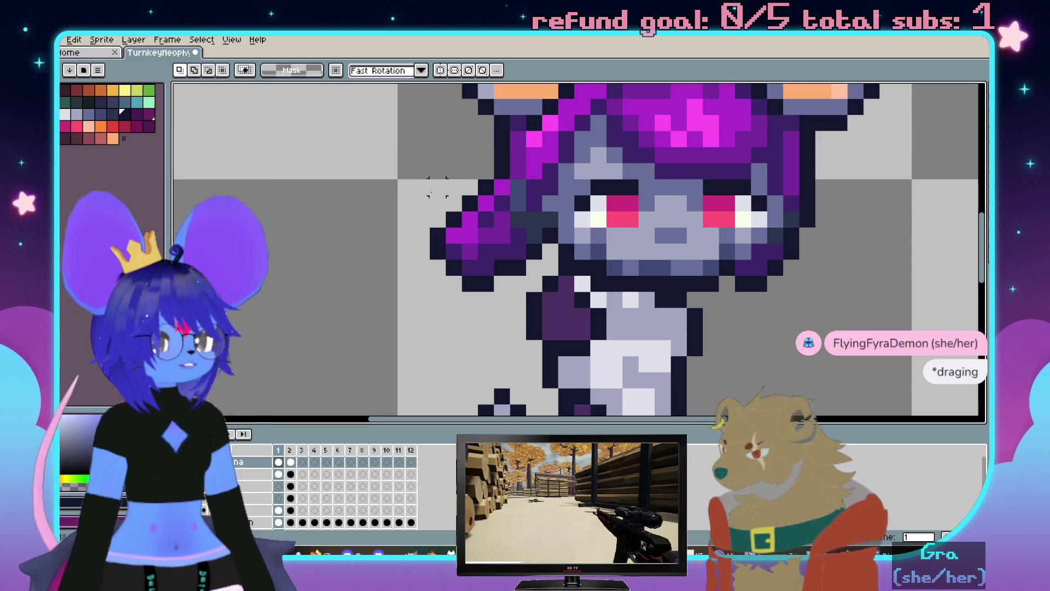
{"action": "left_click_drag", "start_coordinate": [437, 197], "coordinate": [485, 286]}
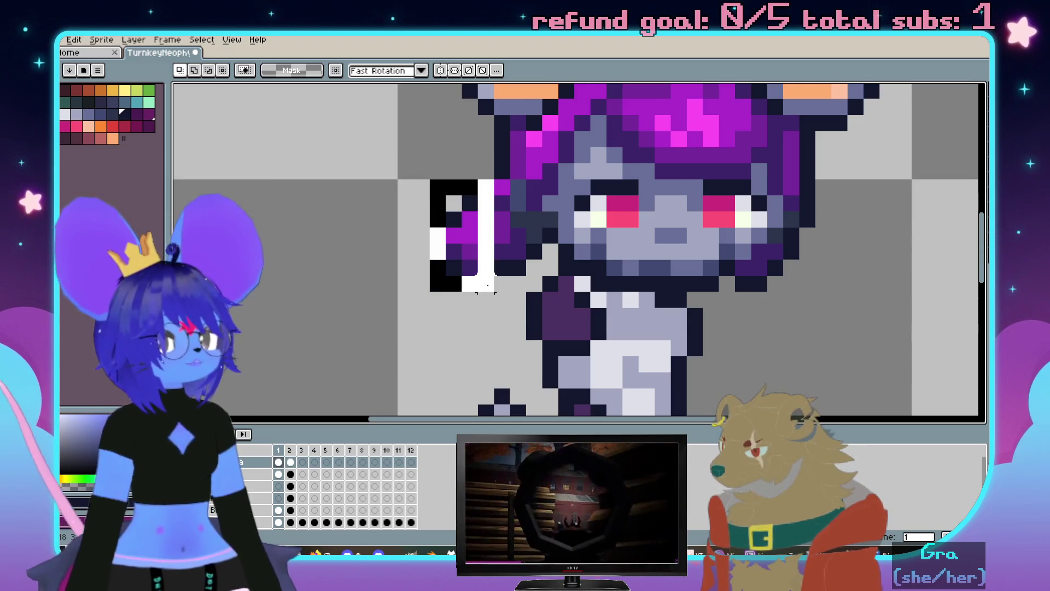
{"action": "key", "text": "ctrl+d"}
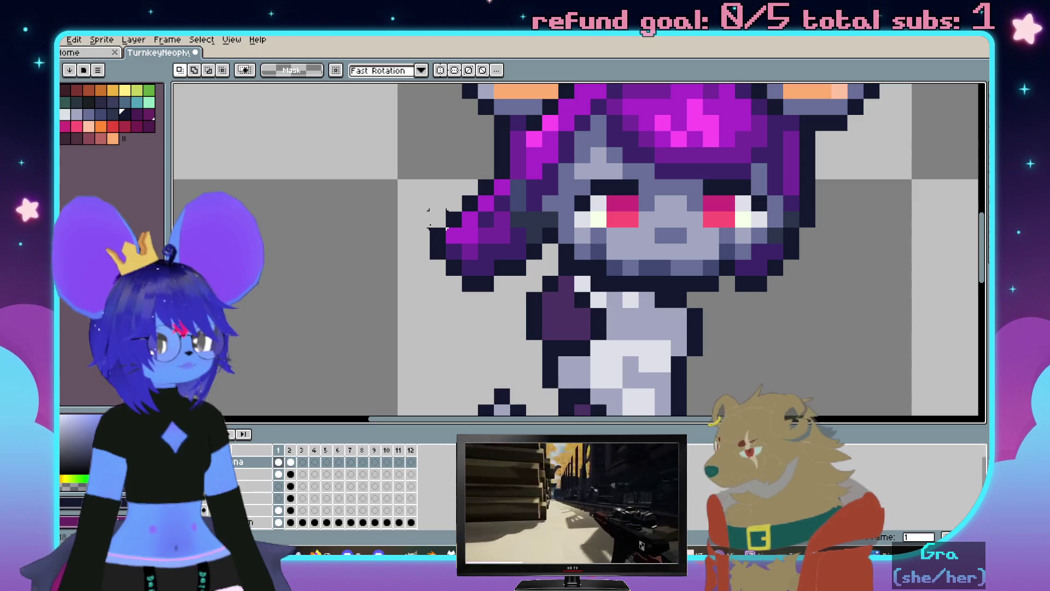
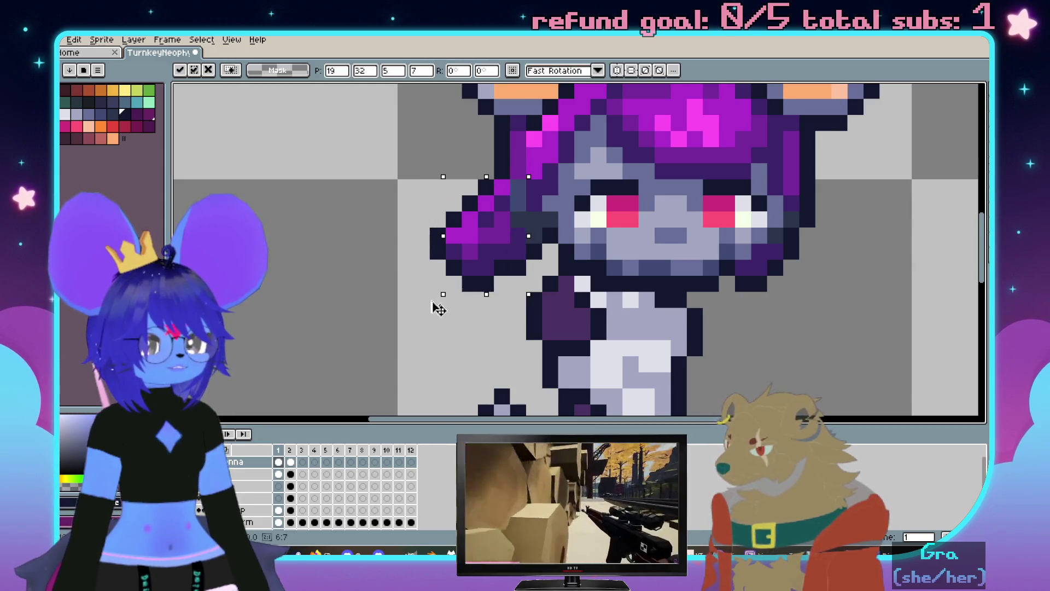
Undo the earlier hair stretch and bun transforms, returning to the Head cel in frame 1
{"action": "key", "text": "Return"}
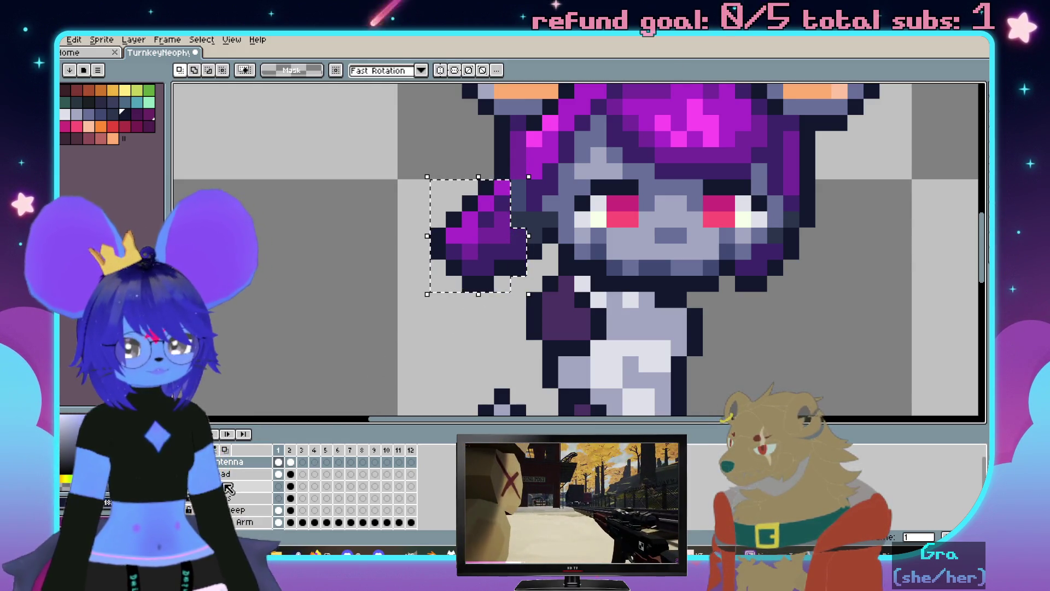
{"action": "left_click", "coordinate": [230, 474]}
{"action": "key", "text": "ctrl+z"}
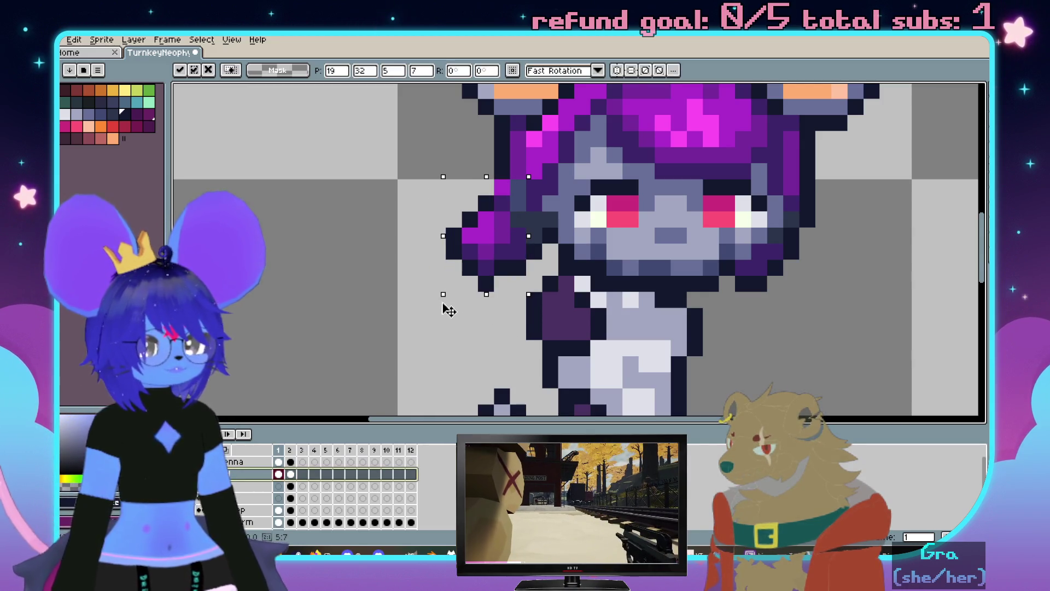
{"action": "key", "text": "b"}
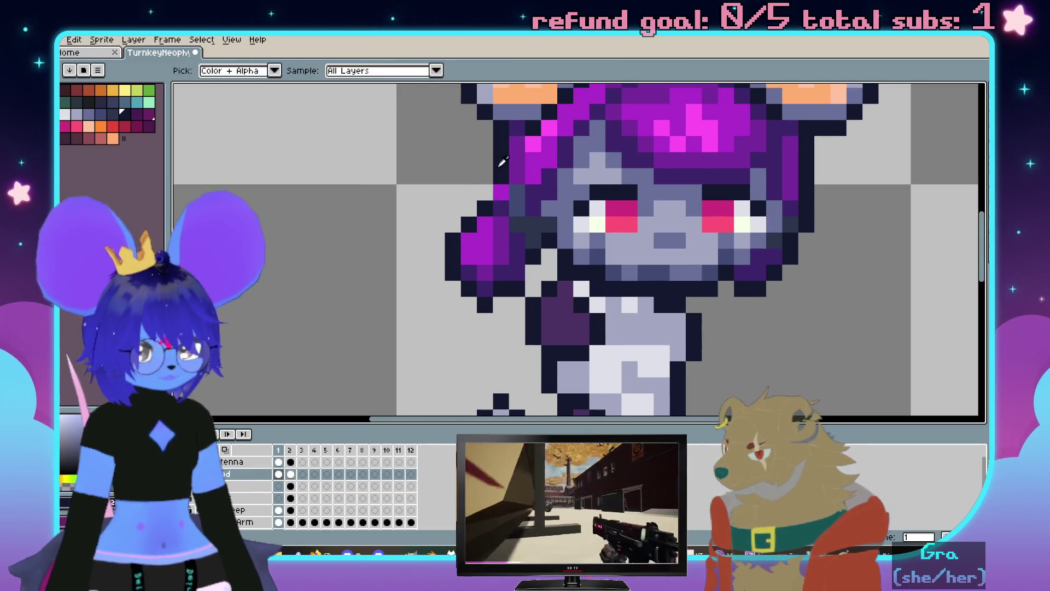
{"action": "scroll", "coordinate": [615, 308], "scroll_direction": "down", "scroll_amount": 3}
{"action": "key", "text": "Return"}
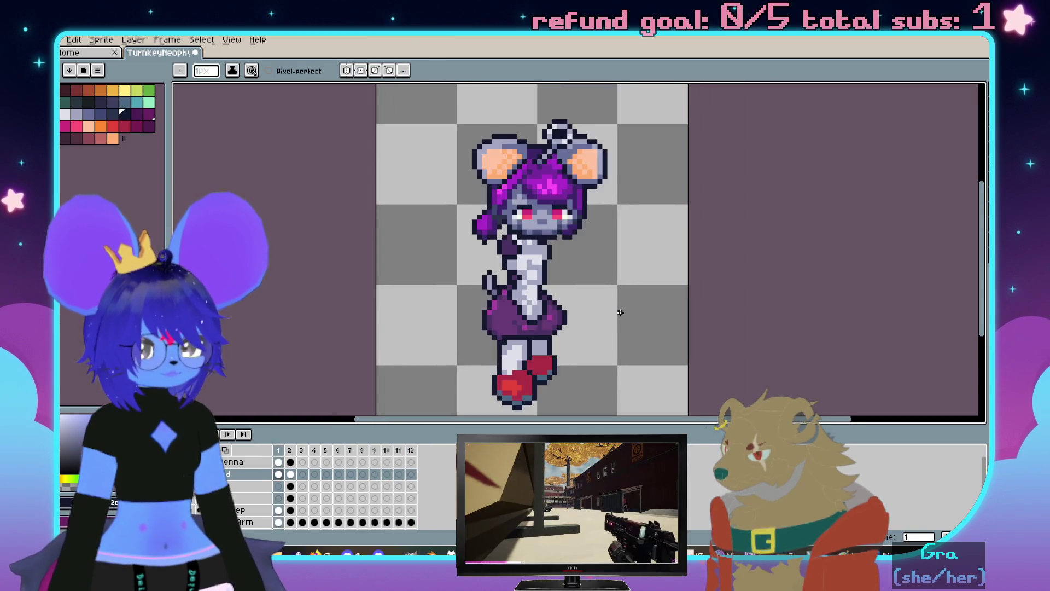
{"action": "scroll", "coordinate": [623, 316], "scroll_direction": "up", "scroll_amount": 1}
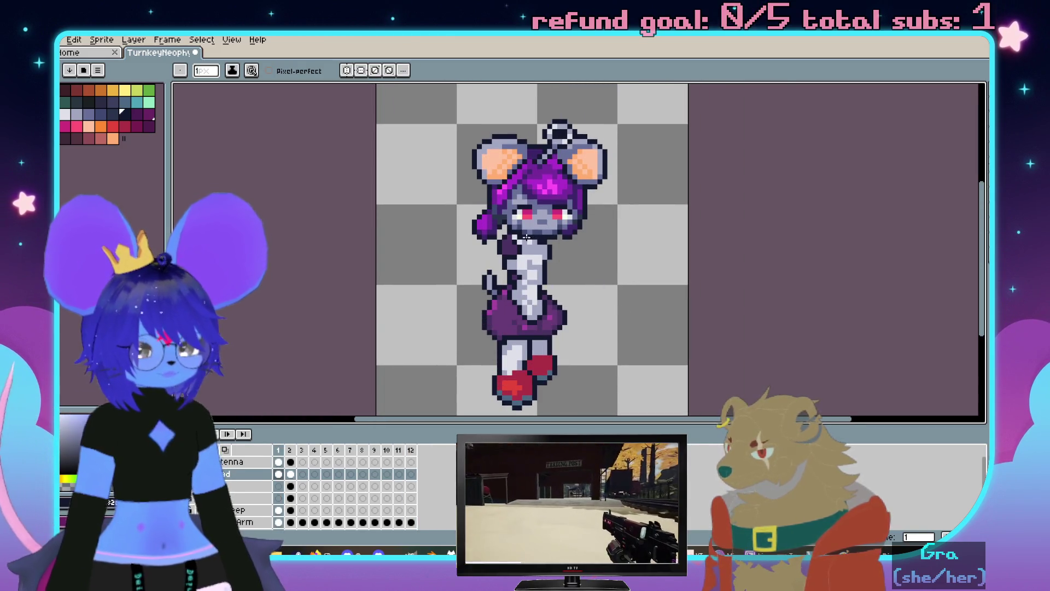
{"action": "scroll", "coordinate": [558, 270], "scroll_direction": "up", "scroll_amount": 1}
{"action": "scroll", "coordinate": [489, 250], "scroll_direction": "up", "scroll_amount": 1}
{"action": "key", "text": "ctrl+z"}
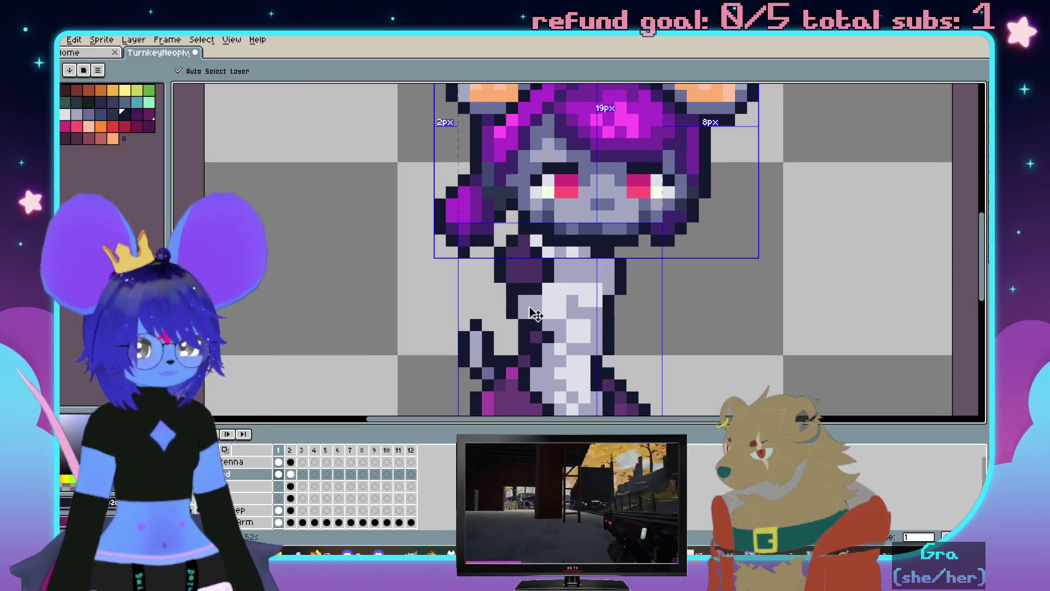
{"action": "key", "text": "ctrl+z"}
{"action": "key", "text": "ctrl+z"}
{"action": "key", "text": "ctrl+d"}
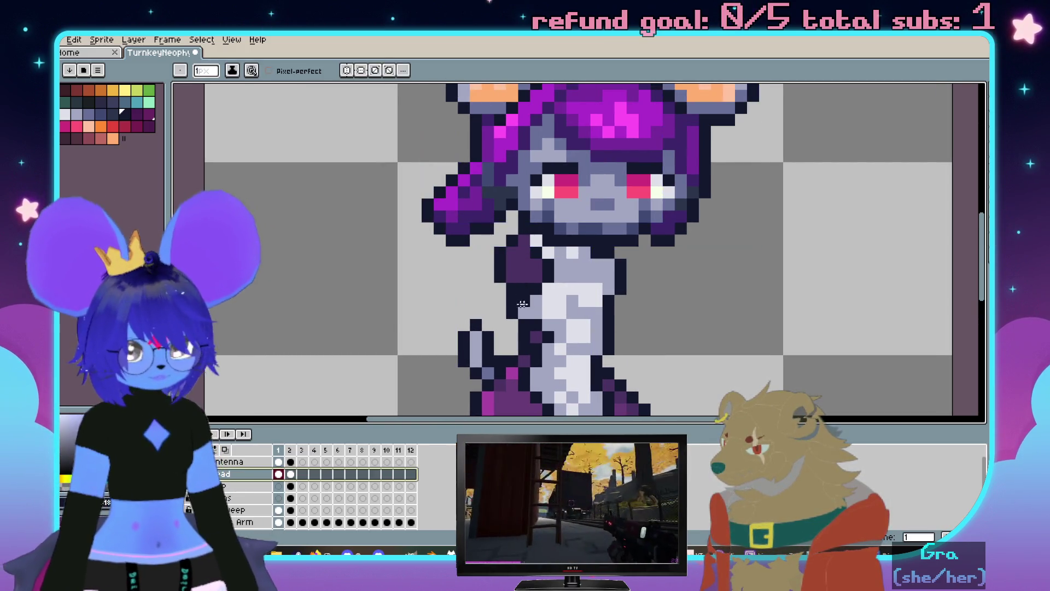
{"action": "left_click", "coordinate": [279, 476]}
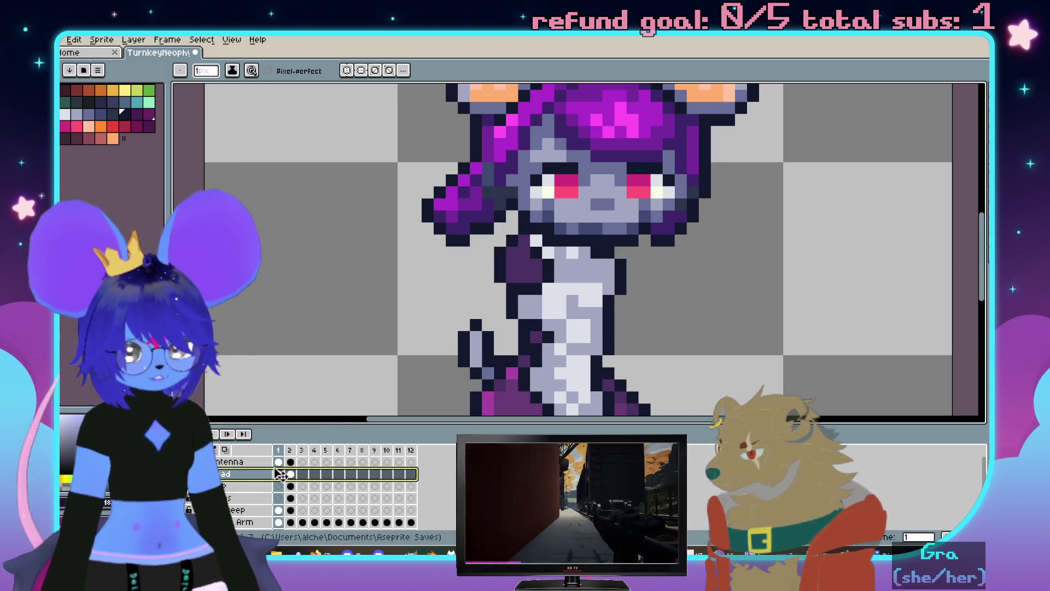
{"action": "scroll", "coordinate": [388, 326], "scroll_direction": "up", "scroll_amount": 2}
{"action": "scroll", "coordinate": [441, 289], "scroll_direction": "up", "scroll_amount": 2}
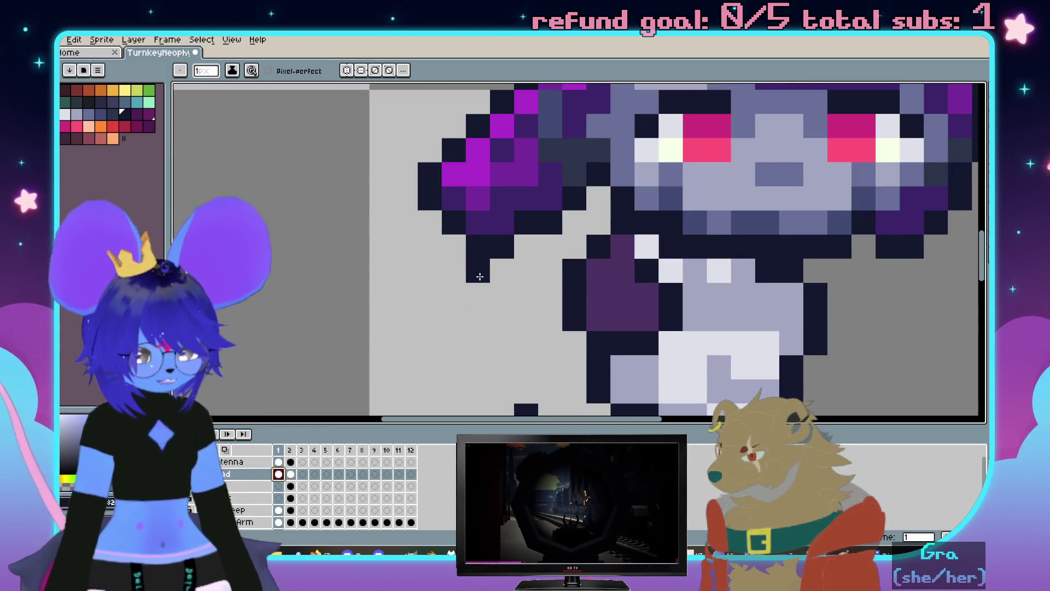
{"action": "scroll", "coordinate": [441, 289], "scroll_direction": "up", "scroll_amount": 2}
{"action": "scroll", "coordinate": [454, 275], "scroll_direction": "down", "scroll_amount": 1}
Rescale the left hair tuft with a marquee handle and preview the animation
{"action": "mouse_move", "coordinate": [412, 202]}
{"action": "left_mouse_down"}
{"action": "mouse_move", "coordinate": [502, 305]}
{"action": "mouse_move", "coordinate": [495, 318]}
{"action": "left_mouse_up"}
{"action": "left_click_drag", "start_coordinate": [411, 318], "coordinate": [428, 339]}
{"action": "key", "text": "b"}
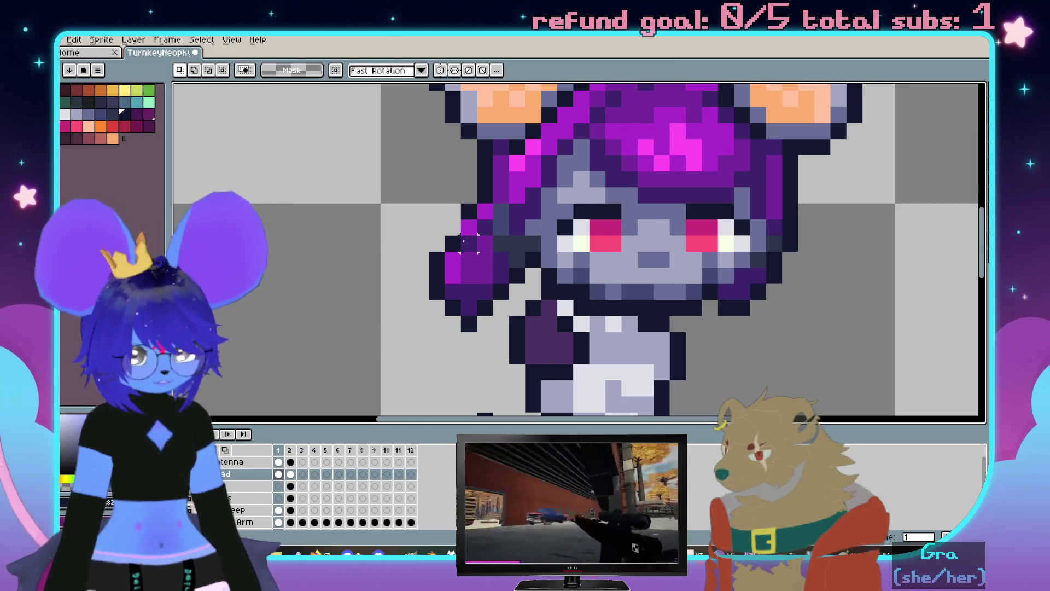
{"action": "scroll", "coordinate": [467, 227], "scroll_direction": "down", "scroll_amount": 2}
{"action": "key", "text": "Return"}
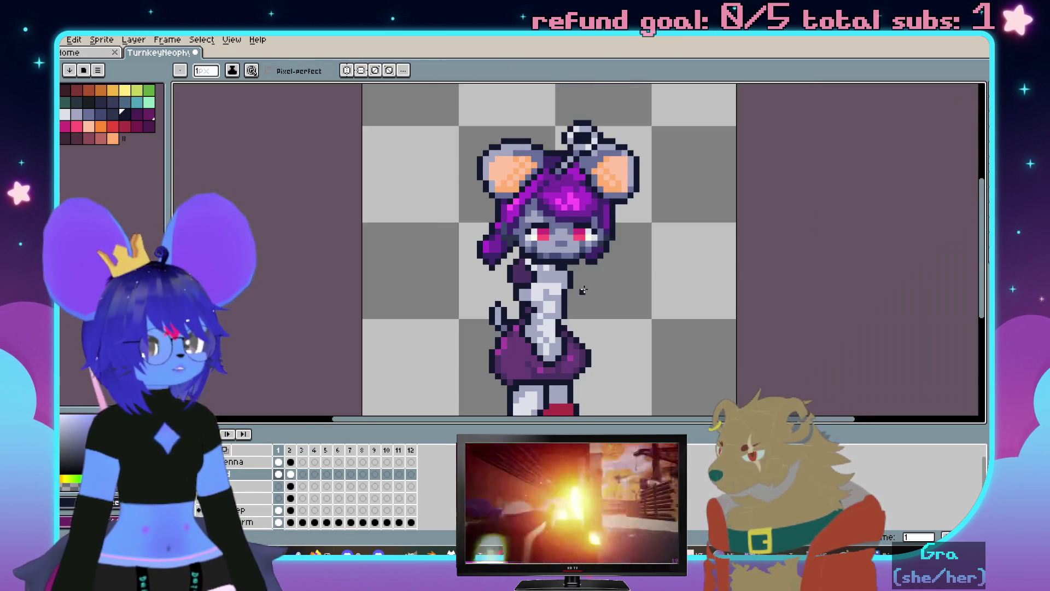
{"action": "scroll", "coordinate": [480, 220], "scroll_direction": "up", "scroll_amount": 1}
{"action": "scroll", "coordinate": [480, 220], "scroll_direction": "up", "scroll_amount": 3}
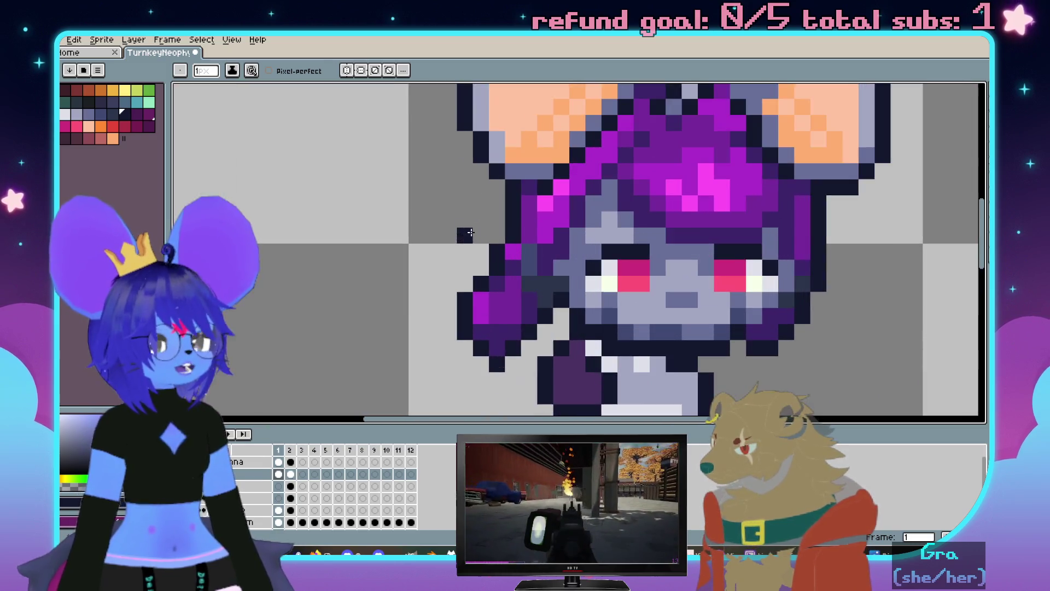
Review the tuft across frame 1 and playback, sampling the dark purple hair colour
{"action": "key", "text": "Left"}
{"action": "key", "text": "e"}
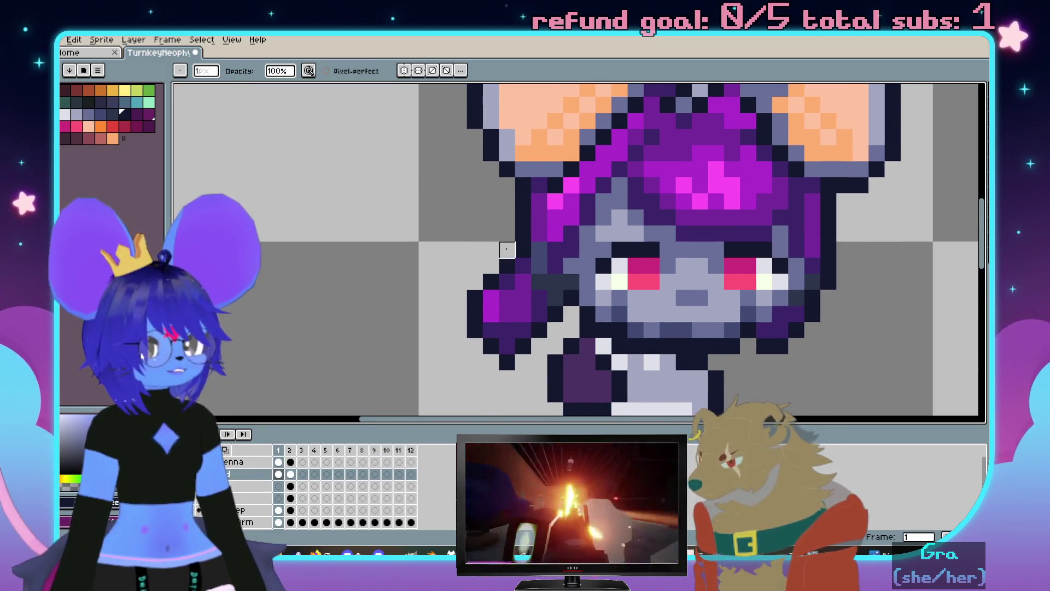
{"action": "scroll", "coordinate": [506, 248], "scroll_direction": "down", "scroll_amount": 3}
{"action": "key", "text": "Return"}
{"action": "scroll", "coordinate": [581, 310], "scroll_direction": "up", "scroll_amount": 1}
{"action": "key", "text": "Left"}
{"action": "scroll", "coordinate": [580, 311], "scroll_direction": "up", "scroll_amount": 1}
{"action": "scroll", "coordinate": [586, 289], "scroll_direction": "up", "scroll_amount": 1}
{"action": "scroll", "coordinate": [621, 295], "scroll_direction": "up", "scroll_amount": 1}
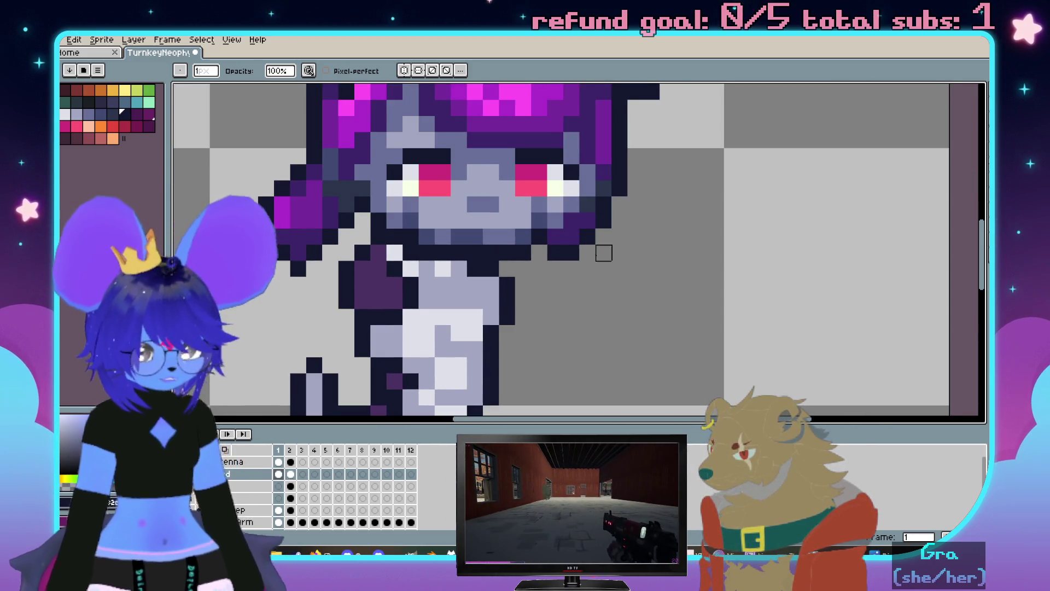
{"action": "scroll", "coordinate": [604, 252], "scroll_direction": "up", "scroll_amount": 1}
{"action": "scroll", "coordinate": [607, 279], "scroll_direction": "up", "scroll_amount": 1}
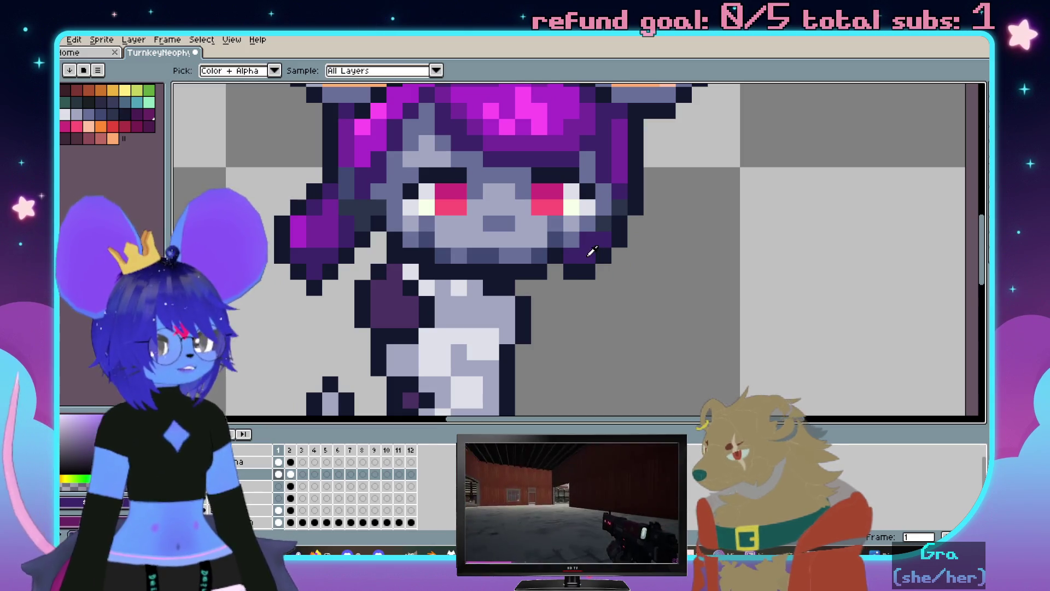
{"action": "left_click", "coordinate": [585, 265], "text": "alt"}
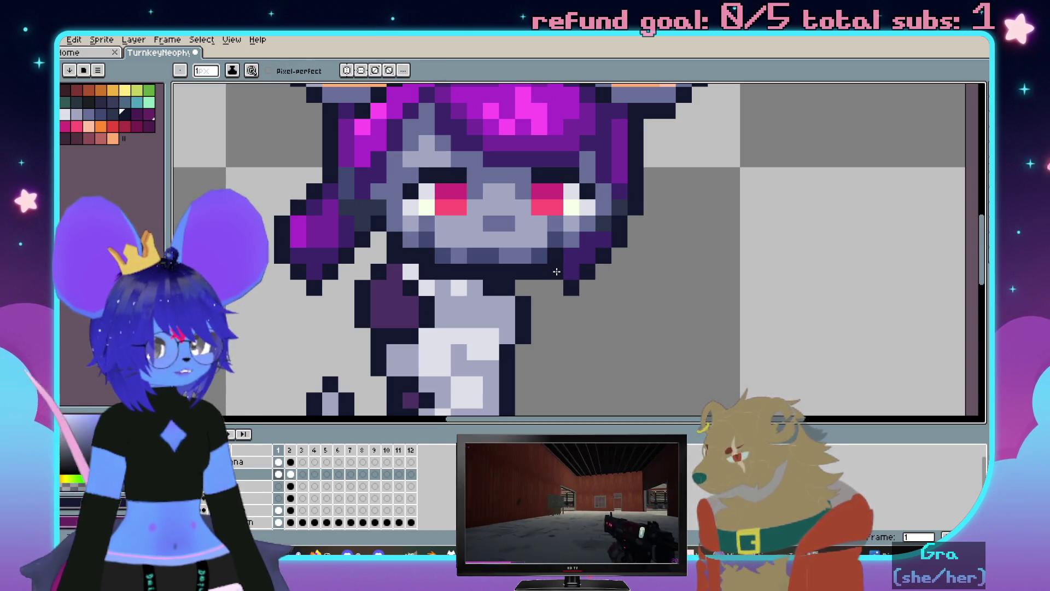
{"action": "scroll", "coordinate": [556, 271], "scroll_direction": "down", "scroll_amount": 2}
{"action": "key", "text": "Return"}
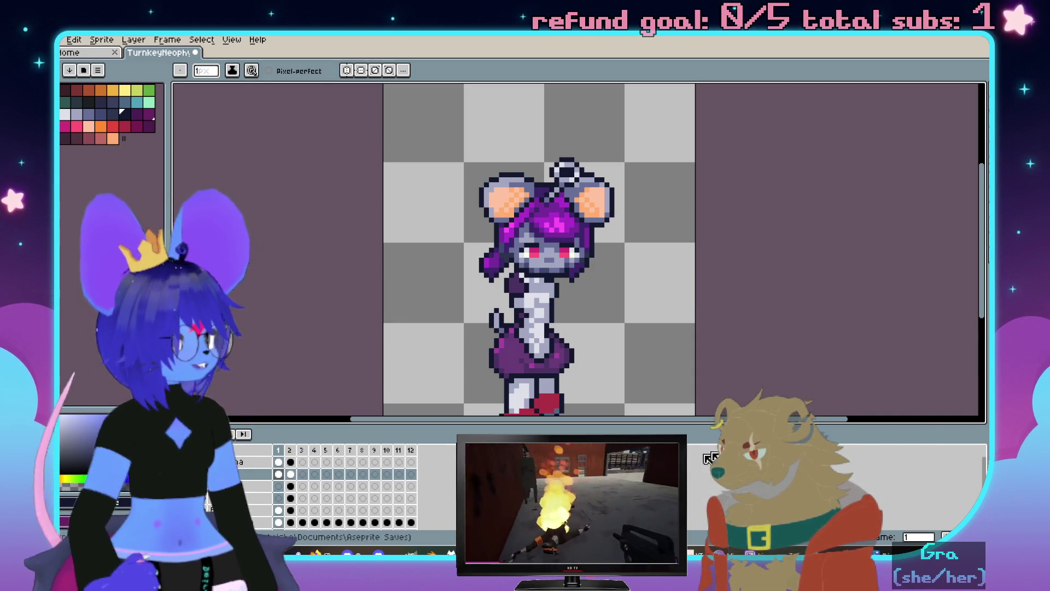
{"action": "scroll", "coordinate": [585, 249], "scroll_direction": "down", "scroll_amount": 1}
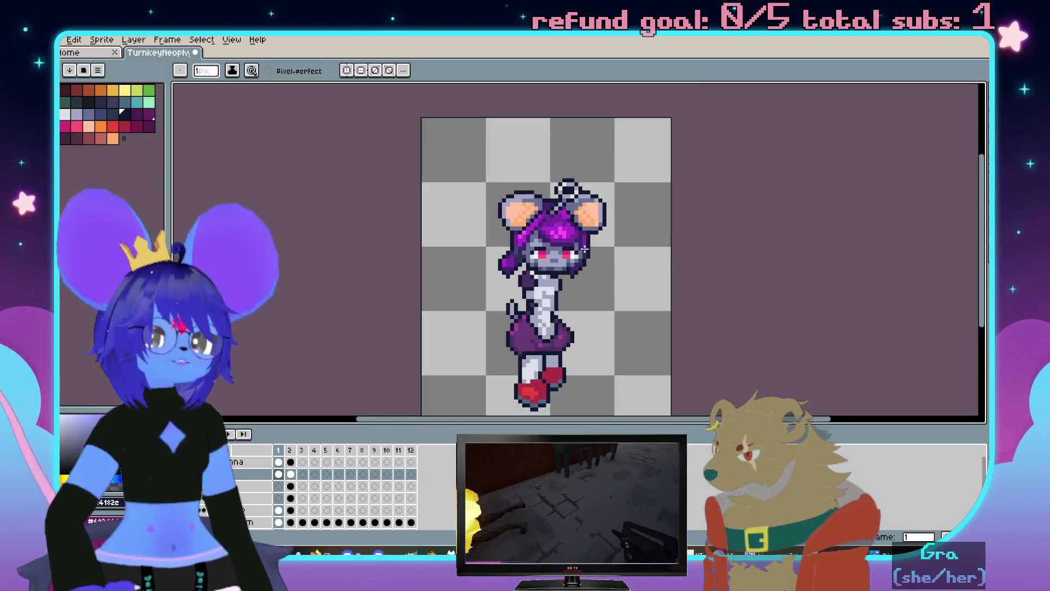
{"action": "scroll", "coordinate": [550, 320], "scroll_direction": "up", "scroll_amount": 1}
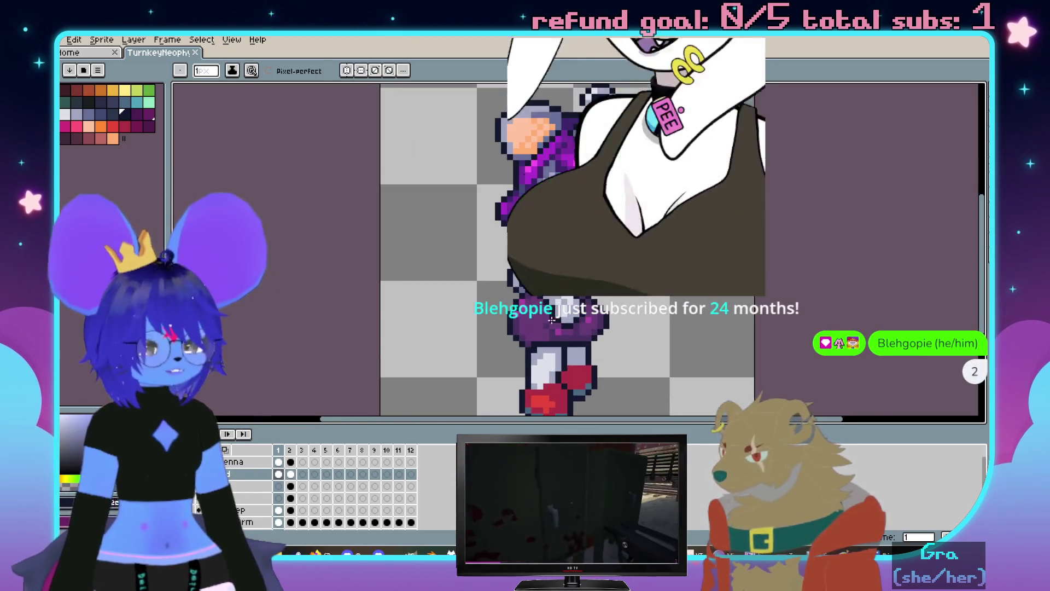
{"action": "left_click_drag", "start_coordinate": [551, 321], "coordinate": [534, 287]}
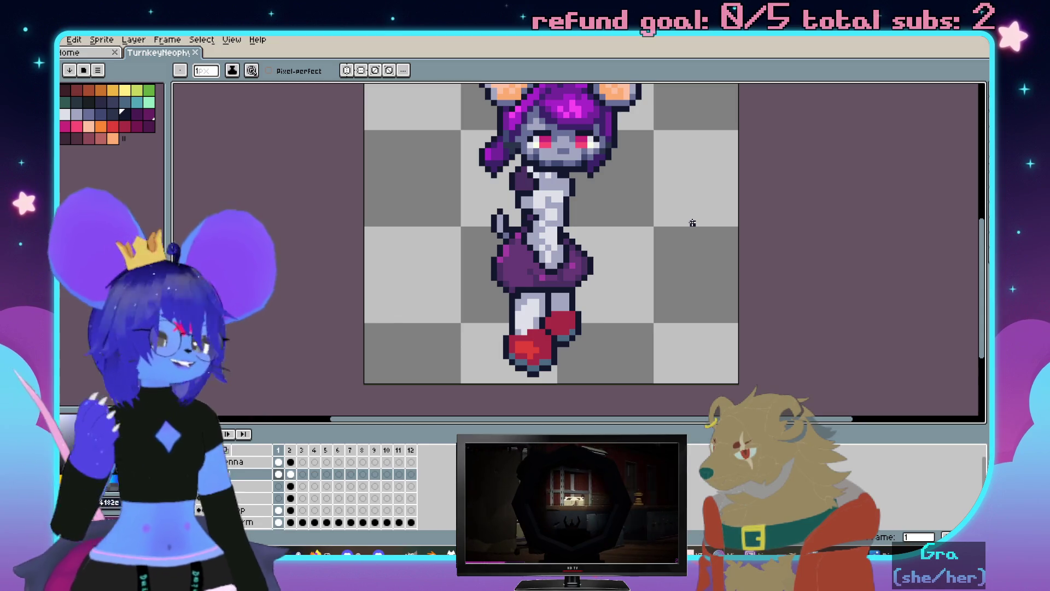
{"action": "scroll", "coordinate": [700, 262], "scroll_direction": "down", "scroll_amount": 1}
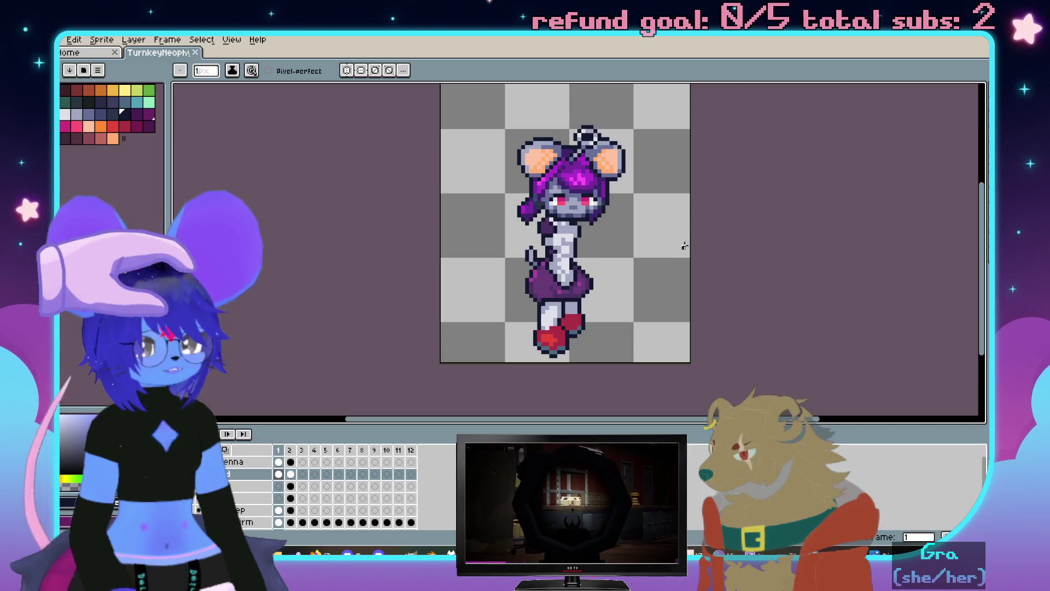
{"action": "scroll", "coordinate": [592, 243], "scroll_direction": "up", "scroll_amount": 1}
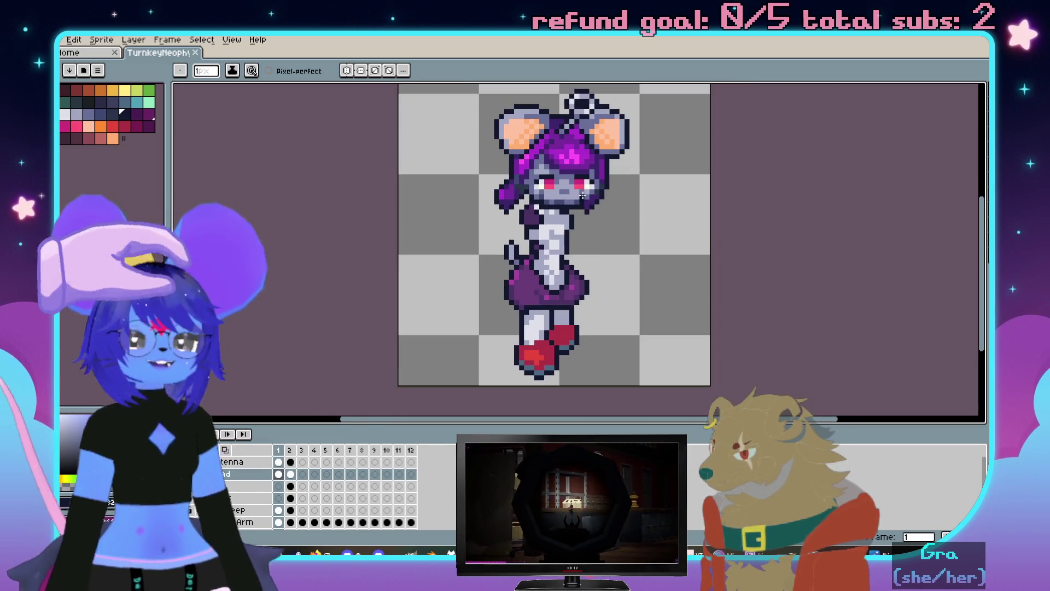
{"action": "scroll", "coordinate": [714, 196], "scroll_direction": "down", "scroll_amount": 1}
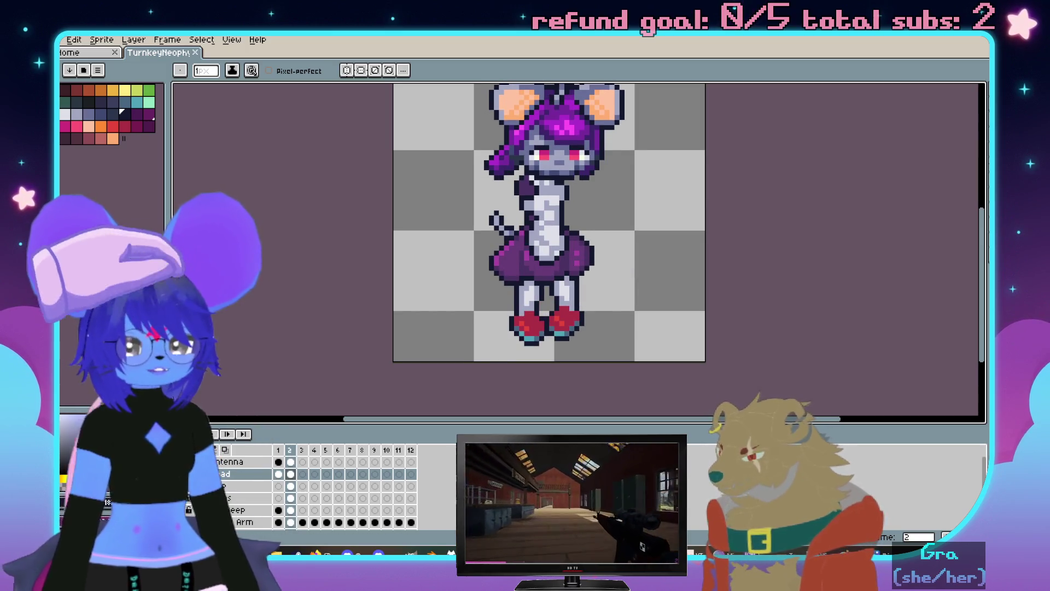
Select the base layer's frame 1 cel and marquee areas of the sprite around the arm
{"action": "left_click", "coordinate": [292, 486]}
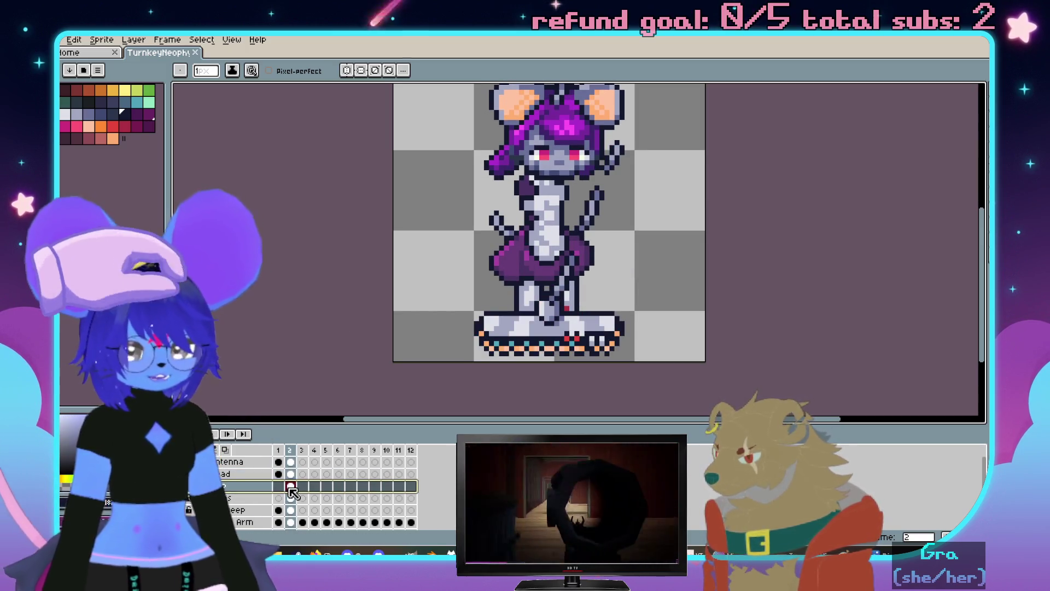
{"action": "left_click", "coordinate": [278, 486]}
{"action": "key", "text": "ctrl"}
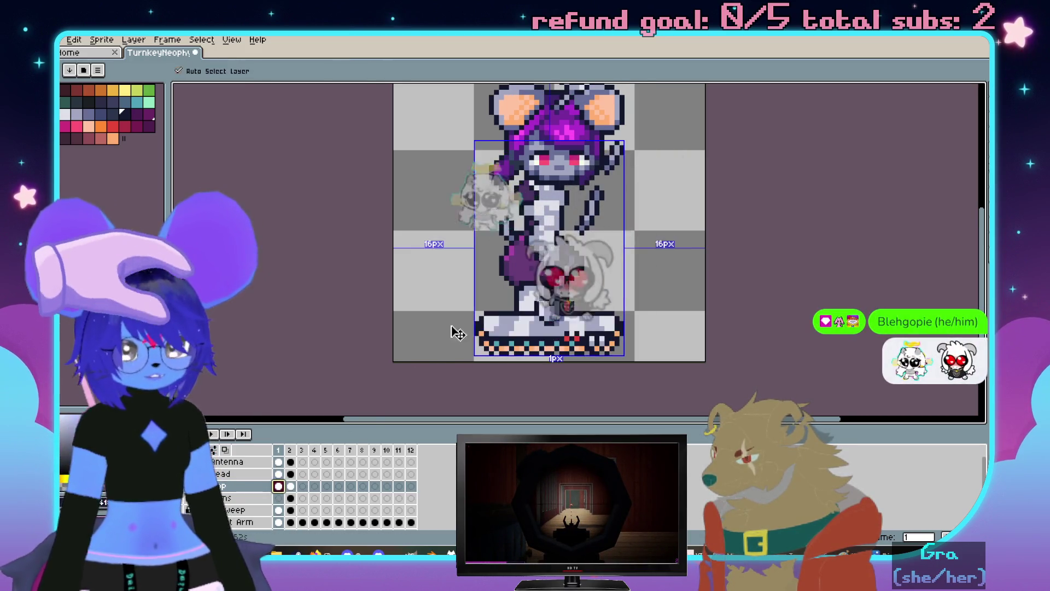
{"action": "scroll", "coordinate": [510, 270], "scroll_direction": "up", "scroll_amount": 2}
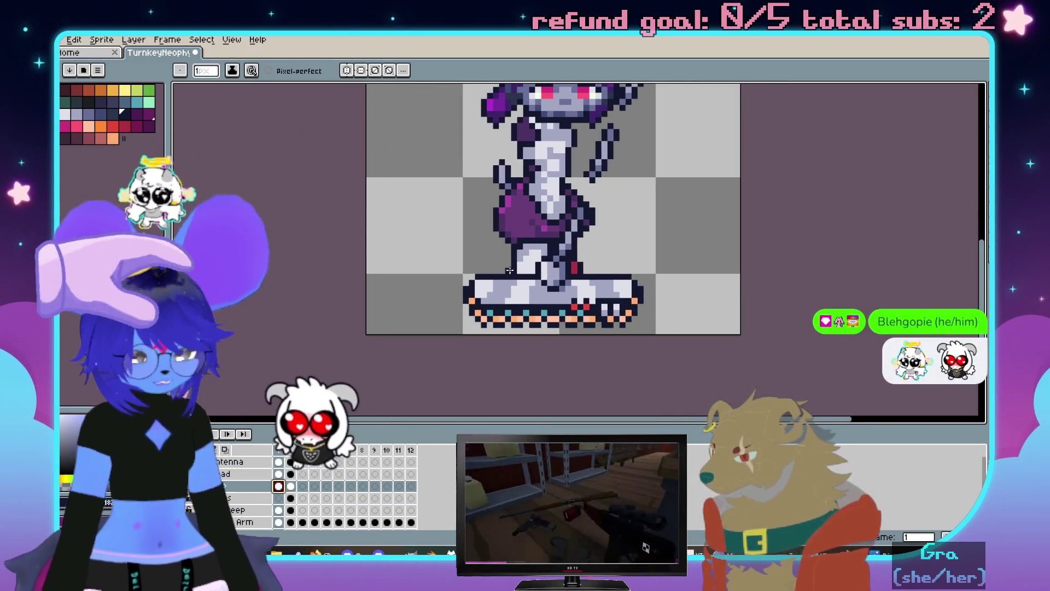
{"action": "key", "text": "m"}
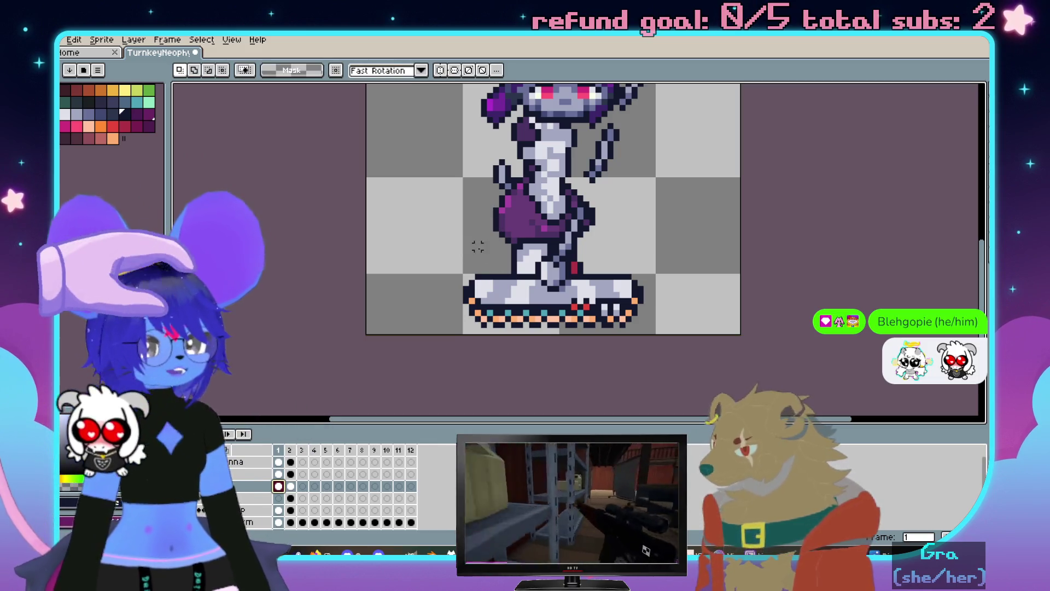
{"action": "mouse_move", "coordinate": [452, 339]}
{"action": "left_mouse_down"}
{"action": "mouse_move", "coordinate": [665, 216]}
{"action": "mouse_move", "coordinate": [660, 205]}
{"action": "mouse_move", "coordinate": [626, 237]}
{"action": "left_mouse_up"}
{"action": "scroll", "coordinate": [625, 237], "scroll_direction": "up", "scroll_amount": 1}
{"action": "left_click_drag", "start_coordinate": [617, 140], "coordinate": [539, 191]}
{"action": "left_click", "coordinate": [697, 239]}
{"action": "scroll", "coordinate": [591, 181], "scroll_direction": "down", "scroll_amount": 1}
{"action": "scroll", "coordinate": [548, 202], "scroll_direction": "up", "scroll_amount": 1}
Drag the raised arm into its adjusted place and move on to frame 2
{"action": "left_click_drag", "start_coordinate": [529, 170], "coordinate": [616, 276]}
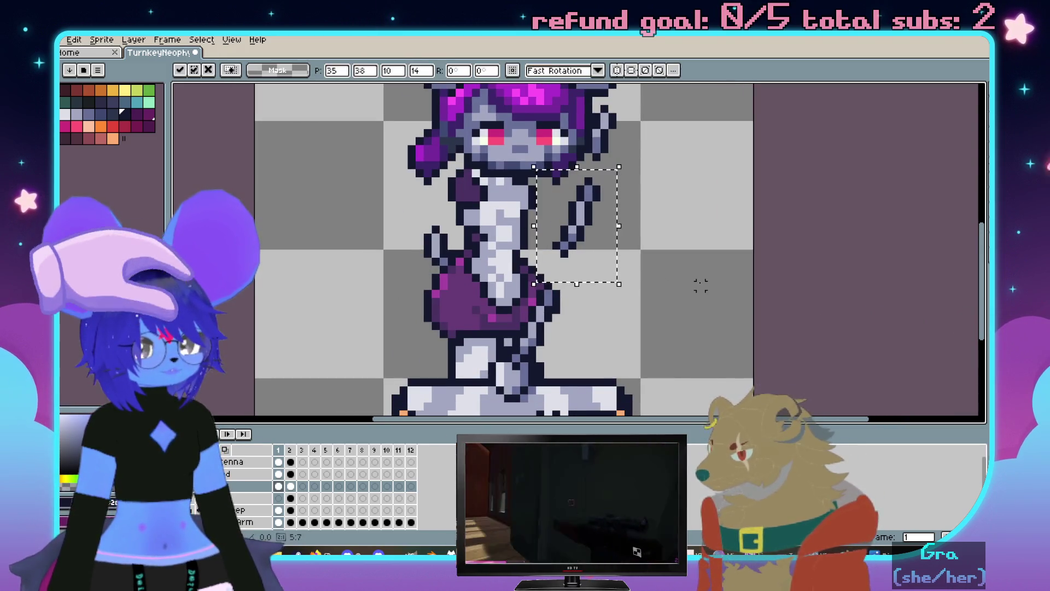
{"action": "left_click", "coordinate": [699, 282]}
{"action": "scroll", "coordinate": [700, 289], "scroll_direction": "down", "scroll_amount": 2}
{"action": "key", "text": "Right"}
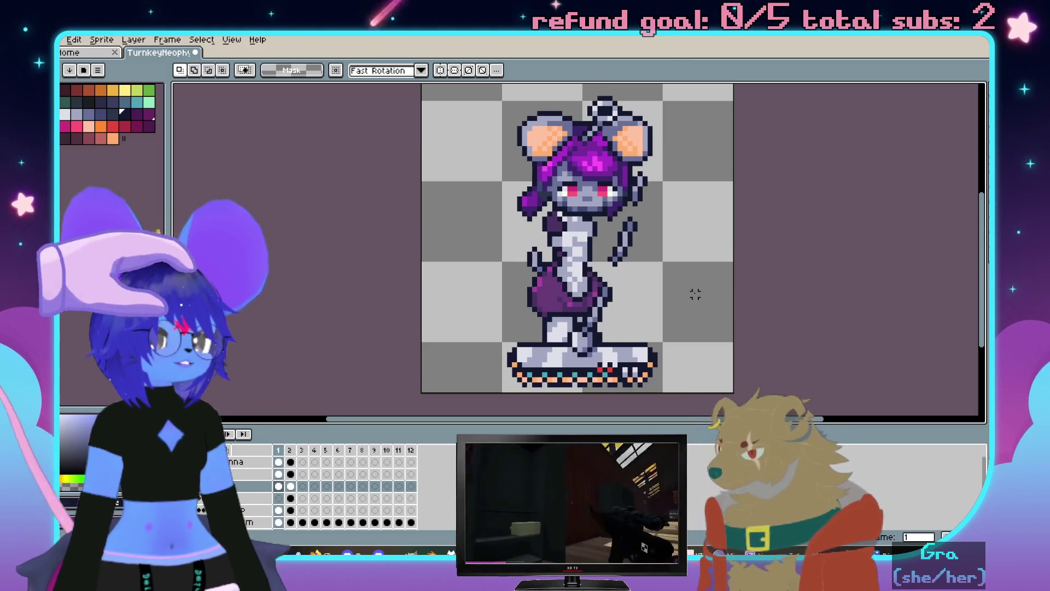
{"action": "left_click_drag", "start_coordinate": [694, 293], "coordinate": [650, 308]}
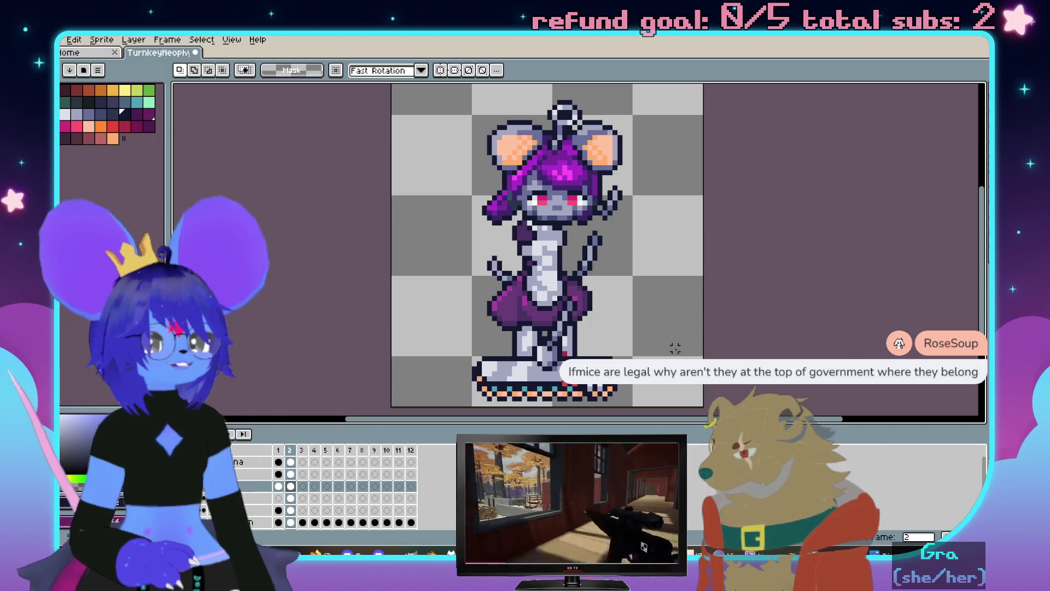
{"action": "scroll", "coordinate": [697, 265], "scroll_direction": "down", "scroll_amount": 1}
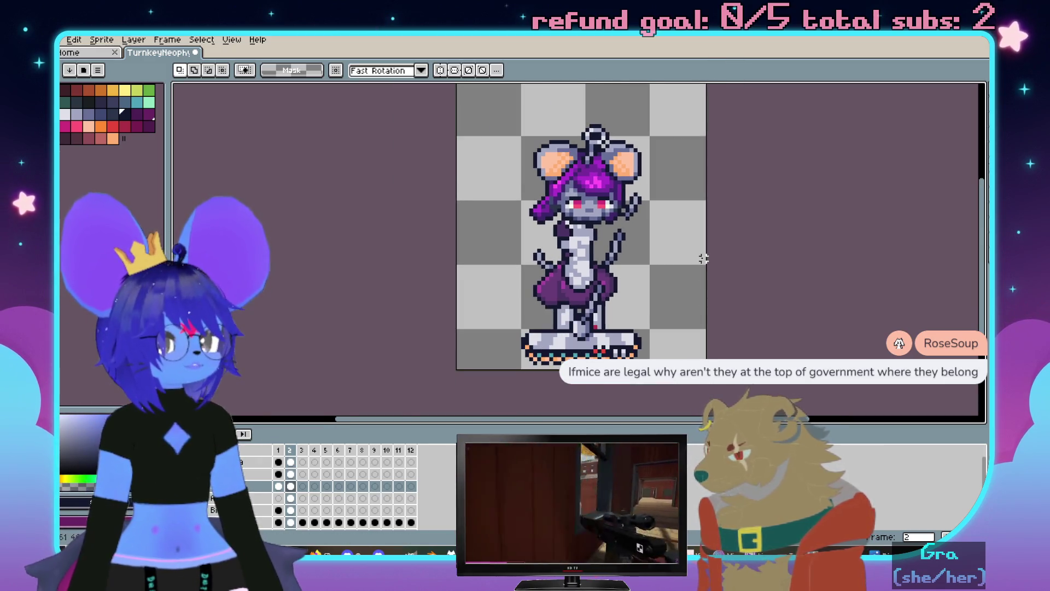
Preview the animation, then unhide the arm layer and switch to its frame 1 cel
{"action": "mouse_move", "coordinate": [715, 249]}
{"action": "left_mouse_down"}
{"action": "mouse_move", "coordinate": [692, 277]}
{"action": "mouse_move", "coordinate": [686, 263]}
{"action": "left_mouse_up"}
{"action": "key", "text": "Return"}
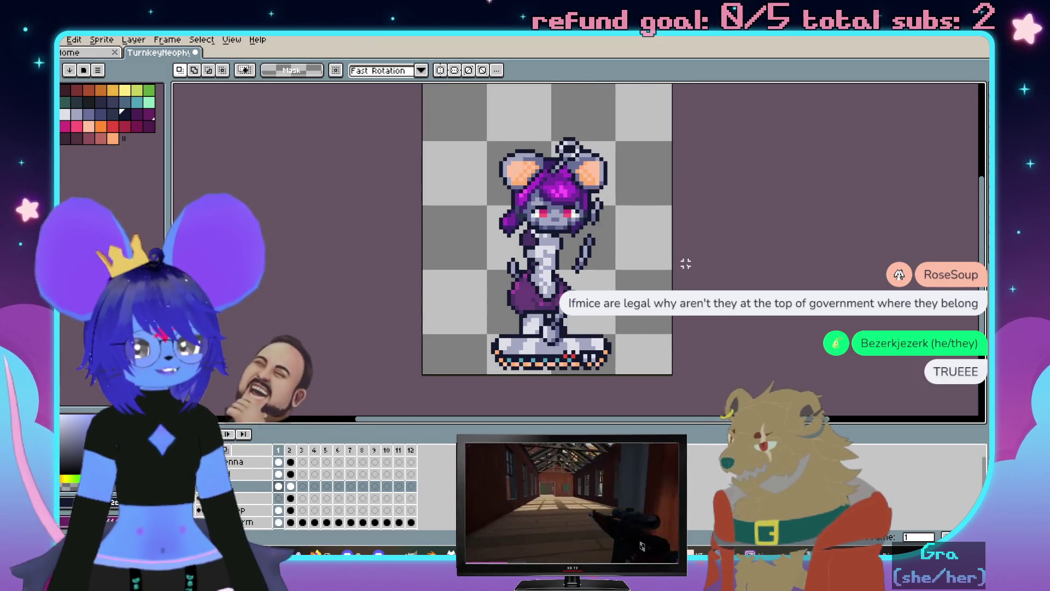
{"action": "scroll", "coordinate": [629, 272], "scroll_direction": "up", "scroll_amount": 1}
{"action": "scroll", "coordinate": [630, 268], "scroll_direction": "up", "scroll_amount": 1}
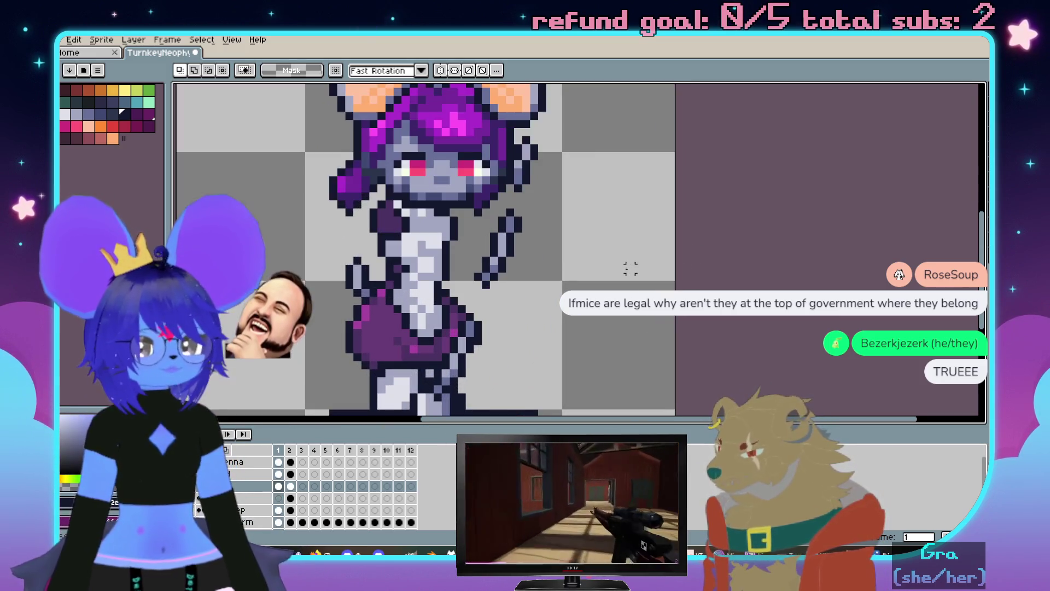
{"action": "left_click_drag", "start_coordinate": [630, 269], "coordinate": [680, 246]}
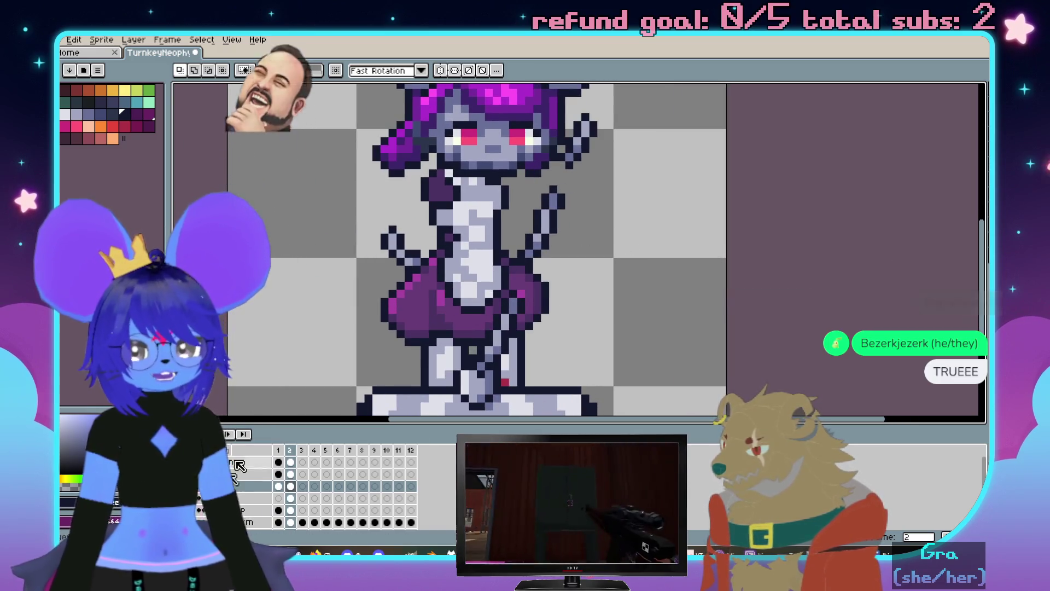
{"action": "left_click", "coordinate": [290, 499]}
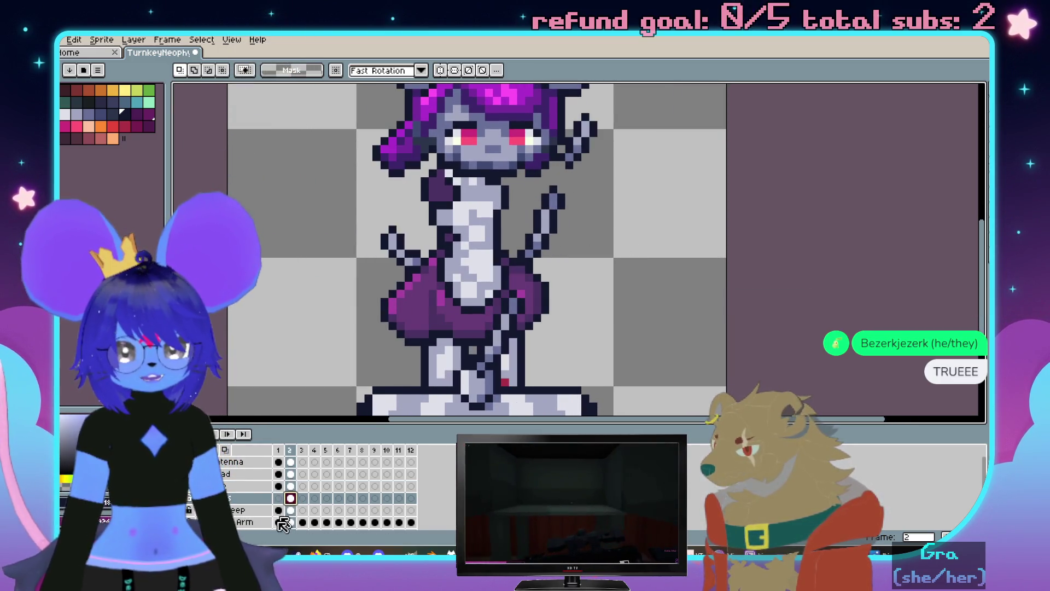
{"action": "left_click", "coordinate": [188, 506]}
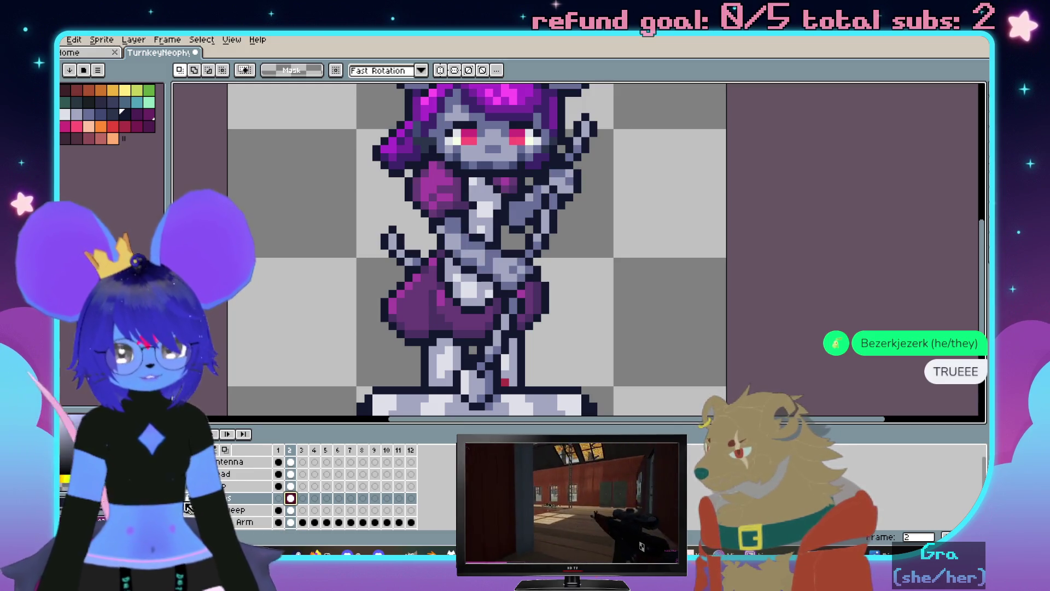
{"action": "left_click", "coordinate": [280, 499]}
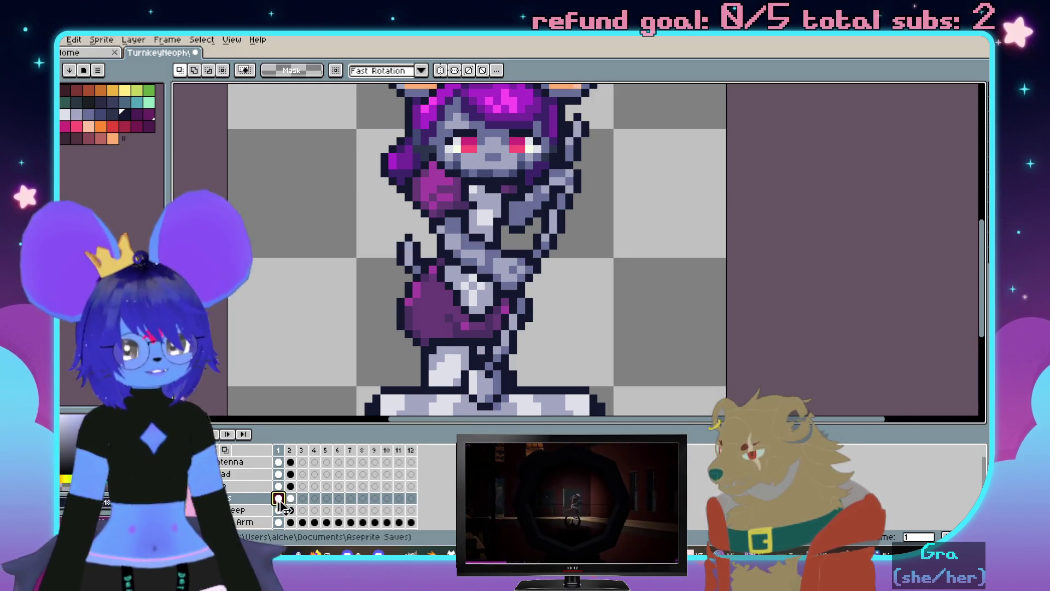
{"action": "left_click_drag", "start_coordinate": [548, 353], "coordinate": [715, 252]}
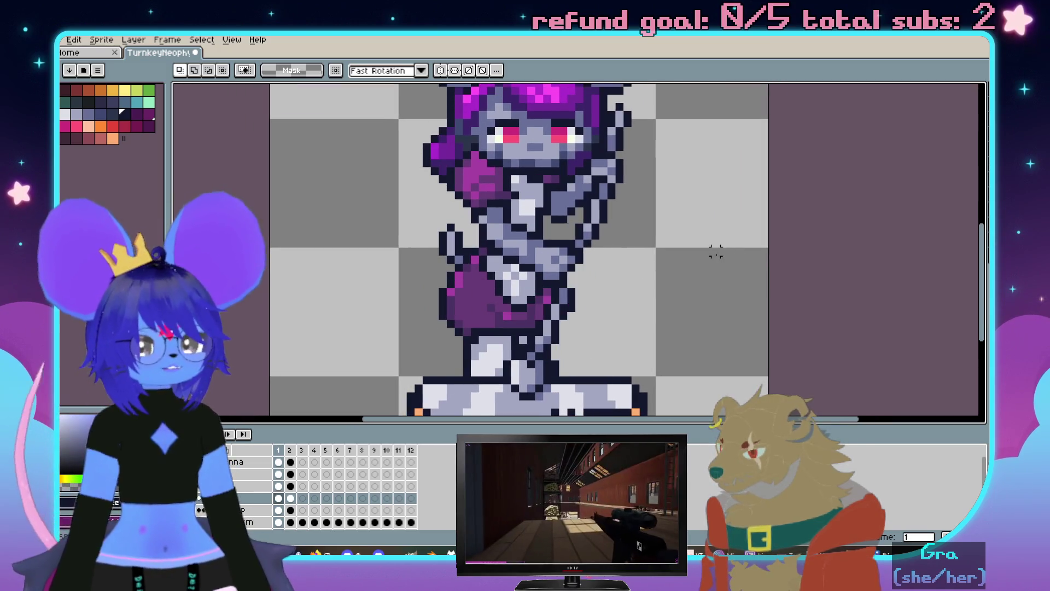
{"action": "scroll", "coordinate": [602, 277], "scroll_direction": "up", "scroll_amount": 2}
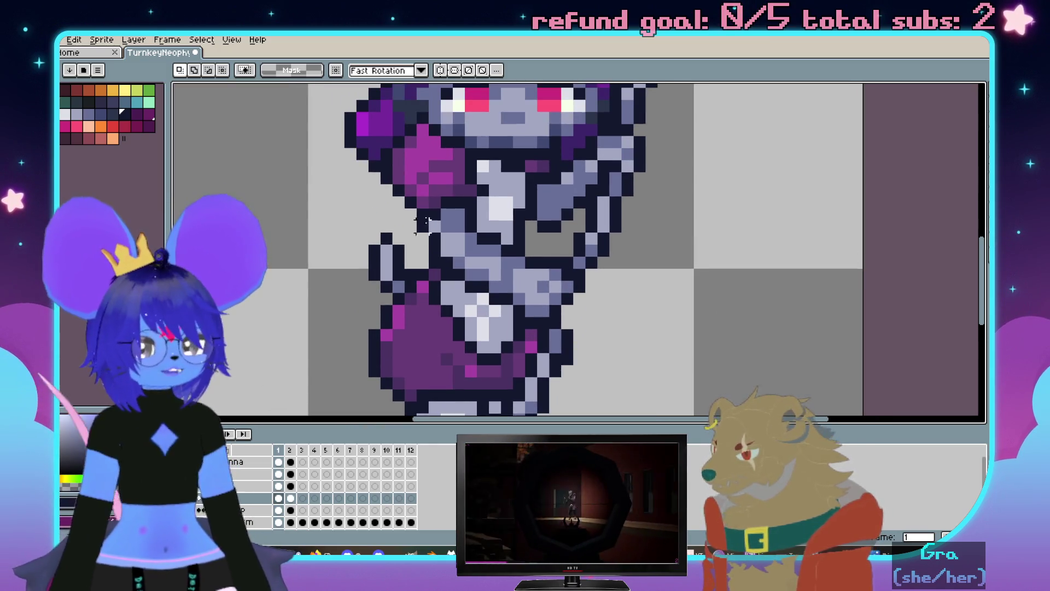
{"action": "scroll", "coordinate": [429, 224], "scroll_direction": "down", "scroll_amount": 2}
Test selections on the crossing arm and the layer above, then play the animation to compare poses
{"action": "left_click_drag", "start_coordinate": [379, 125], "coordinate": [629, 312]}
{"action": "left_click", "coordinate": [433, 310]}
{"action": "scroll", "coordinate": [433, 310], "scroll_direction": "down", "scroll_amount": 1}
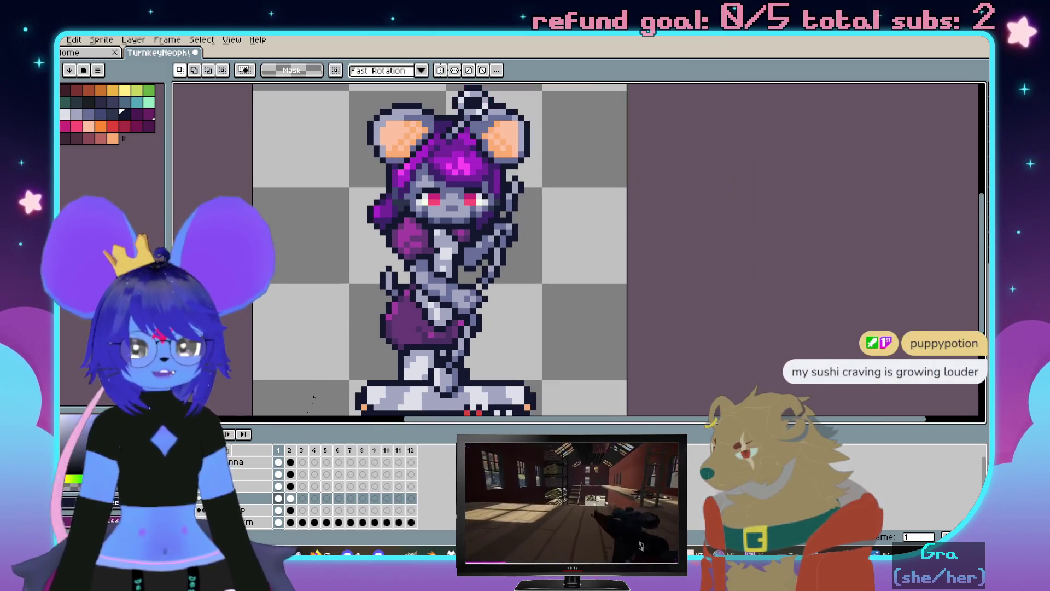
{"action": "key", "text": "ctrl+z"}
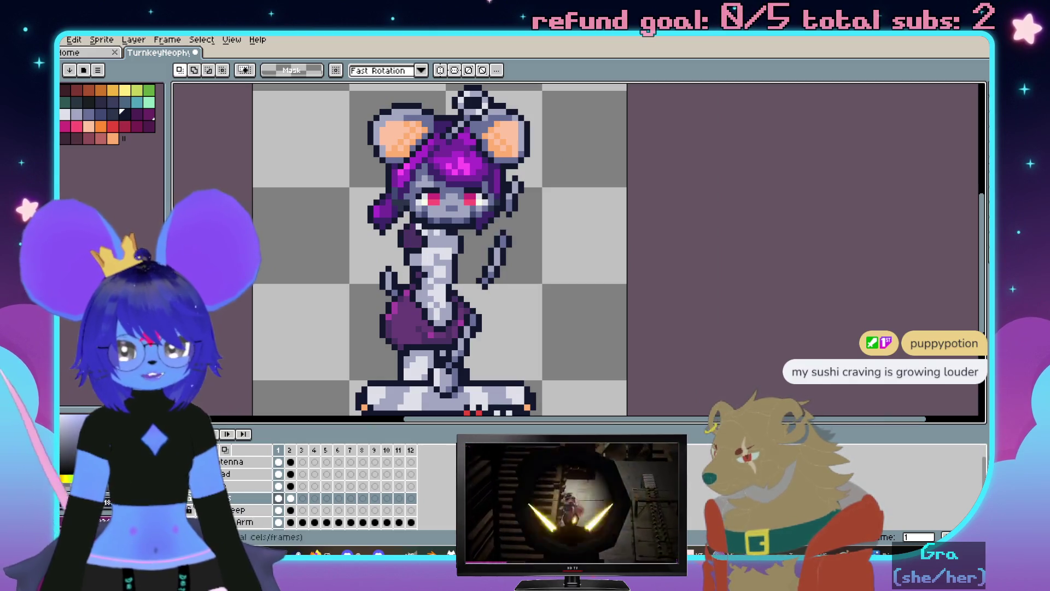
{"action": "left_click", "coordinate": [280, 486]}
{"action": "scroll", "coordinate": [517, 212], "scroll_direction": "up", "scroll_amount": 1}
{"action": "scroll", "coordinate": [517, 212], "scroll_direction": "down", "scroll_amount": 1}
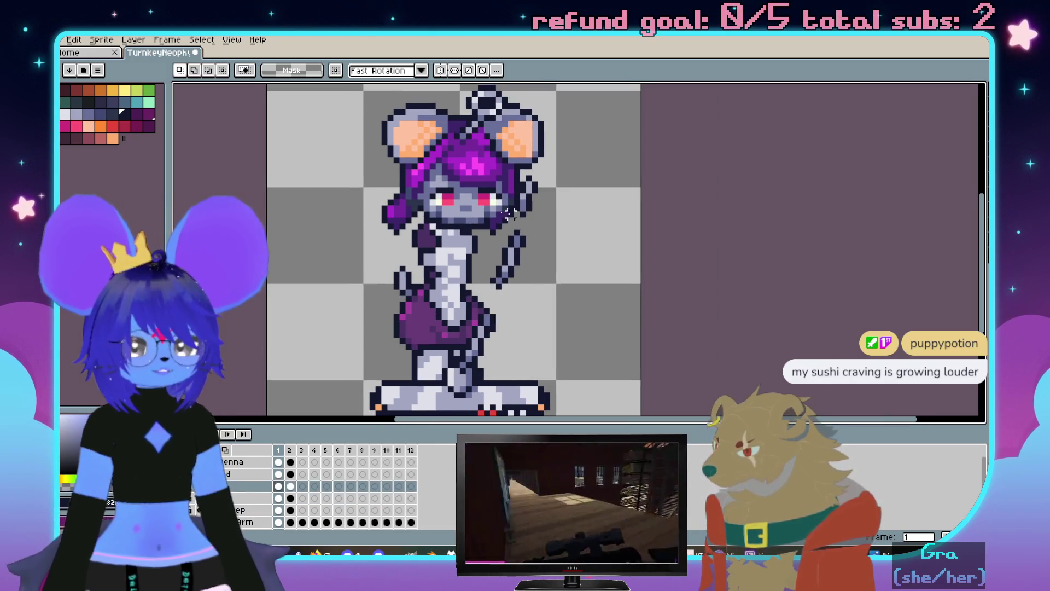
{"action": "left_click_drag", "start_coordinate": [465, 151], "coordinate": [592, 294]}
{"action": "key", "text": "ctrl+d"}
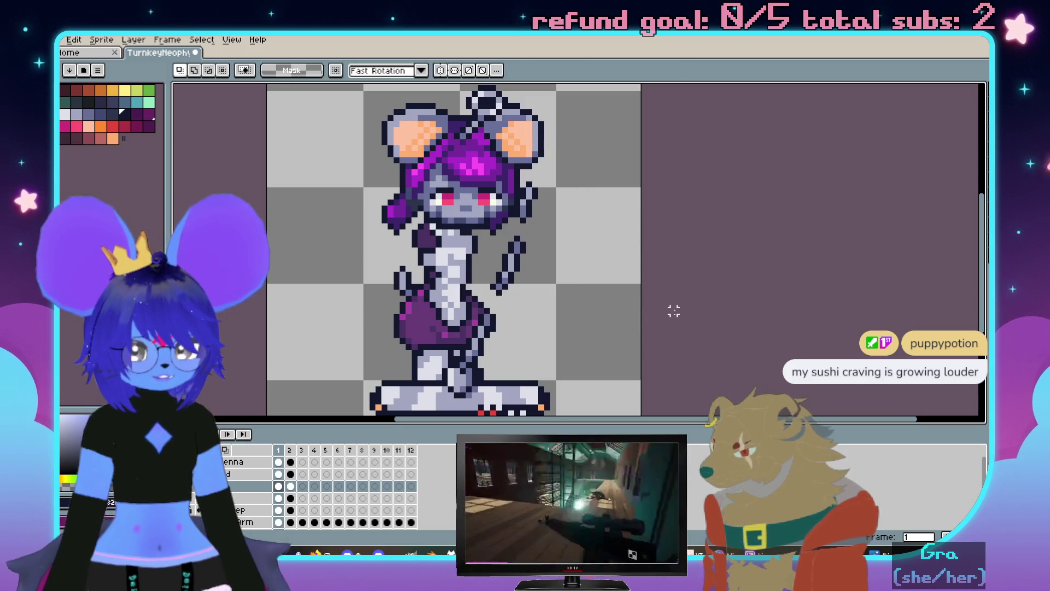
{"action": "key", "text": "Right"}
{"action": "key", "text": "Return"}
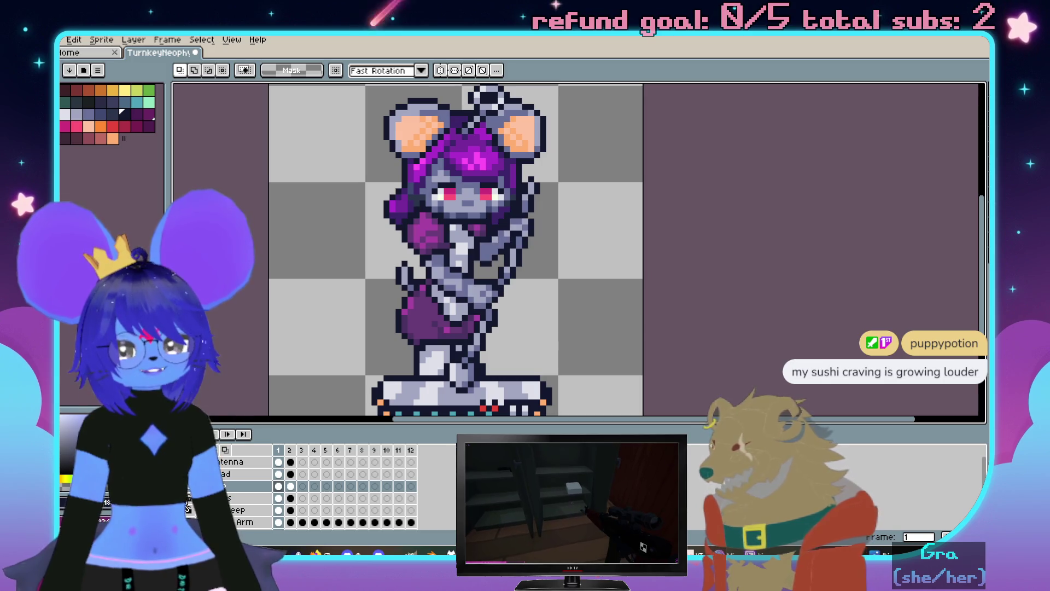
{"action": "scroll", "coordinate": [495, 302], "scroll_direction": "up", "scroll_amount": 2}
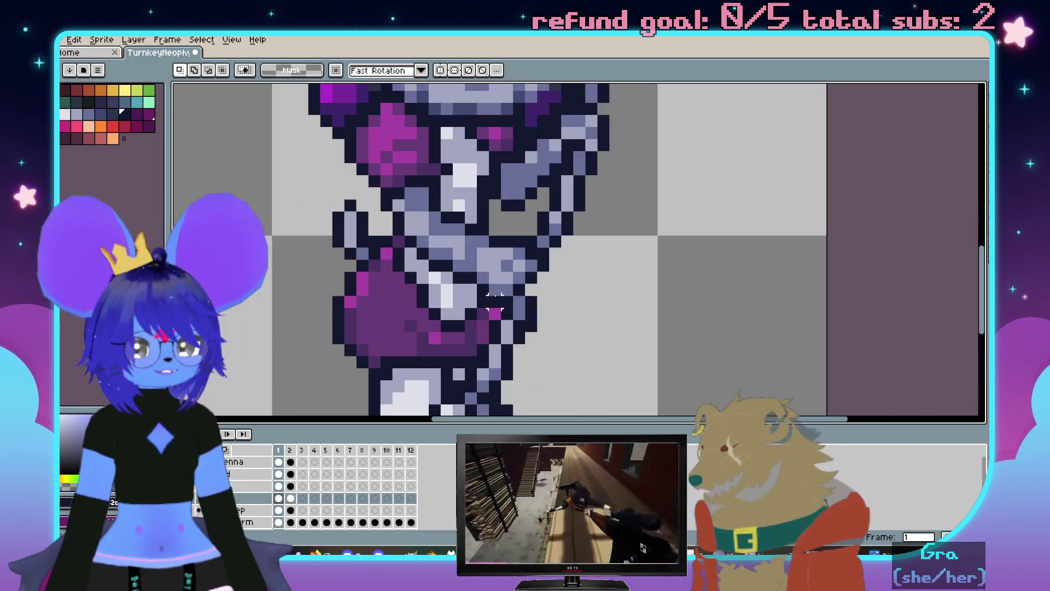
Nudge the hand pixels beside the skirt one pixel right, then pick the eyedropper
{"action": "left_click_drag", "start_coordinate": [554, 221], "coordinate": [470, 299]}
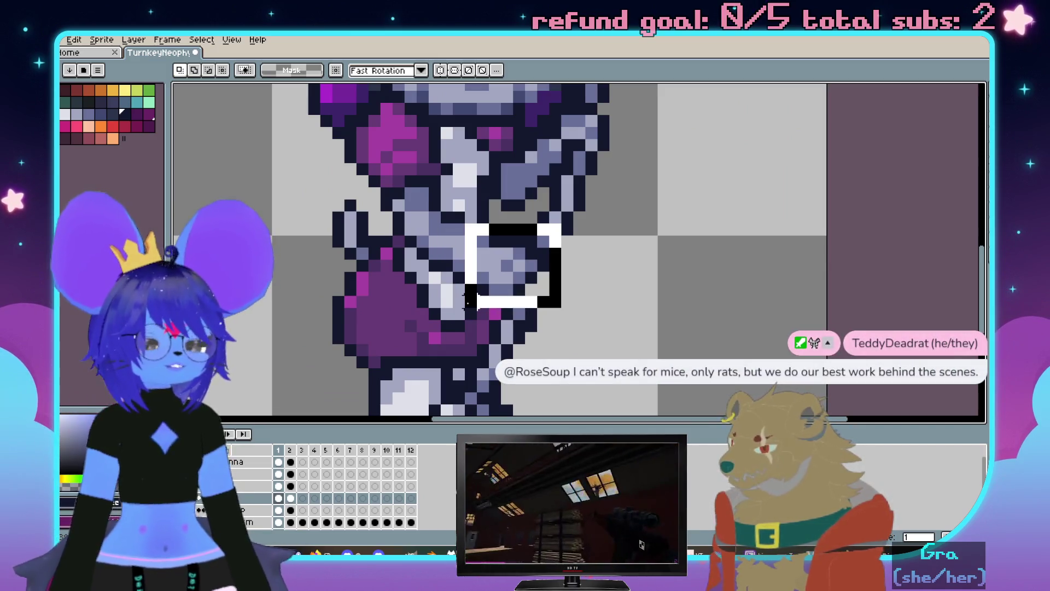
{"action": "scroll", "coordinate": [498, 311], "scroll_direction": "up", "scroll_amount": 1}
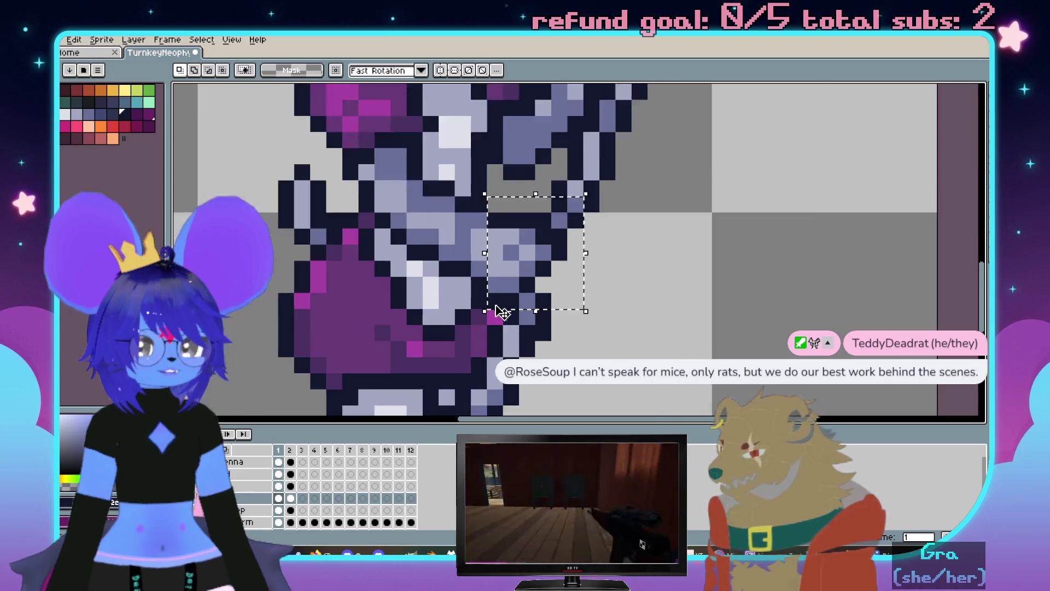
{"action": "scroll", "coordinate": [497, 310], "scroll_direction": "up", "scroll_amount": 1}
{"action": "left_click_drag", "start_coordinate": [541, 254], "coordinate": [570, 280]}
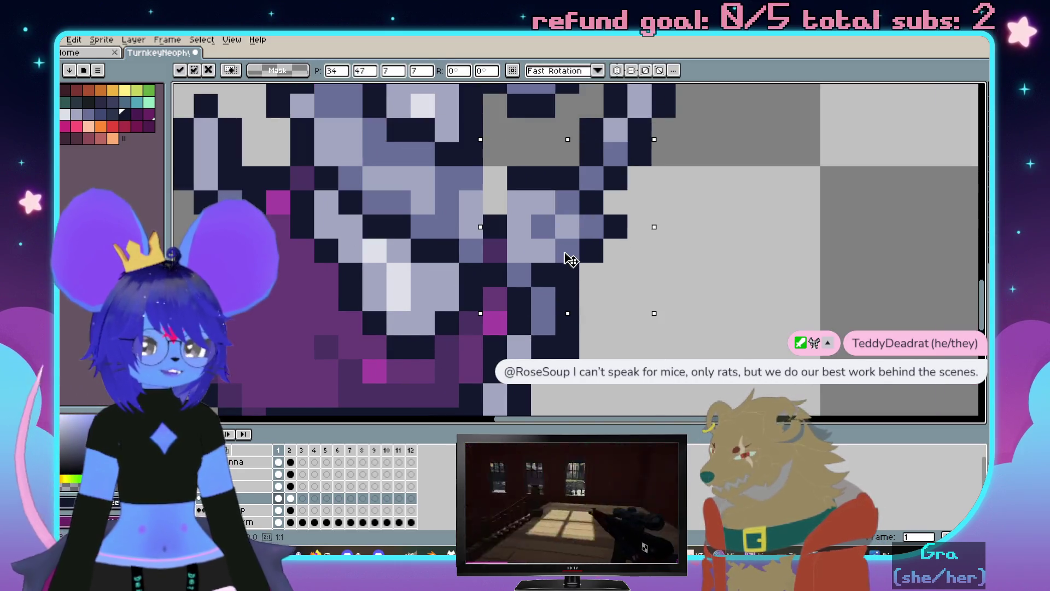
{"action": "key", "text": "Right"}
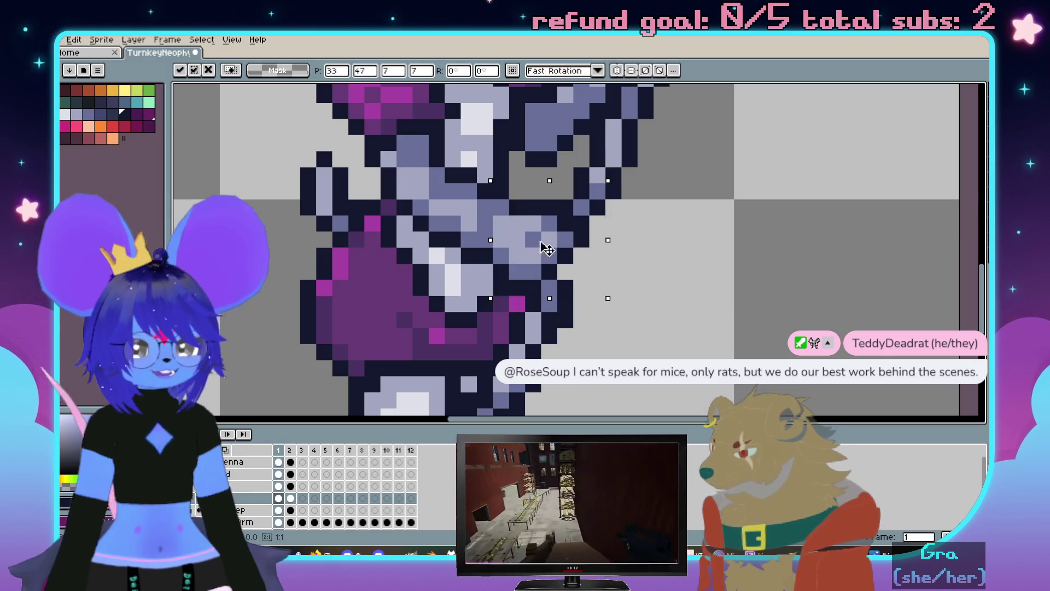
{"action": "scroll", "coordinate": [677, 222], "scroll_direction": "down", "scroll_amount": 1}
{"action": "scroll", "coordinate": [703, 297], "scroll_direction": "down", "scroll_amount": 1}
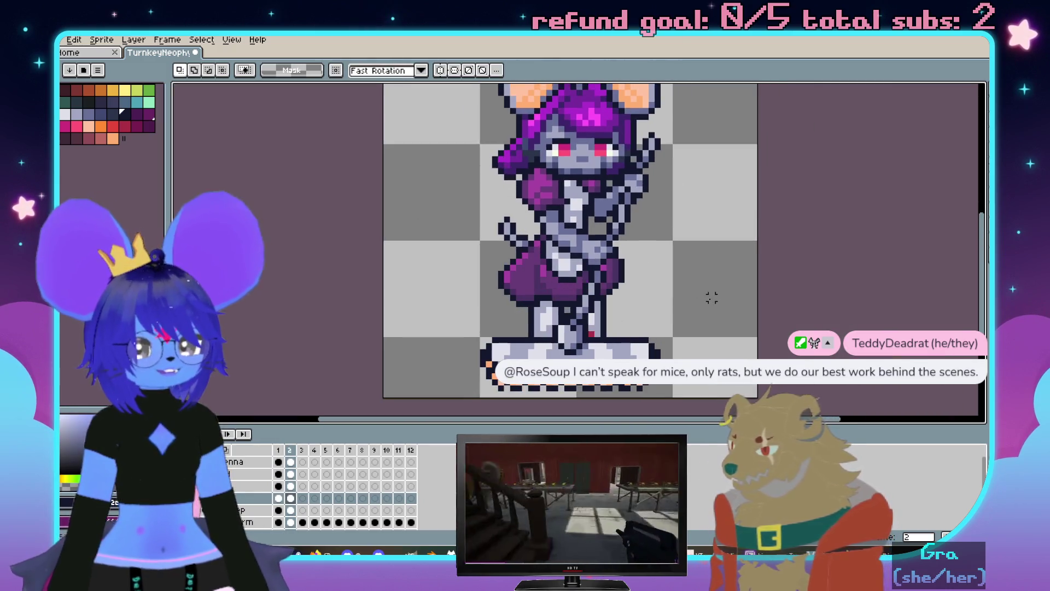
{"action": "scroll", "coordinate": [652, 266], "scroll_direction": "up", "scroll_amount": 3}
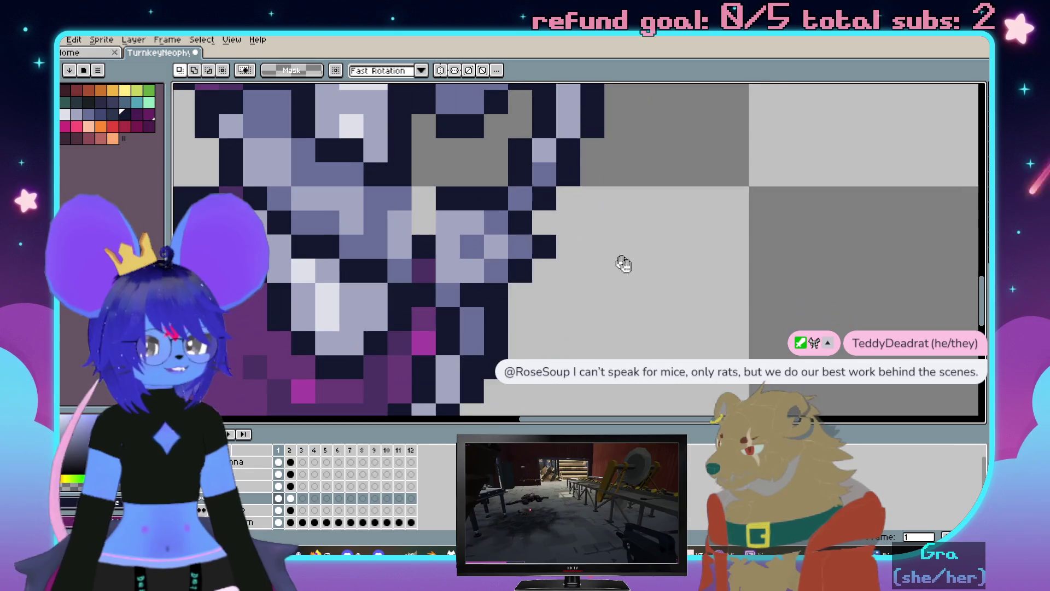
{"action": "key", "text": "i"}
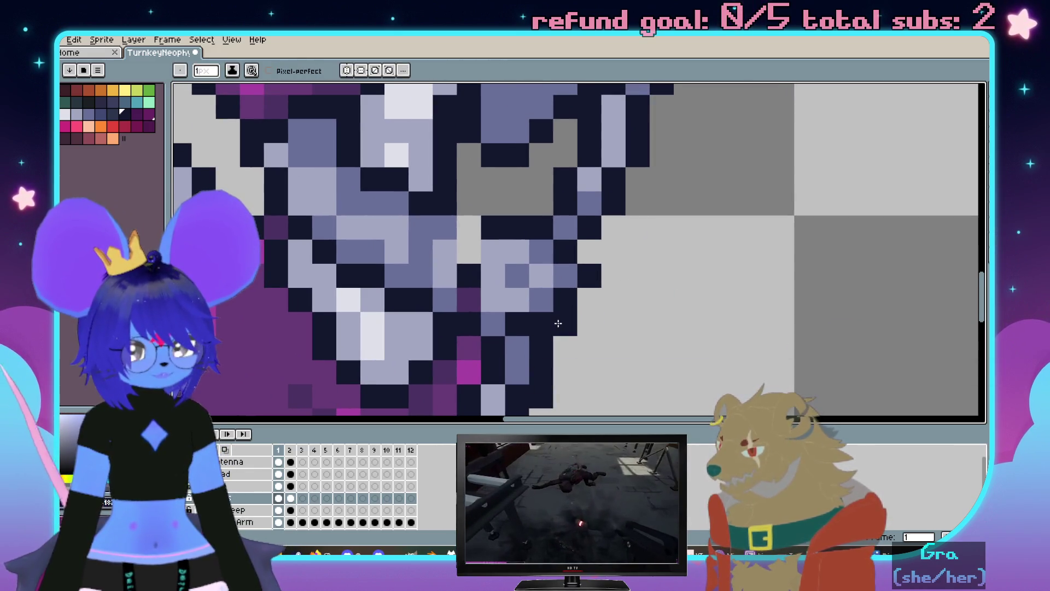
{"action": "key", "text": "b"}
{"action": "left_click", "coordinate": [545, 297]}
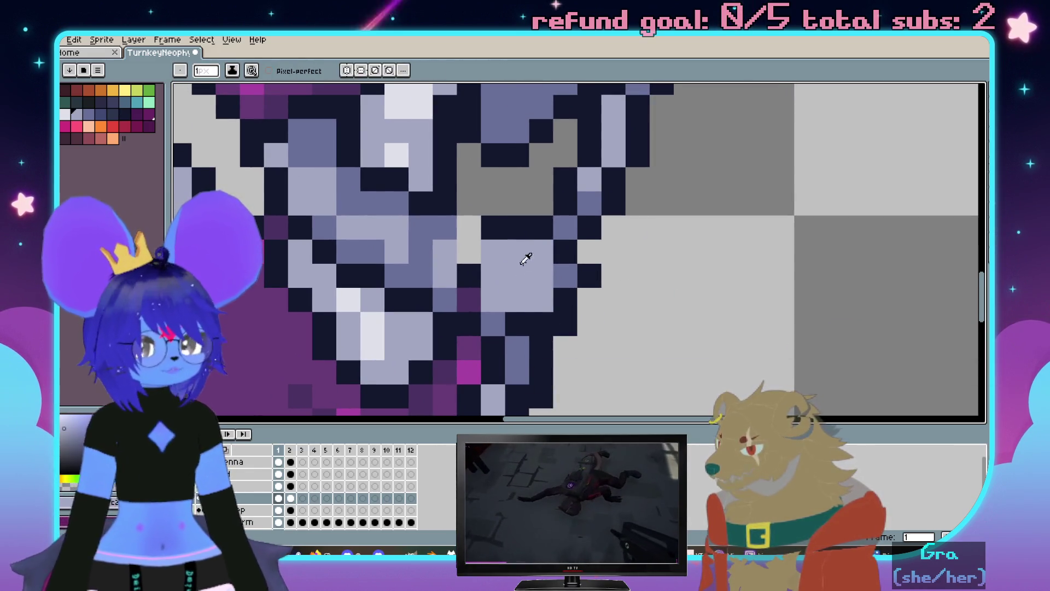
{"action": "key", "text": "i"}
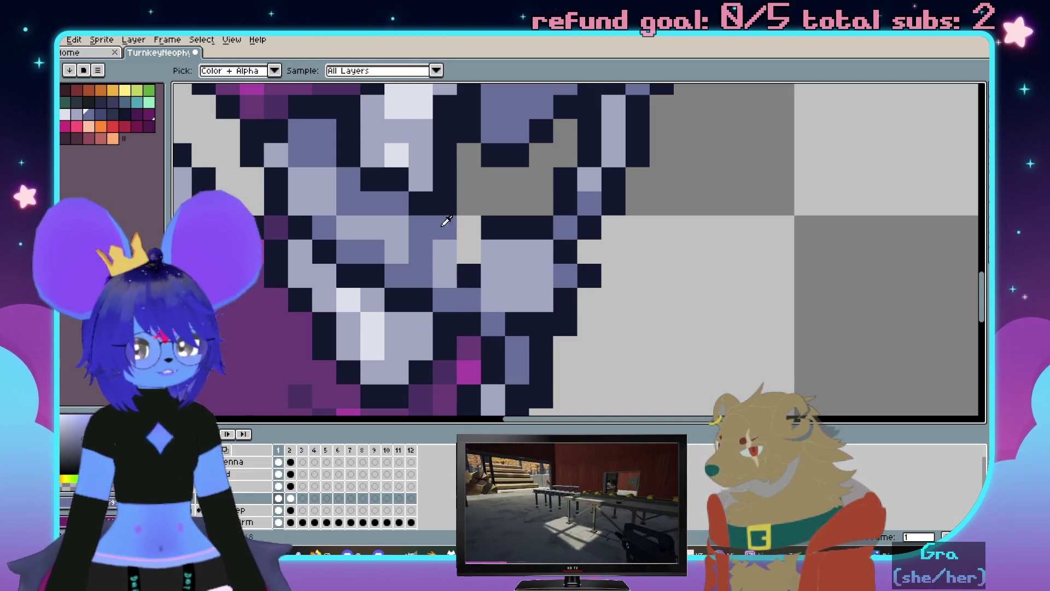
{"action": "key", "text": "b"}
{"action": "key", "text": "i"}
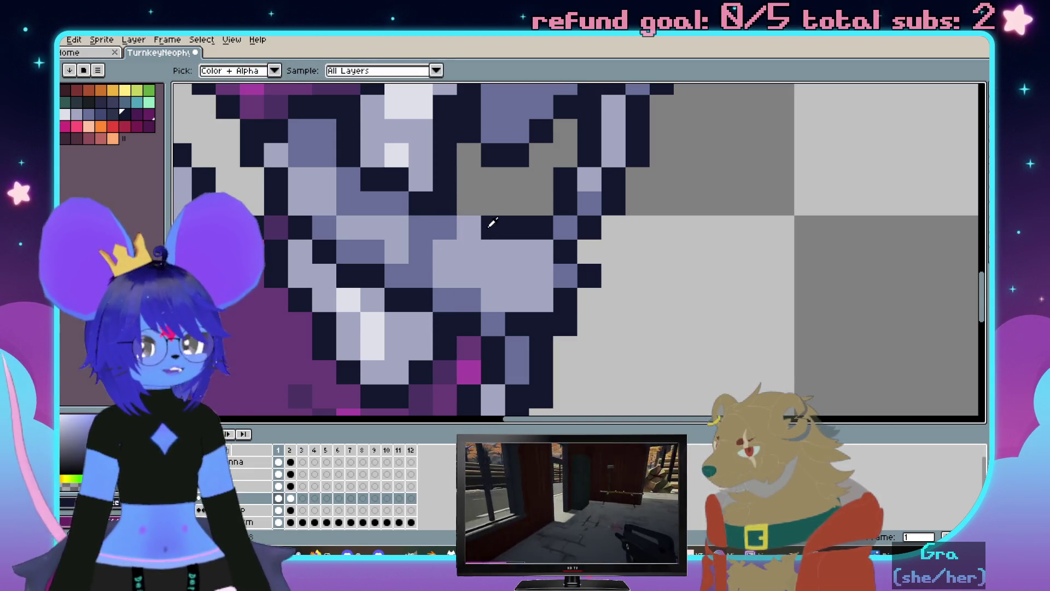
{"action": "key", "text": "b"}
{"action": "scroll", "coordinate": [482, 222], "scroll_direction": "down", "scroll_amount": 1}
{"action": "scroll", "coordinate": [482, 223], "scroll_direction": "down", "scroll_amount": 3}
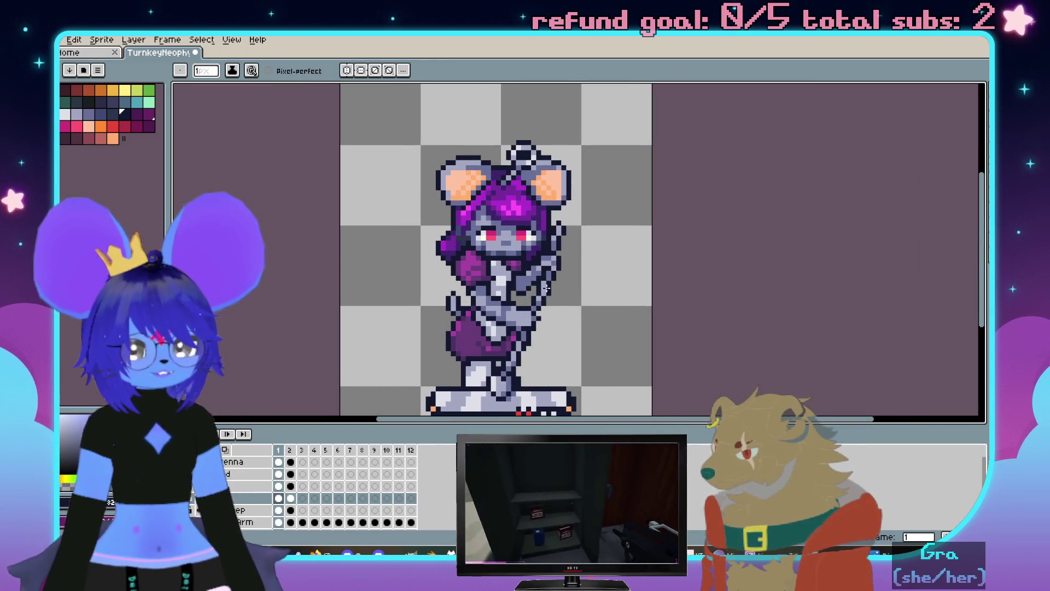
{"action": "scroll", "coordinate": [499, 314], "scroll_direction": "up", "scroll_amount": 3}
{"action": "key", "text": "Left"}
{"action": "key", "text": "Right"}
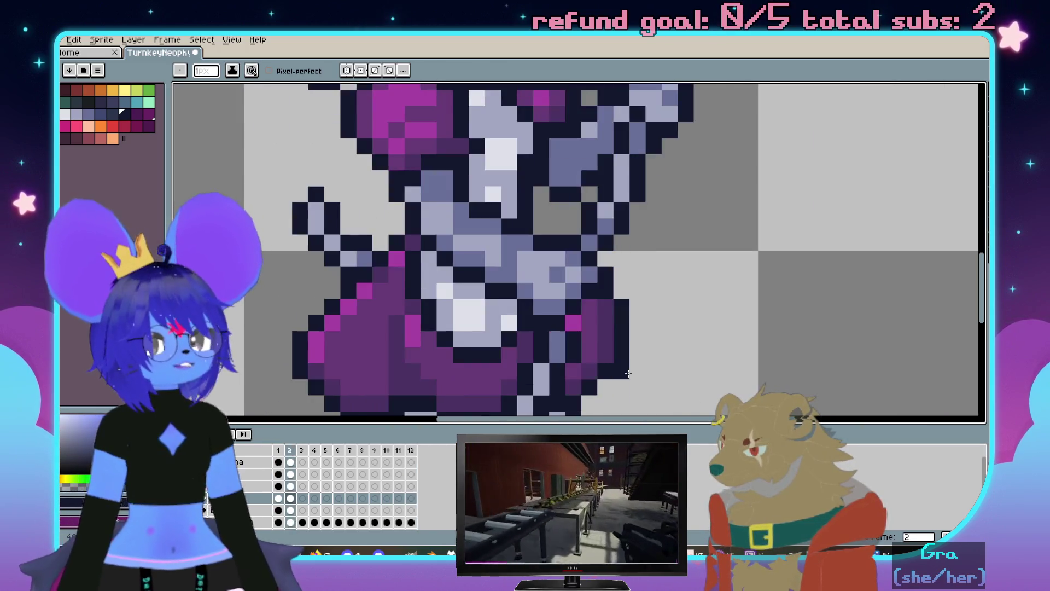
{"action": "key", "text": "Right"}
{"action": "scroll", "coordinate": [563, 175], "scroll_direction": "up", "scroll_amount": 2}
{"action": "left_click_drag", "start_coordinate": [563, 175], "coordinate": [604, 317]}
{"action": "key", "text": "Left"}
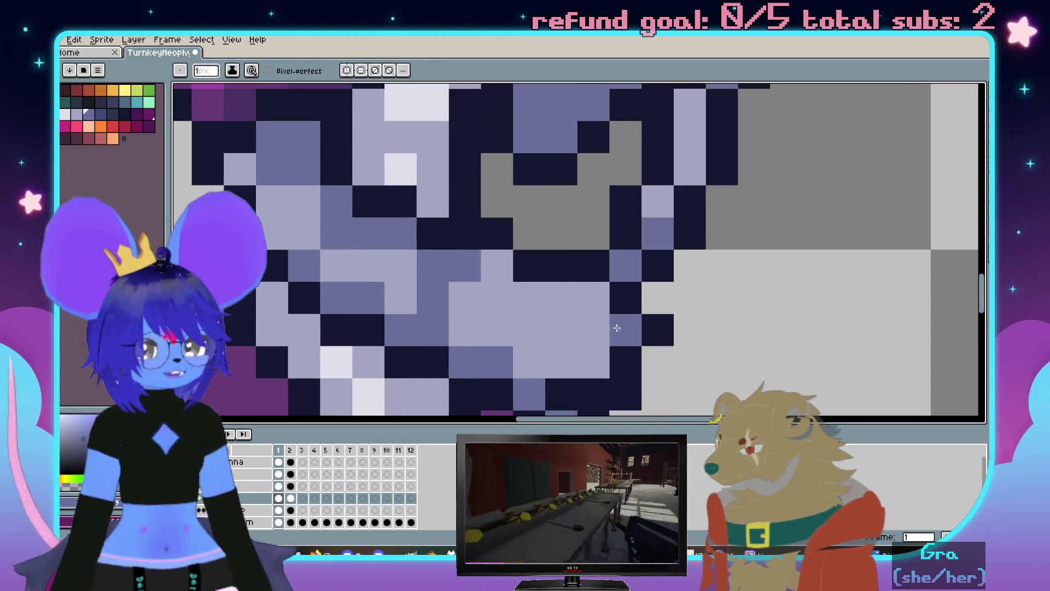
{"action": "scroll", "coordinate": [550, 328], "scroll_direction": "down", "scroll_amount": 4}
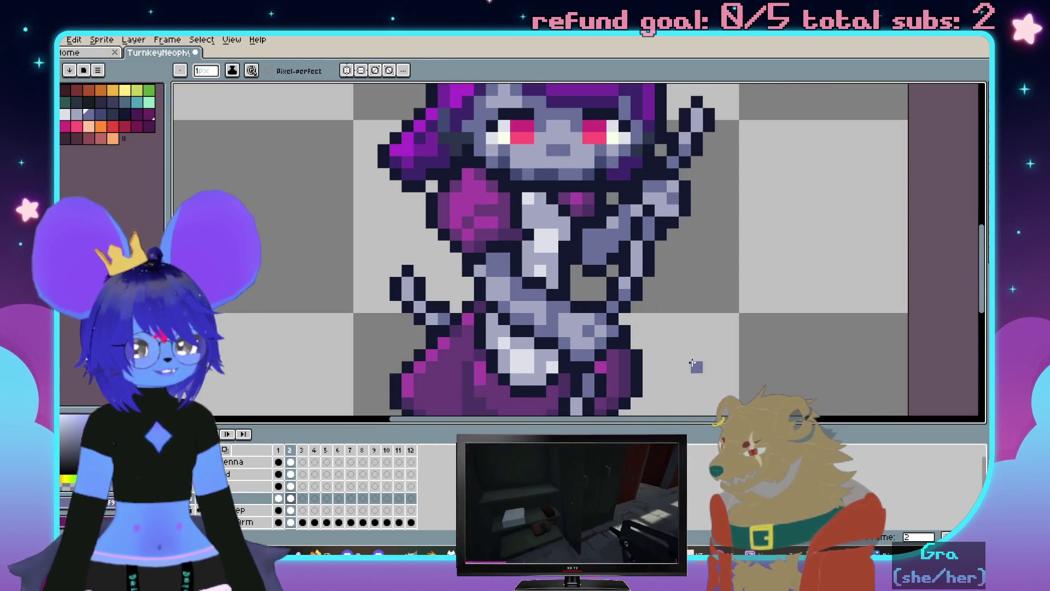
{"action": "scroll", "coordinate": [575, 320], "scroll_direction": "up", "scroll_amount": 1}
{"action": "scroll", "coordinate": [588, 315], "scroll_direction": "up", "scroll_amount": 2}
{"action": "scroll", "coordinate": [569, 339], "scroll_direction": "down", "scroll_amount": 3}
{"action": "scroll", "coordinate": [679, 328], "scroll_direction": "down", "scroll_amount": 1}
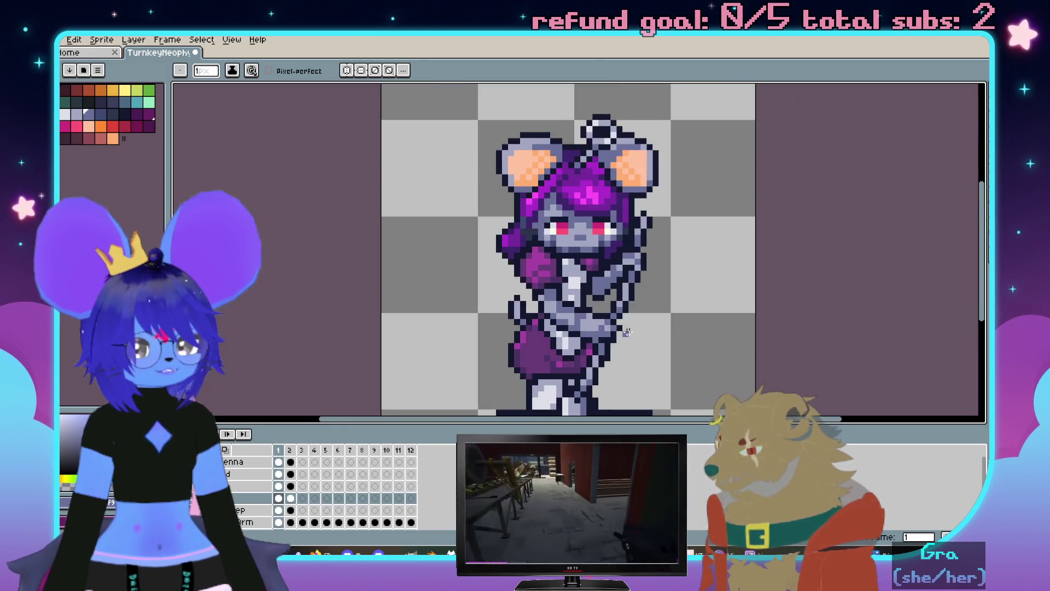
{"action": "scroll", "coordinate": [621, 293], "scroll_direction": "up", "scroll_amount": 1}
{"action": "scroll", "coordinate": [427, 316], "scroll_direction": "up", "scroll_amount": 3}
{"action": "scroll", "coordinate": [427, 317], "scroll_direction": "down", "scroll_amount": 1}
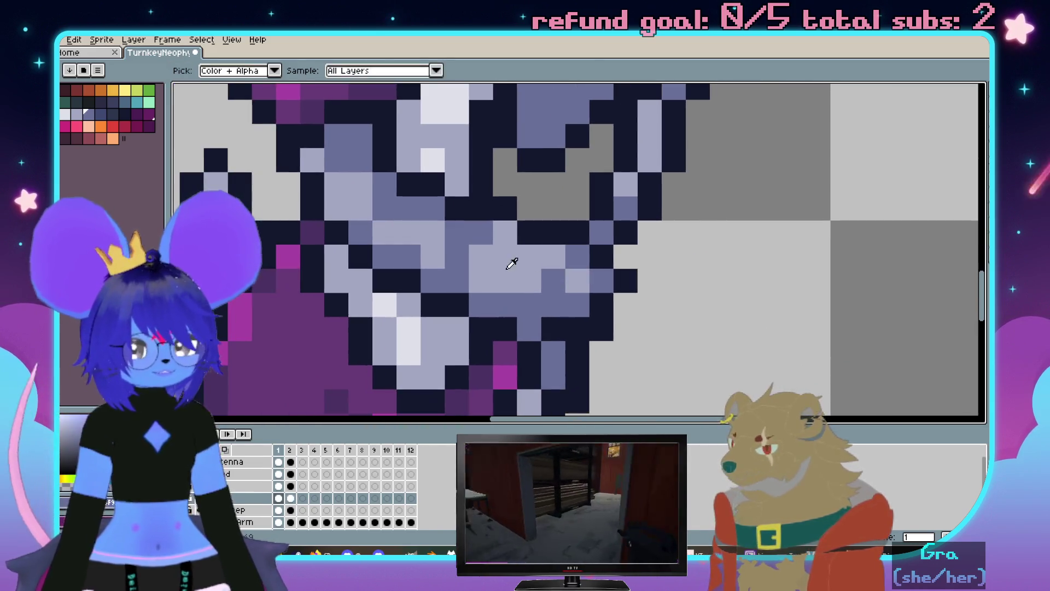
{"action": "scroll", "coordinate": [659, 296], "scroll_direction": "down", "scroll_amount": 2}
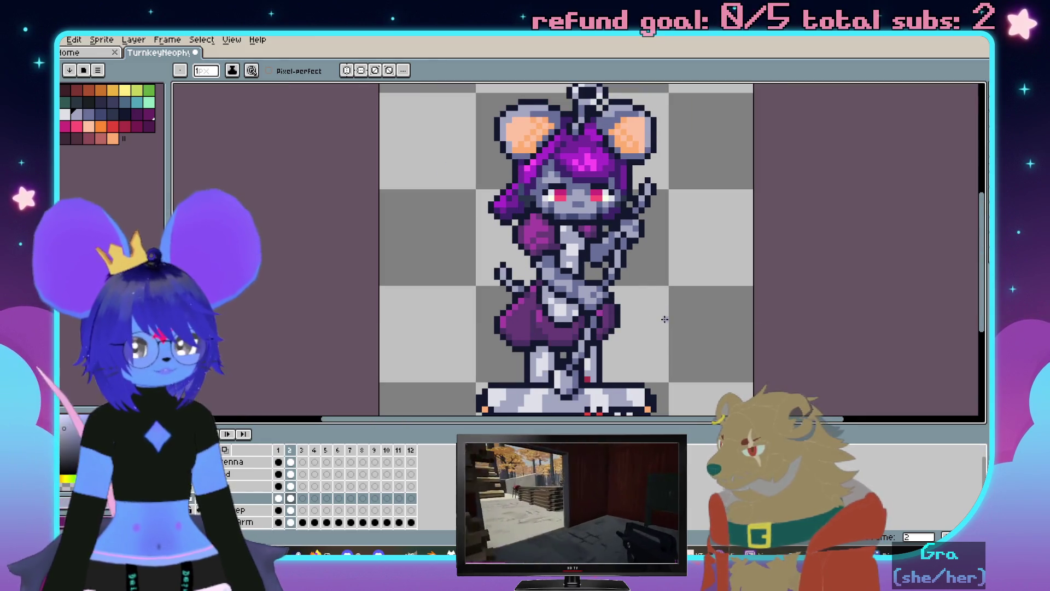
{"action": "scroll", "coordinate": [659, 296], "scroll_direction": "up", "scroll_amount": 1}
{"action": "scroll", "coordinate": [576, 293], "scroll_direction": "down", "scroll_amount": 1}
{"action": "scroll", "coordinate": [577, 292], "scroll_direction": "up", "scroll_amount": 2}
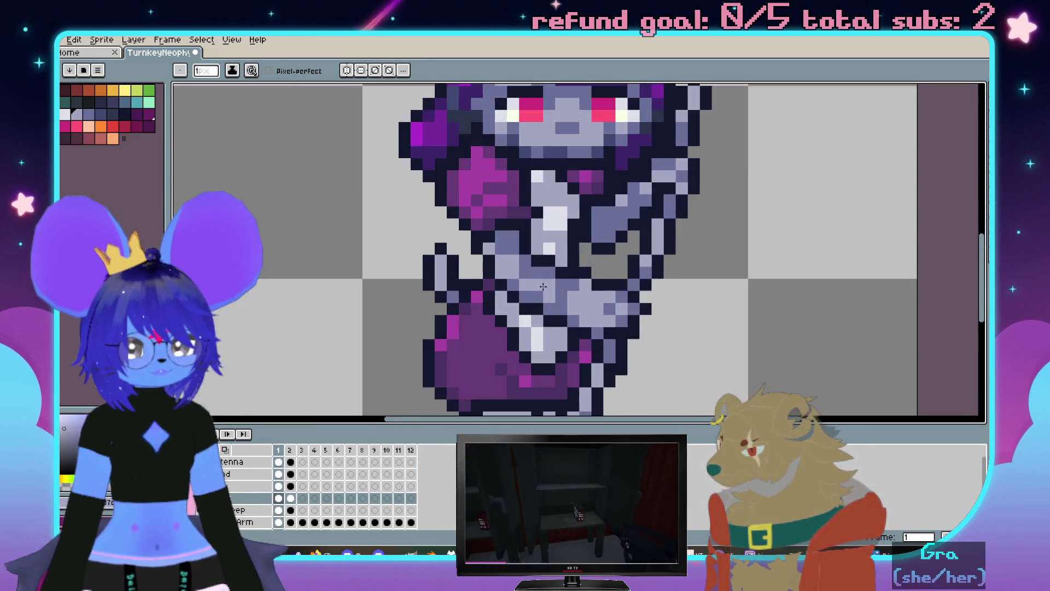
{"action": "scroll", "coordinate": [525, 287], "scroll_direction": "up", "scroll_amount": 1}
{"action": "scroll", "coordinate": [475, 281], "scroll_direction": "down", "scroll_amount": 1}
{"action": "key", "text": "Left"}
{"action": "key", "text": "m"}
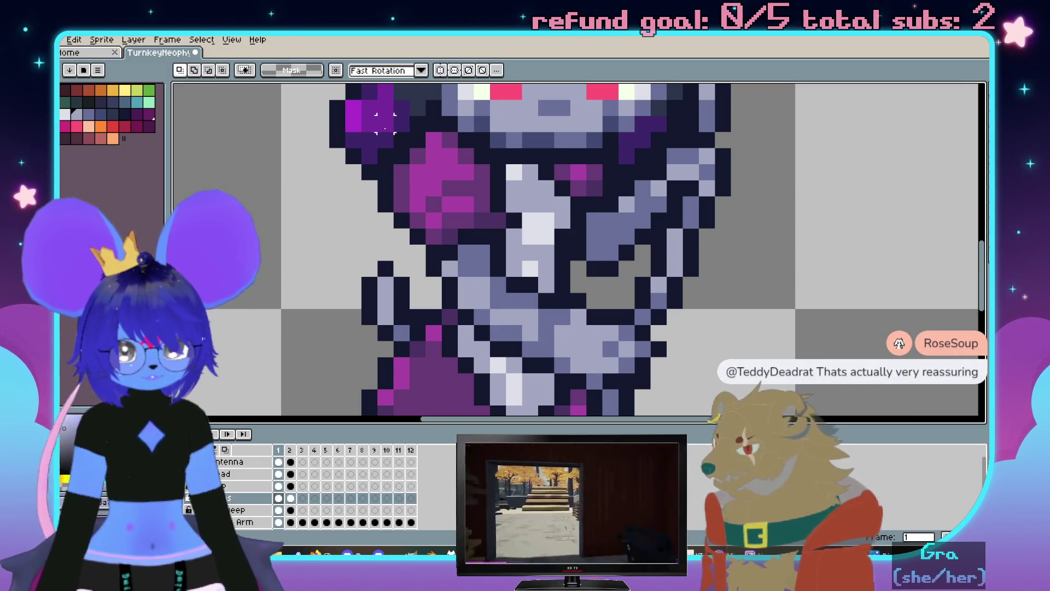
Rotate the purple-sleeved arm slightly and lower it one pixel, comparing frames 1 and 2
{"action": "left_click_drag", "start_coordinate": [346, 100], "coordinate": [546, 298]}
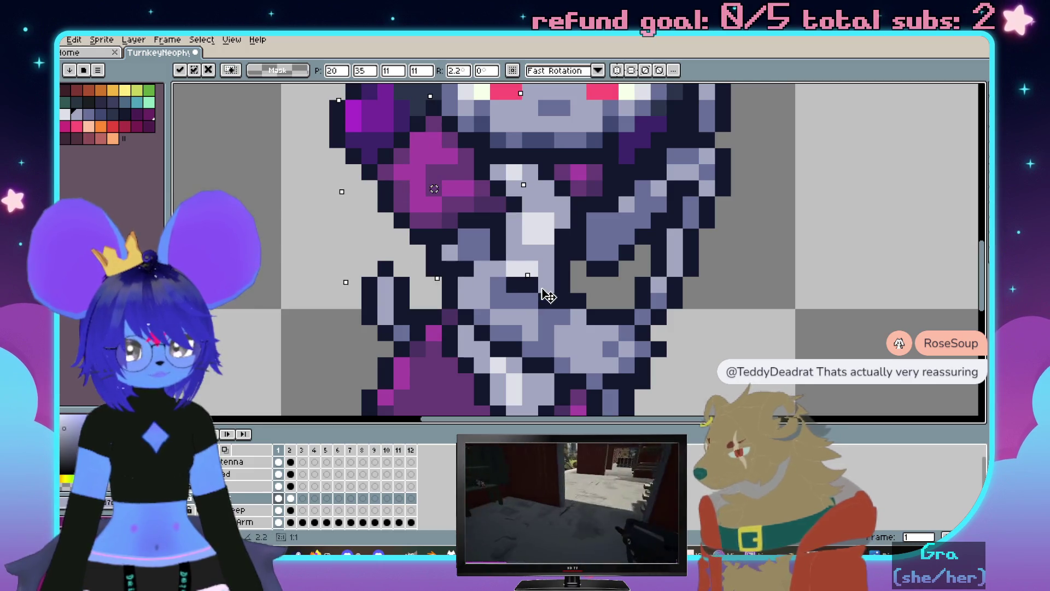
{"action": "mouse_move", "coordinate": [512, 261]}
{"action": "left_mouse_down"}
{"action": "mouse_move", "coordinate": [489, 209]}
{"action": "mouse_move", "coordinate": [506, 213]}
{"action": "left_mouse_up"}
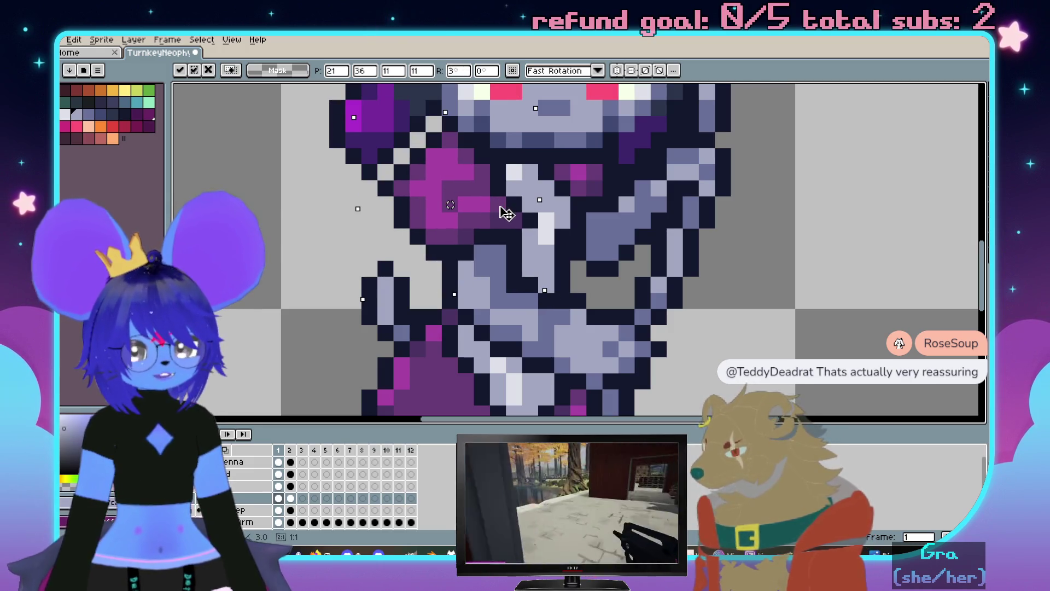
{"action": "scroll", "coordinate": [738, 296], "scroll_direction": "down", "scroll_amount": 3}
{"action": "key", "text": "Right"}
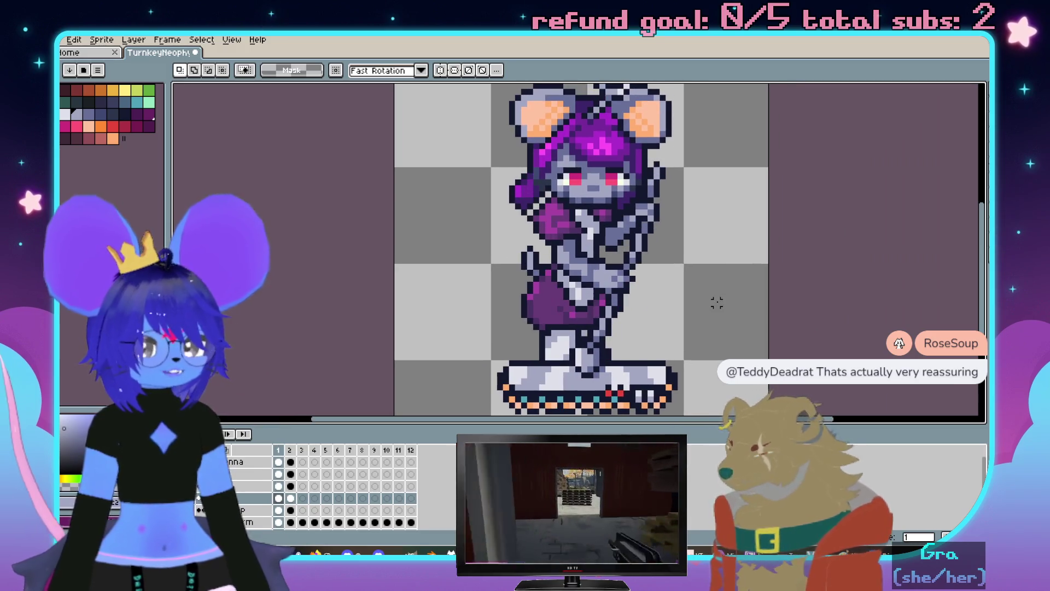
{"action": "key", "text": "Left"}
{"action": "scroll", "coordinate": [715, 303], "scroll_direction": "up", "scroll_amount": 3}
{"action": "scroll", "coordinate": [475, 277], "scroll_direction": "up", "scroll_amount": 1}
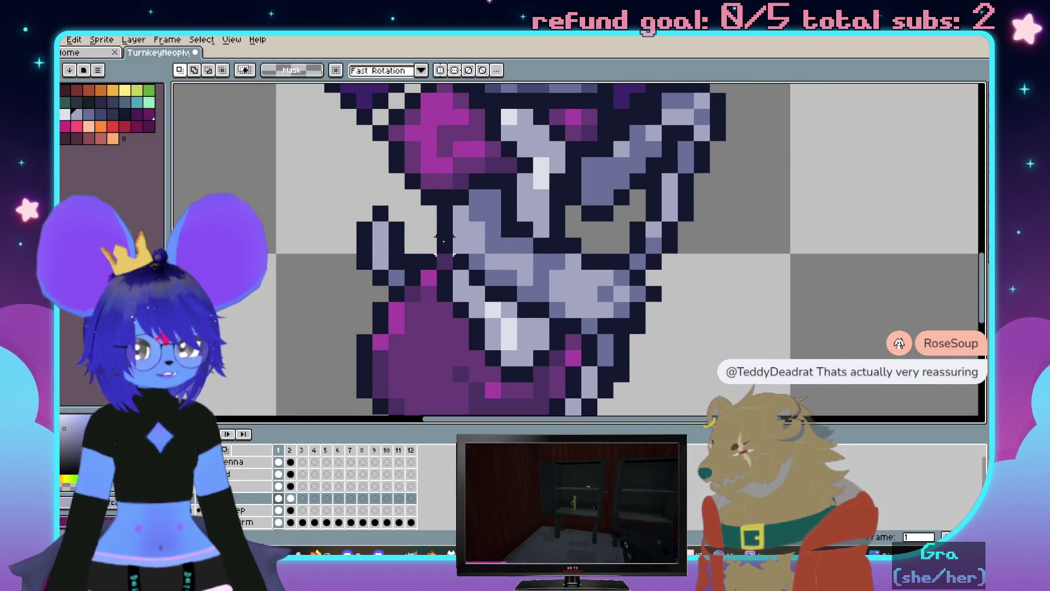
{"action": "left_click_drag", "start_coordinate": [438, 221], "coordinate": [548, 317]}
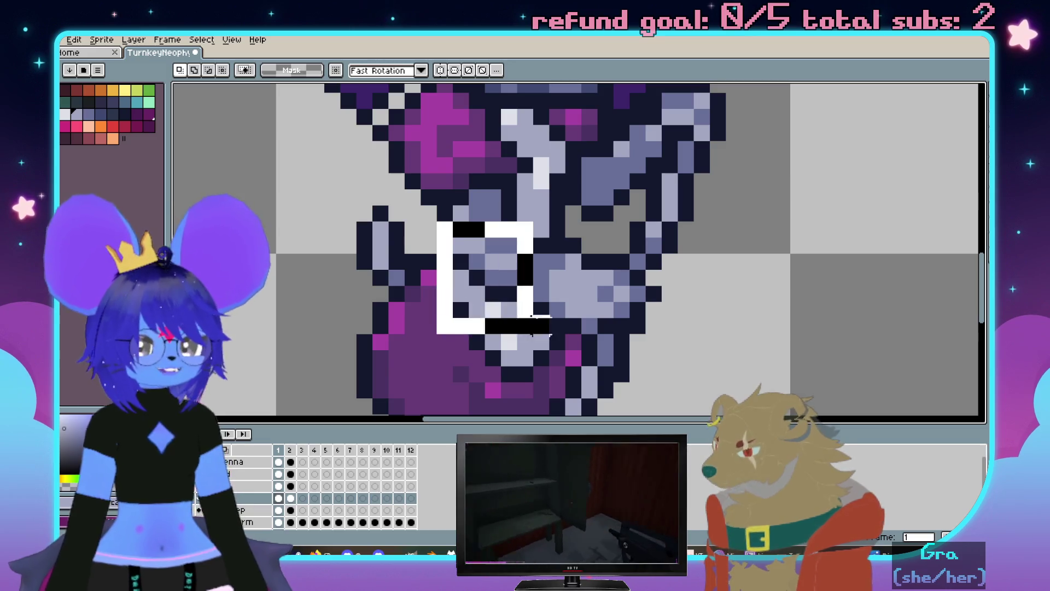
{"action": "key", "text": "ctrl+d"}
{"action": "scroll", "coordinate": [696, 321], "scroll_direction": "down", "scroll_amount": 2}
{"action": "key", "text": "Right"}
{"action": "key", "text": "Left"}
{"action": "key", "text": "Right"}
{"action": "key", "text": "Left"}
{"action": "key", "text": "Right"}
{"action": "scroll", "coordinate": [653, 314], "scroll_direction": "down", "scroll_amount": 2}
{"action": "key", "text": "Left"}
{"action": "key", "text": "Right"}
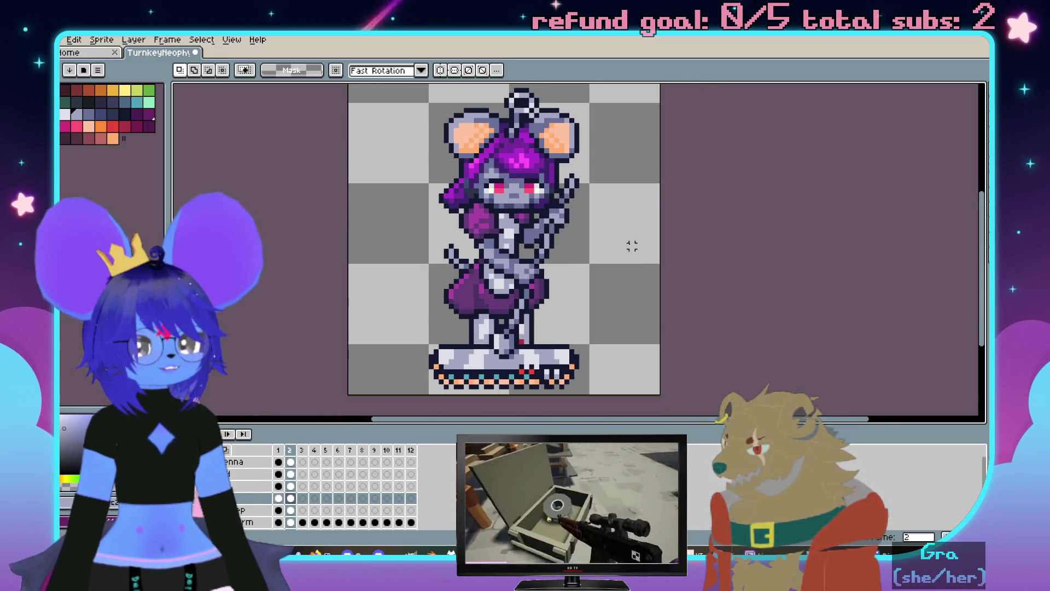
{"action": "key", "text": "Left"}
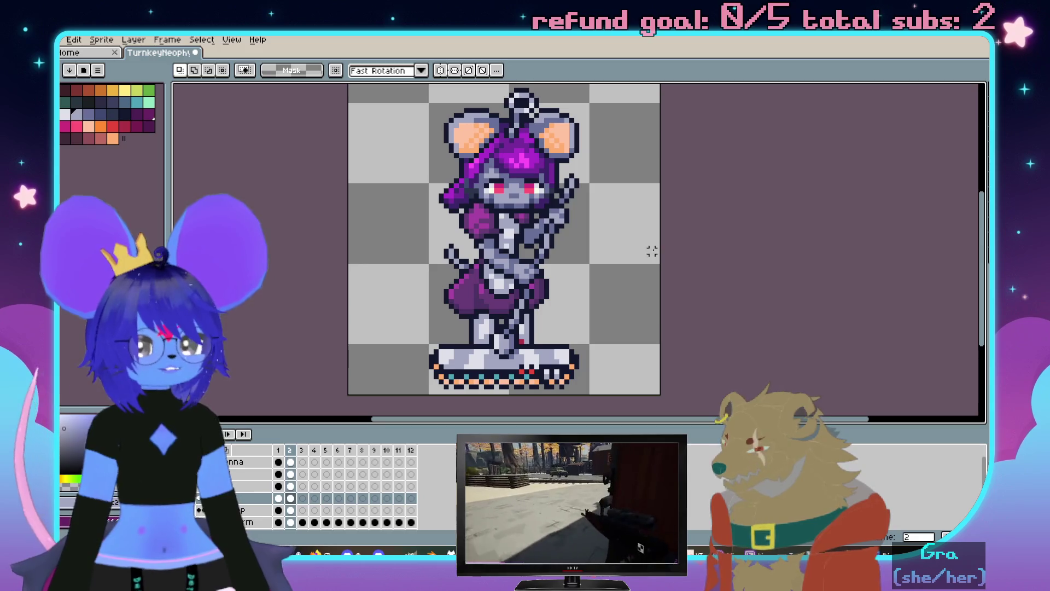
{"action": "scroll", "coordinate": [657, 234], "scroll_direction": "up", "scroll_amount": 1}
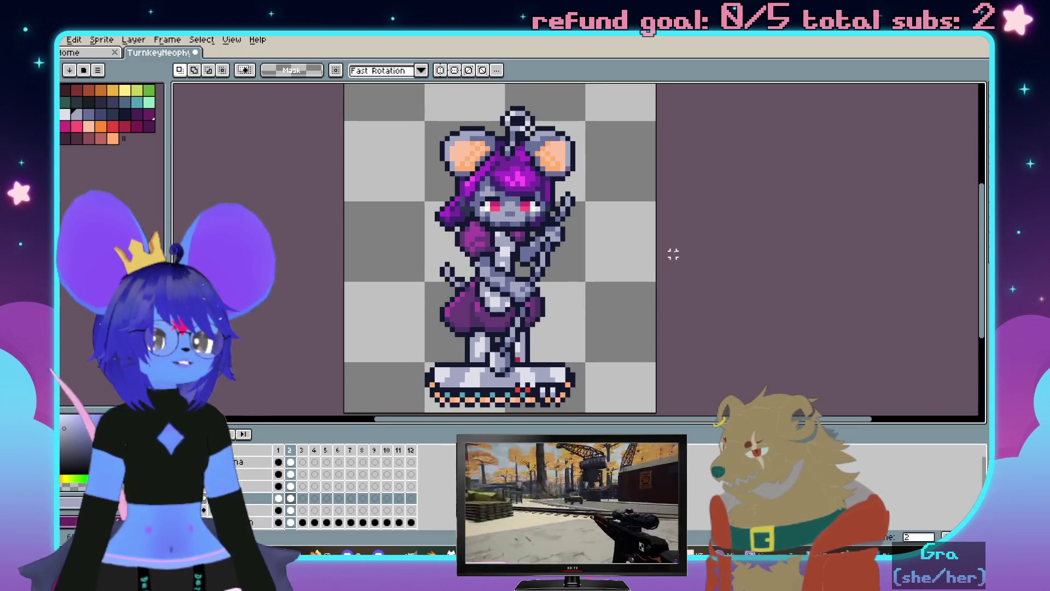
{"action": "scroll", "coordinate": [657, 246], "scroll_direction": "down", "scroll_amount": 2}
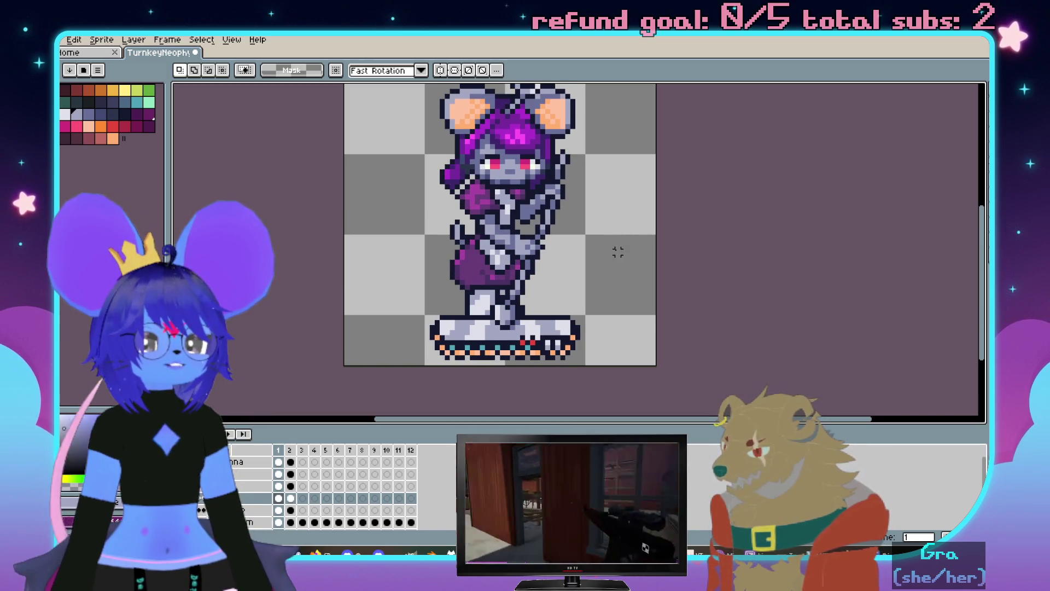
{"action": "scroll", "coordinate": [593, 272], "scroll_direction": "up", "scroll_amount": 1}
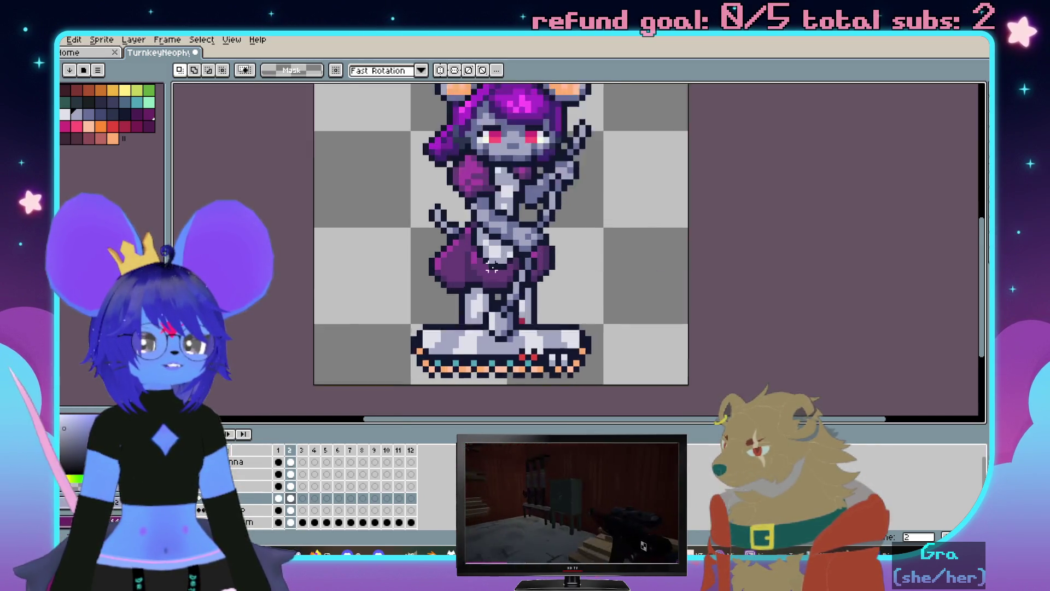
{"action": "scroll", "coordinate": [621, 268], "scroll_direction": "up", "scroll_amount": 2}
Sample a dark colour from the sprite and cycle through the frames on the layer above
{"action": "key", "text": "b"}
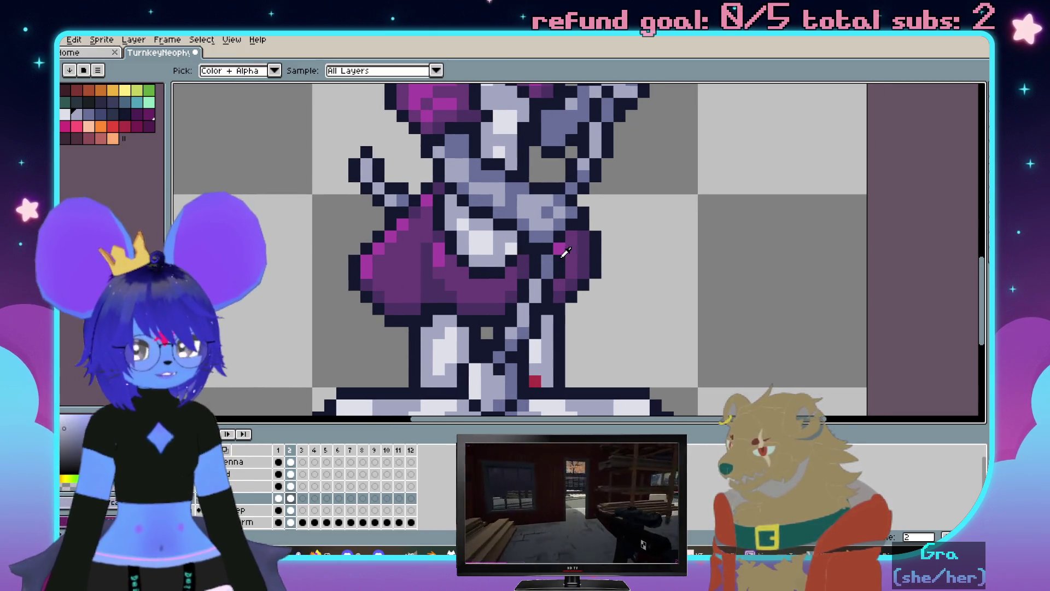
{"action": "left_click", "coordinate": [556, 248], "text": "alt"}
{"action": "scroll", "coordinate": [563, 248], "scroll_direction": "down", "scroll_amount": 2}
{"action": "key", "text": "v"}
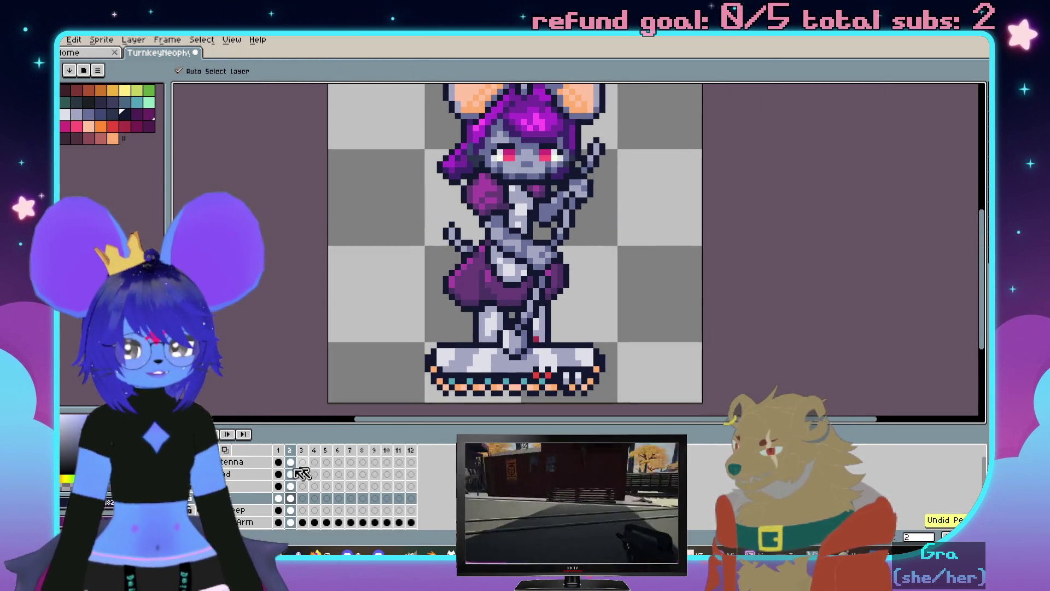
{"action": "left_click", "coordinate": [246, 486]}
{"action": "scroll", "coordinate": [574, 247], "scroll_direction": "up", "scroll_amount": 1}
{"action": "scroll", "coordinate": [575, 246], "scroll_direction": "up", "scroll_amount": 1}
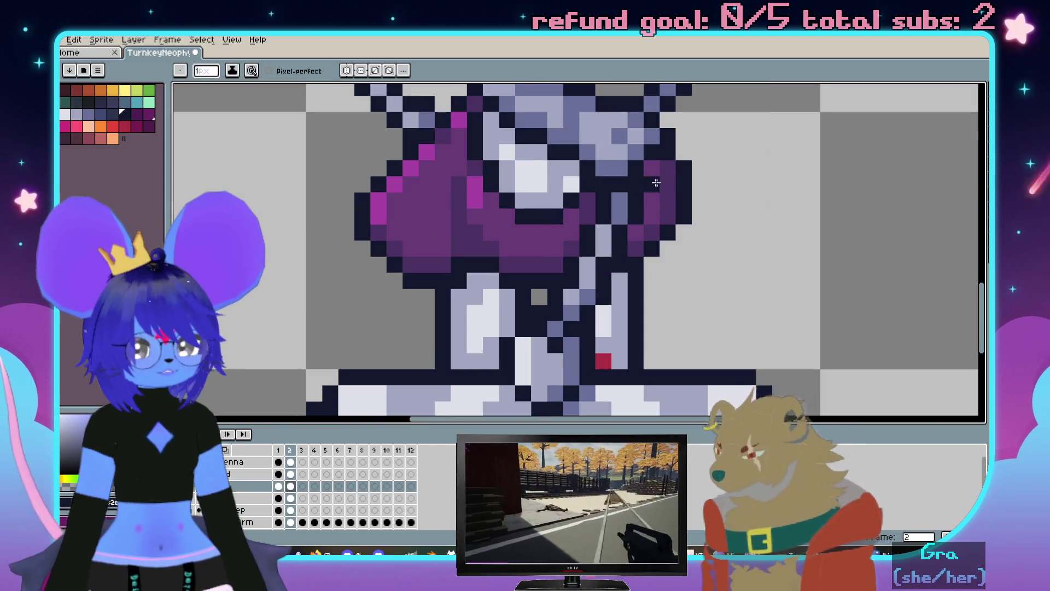
{"action": "scroll", "coordinate": [691, 367], "scroll_direction": "down", "scroll_amount": 3}
{"action": "key", "text": "b"}
{"action": "key", "text": "Return"}
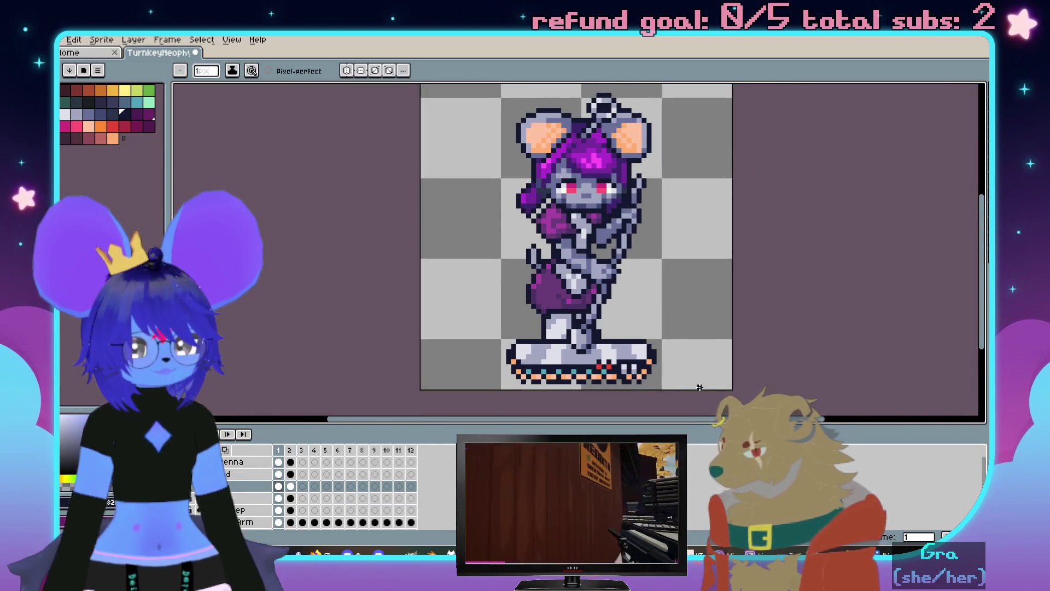
{"action": "scroll", "coordinate": [624, 279], "scroll_direction": "up", "scroll_amount": 1}
{"action": "scroll", "coordinate": [609, 267], "scroll_direction": "up", "scroll_amount": 1}
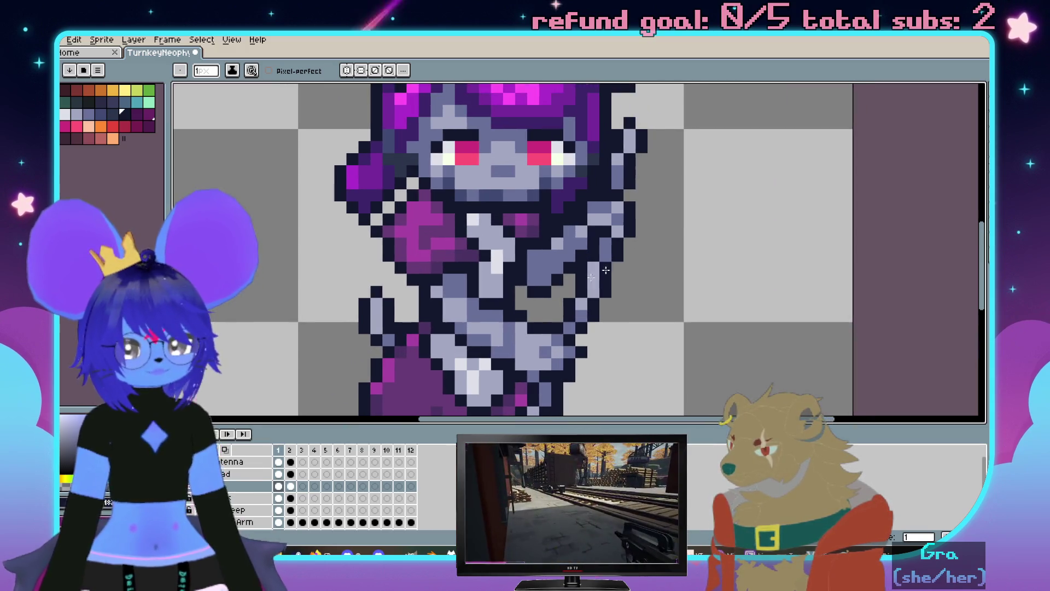
Select and release the raised arm on the layer below, flipping between frames 1 and 2
{"action": "left_click", "coordinate": [247, 498]}
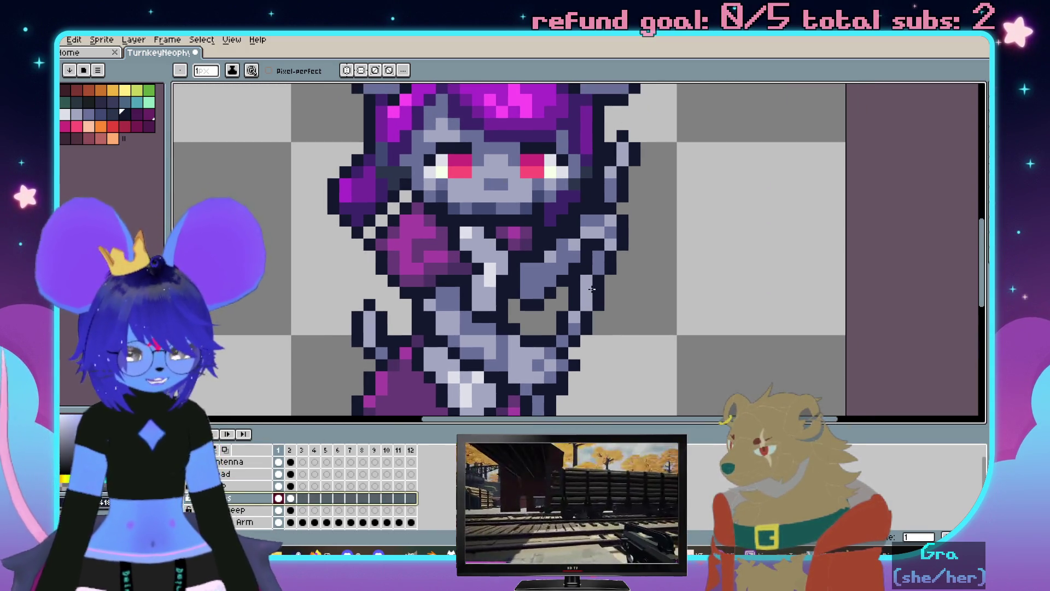
{"action": "key", "text": "m"}
{"action": "left_click_drag", "start_coordinate": [572, 195], "coordinate": [644, 255]}
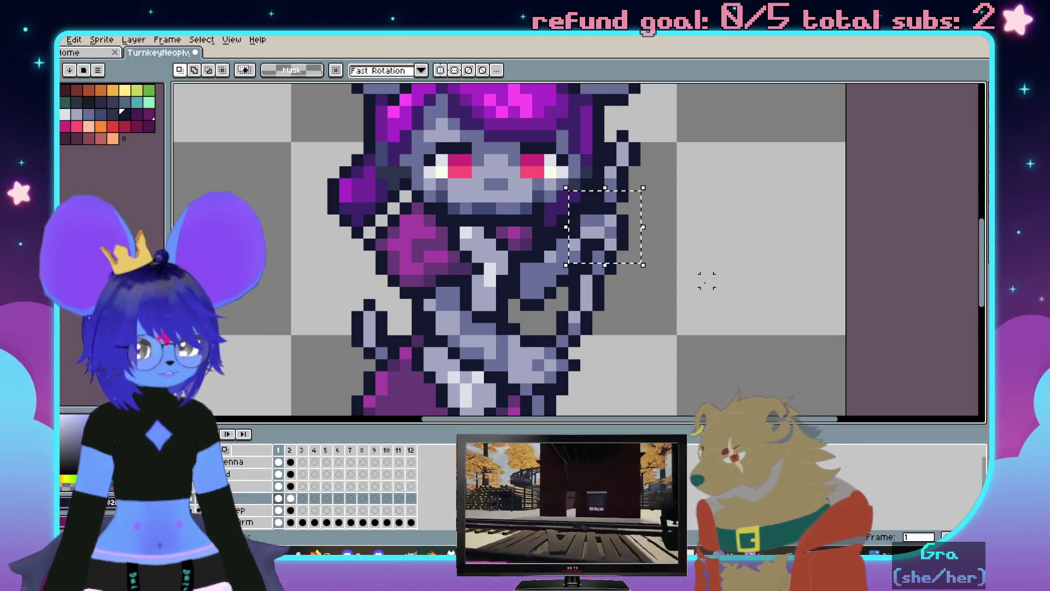
{"action": "key", "text": "ctrl+d"}
{"action": "scroll", "coordinate": [669, 279], "scroll_direction": "up", "scroll_amount": 1}
{"action": "scroll", "coordinate": [574, 255], "scroll_direction": "up", "scroll_amount": 1}
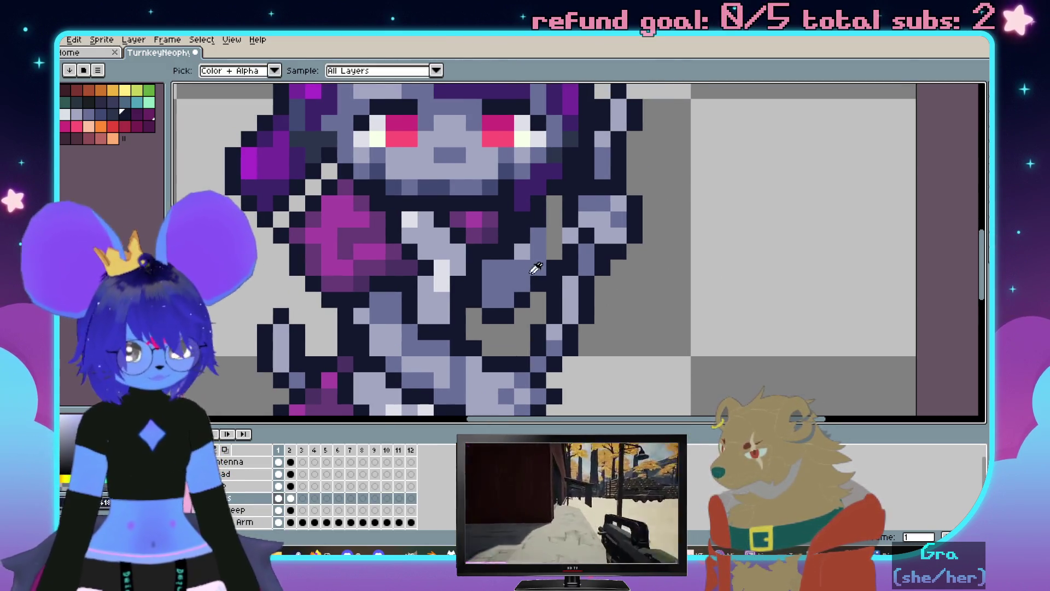
{"action": "key", "text": "b"}
{"action": "scroll", "coordinate": [551, 259], "scroll_direction": "down", "scroll_amount": 3}
{"action": "key", "text": "Right"}
{"action": "key", "text": "Left"}
{"action": "key", "text": "Right"}
{"action": "key", "text": "Left"}
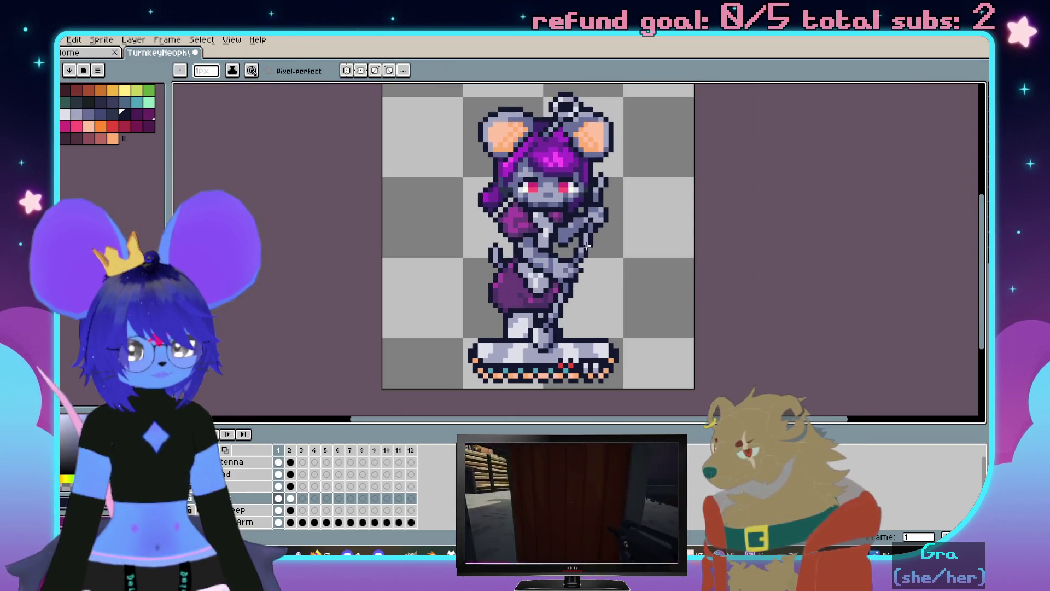
{"action": "scroll", "coordinate": [591, 262], "scroll_direction": "up", "scroll_amount": 3}
Touch up arm pixels with pencil and eyedropper, then play the animation to preview poses
{"action": "key", "text": "e"}
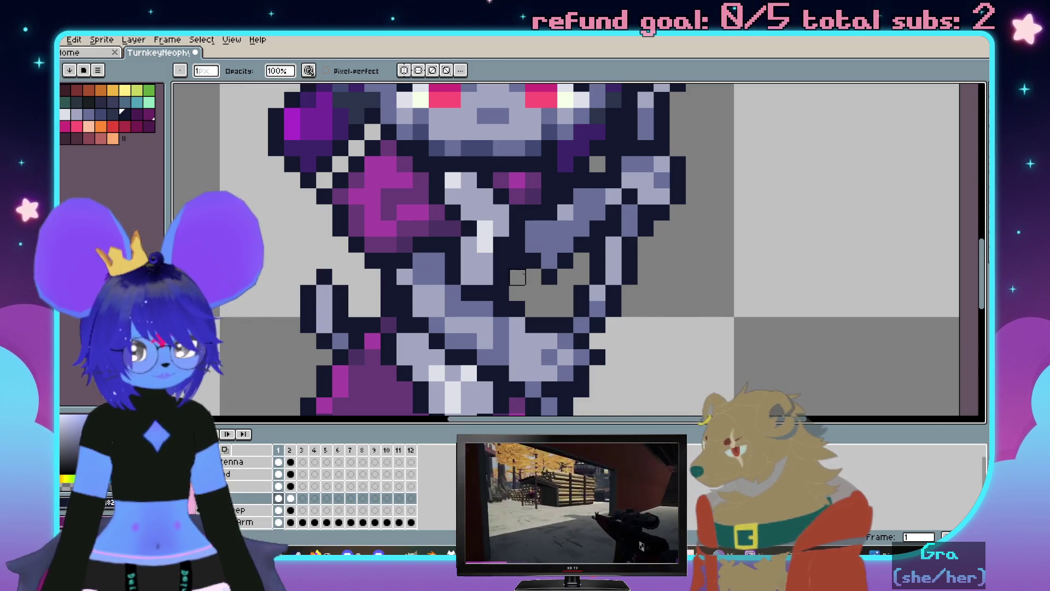
{"action": "key", "text": "b"}
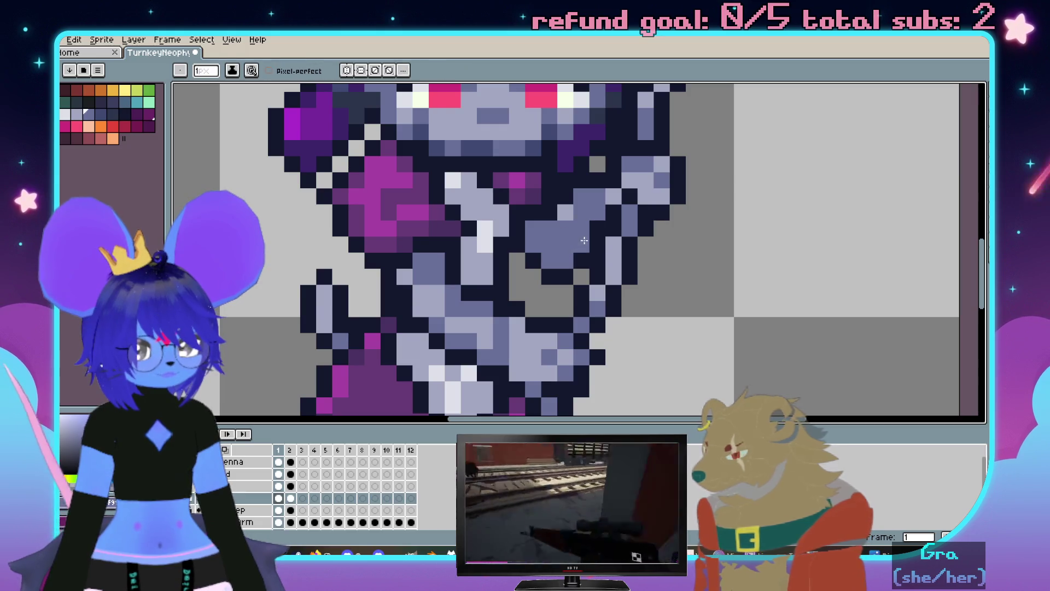
{"action": "scroll", "coordinate": [584, 240], "scroll_direction": "down", "scroll_amount": 3}
{"action": "scroll", "coordinate": [637, 277], "scroll_direction": "up", "scroll_amount": 3}
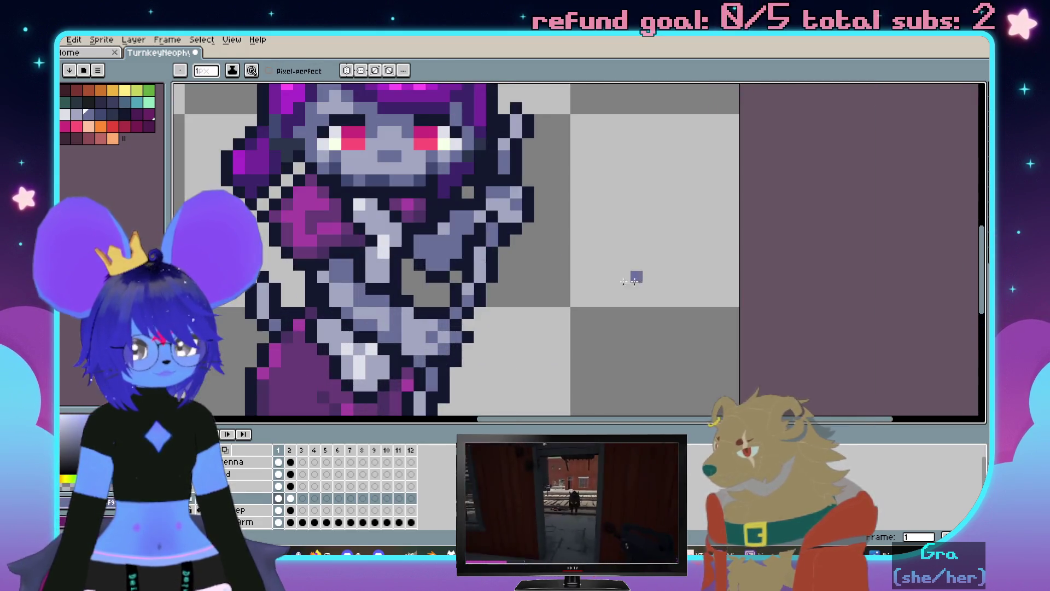
{"action": "scroll", "coordinate": [555, 190], "scroll_direction": "up", "scroll_amount": 3}
{"action": "key", "text": "i"}
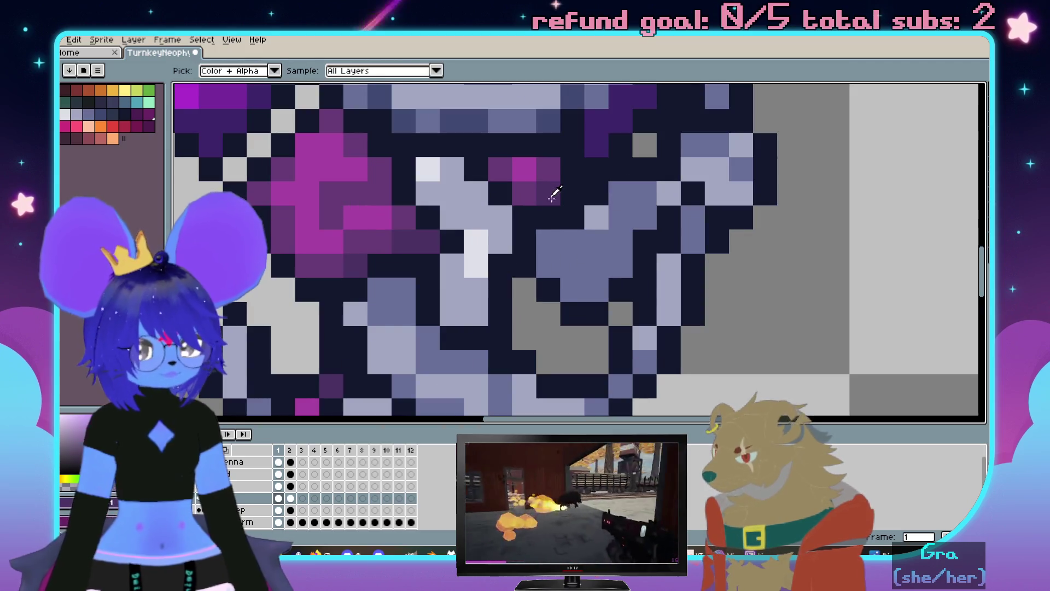
{"action": "key", "text": "b"}
{"action": "scroll", "coordinate": [624, 255], "scroll_direction": "down", "scroll_amount": 3}
{"action": "key", "text": "Right"}
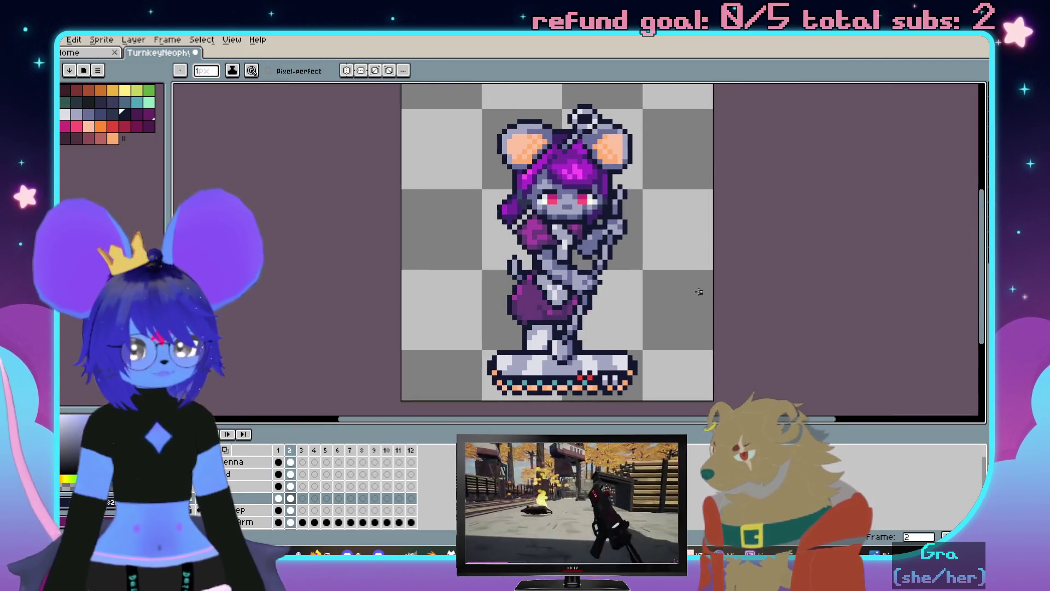
{"action": "key", "text": "Left"}
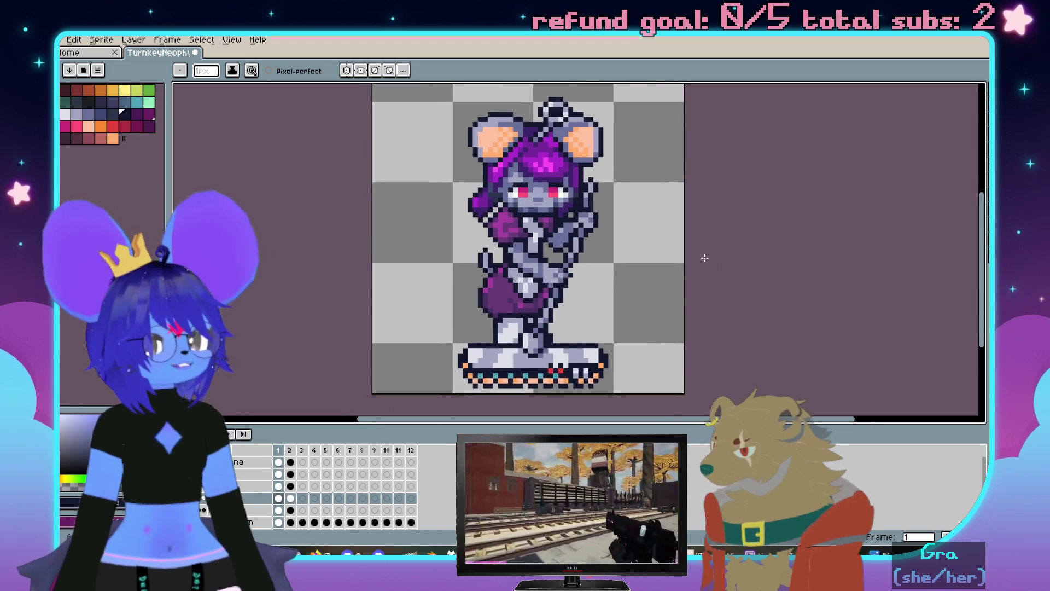
{"action": "key", "text": "Return"}
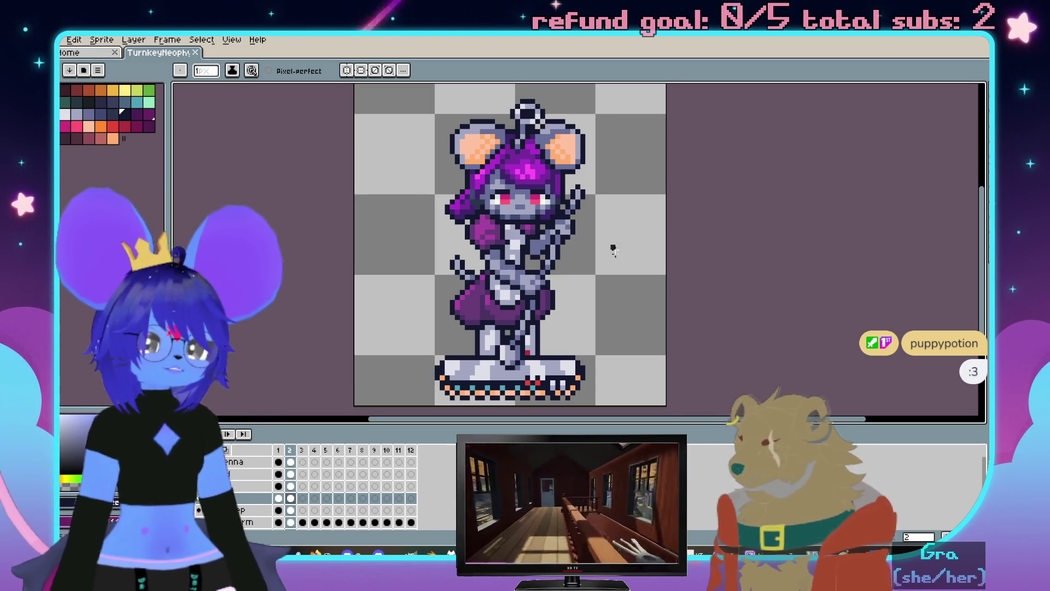
{"action": "scroll", "coordinate": [622, 246], "scroll_direction": "down", "scroll_amount": 1}
{"action": "scroll", "coordinate": [705, 242], "scroll_direction": "down", "scroll_amount": 1}
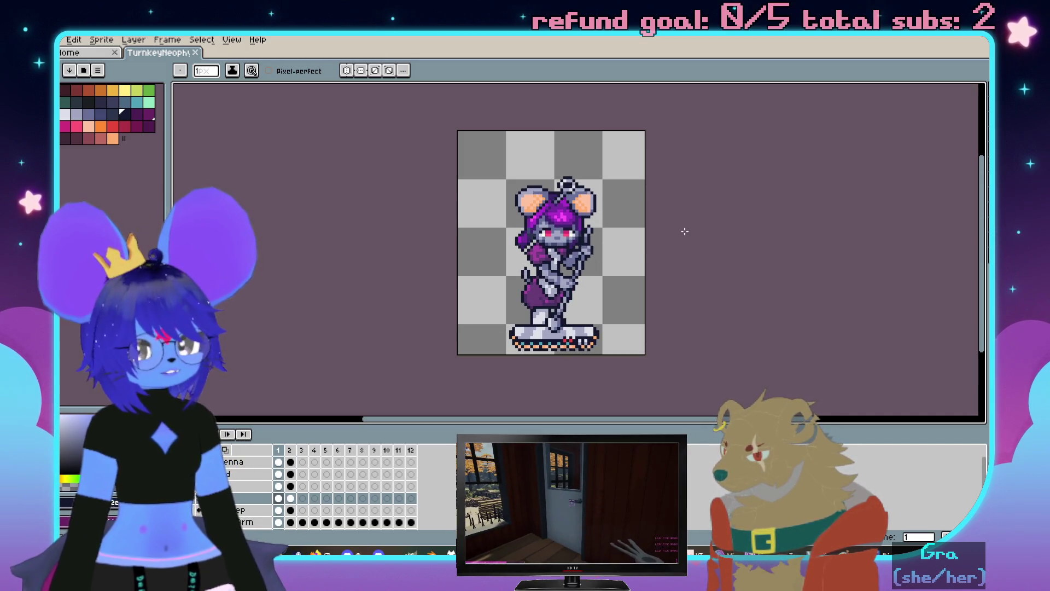
{"action": "scroll", "coordinate": [610, 256], "scroll_direction": "up", "scroll_amount": 1}
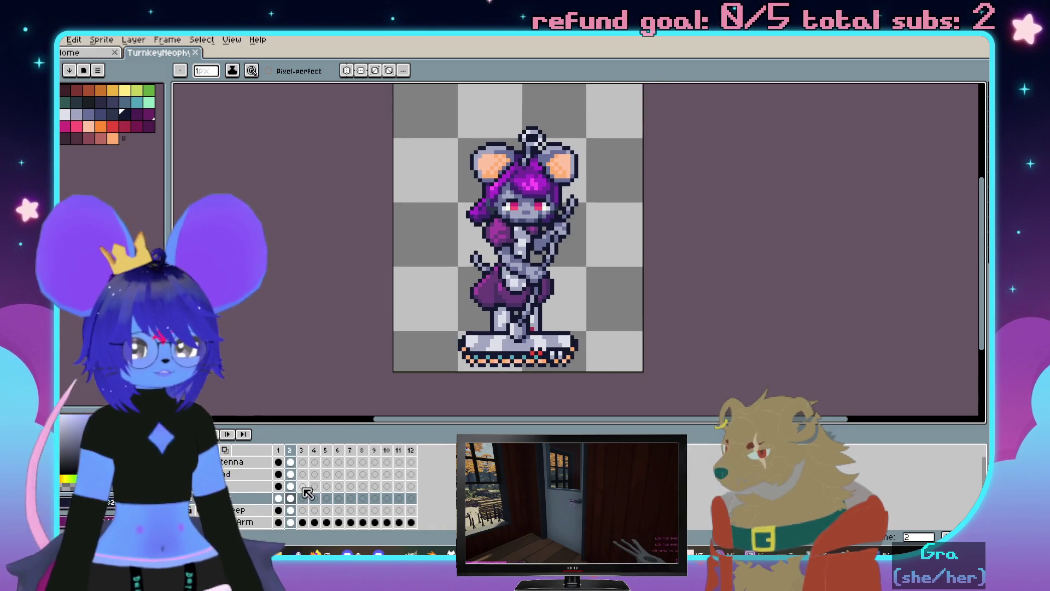
On the legs layer's frame 3, paint mint green over the right foot with a size-3 brush
{"action": "left_click", "coordinate": [302, 510]}
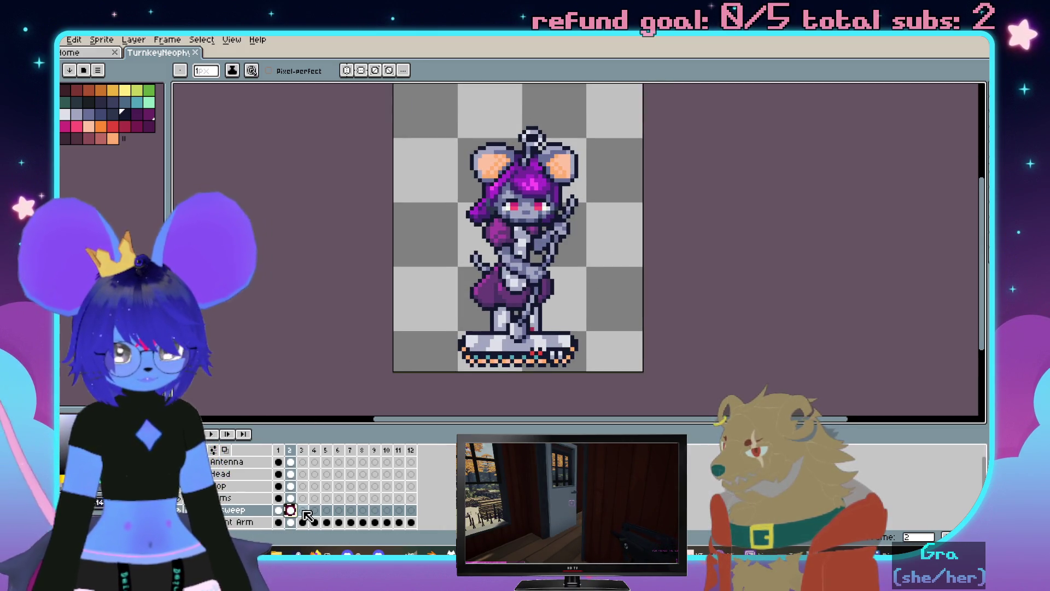
{"action": "left_click", "coordinate": [303, 511]}
{"action": "scroll", "coordinate": [526, 321], "scroll_direction": "up", "scroll_amount": 1}
{"action": "scroll", "coordinate": [526, 320], "scroll_direction": "up", "scroll_amount": 1}
{"action": "scroll", "coordinate": [526, 320], "scroll_direction": "up", "scroll_amount": 1}
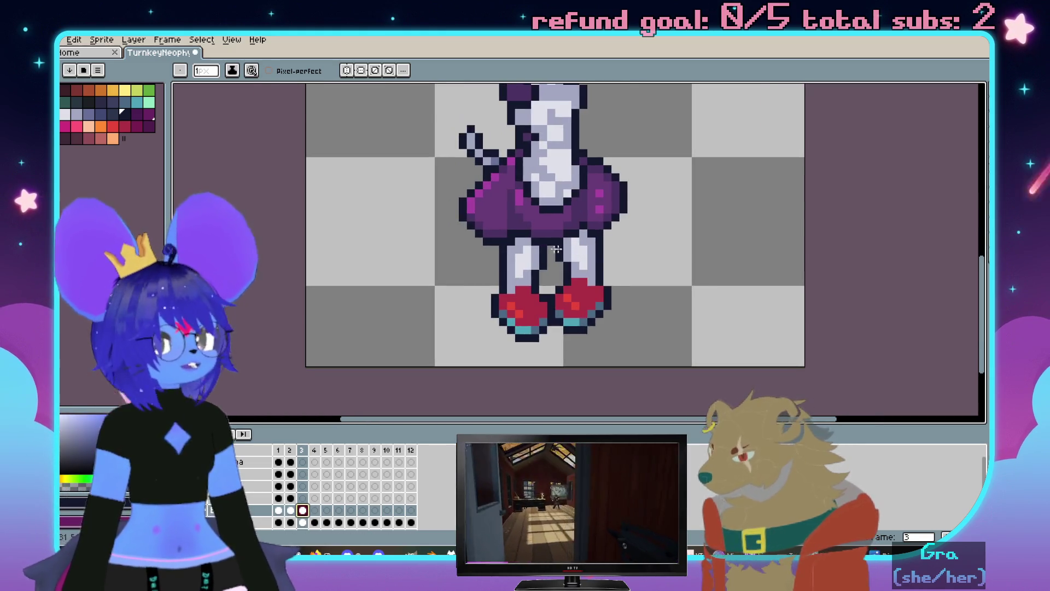
{"action": "left_click", "coordinate": [149, 102]}
{"action": "scroll", "coordinate": [462, 273], "scroll_direction": "up", "scroll_amount": 1}
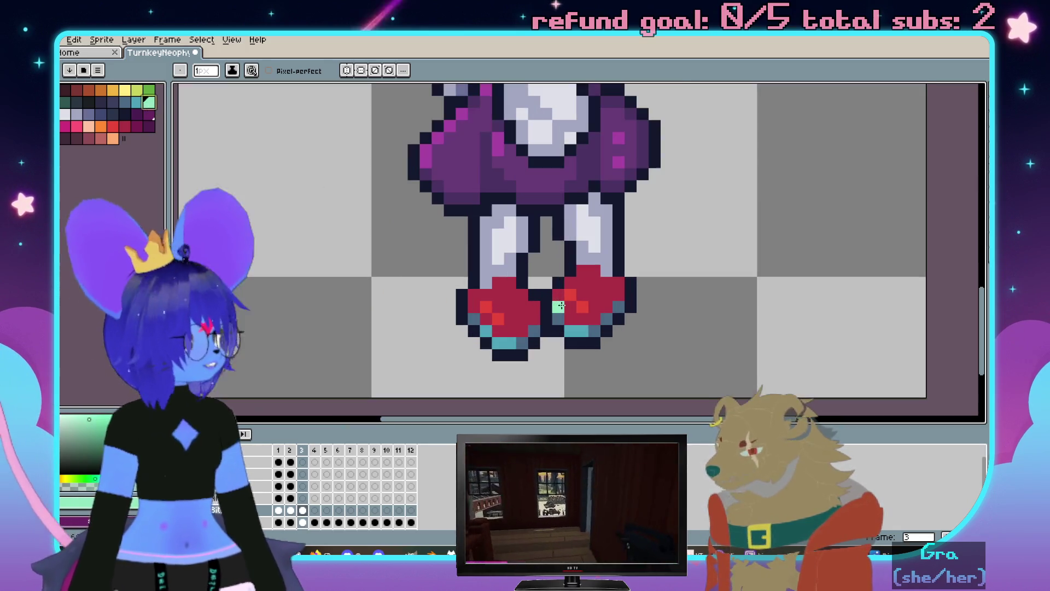
{"action": "left_click_drag", "start_coordinate": [515, 304], "coordinate": [545, 303]}
{"action": "scroll", "coordinate": [558, 320], "scroll_direction": "up", "scroll_amount": 1}
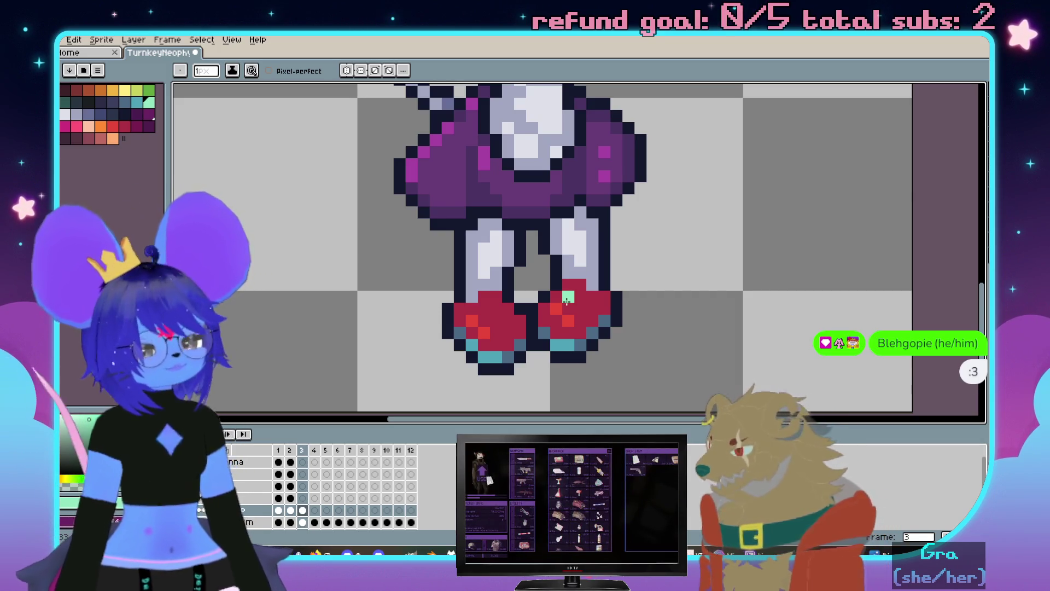
{"action": "scroll", "coordinate": [661, 256], "scroll_direction": "down", "scroll_amount": 3}
{"action": "scroll", "coordinate": [662, 256], "scroll_direction": "up", "scroll_amount": 3}
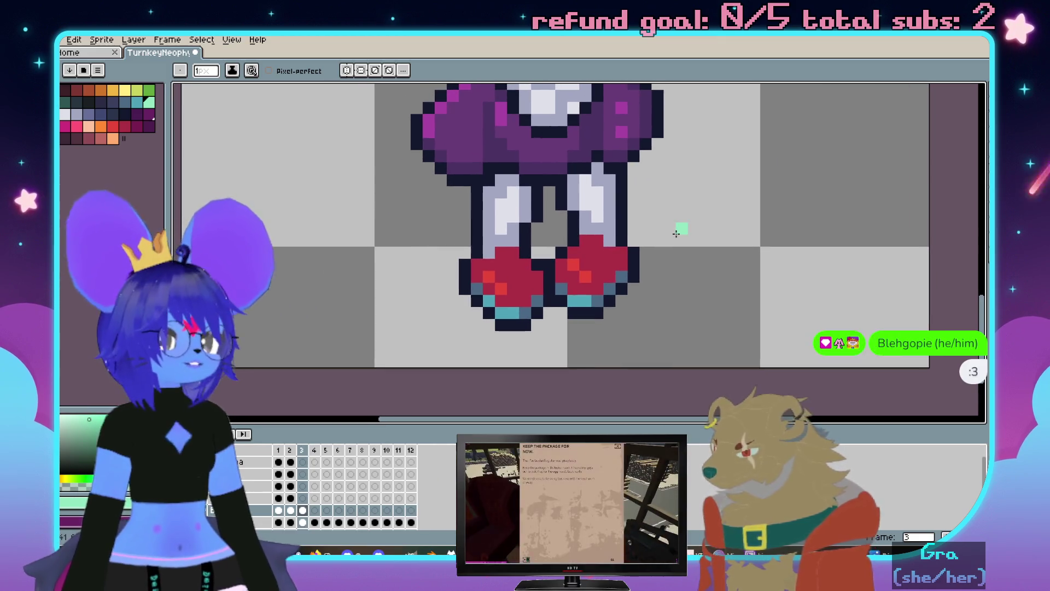
{"action": "key", "text": "plus"}
{"action": "key", "text": "plus"}
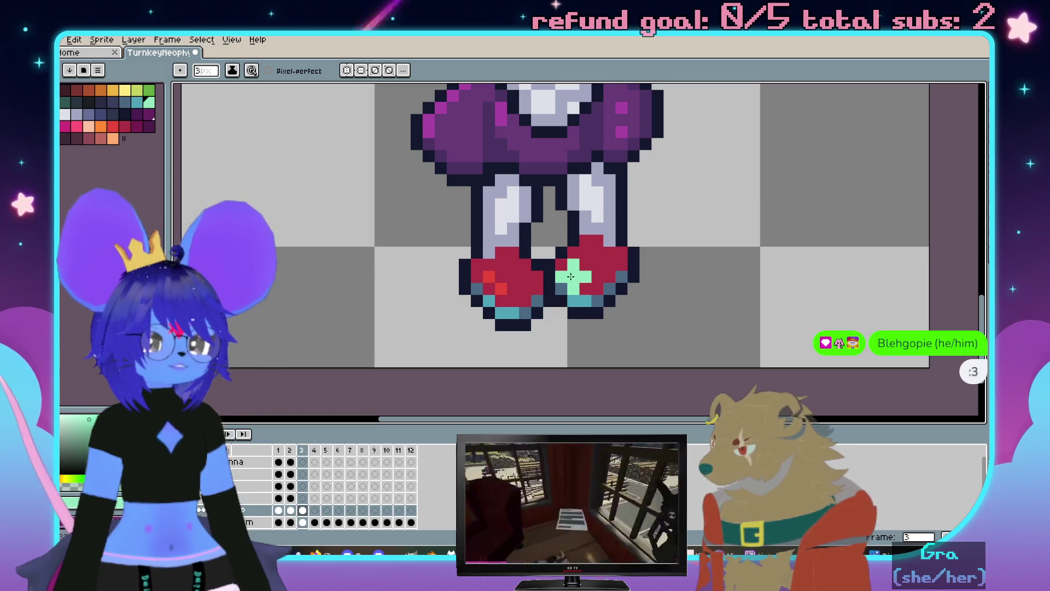
{"action": "mouse_move", "coordinate": [575, 311]}
{"action": "left_mouse_down"}
{"action": "mouse_move", "coordinate": [614, 282]}
{"action": "mouse_move", "coordinate": [648, 296]}
{"action": "left_mouse_up"}
{"action": "scroll", "coordinate": [648, 296], "scroll_direction": "up", "scroll_amount": 1}
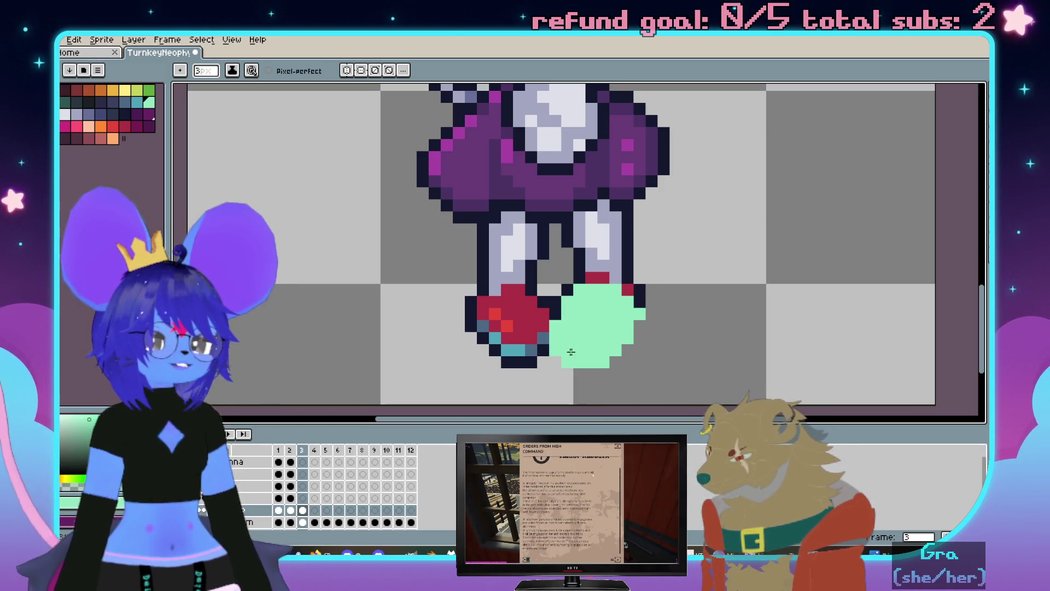
{"action": "scroll", "coordinate": [620, 317], "scroll_direction": "up", "scroll_amount": 1}
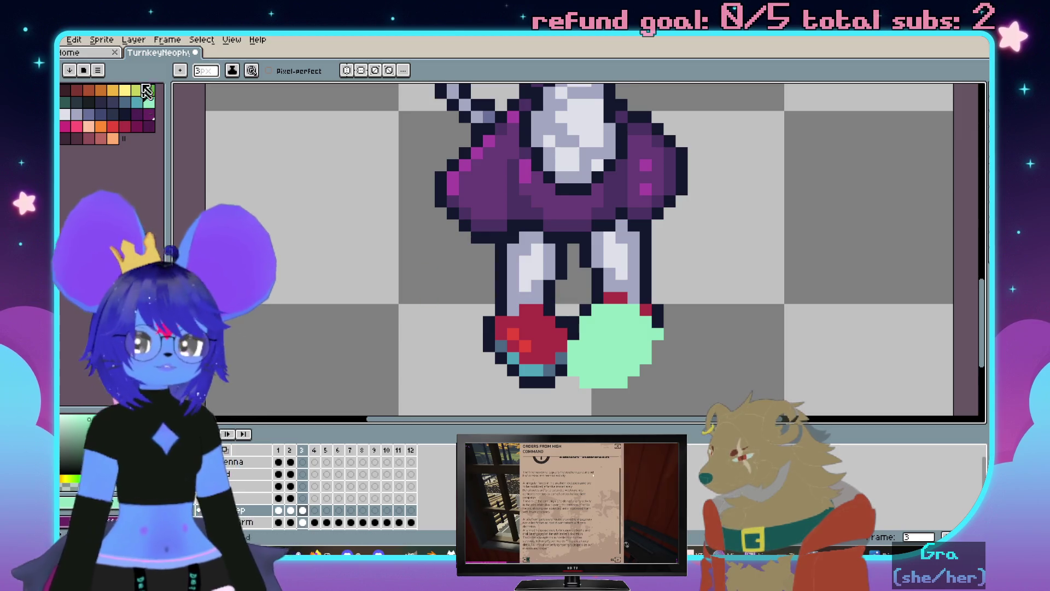
Paint teal over the left foot, clear the old foot pixels, and step back a frame
{"action": "left_click_drag", "start_coordinate": [554, 314], "coordinate": [558, 326]}
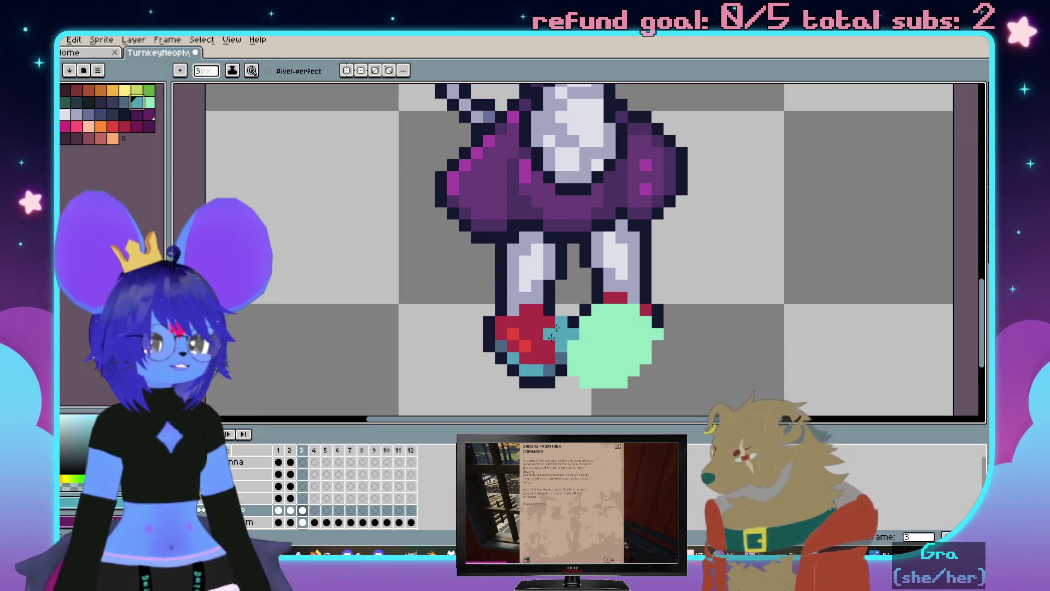
{"action": "key", "text": "e"}
{"action": "key", "text": "ctrl"}
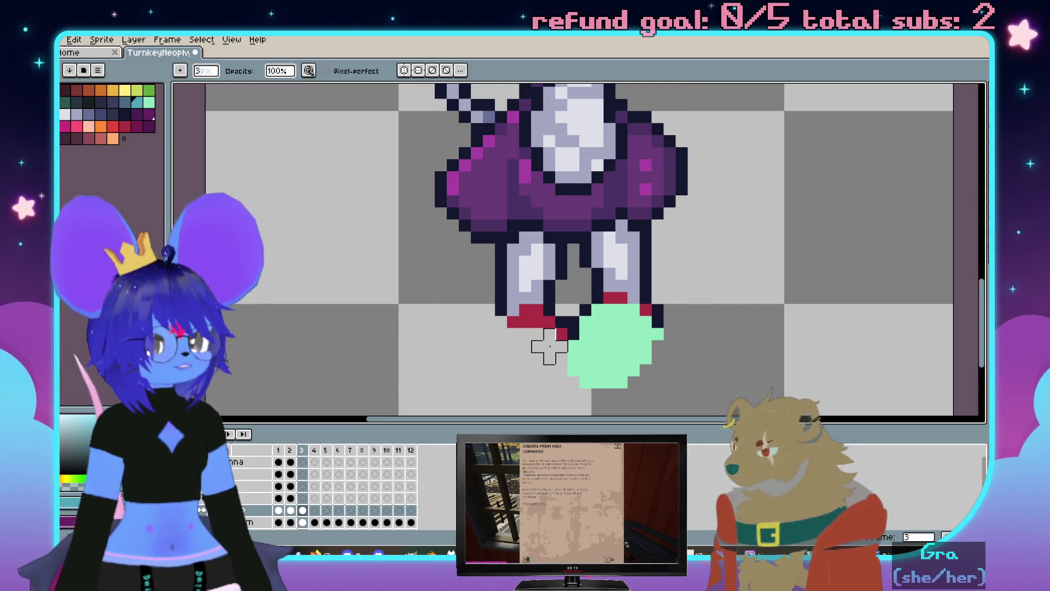
{"action": "key", "text": "ctrl+z"}
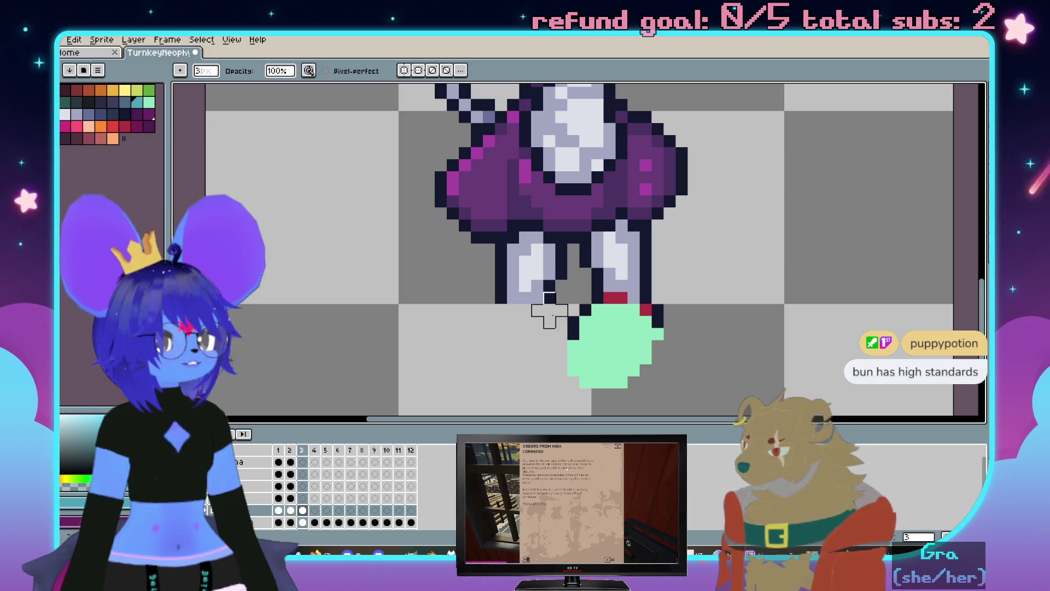
{"action": "key", "text": "e"}
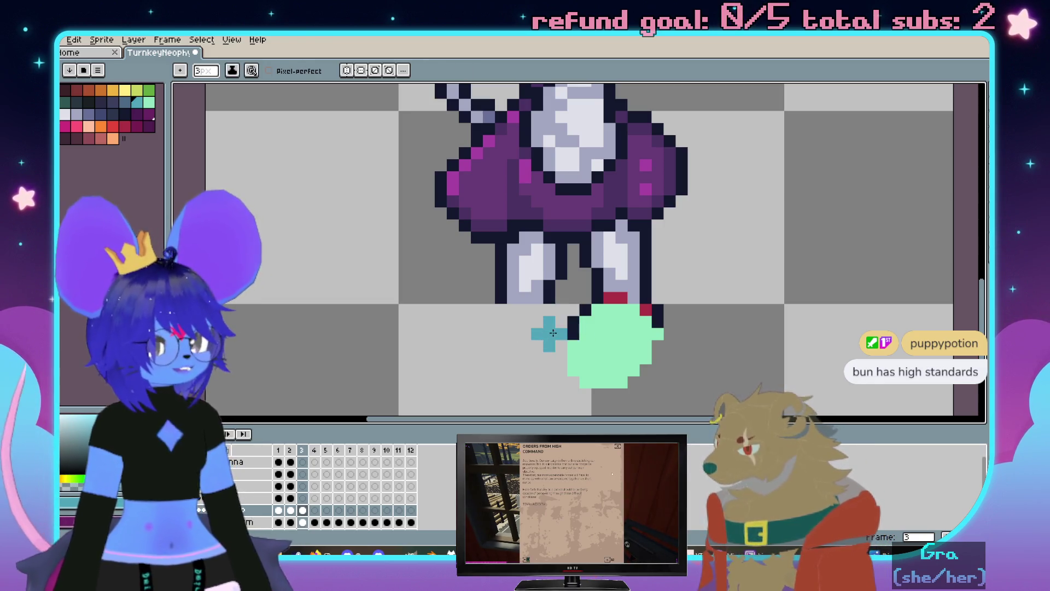
{"action": "scroll", "coordinate": [541, 305], "scroll_direction": "down", "scroll_amount": 2}
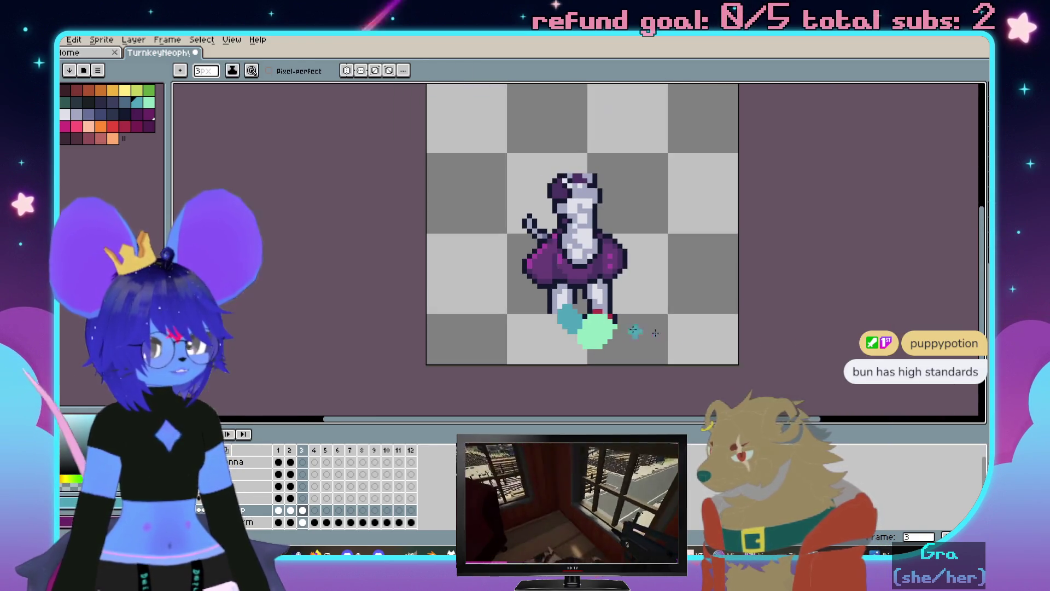
{"action": "key", "text": "Left"}
{"action": "key", "text": "Left"}
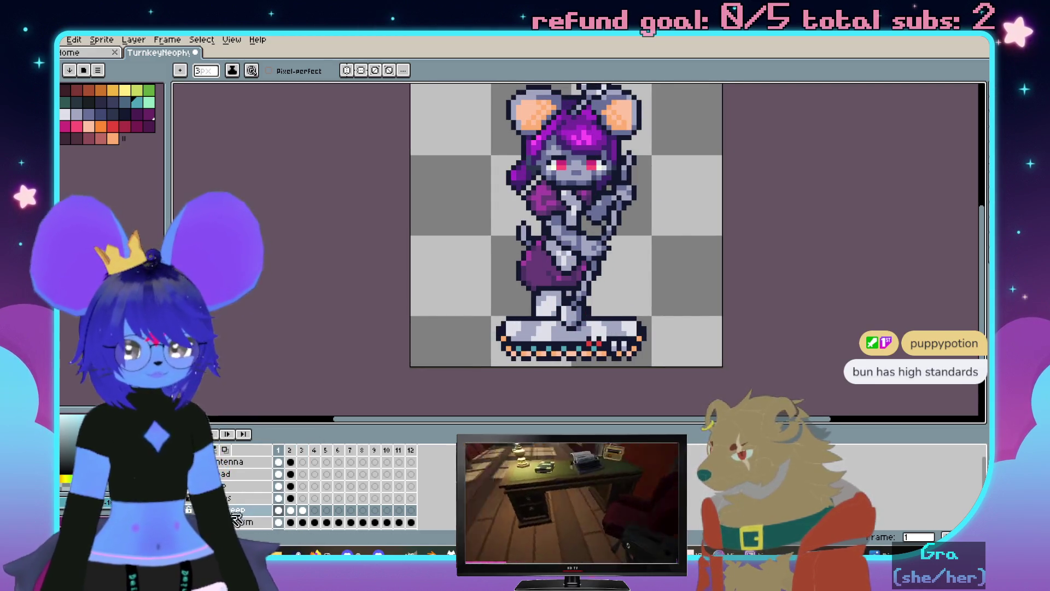
Zoom in on frame 1's legs and marquee-select the legs and red feet
{"action": "key", "text": "plus"}
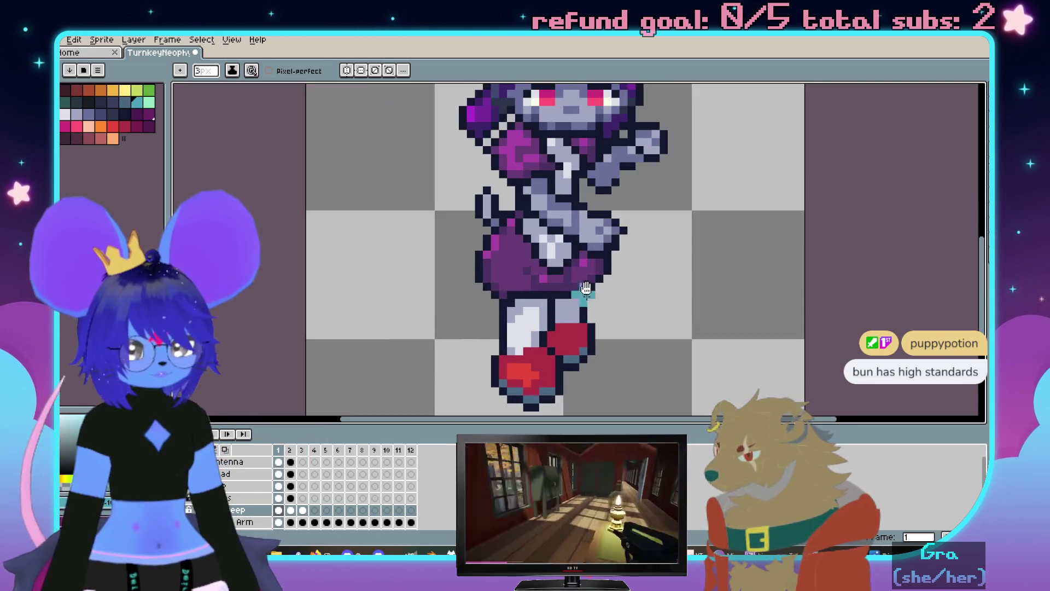
{"action": "key", "text": "plus"}
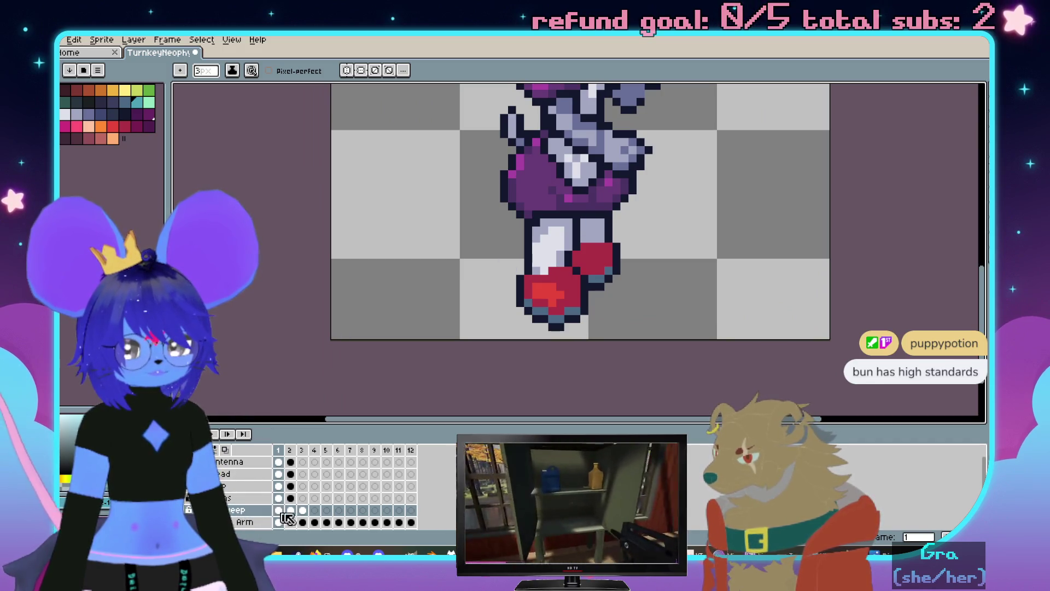
{"action": "key", "text": "m"}
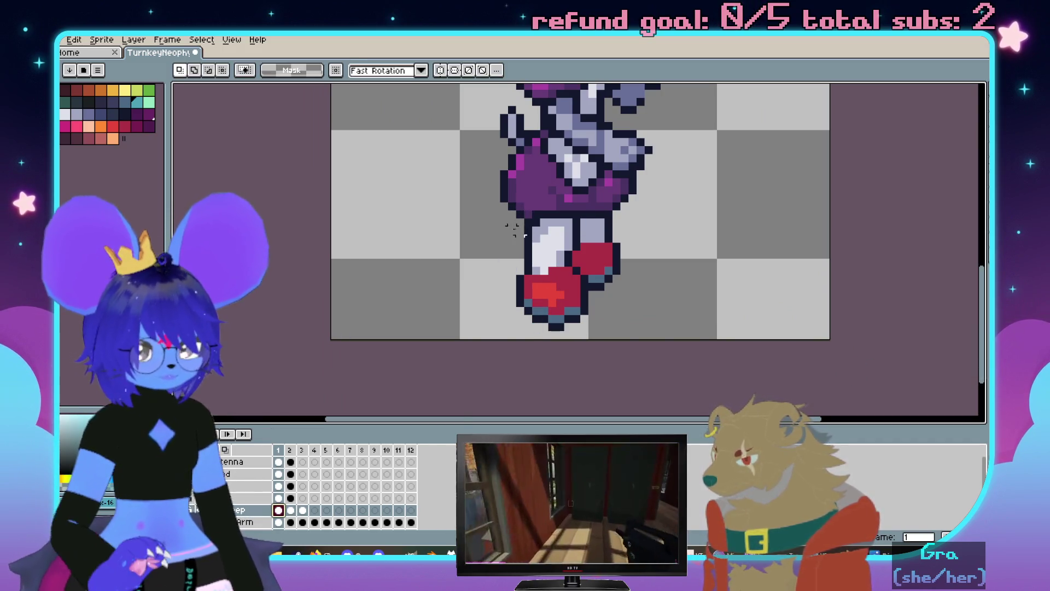
{"action": "left_click_drag", "start_coordinate": [505, 216], "coordinate": [654, 351]}
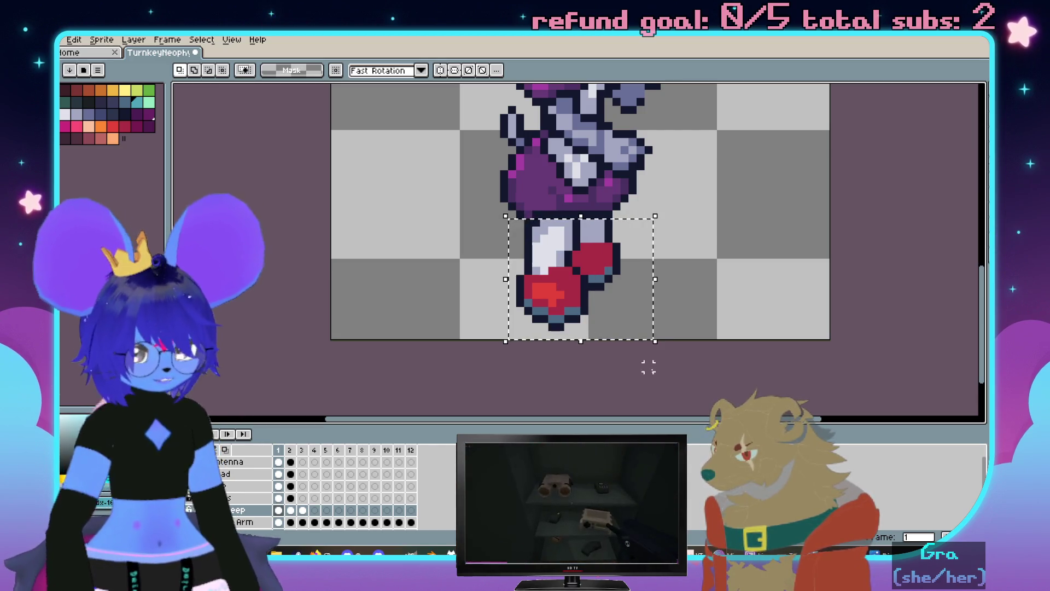